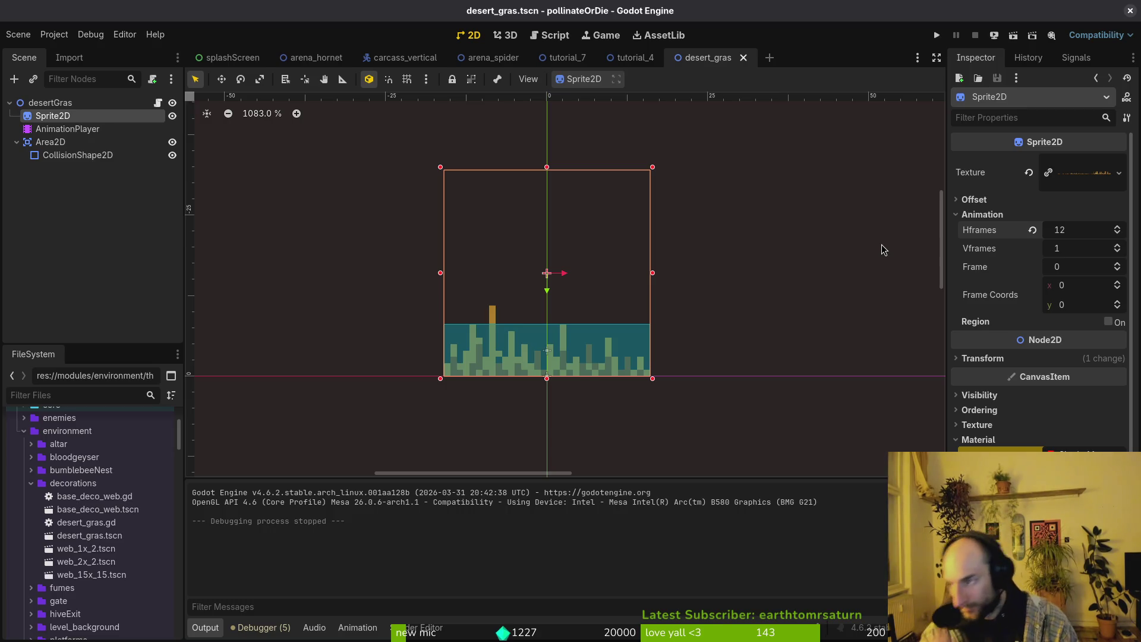
Switch from the Godot editor to the browser showing the ScourgeBringer gameplay video.
key("alt+Tab")
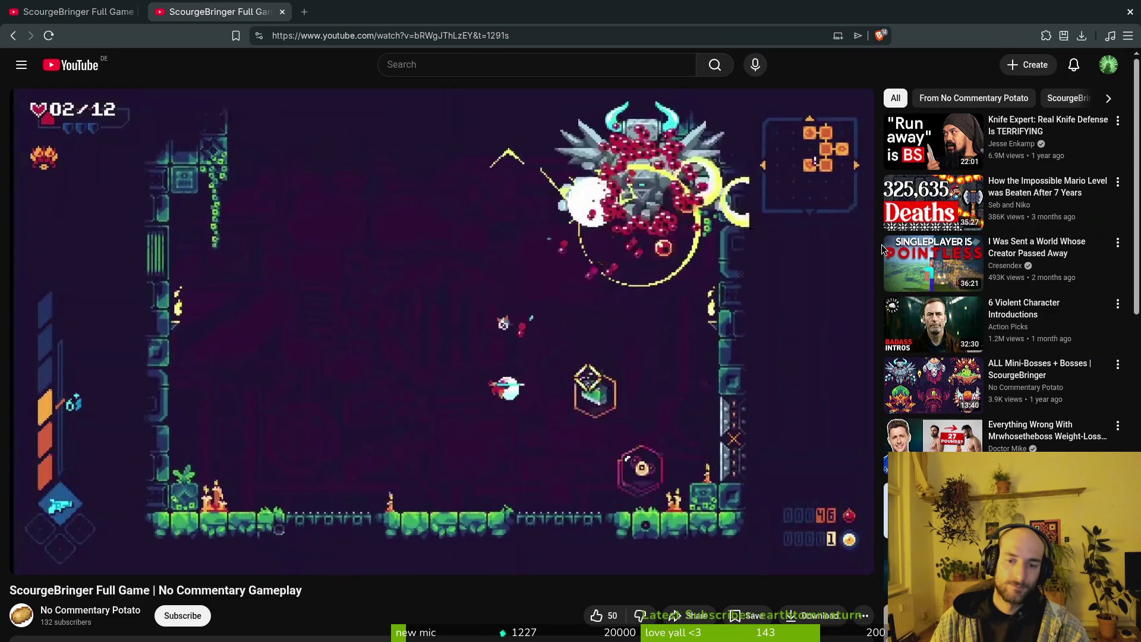
Go to the other ScourgeBringer video tab and pause it at 21:31.
key("ctrl+shift+Tab")
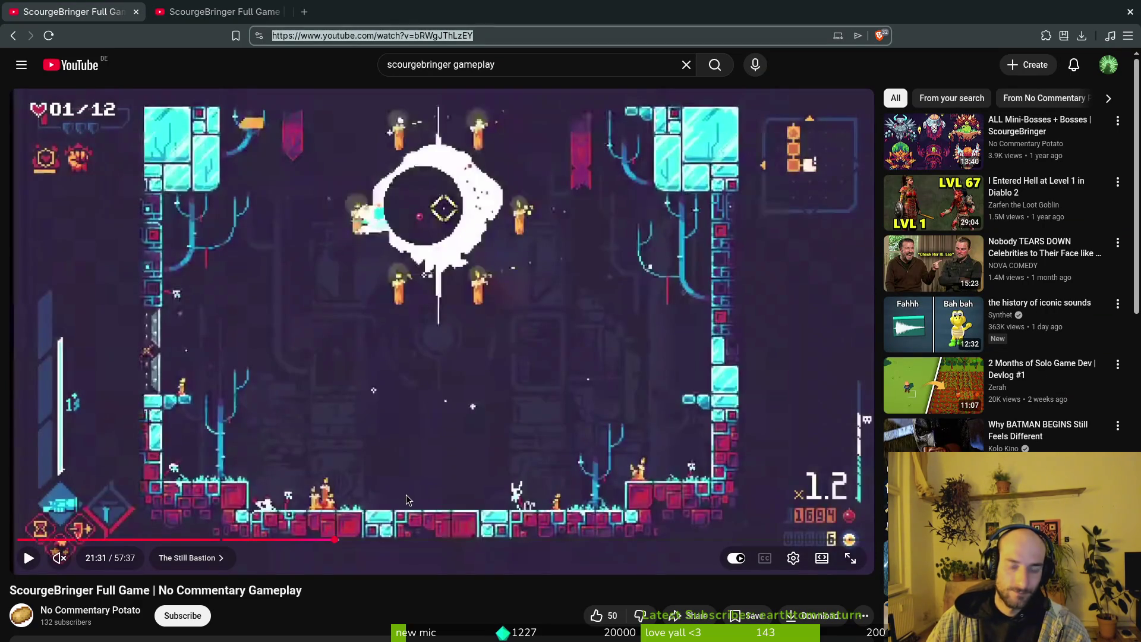
type(".")
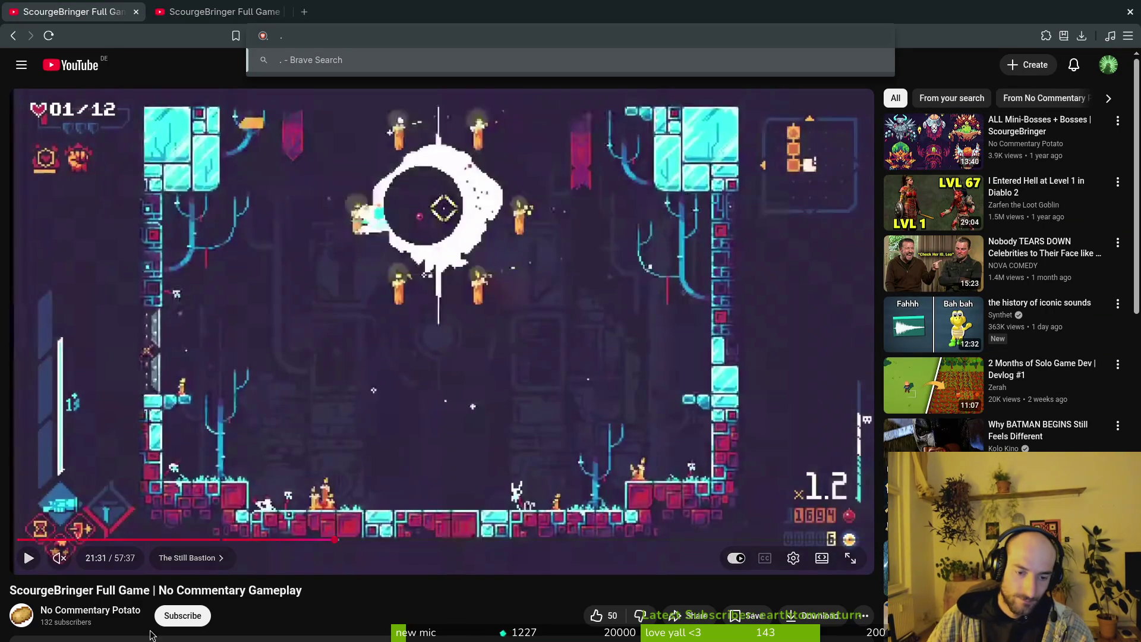
left_click(363, 611)
key("space")
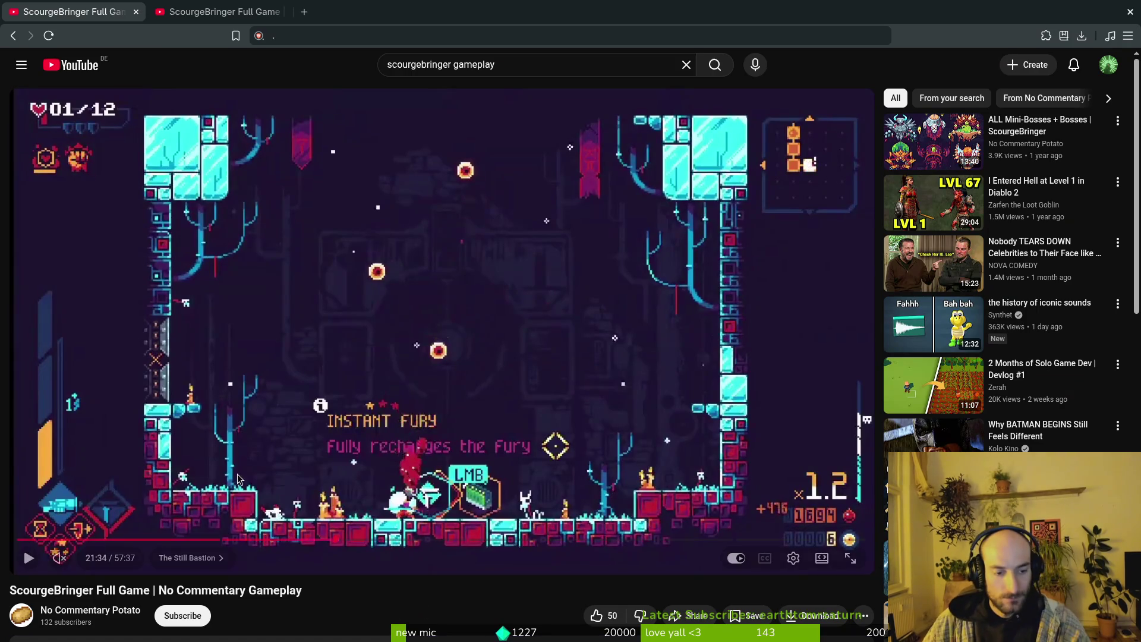
Copy the video's URL and load the same video in a new third tab.
left_click(355, 37)
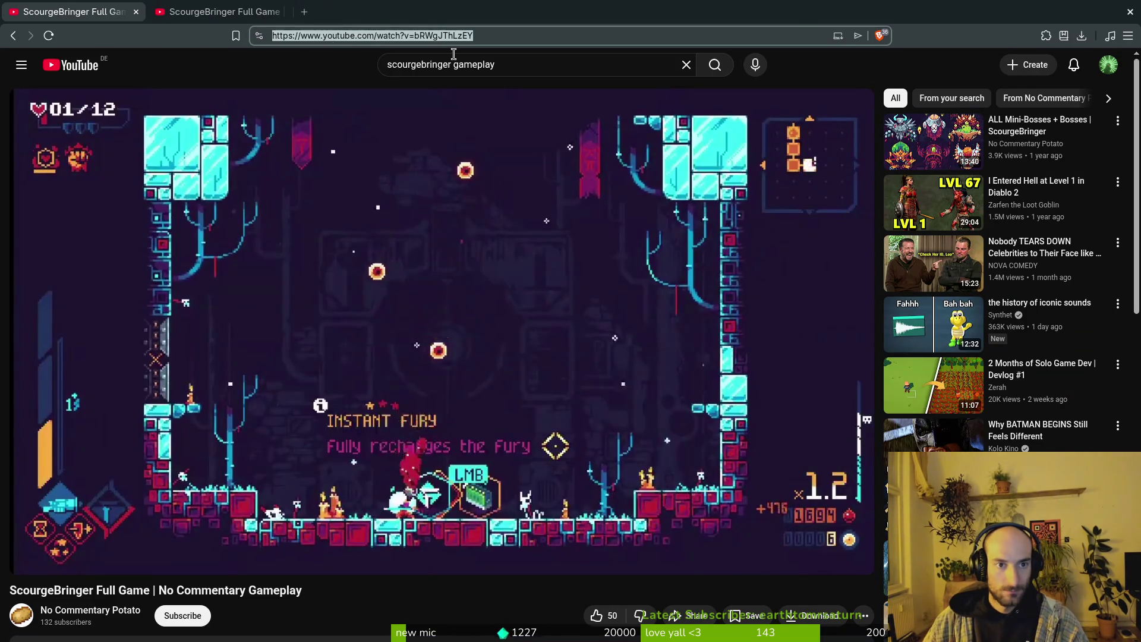
key("ctrl+c")
key("ctrl+t")
key("ctrl+v")
key("Return")
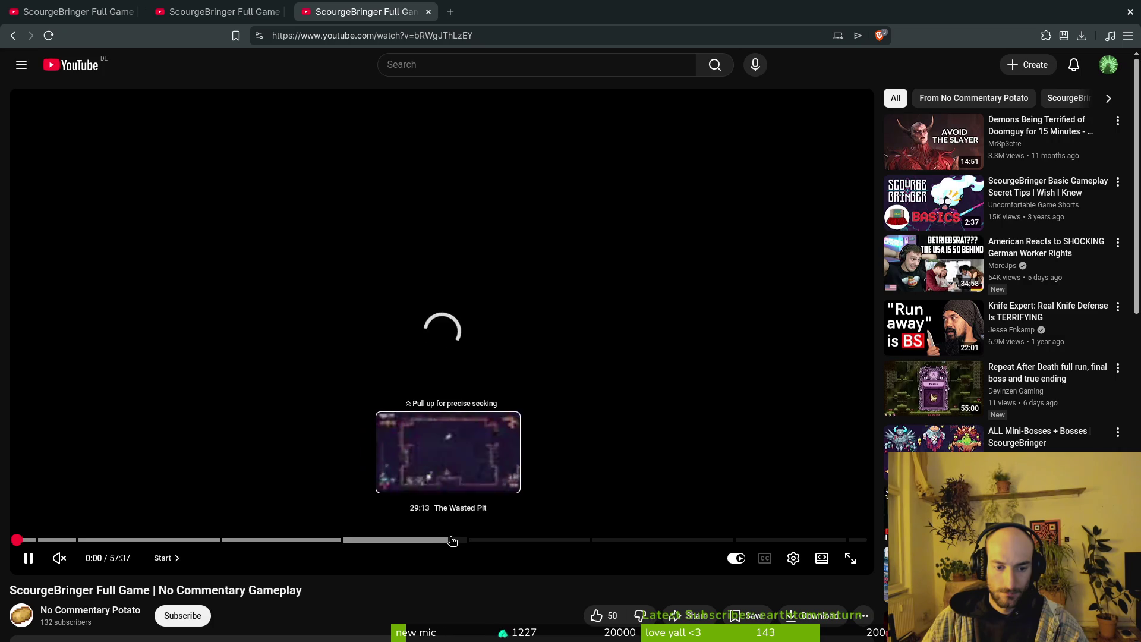
Jump to about 30:00 and frame-step the Judge Bileranha explosion from 30:07.
left_click(458, 540)
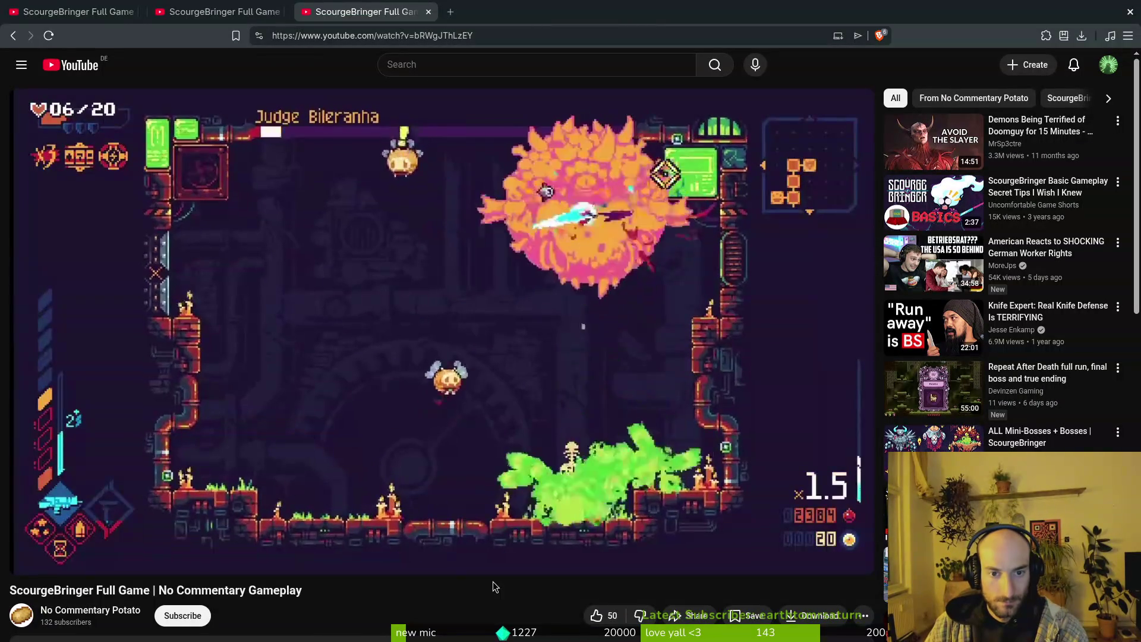
key("space")
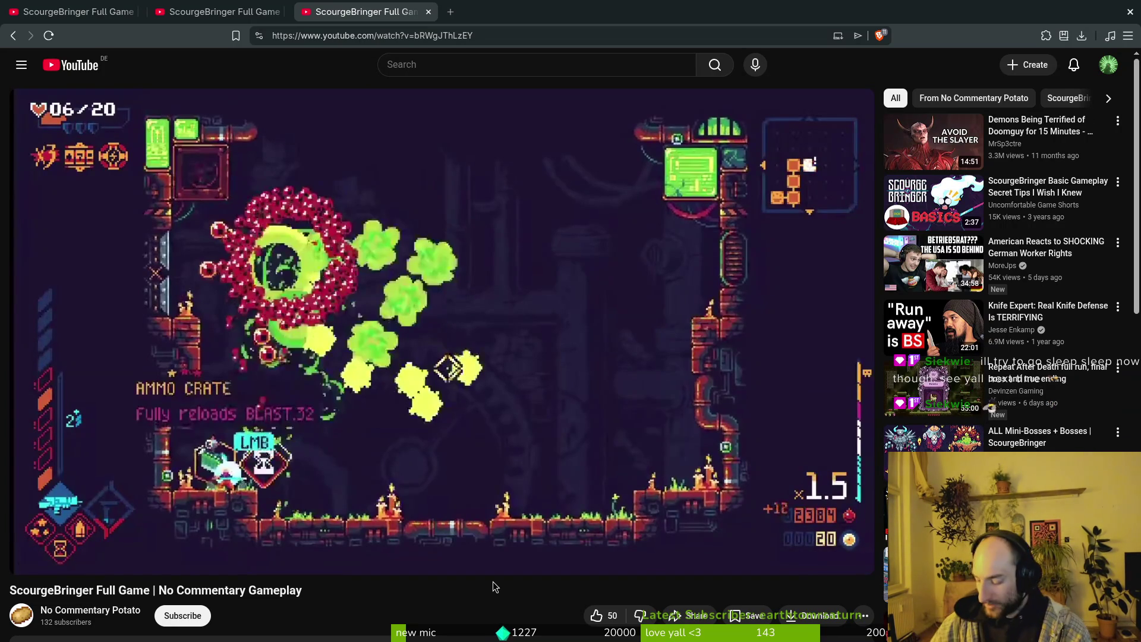
key("space")
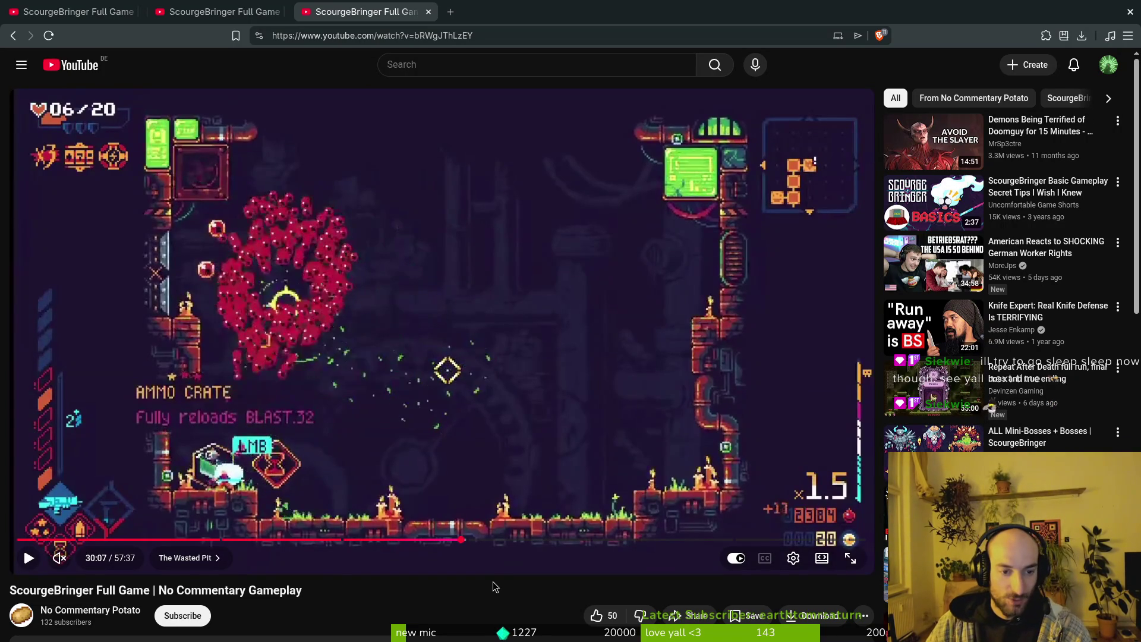
key("space")
key("period")
key("period")
key("period")
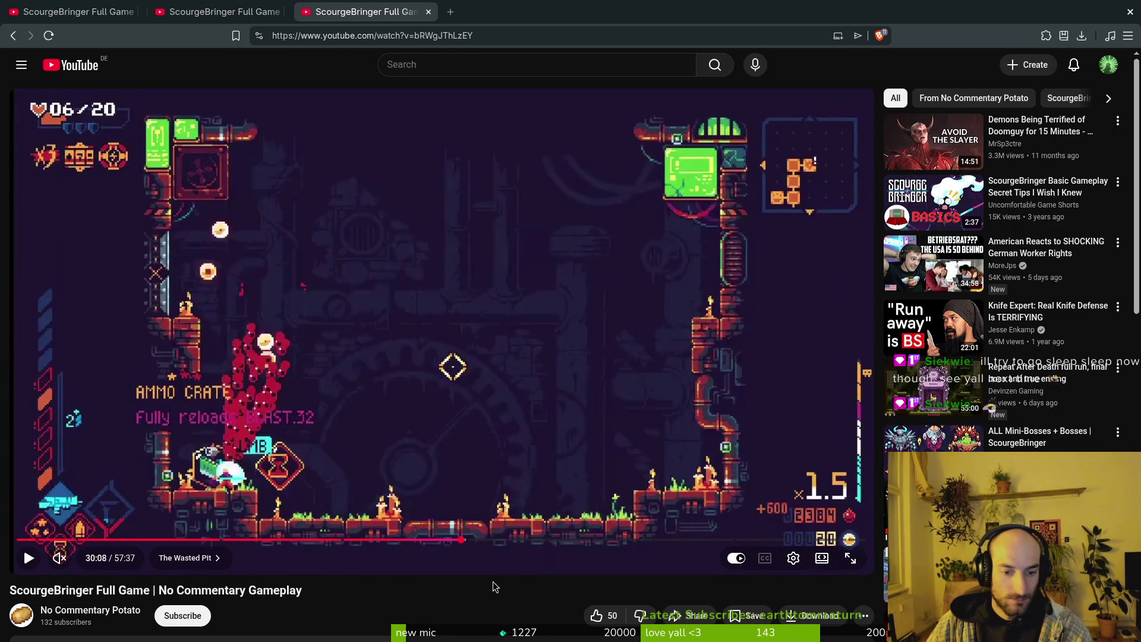
key("period")
key("period")
key("period")
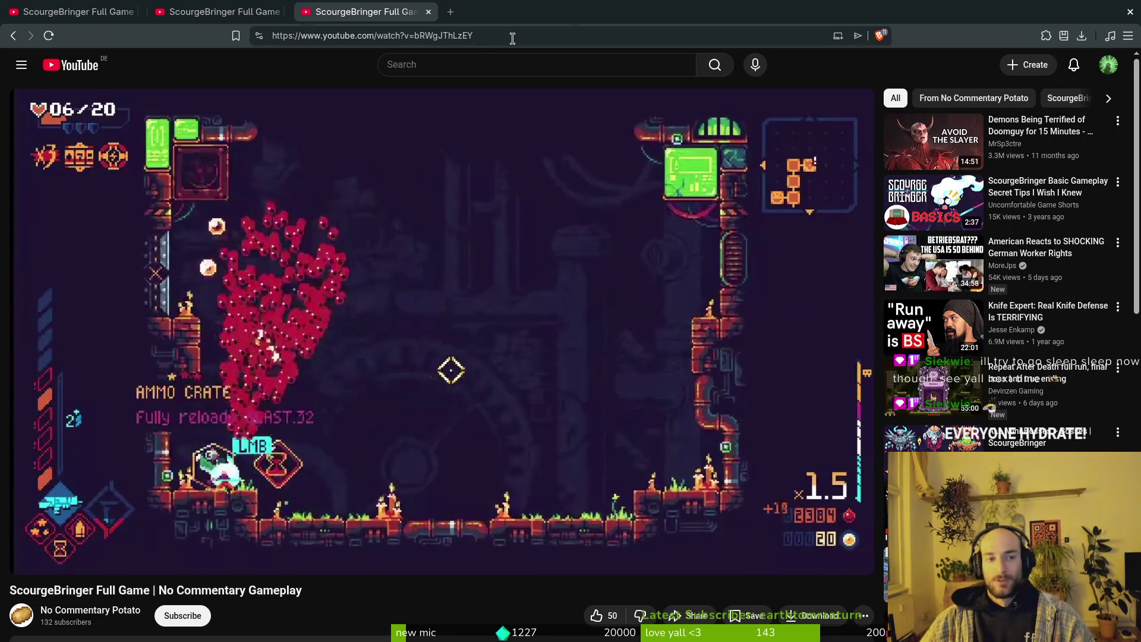
Copy the video's URL and load it in a new fourth tab.
left_click(487, 37)
key("ctrl+c")
key("ctrl+t")
key("ctrl+v")
key("Return")
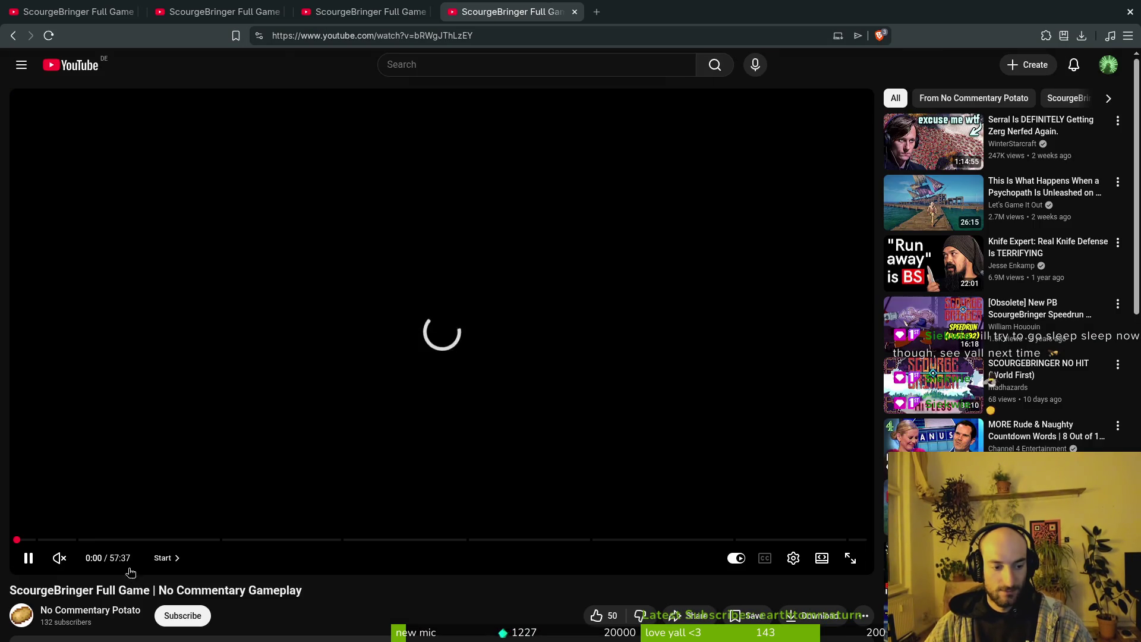
Seek the video to the Judge NightWeaver death at 37:28 and pause it.
left_click(586, 542)
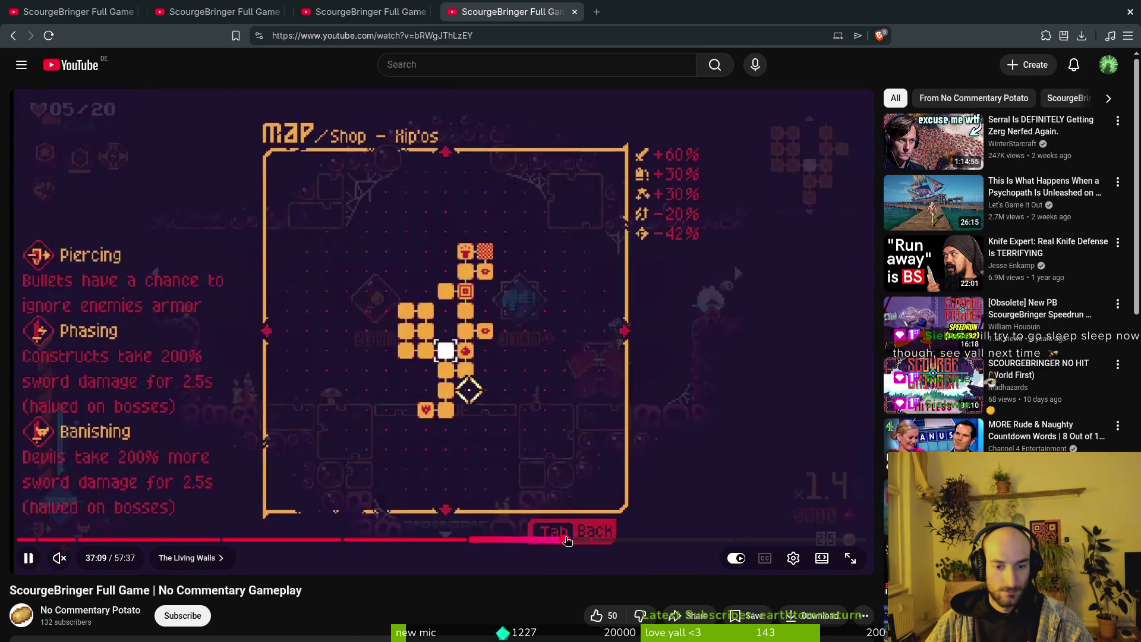
left_click(565, 540)
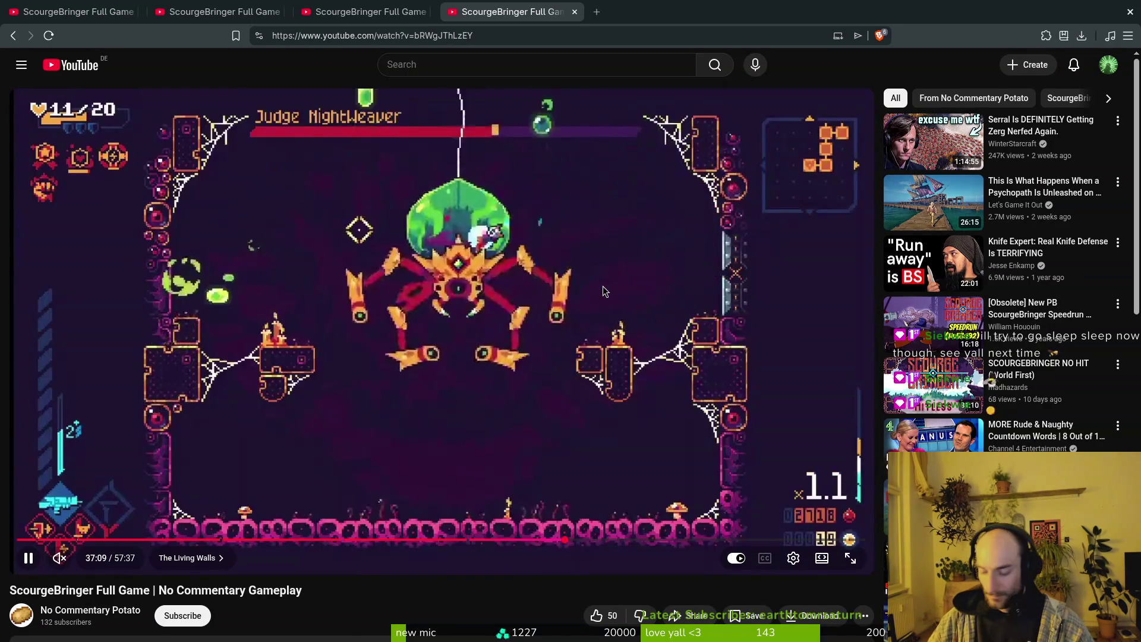
key("Right")
key("Right")
key("Right")
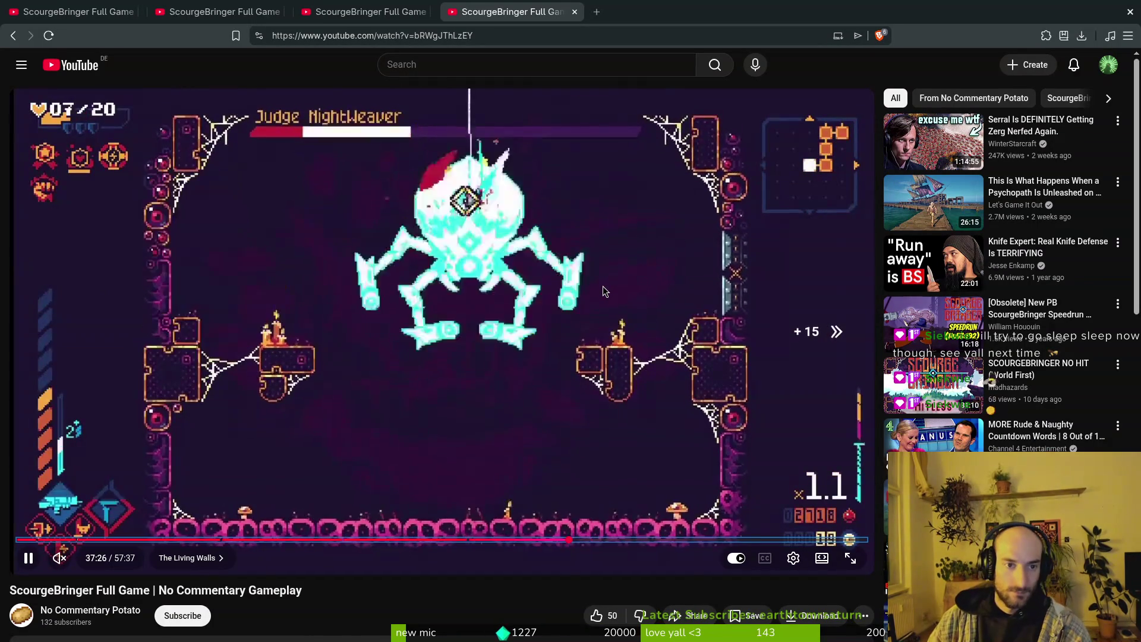
key("Right")
key("Left")
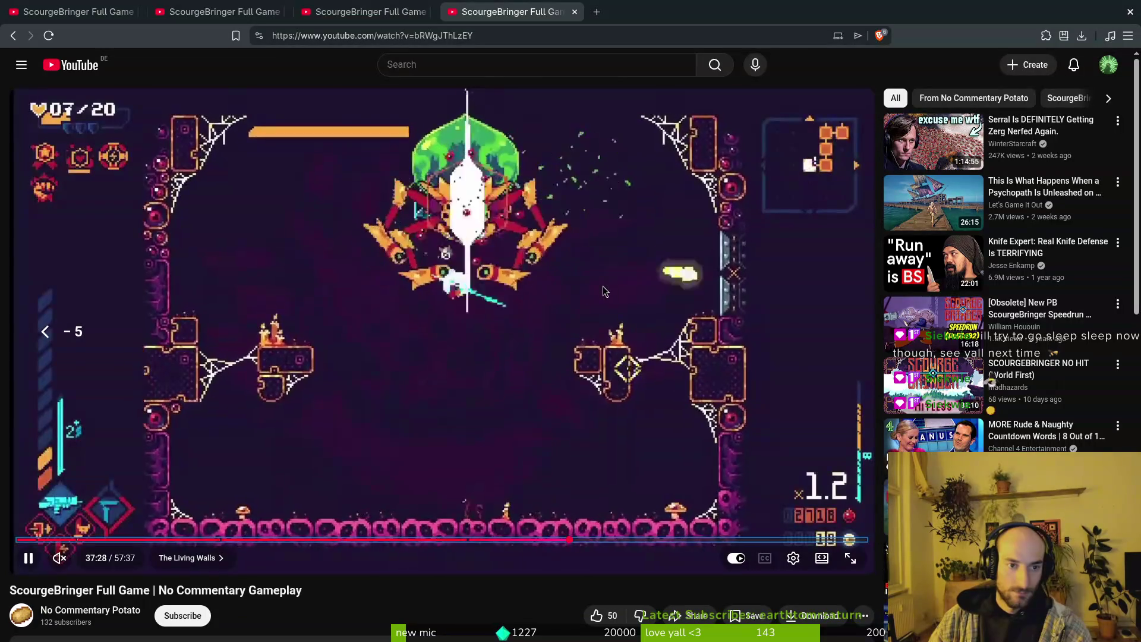
key("space")
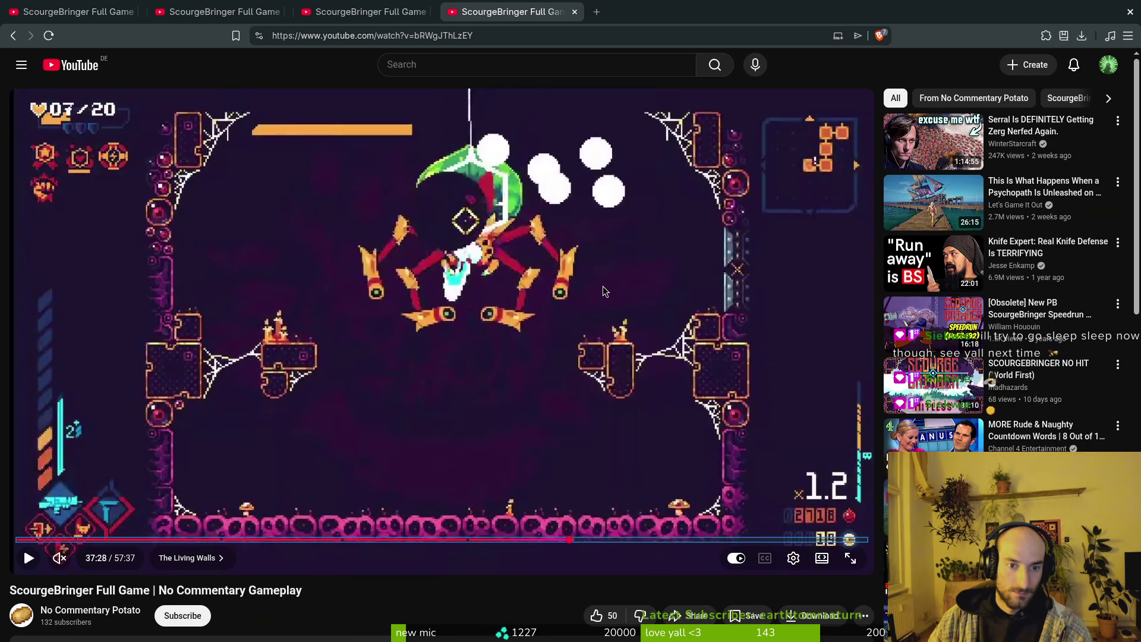
Step back and forth through the death frames around the white flash.
key("comma")
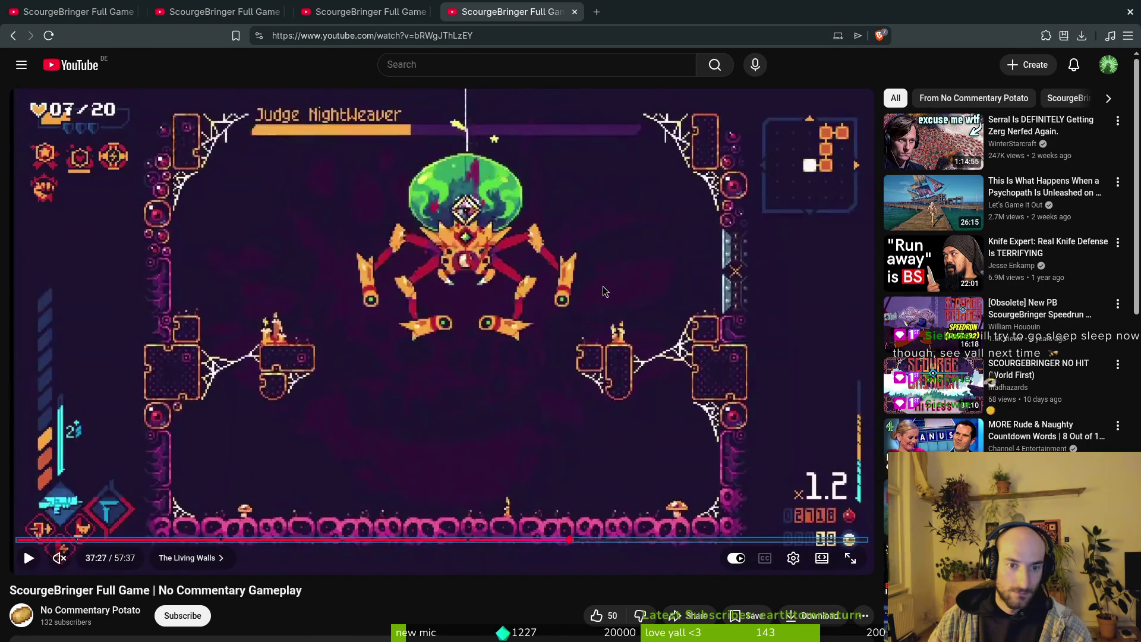
key("period")
key("period")
key("period")
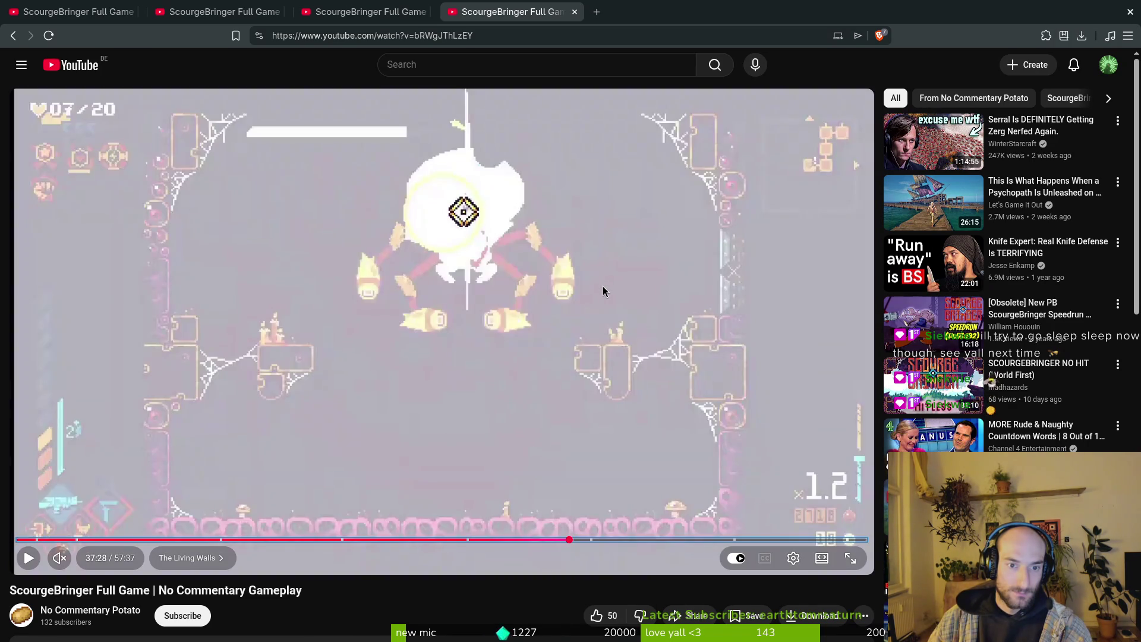
key("period")
key("period")
key("period")
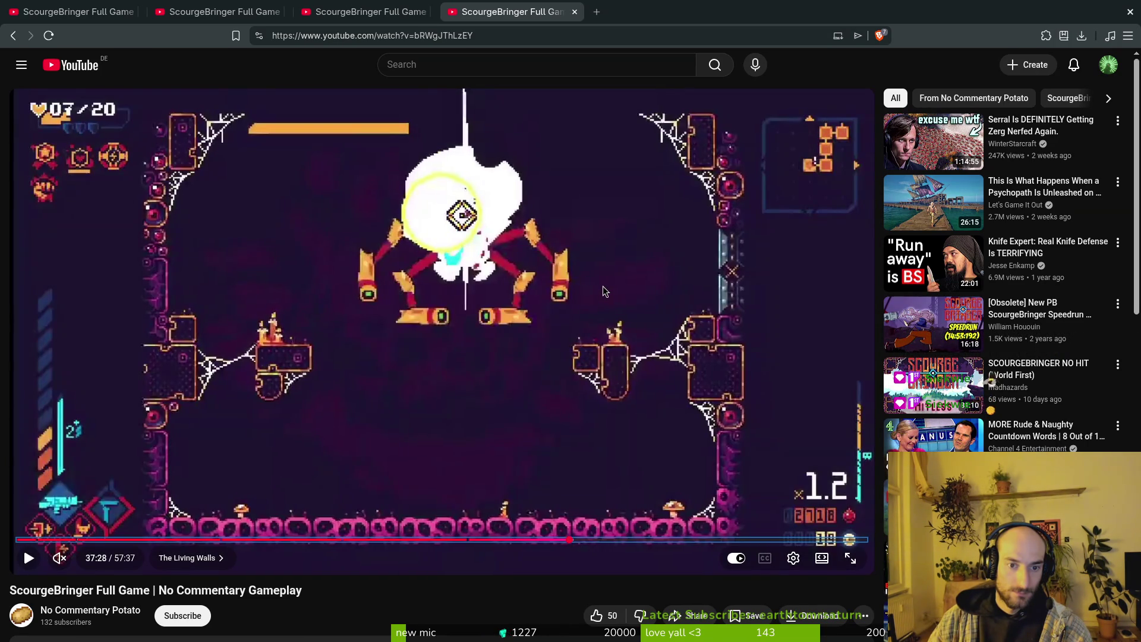
key("period")
key("period")
key("comma")
key("comma")
key("period")
key("period")
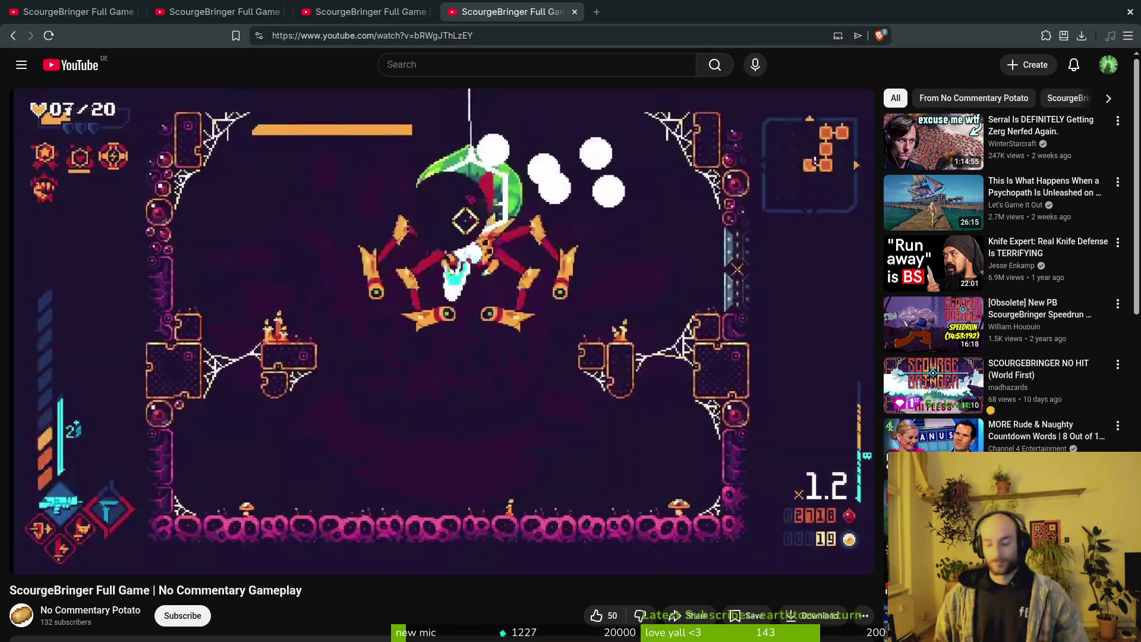
Return to 37:28 and step forward to the yellow-ringed white flash frame.
key("Right")
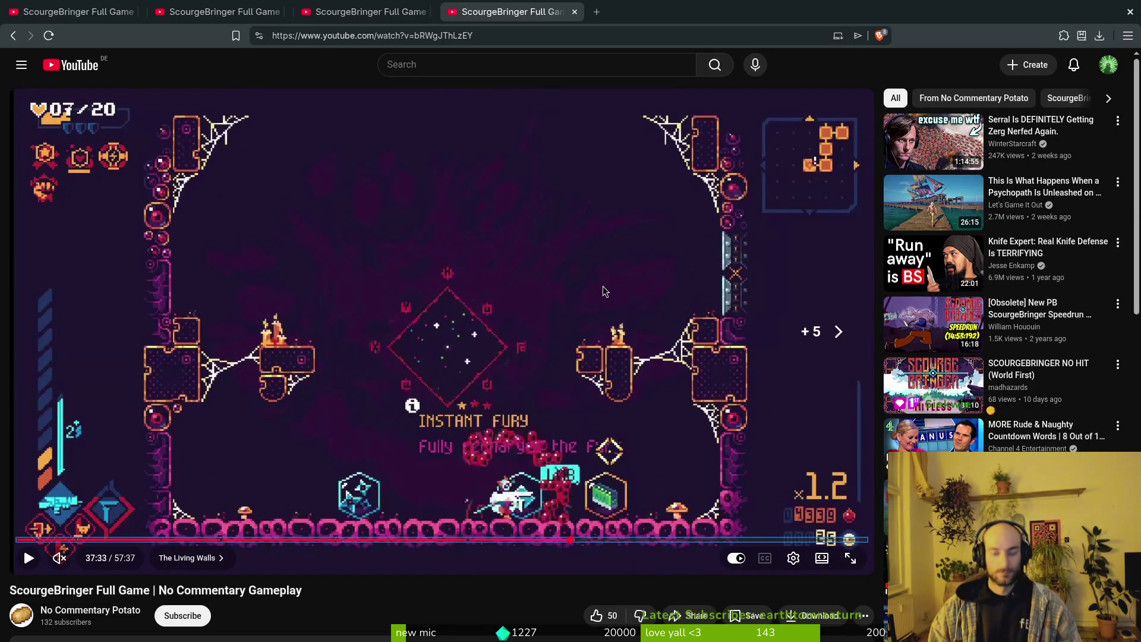
key("Left")
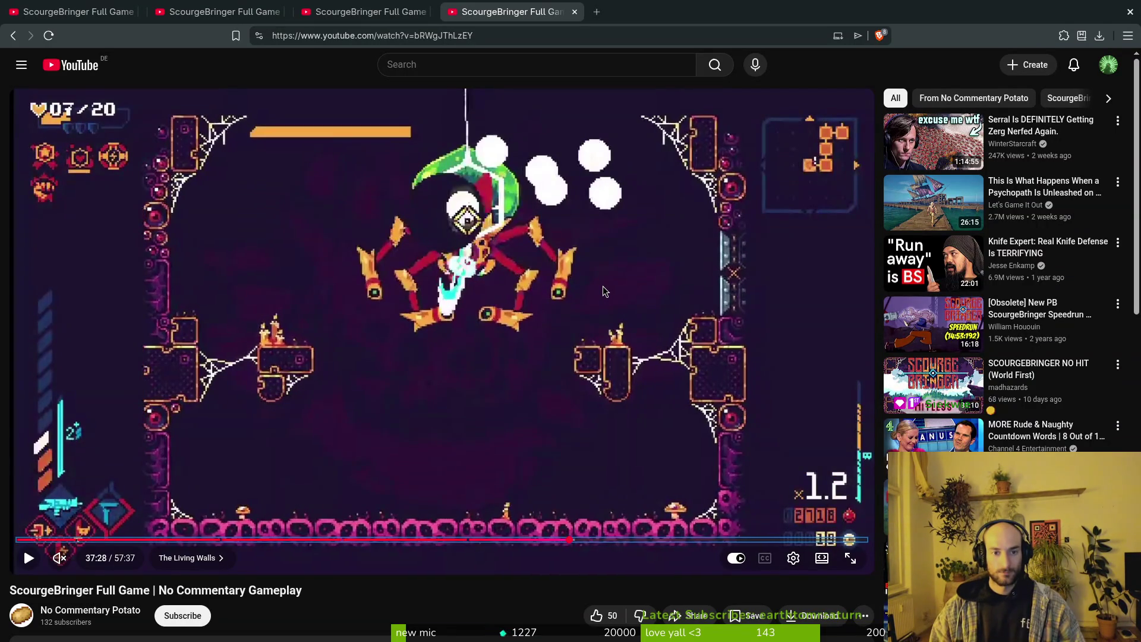
key("period")
key("period")
key("period")
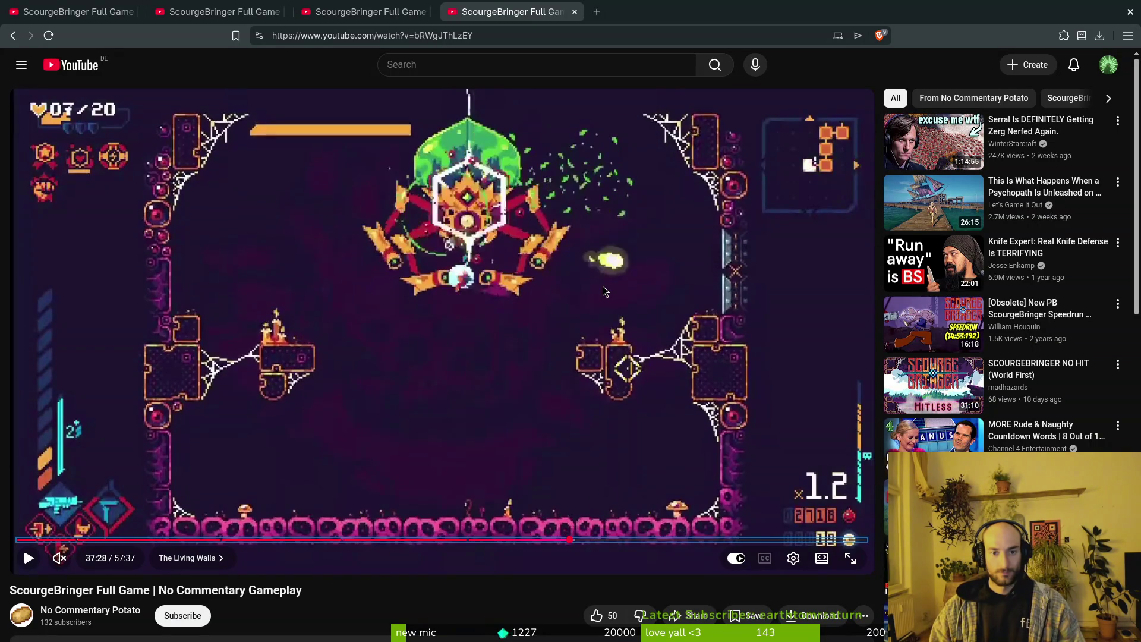
key("period")
key("period")
key("period")
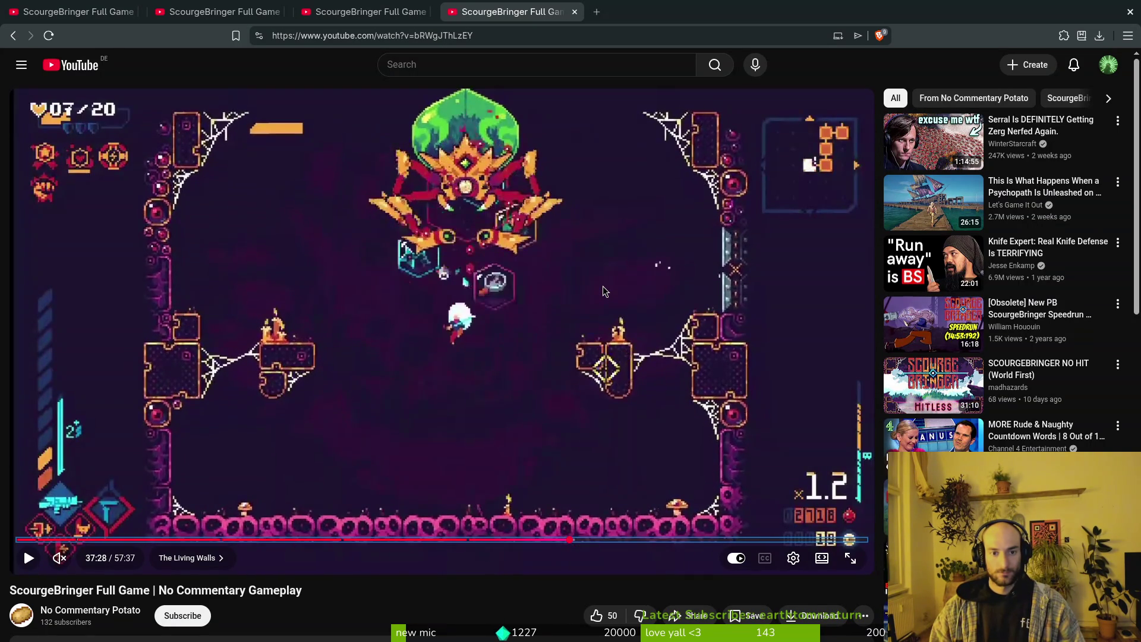
key("period")
key("period")
key("period")
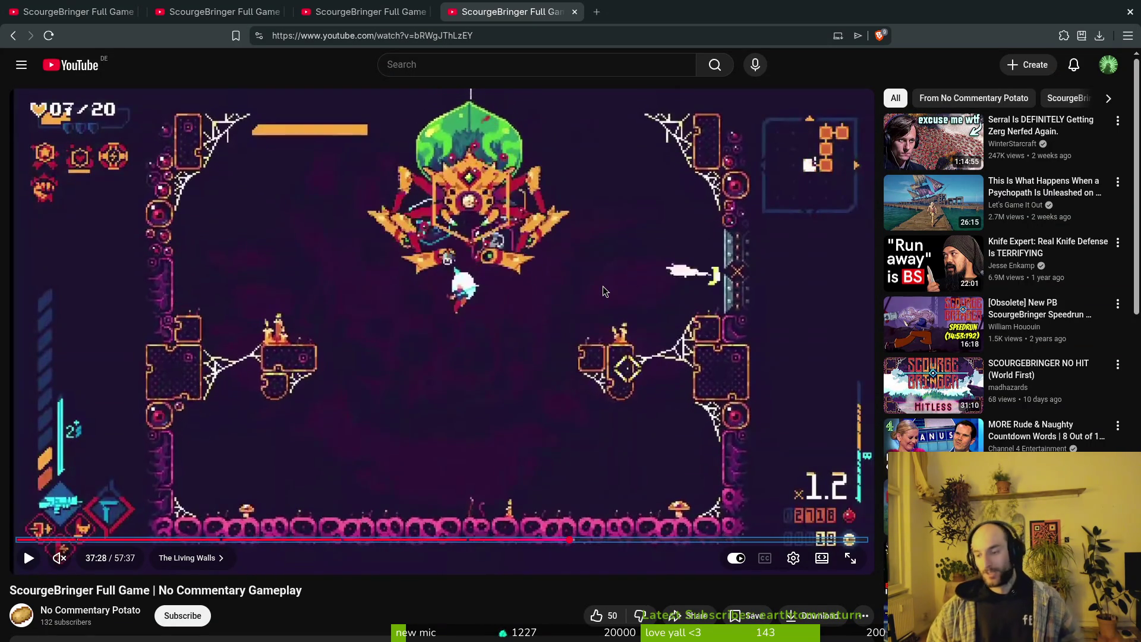
key("period")
key("period")
key("period")
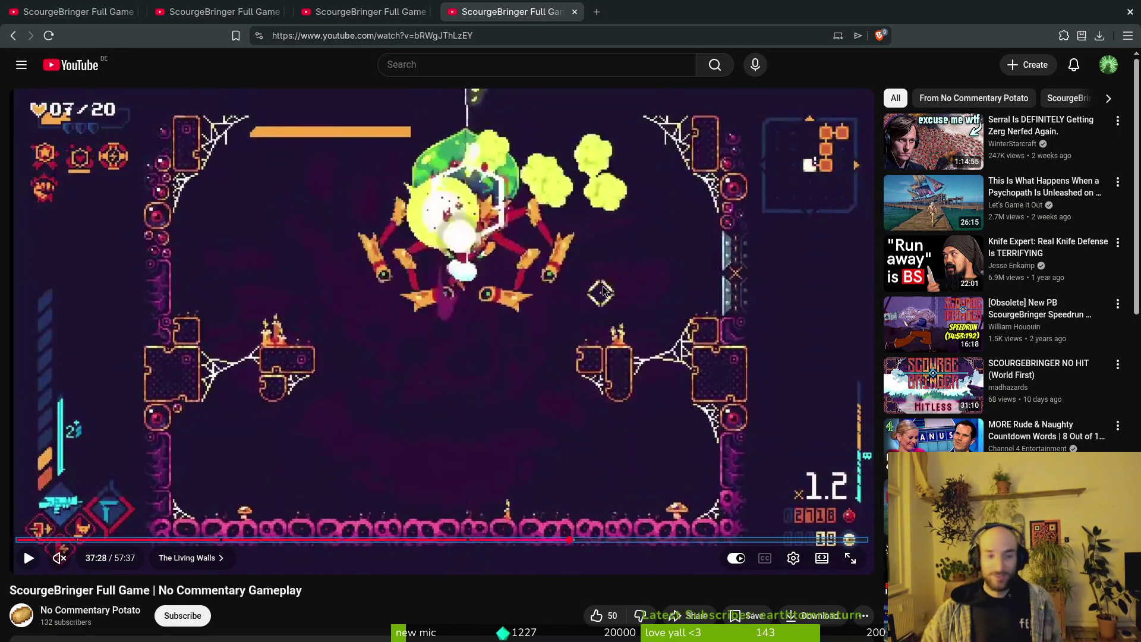
key("period")
key("period")
key("period")
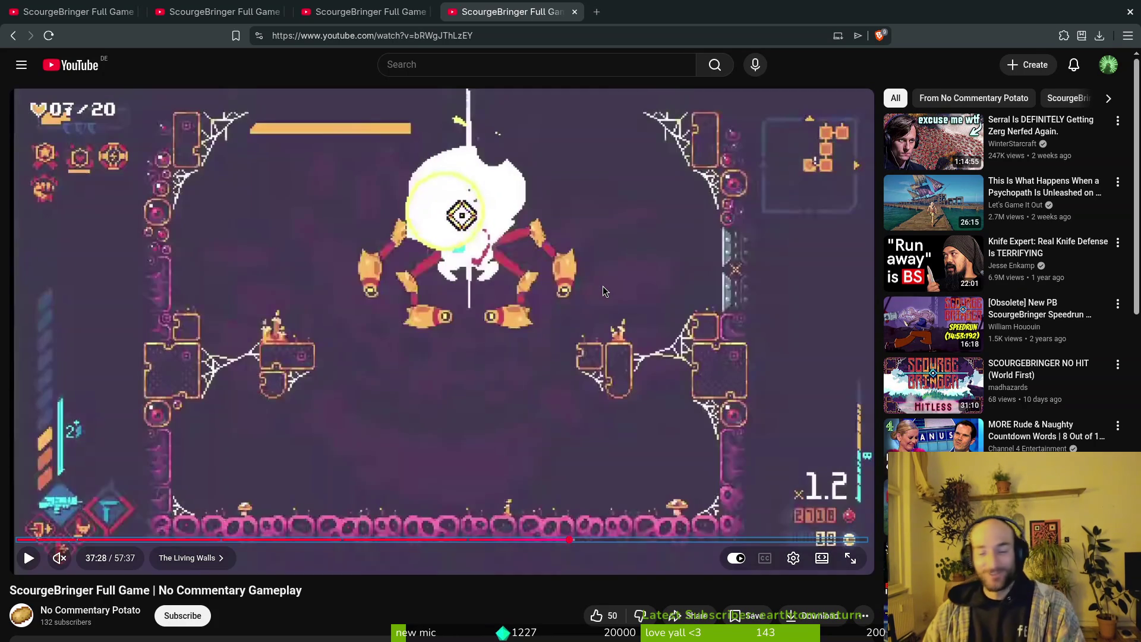
key("period")
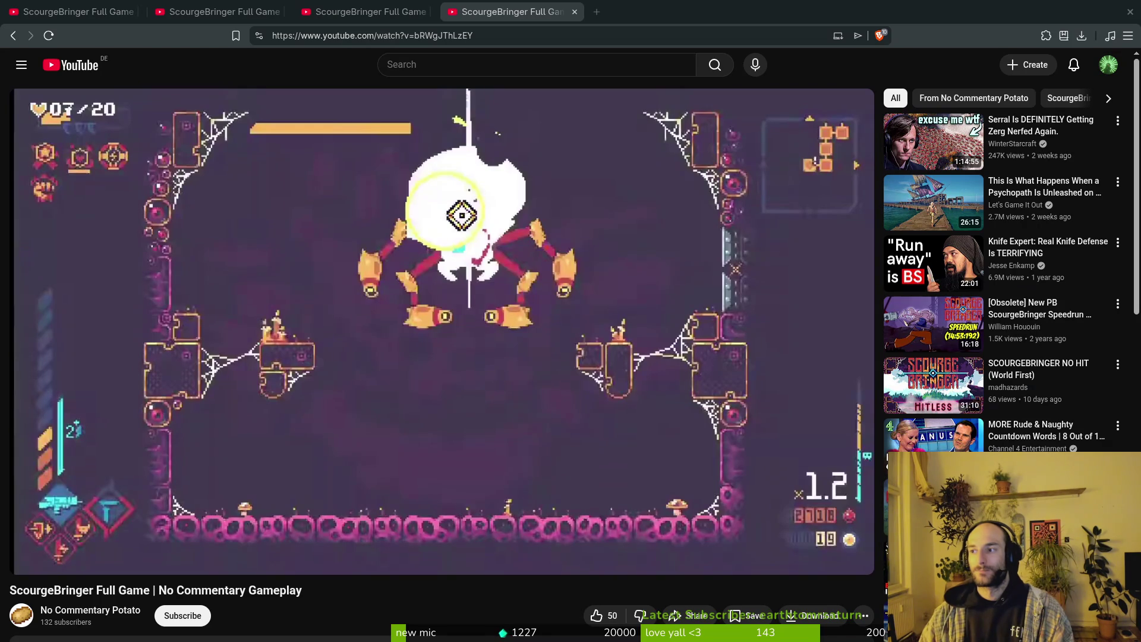
Open the window overview, then go back to the full-screen paused video.
key("super")
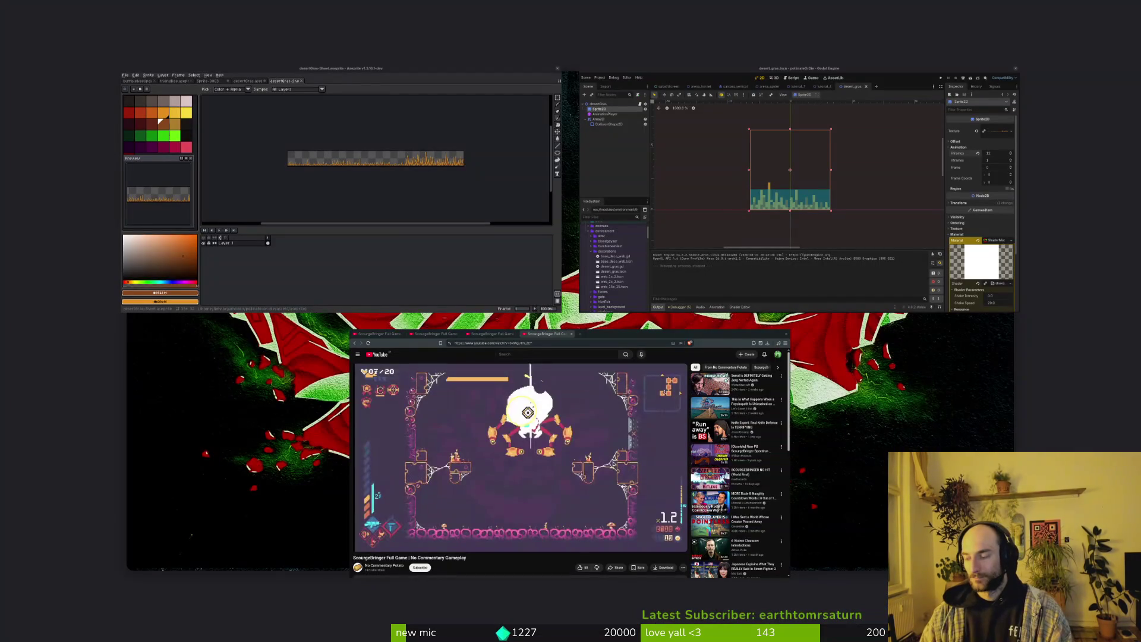
key("super")
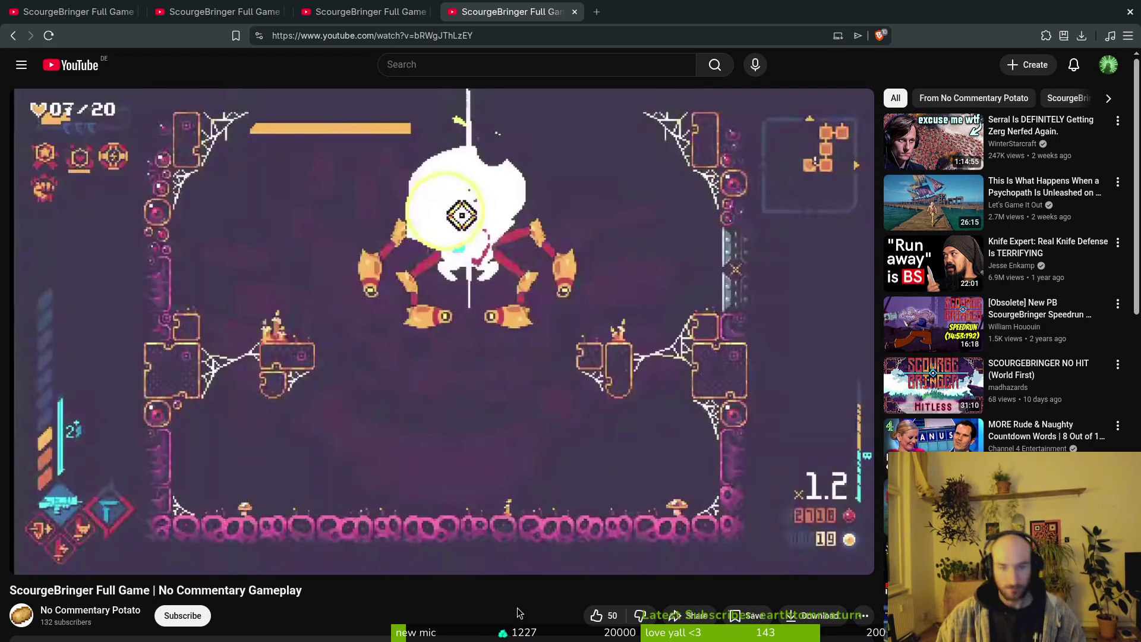
Frame-step the boss's death, comparing the white-bullet and yellow-bullet frames.
key(".")
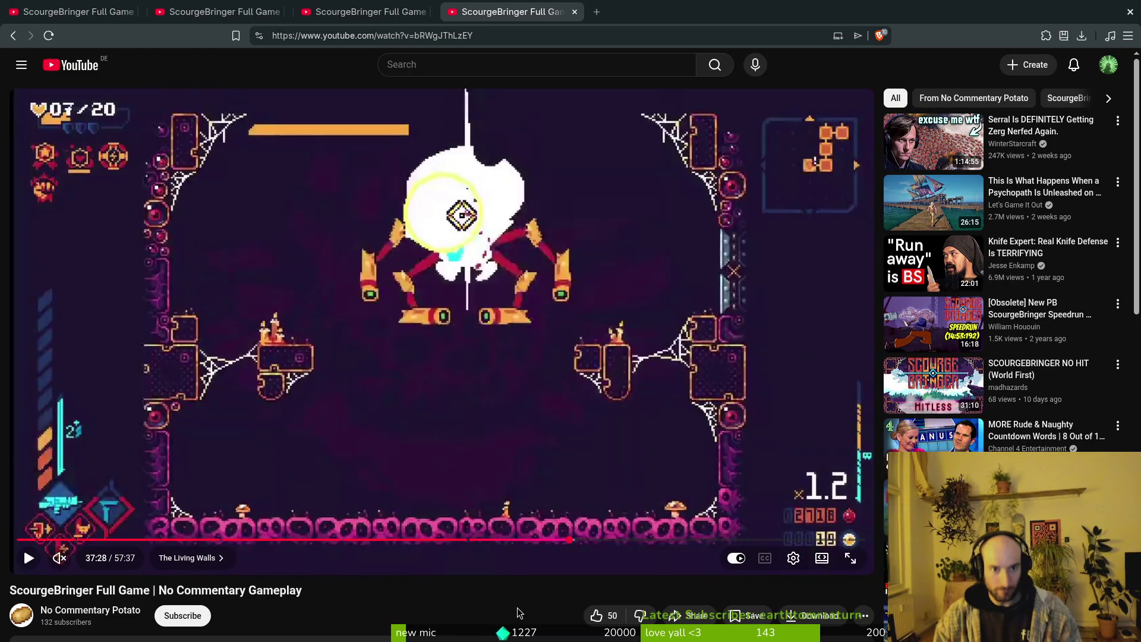
key(".")
key(".")
key(".")
key(".")
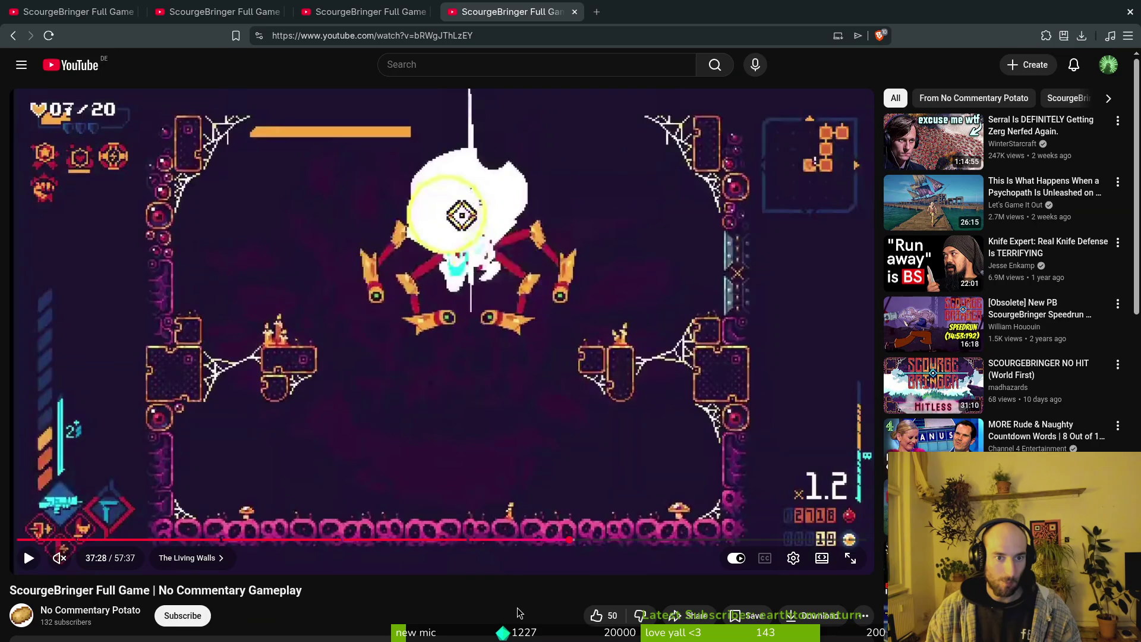
key(".")
key(".")
key(".")
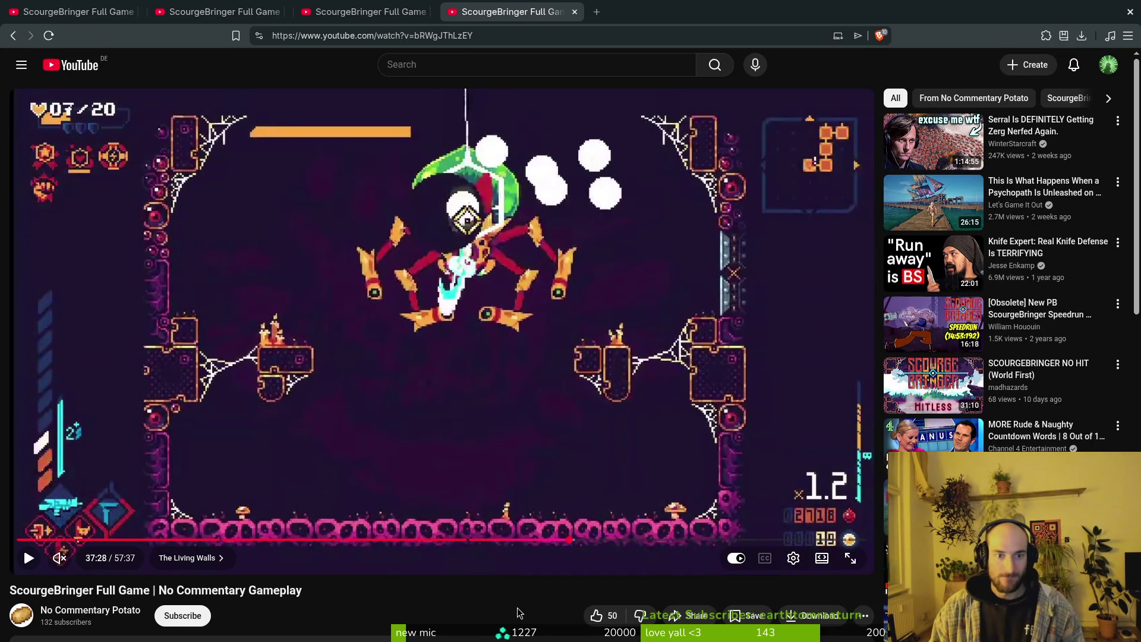
key(".")
key(".")
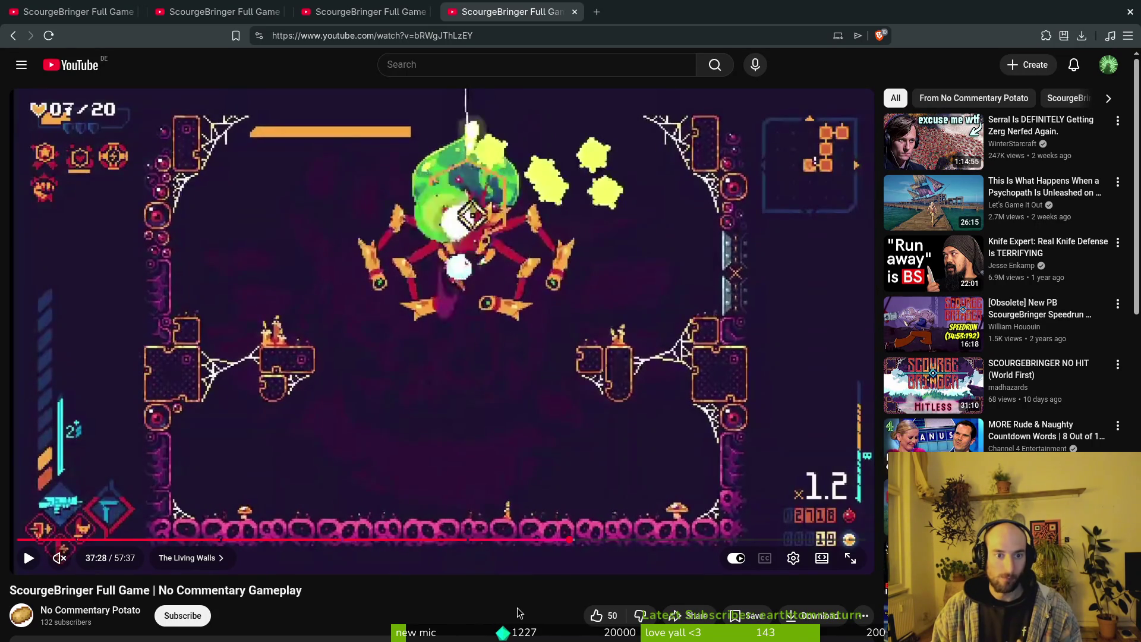
key("comma")
key("period")
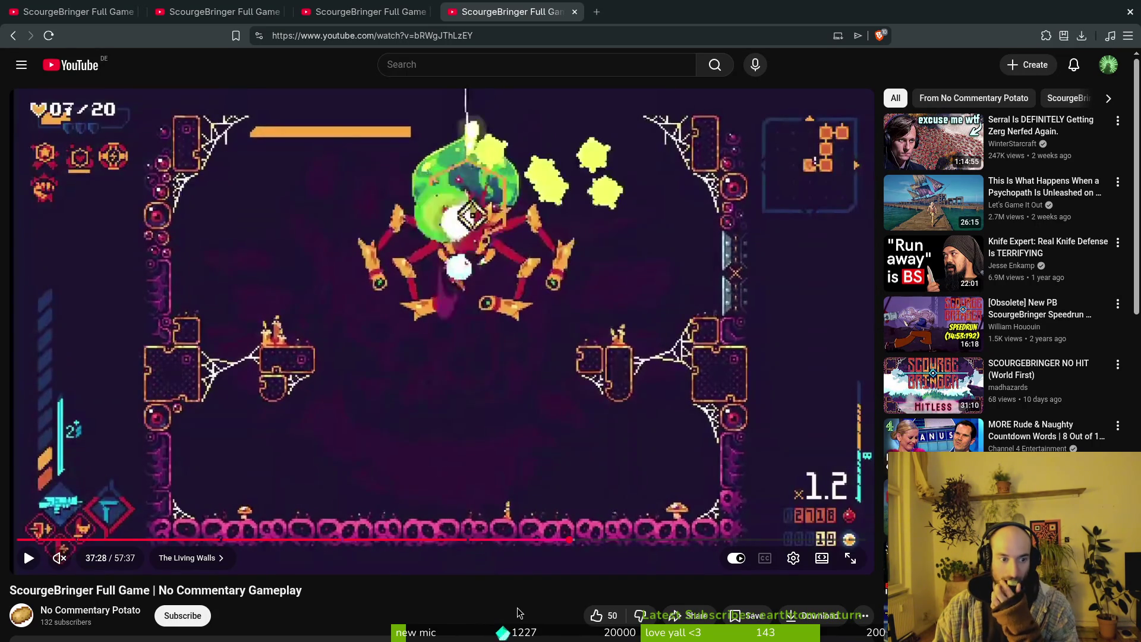
key("comma")
key("period")
Step through the bright flash and boss breakup frames, then switch to Aseprite.
key("period")
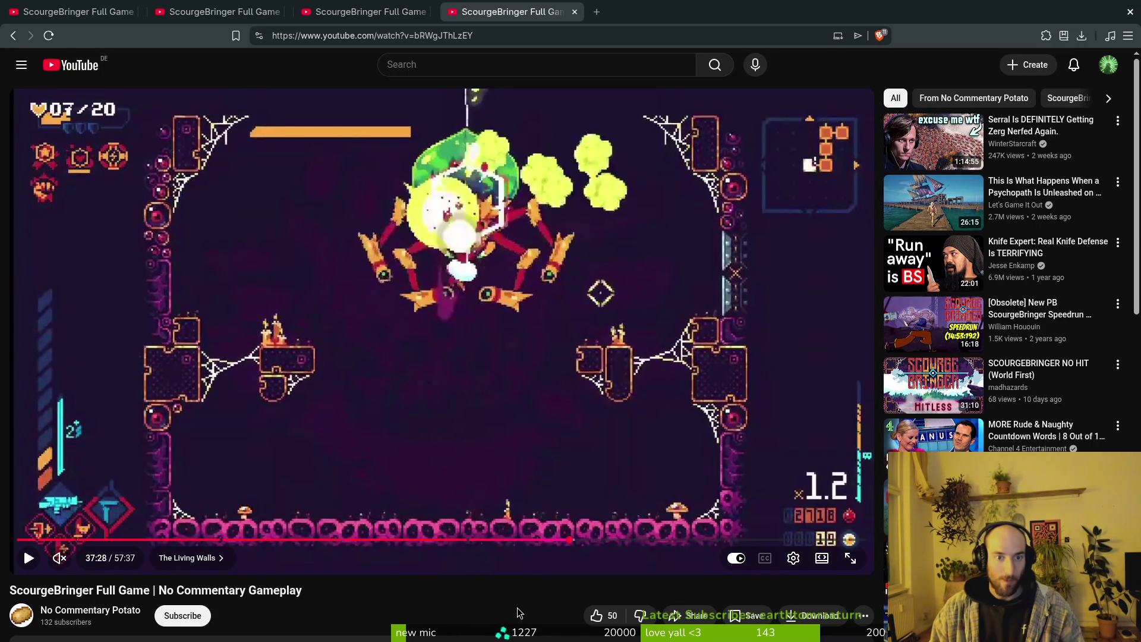
key("period")
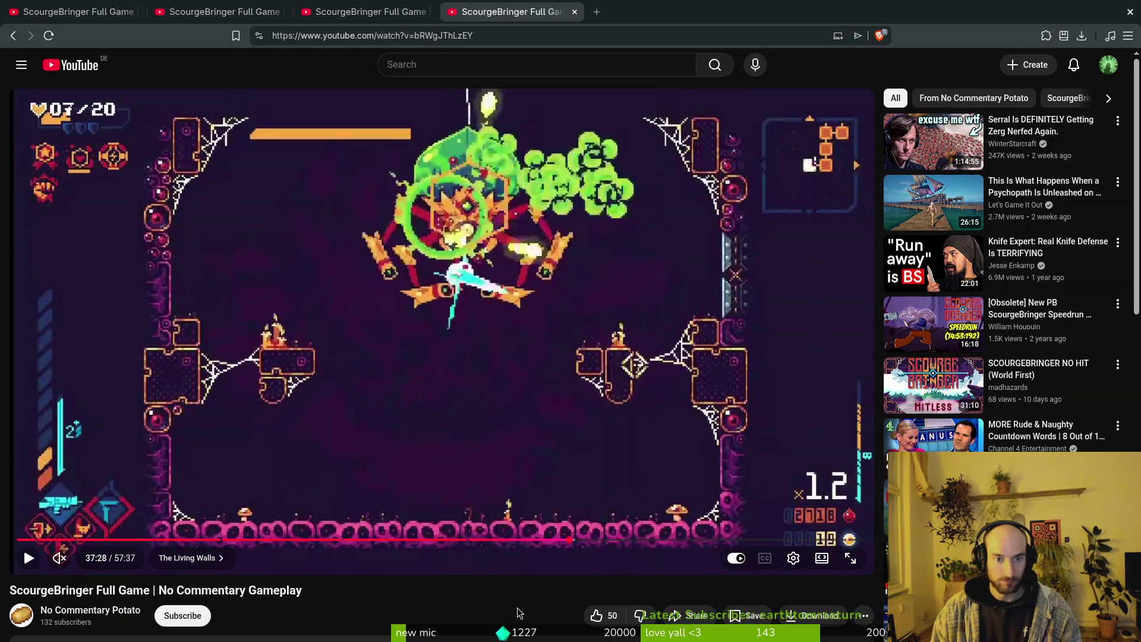
key("period")
key("comma")
key("comma")
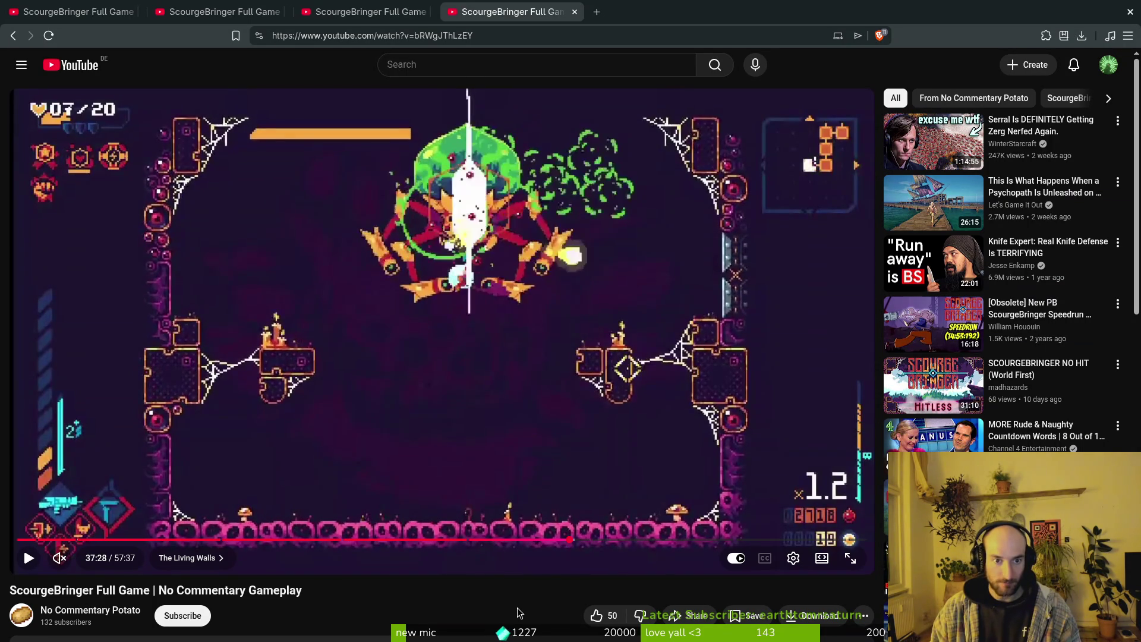
key("period")
key("period")
key("period")
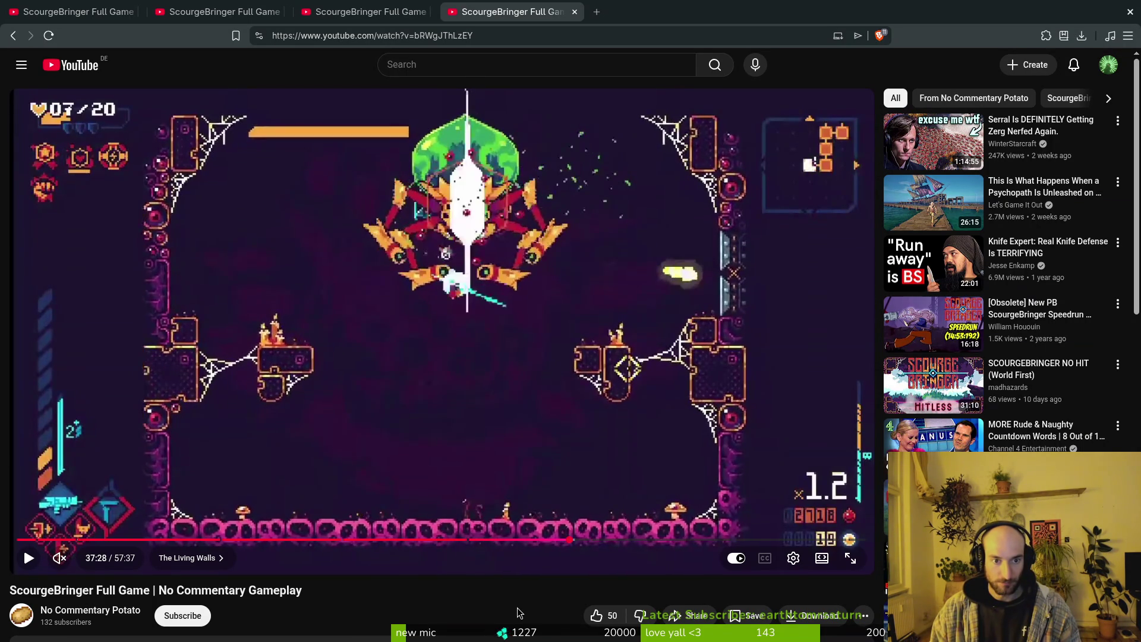
key("period")
key("period")
key("period")
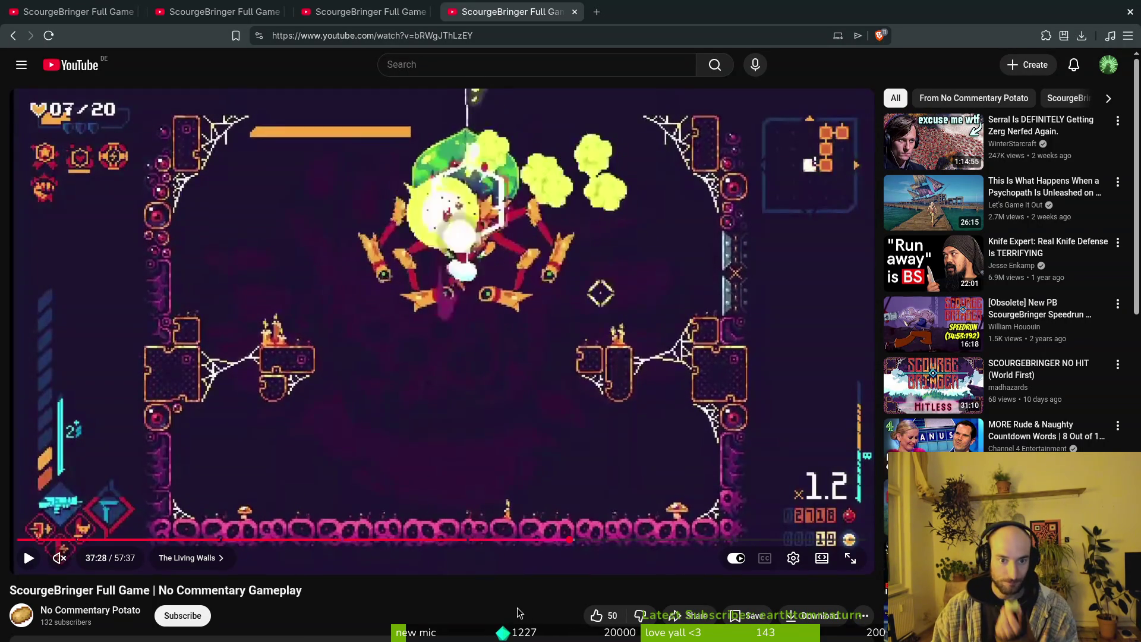
key("period")
key("period")
key("period")
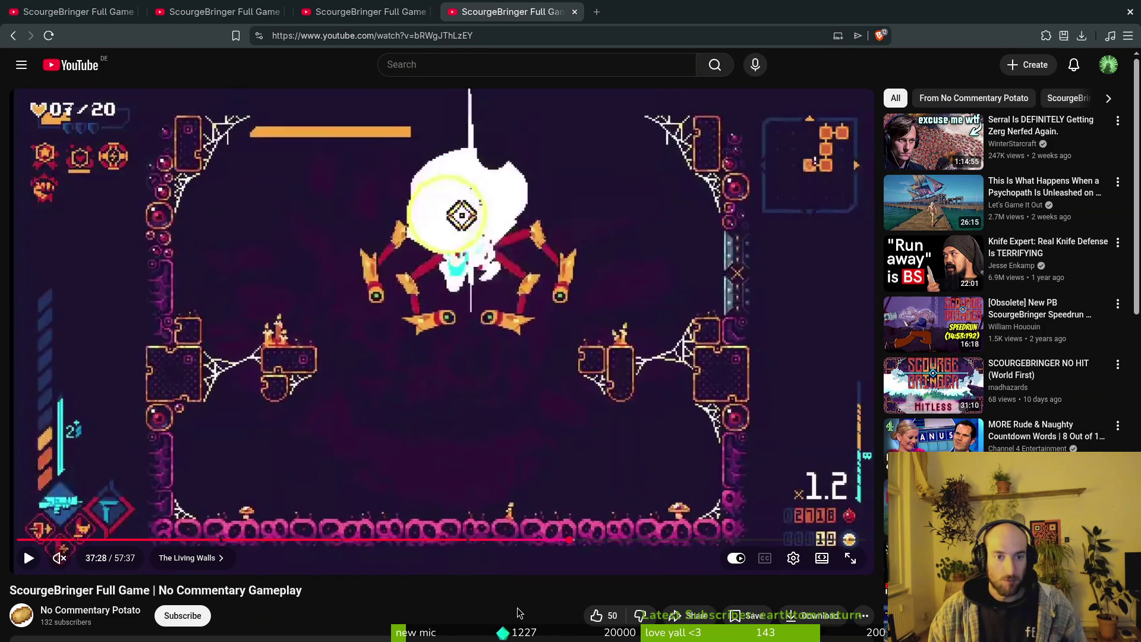
key("comma")
key("comma")
key("comma")
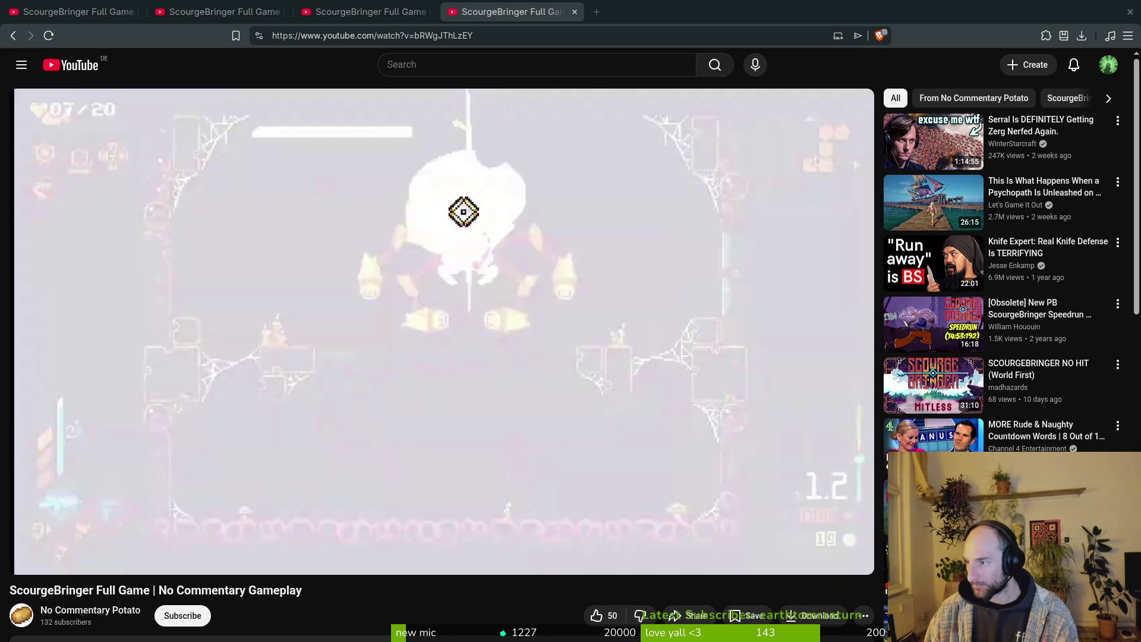
key("alt+Tab")
left_click(11, 28)
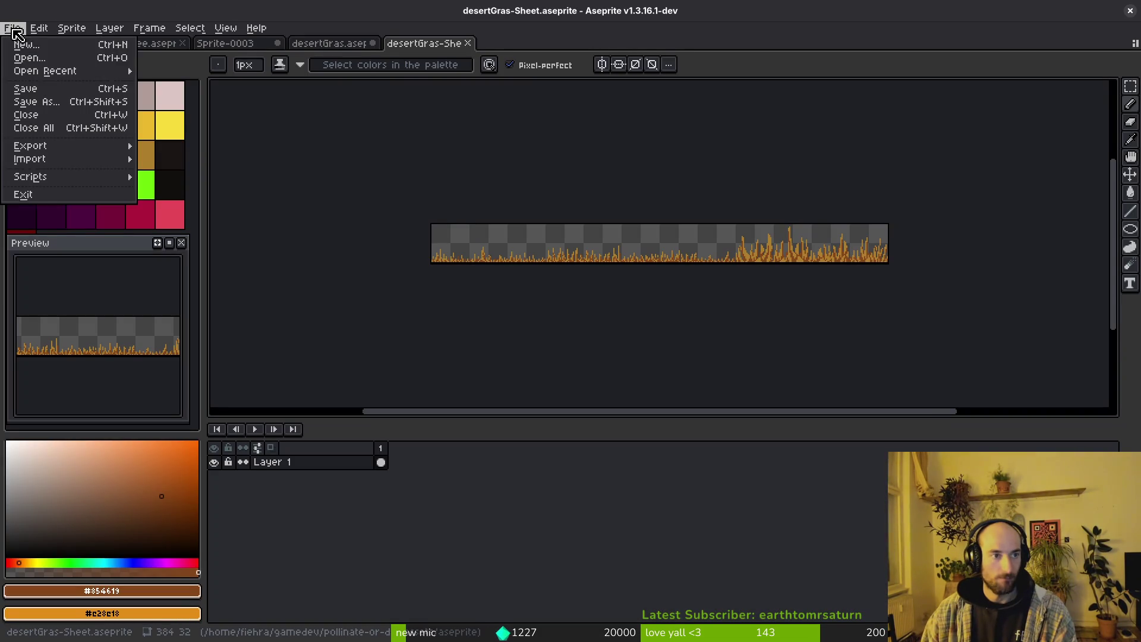
Create a new 192×192 sprite.
left_click(51, 47)
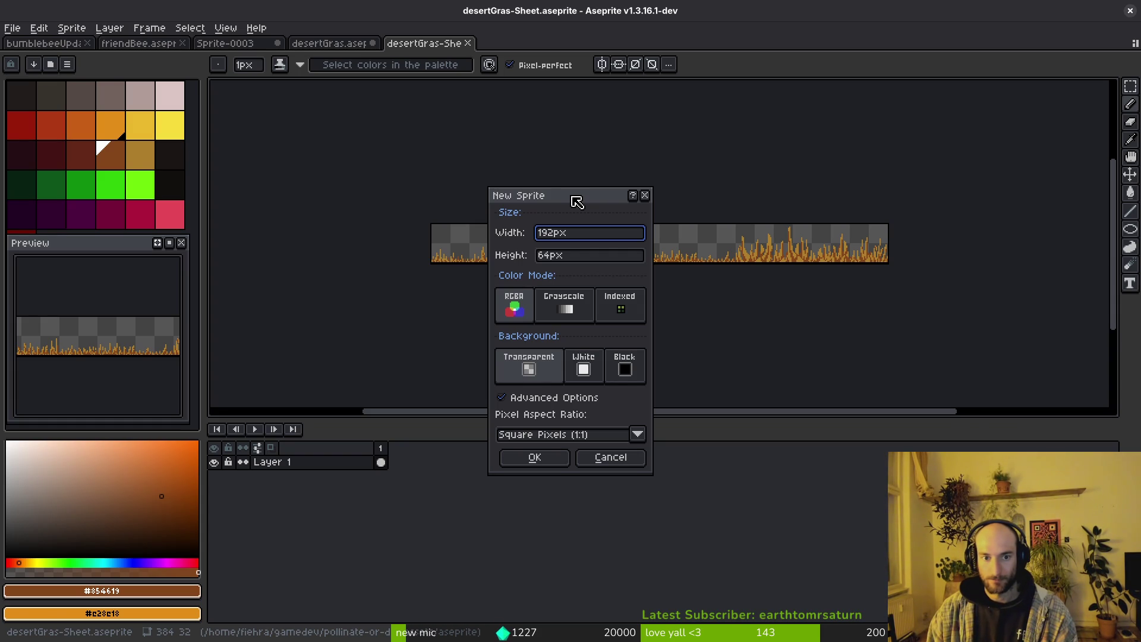
key("Tab")
type("192")
key("Return")
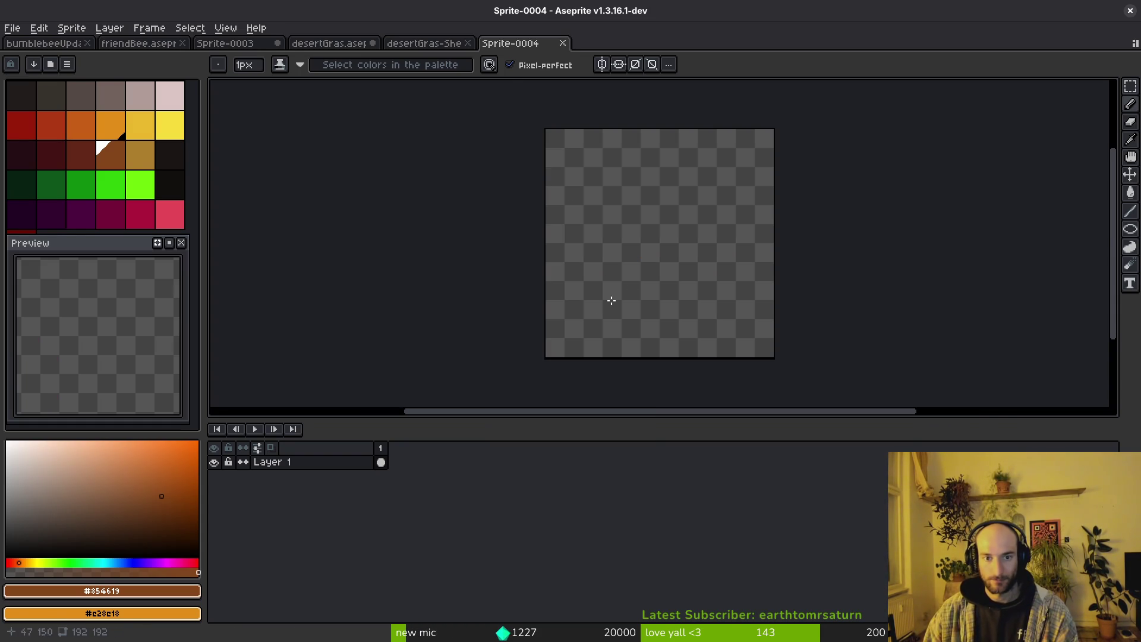
key("alt+Tab")
key("alt+Tab")
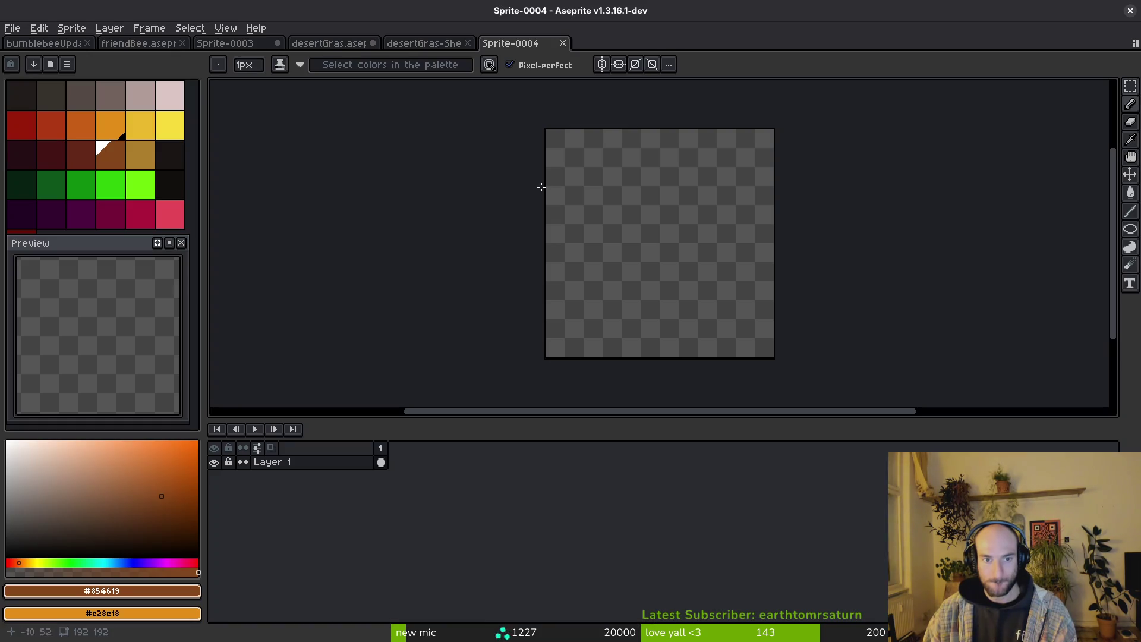
left_click_drag(628, 228, 603, 215)
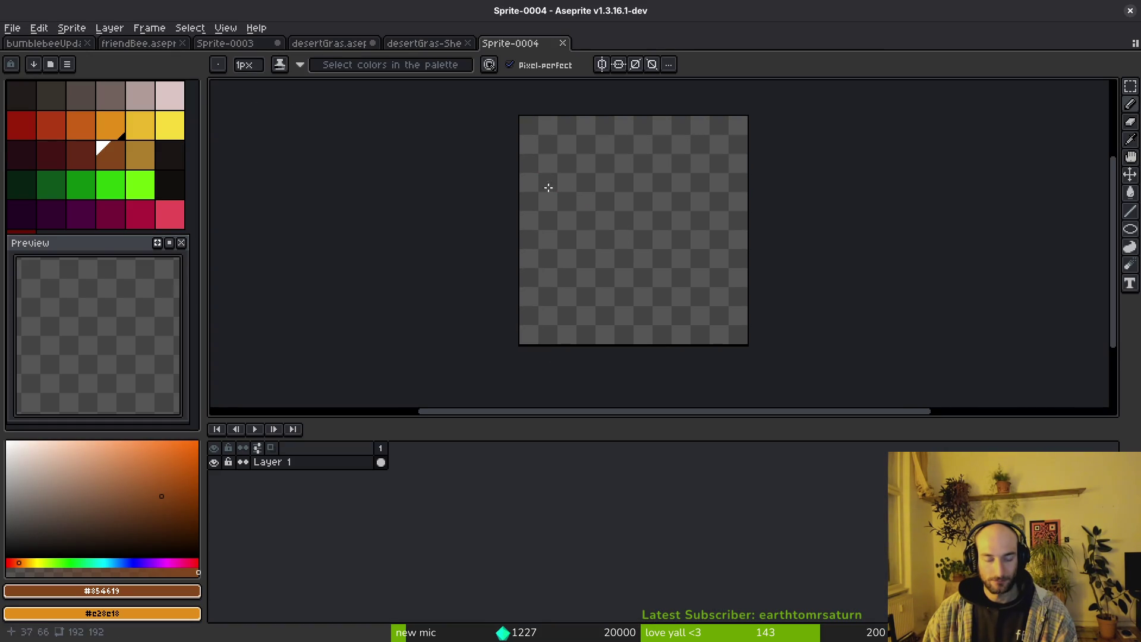
Resize the canvas to 128×128 pixels.
key("ctrl+alt+c")
type("128")
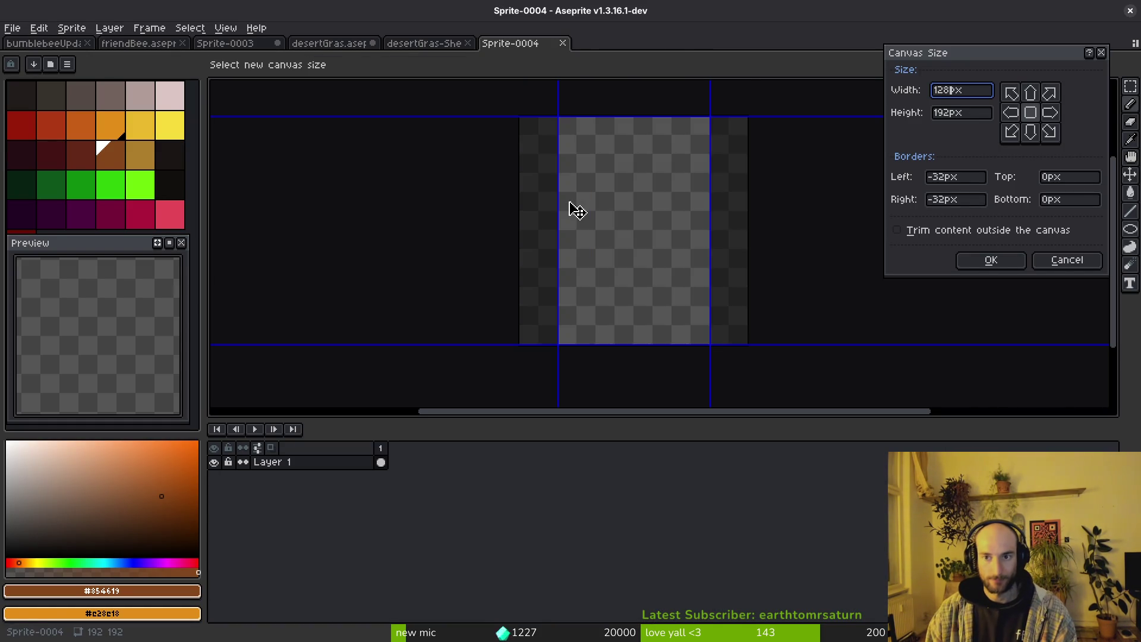
key("Tab")
type("128")
key("Return")
left_click_drag(670, 238, 663, 244)
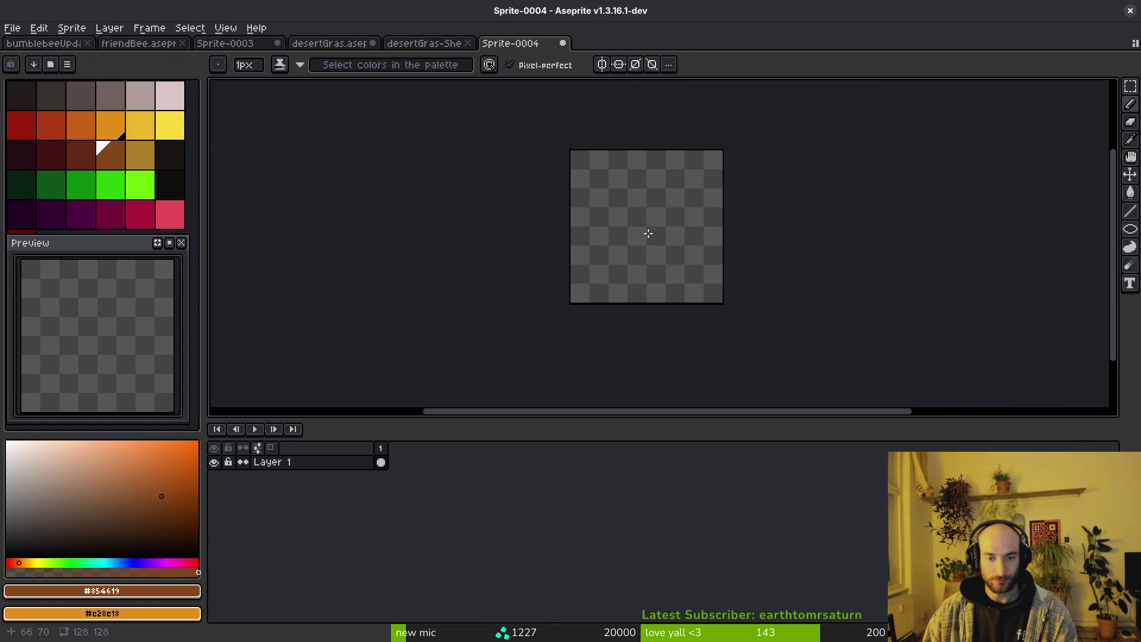
Select the Filled Ellipse tool.
key("shift+r")
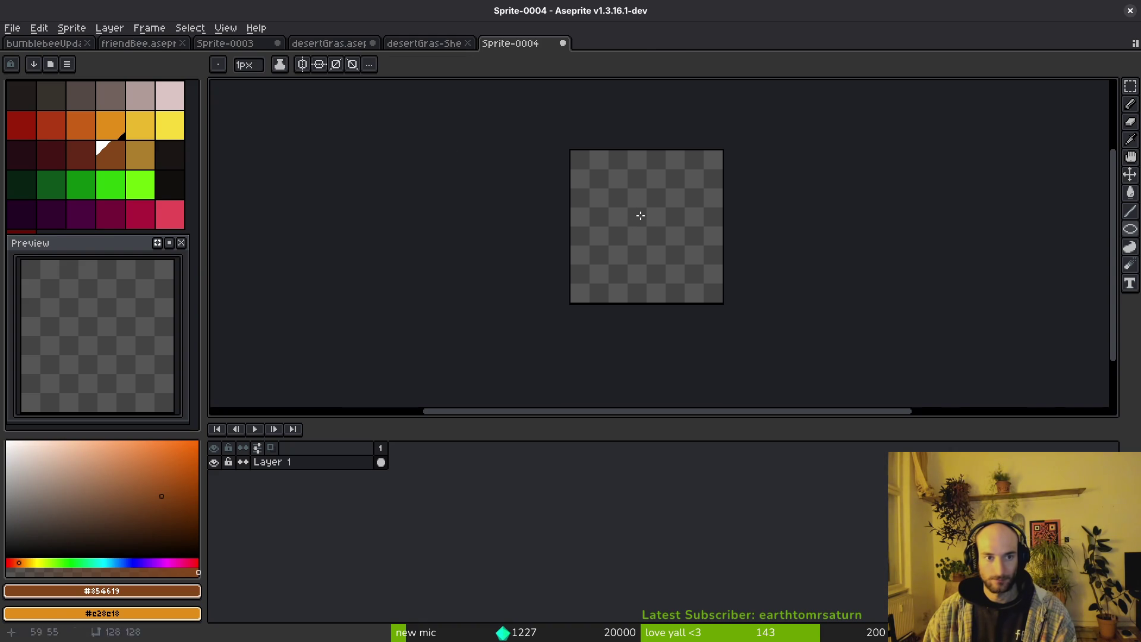
scroll(640, 216, "up", 1)
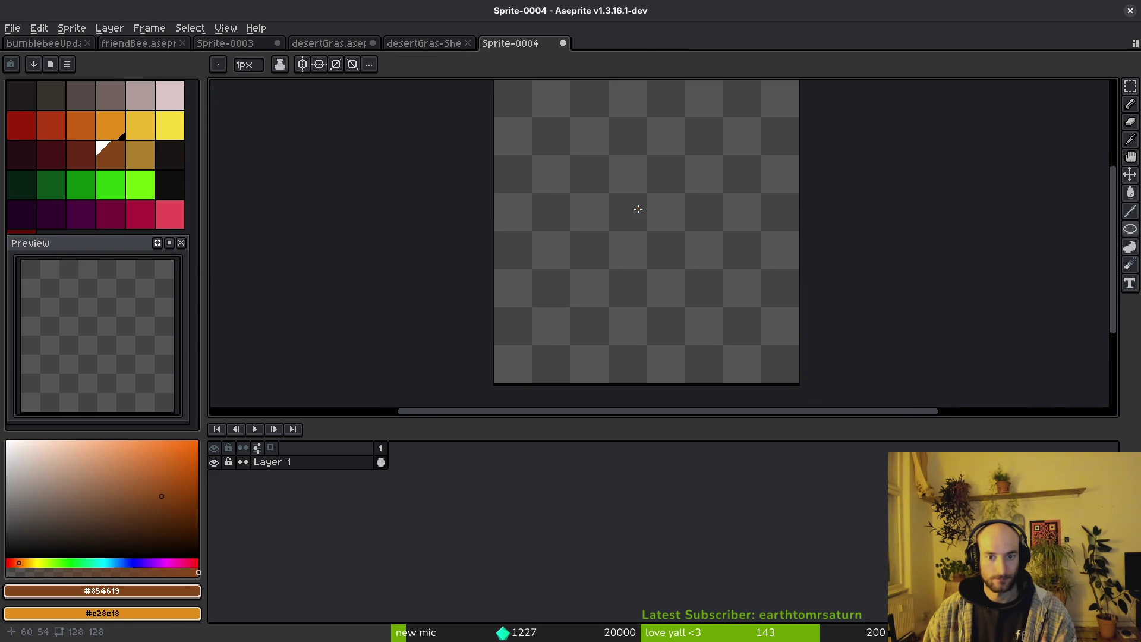
key("shift+r")
scroll(585, 148, "down", 1)
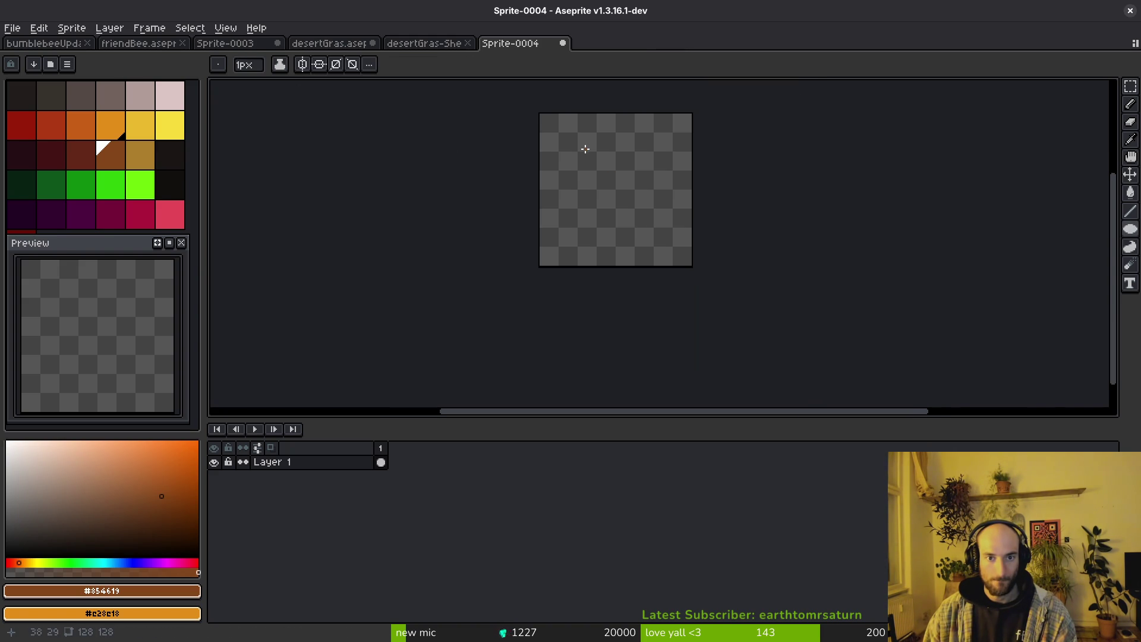
Rename the layer to 'ref', then add a new layer and extra frames.
left_click(338, 468)
key("shift+p")
type("ref")
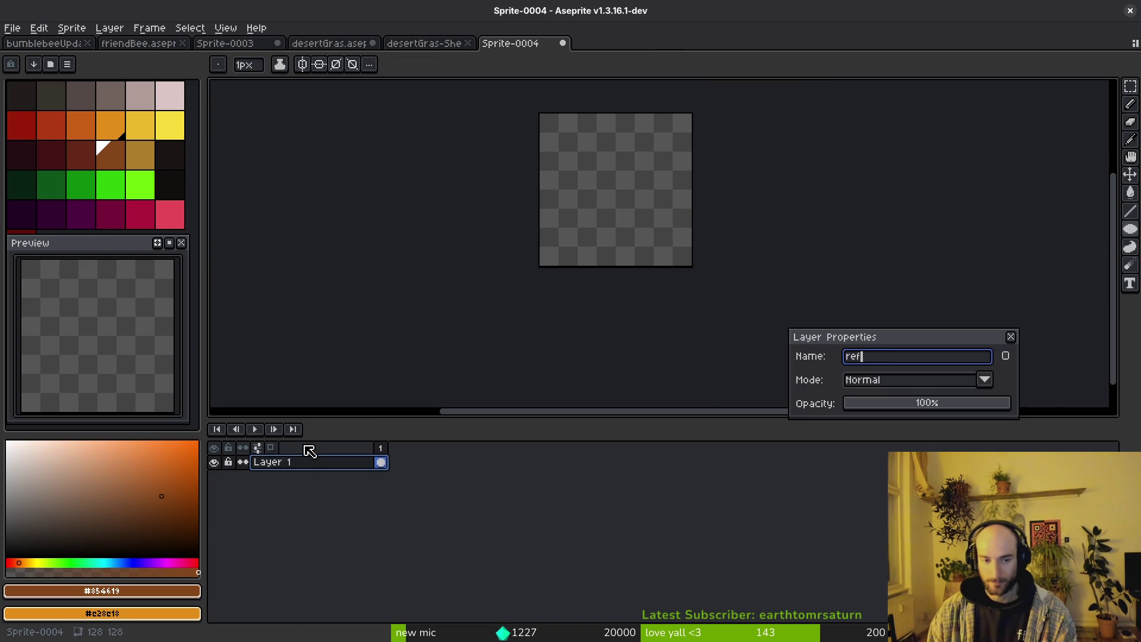
key("Return")
key("shift+n")
key("shift+n")
key("shift+n")
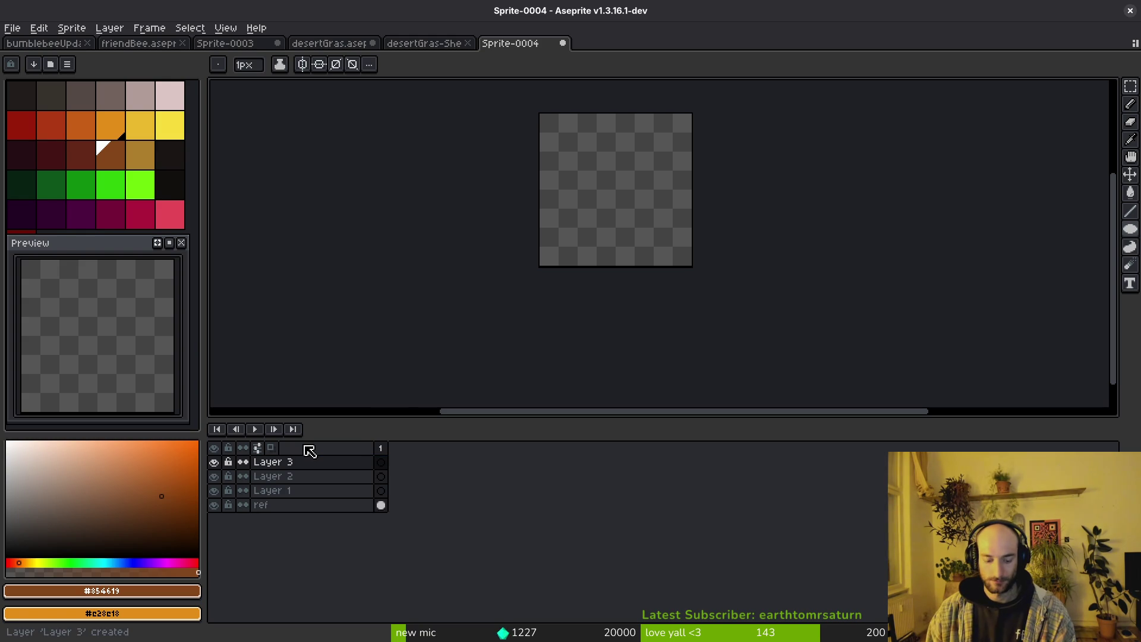
key("alt+n")
key("alt+n")
key("alt+n")
Select frame 1 of ref, pick bright yellow and enable symmetry mode.
left_click(381, 506)
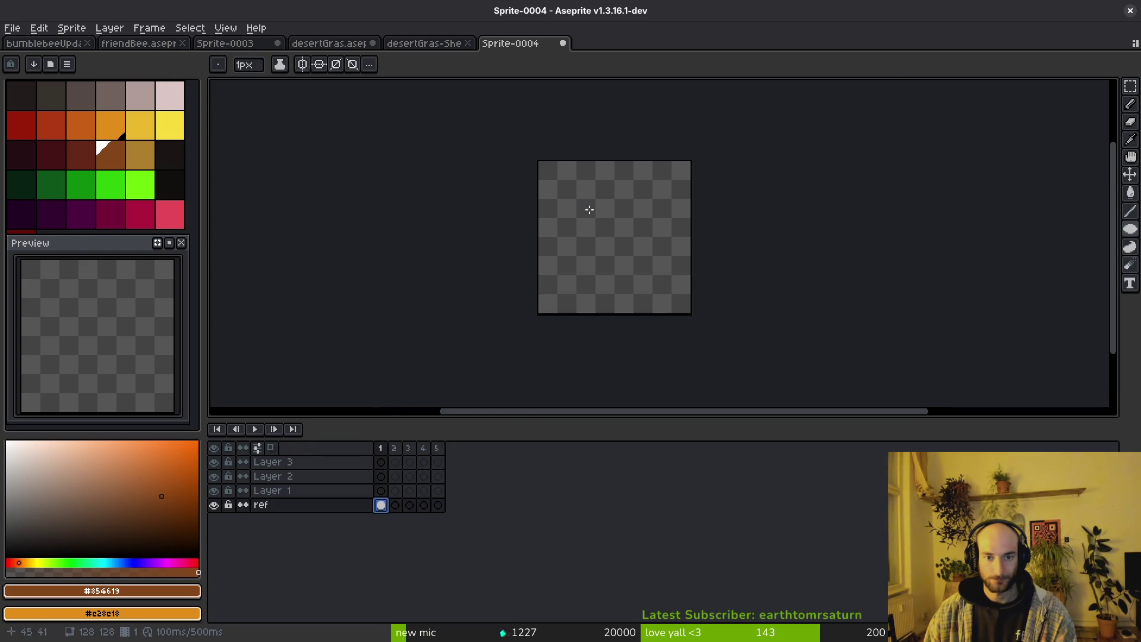
scroll(588, 208, "up", 3)
left_click(177, 125)
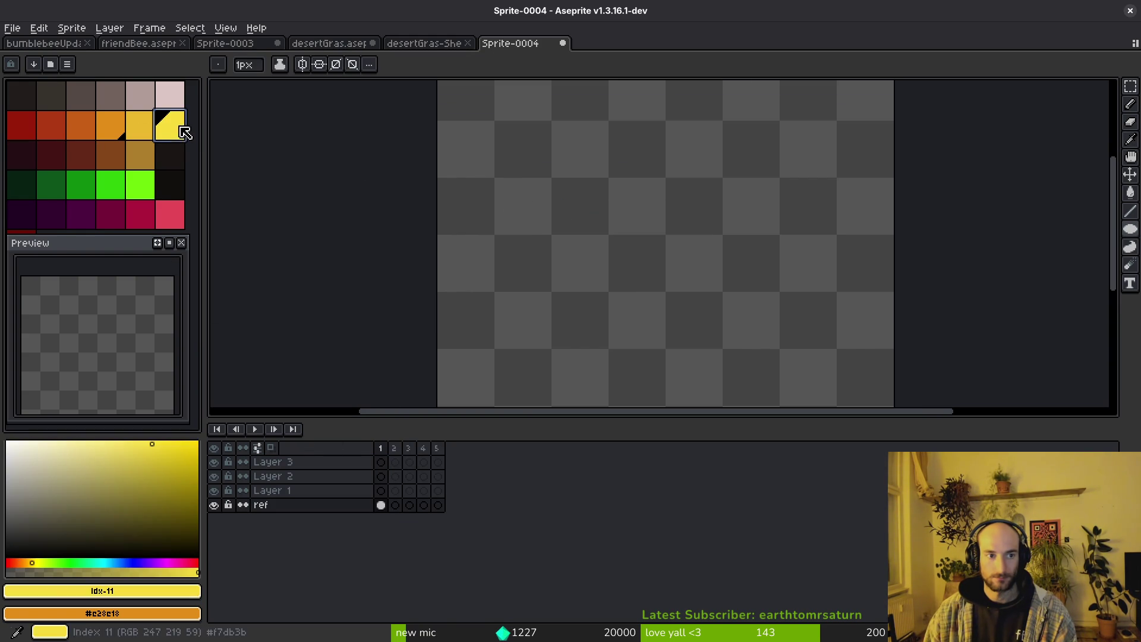
left_click(324, 67)
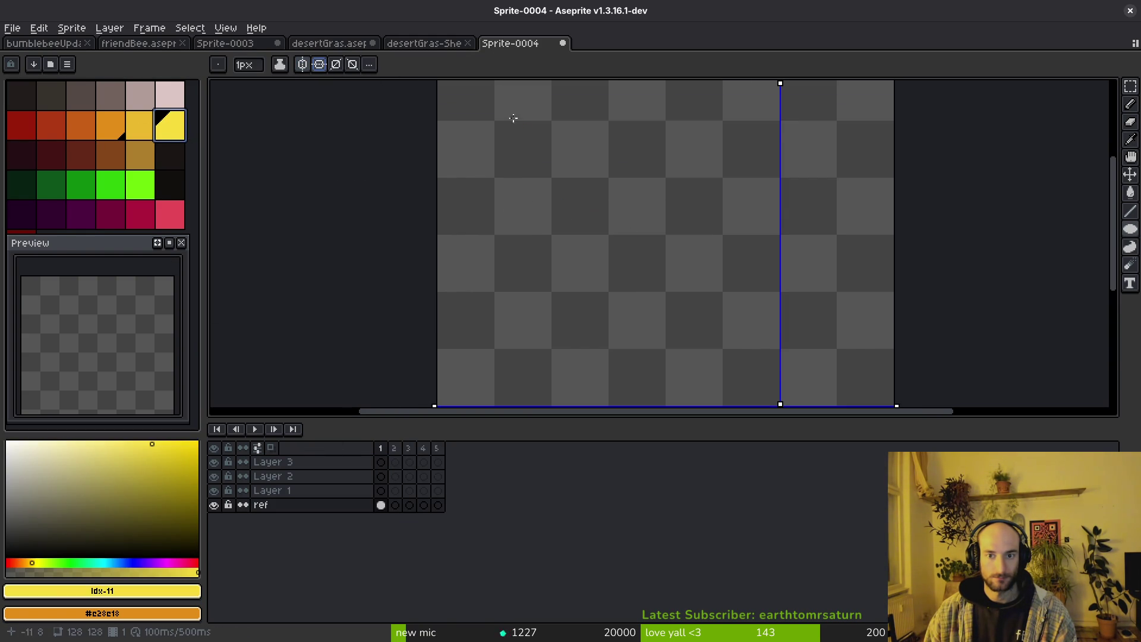
scroll(801, 169, "down", 5)
scroll(802, 168, "up", 3)
Drag the vertical and horizontal symmetry axes to the canvas centre.
left_click_drag(801, 166, 723, 163)
scroll(725, 162, "up", 4)
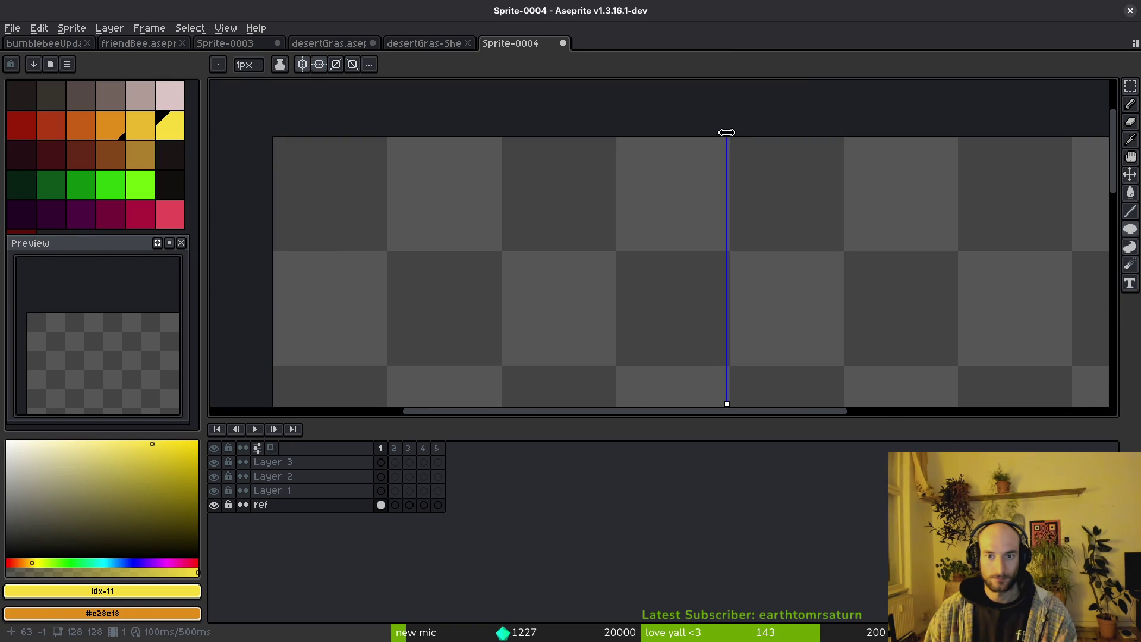
scroll(645, 170, "down", 3)
scroll(836, 366, "up", 4)
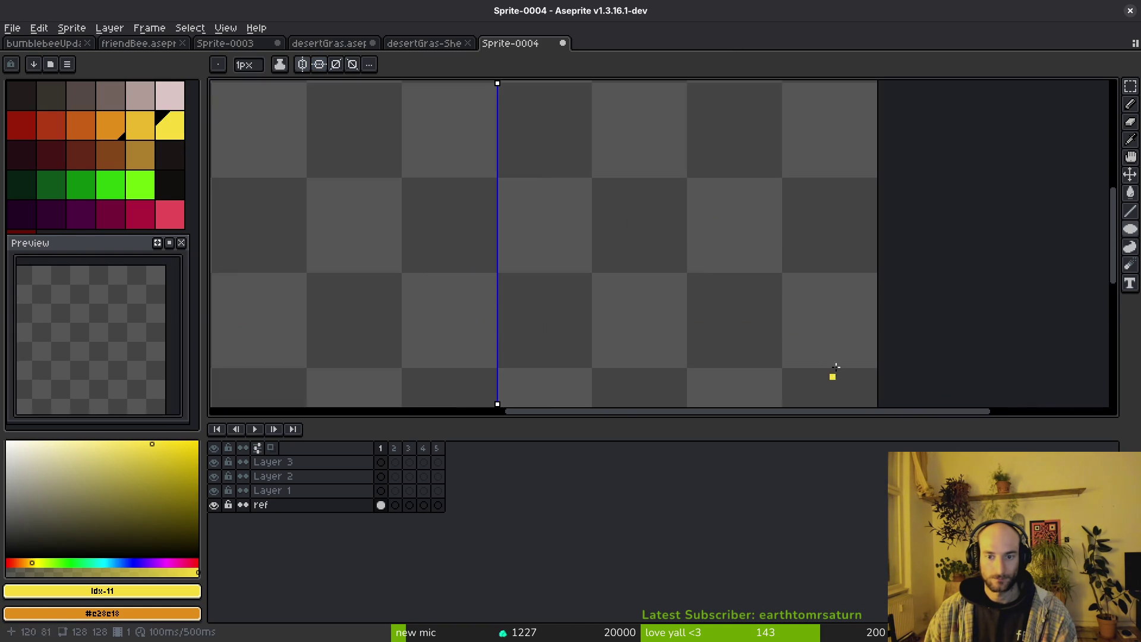
scroll(836, 367, "down", 2)
scroll(758, 326, "up", 2)
left_click_drag(738, 317, 765, 124)
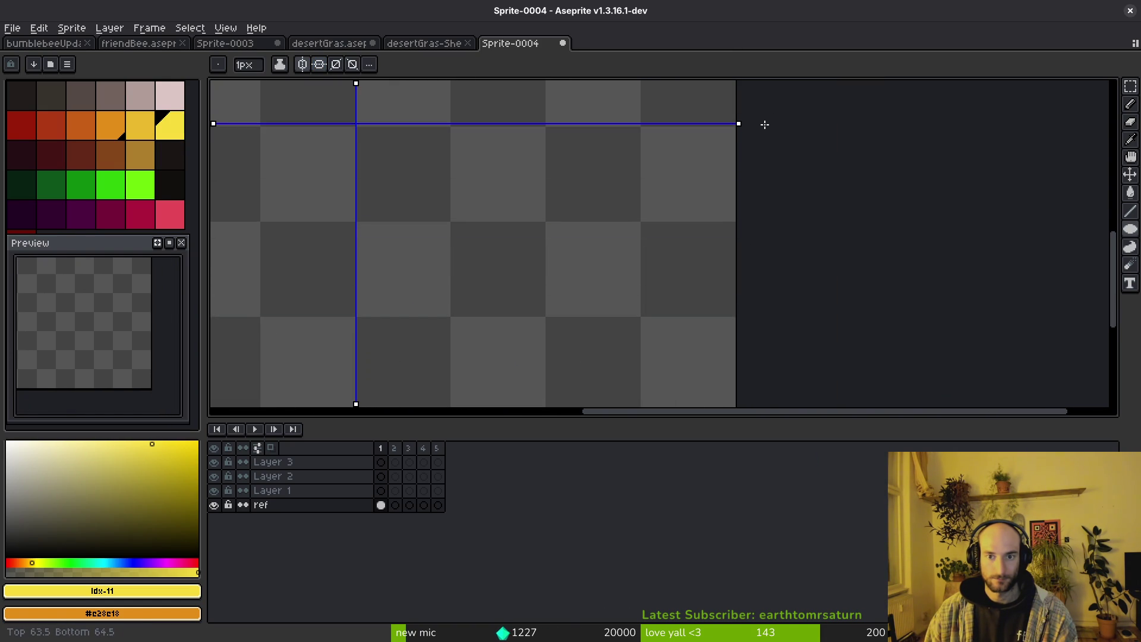
scroll(749, 127, "down", 5)
scroll(678, 163, "up", 5)
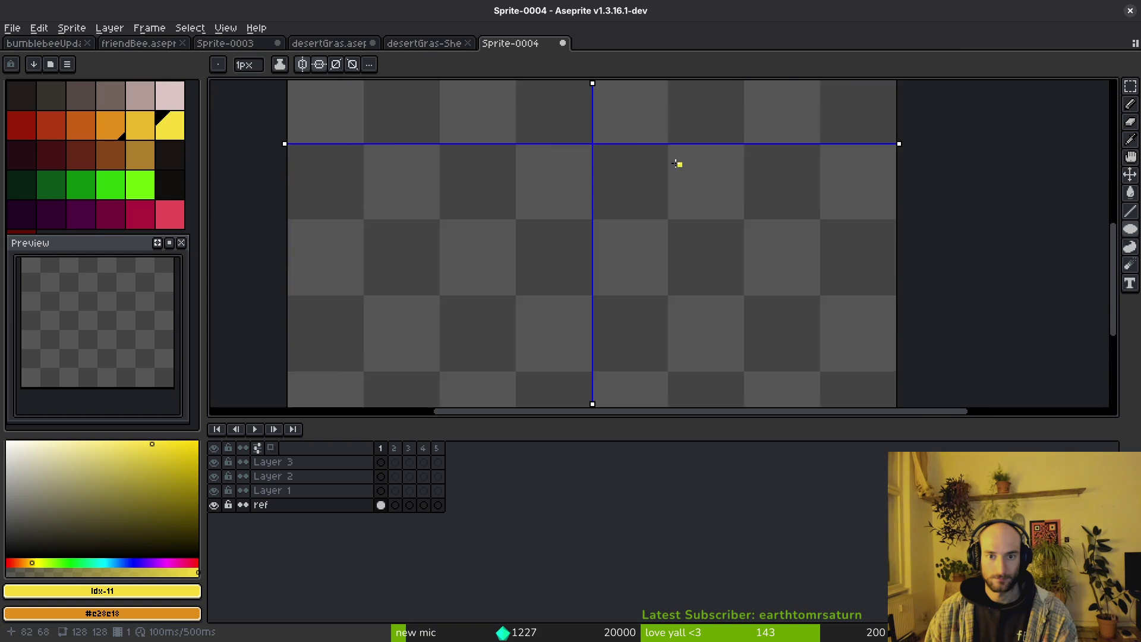
scroll(684, 224, "up", 1)
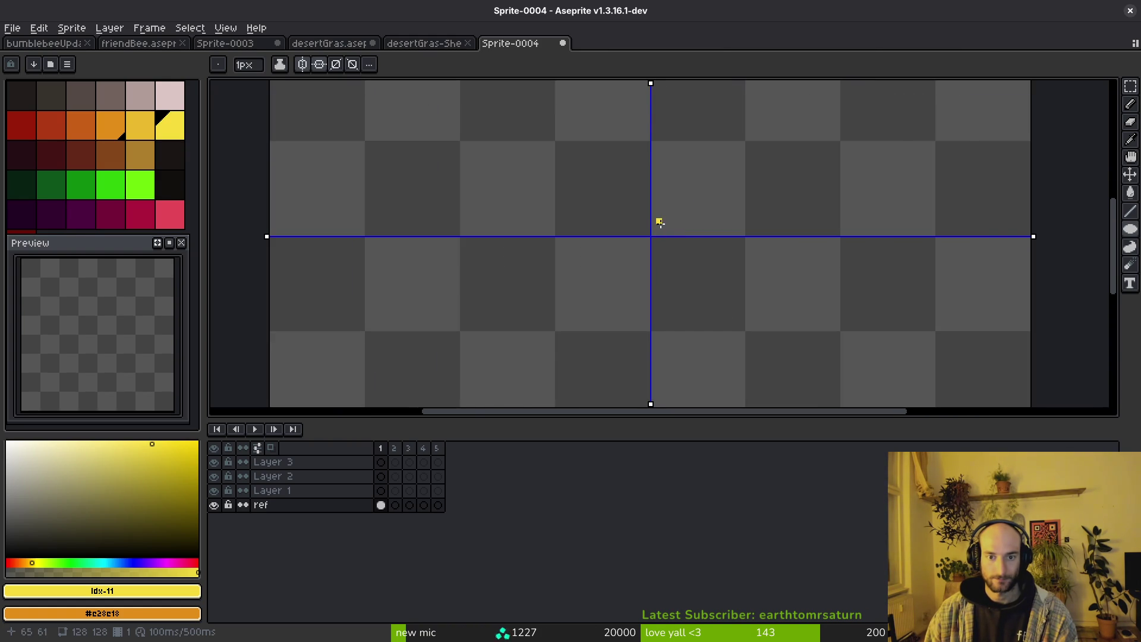
Set crimson as secondary colour and dot the first yellow and crimson diagonal pixels.
scroll(661, 222, "up", 1)
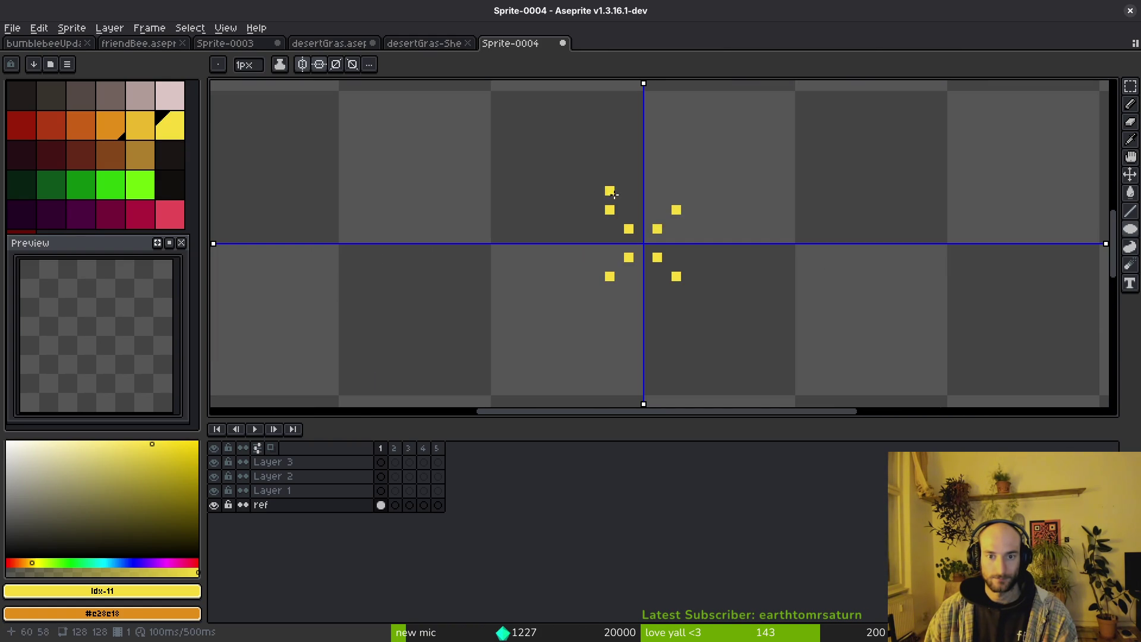
right_click(143, 215)
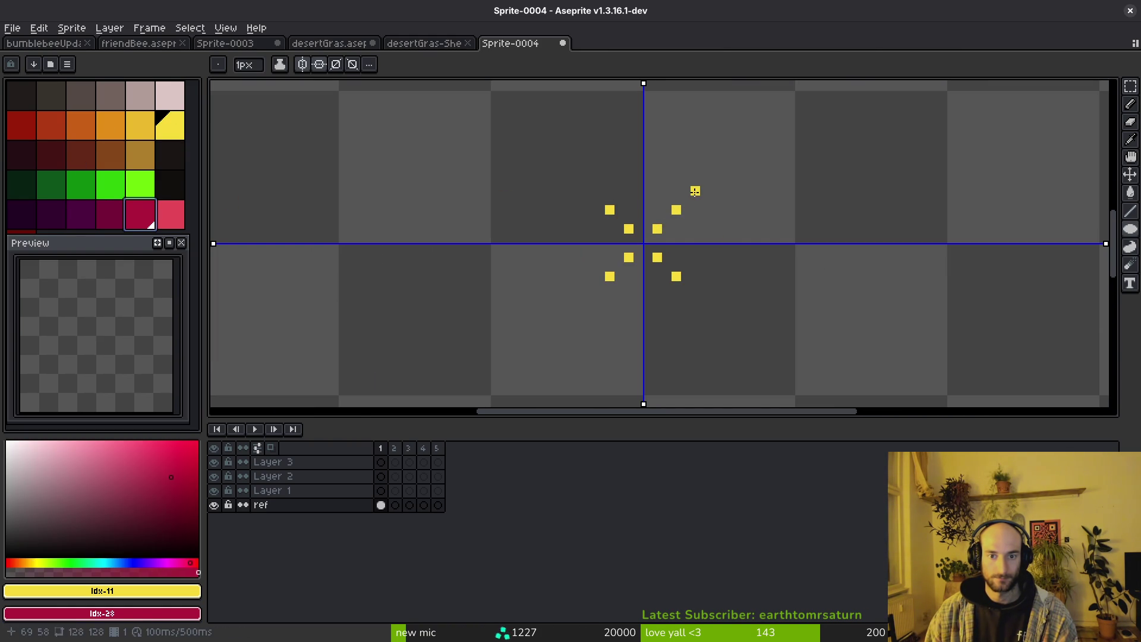
left_click(695, 191)
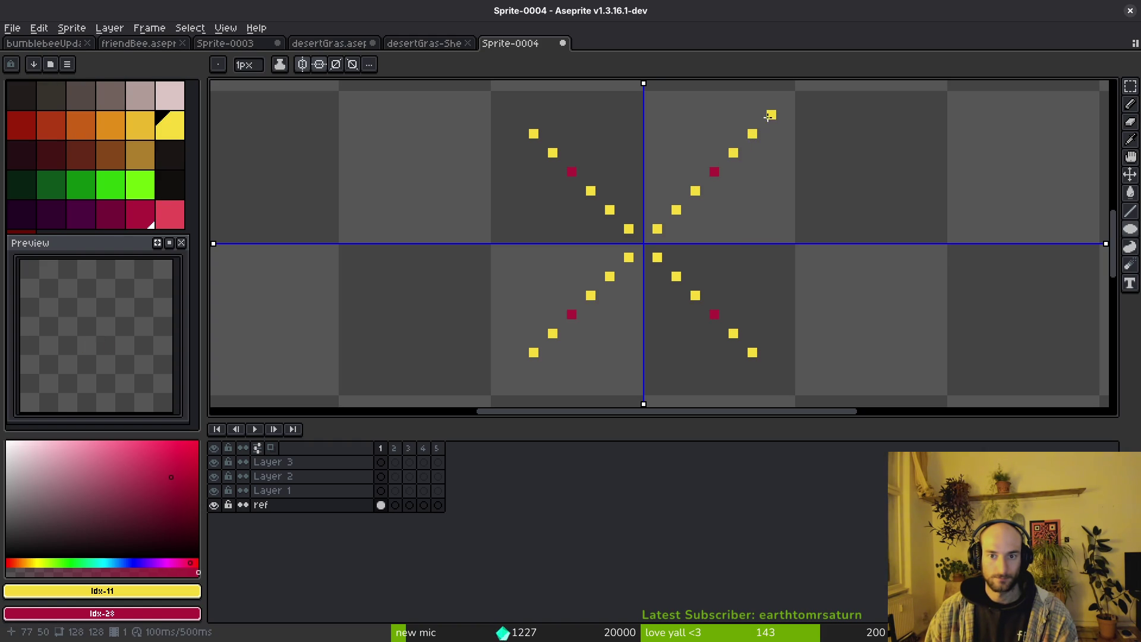
right_click(790, 96)
scroll(773, 190, "up", 3)
scroll(773, 190, "right", 2)
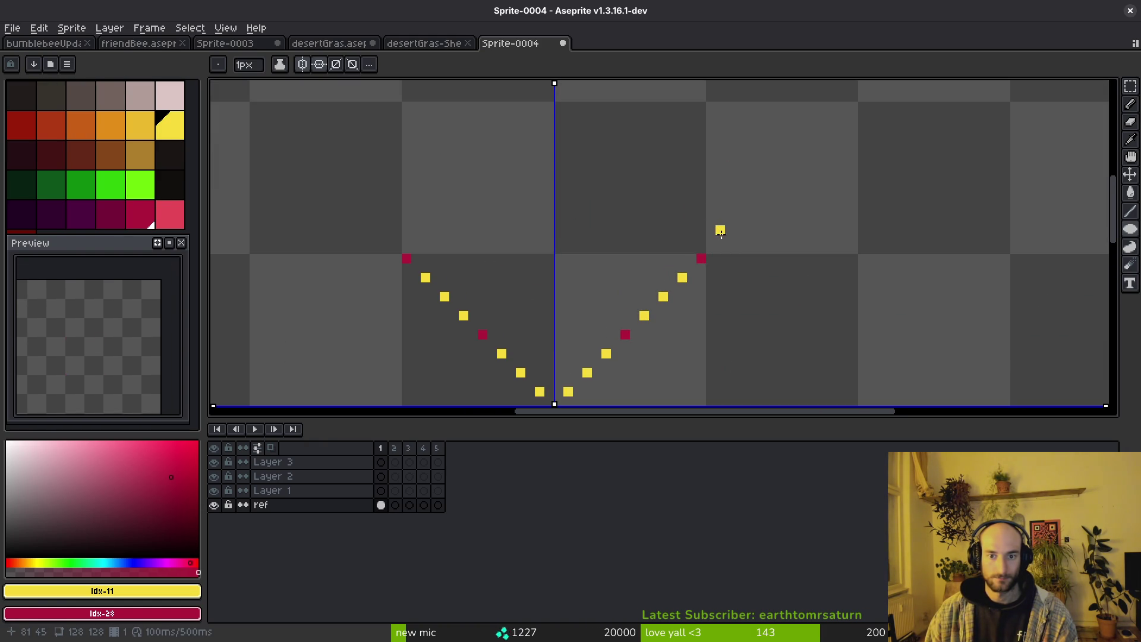
left_click(720, 240)
left_click(739, 220)
left_click(759, 202)
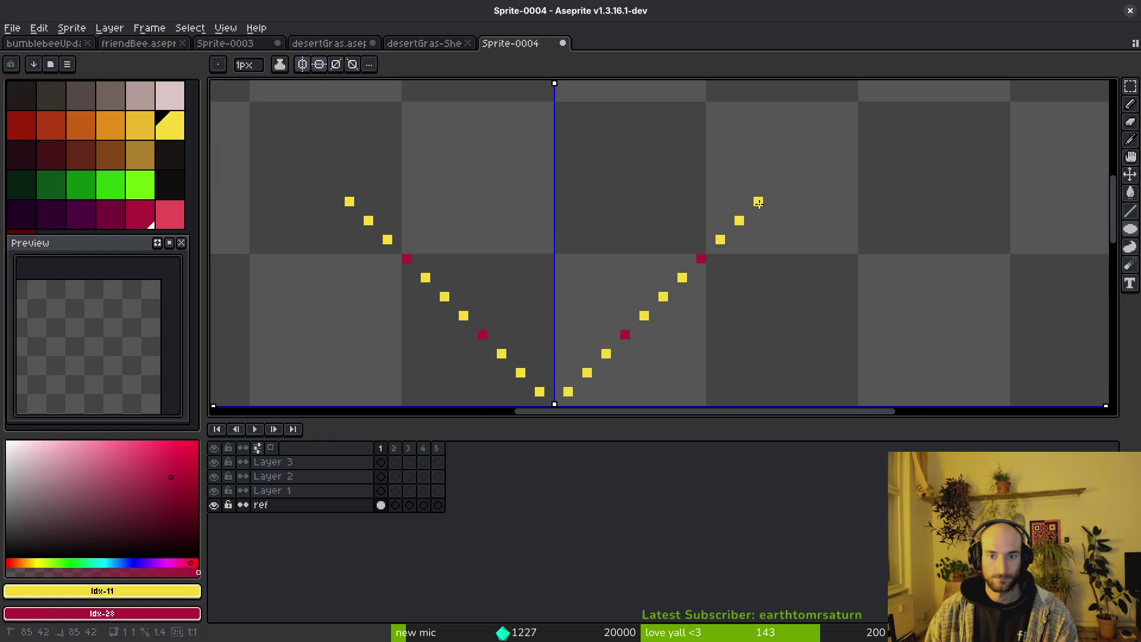
right_click(778, 182)
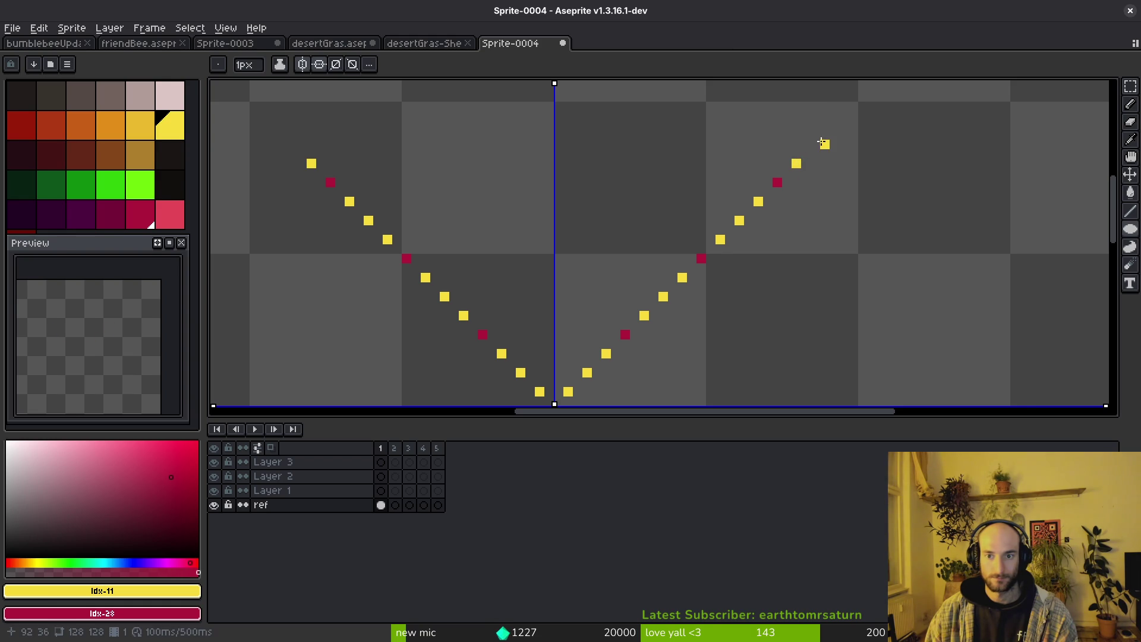
right_click(854, 106)
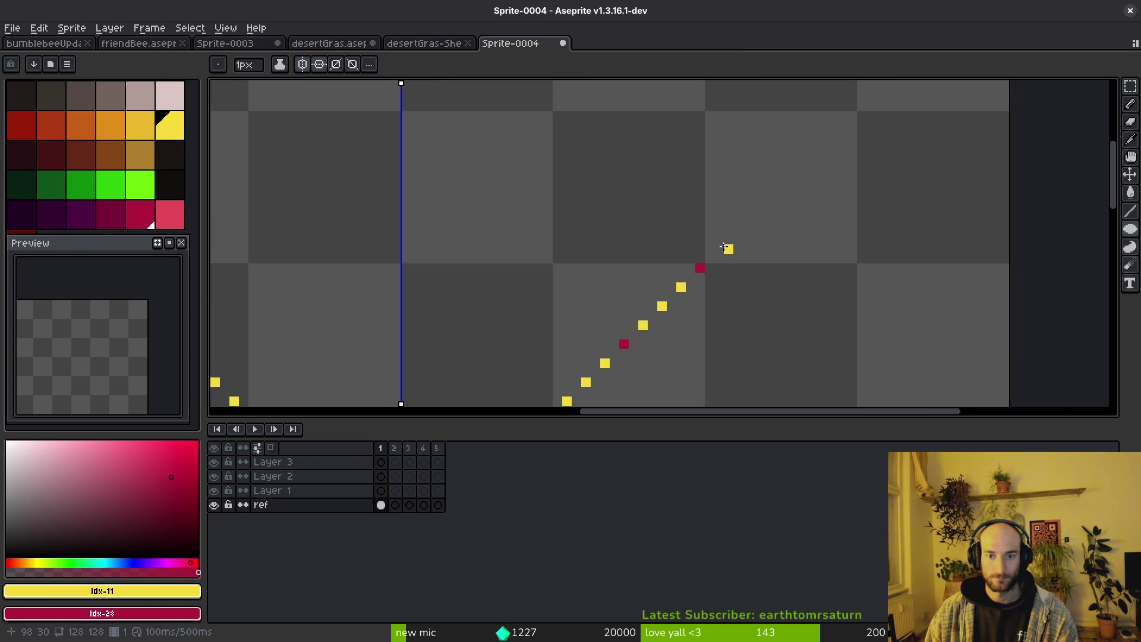
Extend the upper-right diagonal with more yellow and crimson pixels.
left_click(739, 230)
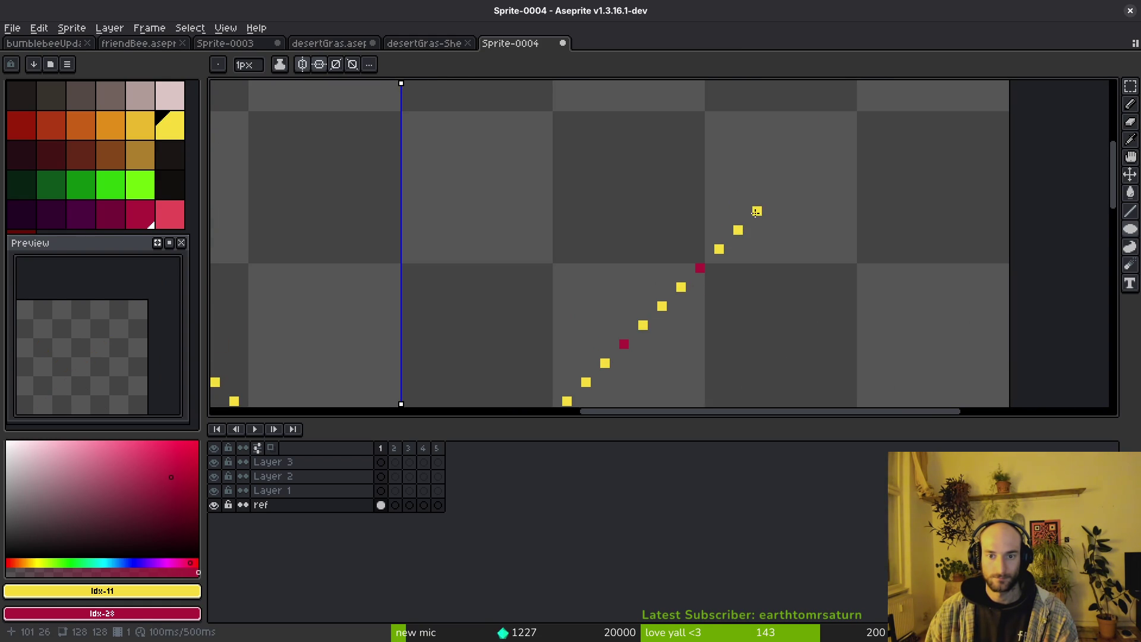
right_click(775, 192)
scroll(833, 136, "down", 5)
left_click_drag(895, 256, 862, 330)
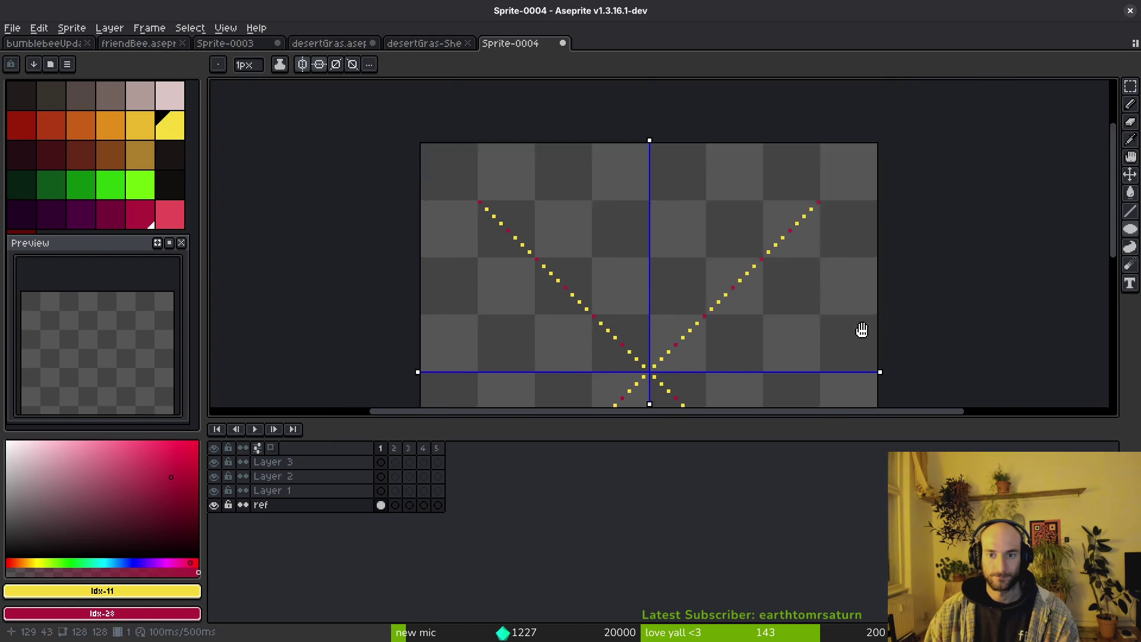
scroll(871, 199, "up", 3)
left_click(750, 186)
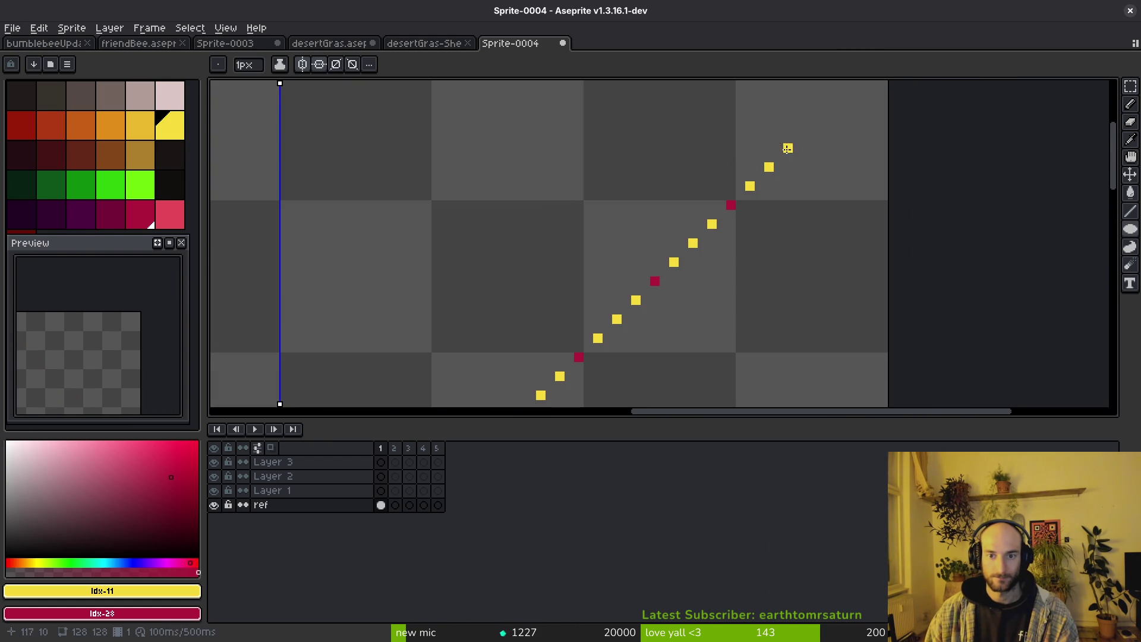
left_click_drag(871, 151, 834, 242)
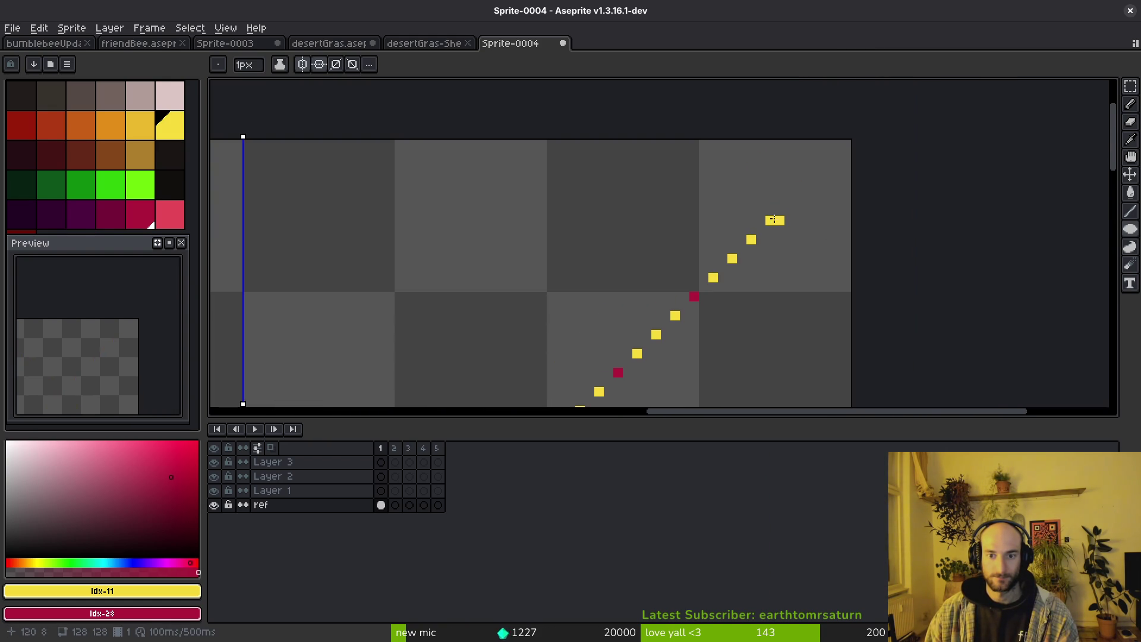
right_click(772, 220)
scroll(814, 185, "down", 1)
scroll(826, 180, "up", 1)
scroll(825, 180, "down", 3)
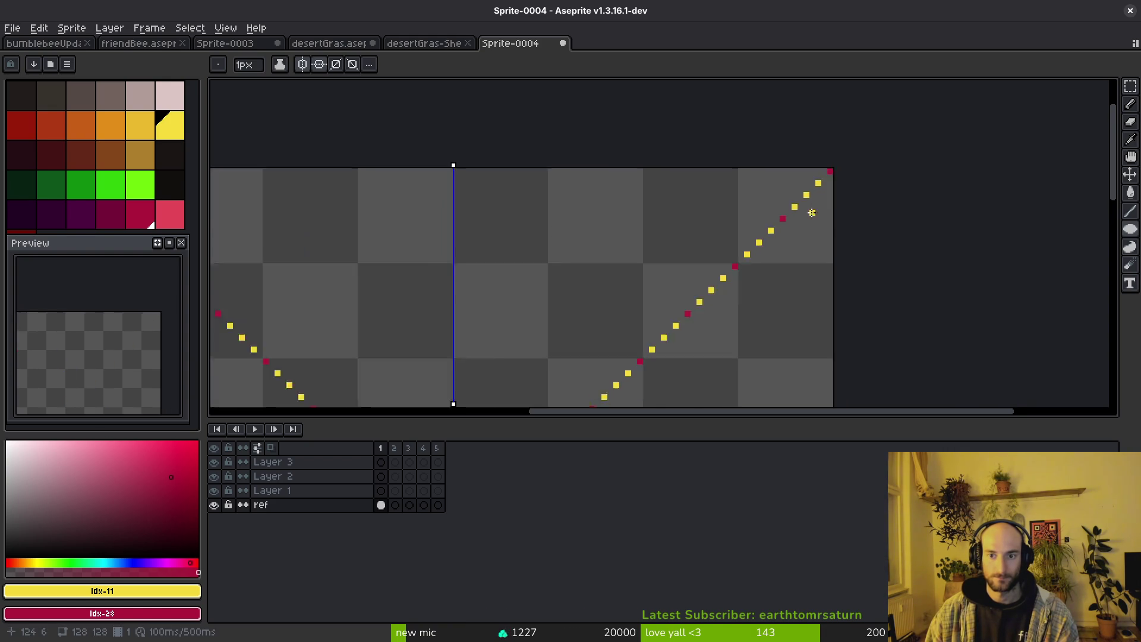
Name the file bossDeathVfx and save it into the aseprite folder.
key("ctrl+s")
key("Escape")
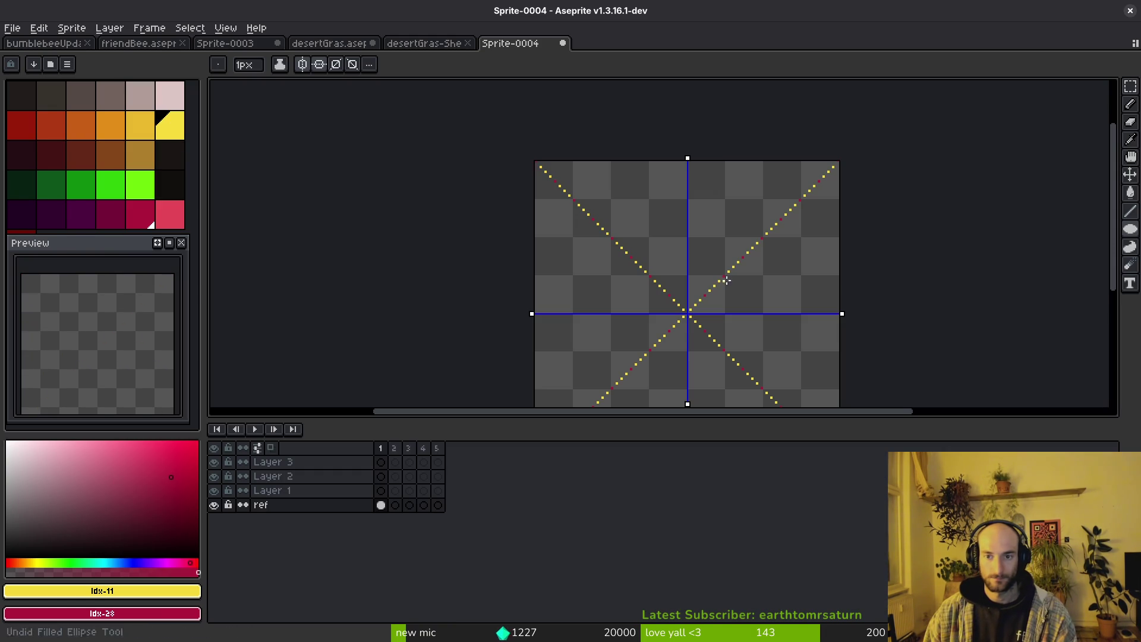
key("ctrl+s")
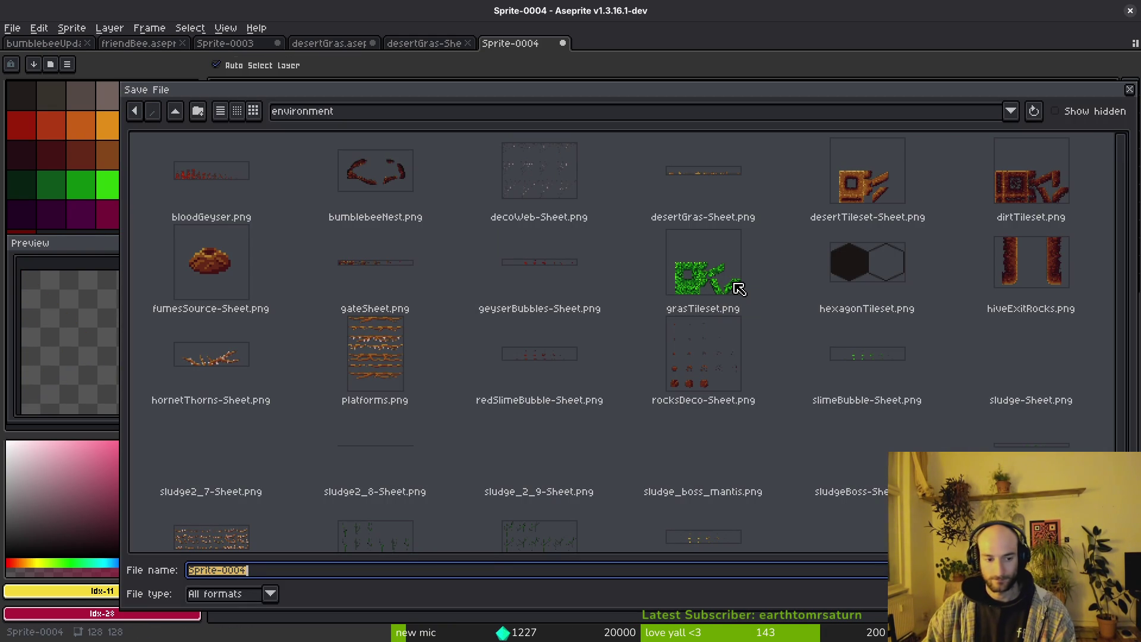
type("bossDeathVfx")
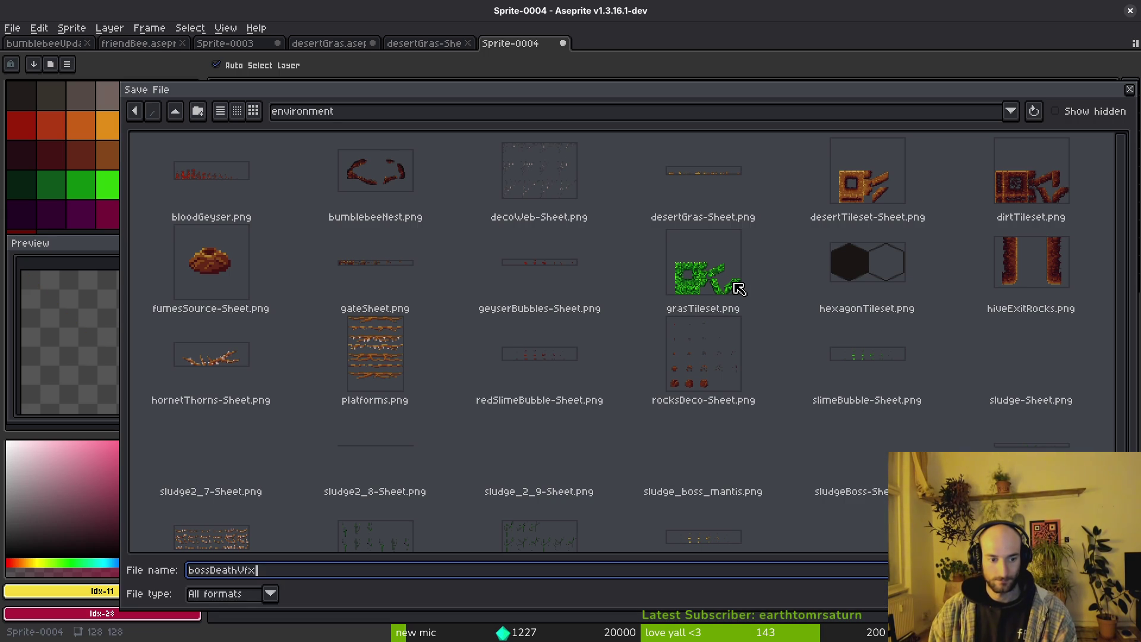
left_click(175, 112)
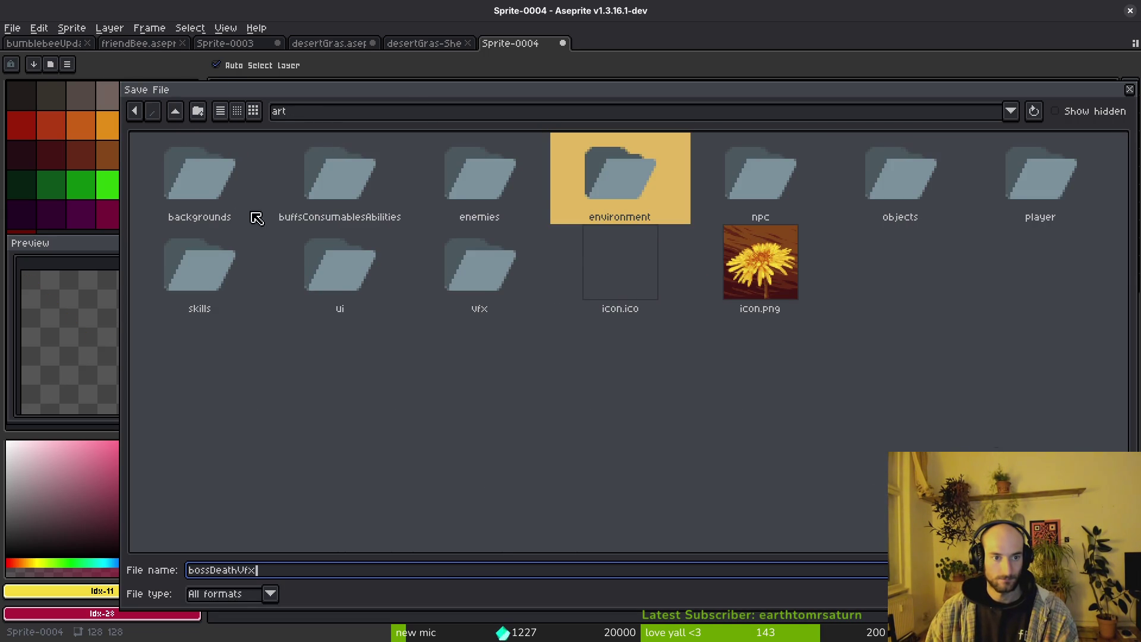
double_click(479, 271)
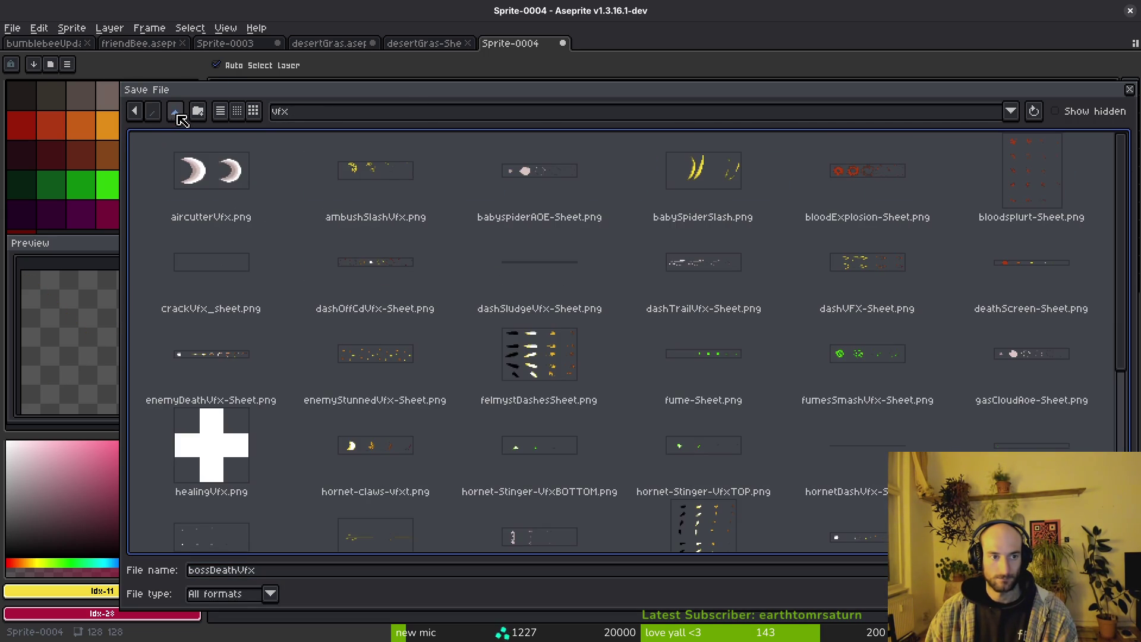
double_click(176, 113)
double_click(250, 174)
key("Return")
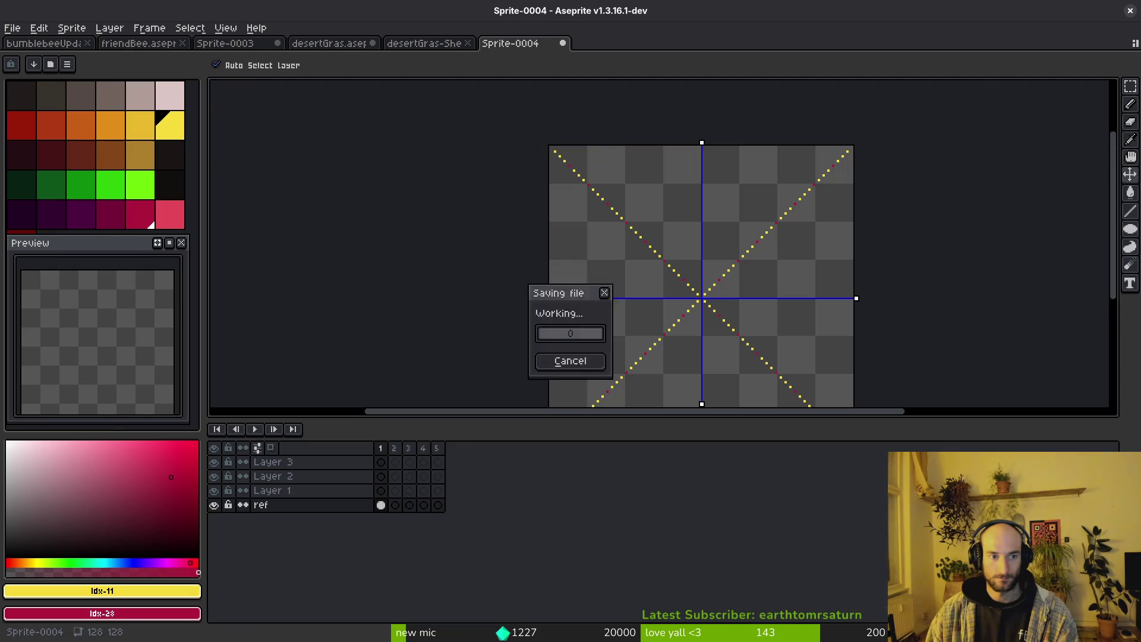
scroll(558, 345, "down", 3)
scroll(599, 343, "up", 1)
On the ref layer, replace the yellow guide dots with dark red using Replace Color.
left_click(381, 491)
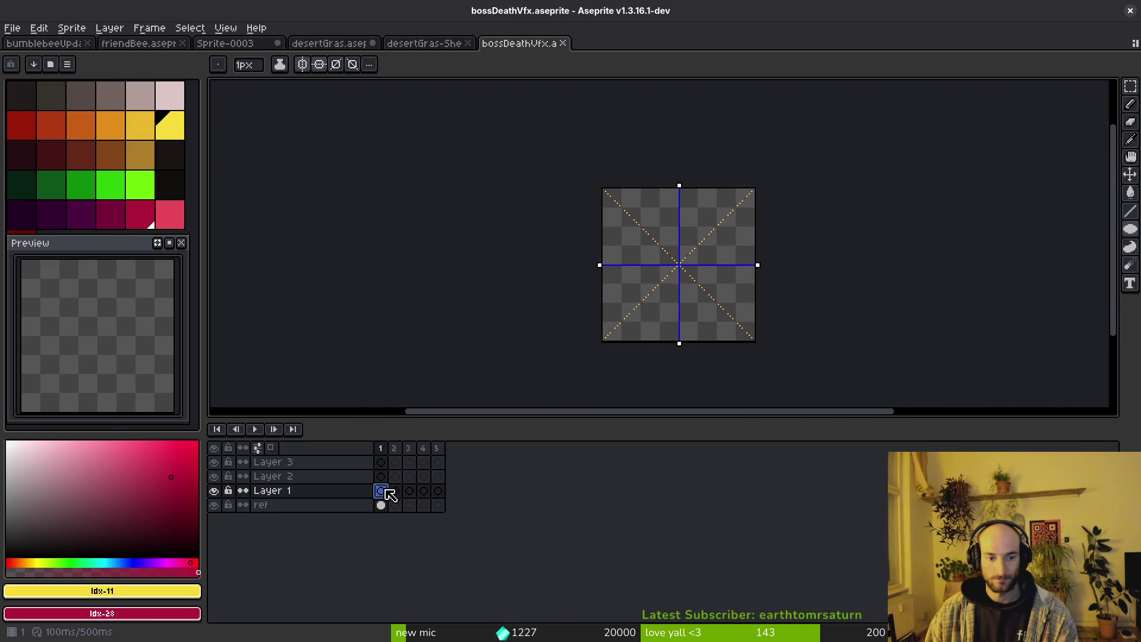
scroll(818, 271, "up", 2)
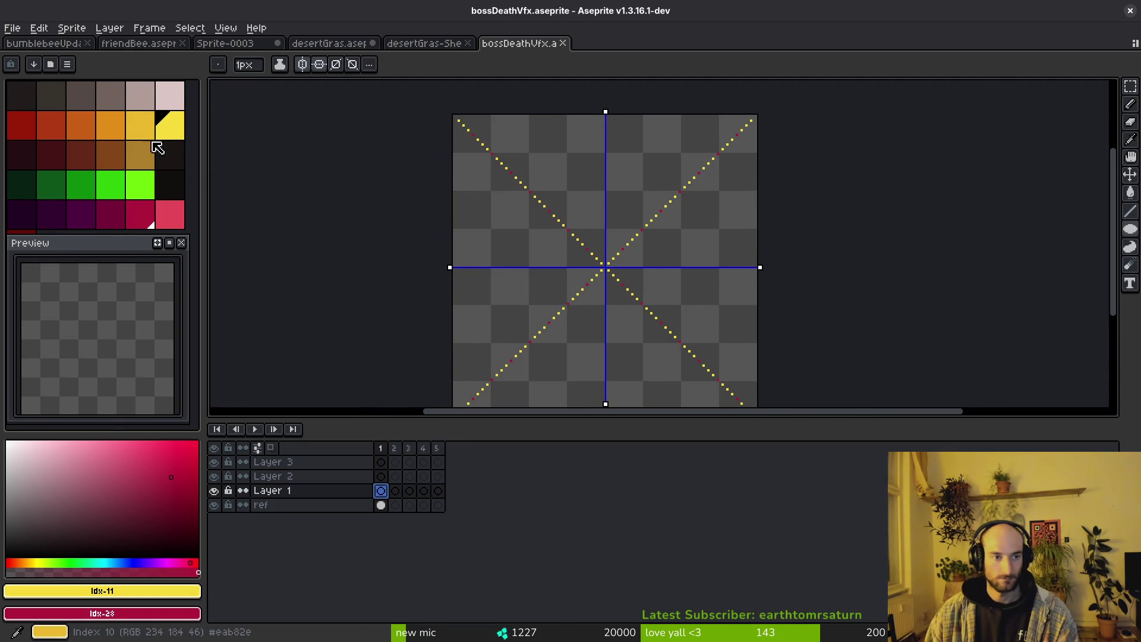
scroll(598, 248, "up", 3)
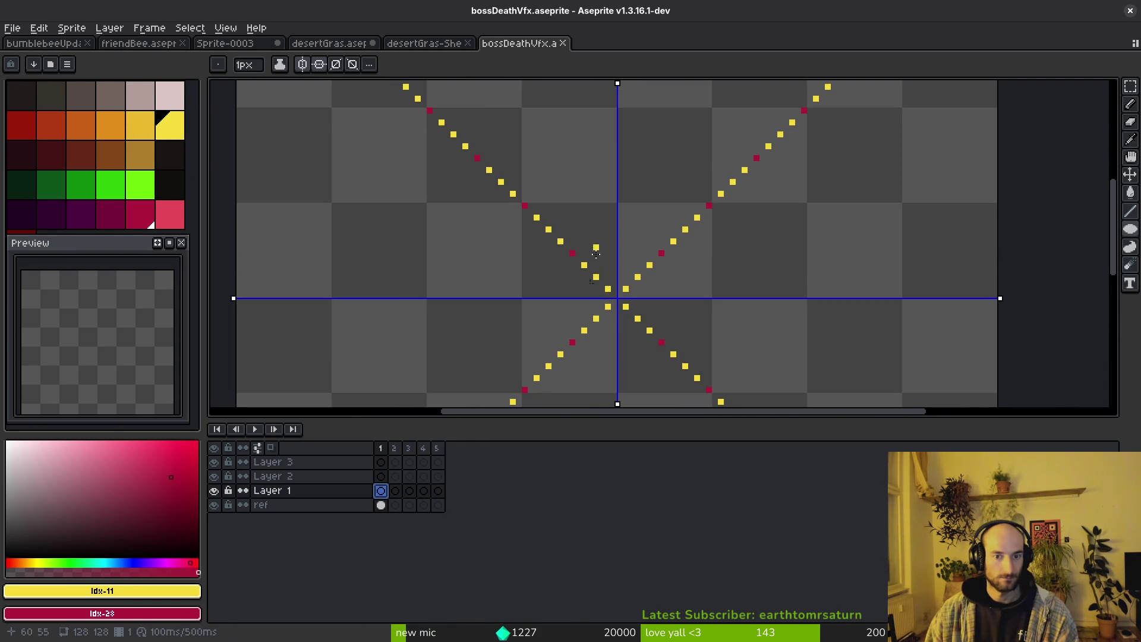
left_click(609, 300, "ctrl")
left_click(608, 290, "alt")
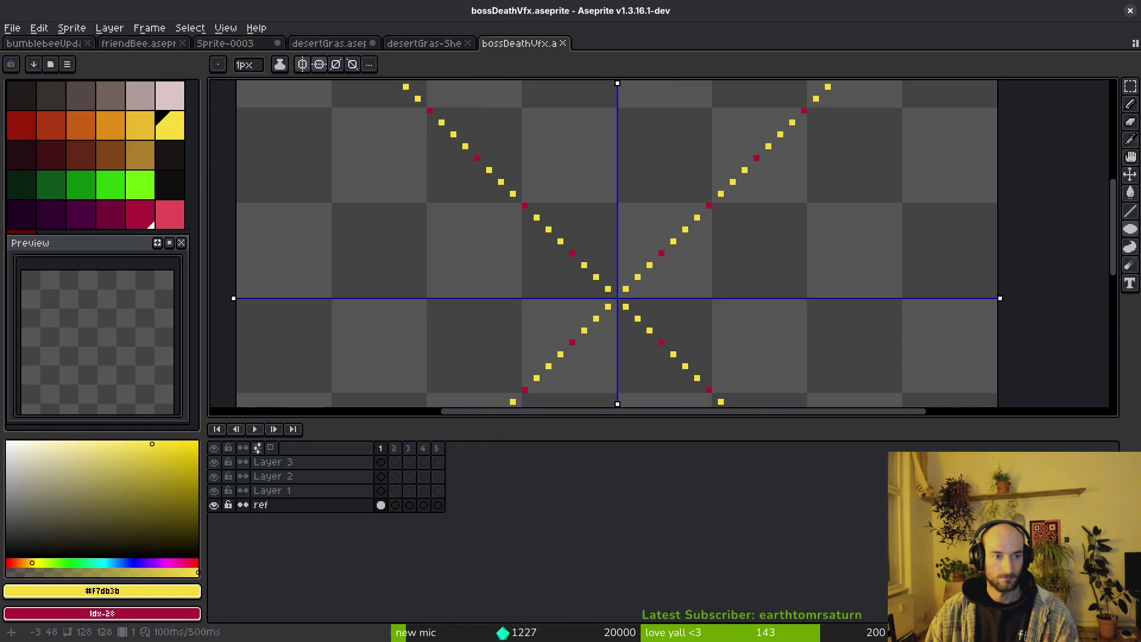
right_click(525, 206, "alt")
key("shift+r")
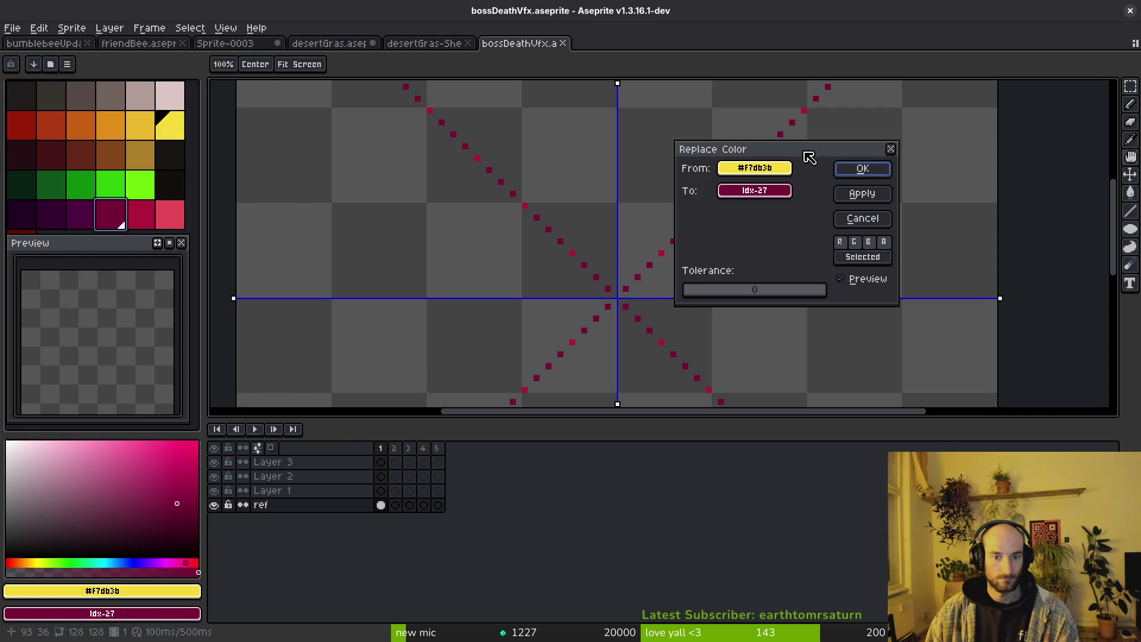
left_click(861, 169)
Save the explosion sprite and return to the pencil on Layer 1.
key("ctrl+s")
key("b")
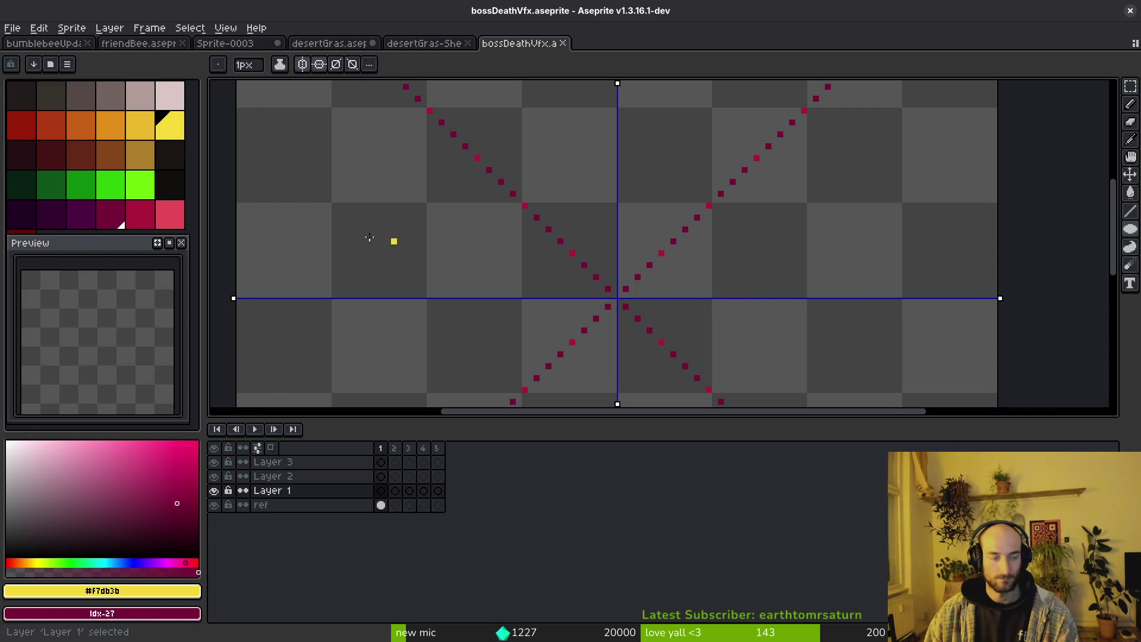
key("alt+Up")
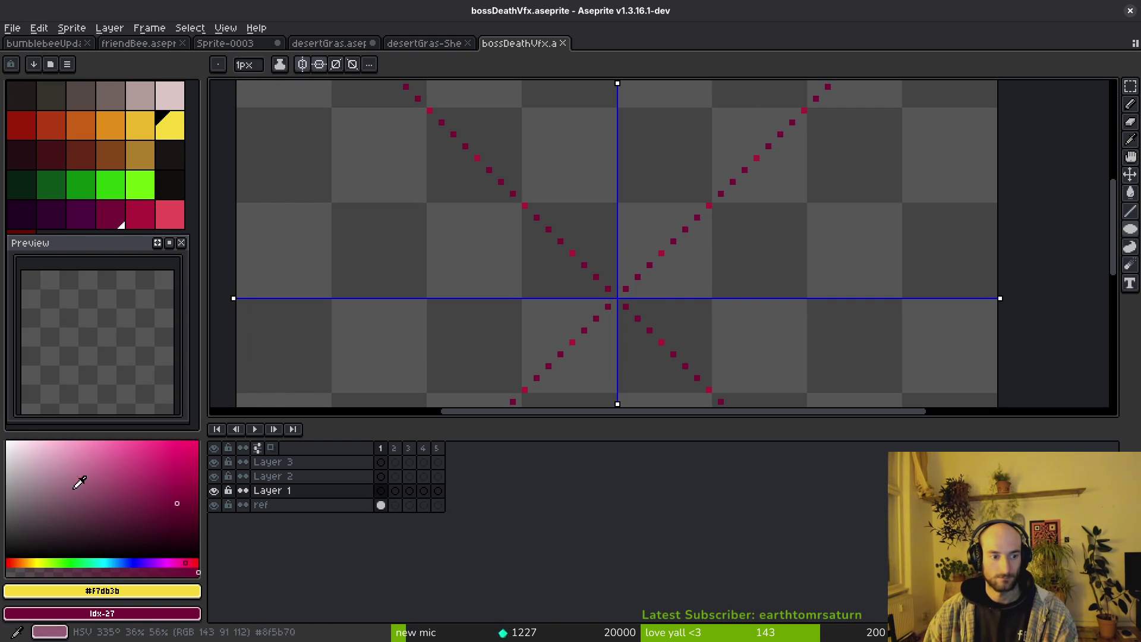
Pick yellow and draw a first mirrored ellipse around the sprite centre on Layer 1.
left_click(170, 125)
scroll(660, 262, "down", 1)
scroll(661, 261, "down", 1)
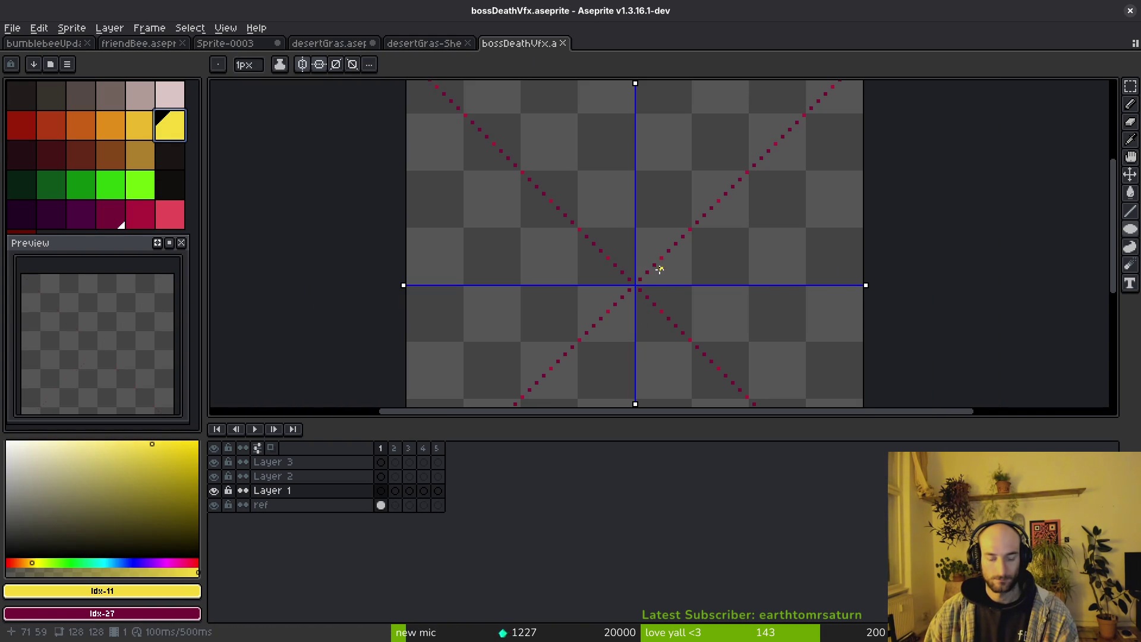
scroll(533, 179, "down", 1)
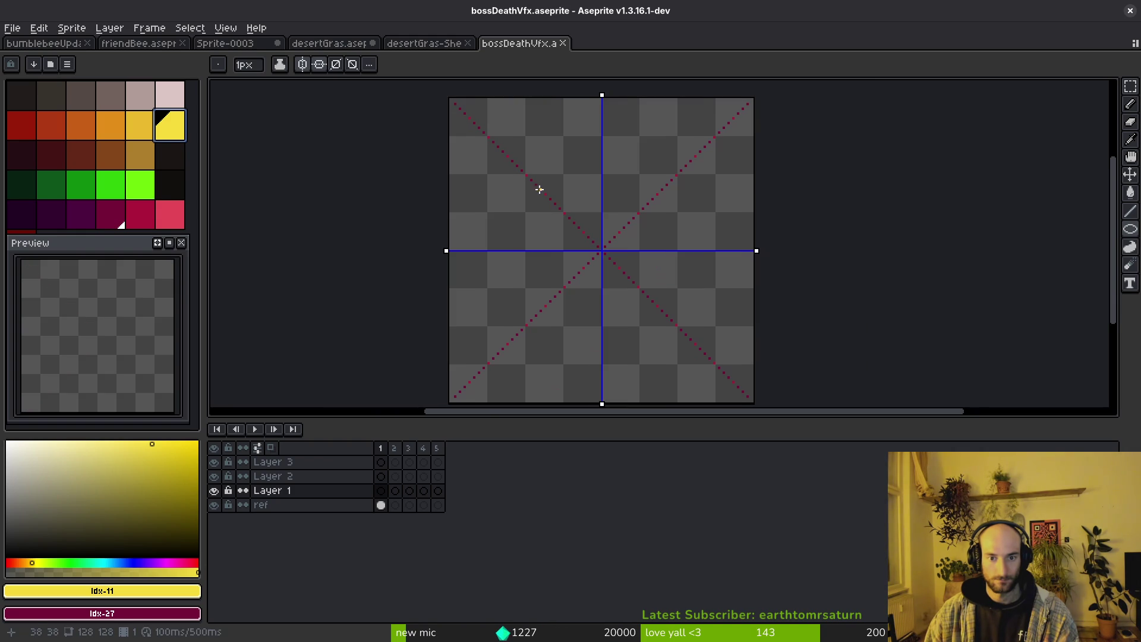
scroll(534, 185, "up", 2)
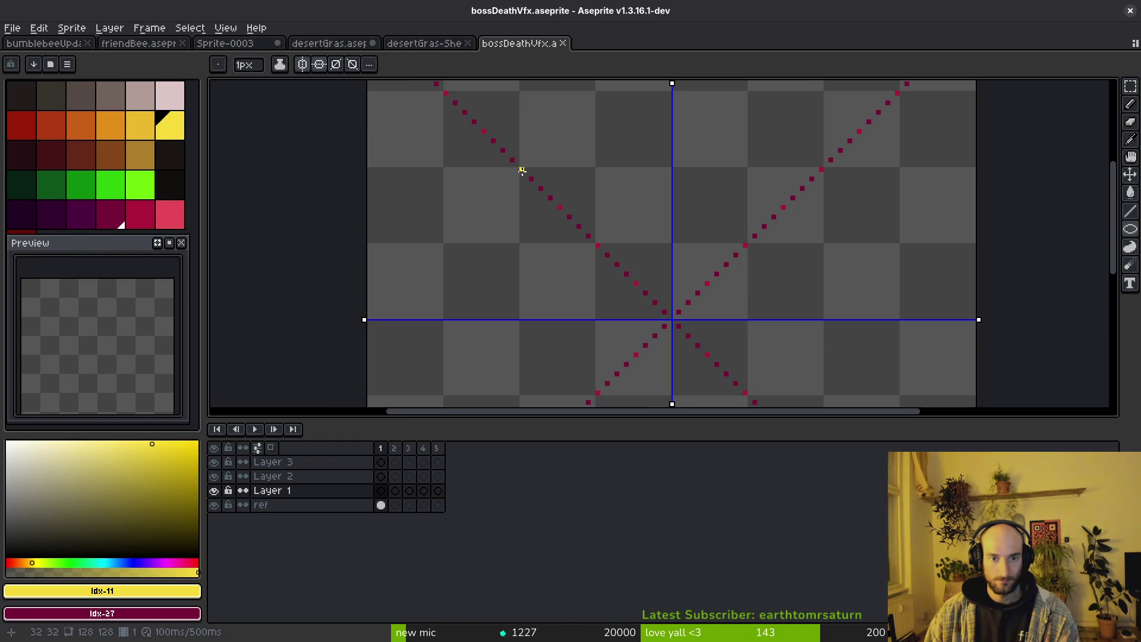
mouse_move(522, 170)
left_mouse_down()
mouse_move(618, 304)
mouse_move(731, 230)
left_mouse_up()
scroll(619, 303, "down", 2)
scroll(731, 230, "up", 2)
scroll(711, 271, "down", 2)
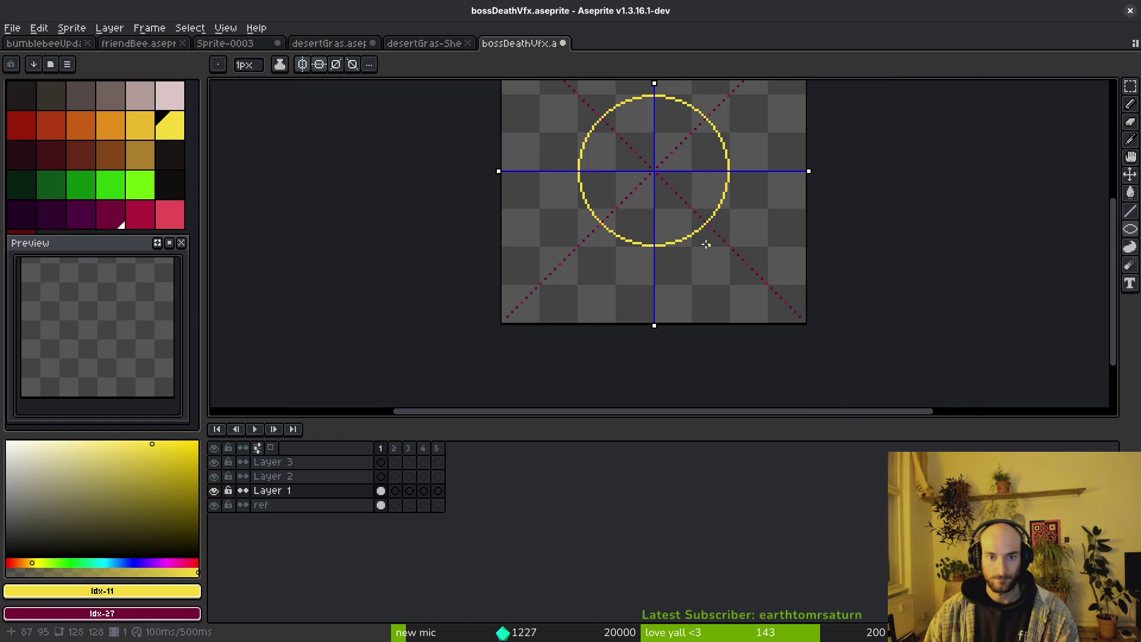
scroll(686, 267, "down", 2)
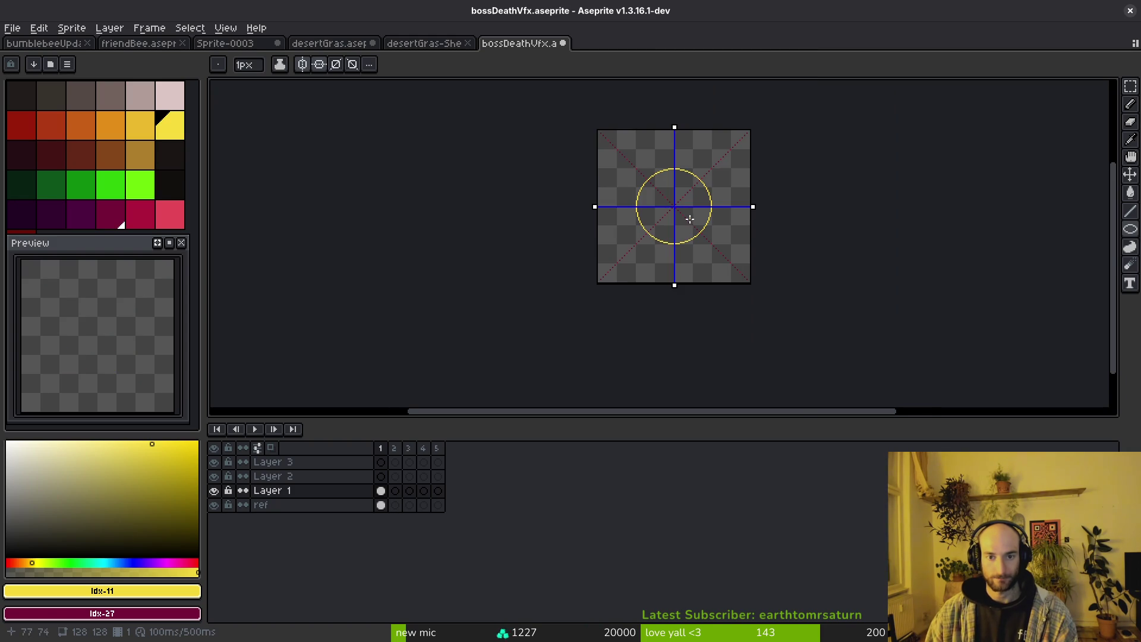
After checking the reference video, replace that try with a yellow circle from 24,24 to 105,105.
key("i")
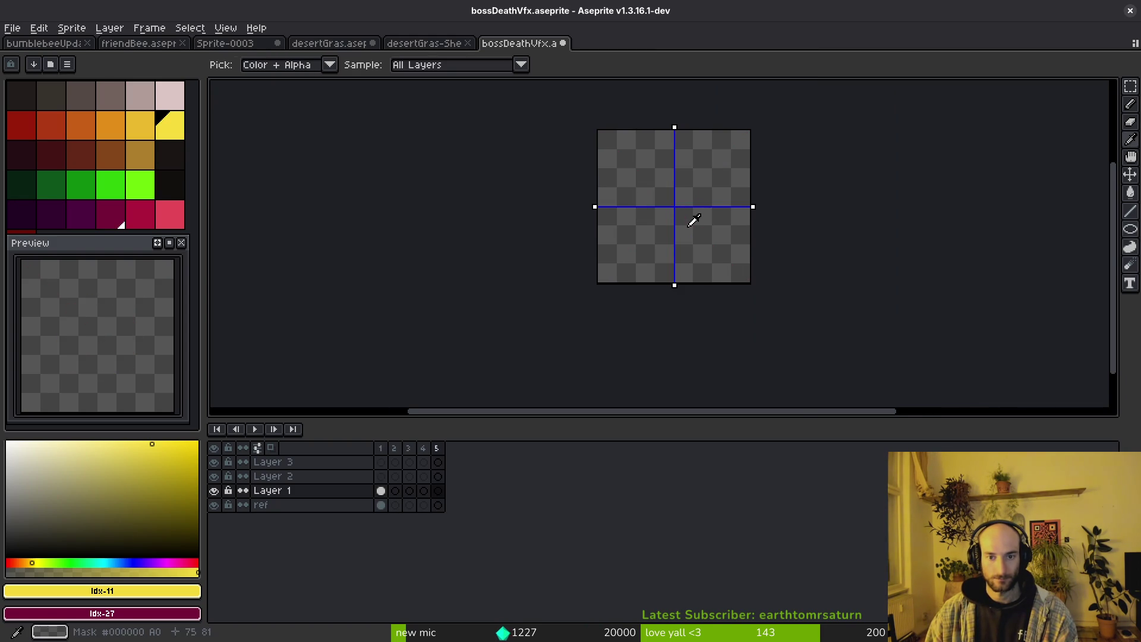
key("alt+Tab")
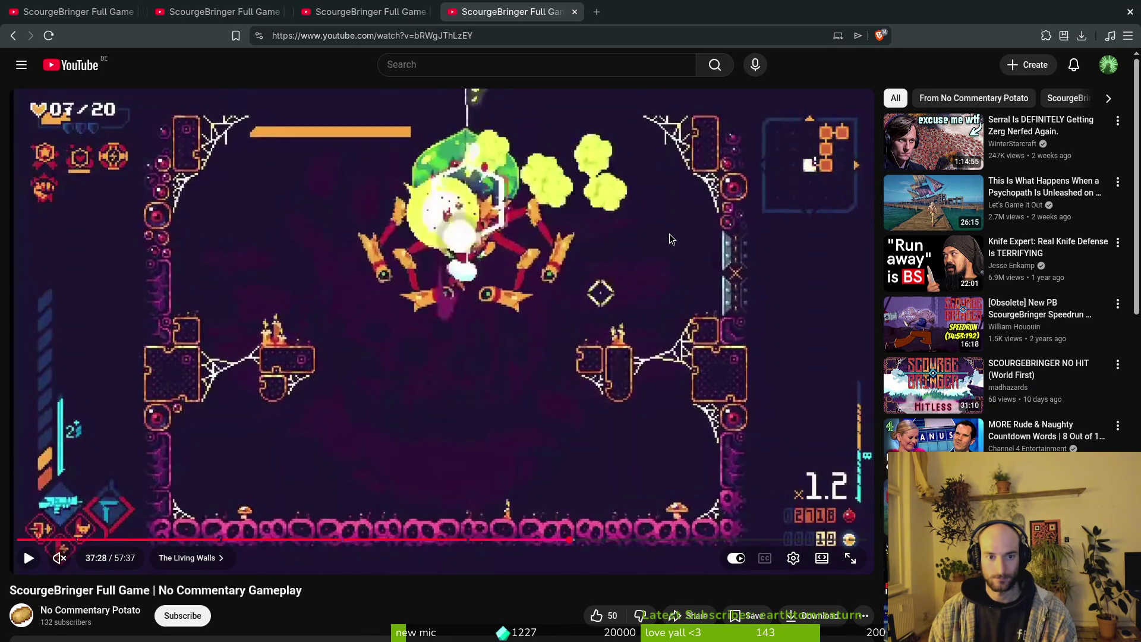
key("alt+Tab")
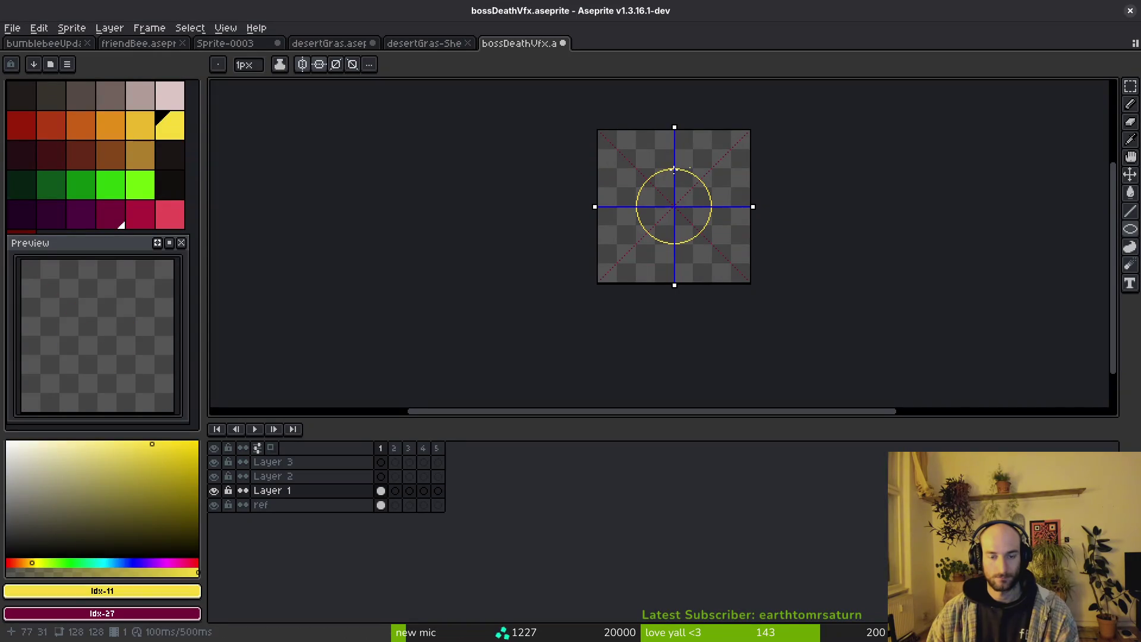
scroll(649, 189, "up", 4)
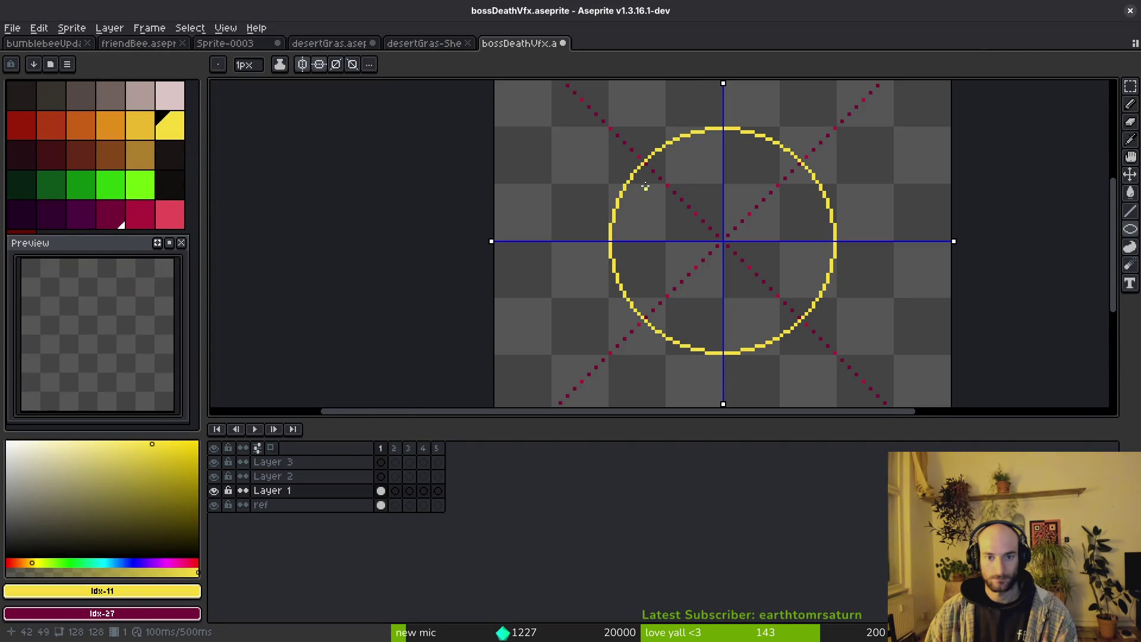
key("ctrl+z")
scroll(624, 154, "up", 1)
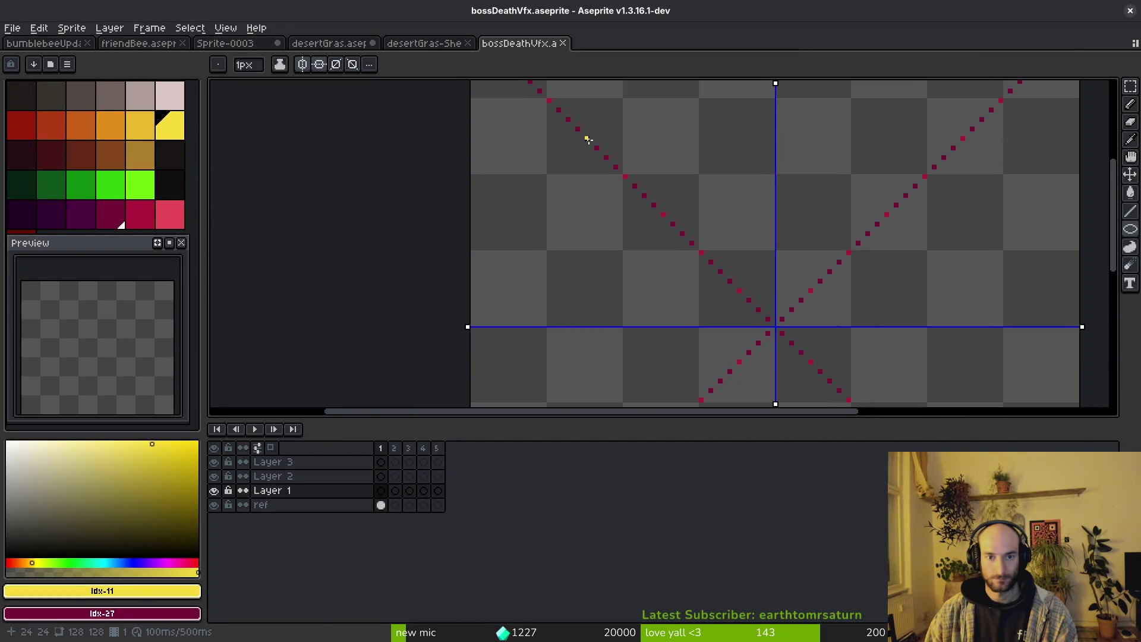
left_click_drag(587, 139, 820, 382)
scroll(713, 274, "down", 3)
scroll(820, 379, "up", 3)
scroll(713, 301, "down", 5)
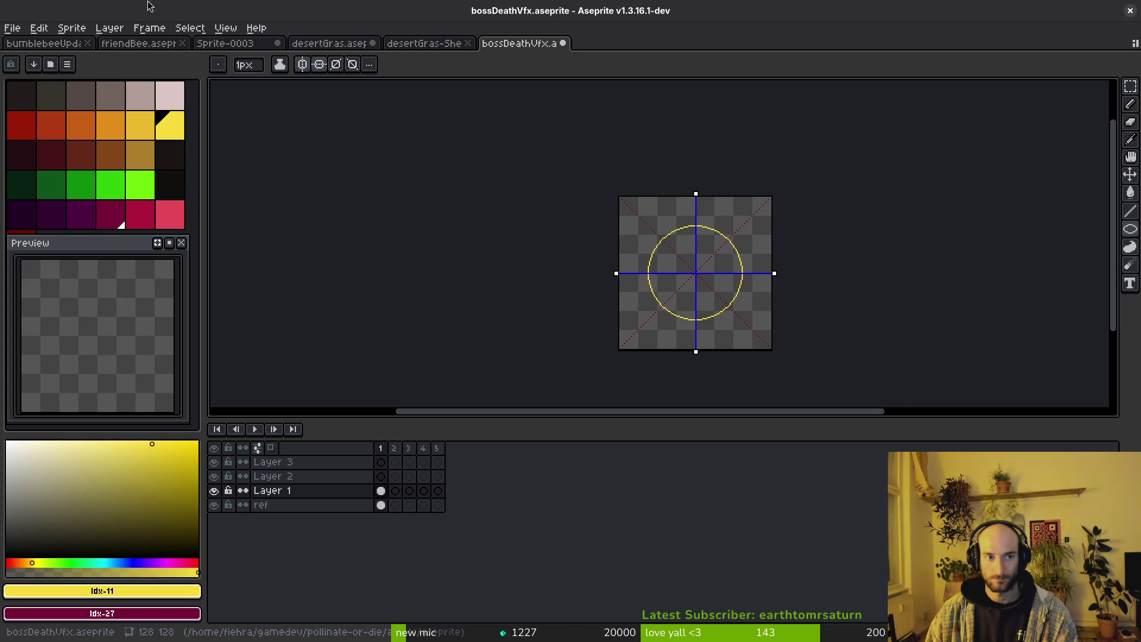
Open drone.aseprite and dock it as a split view beside the explosion sprite.
left_click(13, 29)
left_click(29, 57)
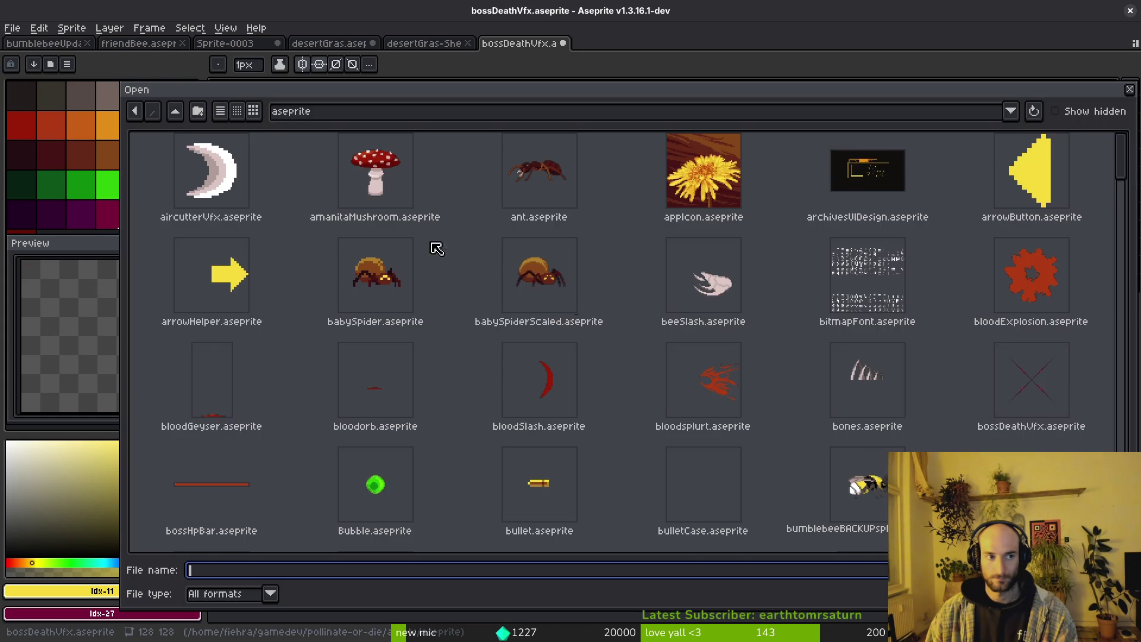
scroll(606, 375, "down", 10)
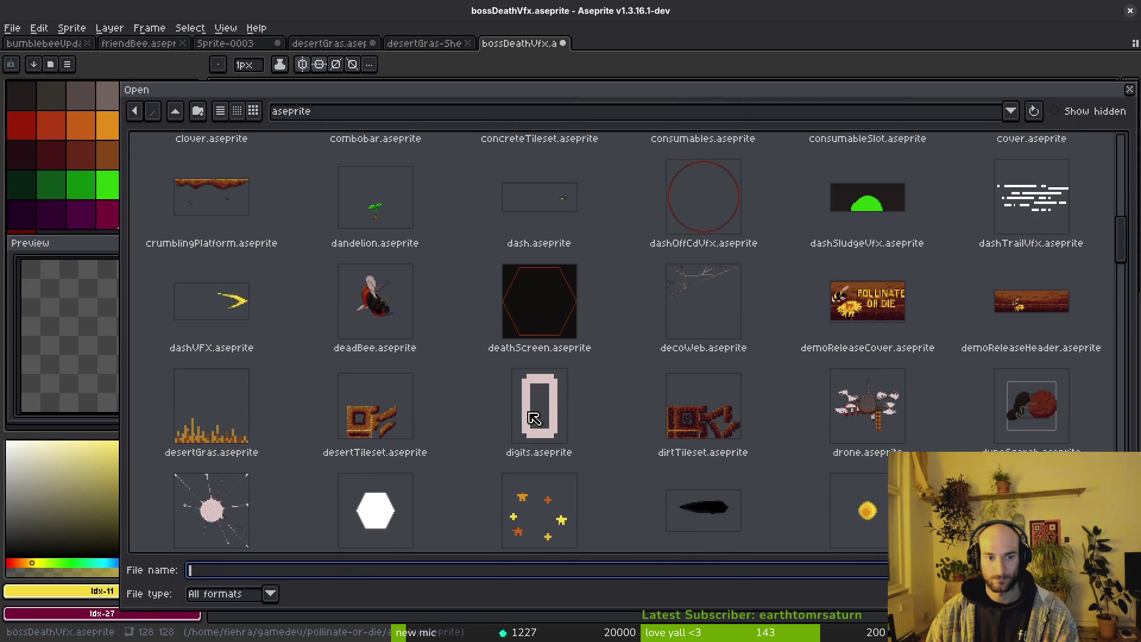
scroll(721, 369, "down", 3)
scroll(721, 369, "up", 1)
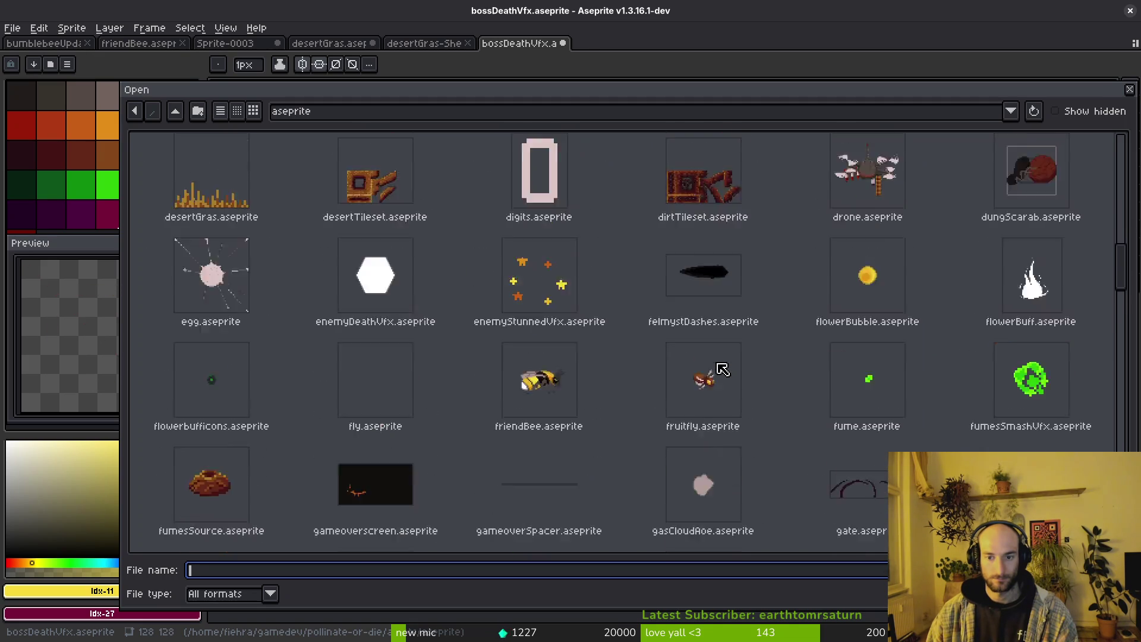
double_click(902, 200)
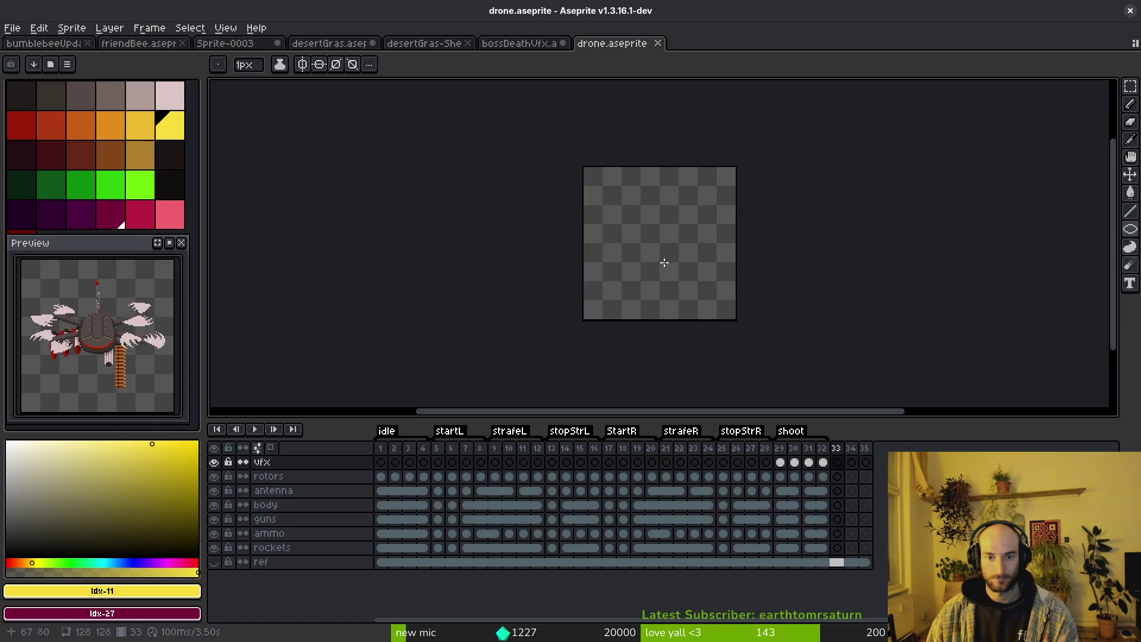
mouse_move(621, 45)
left_mouse_down()
mouse_move(280, 128)
mouse_move(267, 107)
mouse_move(232, 147)
left_mouse_up()
left_click(395, 476)
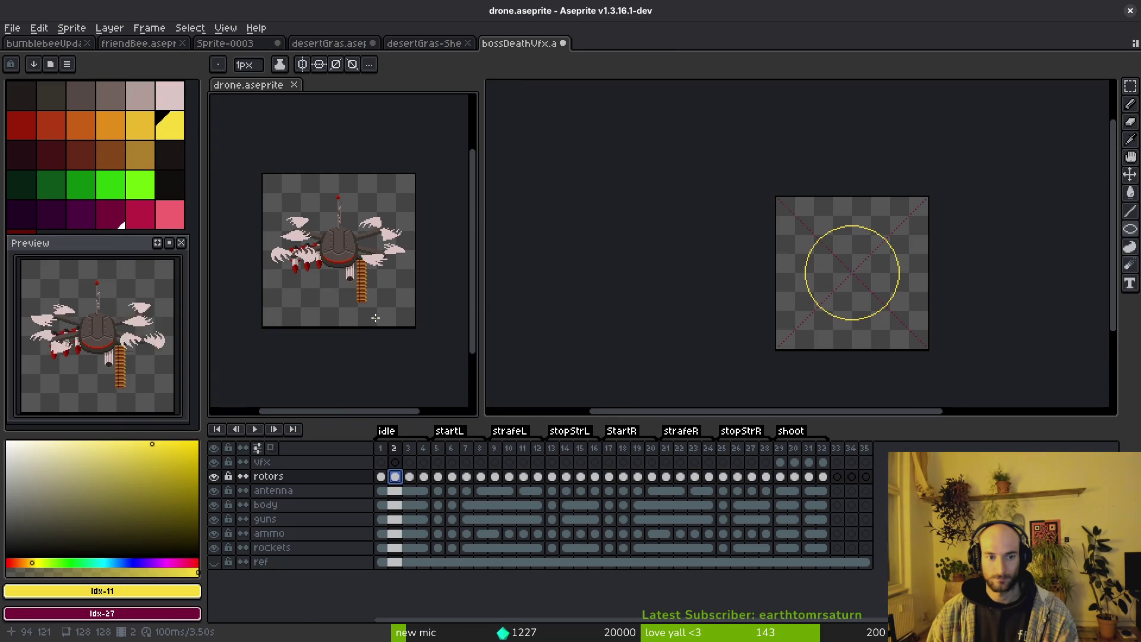
Close Sprite-0003 without saving, and close desertGras-Sheet.
left_click(229, 43)
left_click(277, 42)
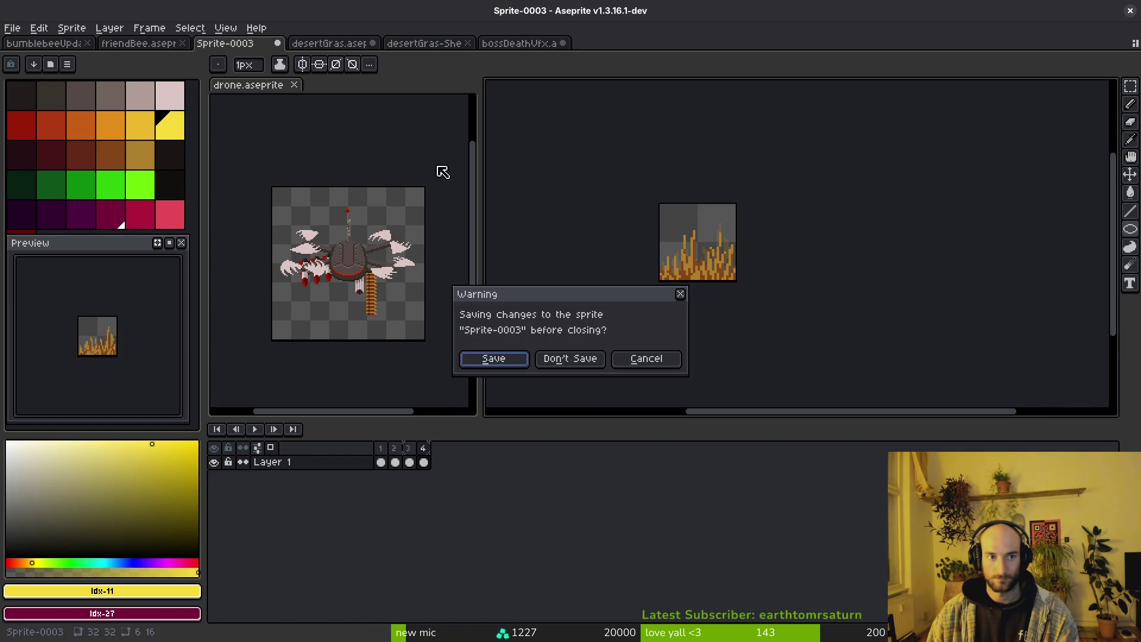
key("Return")
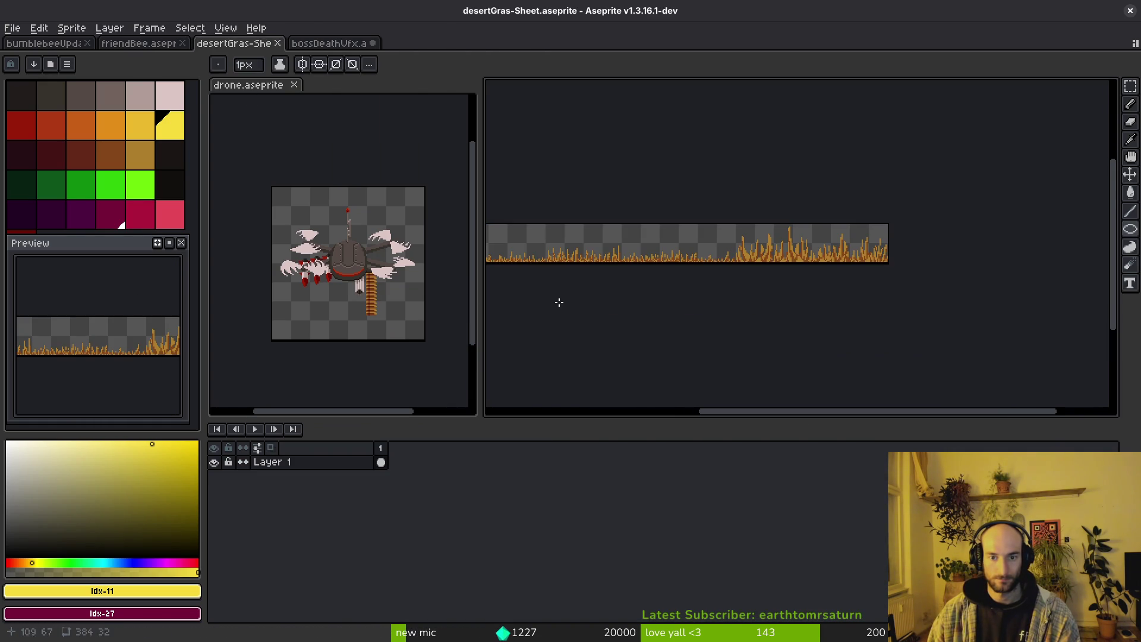
left_click(277, 42)
Copy the yellow circle onto the drone sprite to compare scale, then cancel the paste.
mouse_move(829, 272)
left_mouse_down()
mouse_move(667, 254)
mouse_move(680, 267)
left_mouse_up()
key("m")
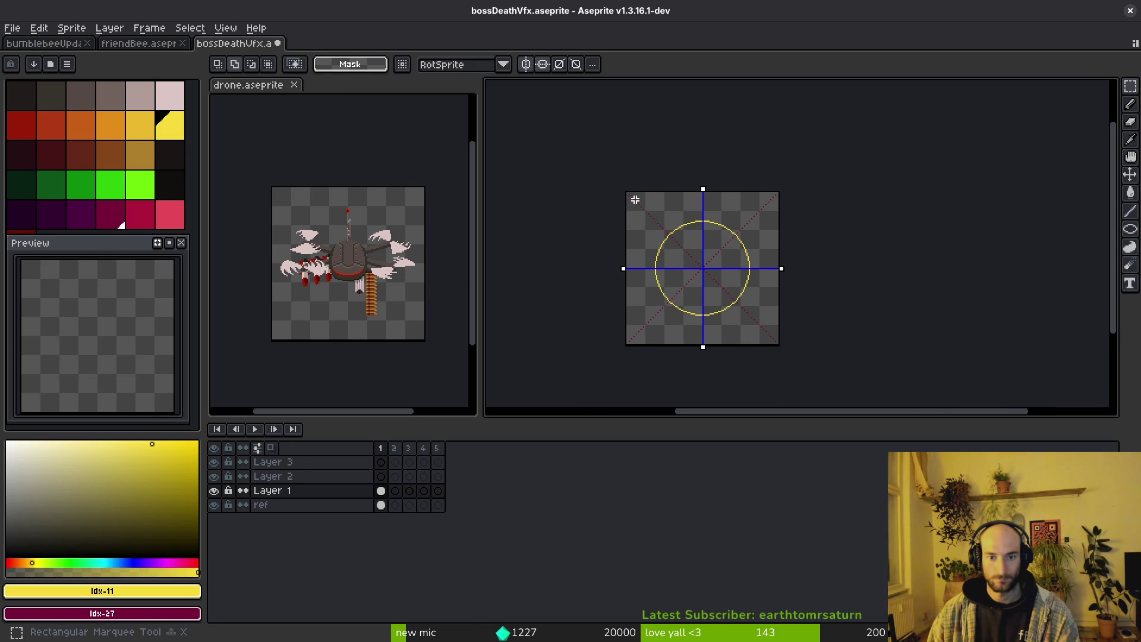
left_click_drag(630, 193, 782, 323)
key("Delete")
key("ctrl+z")
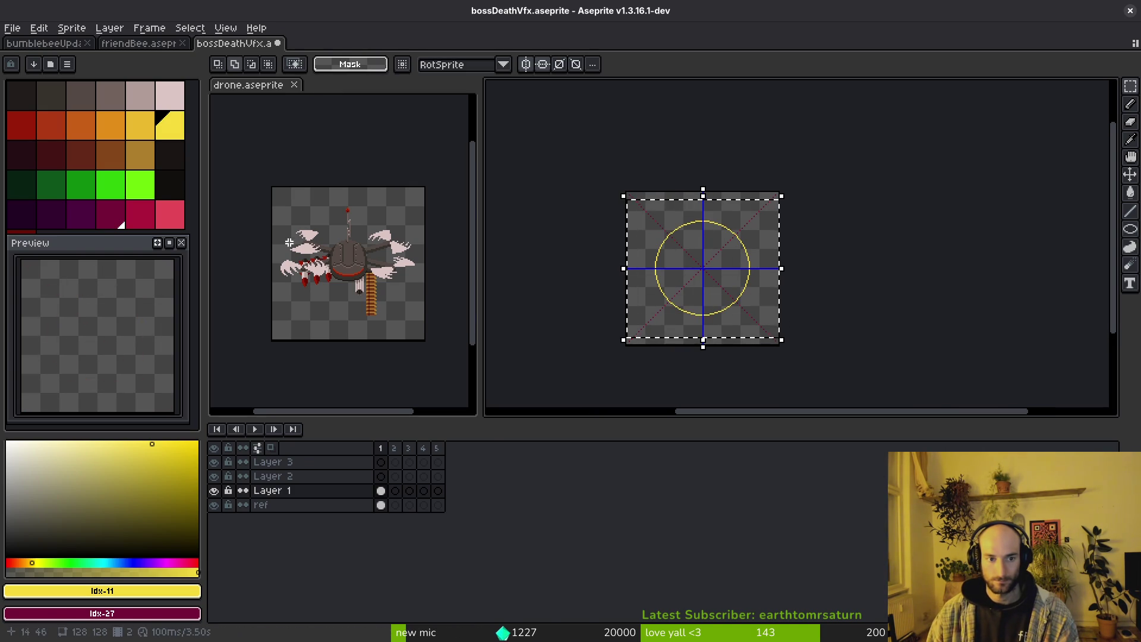
left_click(381, 321)
key("ctrl+v")
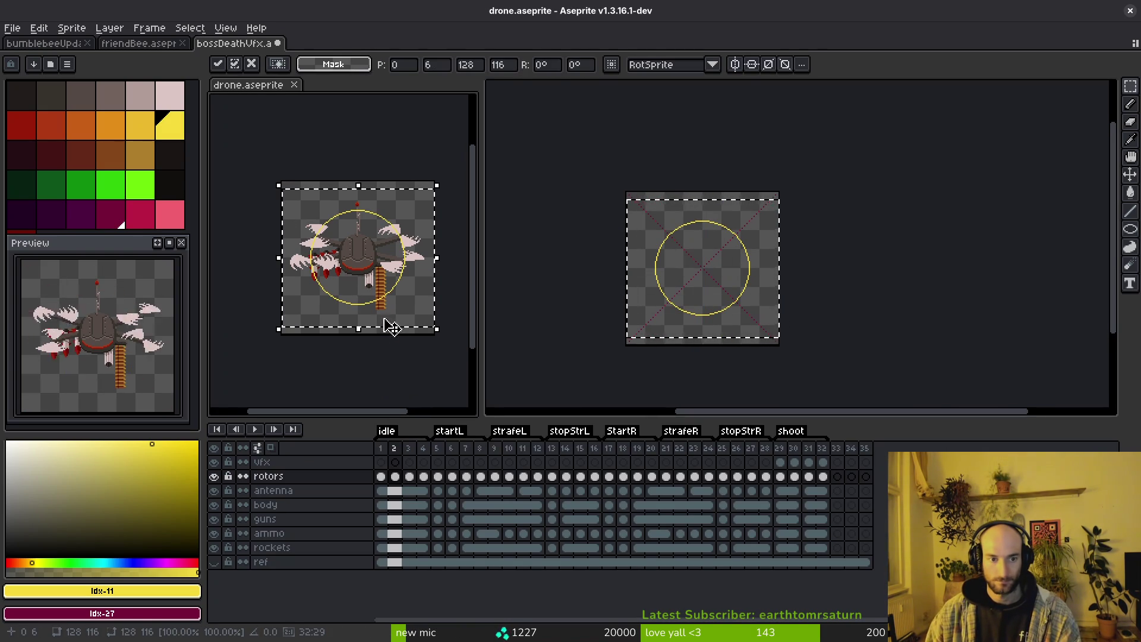
key("Escape")
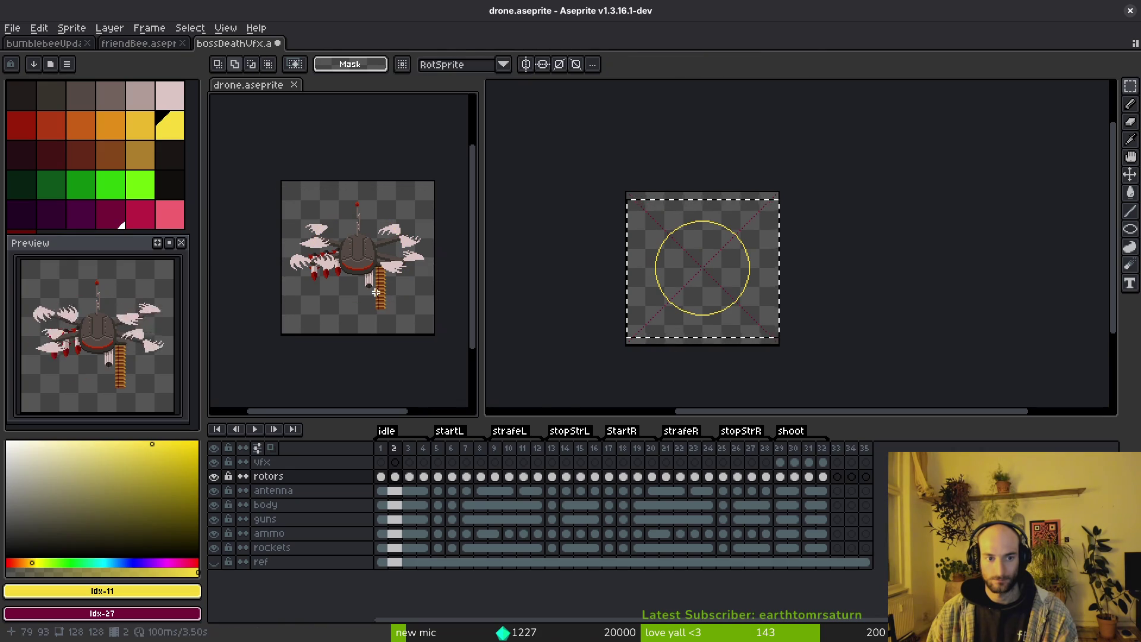
Back on the explosion sprite, restore Layer 1 to a single yellow circle.
left_click(667, 275)
key("Delete")
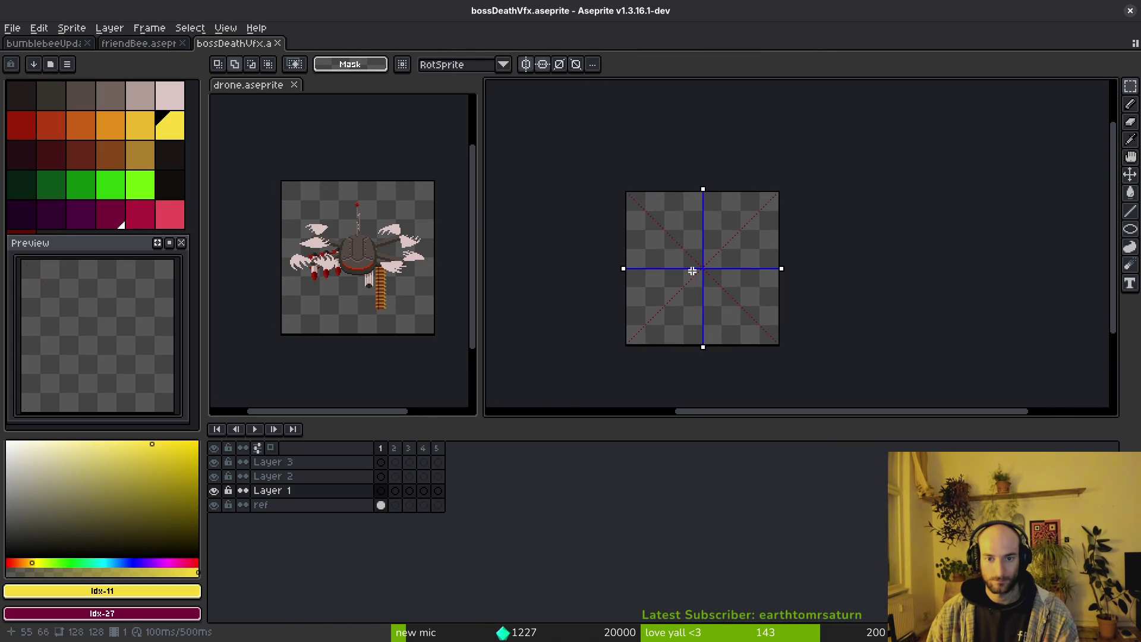
scroll(678, 232, "up", 4)
key("b")
scroll(600, 143, "up", 1)
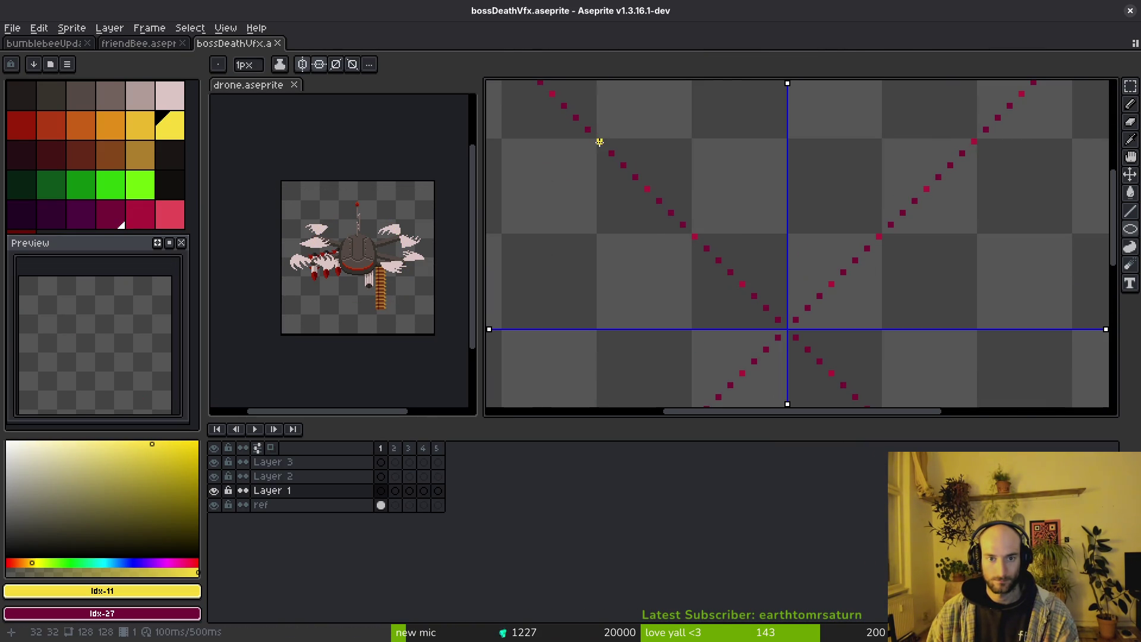
key("ctrl+z")
scroll(837, 381, "down", 5)
scroll(832, 375, "up", 3)
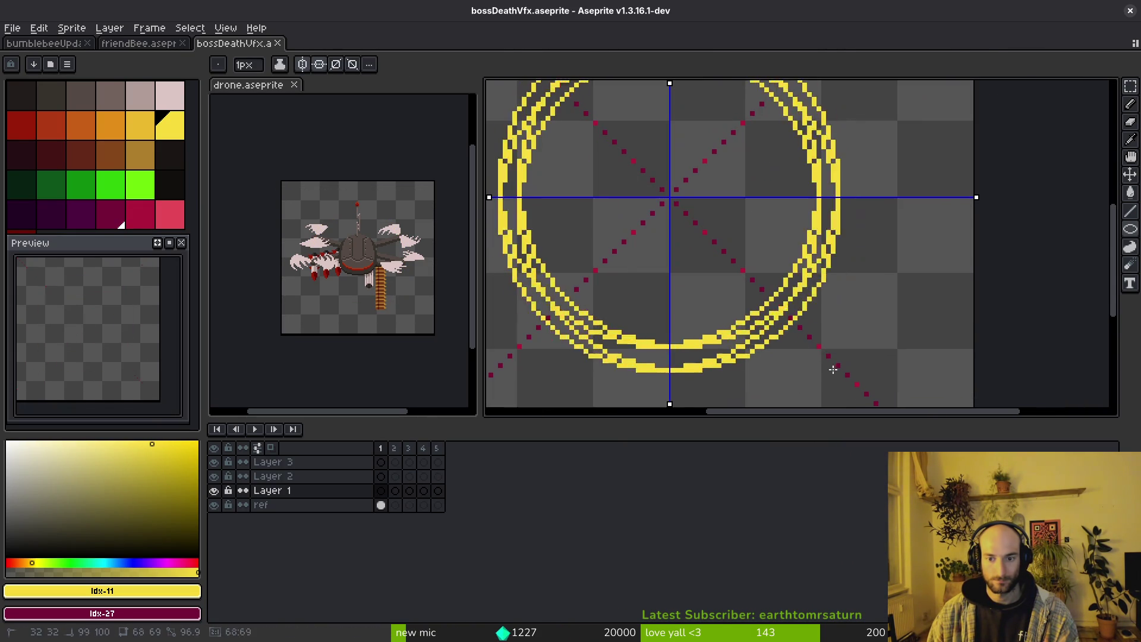
key("ctrl+z")
key("ctrl+z")
key("ctrl+z")
scroll(818, 346, "down", 2)
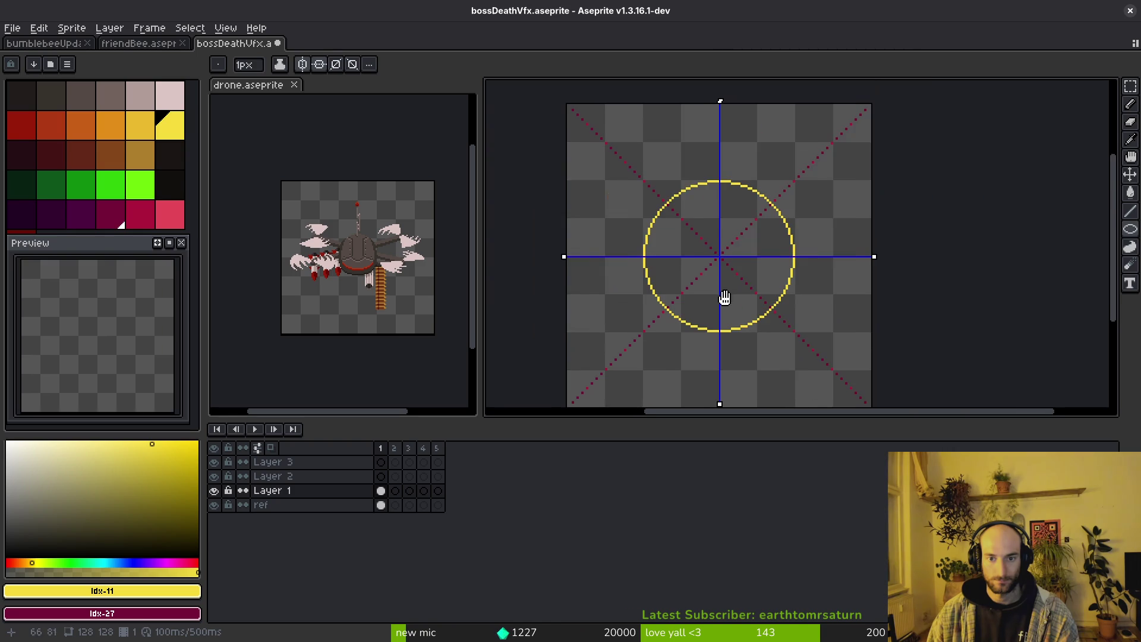
Step the paused boss-fight video to the white death flash, then return to Aseprite.
key("alt+Tab")
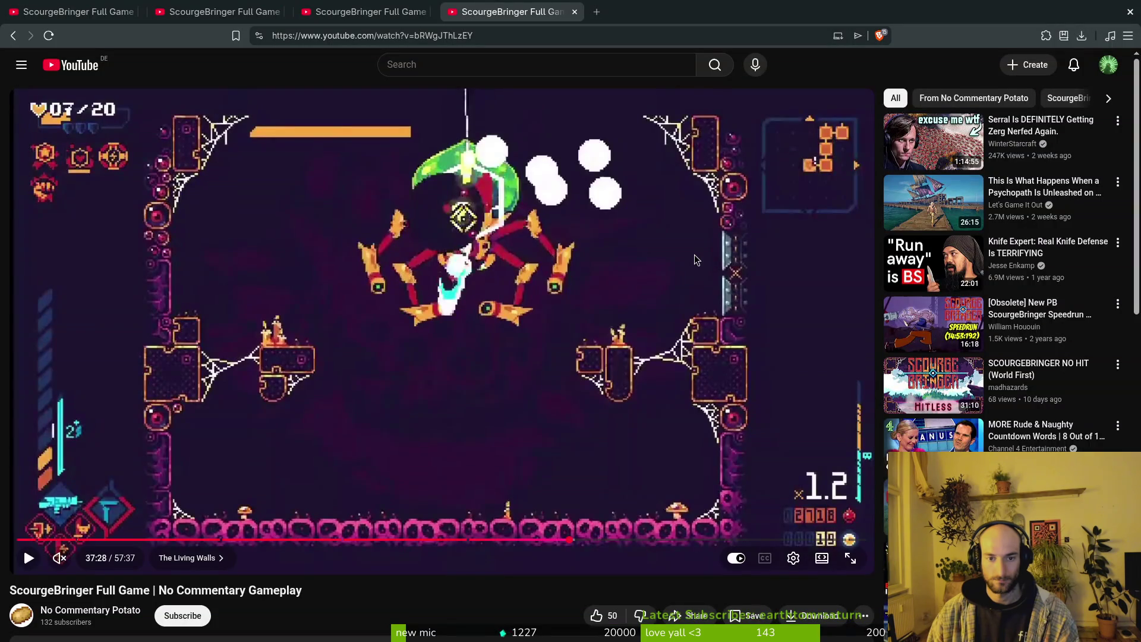
key("period")
key("period")
key("period")
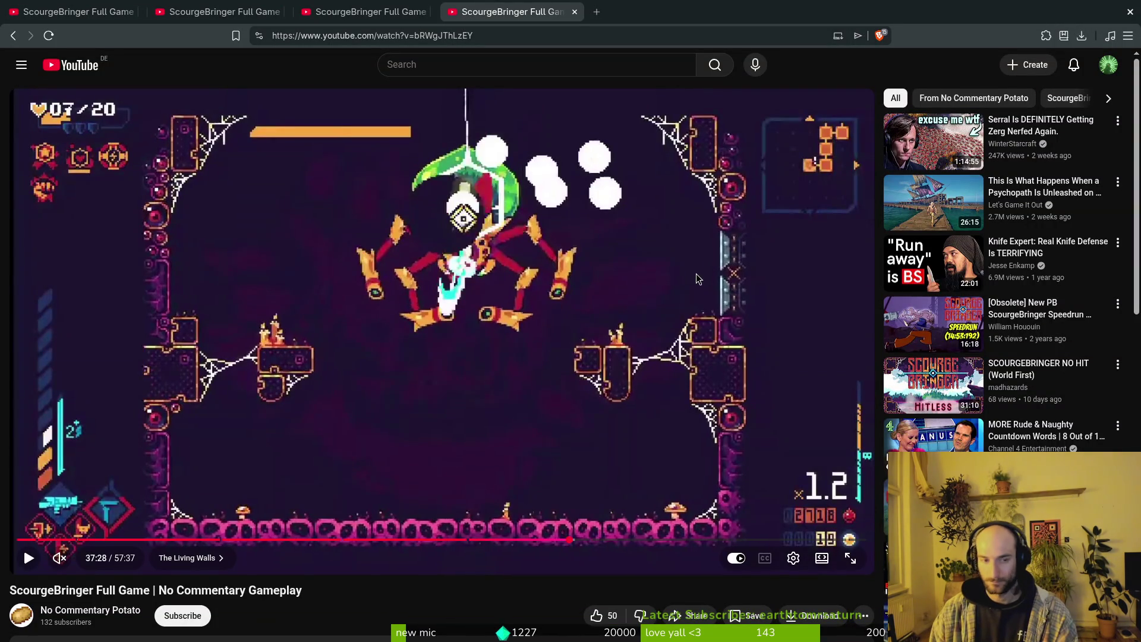
key("period")
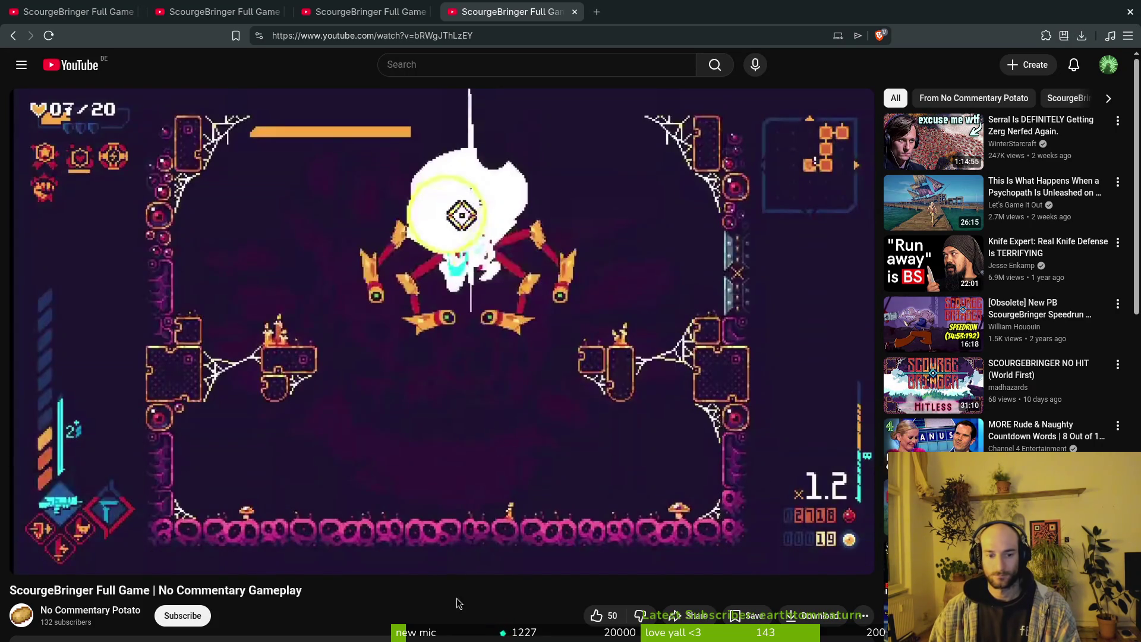
key("alt+Tab")
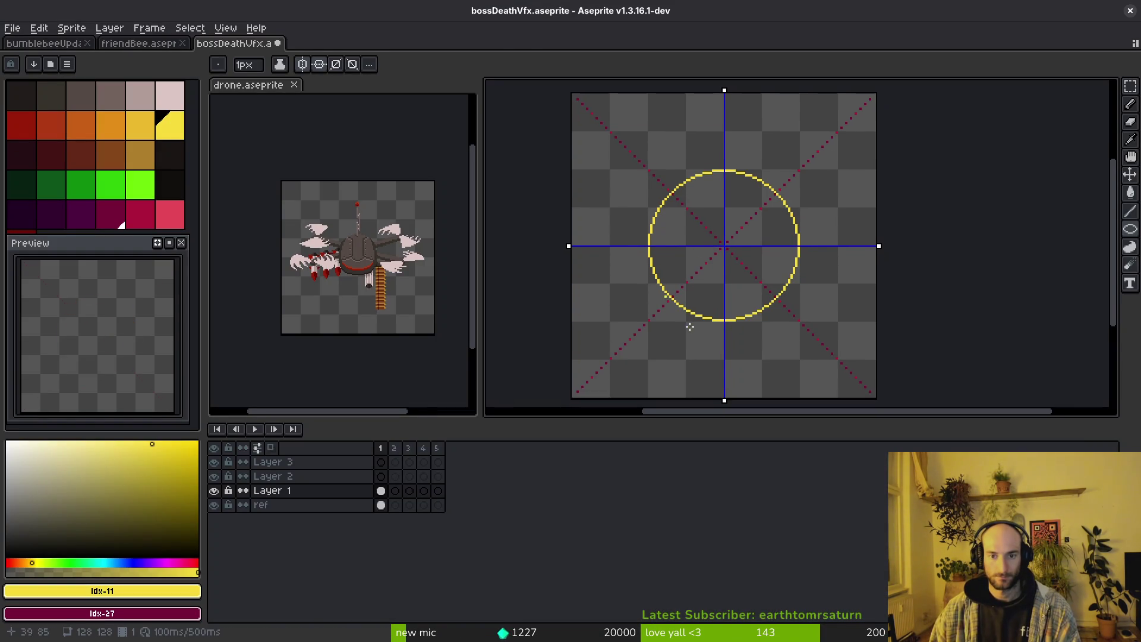
Try a mirrored filled ellipse over the ring with Shift+R, then undo it.
key("ctrl+z")
key("ctrl+y")
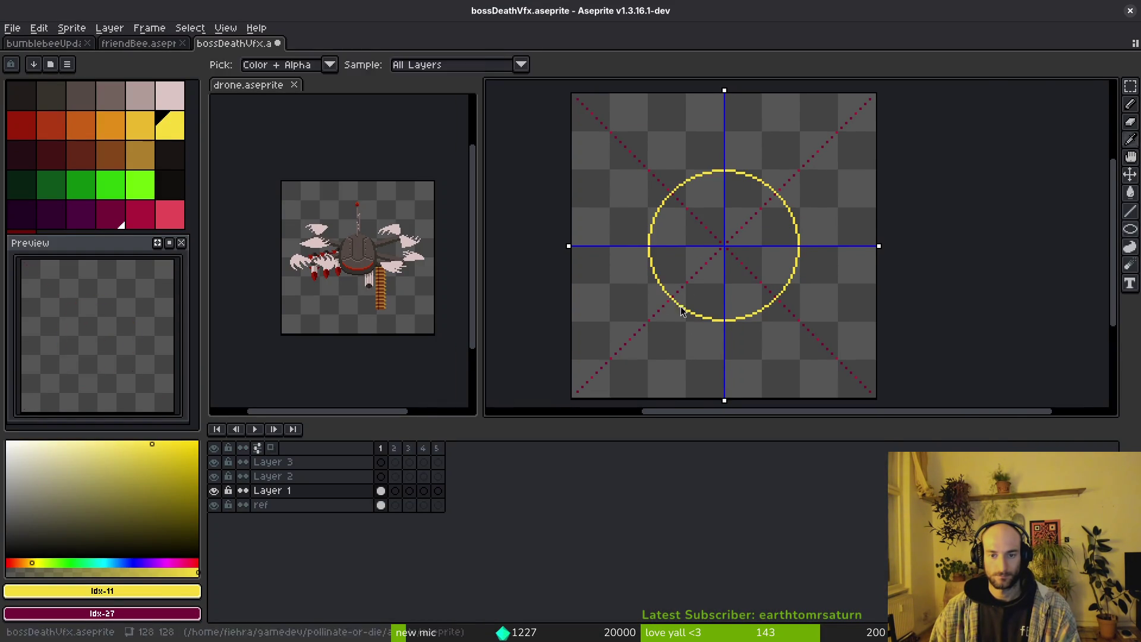
key("alt+Tab")
key("alt+Tab")
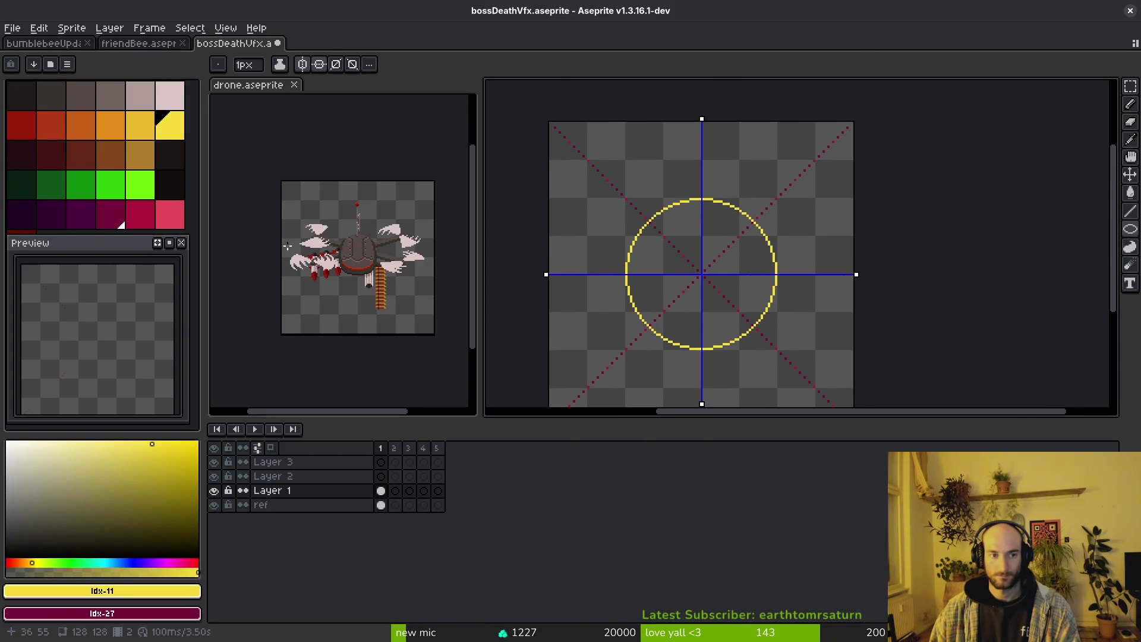
scroll(678, 201, "up", 2)
key("shift+r")
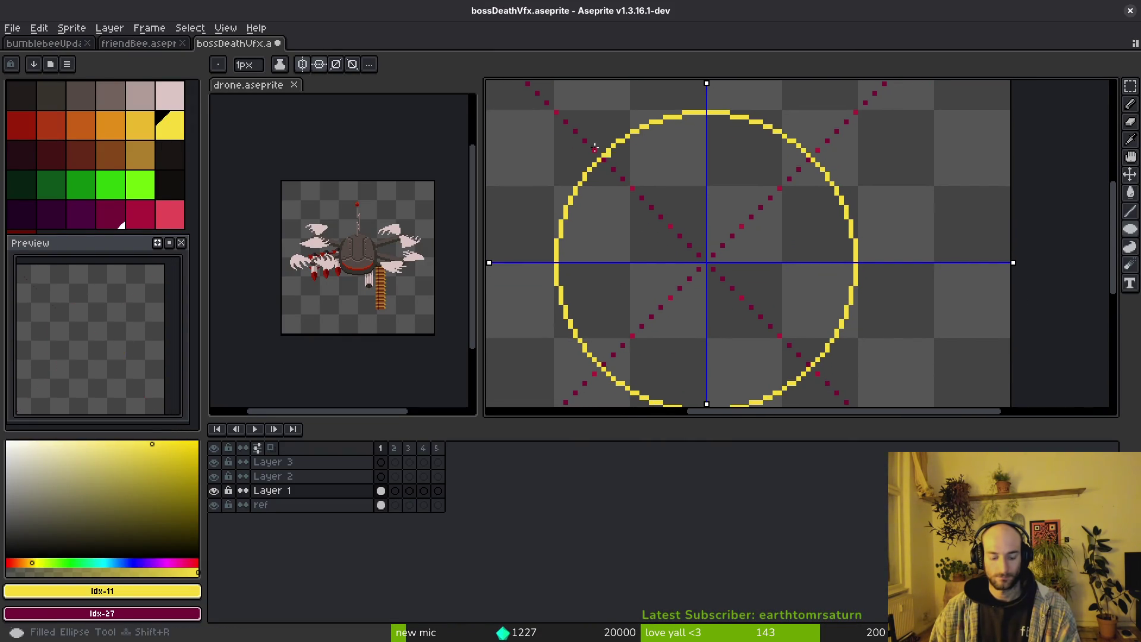
mouse_move(607, 160)
left_mouse_down()
mouse_move(809, 364)
mouse_move(797, 350)
left_mouse_up()
key("ctrl+z")
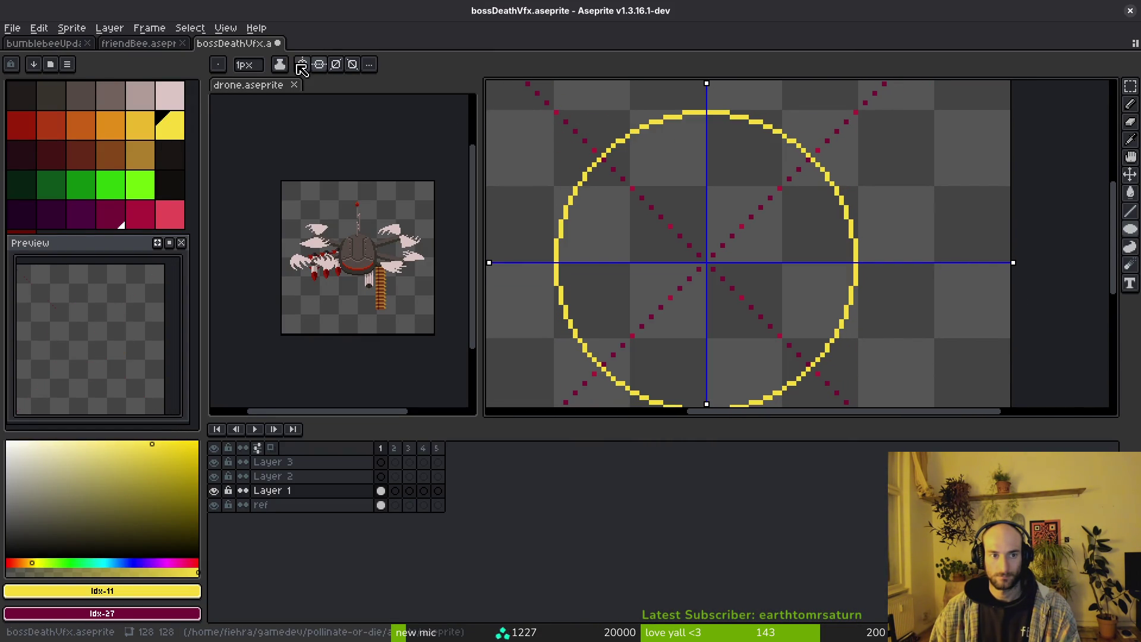
Turn off vertical and horizontal symmetry, test a filled yellow circle, and undo it.
left_click(303, 65)
left_click(321, 64)
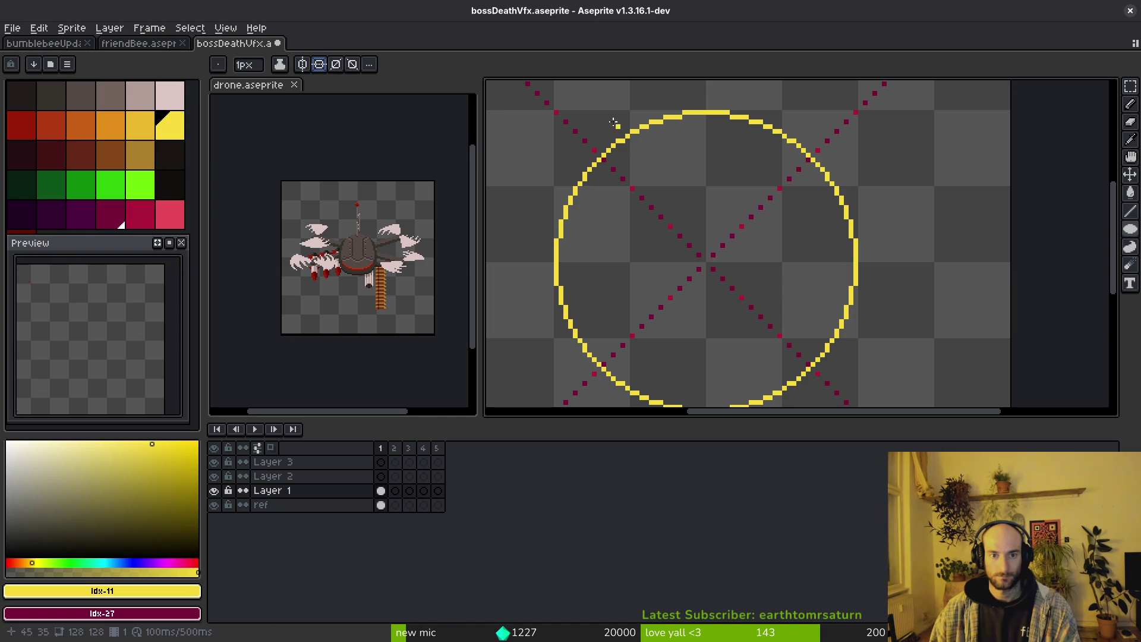
left_click(568, 121)
mouse_move(568, 121)
left_mouse_down()
mouse_move(689, 224)
mouse_move(836, 392)
mouse_move(830, 383)
left_mouse_up()
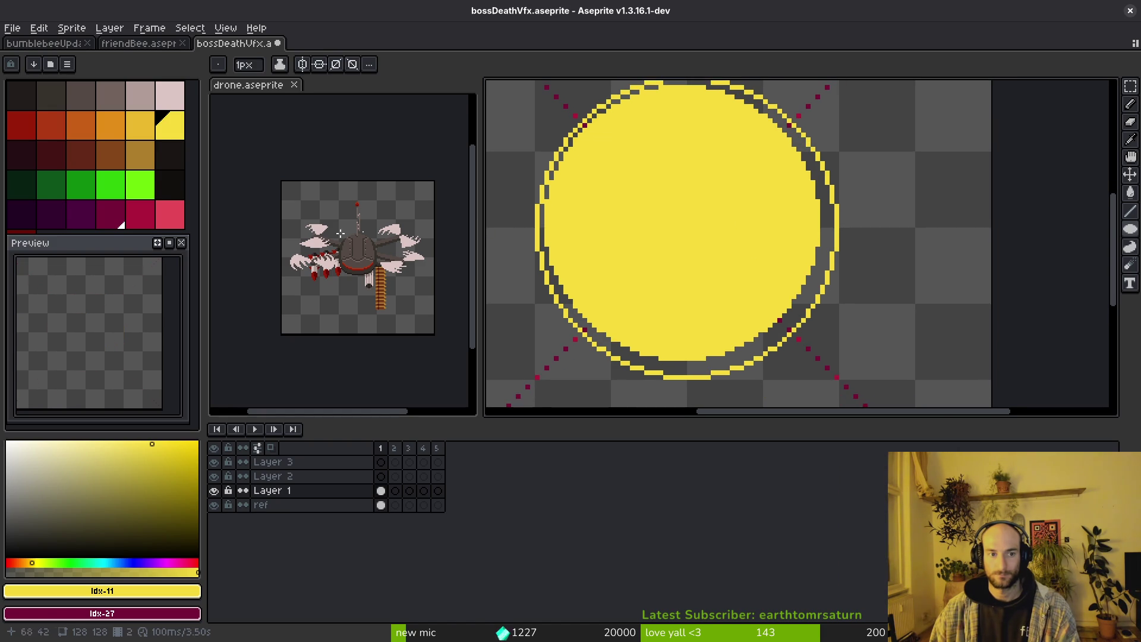
key("ctrl+z")
key("ctrl+y")
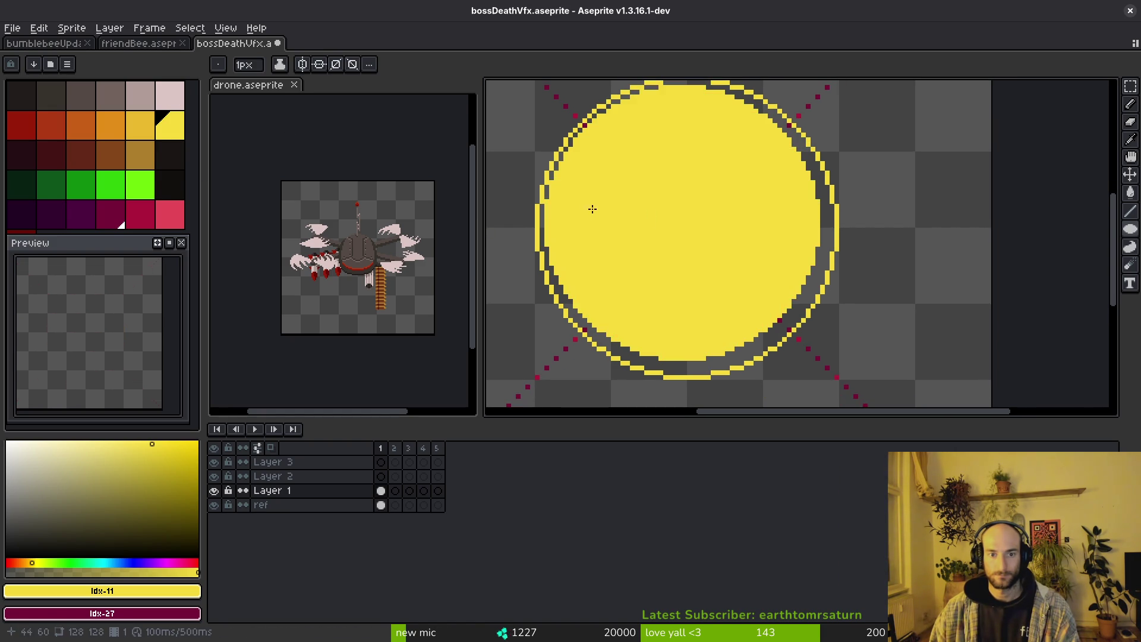
key("ctrl+z")
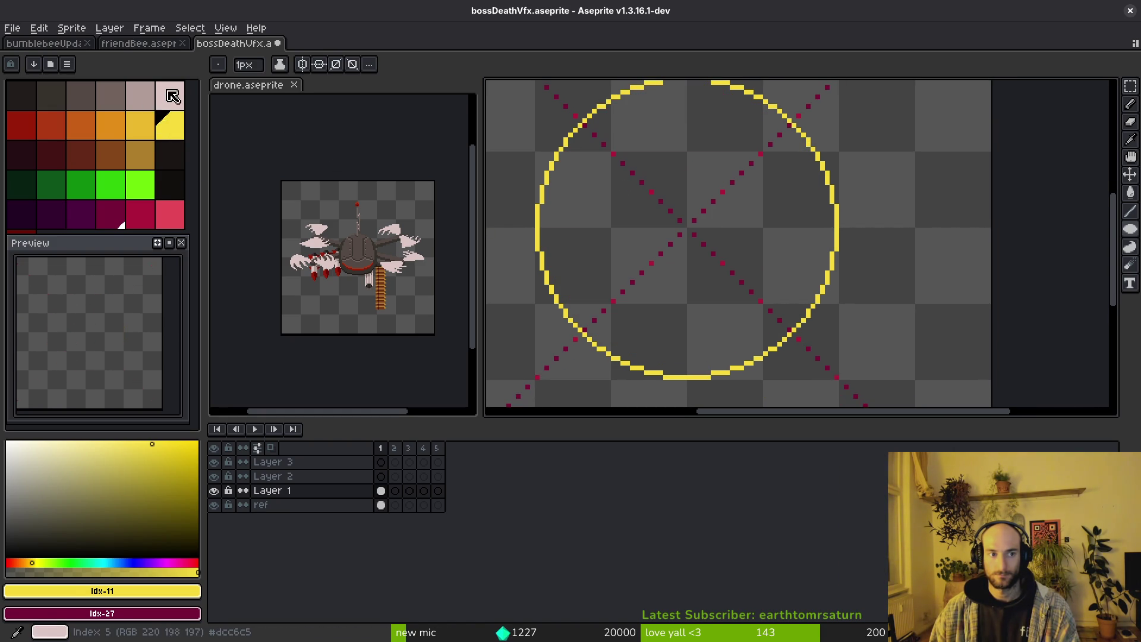
Fill the circle's inside pink, sample the ring's yellow, and bucket-fill the gaps at its top.
left_click(169, 95)
mouse_move(581, 123)
left_mouse_down()
mouse_move(557, 106)
mouse_move(660, 229)
mouse_move(829, 377)
left_mouse_up()
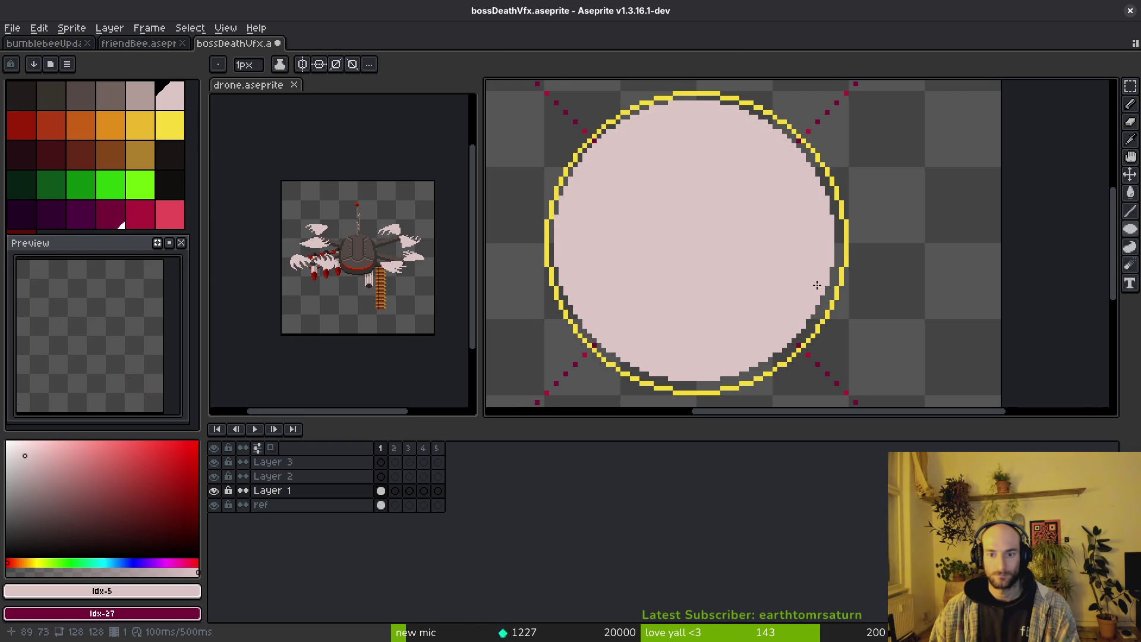
key("i")
left_click(841, 220)
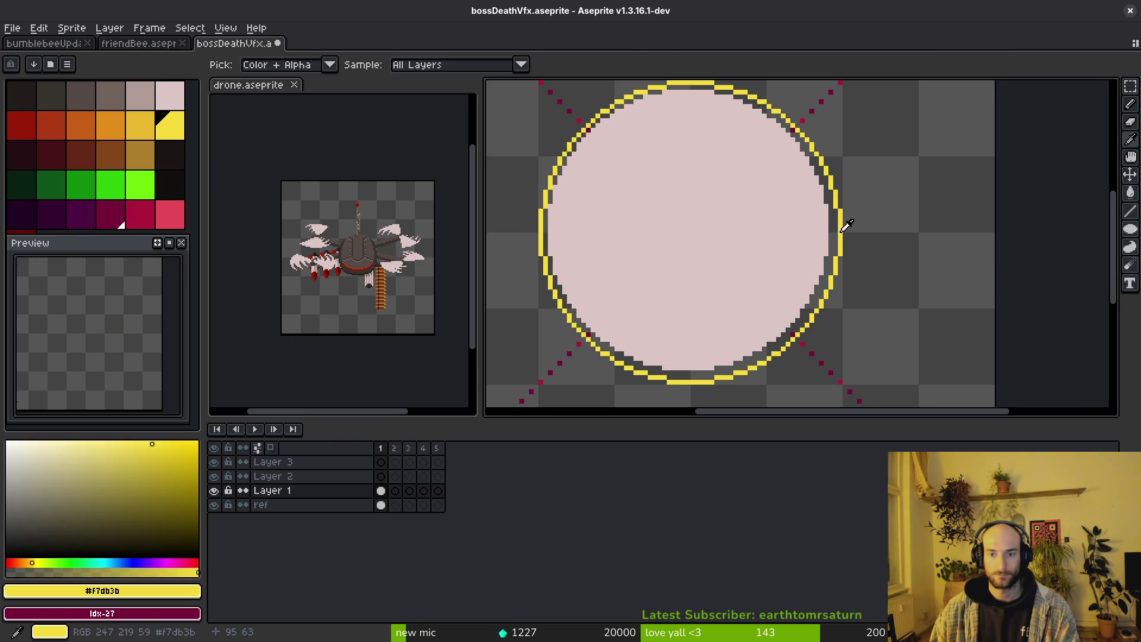
key("g")
left_click(833, 223)
scroll(748, 199, "up", 2)
left_click(777, 241)
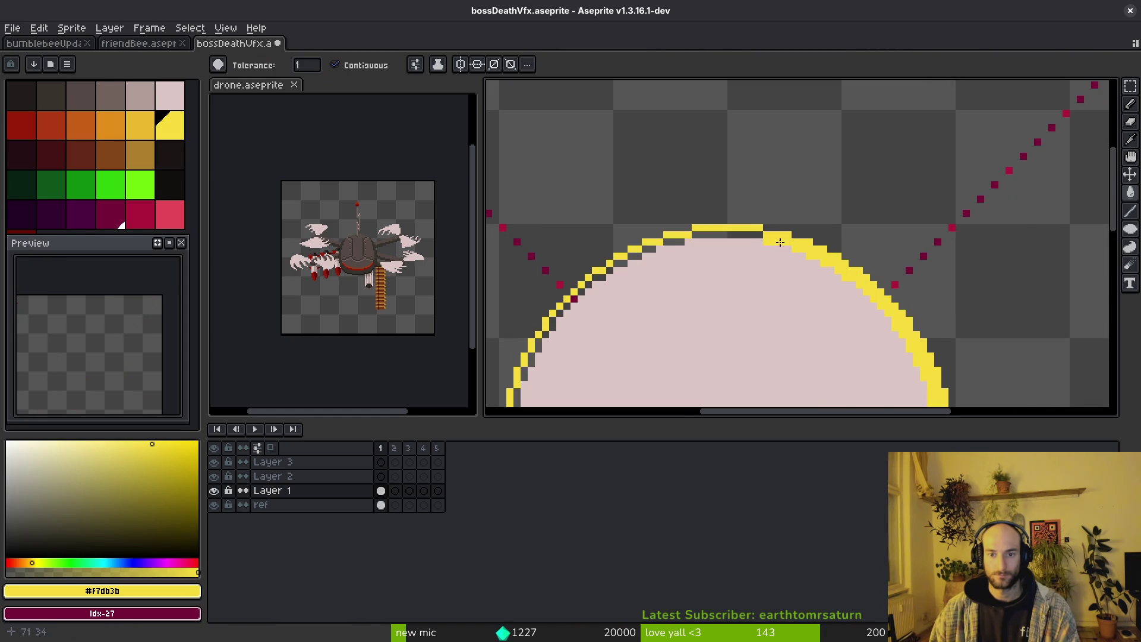
left_click(726, 233)
key("b")
key("g")
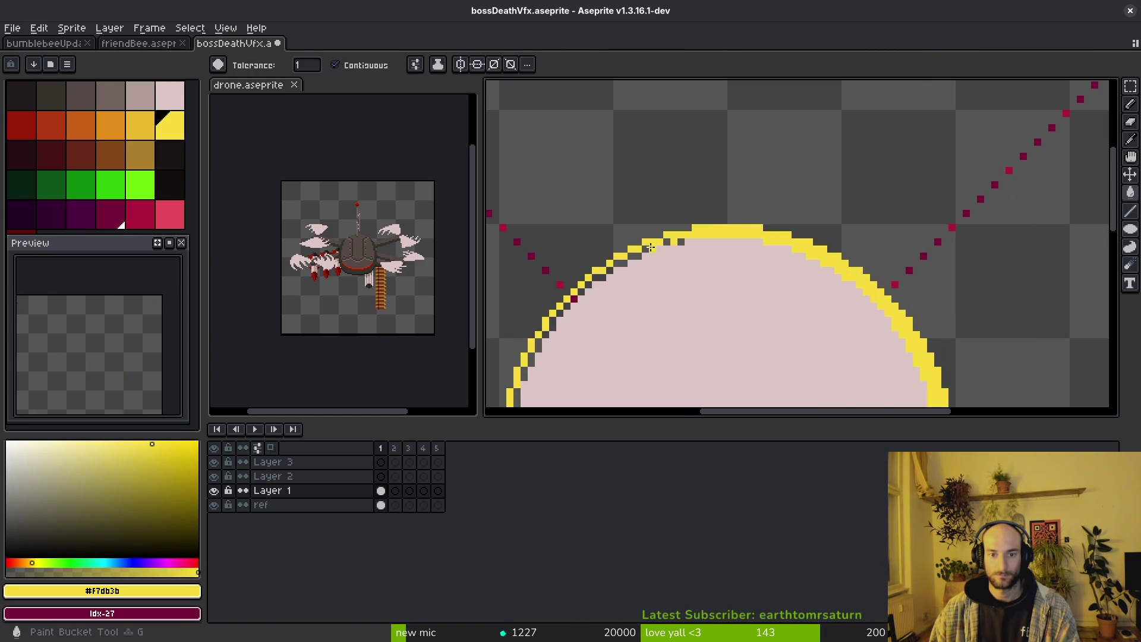
Bucket-fill the dark gap pixels along the ring's inner edge with yellow.
left_click(677, 241)
scroll(748, 217, "up", 2)
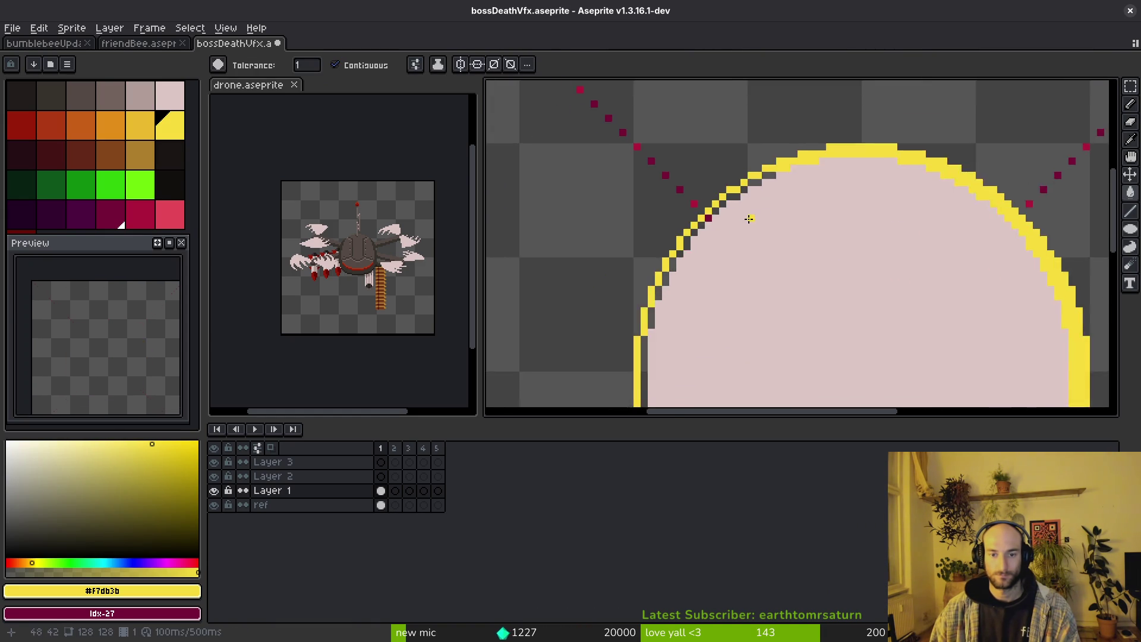
left_click(781, 133)
left_click(766, 146)
left_click(738, 161)
left_click(724, 175)
left_click(709, 175)
left_click(695, 189)
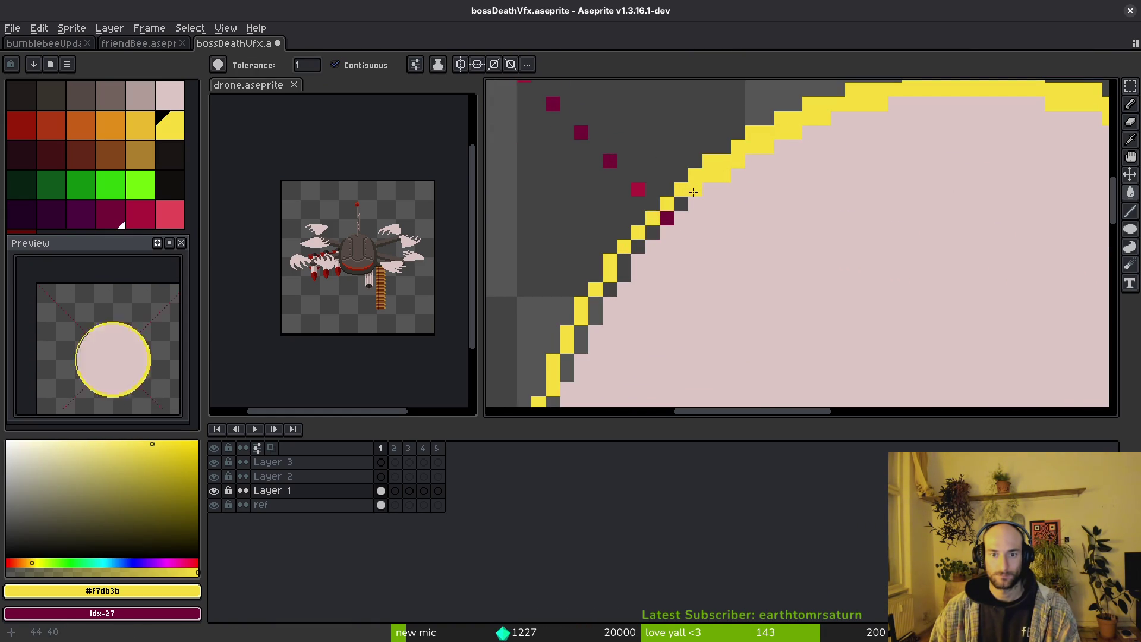
left_click(681, 204)
left_click(671, 226)
key("ctrl+z")
left_click(666, 218)
left_click(625, 269)
left_click(610, 290)
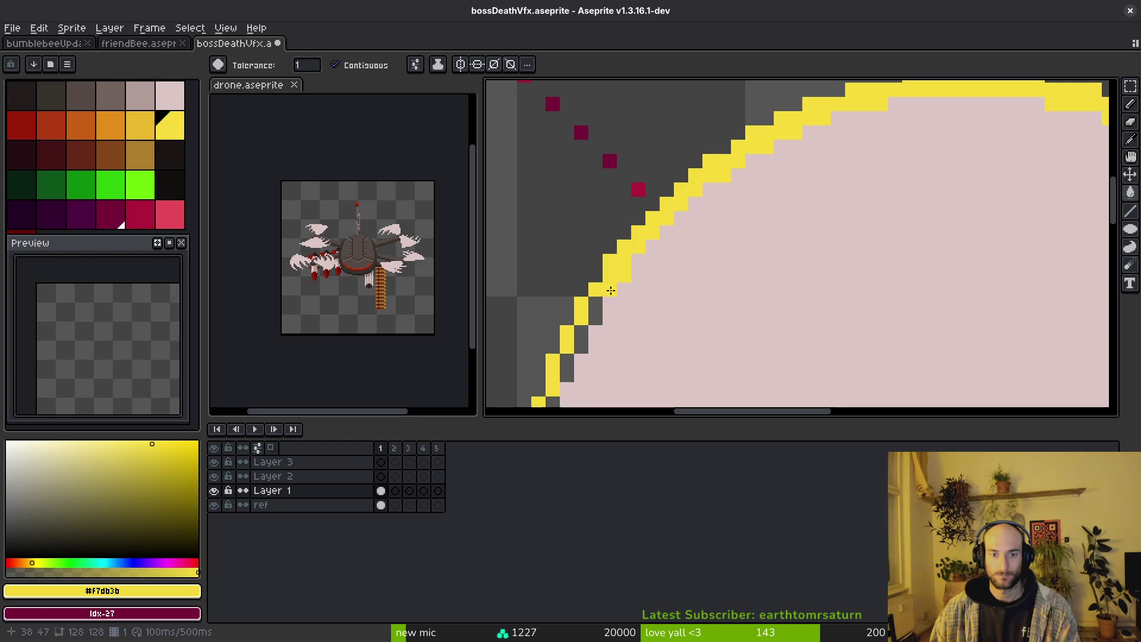
Fill the remaining dark gaps on the ring's left edge with yellow.
left_click_drag(580, 372, 802, 139)
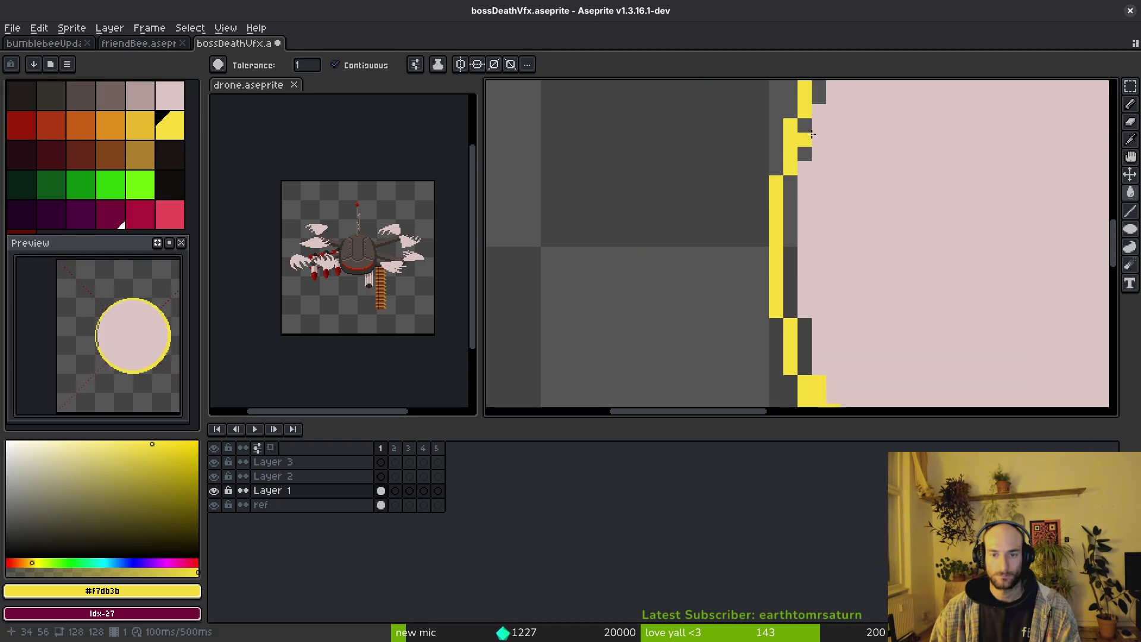
left_click(819, 95)
left_click(805, 125)
left_click(799, 170)
left_click(791, 196)
left_click(793, 297)
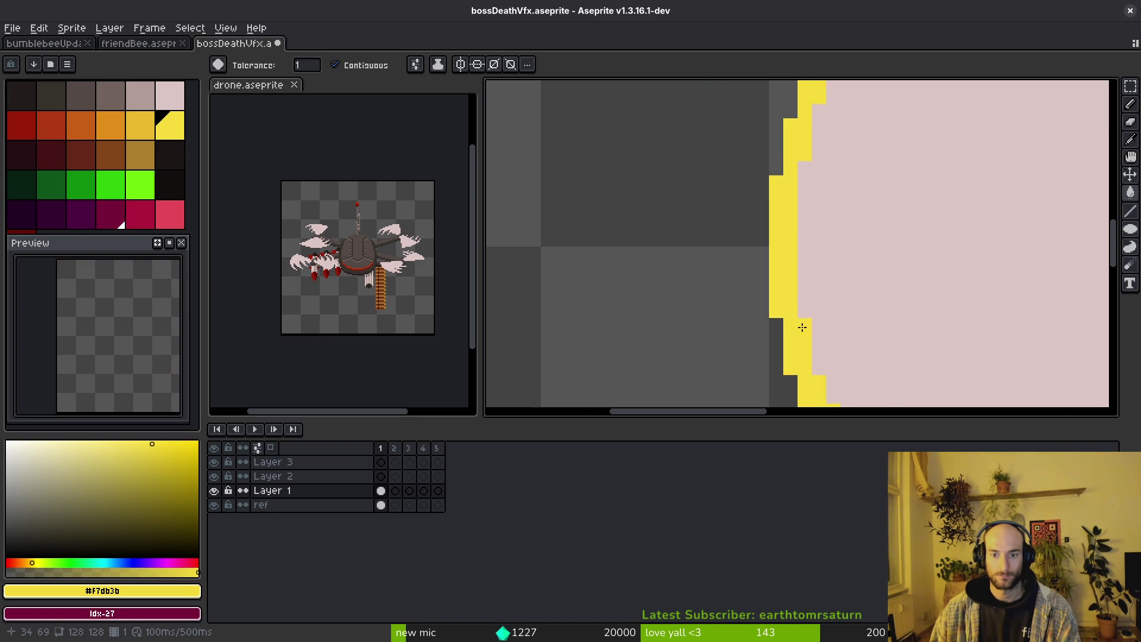
scroll(803, 327, "down", 3)
mouse_move(778, 265)
left_mouse_down()
mouse_move(725, 247)
mouse_move(756, 238)
left_mouse_up()
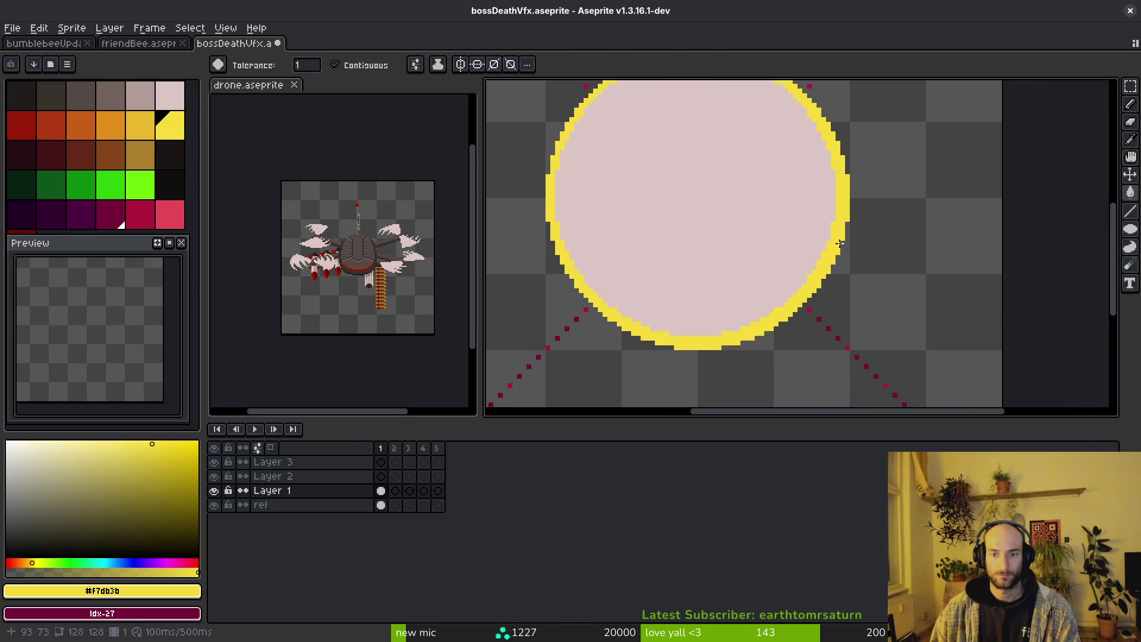
Pick white and bucket-fill the pink disc for a white core.
key("i")
left_click_drag(143, 478, 7, 441)
key("g")
left_click(749, 234)
scroll(689, 255, "down", 3)
Select the white-and-yellow circle with the Magic Wand and paste it into frame 2.
scroll(748, 236, "up", 2)
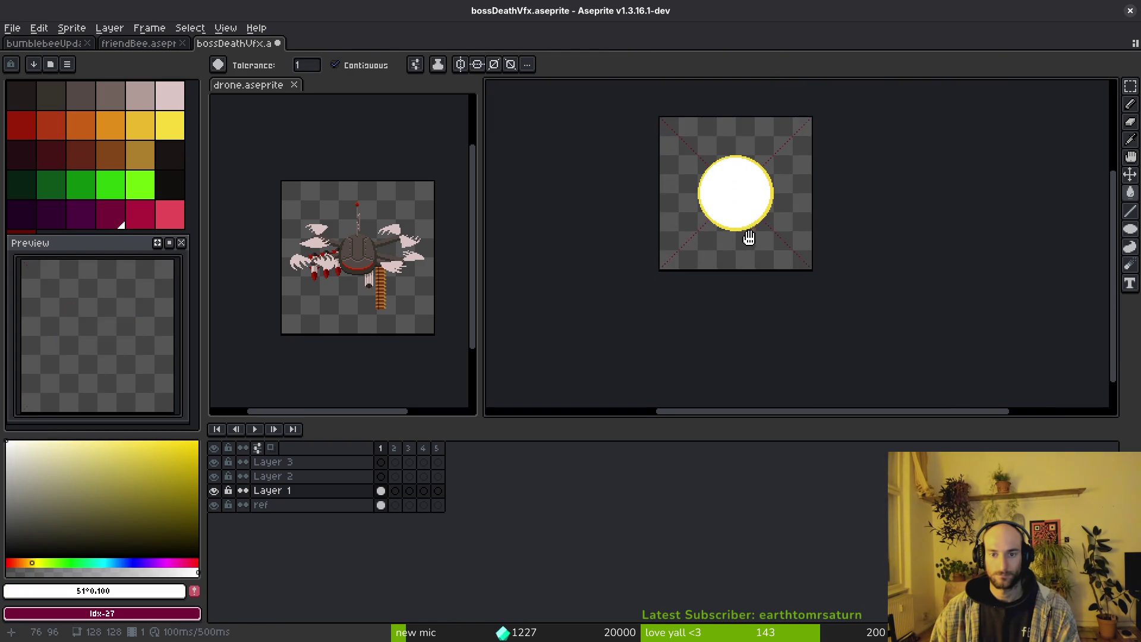
scroll(730, 224, "up", 2)
key("ctrl+z")
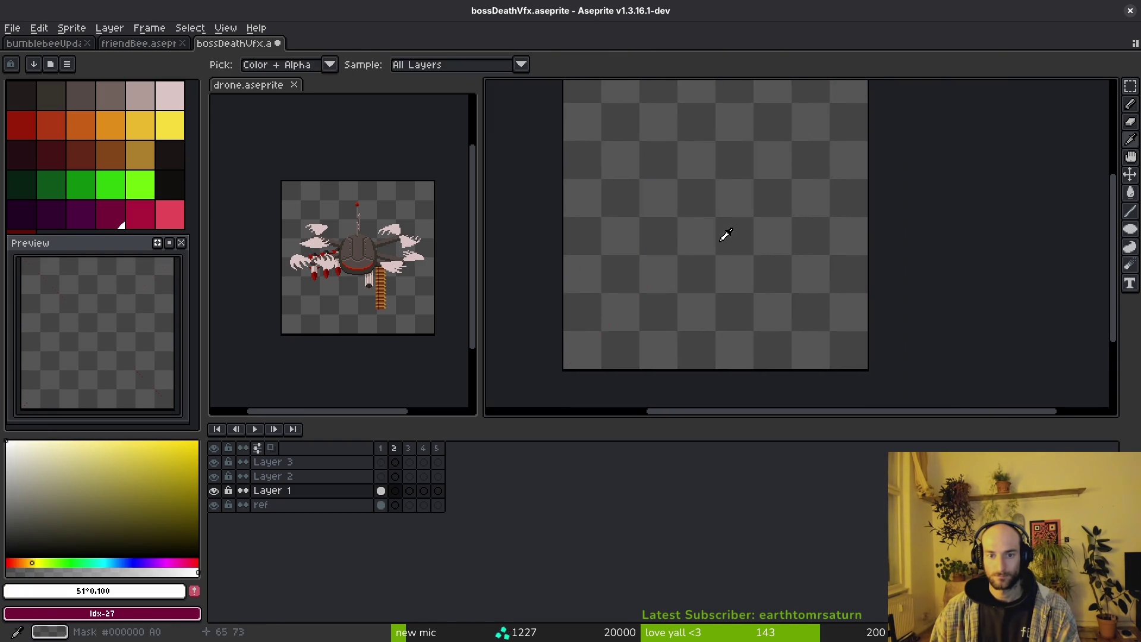
key("ctrl+y")
key("w")
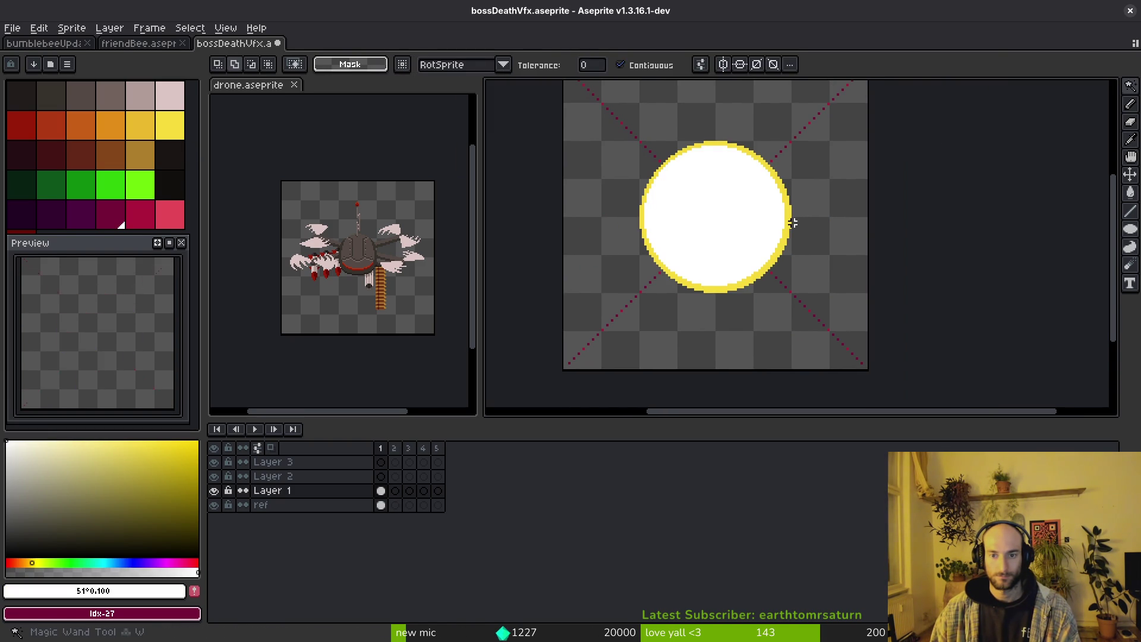
left_click(778, 222)
key("period")
key("ctrl+v")
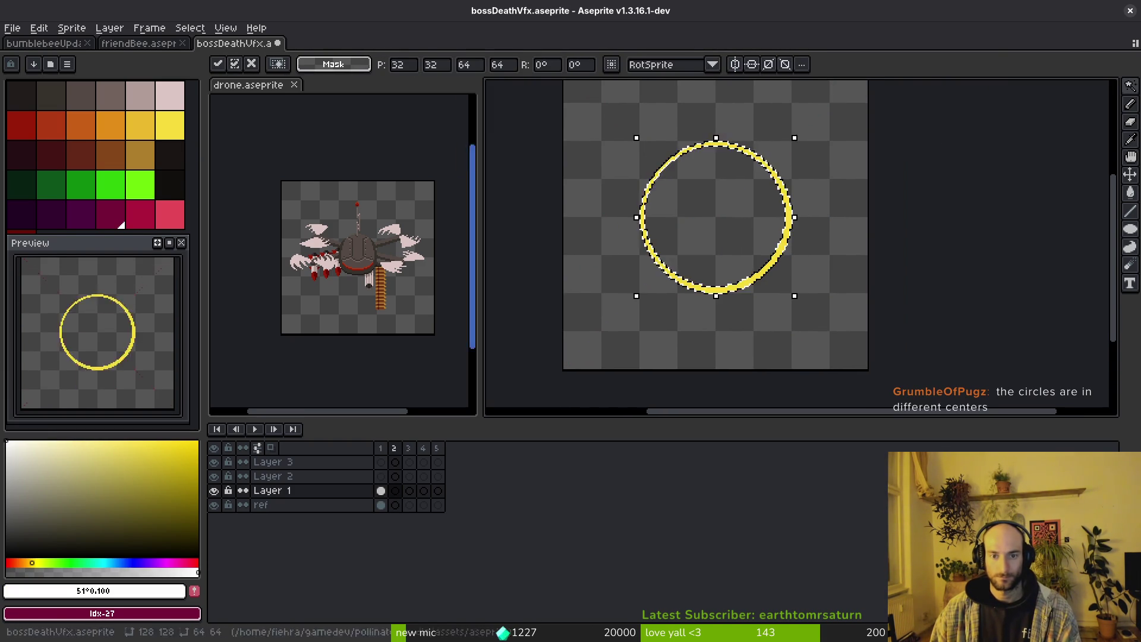
key("ctrl+d")
Bucket-fill frame 2's ring and interior dark into a solid disc, and save.
scroll(805, 280, "up", 3)
key("g")
left_click(718, 239)
scroll(713, 241, "down", 2)
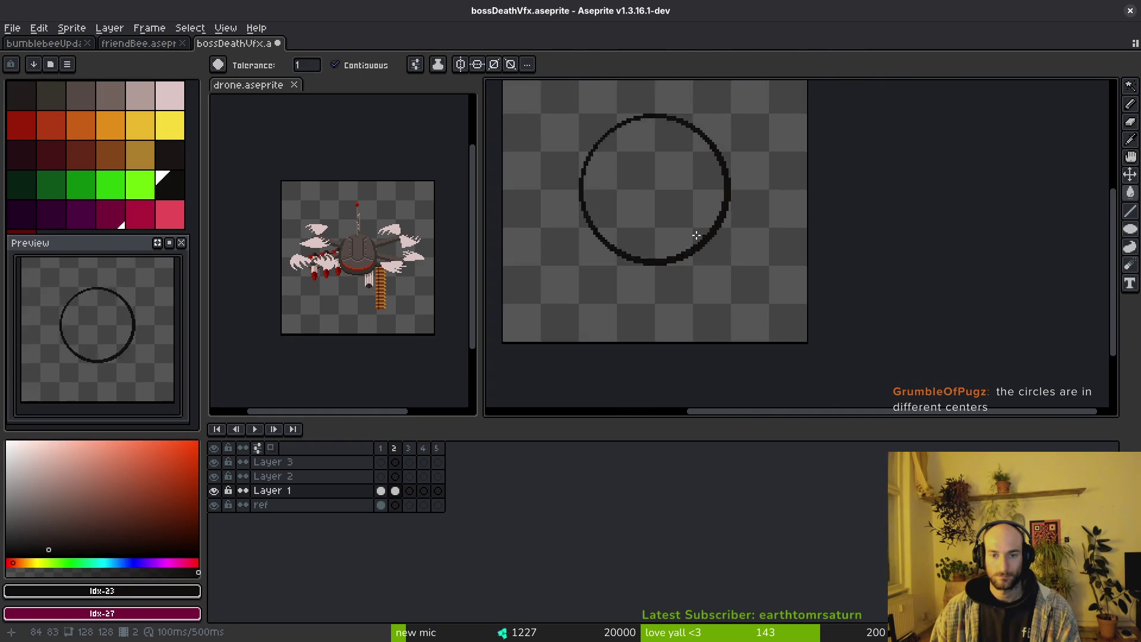
left_click(693, 246)
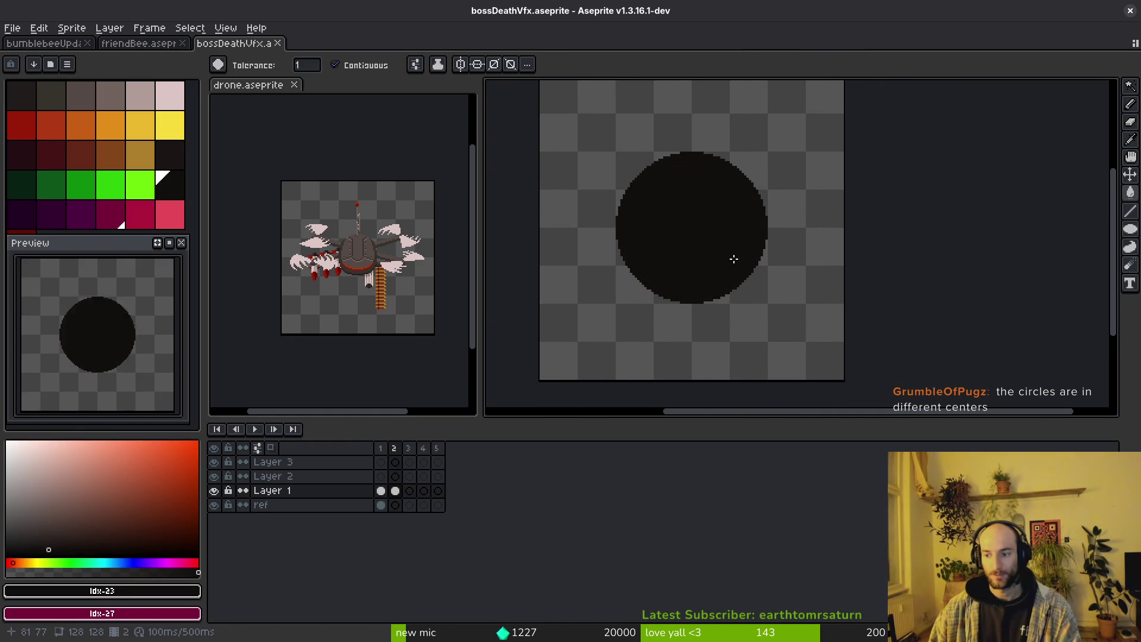
key("ctrl+s")
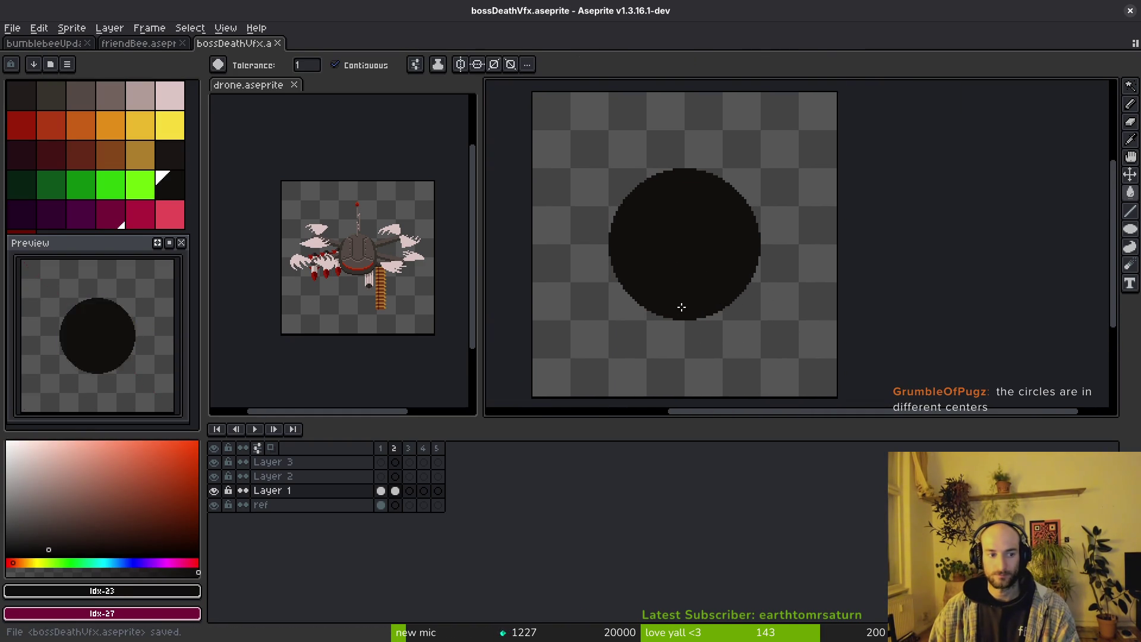
Check the reference video and come back to the Aseprite drawing.
key("i")
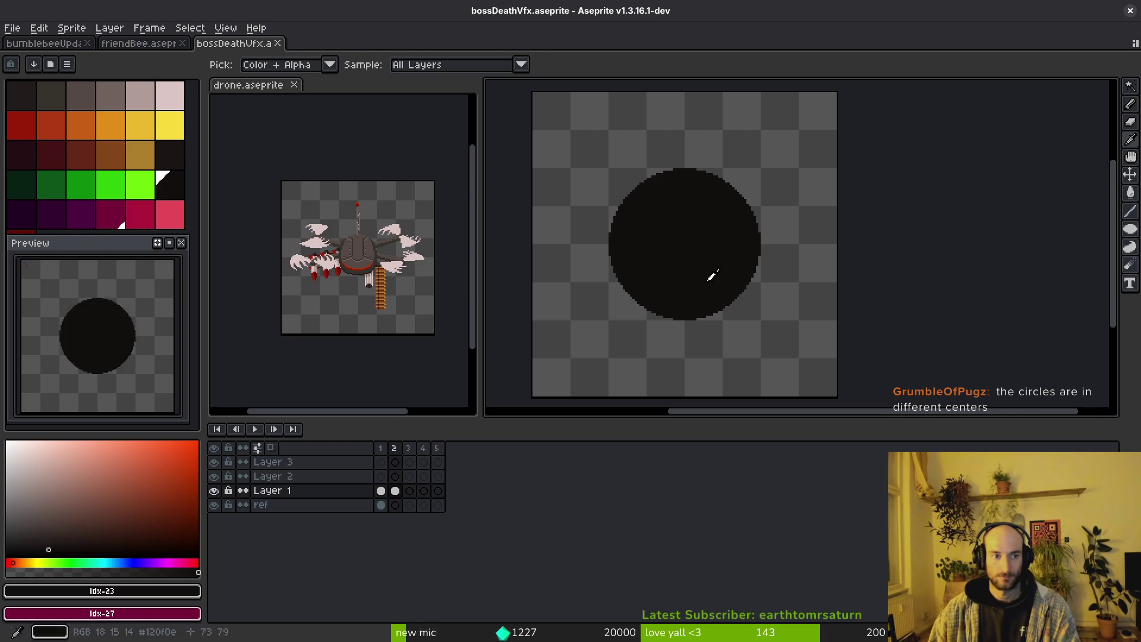
key("alt+Tab")
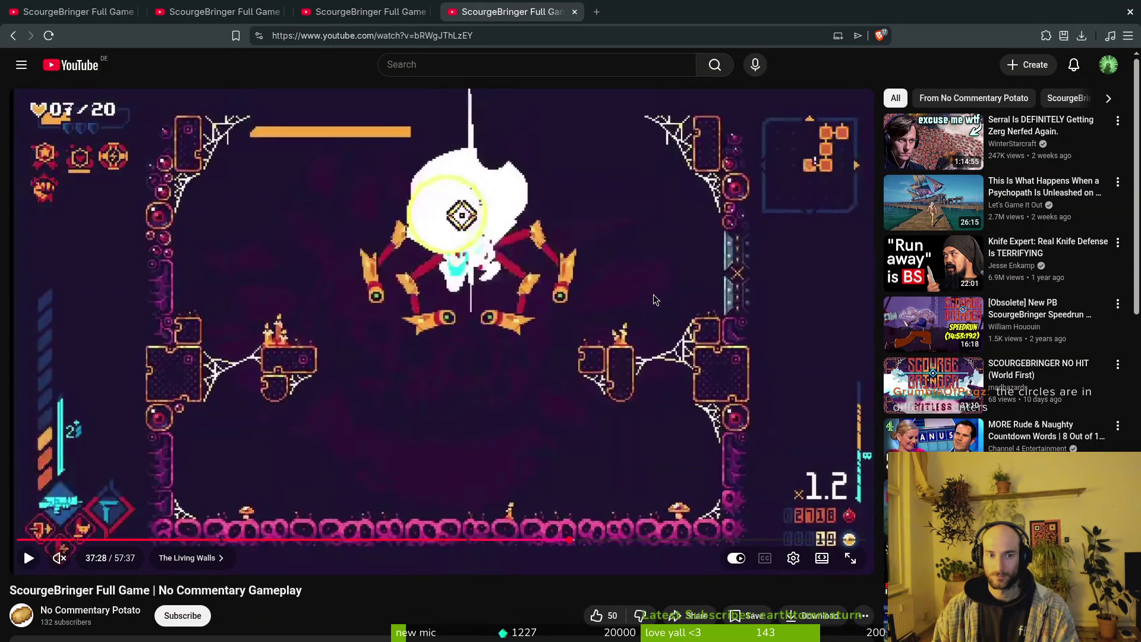
key("alt+Tab")
Fill frame 2's ring interior black, delete its yellow ring, and save.
key("ctrl+z")
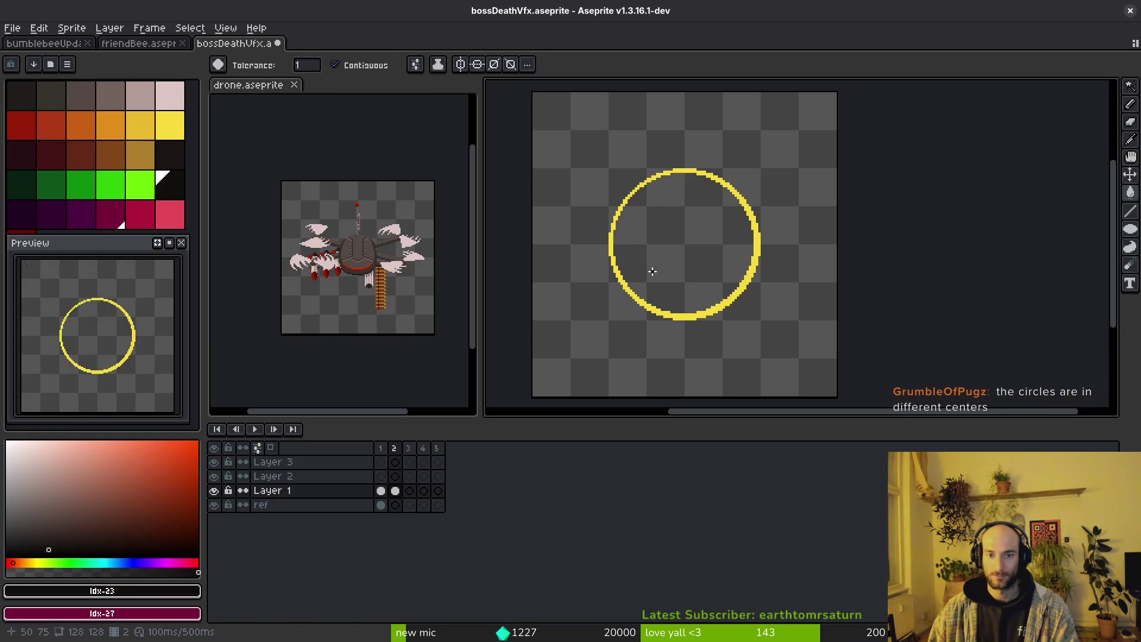
key("ctrl+y")
key("ctrl+z")
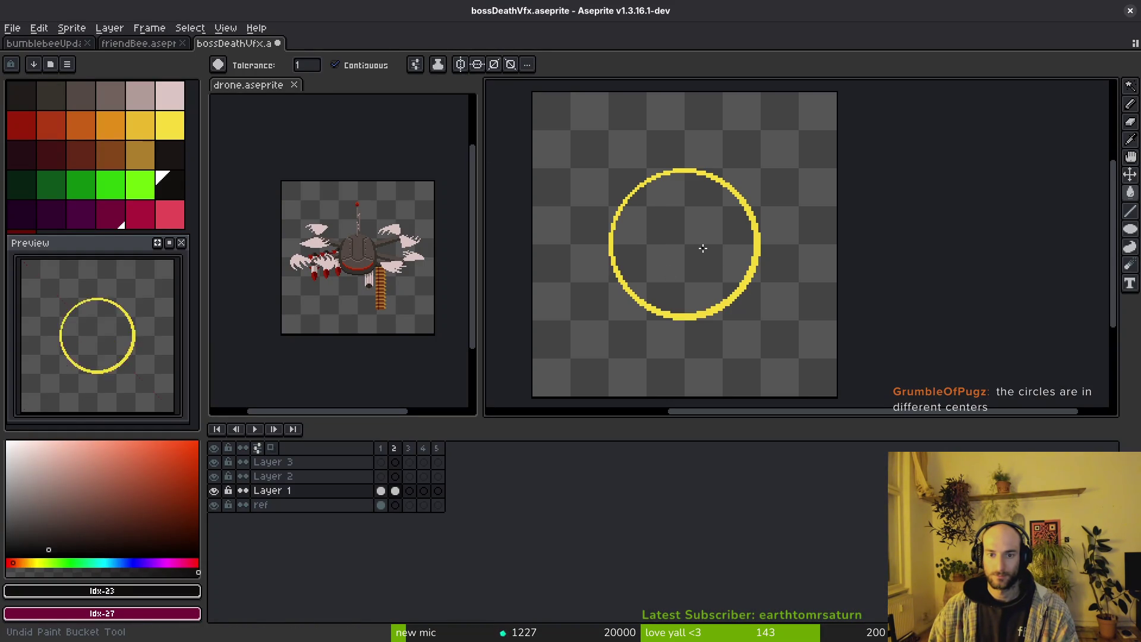
left_click(692, 286)
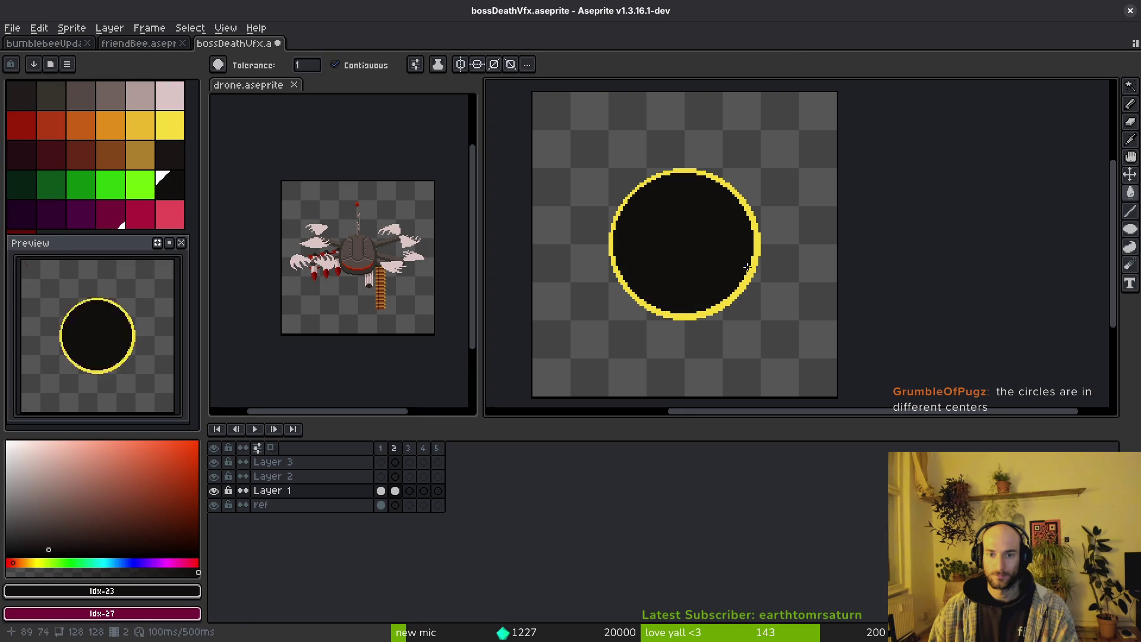
key("w")
left_click(756, 253)
key("Delete")
key("ctrl+s")
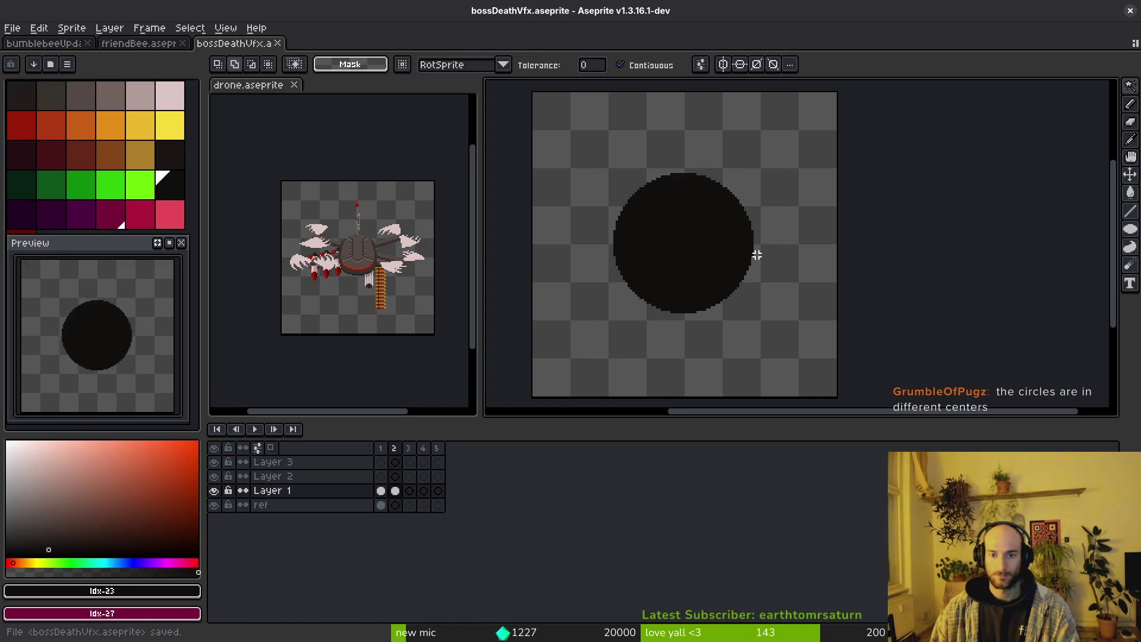
Undo frame 2's edits, link the ref layer's cels across frames 1–5, and save.
key("ctrl+z")
key("ctrl+z")
key("ctrl+z")
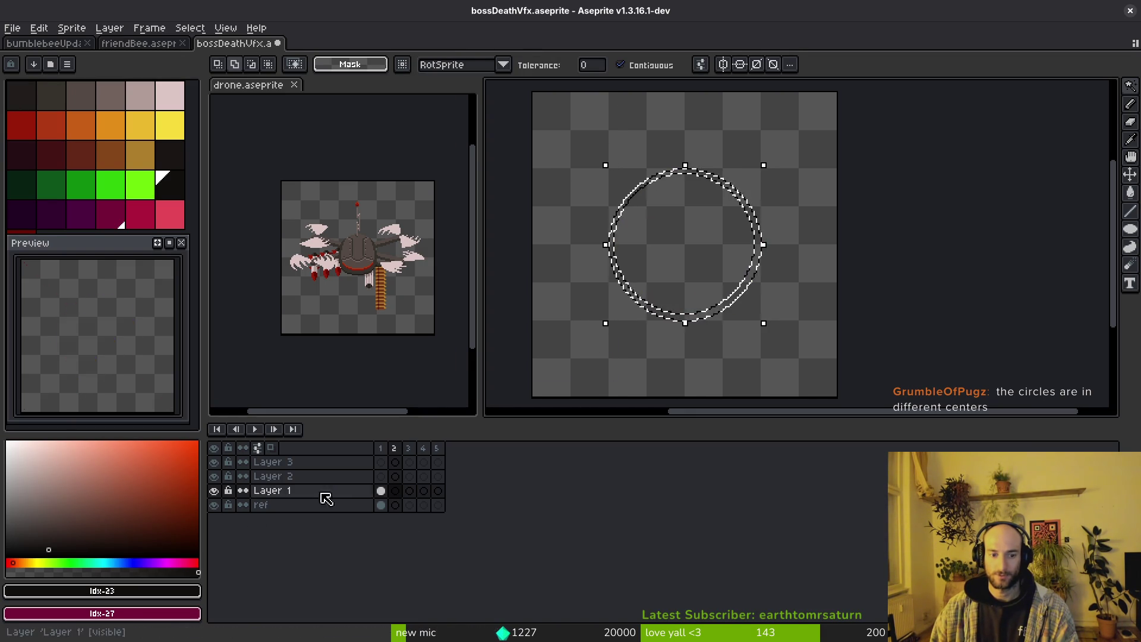
left_click_drag(384, 507, 454, 509)
right_click(384, 508)
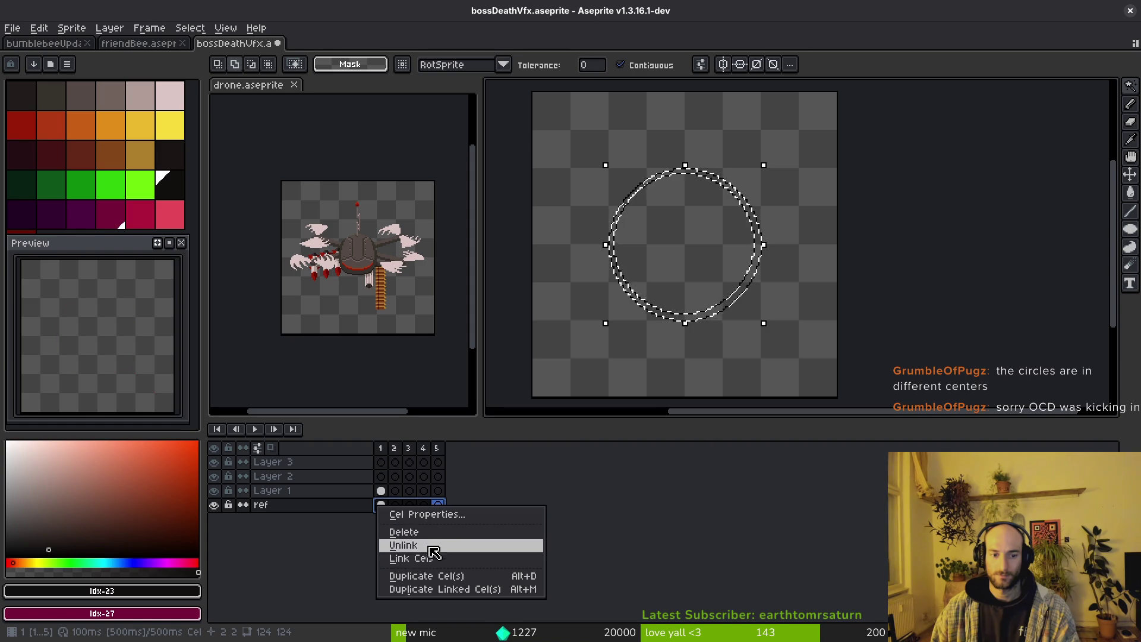
left_click(410, 557)
key("ctrl+s")
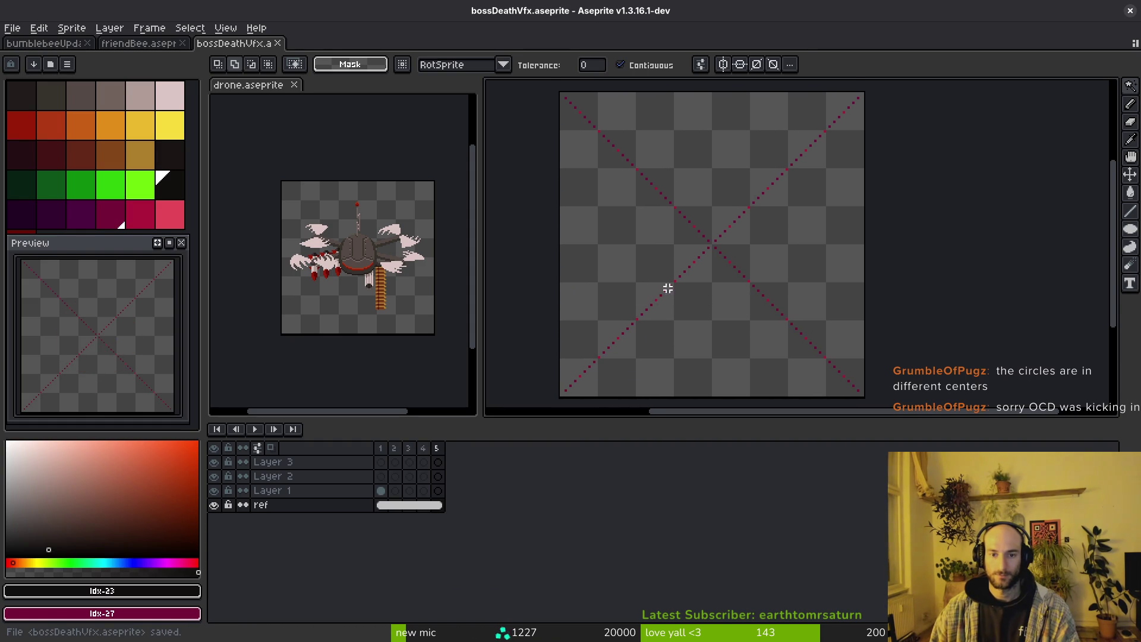
Check frame 1's white disc, then clear Layer 1's frame 2 again.
scroll(675, 285, "up", 1)
key("i")
left_click(398, 503)
left_click(381, 490)
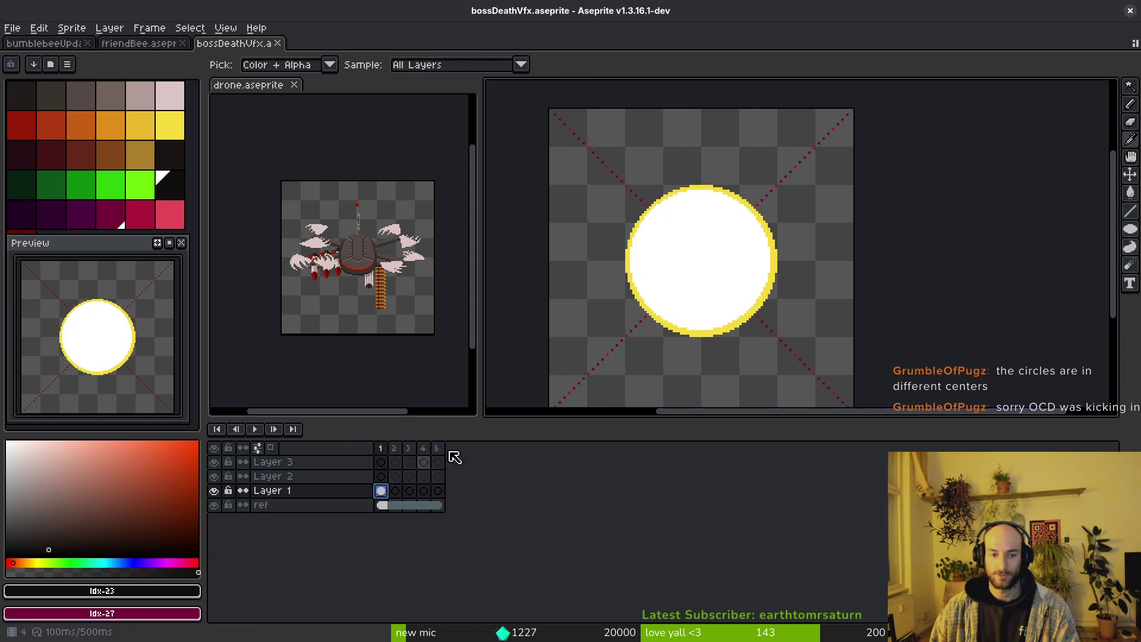
key("w")
left_click(723, 295)
key("Delete")
Draw a large circle centred on the guide on frame 2 and fill it solid black.
scroll(734, 230, "up", 3)
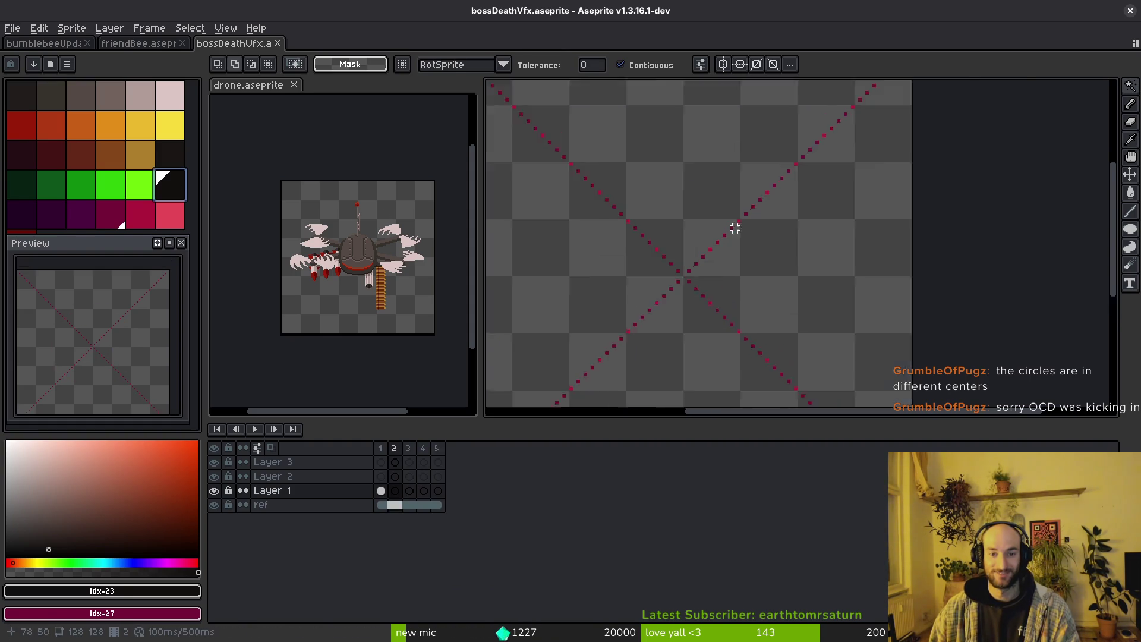
key("b")
scroll(690, 197, "down", 1)
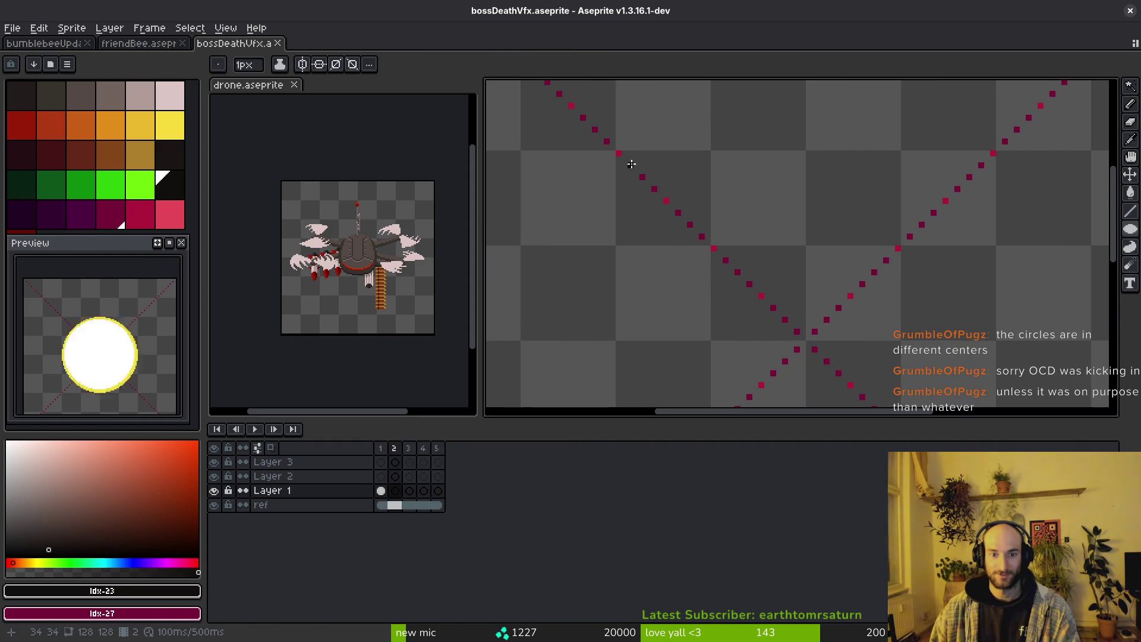
scroll(765, 326, "down", 2)
mouse_move(631, 164)
left_mouse_down()
mouse_move(765, 327)
mouse_move(849, 394)
left_mouse_up()
scroll(848, 390, "up", 2)
key("g")
left_click(696, 238)
Centre the black disc in view, sample frame 1's yellow rim colour, move to frame 3, and save.
scroll(696, 238, "down", 1)
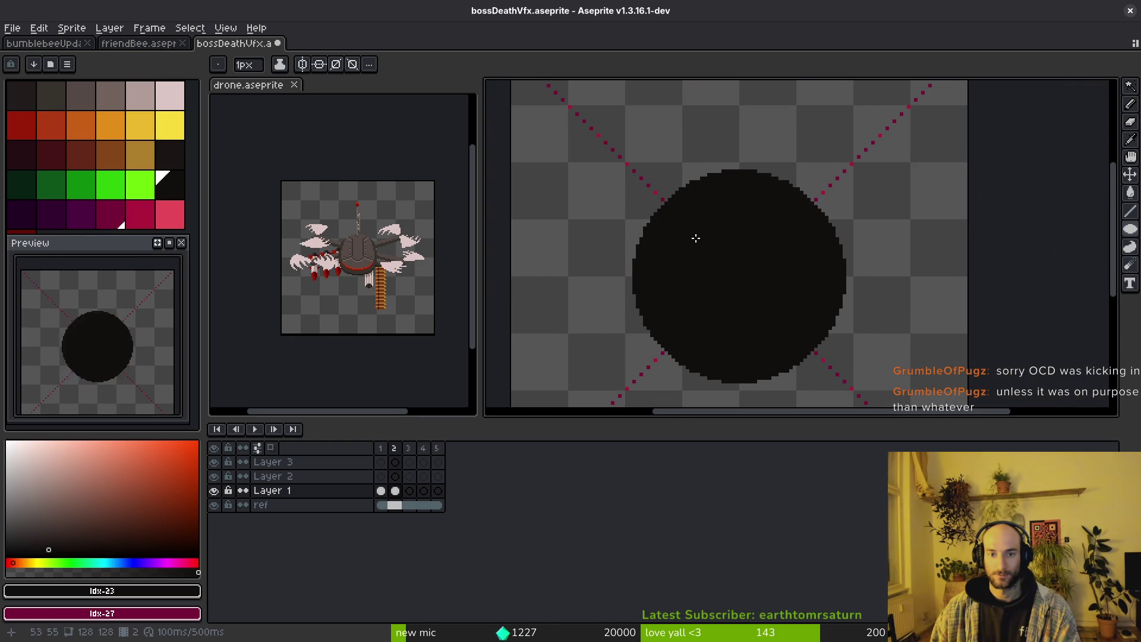
scroll(645, 178, "up", 1)
scroll(695, 346, "down", 2)
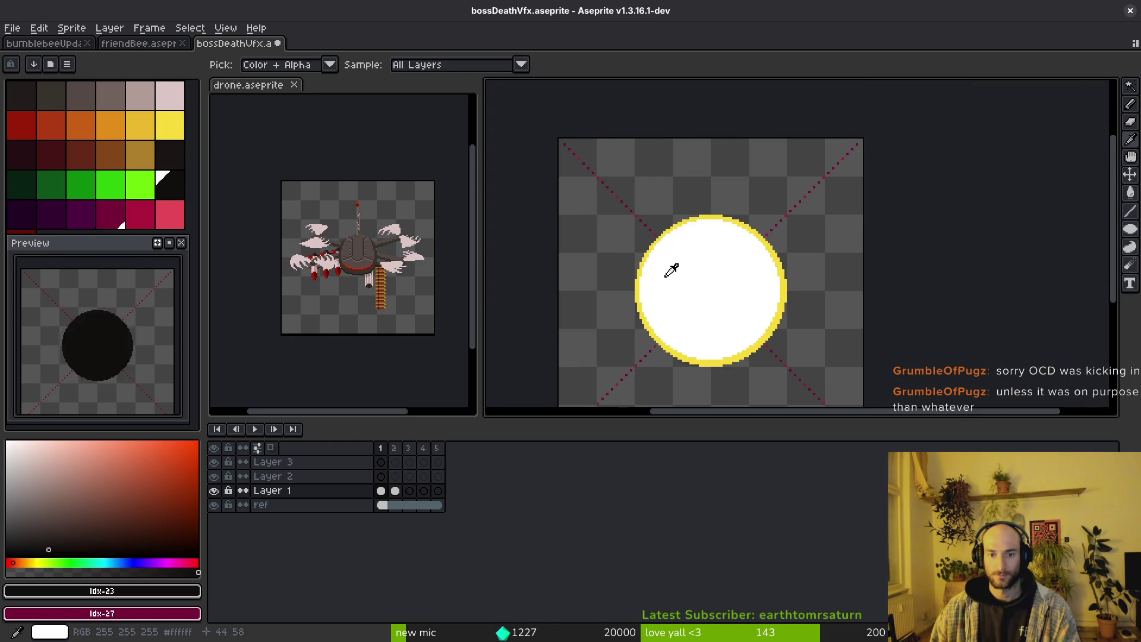
scroll(639, 177, "up", 2)
scroll(833, 380, "down", 3)
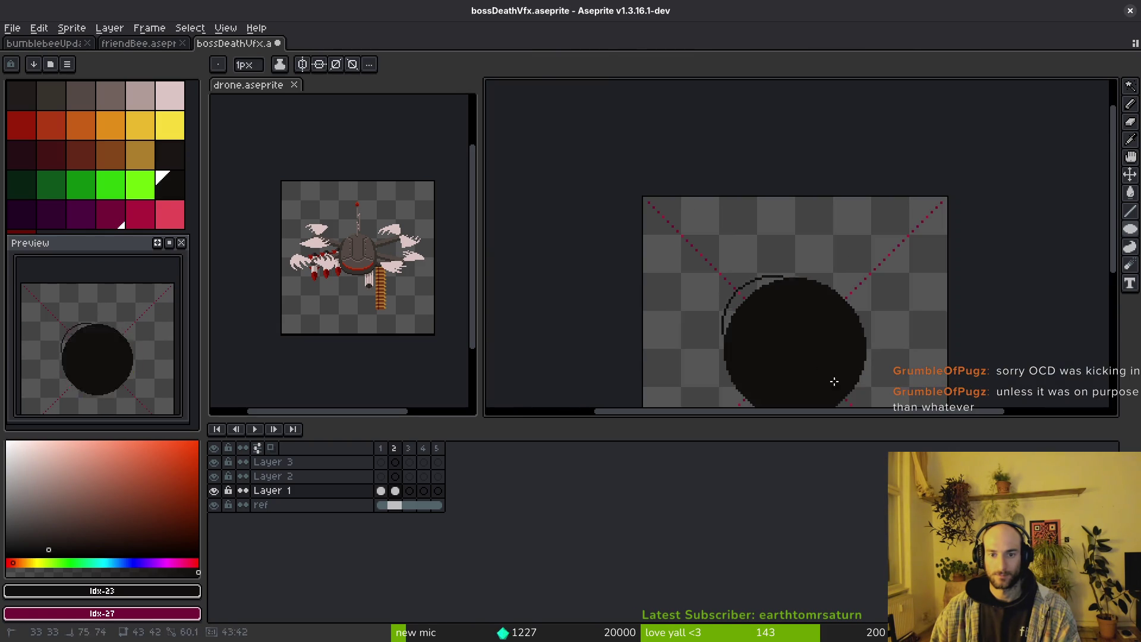
scroll(877, 285, "up", 3)
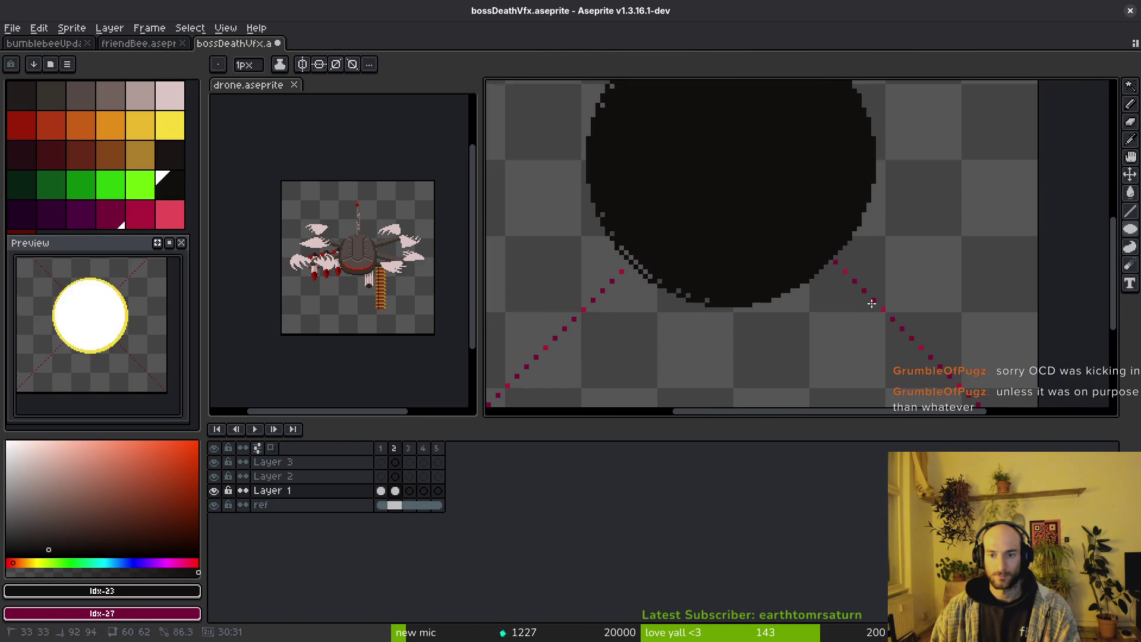
scroll(880, 294, "up", 1)
scroll(752, 258, "down", 1)
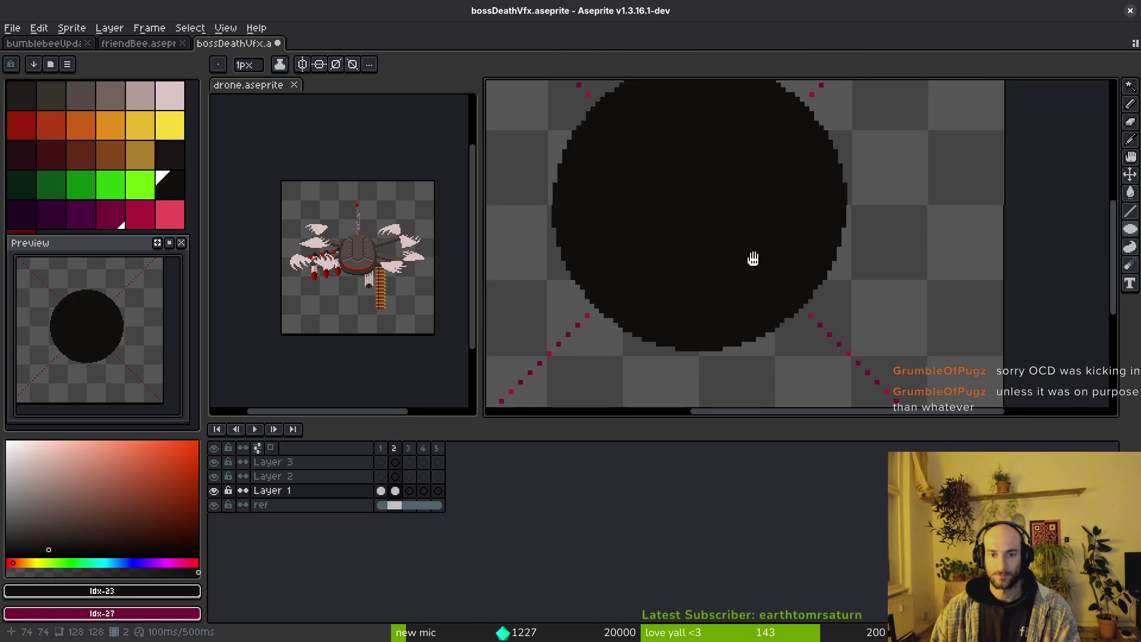
scroll(740, 229, "down", 1)
scroll(740, 232, "up", 1)
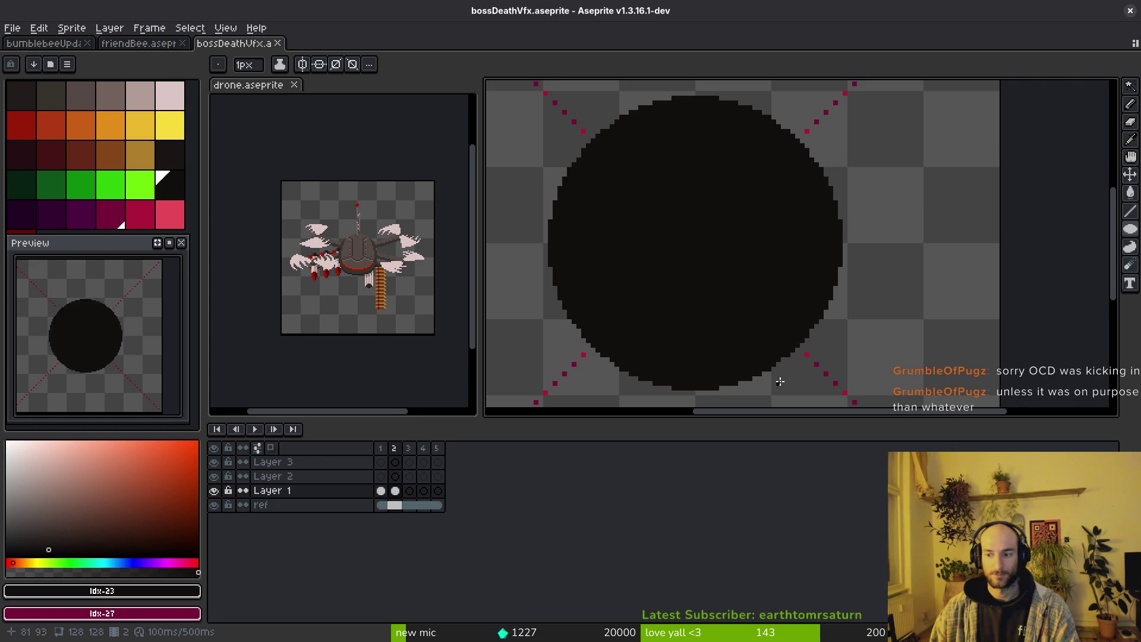
left_click_drag(780, 381, 813, 349)
key("Left")
key("i")
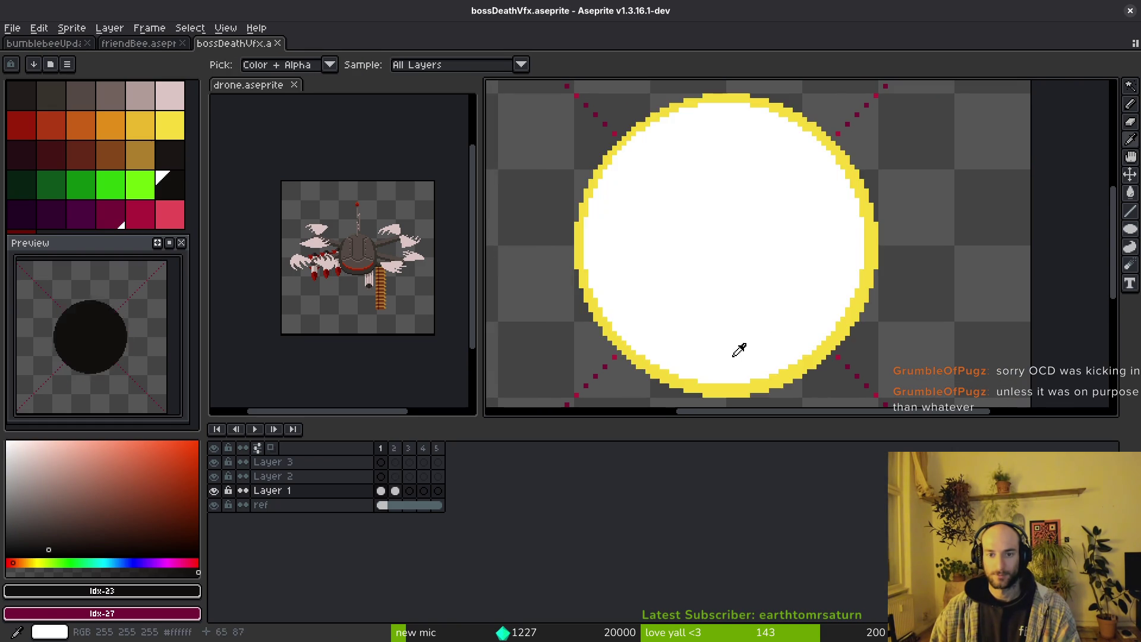
left_click(875, 243, "alt")
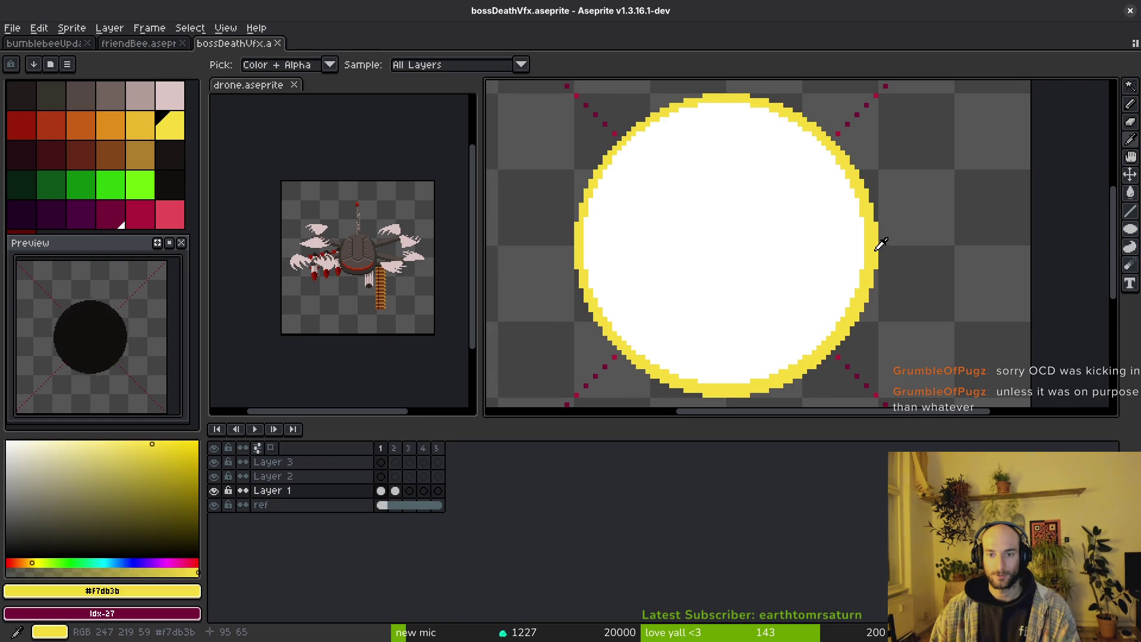
key("Right")
key("Right")
key("i")
key("ctrl+s")
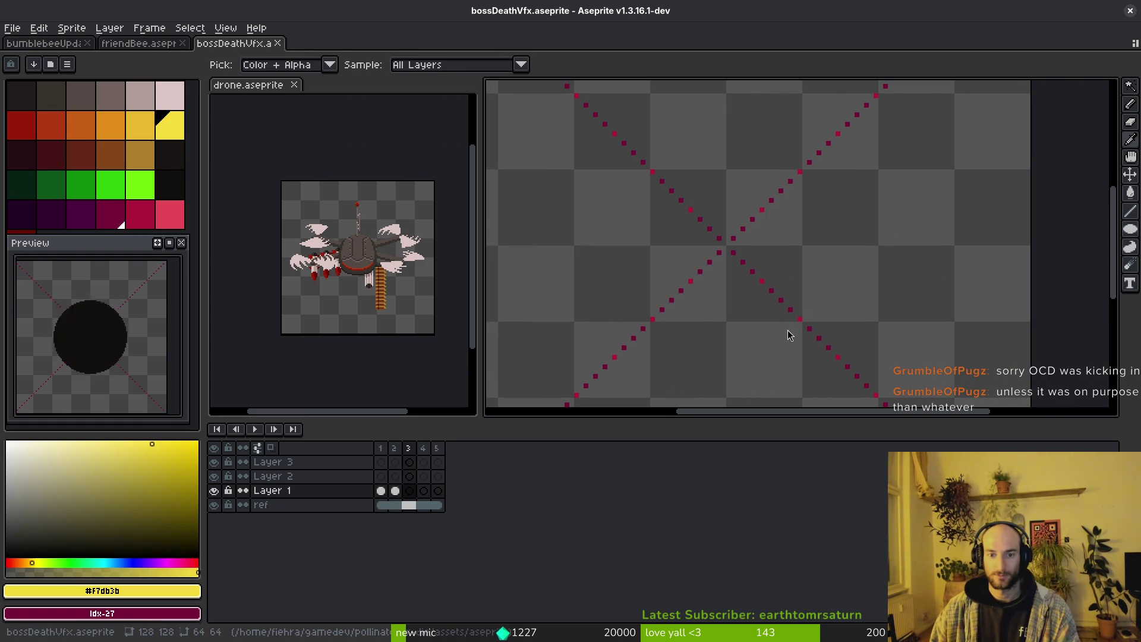
Step through the reference gameplay video frame by frame, then return to Aseprite.
key("alt+Tab")
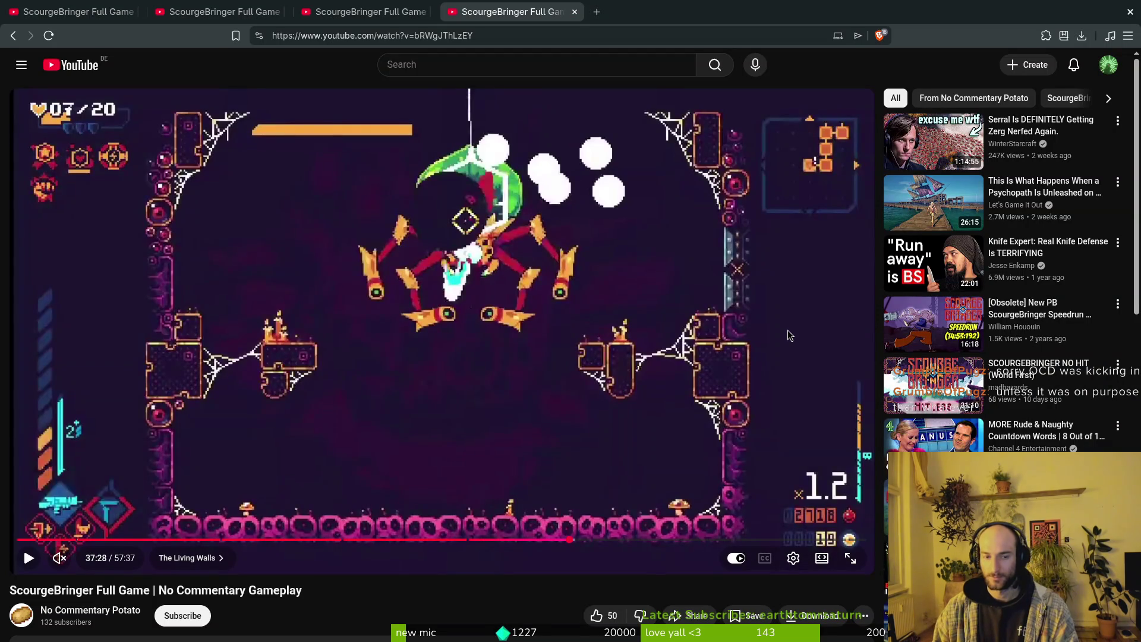
key("period")
key("period")
key("period")
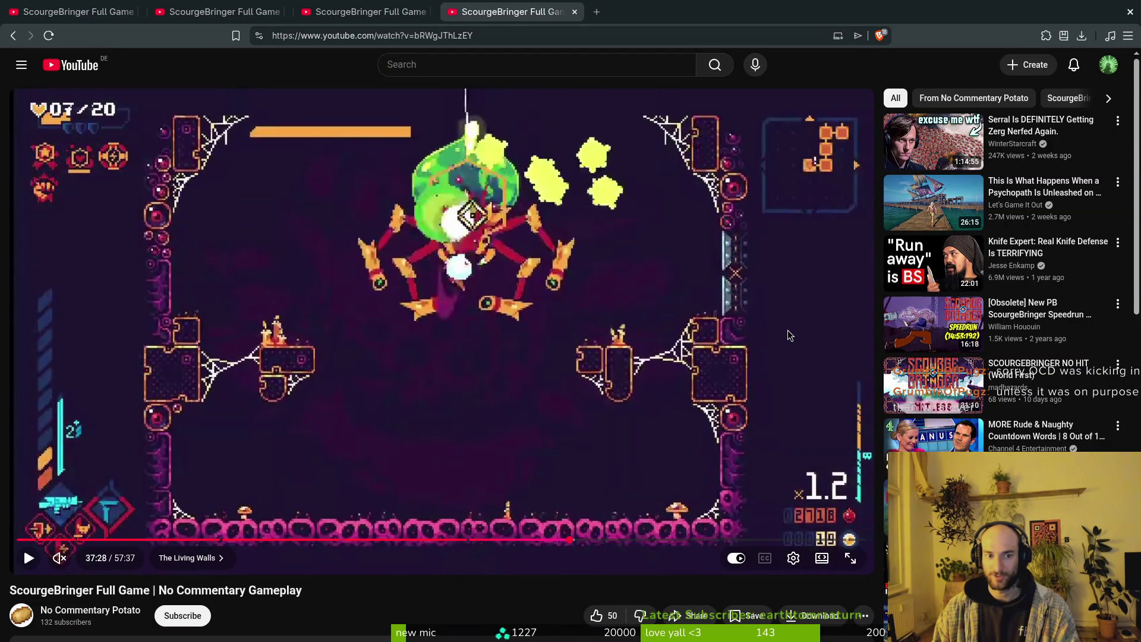
key("alt+Tab")
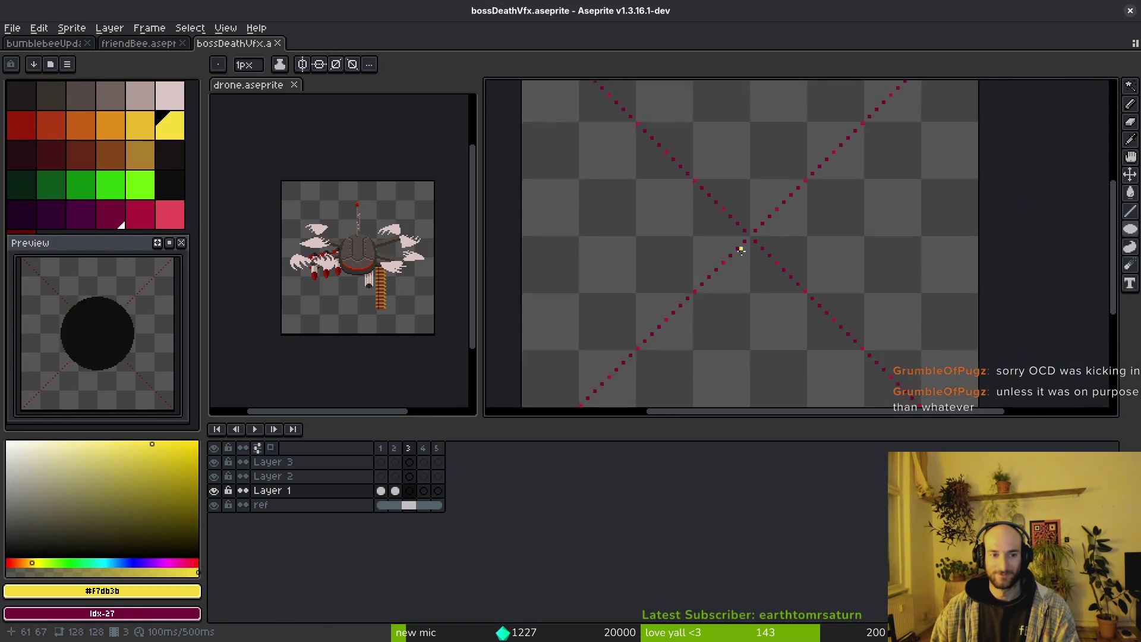
Pick golden yellow and draw a yellow circle centred on the guide on frame 3.
scroll(742, 250, "down", 4)
left_click(142, 125)
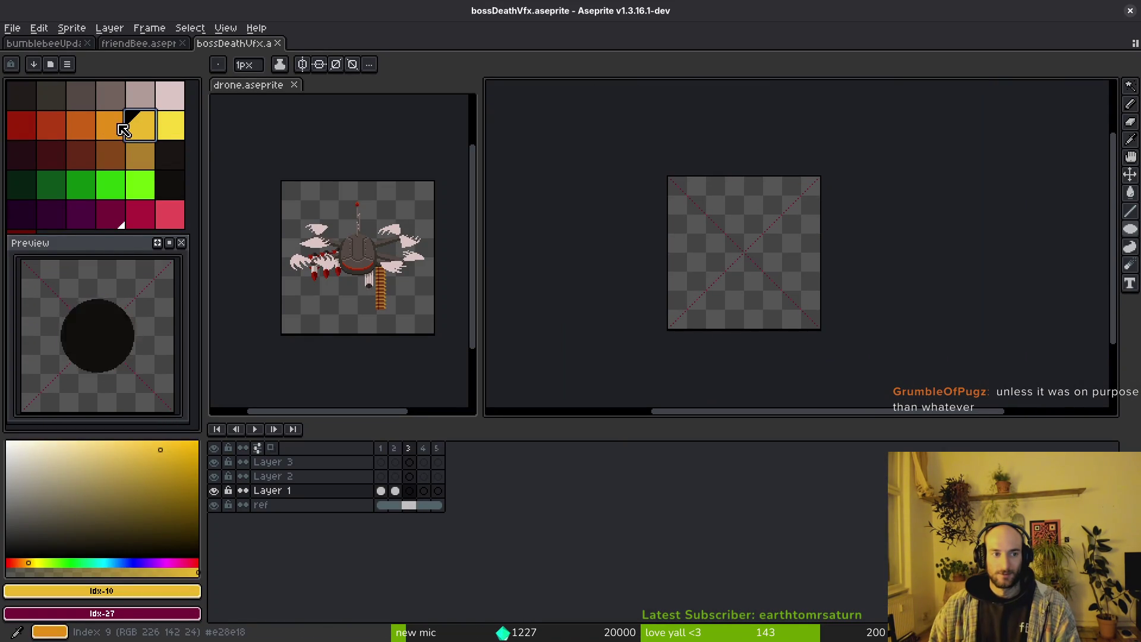
key("alt+Tab")
key("alt+Tab")
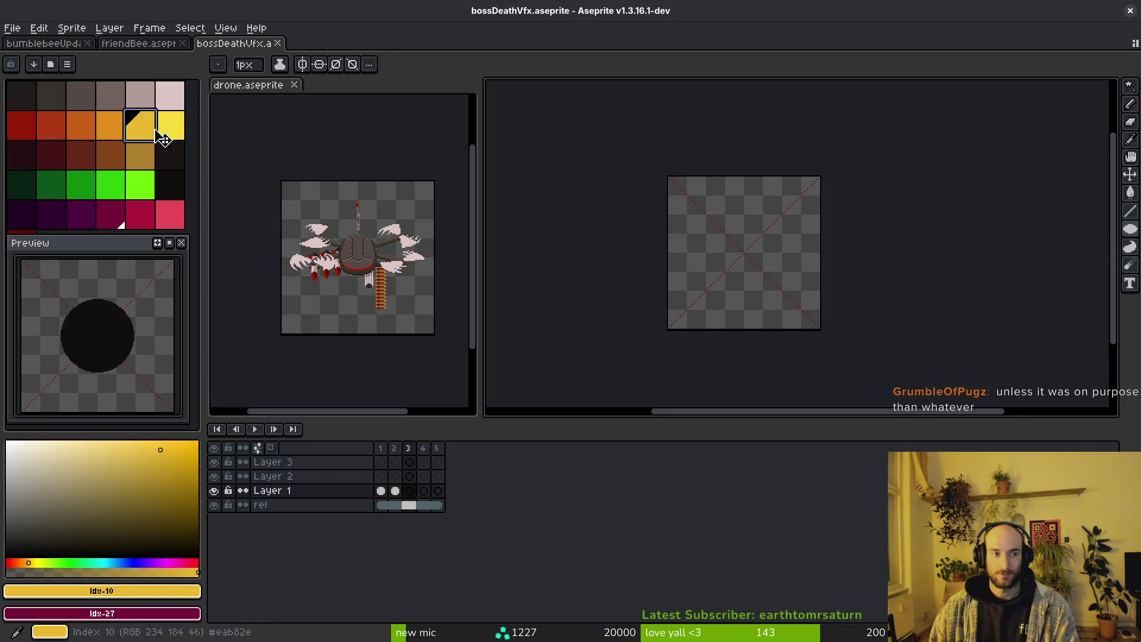
scroll(709, 235, "up", 4)
key("Left")
key("alt")
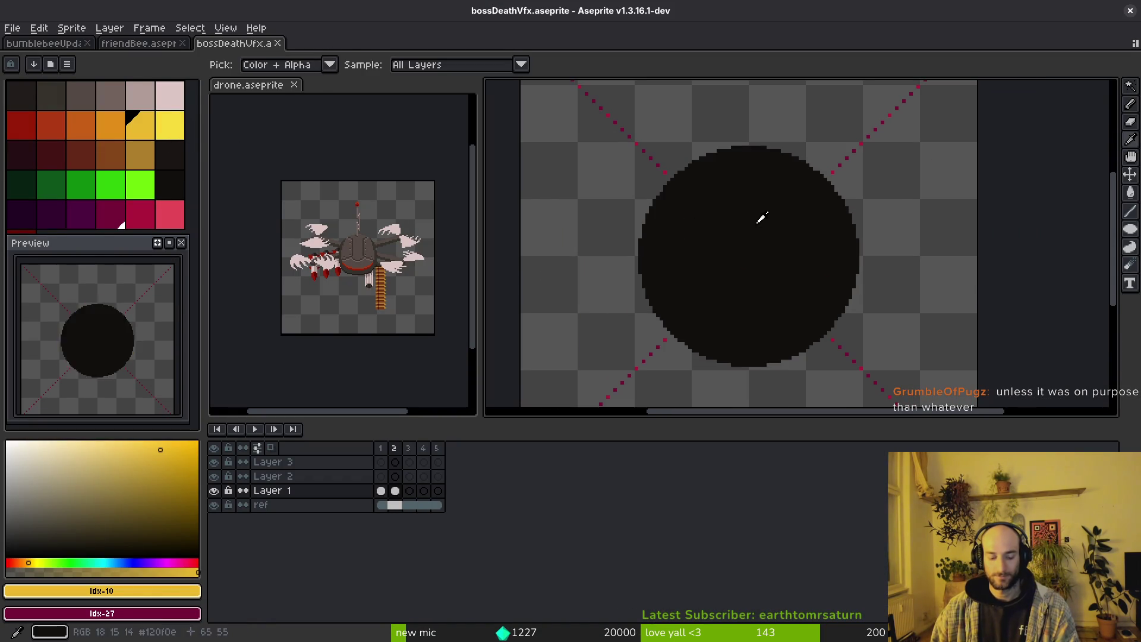
key("Right")
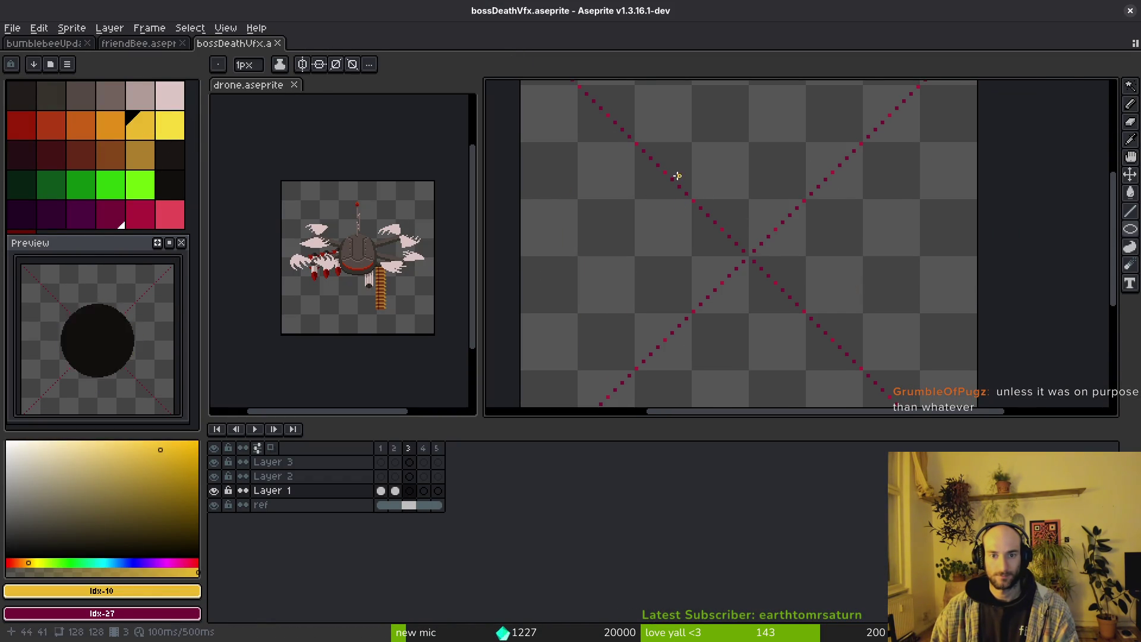
scroll(677, 176, "up", 1)
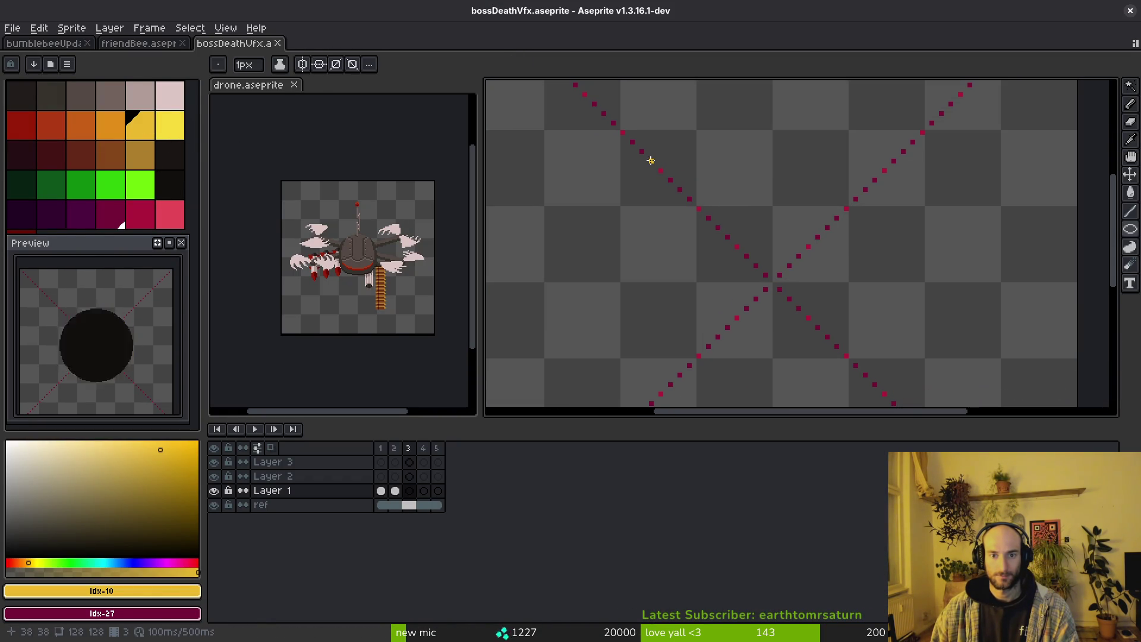
mouse_move(661, 170)
left_mouse_down()
mouse_move(693, 215)
mouse_move(852, 366)
left_mouse_up()
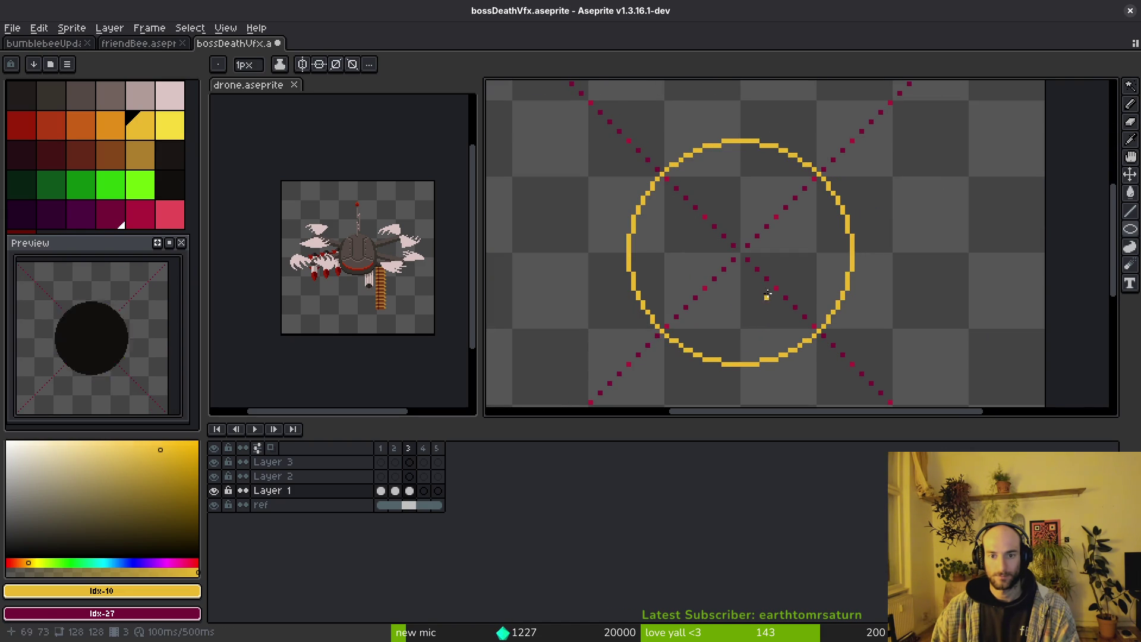
key("g")
left_click(767, 294)
Undo the solid fill to keep a yellow outline, and draw a maroon circle inside it.
scroll(736, 209, "up", 1)
key("ctrl+z")
scroll(668, 187, "up", 2)
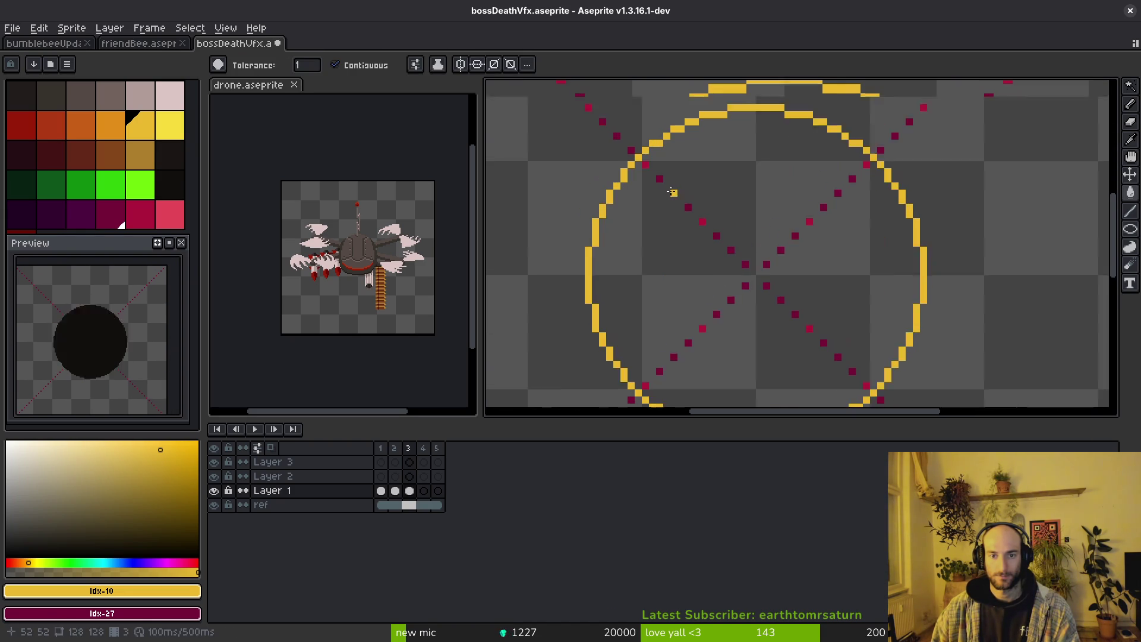
key("f")
key("shift+u")
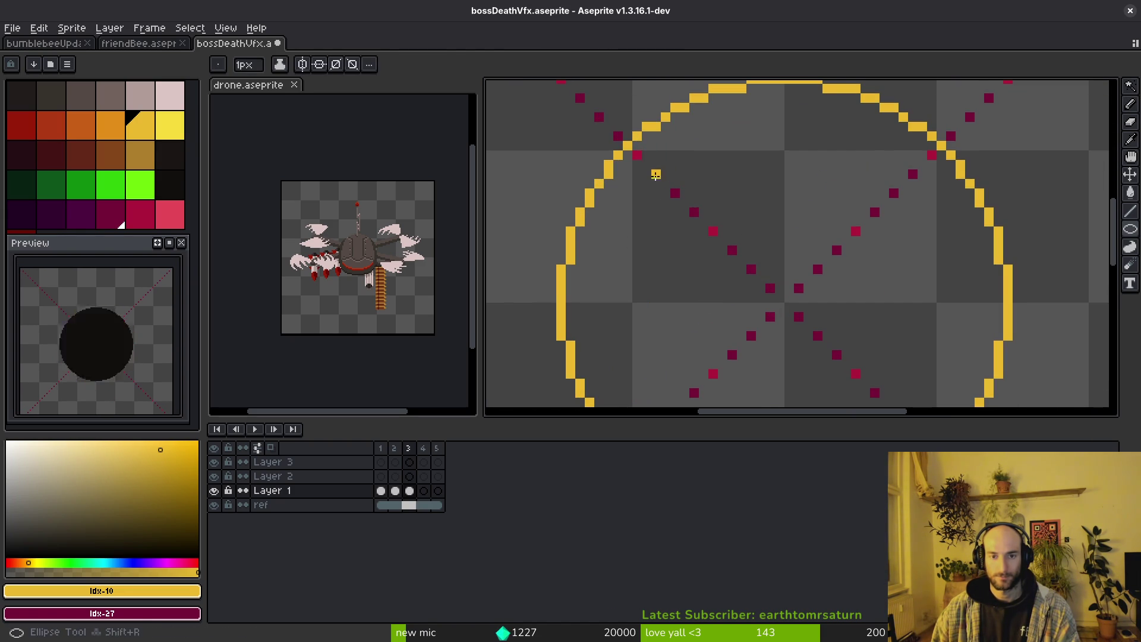
mouse_move(635, 154)
left_mouse_down()
mouse_move(776, 324)
mouse_move(844, 381)
left_mouse_up()
scroll(795, 338, "down", 2)
scroll(796, 332, "down", 1)
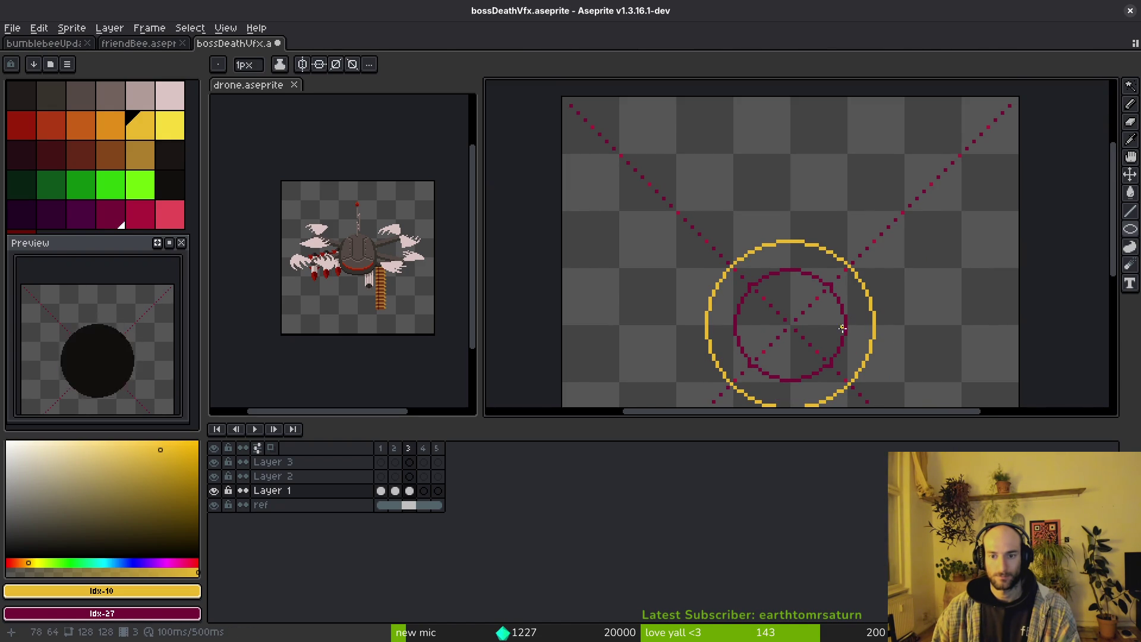
Trial-fill the inner circle maroon, the ring between circles yellow, and the inner disc orange.
key("g")
left_click(802, 308)
left_click(844, 315)
scroll(823, 311, "down", 2)
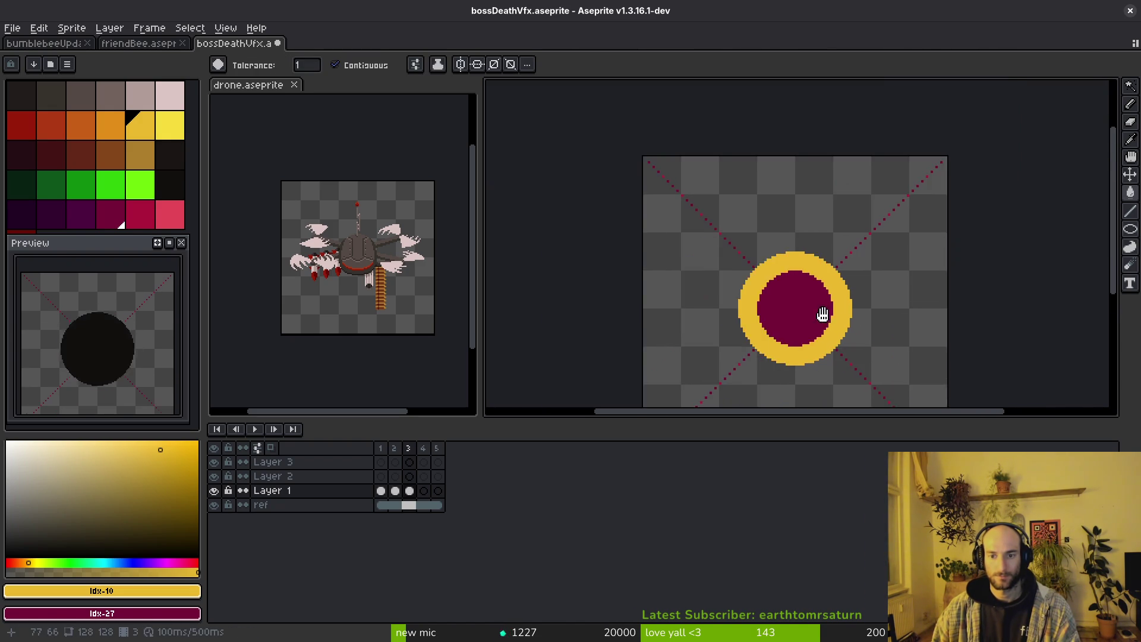
left_click(106, 128)
left_click(690, 261)
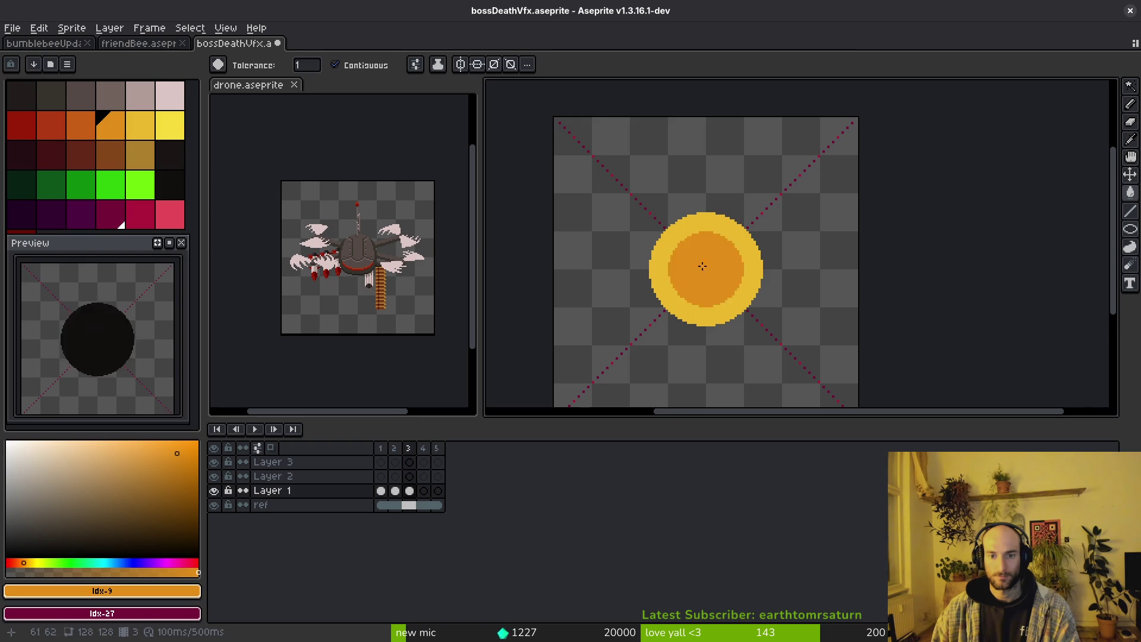
scroll(712, 277, "up", 2)
Try an orange outer ring with a yellow inner disc, then undo back to the bare outline.
key("ctrl+z")
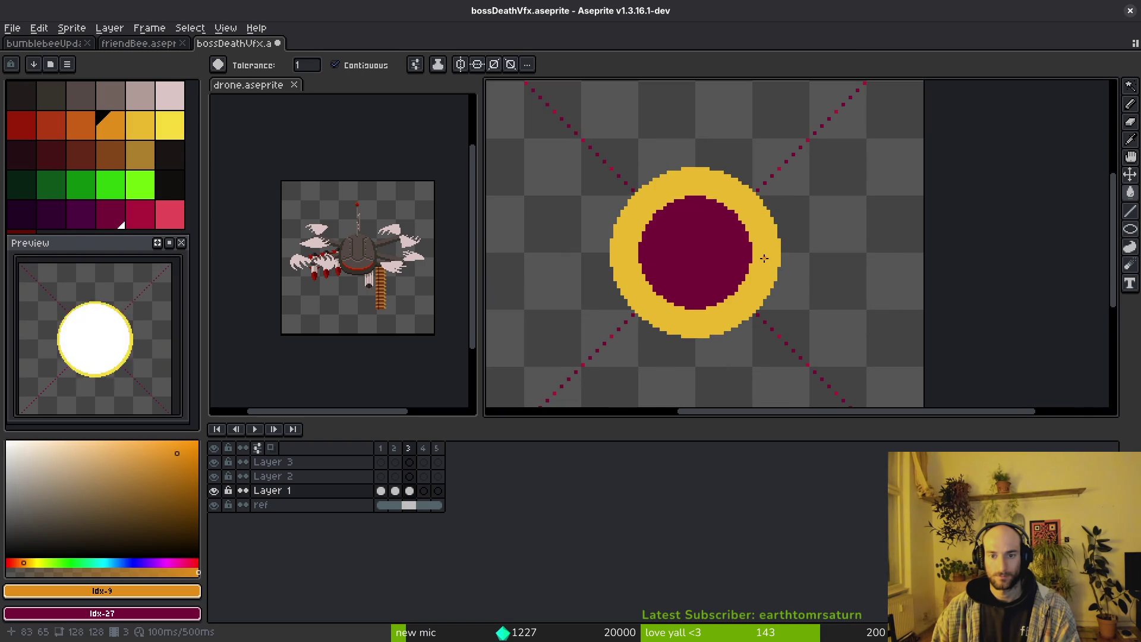
left_click(762, 230)
left_click(141, 124)
left_click(713, 273)
scroll(719, 279, "down", 2)
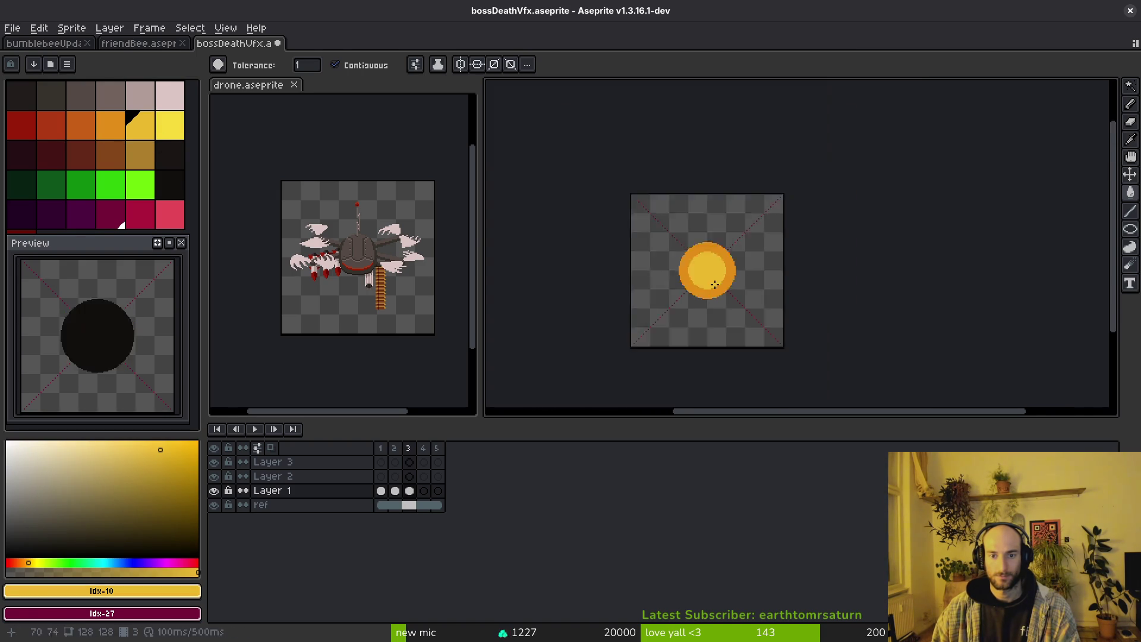
scroll(714, 279, "up", 2)
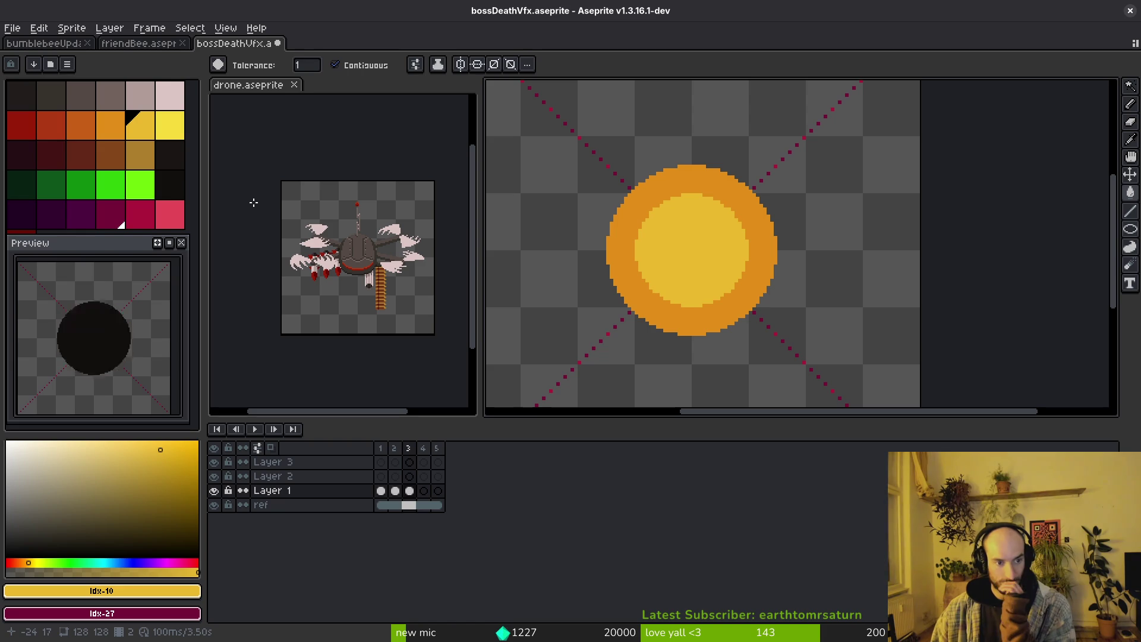
key("i")
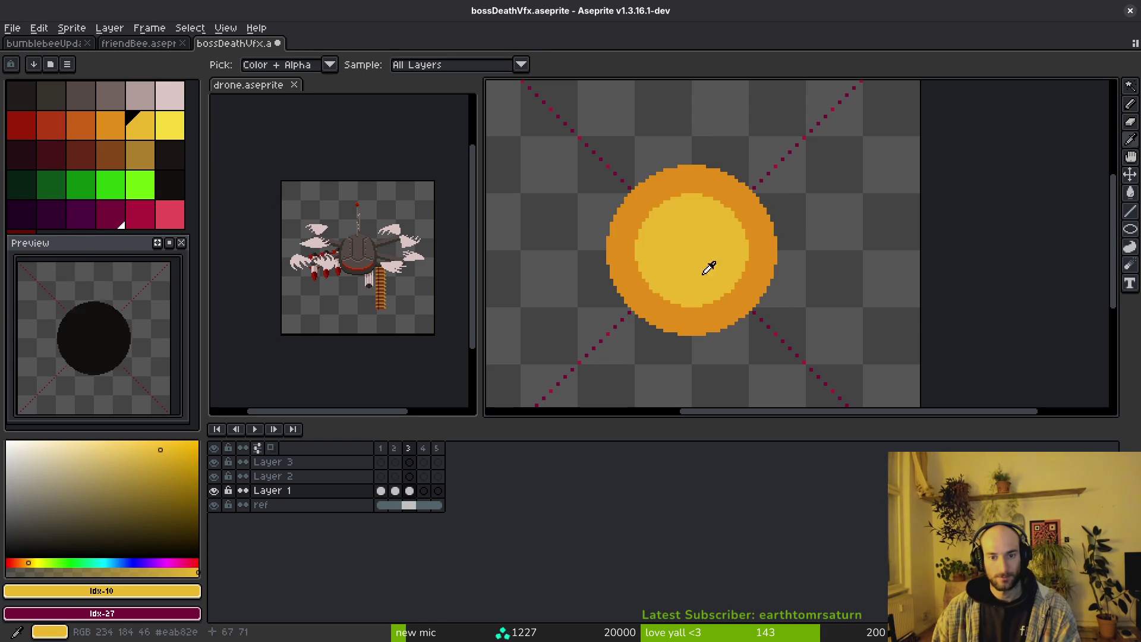
key("g")
key("ctrl+z")
key("ctrl+z")
key("ctrl+z")
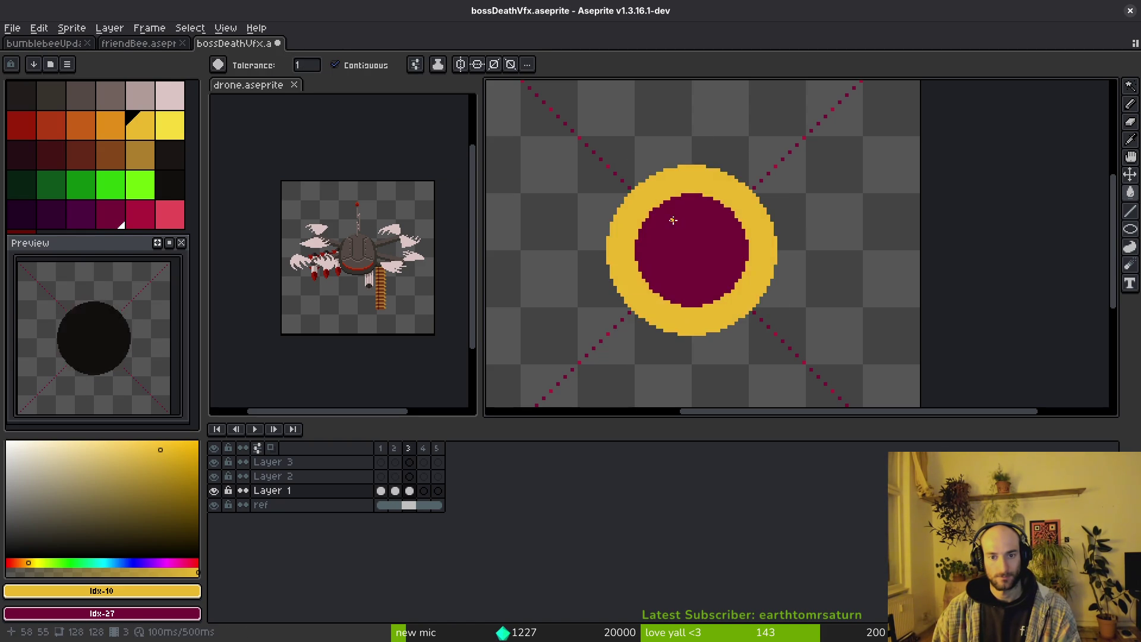
scroll(680, 222, "up", 1)
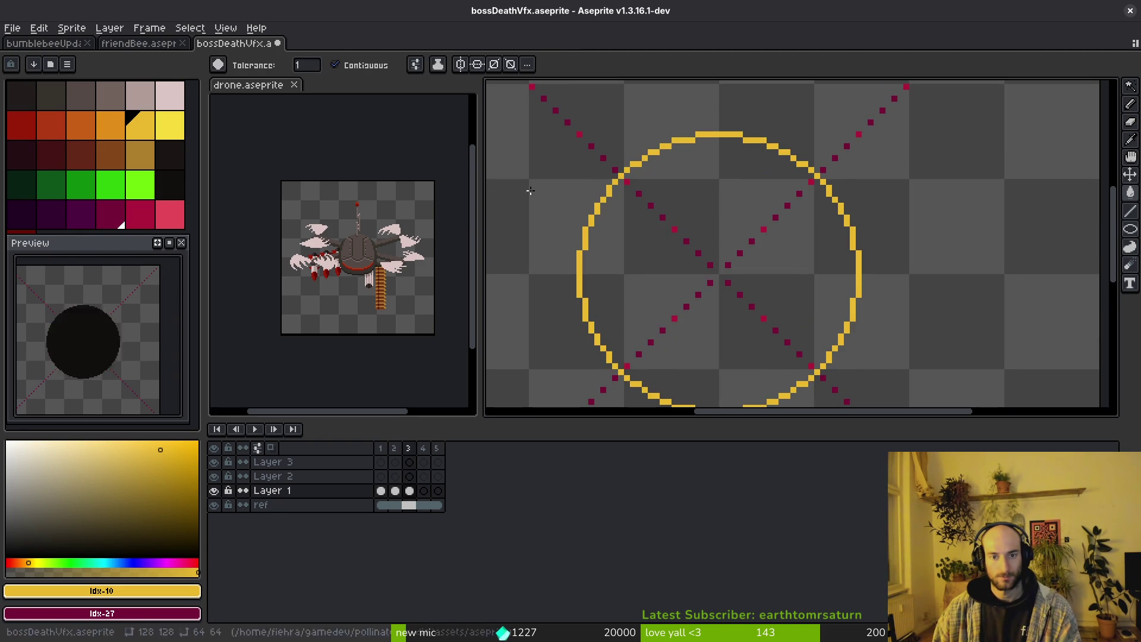
Draw an inner circle, fill it bright yellow with a darker yellow rim, and save.
left_click(162, 120)
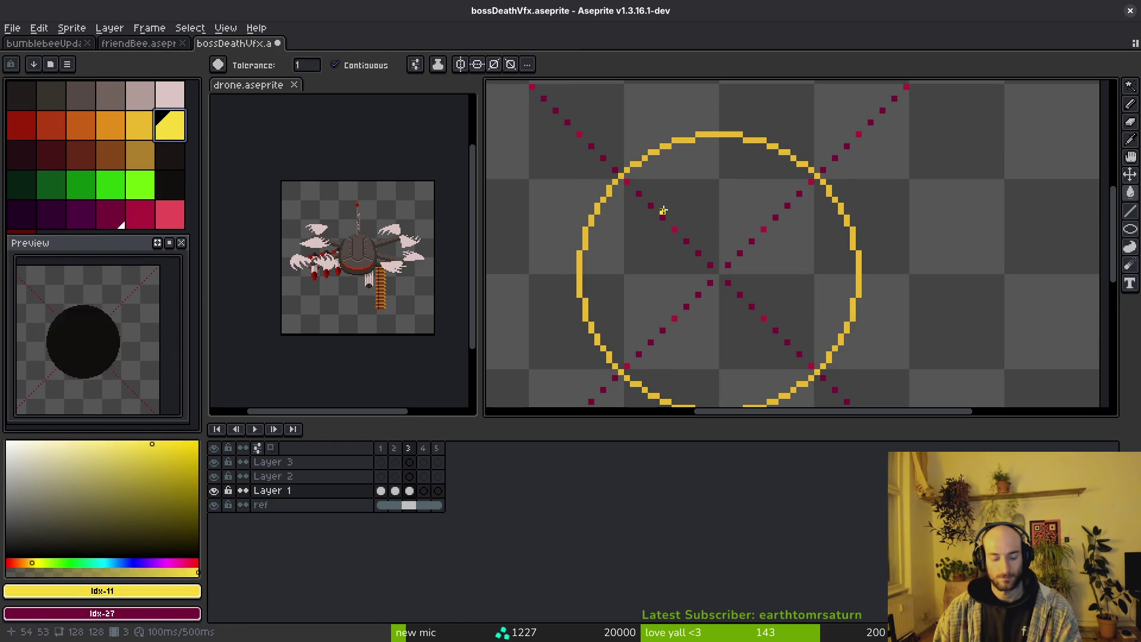
key("shift+r")
left_click_drag(621, 176, 823, 378)
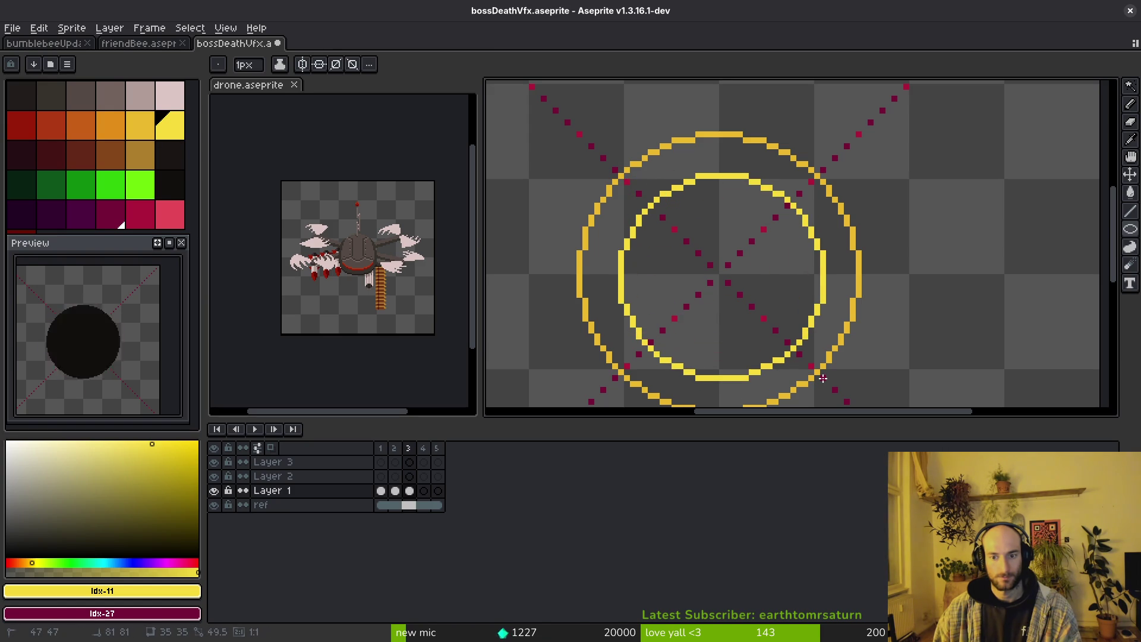
key("g")
left_click(797, 283)
left_click(858, 260, "alt")
left_click(843, 274)
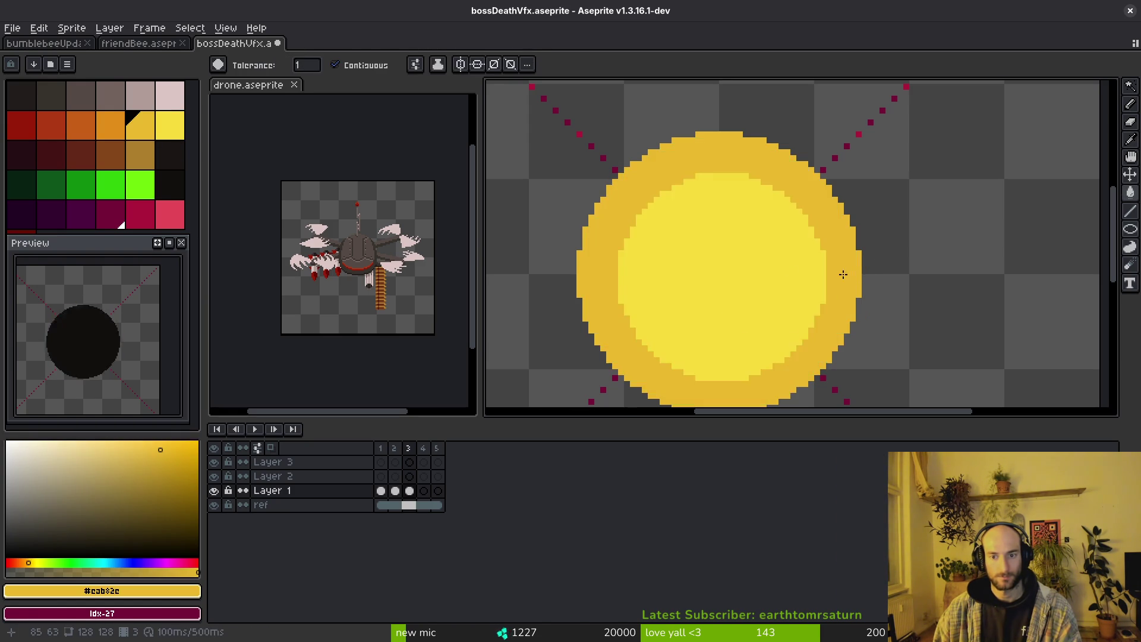
scroll(843, 274, "down", 4)
key("ctrl+s")
Undo the ring fill and redraw the inner disc bright yellow with a darker yellow outer band.
scroll(815, 295, "up", 2)
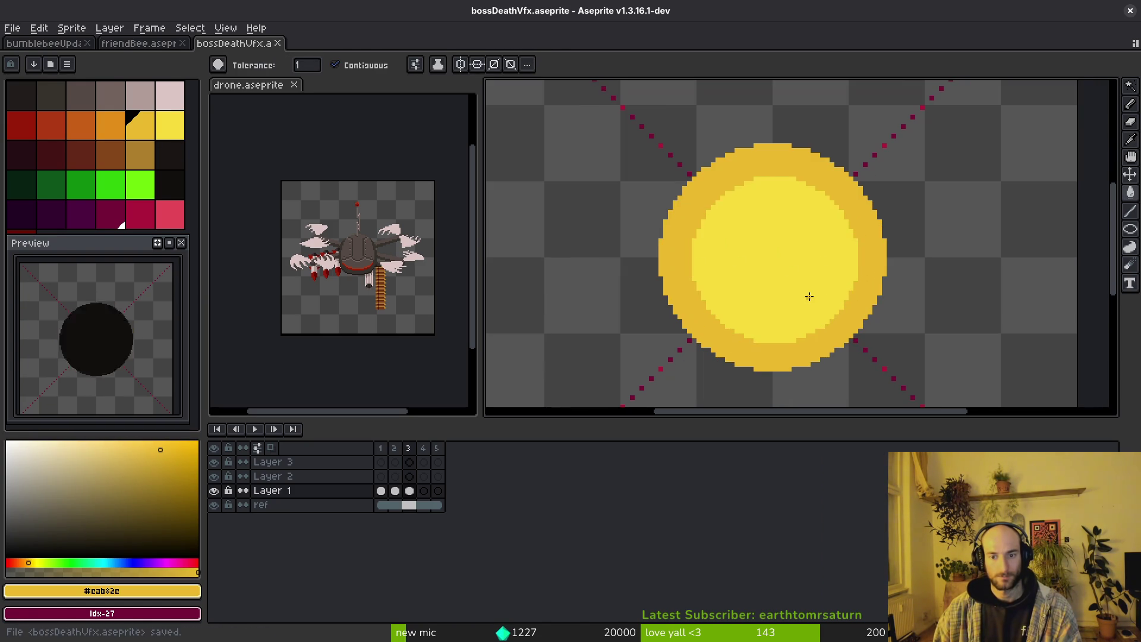
key("ctrl+z")
key("ctrl+z")
key("ctrl+z")
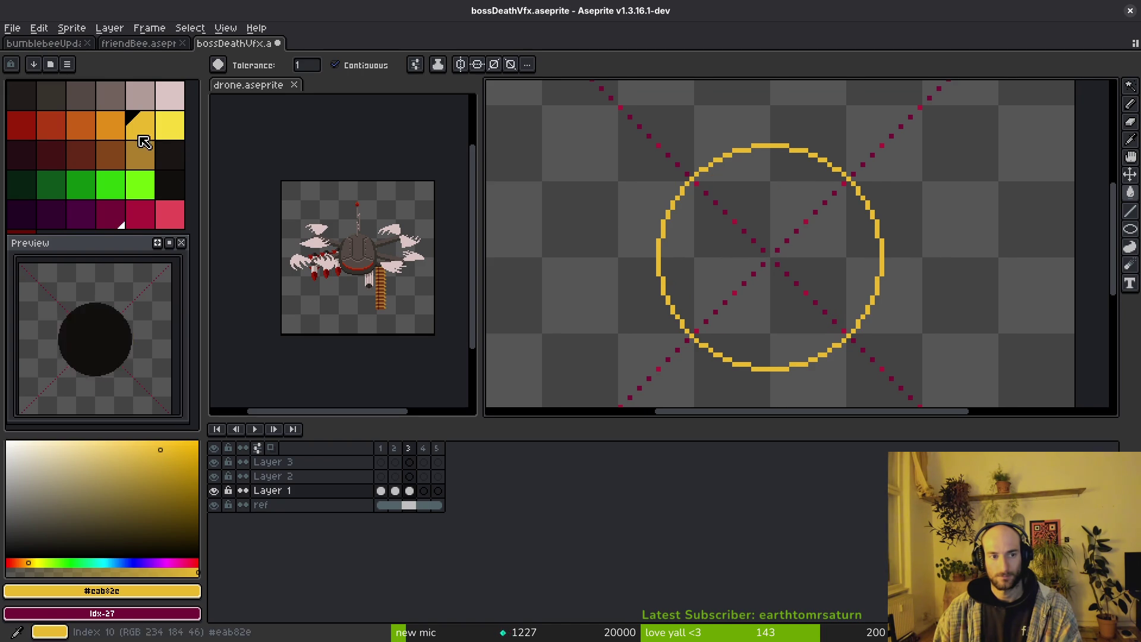
left_click(170, 125)
scroll(668, 183, "up", 1)
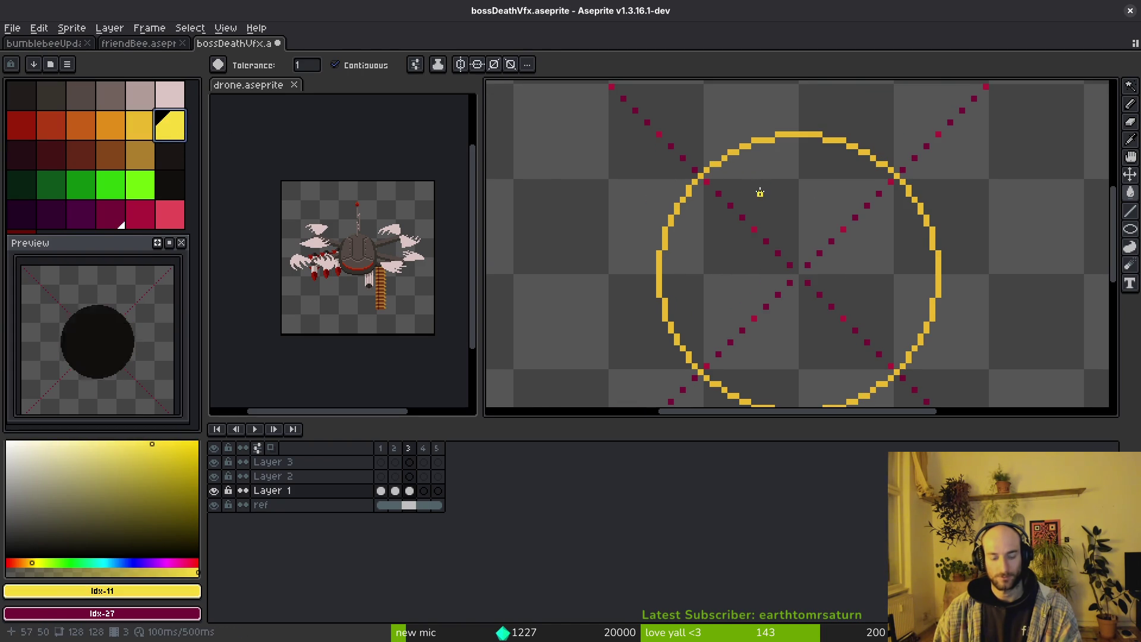
key("shift+r")
left_click_drag(685, 168, 877, 359)
scroll(790, 273, "down", 1)
key("g")
left_click(826, 256)
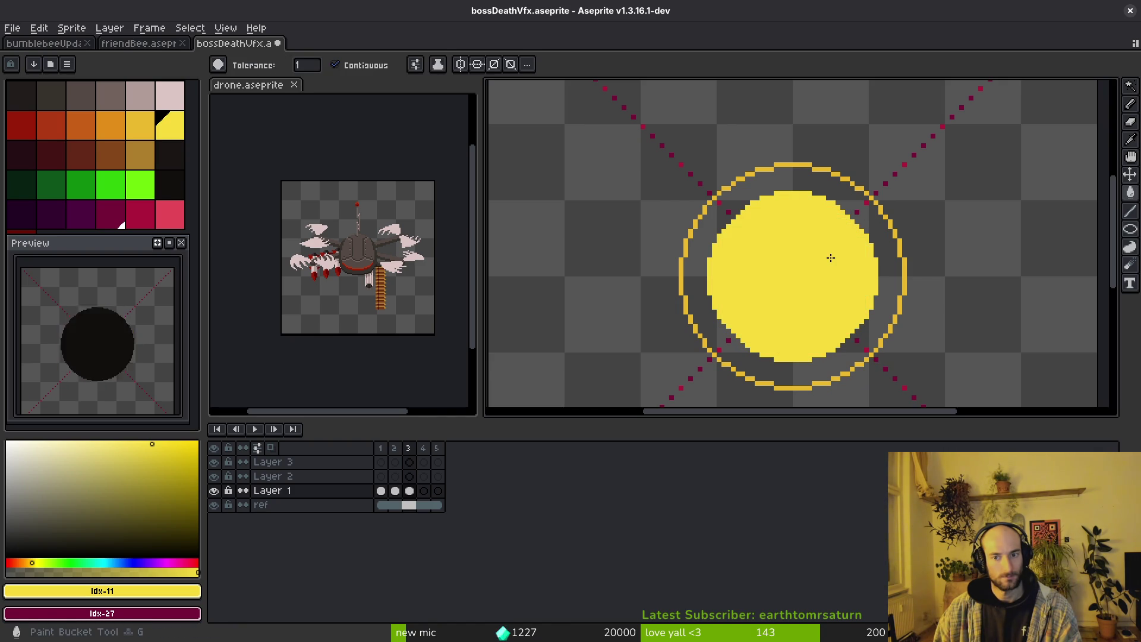
left_click(797, 172, "alt")
left_click(797, 175)
Save the file and advance to empty frame 4.
scroll(797, 174, "down", 2)
scroll(805, 234, "up", 1)
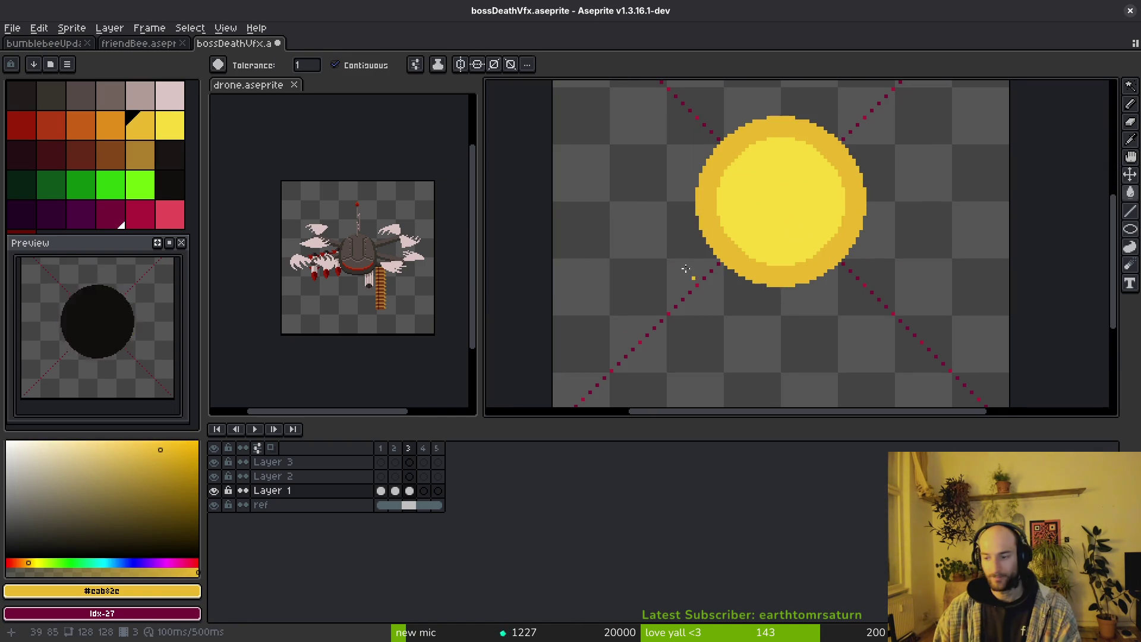
key("ctrl+s")
scroll(810, 250, "down", 2)
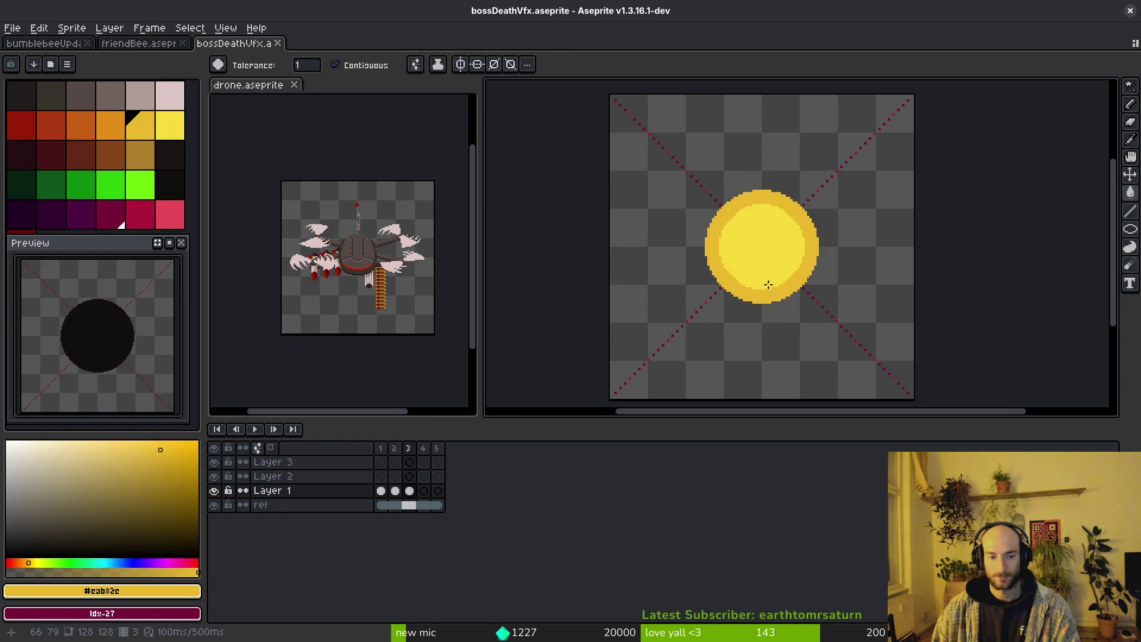
key("period")
Draw an orange circle on frame 4, fill the band into a thick orange ring, and save.
left_click(143, 124)
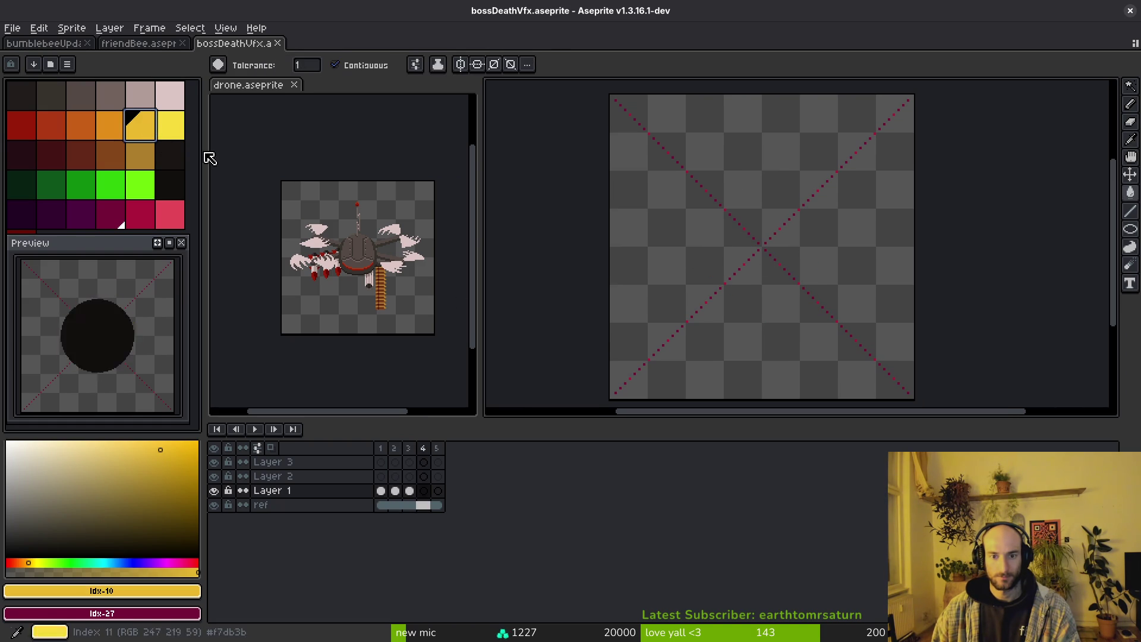
key("shift+r")
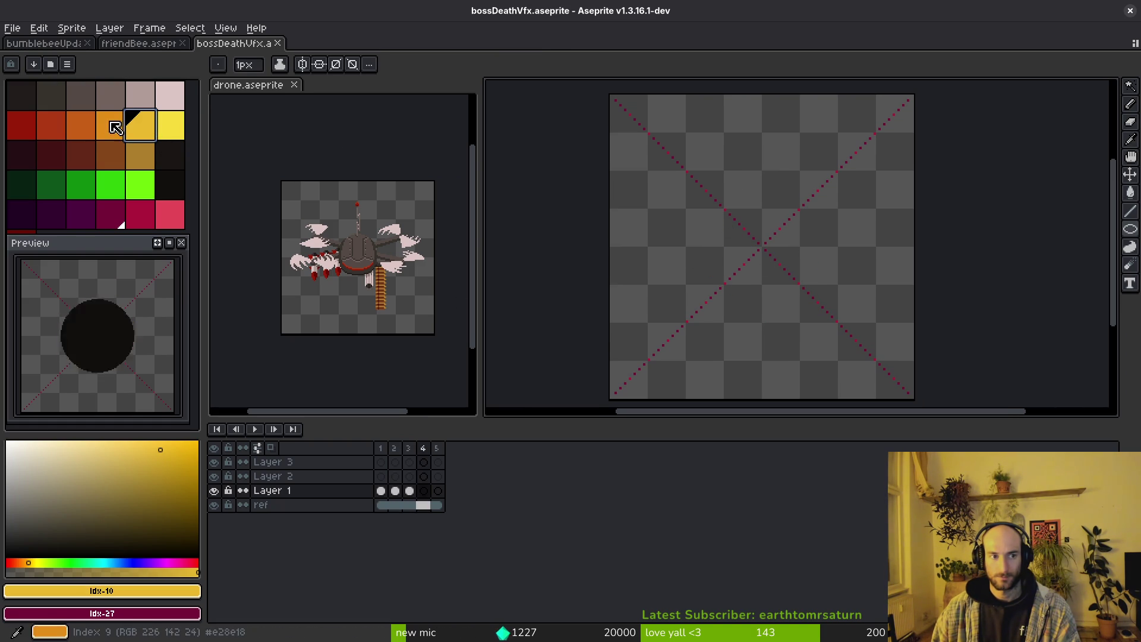
left_click(113, 125)
scroll(662, 148, "up", 4)
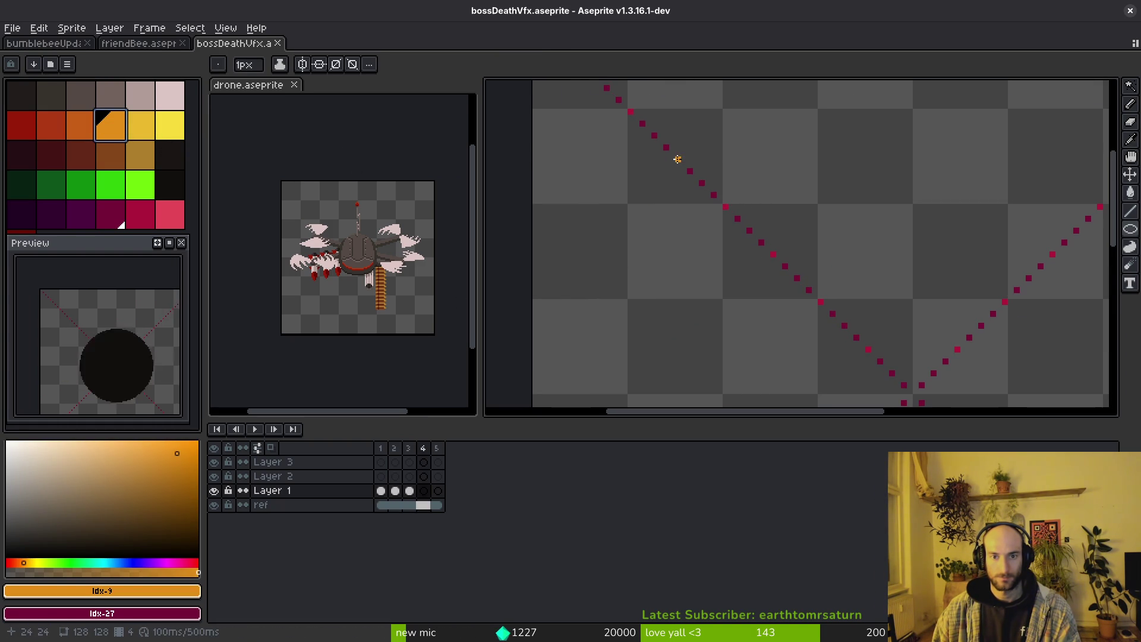
scroll(675, 158, "down", 4)
mouse_move(731, 226)
left_mouse_down()
mouse_move(834, 347)
mouse_move(847, 339)
left_mouse_up()
scroll(815, 320, "down", 3)
scroll(826, 336, "up", 1)
scroll(835, 347, "up", 5)
scroll(815, 331, "down", 4)
key("g")
left_click(770, 198)
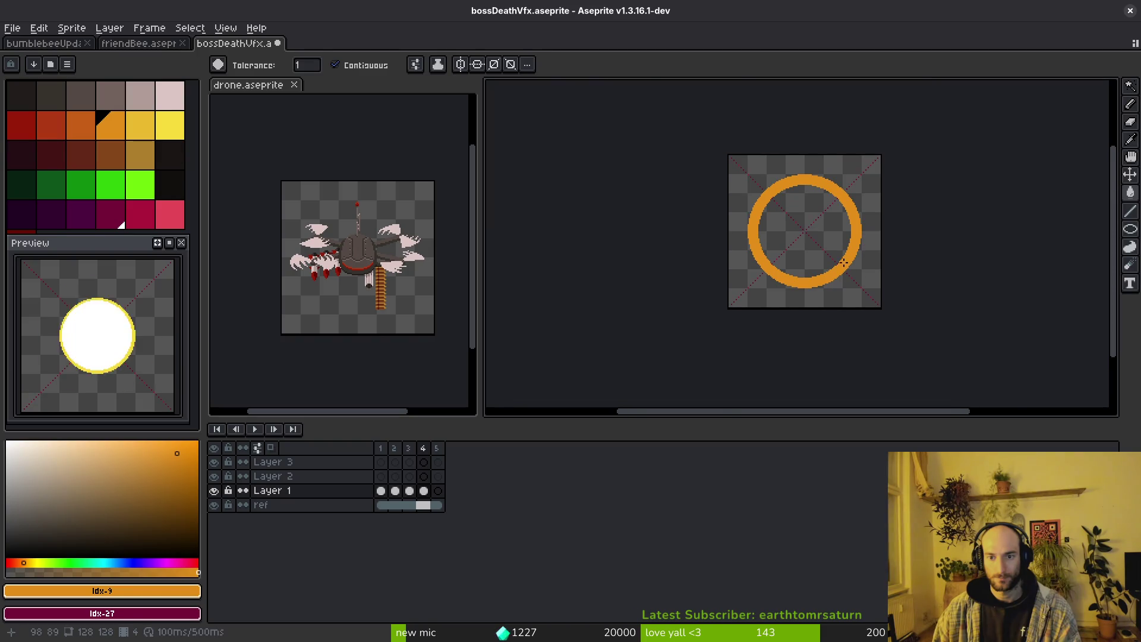
key("ctrl+s")
Revert the accidental yellow fill and pick a darker orange as the drawing colour.
key("i")
key("ctrl+z")
key("ctrl+y")
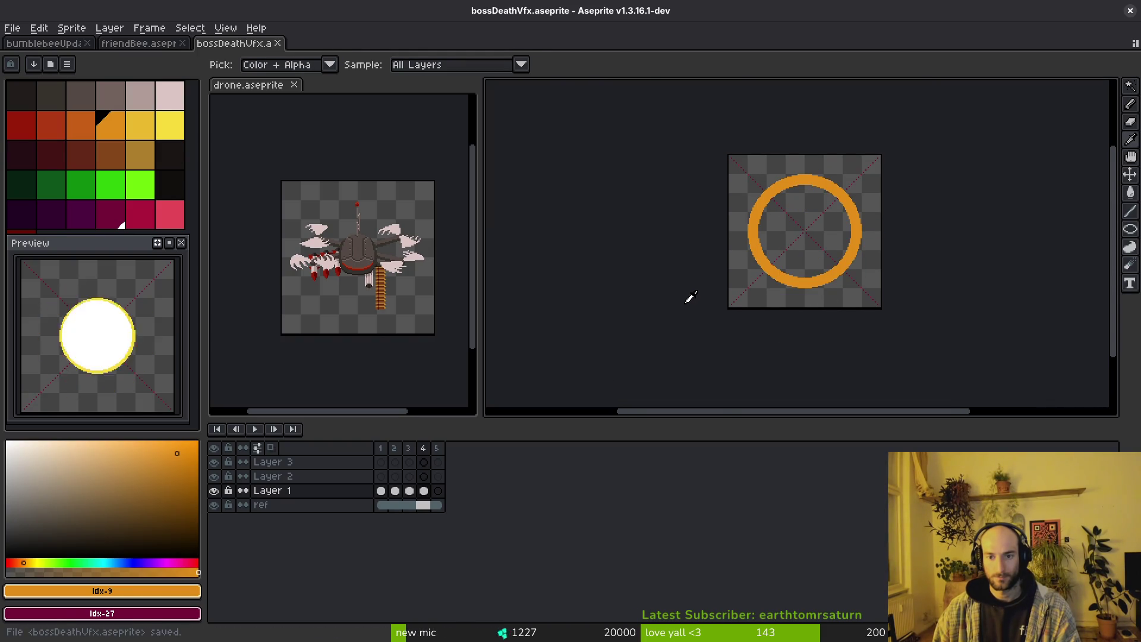
key("w")
scroll(730, 219, "up", 2)
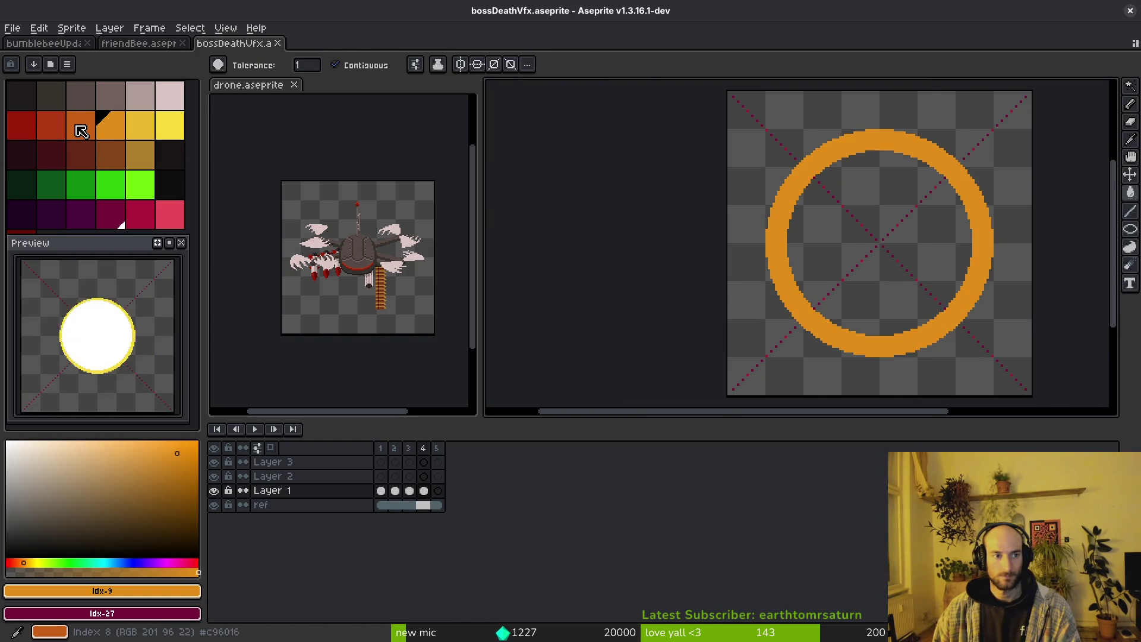
left_click(82, 131)
scroll(690, 219, "up", 3)
scroll(686, 175, "up", 1)
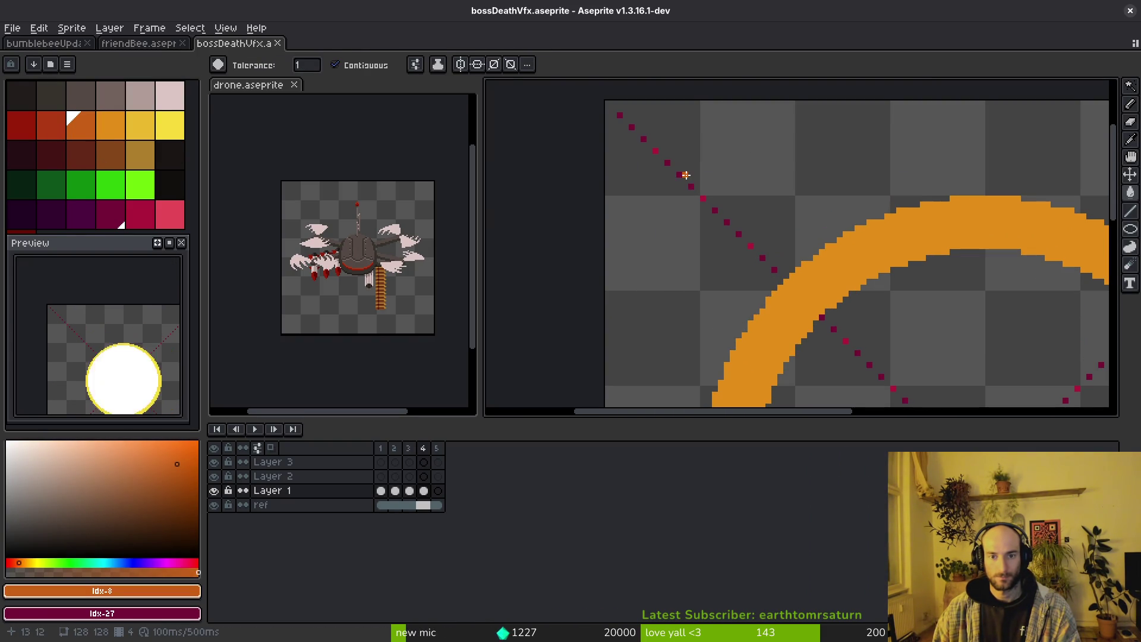
key("shift+r")
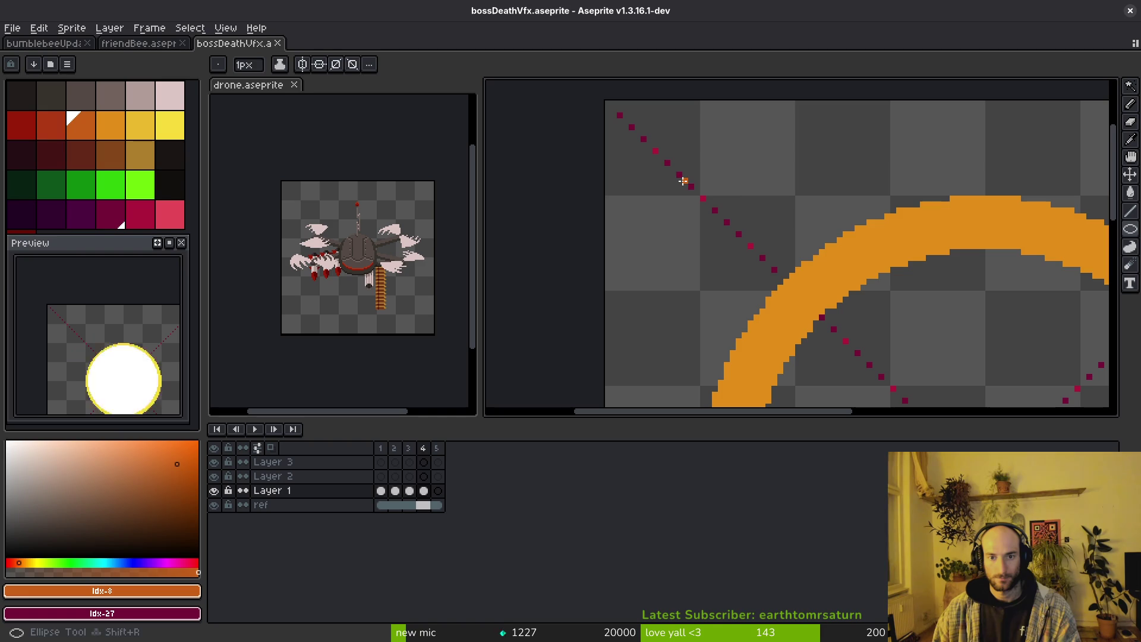
Draw an ellipse around the outside of frame 4's orange ring to form its darker outer rim.
mouse_move(682, 180)
left_mouse_down()
mouse_move(848, 369)
mouse_move(865, 367)
left_mouse_up()
scroll(743, 252, "down", 4)
scroll(767, 285, "up", 3)
scroll(861, 361, "up", 1)
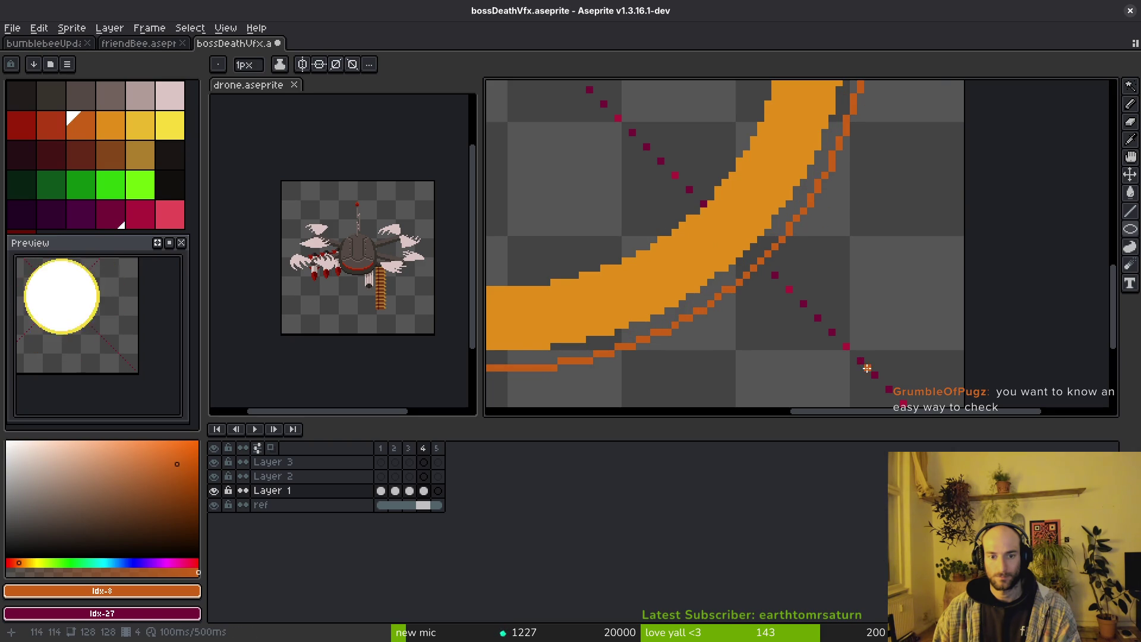
scroll(660, 273, "left", 2)
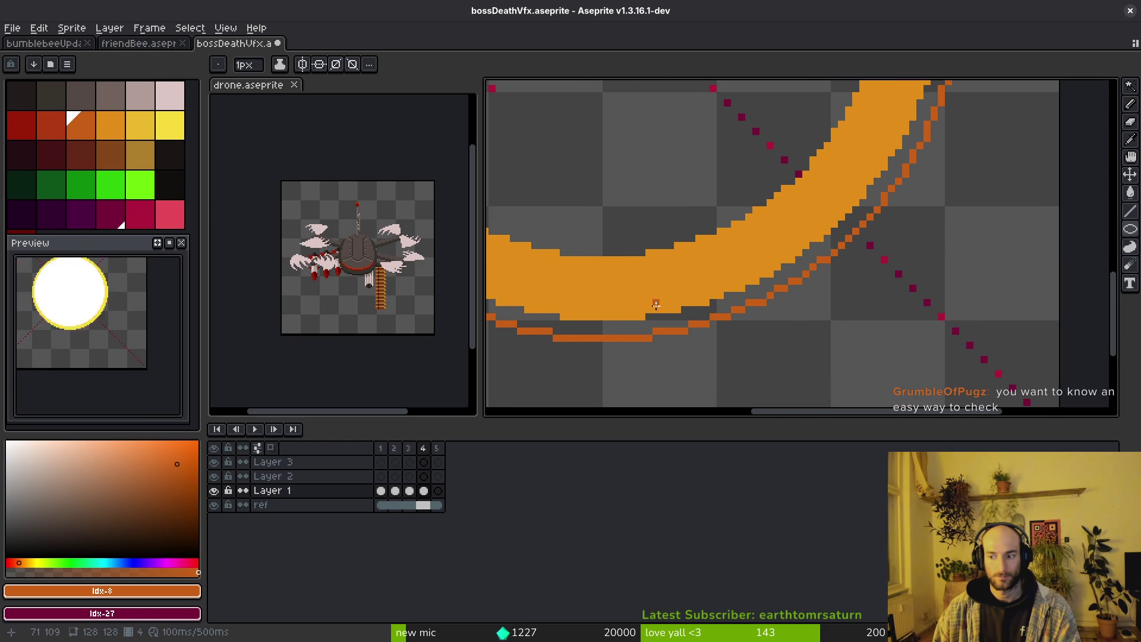
key("g")
scroll(659, 288, "down", 3)
Save the sprite to bossDeathVfx.aseprite.
key("ctrl+s")
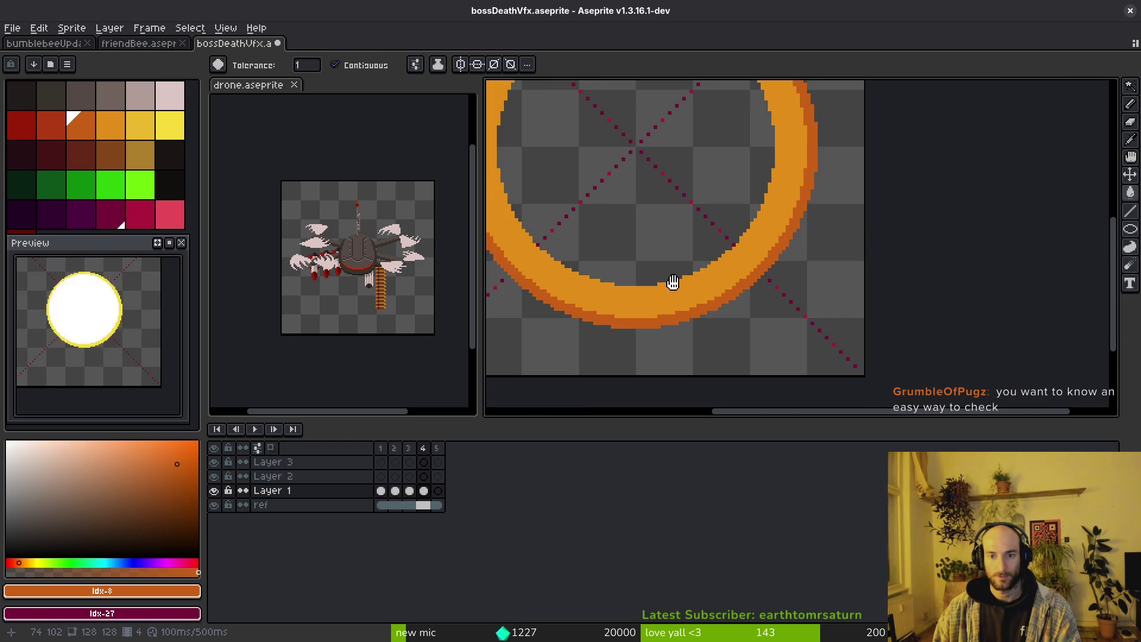
scroll(666, 261, "up", 1)
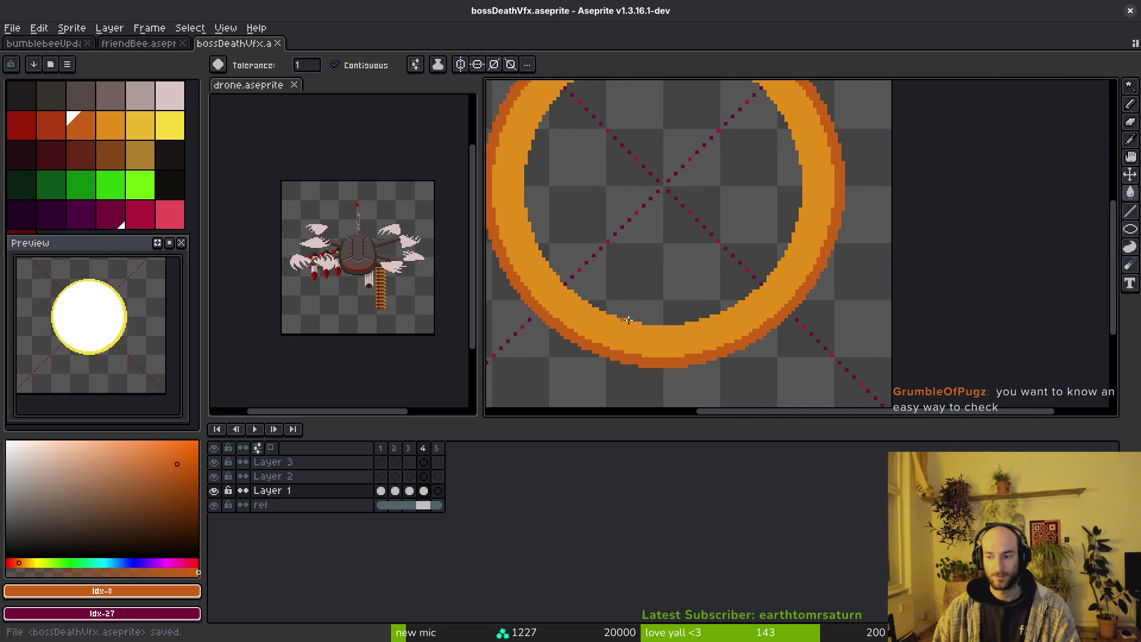
scroll(667, 269, "down", 1)
scroll(666, 268, "up", 1)
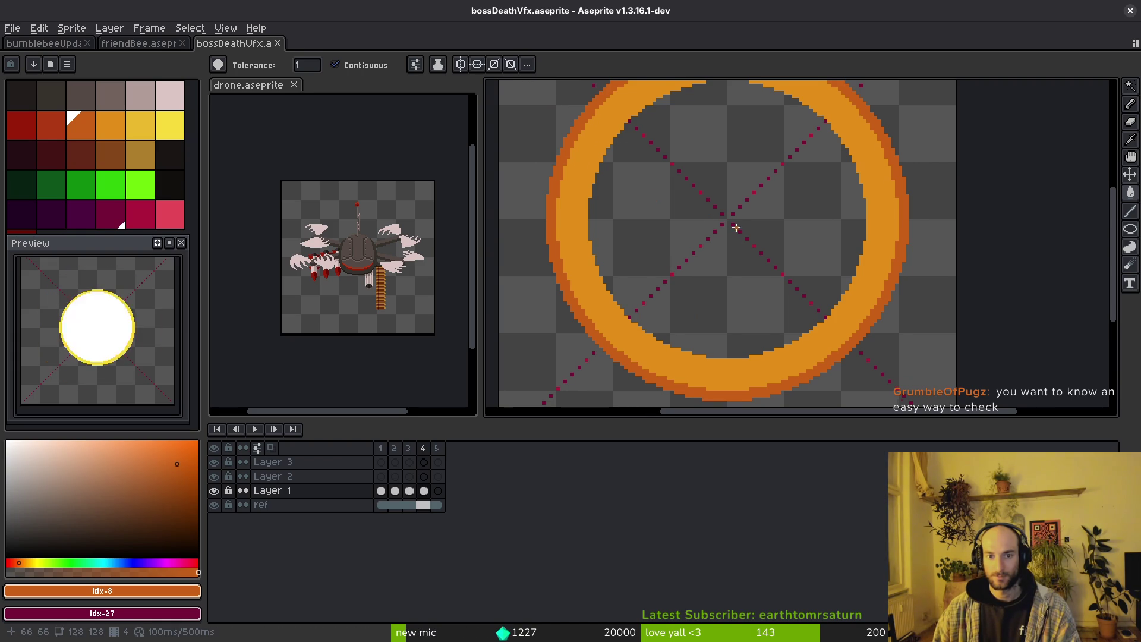
scroll(732, 248, "down", 2)
key("ctrl+s")
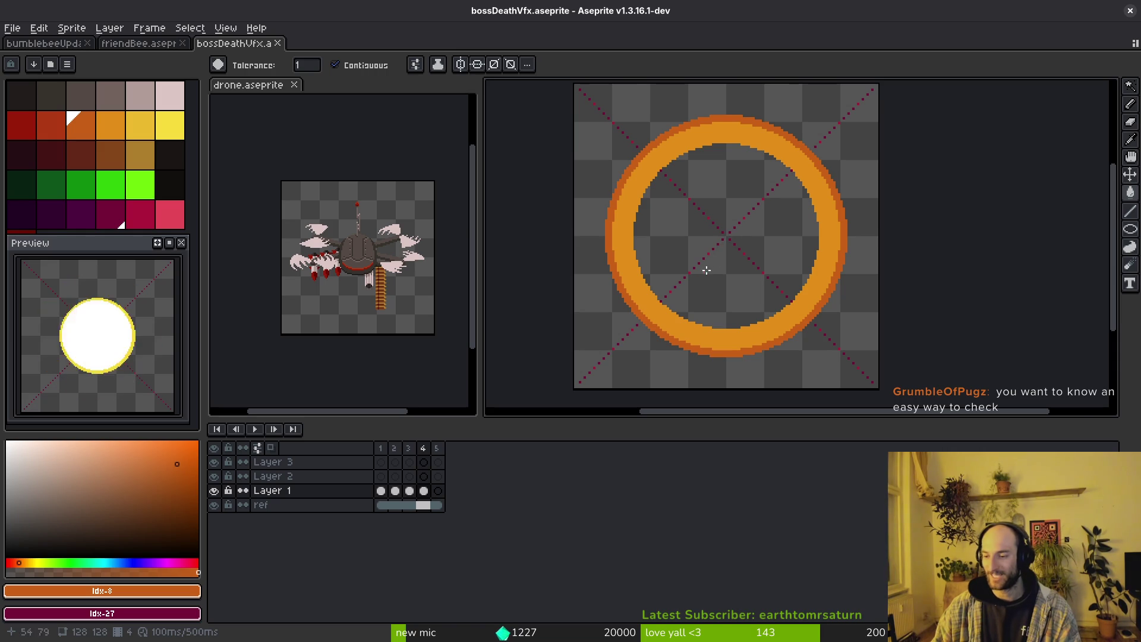
scroll(727, 242, "up", 3)
scroll(739, 293, "down", 2)
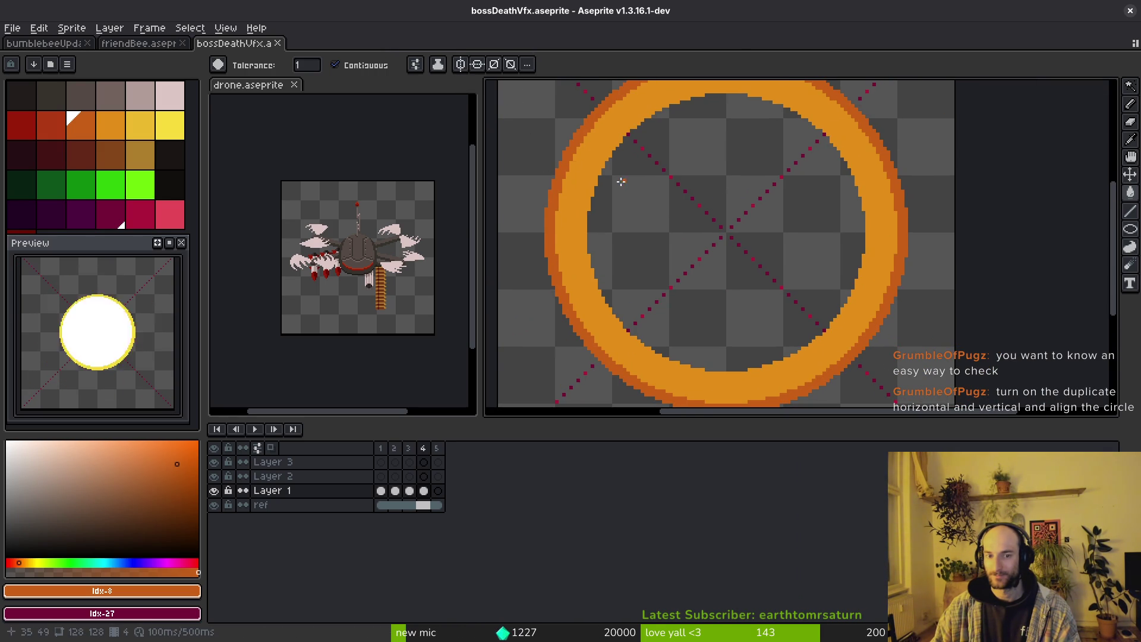
Turn on horizontal symmetry and select the whole canvas to compare the ring against the axis.
left_click(477, 65)
scroll(675, 211, "down", 5)
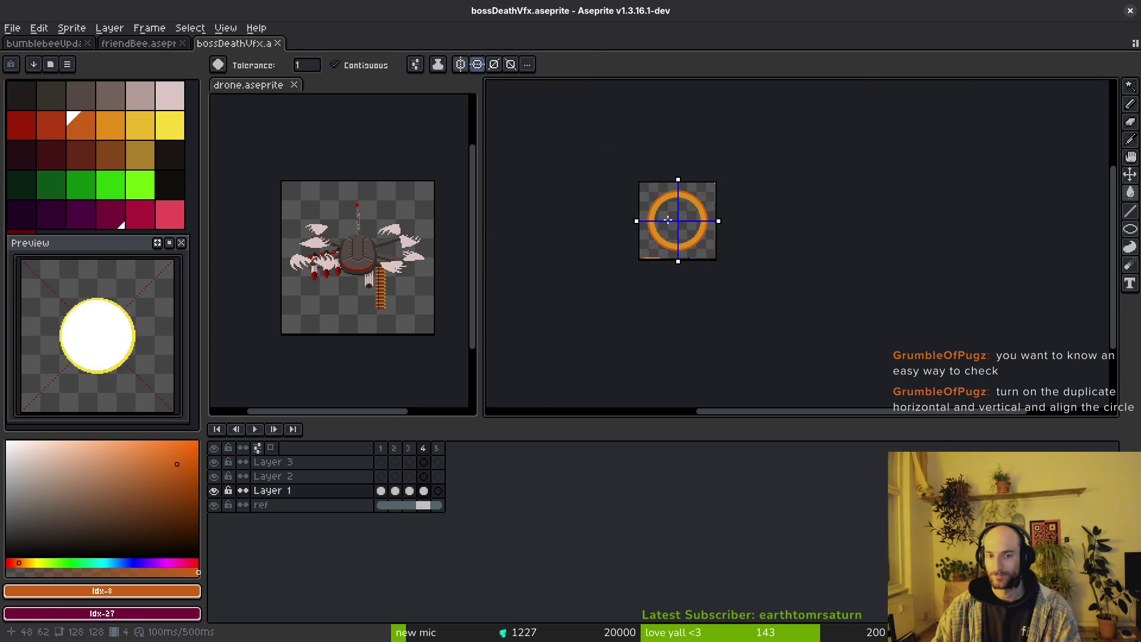
key("m")
key("ctrl+a")
scroll(707, 244, "up", 1)
scroll(707, 244, "up", 1)
scroll(687, 242, "down", 1)
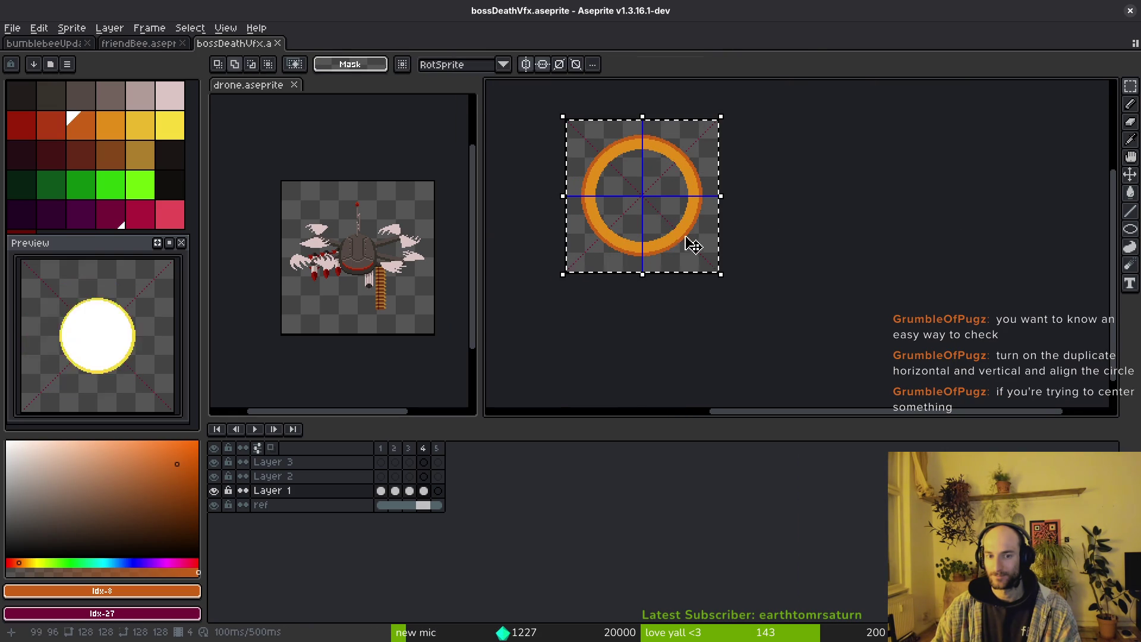
scroll(702, 269, "up", 1)
scroll(721, 271, "down", 1)
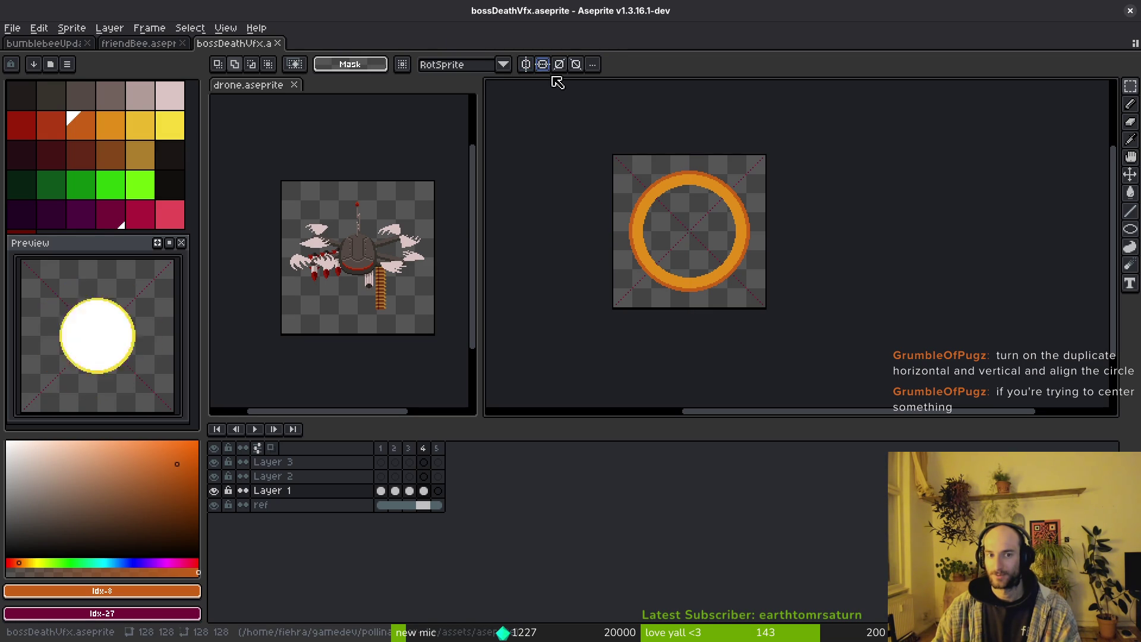
Save bossDeathVfx.aseprite and look over the ring.
key("ctrl+s")
left_click_drag(691, 261, 717, 279)
scroll(756, 293, "up", 2)
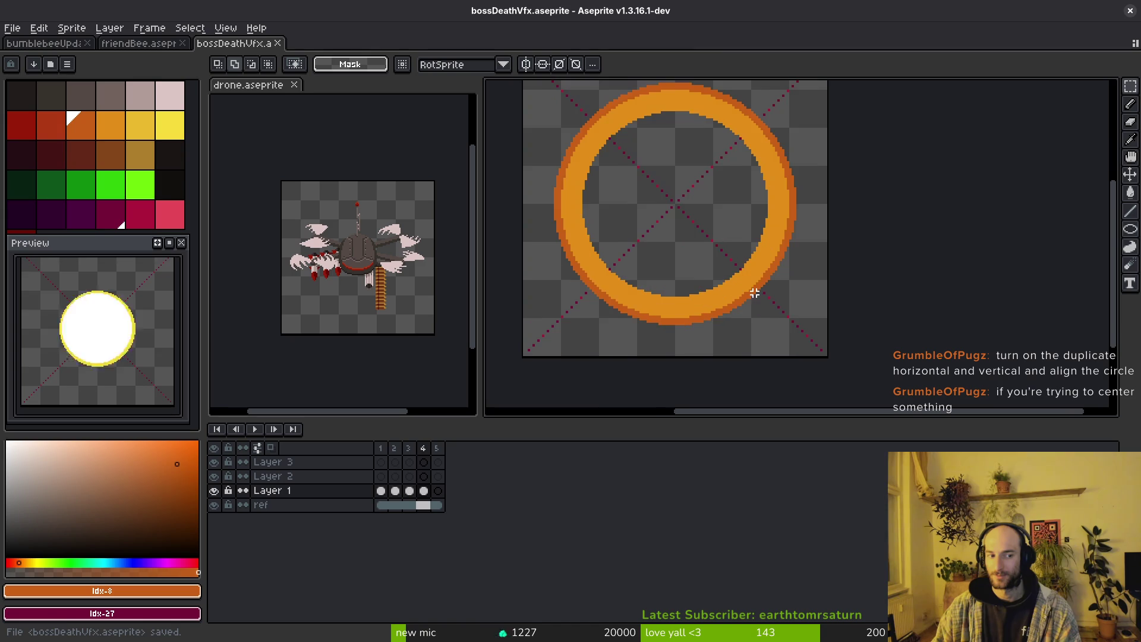
scroll(764, 282, "down", 2)
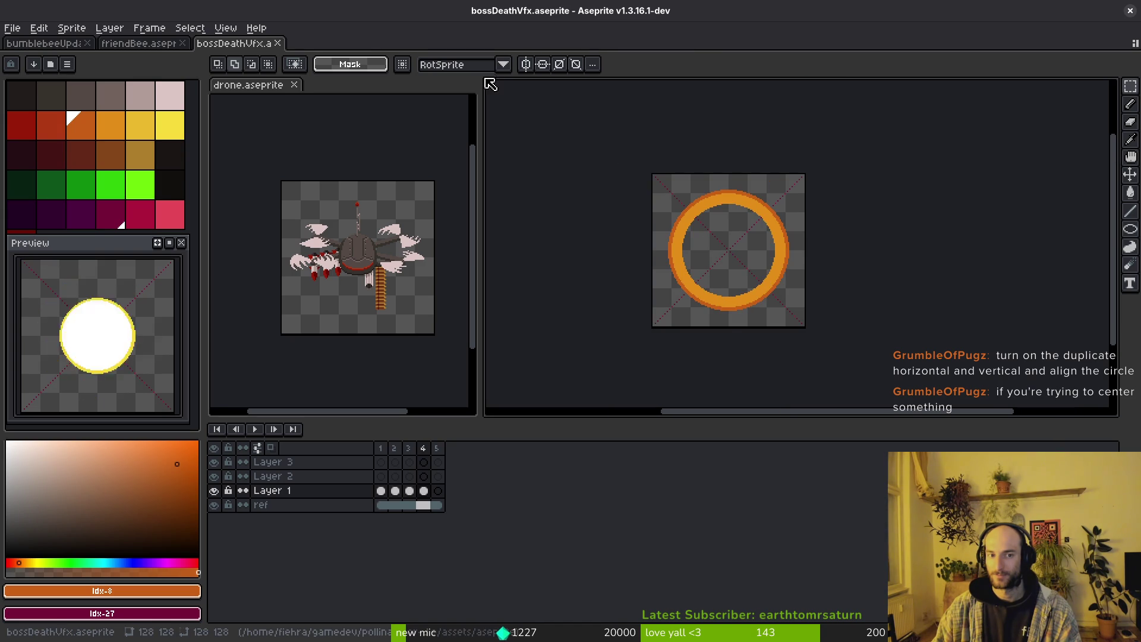
Enable vertical and horizontal symmetry with the ellipse tool, preview the animation, and save.
left_click(526, 64)
left_click(543, 64)
key("b")
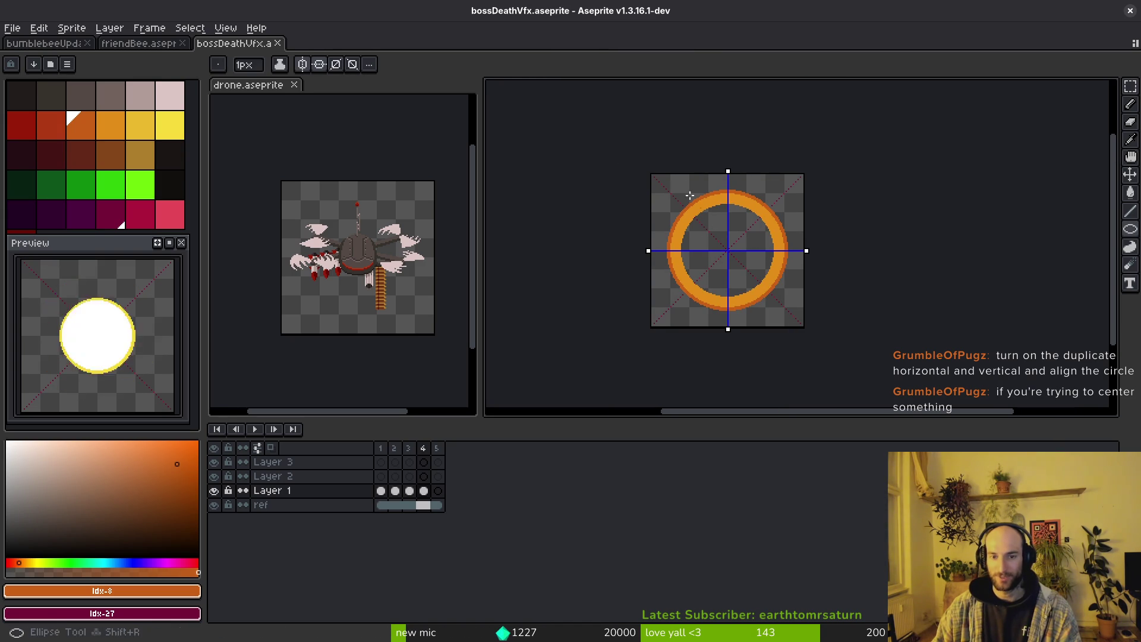
key("Return")
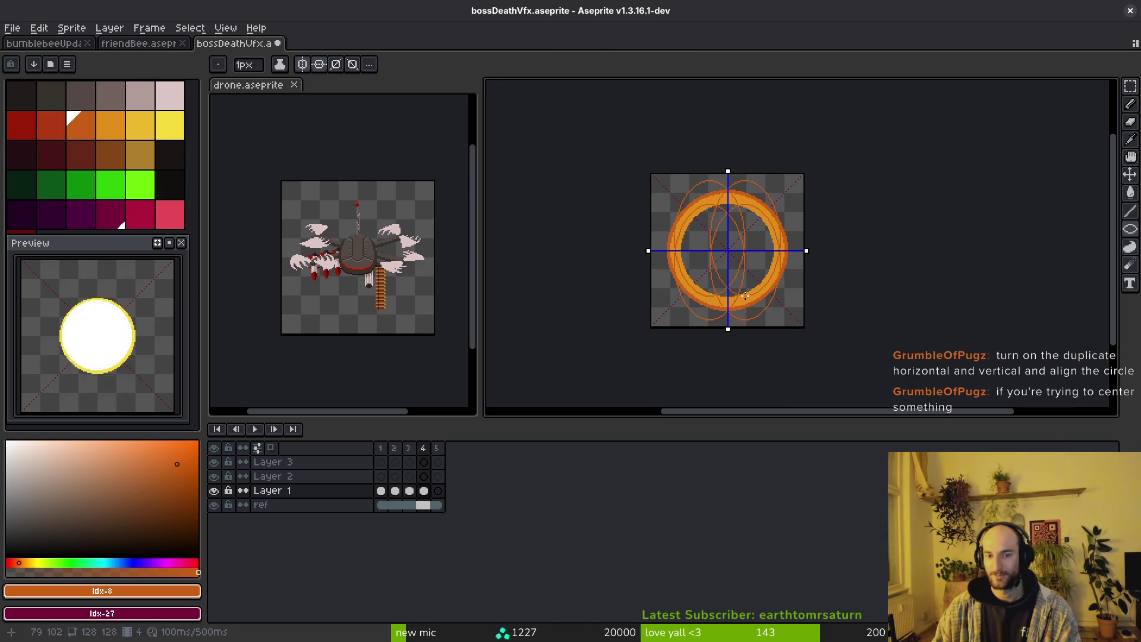
key("ctrl+s")
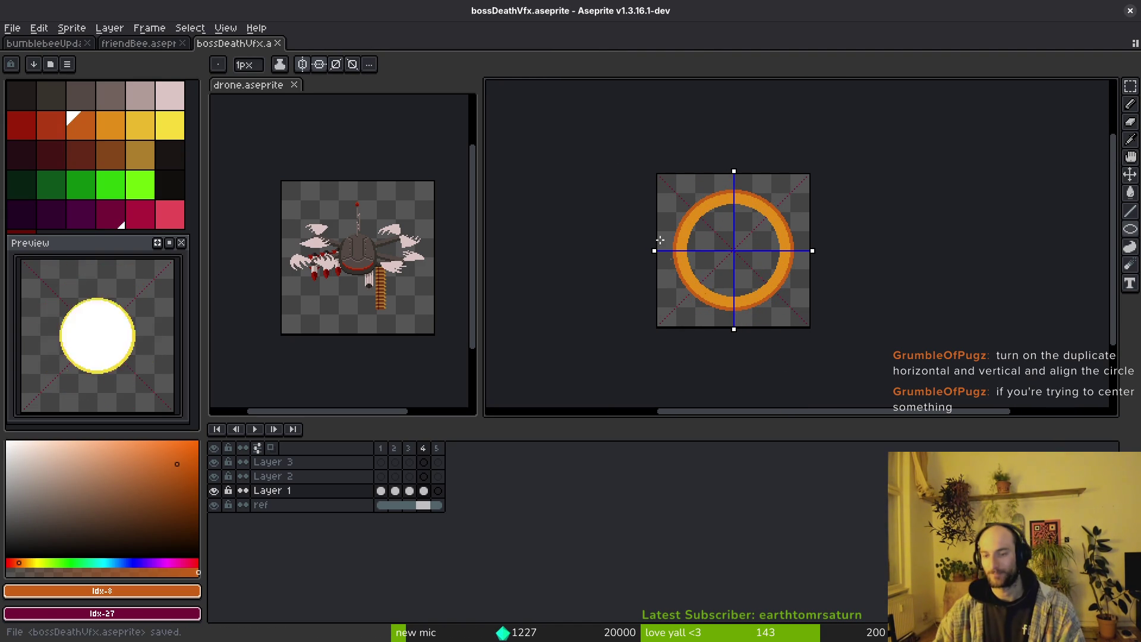
Draw a mirrored ellipse over the ring's outer edge, save, and switch symmetry off.
left_click_drag(676, 187, 771, 297)
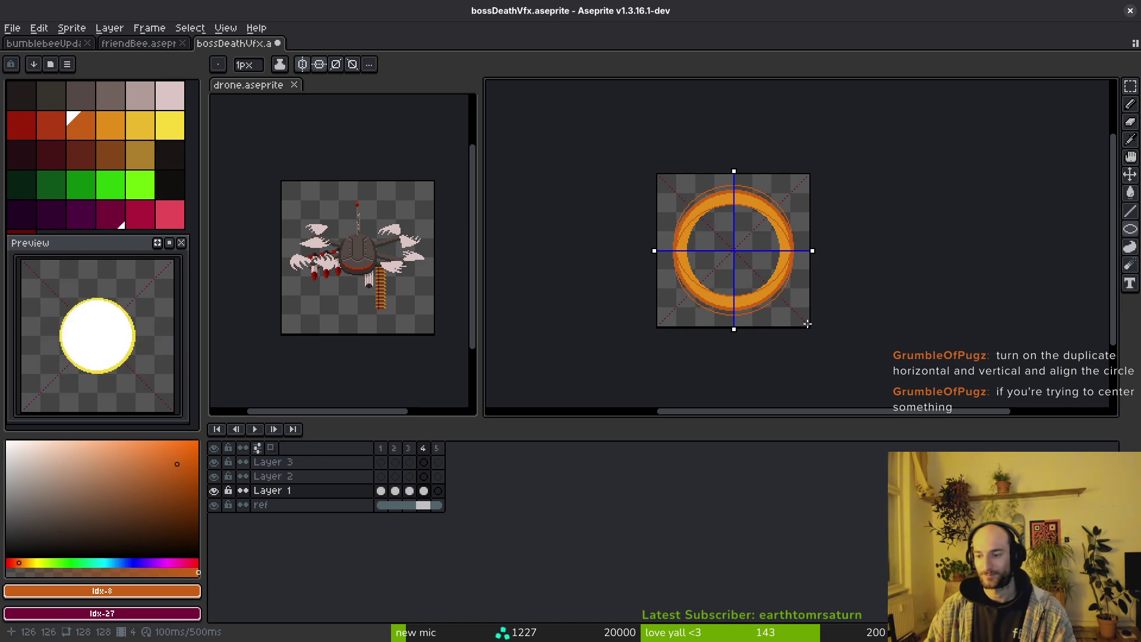
key("ctrl+s")
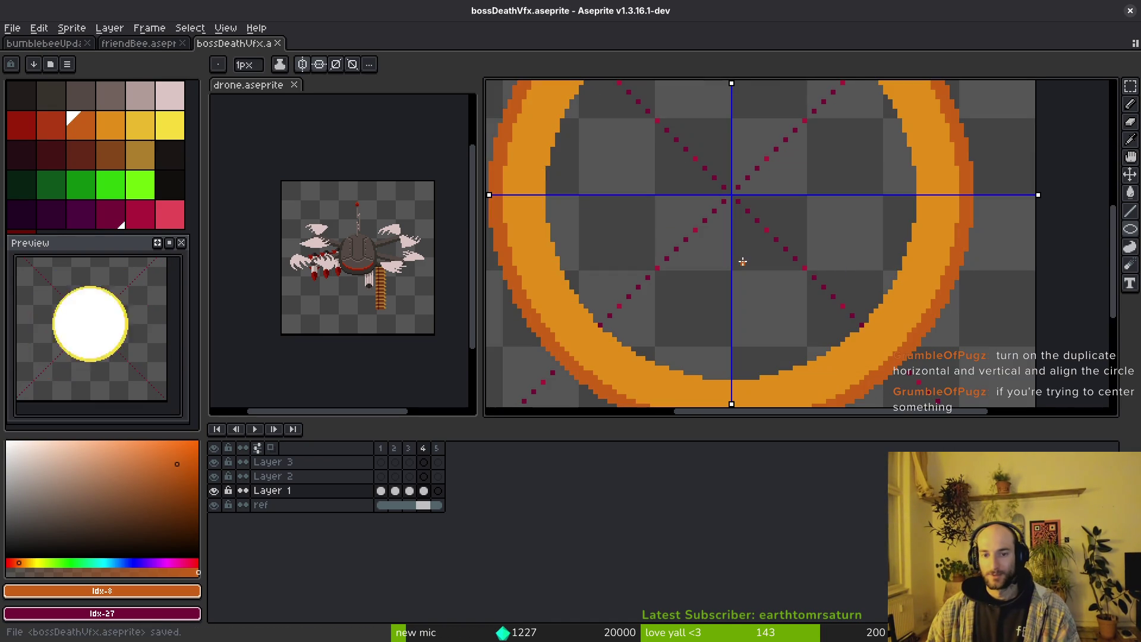
scroll(742, 255, "up", 4)
left_click(319, 64)
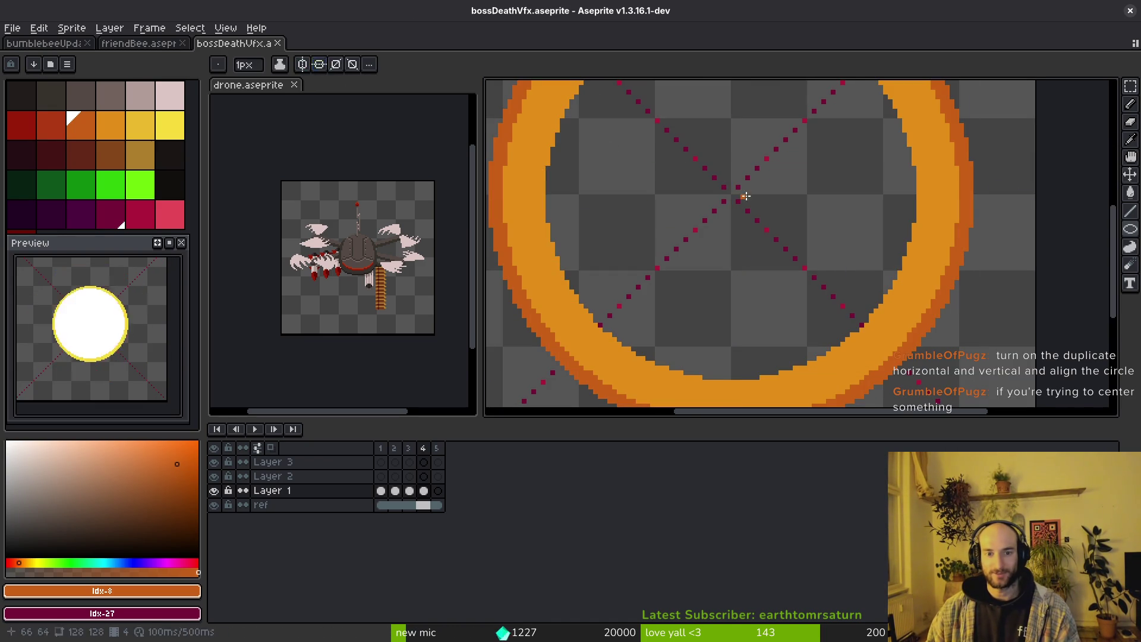
scroll(755, 214, "down", 3)
Step frame by frame through the ScourgeBringer boss explosion at 37:28, then return to Aseprite.
key("i")
key("Left")
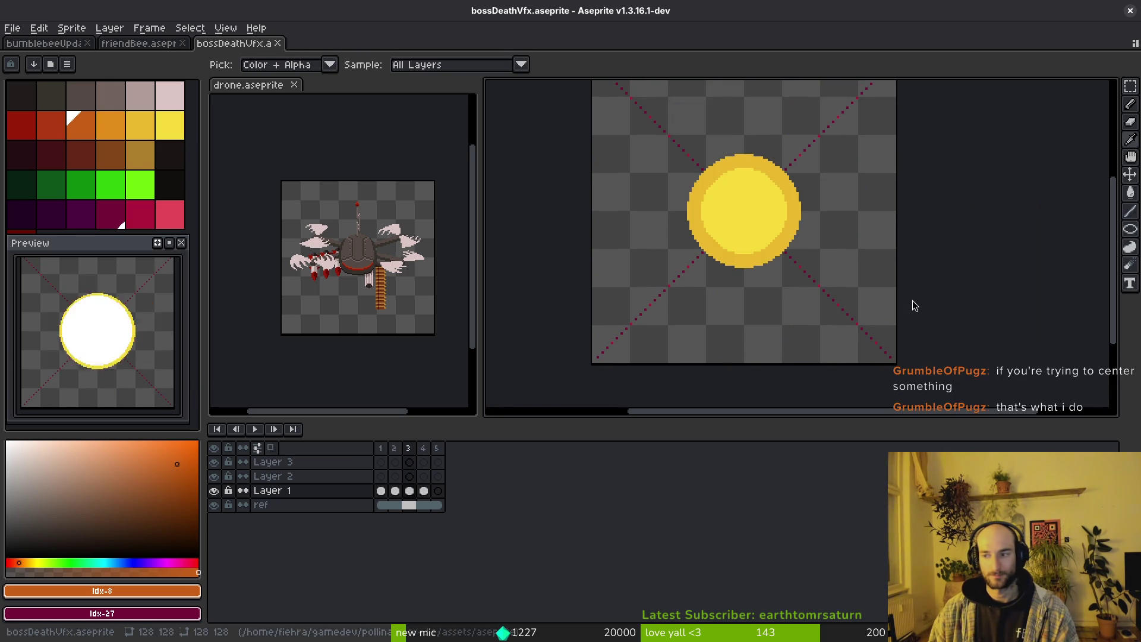
key("alt+Tab")
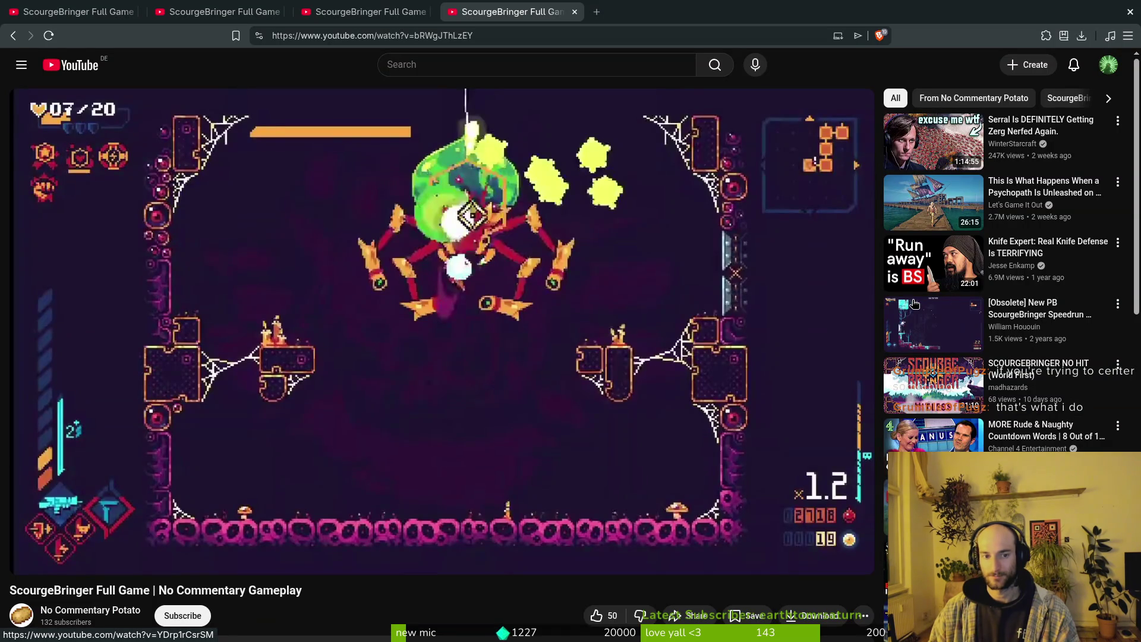
key("period")
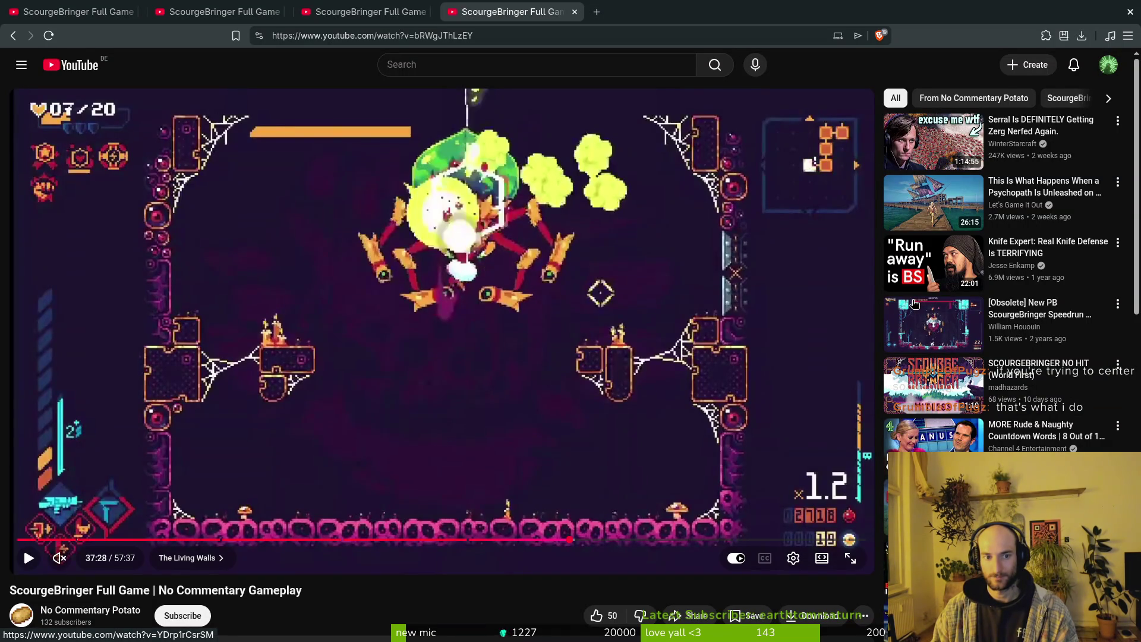
key("period")
key("period")
key("period")
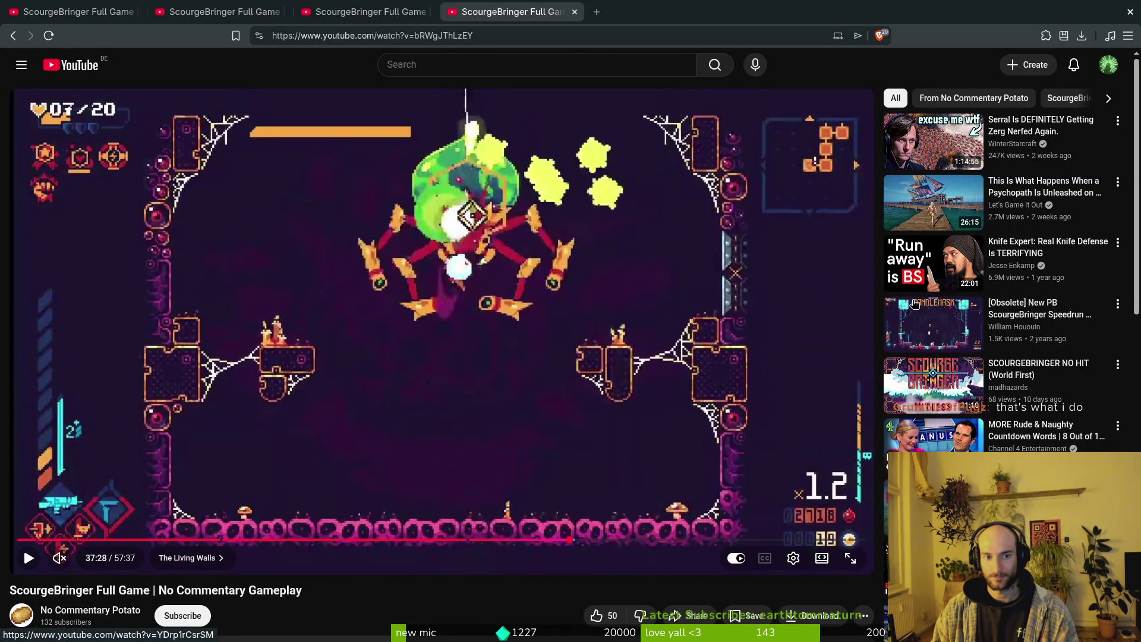
key("period")
key("alt+Tab")
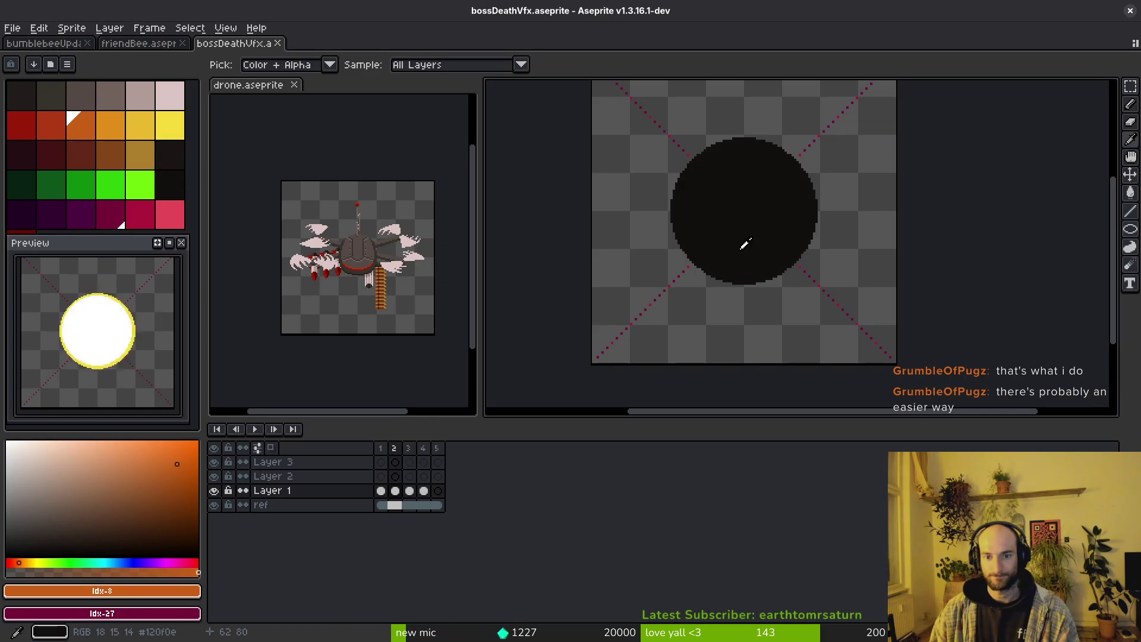
Compare the yellow disc and orange ring frames, pick orange, and insert an empty frame after frame 3.
key("period")
key("period")
key("comma")
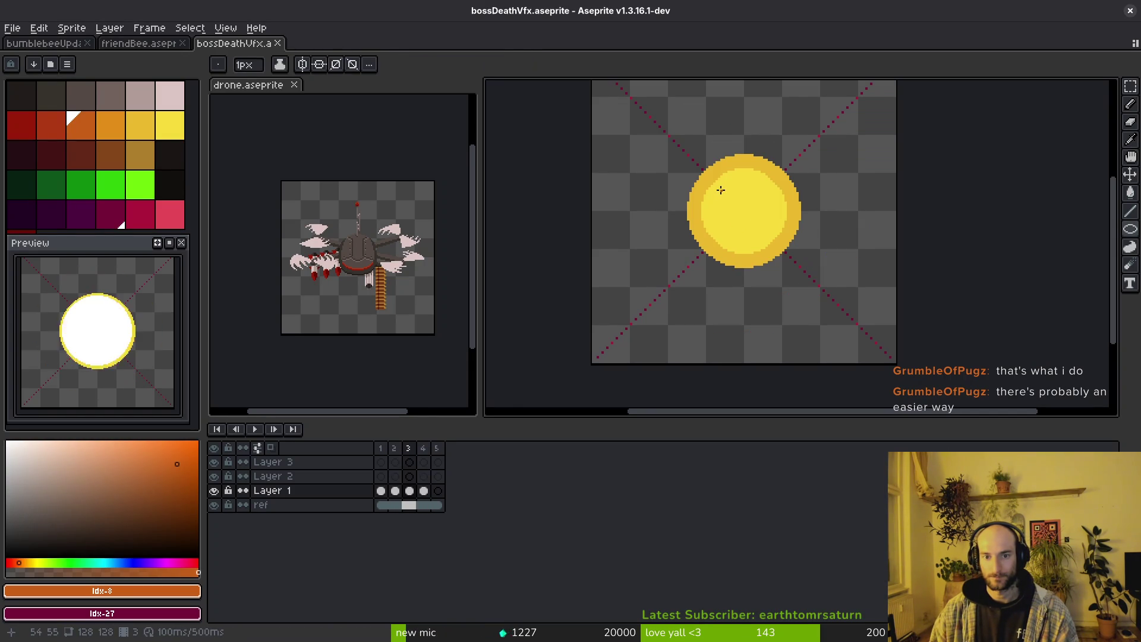
key("period")
key("comma")
key("period")
left_click(713, 113, "alt")
key("comma")
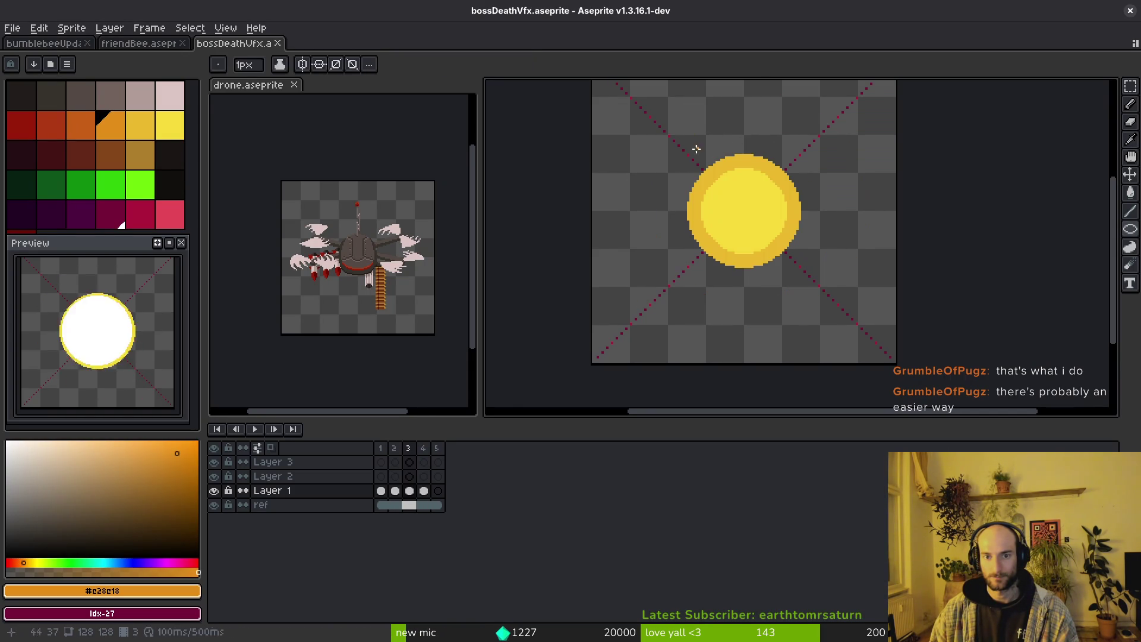
key("alt+b")
scroll(739, 152, "up", 1)
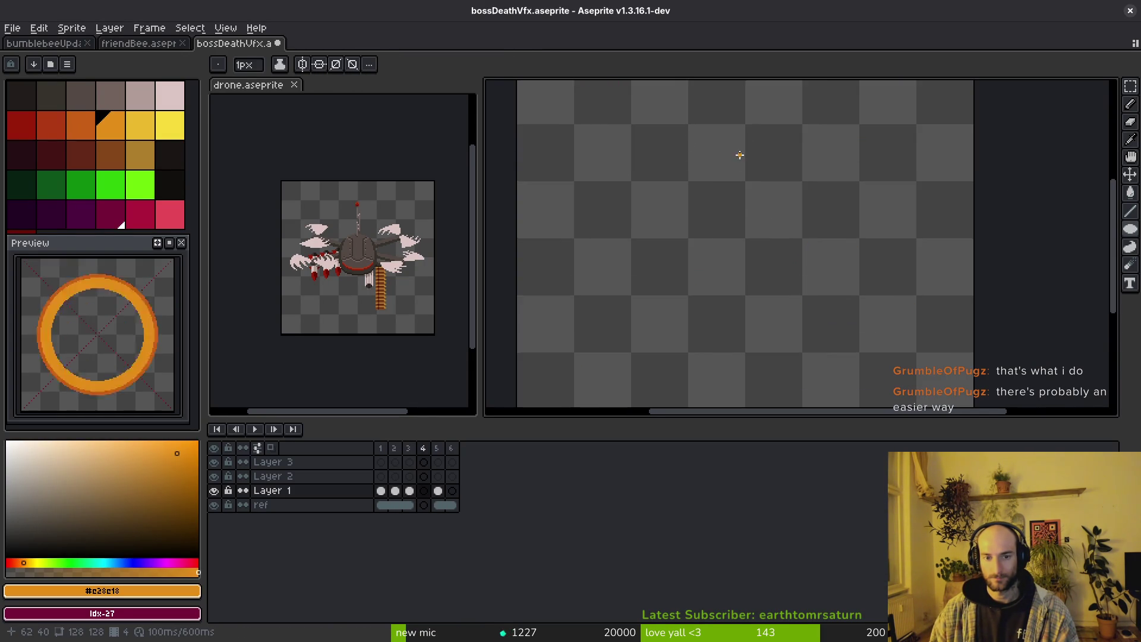
key("comma")
Link the ref layer's crimson X guide cels into one cel, then make Layer 1 active.
left_click_drag(440, 504, 415, 510)
right_click(415, 510)
left_click(461, 556)
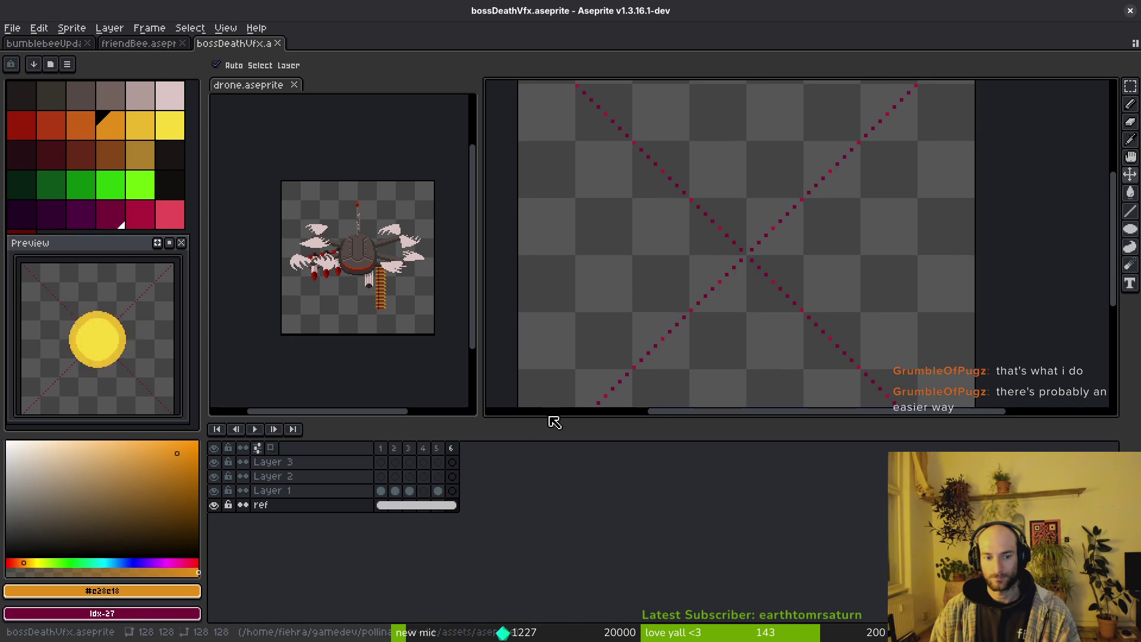
left_click(430, 497)
left_click(429, 497)
Pick the circle's gold edge and an orange palette colour, then step through the frames to compare.
key("comma")
left_click(737, 215)
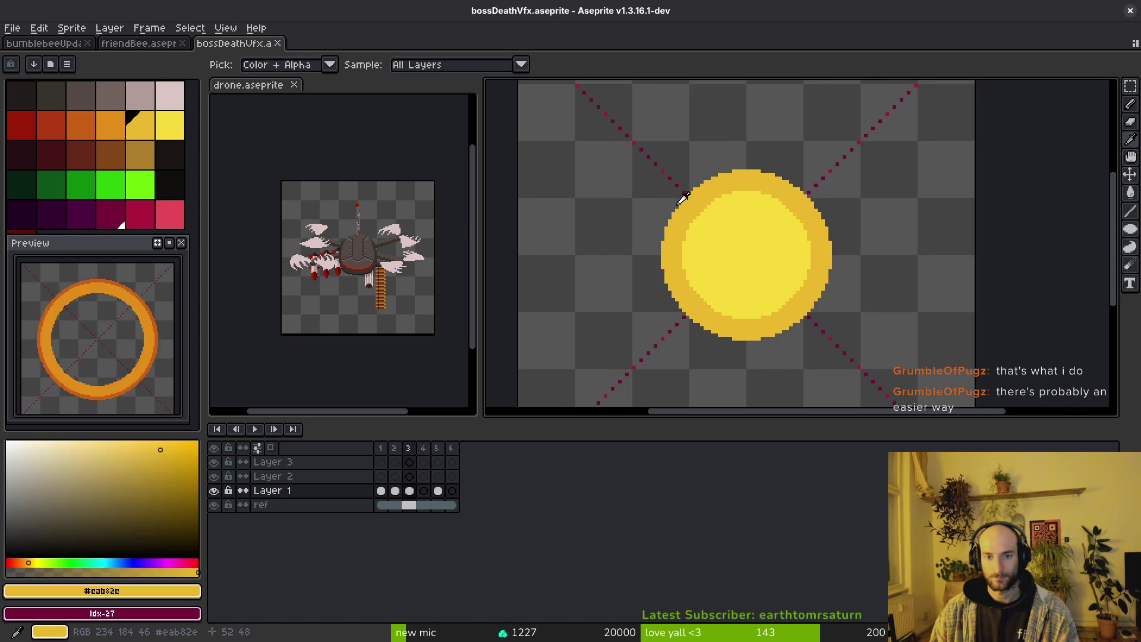
left_click(125, 130)
key("comma")
key("comma")
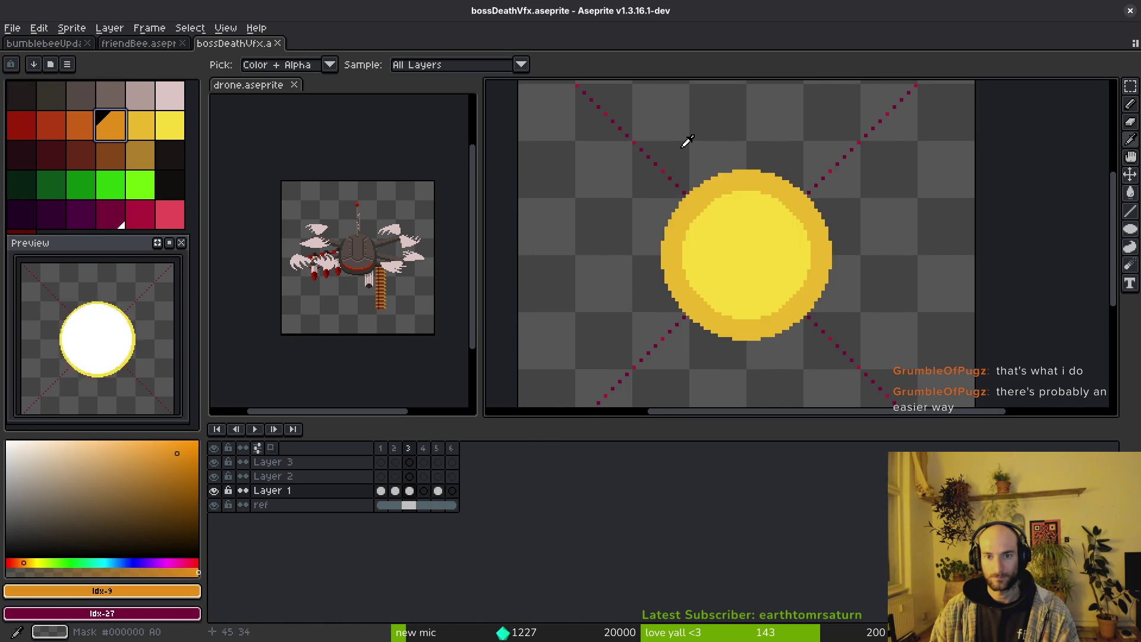
key("period")
key("period")
key("period")
key("comma")
key("comma")
key("comma")
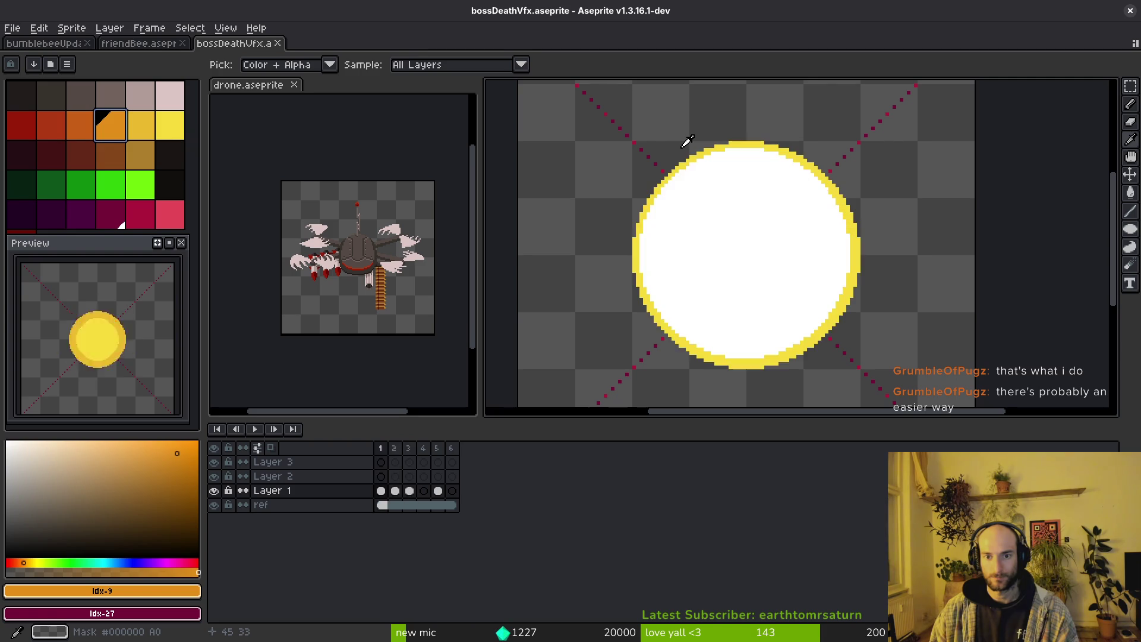
key("period")
key("period")
key("shift+r")
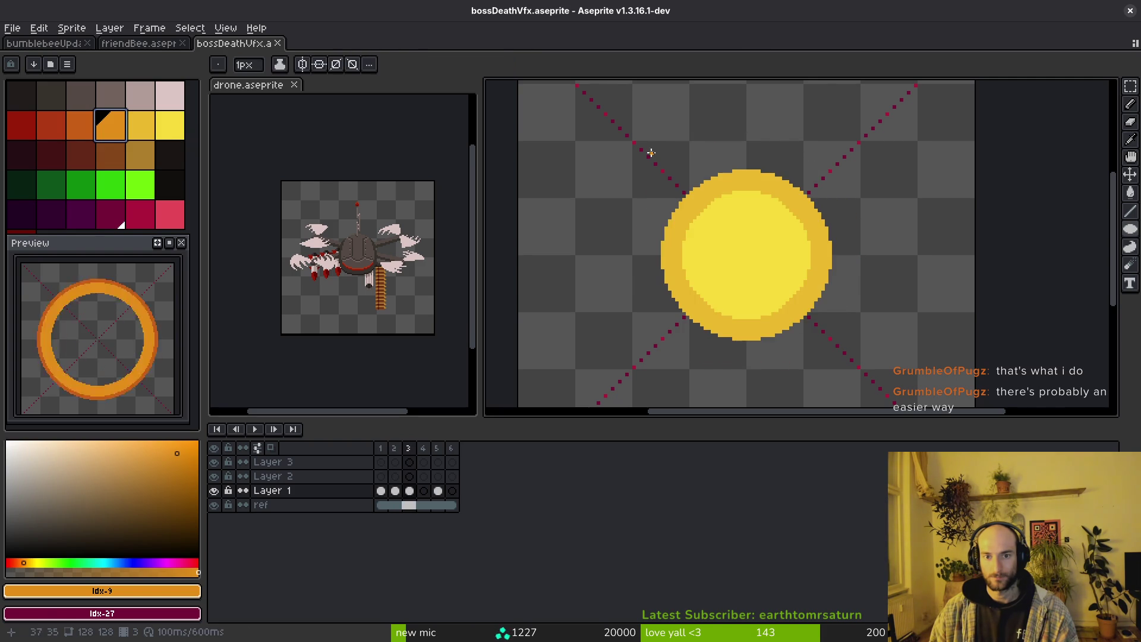
scroll(684, 156, "up", 2)
scroll(654, 152, "up", 1)
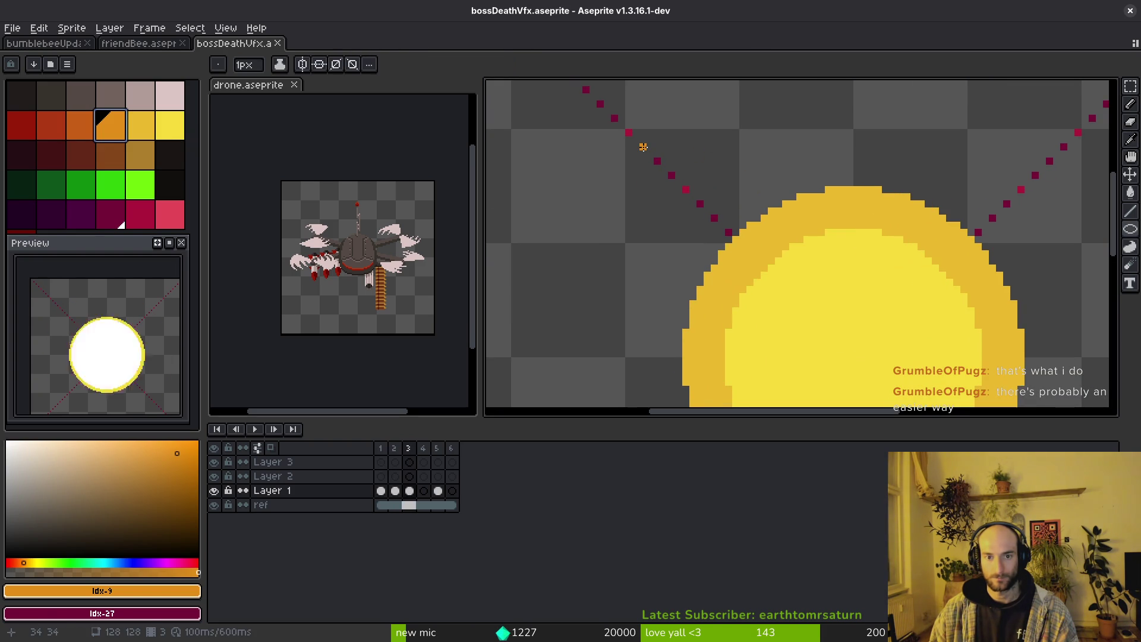
Draw a large orange circle with the Ellipse tool on the empty fourth frame.
key("shift+r")
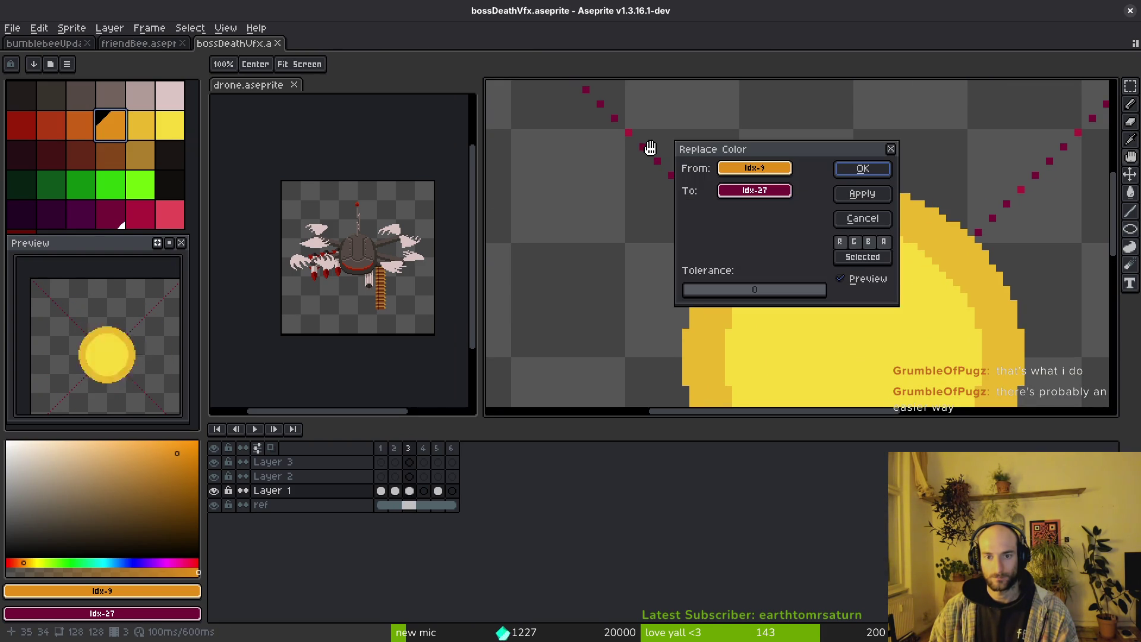
key("Escape")
key("i")
key("period")
key("b")
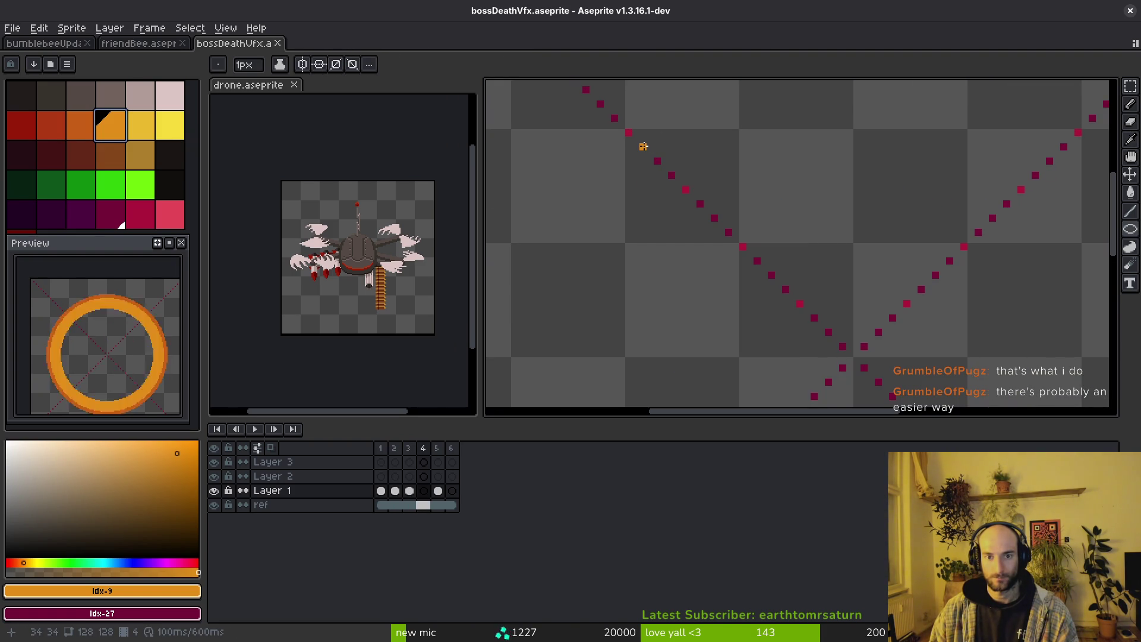
scroll(772, 275, "down", 4)
mouse_move(643, 146)
left_mouse_down()
mouse_move(900, 402)
mouse_move(899, 365)
mouse_move(790, 319)
left_mouse_up()
scroll(897, 402, "down", 2)
scroll(898, 394, "down", 2)
scroll(898, 400, "down", 2)
scroll(901, 365, "up", 5)
scroll(790, 318, "down", 2)
Reduce the orange circle to a thin outline, choose a darker orange, and compare with frame 3.
key("Left")
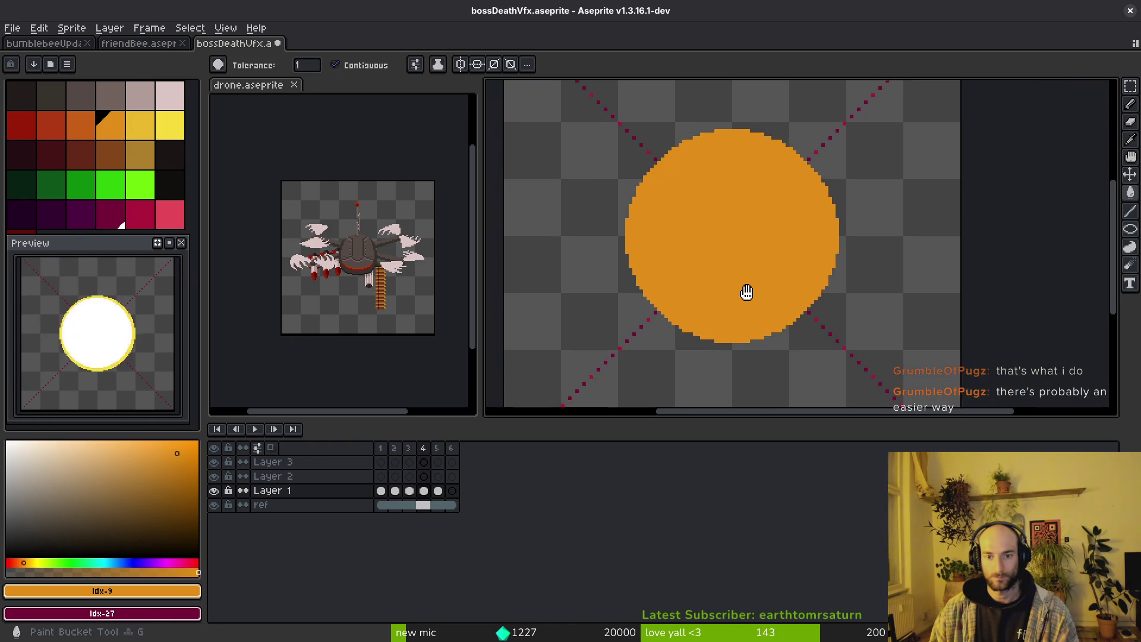
key("Right")
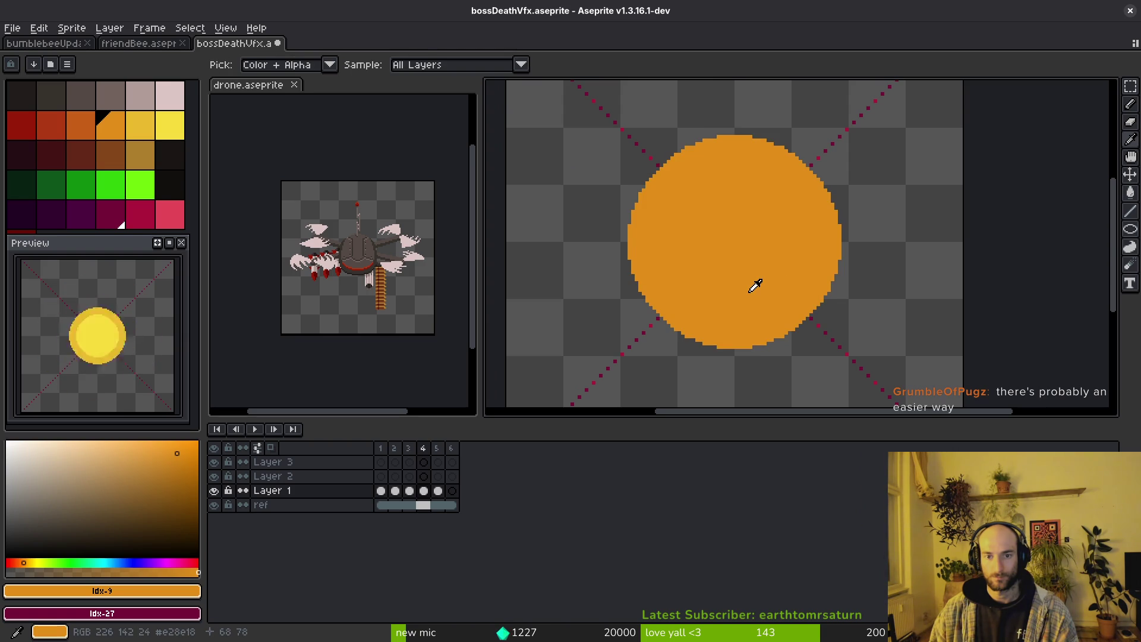
key("Right")
key("Left")
key("ctrl+z")
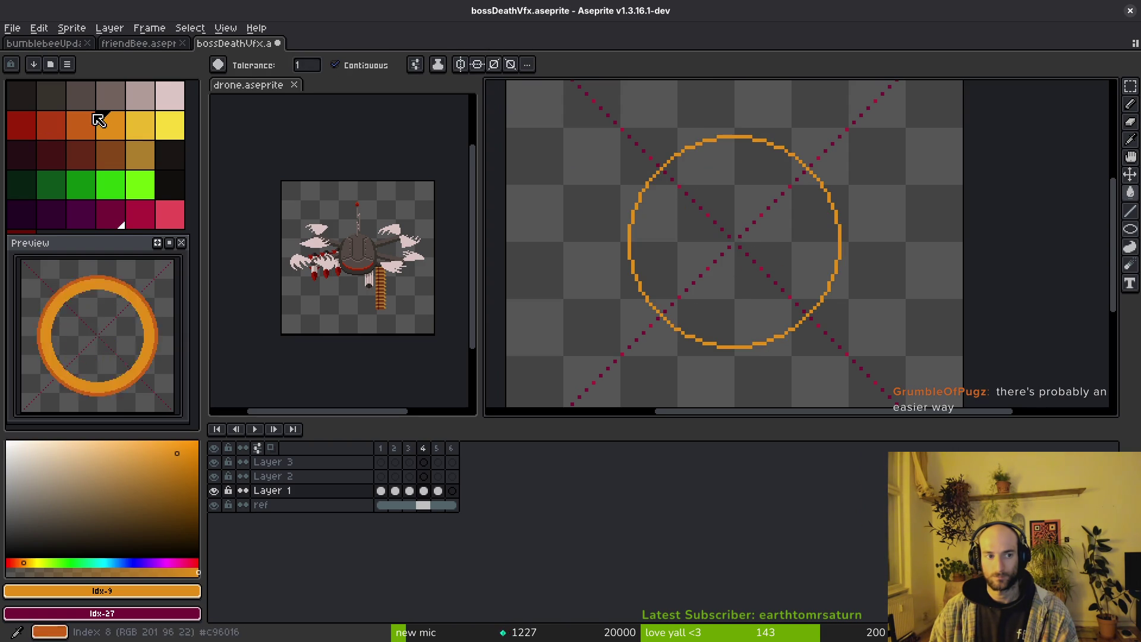
left_click(94, 120)
key("Left")
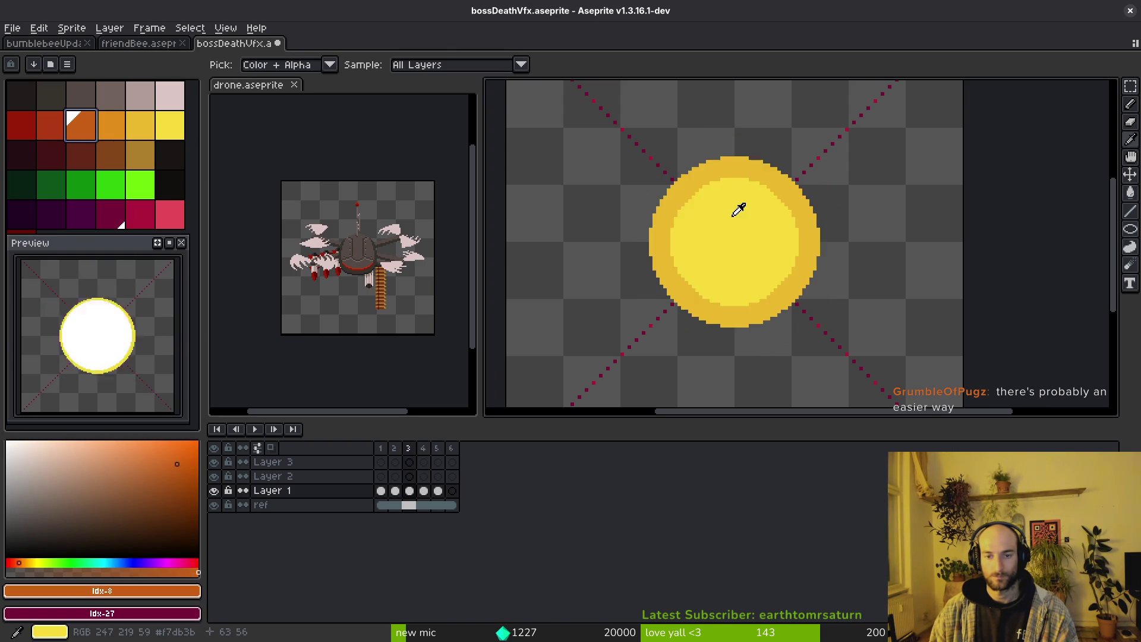
key("Right")
key("alt+Tab")
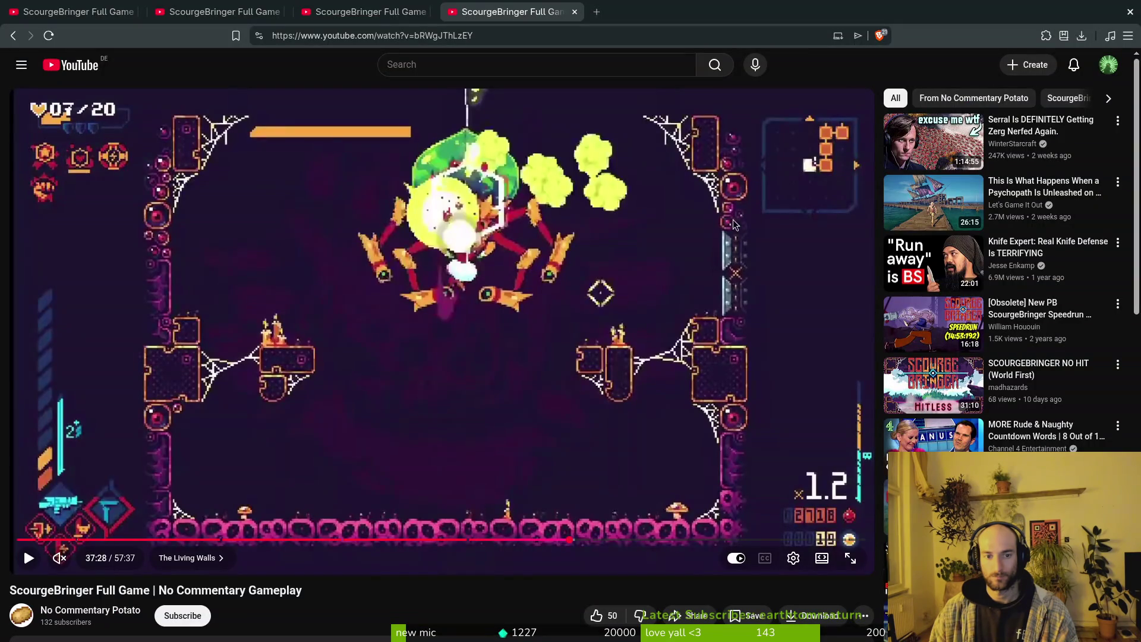
Compare frame 3's yellow disc with the black disc frame and the gameplay video.
key("alt+Tab")
key("Left")
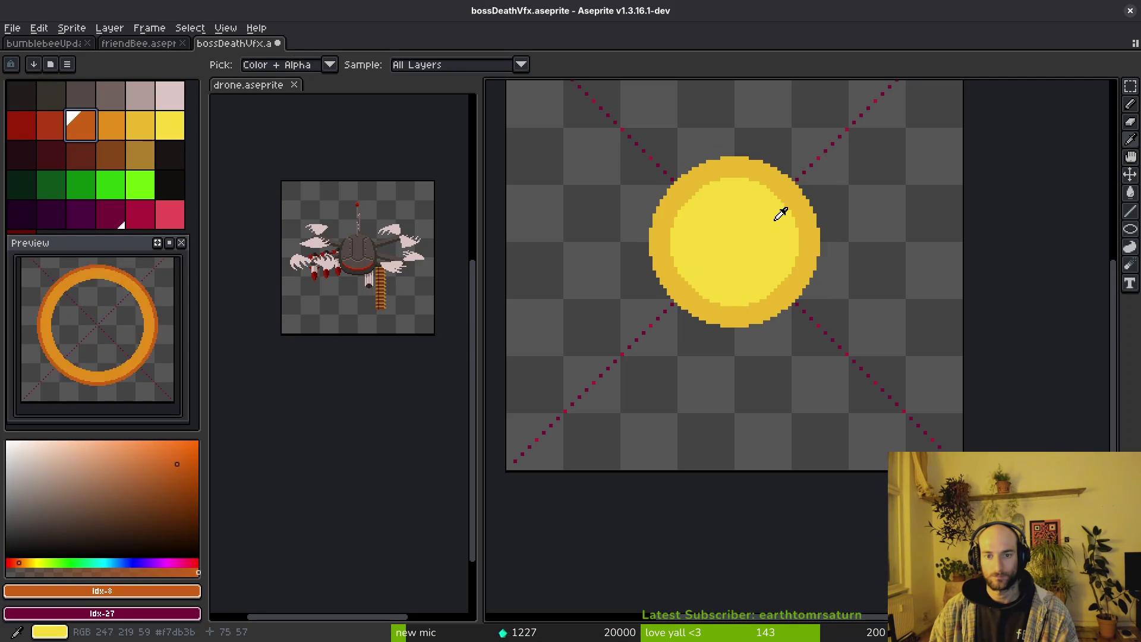
key("Left")
key("Right")
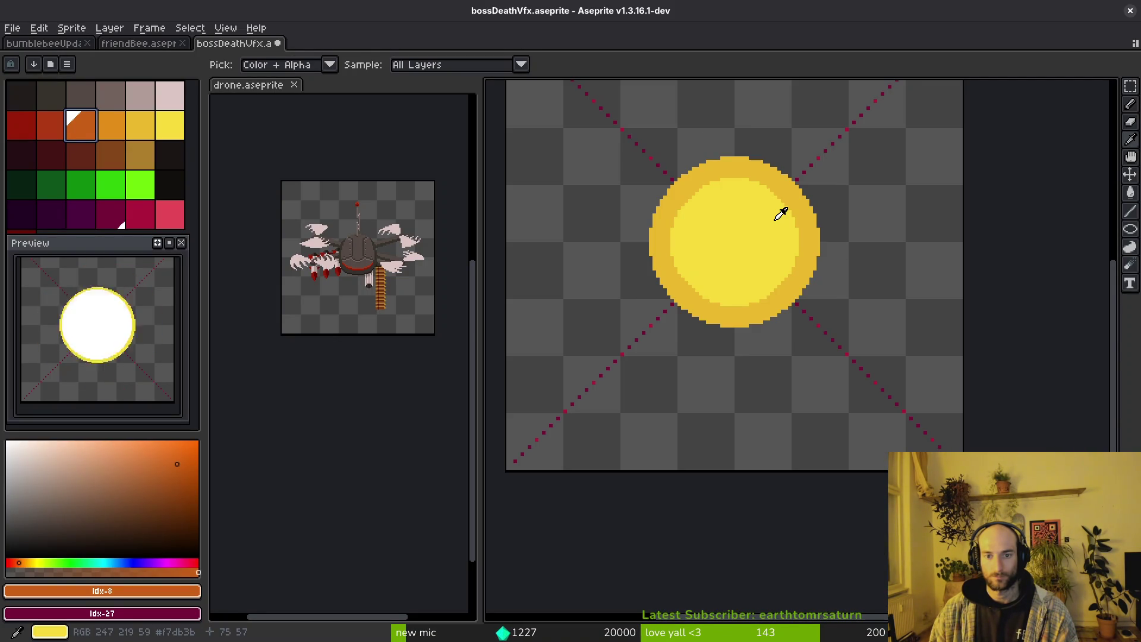
key("alt+Tab")
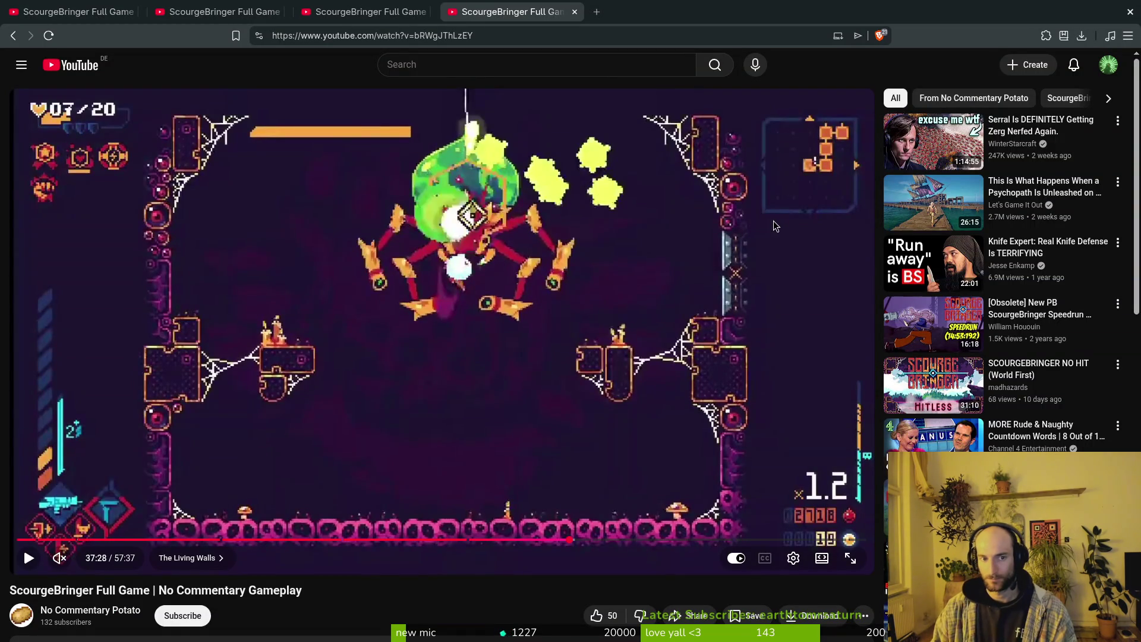
key("alt+Tab")
key("Left")
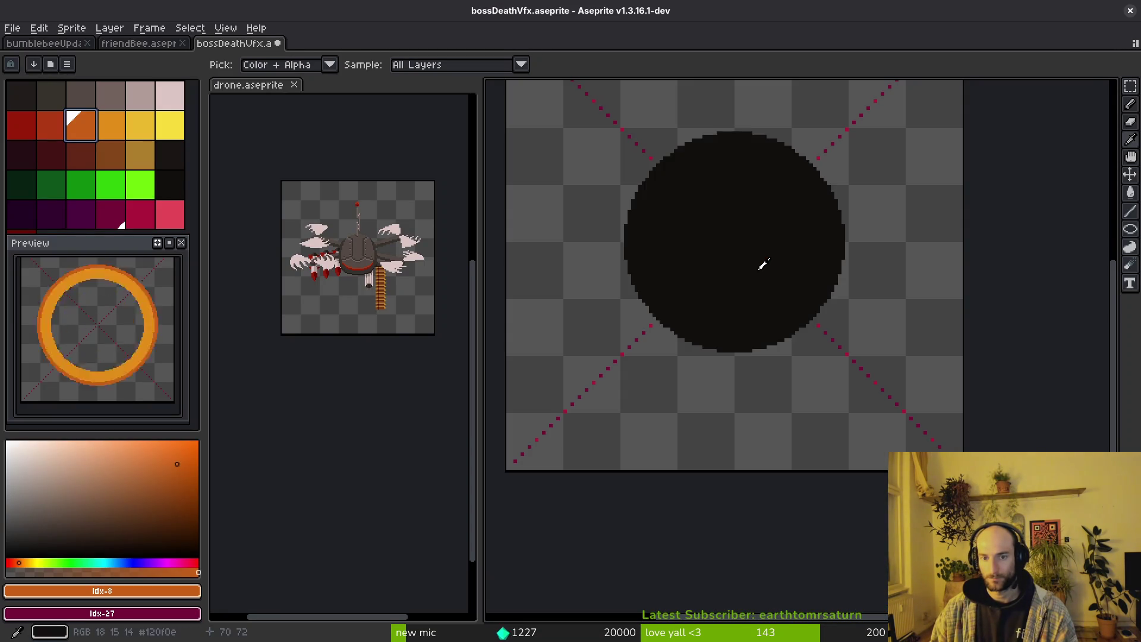
key("Right")
Replace the yellow disc's darker outer band with orange, then take bright yellow as drawing colour.
left_click(734, 164)
right_click(111, 125)
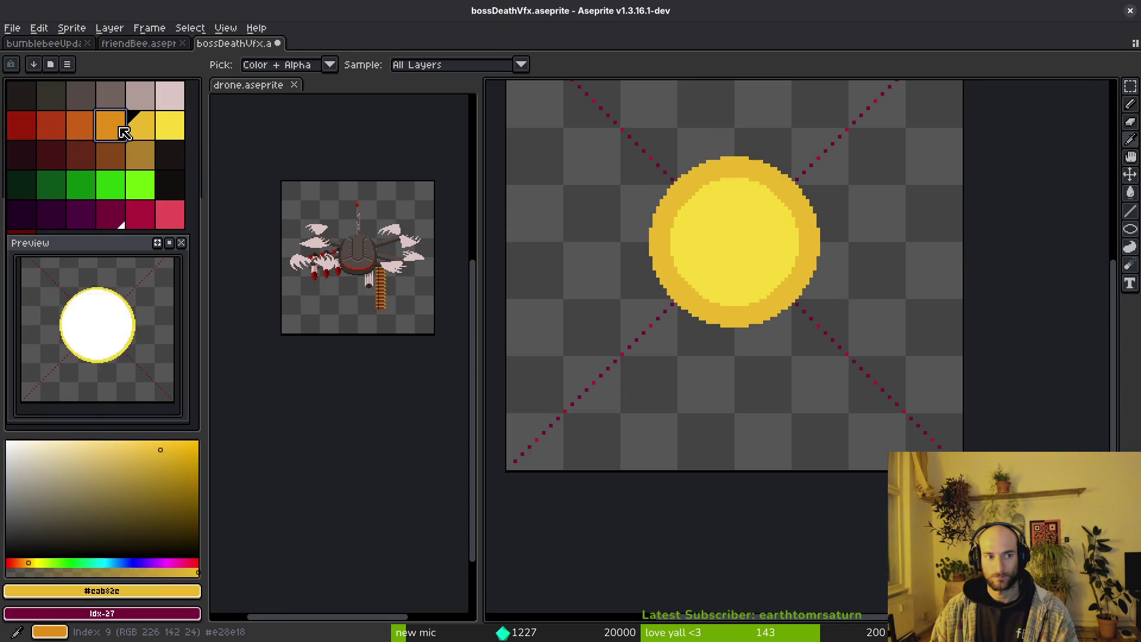
key("shift+r")
left_click(876, 171)
left_click(736, 211)
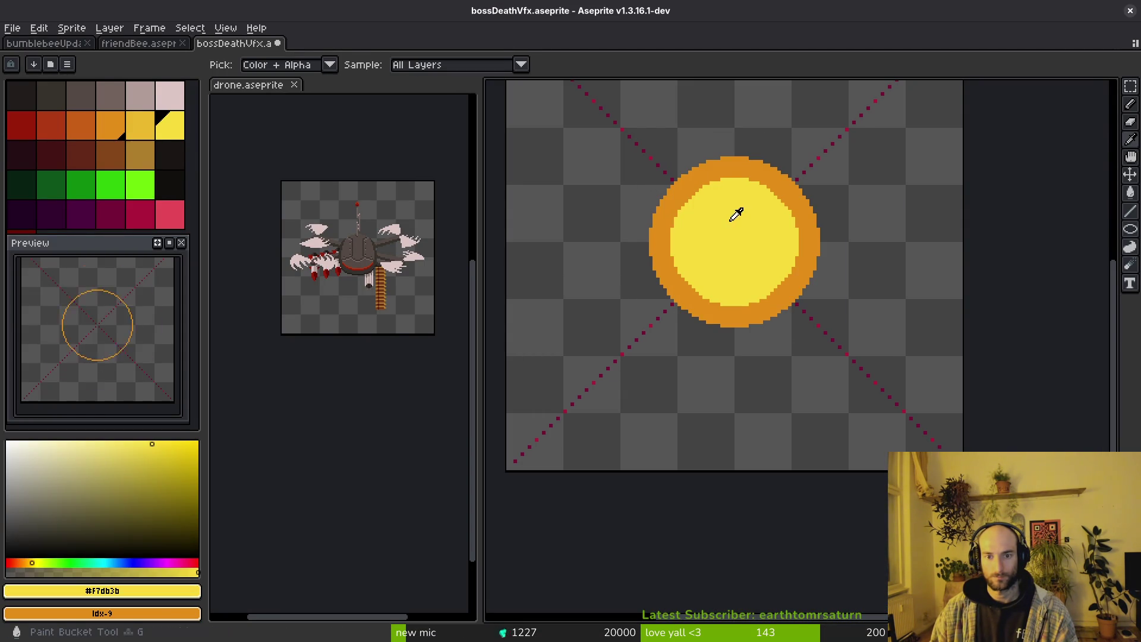
right_click(152, 127)
key("shift+r")
left_click(887, 171)
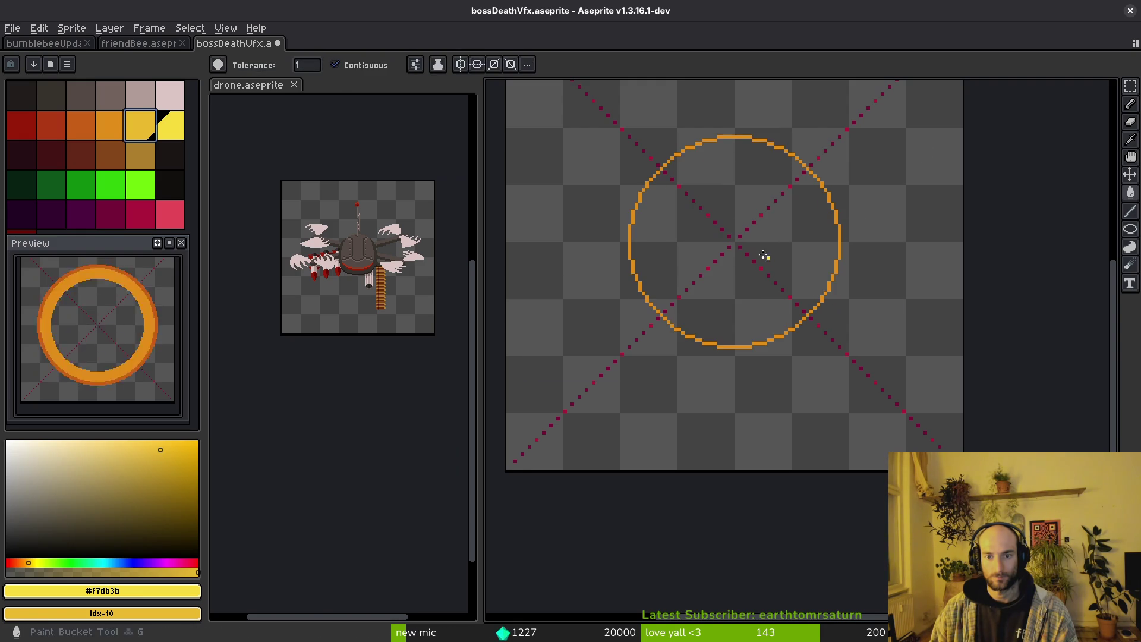
key("]")
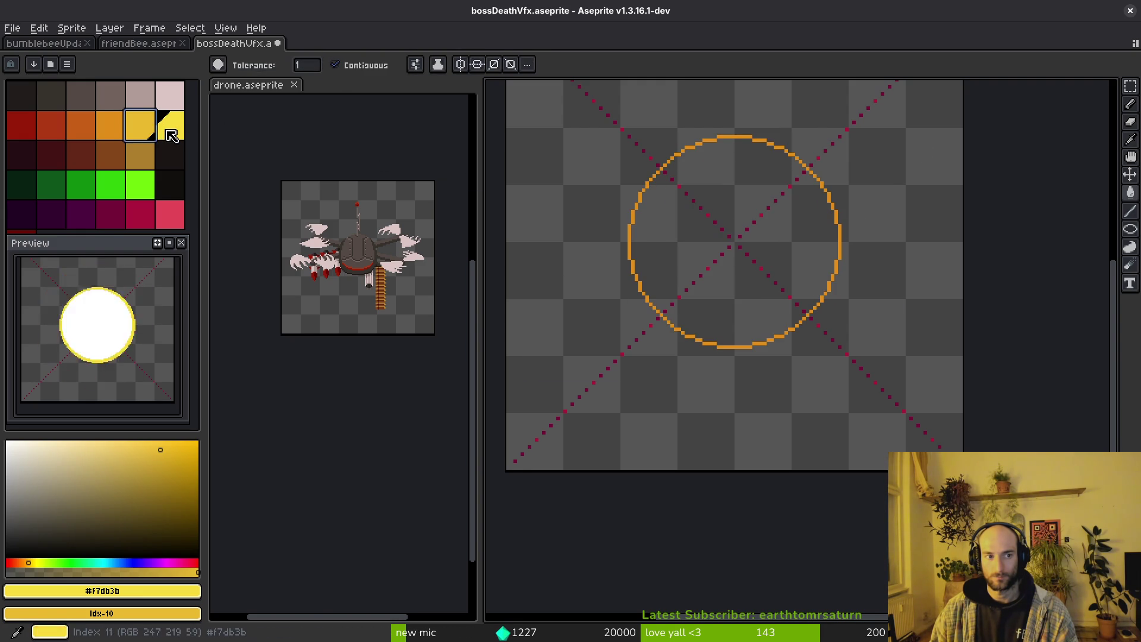
key("shift+r")
Draw a yellow circle centred inside frame 4's orange ring and bucket-fill it solid yellow.
scroll(671, 186, "up", 2)
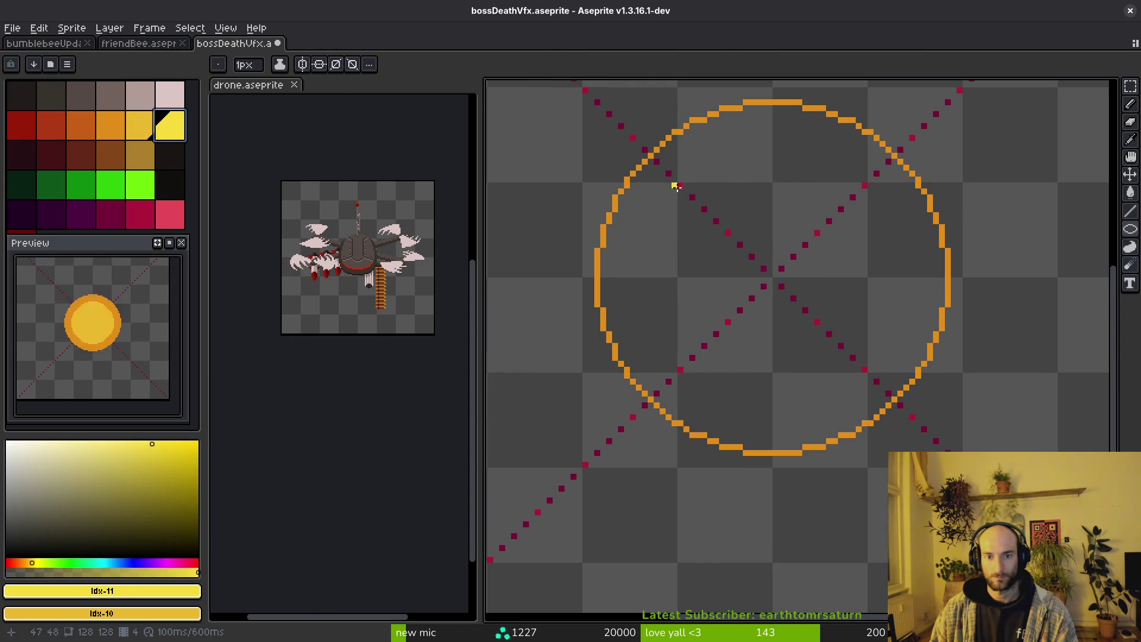
mouse_move(680, 186)
left_mouse_down()
mouse_move(833, 362)
mouse_move(871, 367)
left_mouse_up()
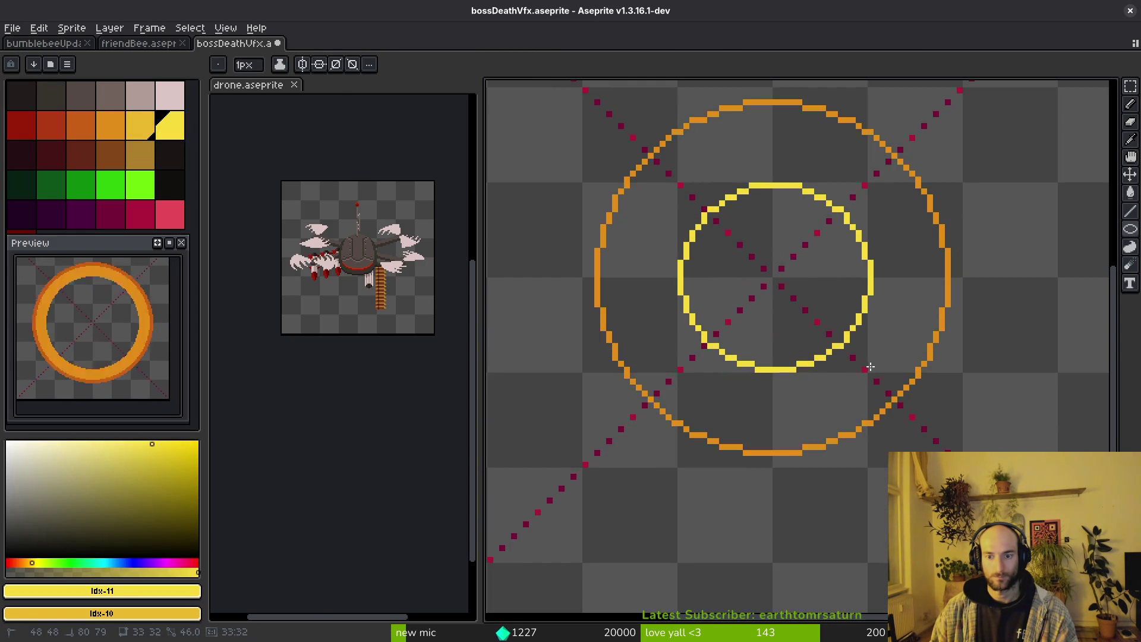
key("ctrl+z")
mouse_move(668, 171)
left_mouse_down()
mouse_move(815, 344)
mouse_move(869, 381)
left_mouse_up()
key("g")
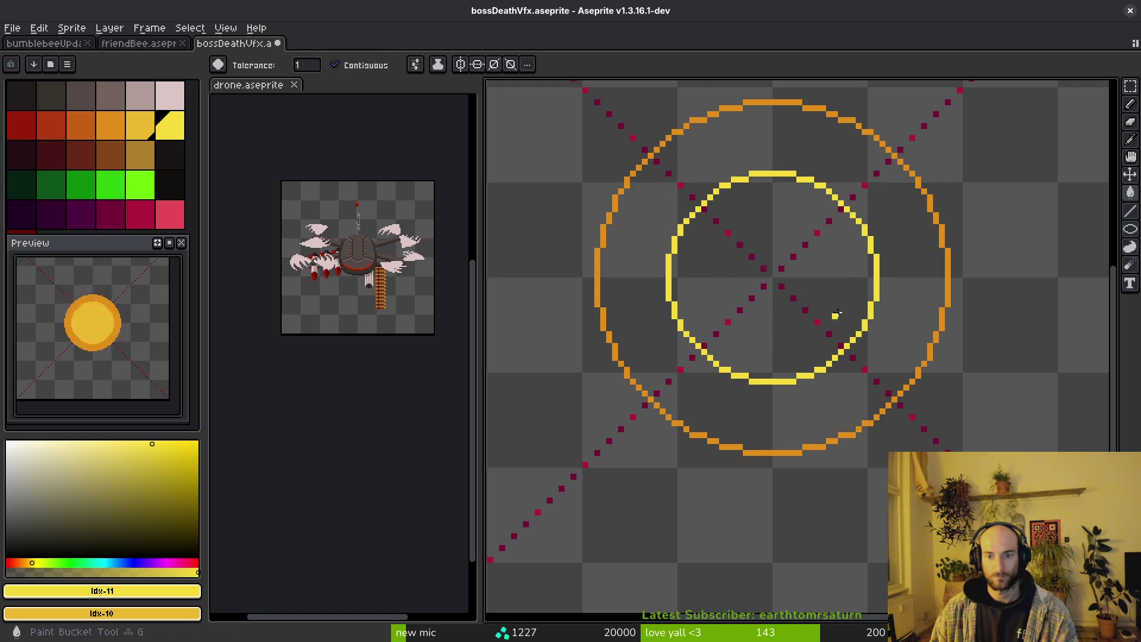
scroll(847, 299, "down", 1)
left_click(827, 281)
scroll(825, 280, "down", 1)
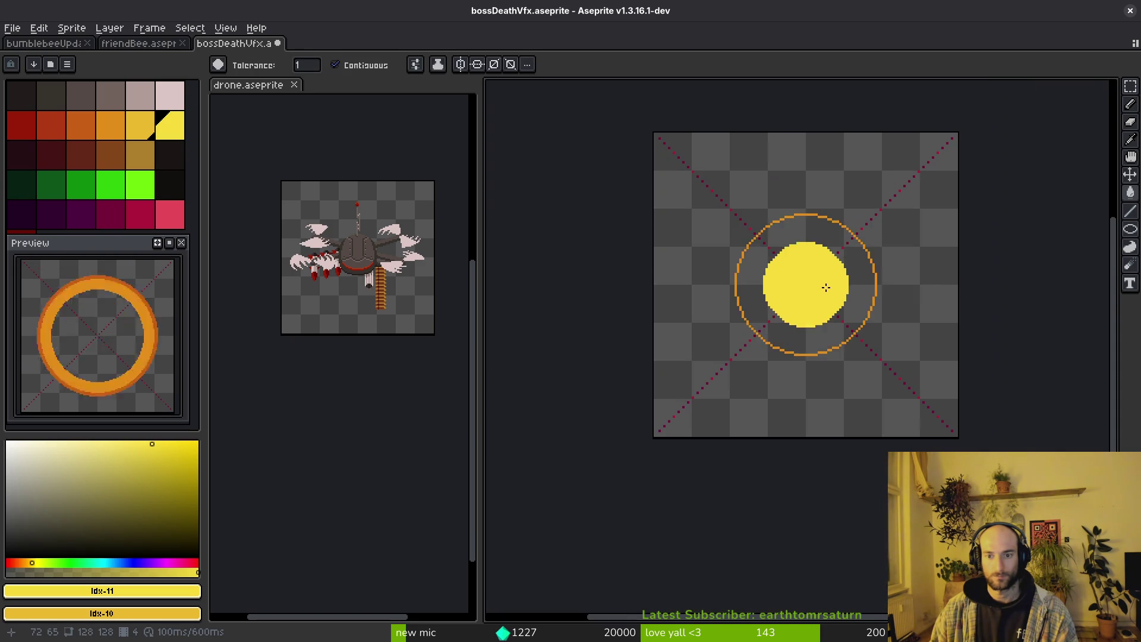
key("i")
key("g")
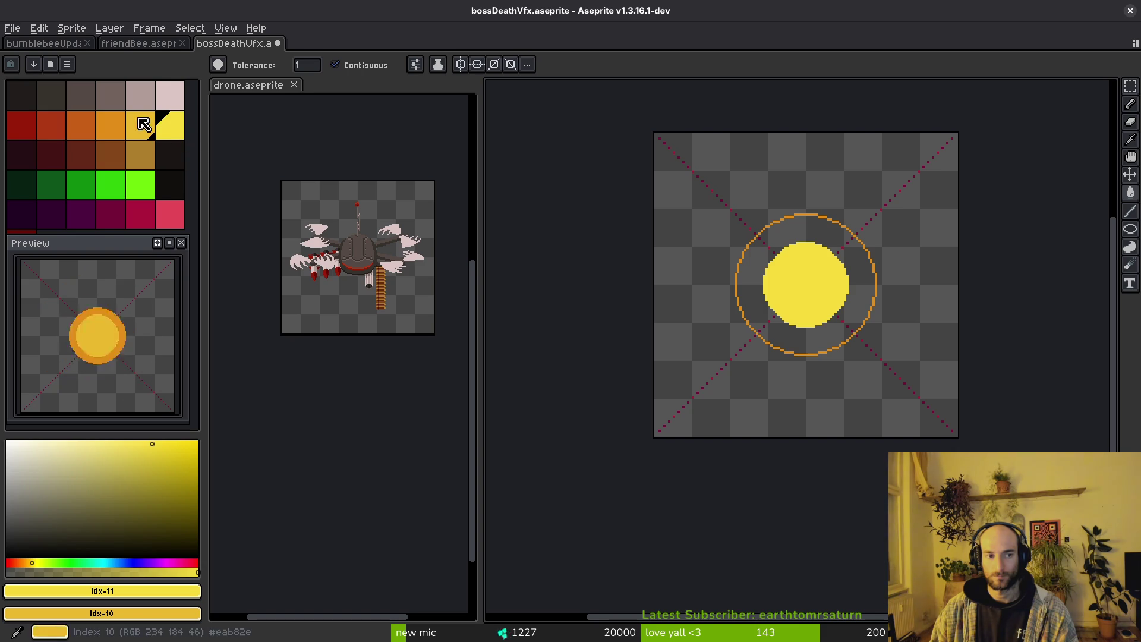
Fill the gap between frame 4's yellow disc and its outline with orange.
left_click(747, 279)
scroll(861, 292, "up", 1)
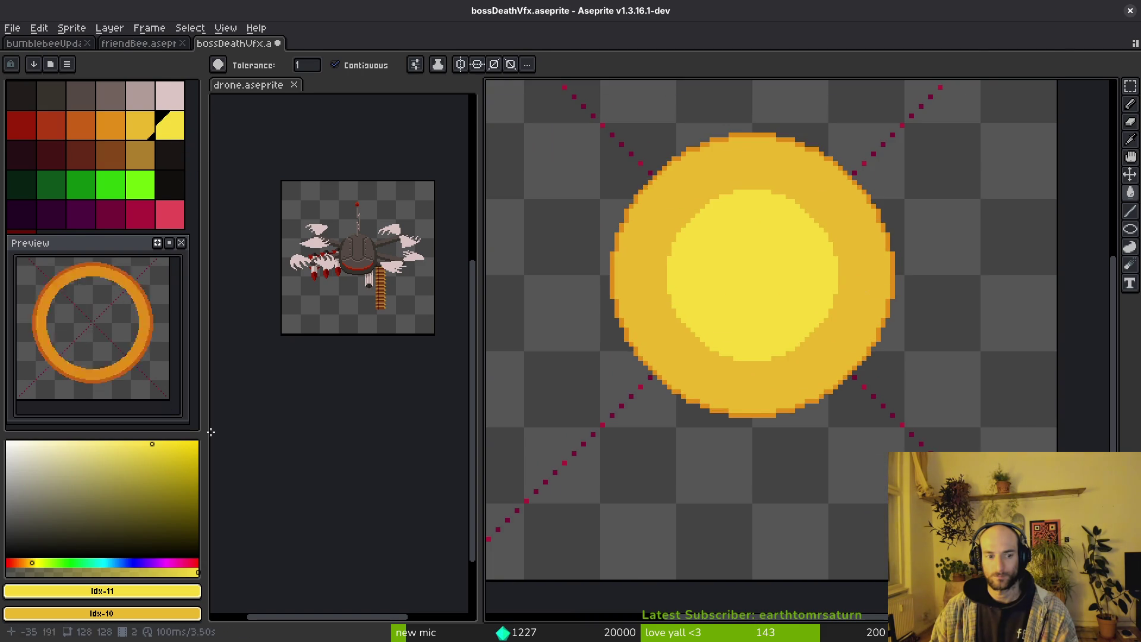
left_click(7, 442)
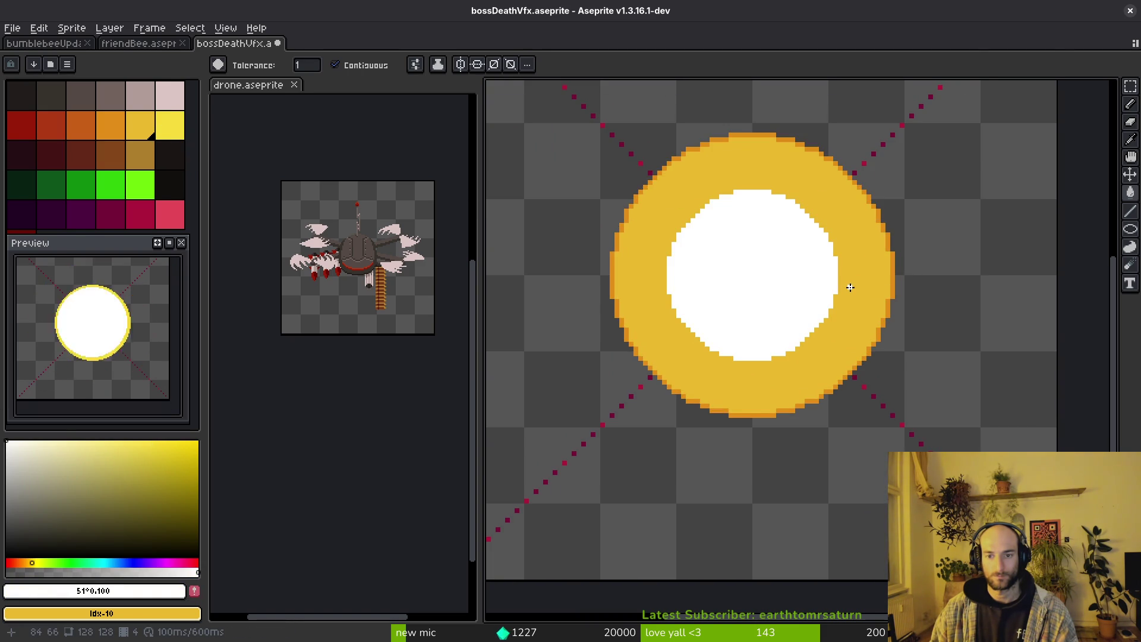
scroll(879, 287, "up", 1)
Replace the white-core frame's orange edge with yellow, fill its ring bright yellow, and play the animation.
left_click(898, 276, "alt")
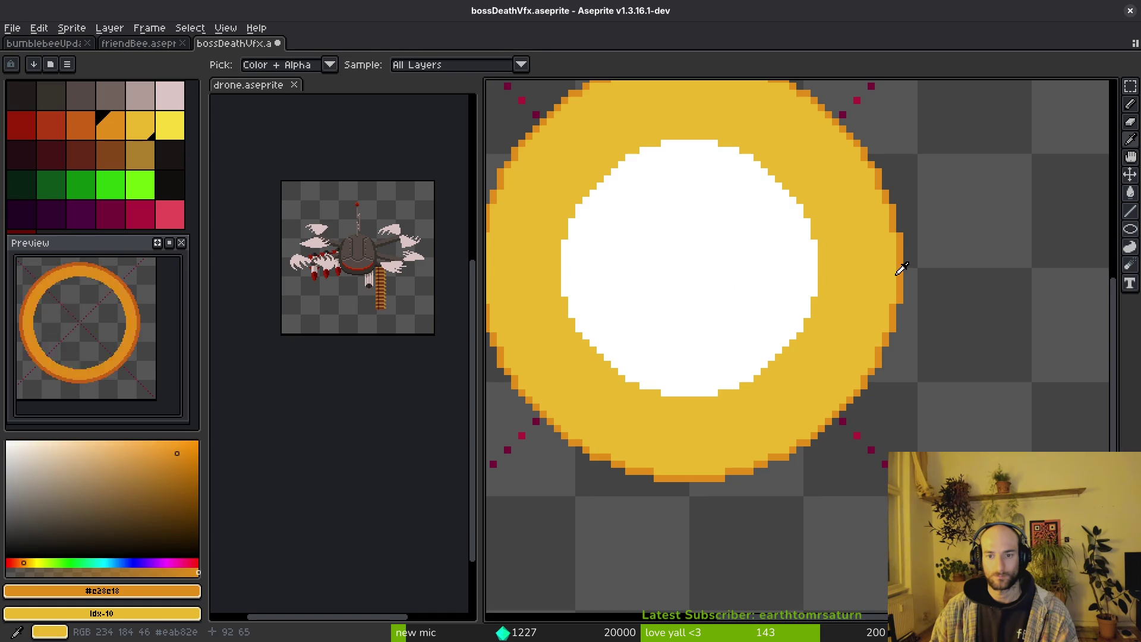
right_click(885, 267, "alt")
key("shift+r")
left_click(861, 165)
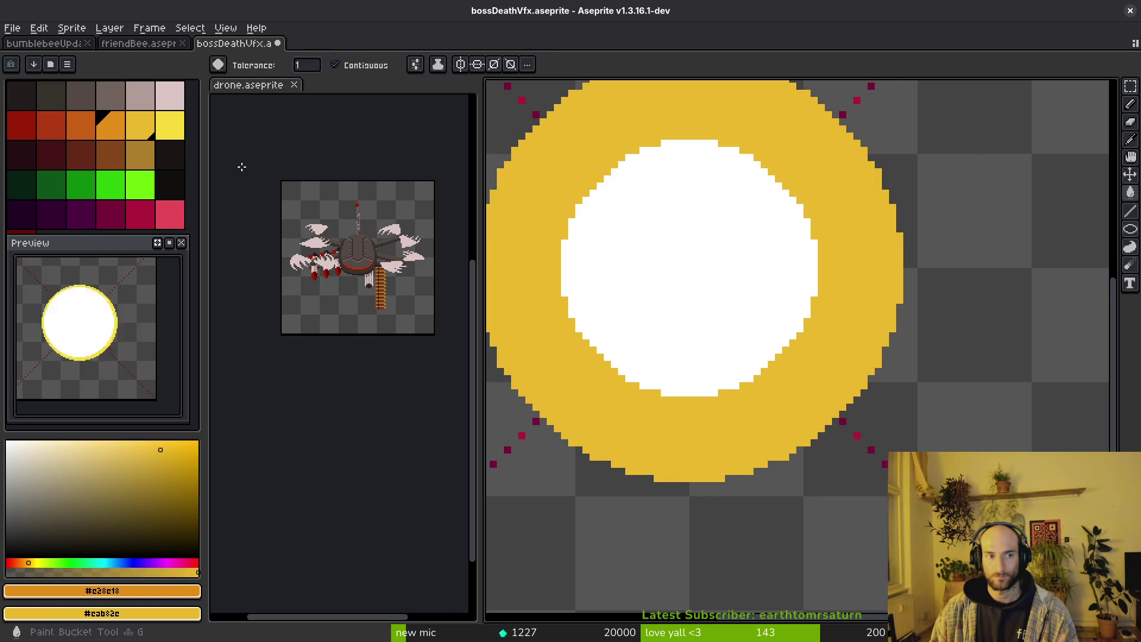
left_click(170, 125)
left_click(826, 289)
scroll(826, 290, "down", 2)
key("Return")
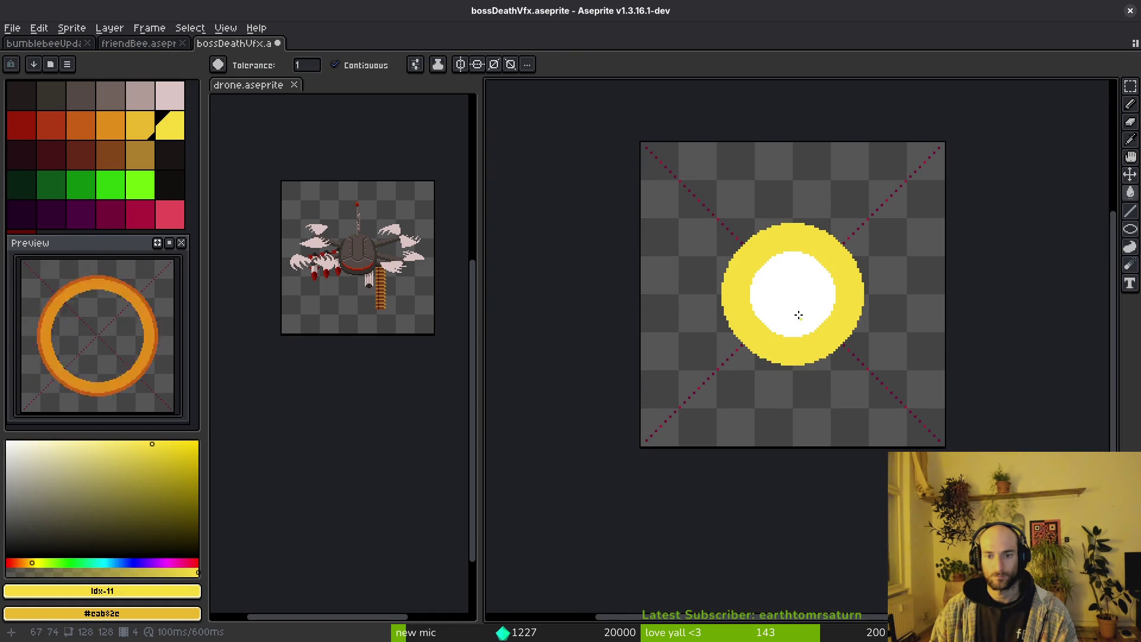
scroll(798, 315, "up", 2)
key("alt+Tab")
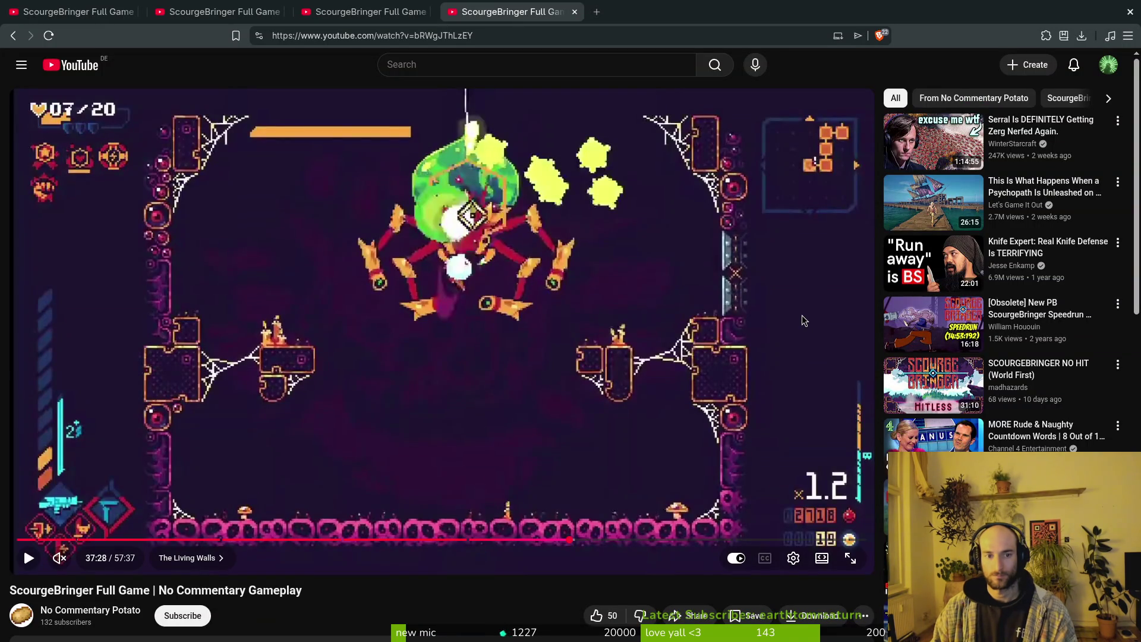
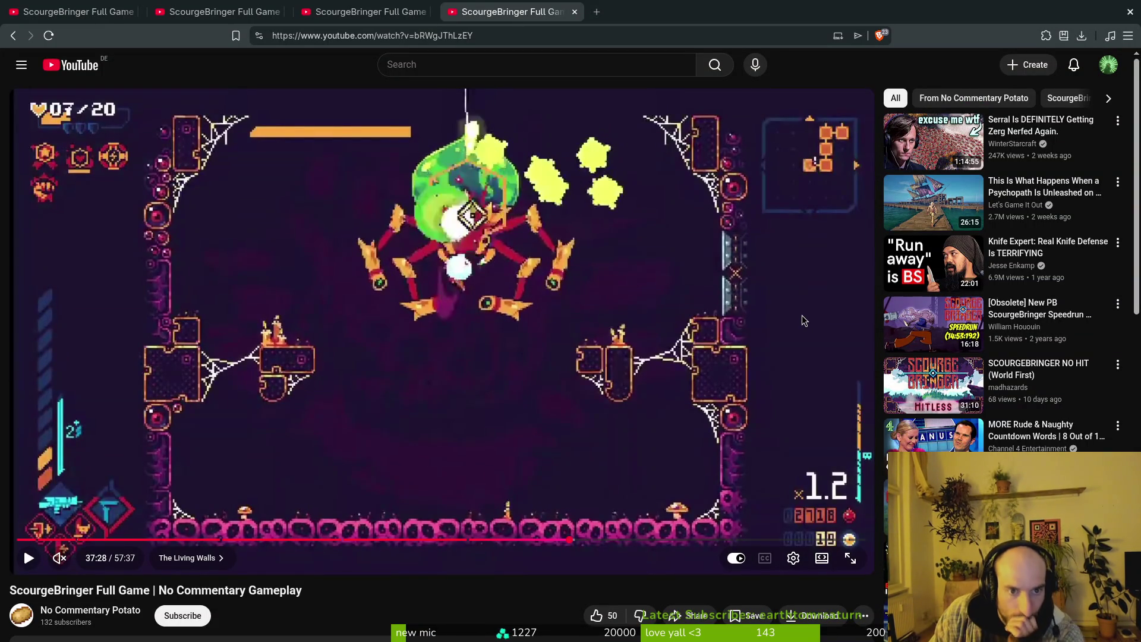
Switch from the paused ScourgeBringer video back to the Aseprite explosion sprite.
key("alt+Tab")
Fill frame 4's white centre with the ring's yellow and save the sprite.
scroll(835, 364, "down", 2)
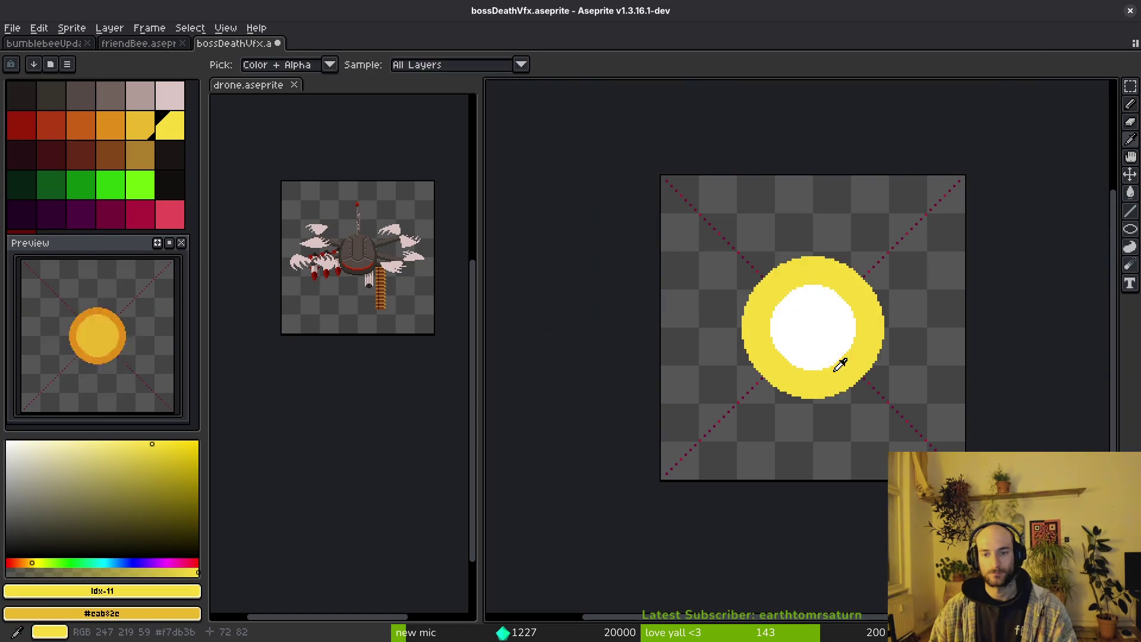
scroll(802, 326, "up", 2)
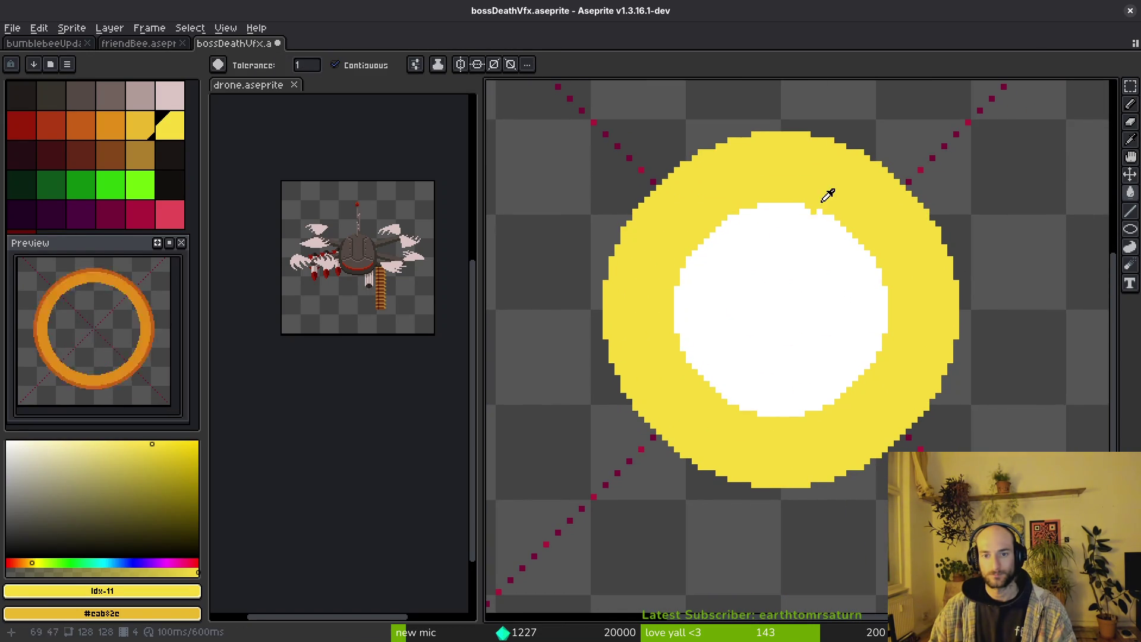
left_click(823, 202, "alt")
left_click(778, 291)
key("ctrl+s")
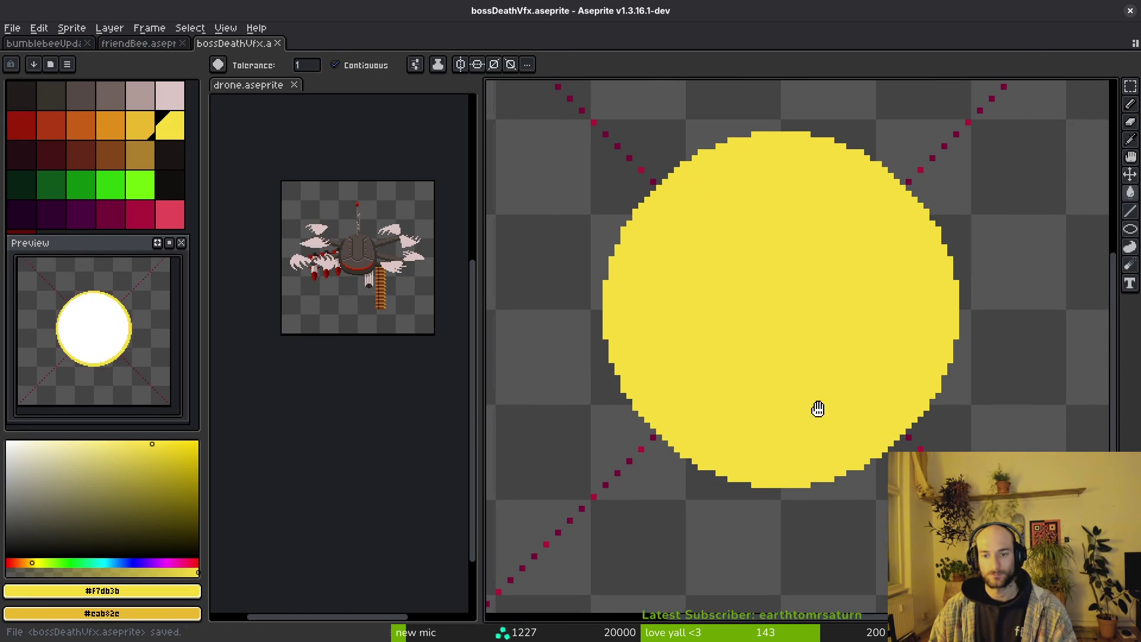
Show the timeline and move the ref layer above Layer 1.
scroll(649, 413, "down", 2)
key("Tab")
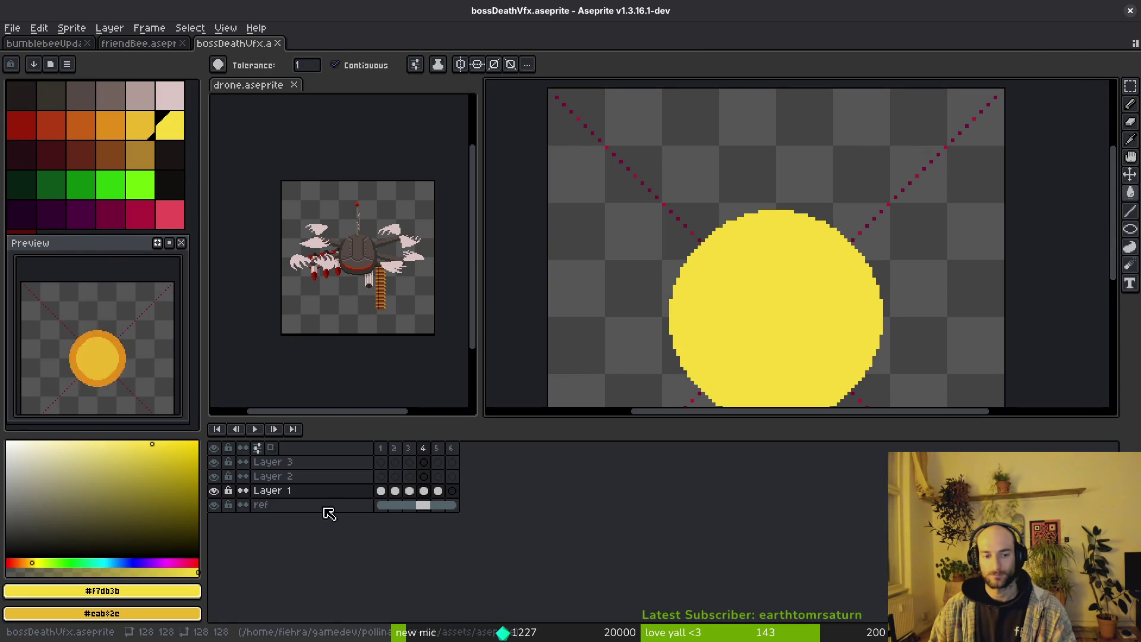
left_click_drag(293, 511, 311, 487)
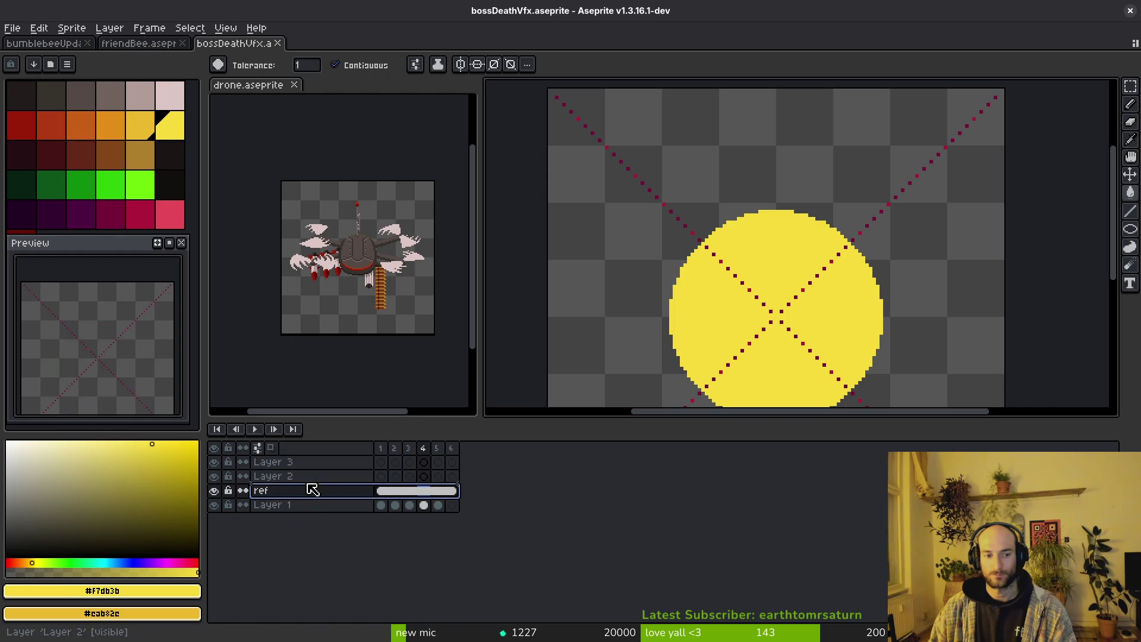
Return to Layer 1's frame 4 with white as the colour and the Ellipse tool ready.
left_click(421, 506)
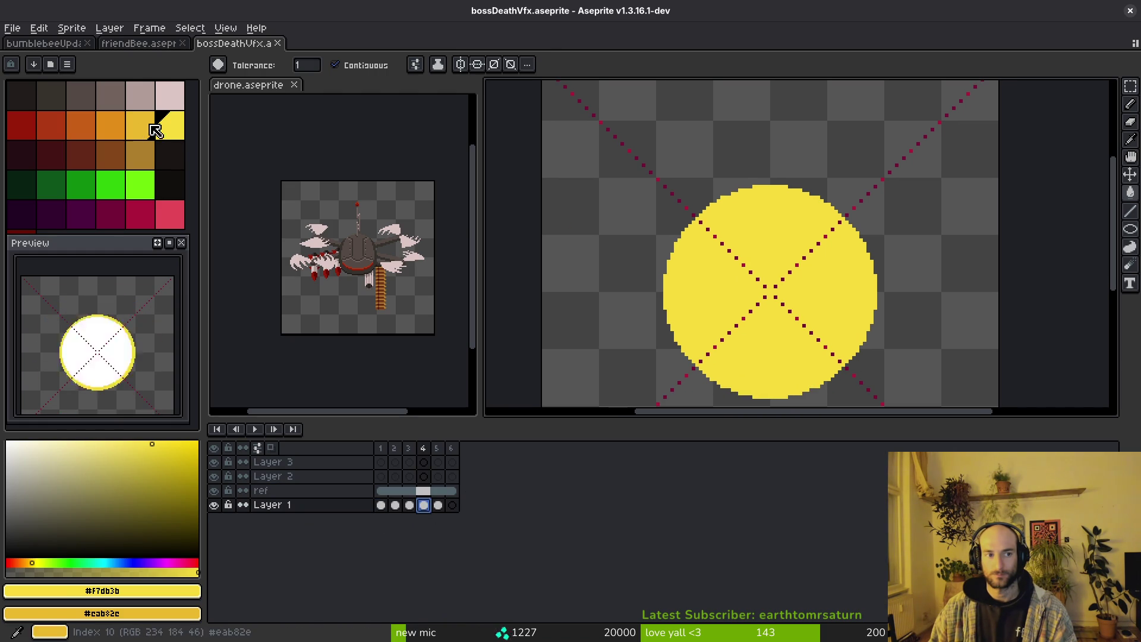
left_click(254, 429)
left_click(6, 442)
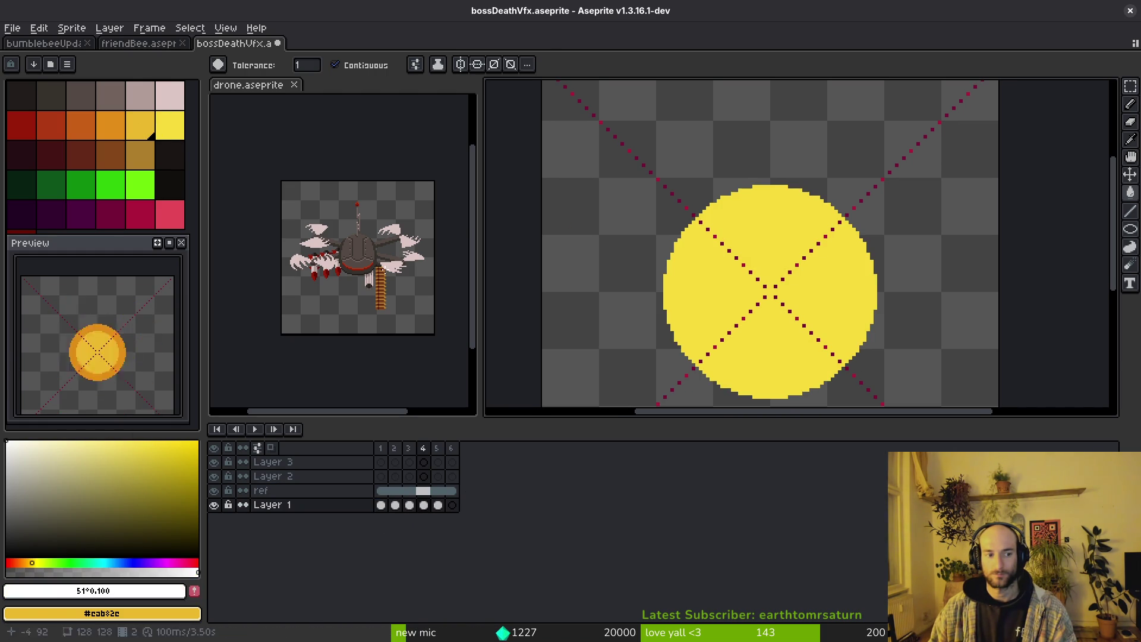
key("b")
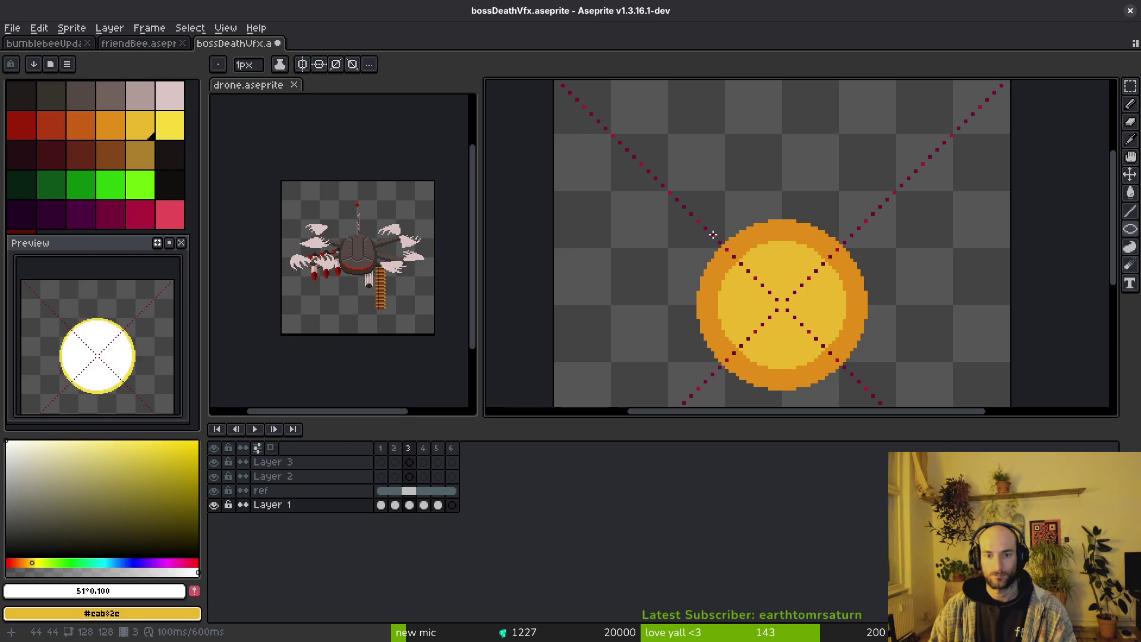
Try the eyedropper, fill and ellipse tools while zooming around frame 4.
key("i")
key("shift+r")
key("Escape")
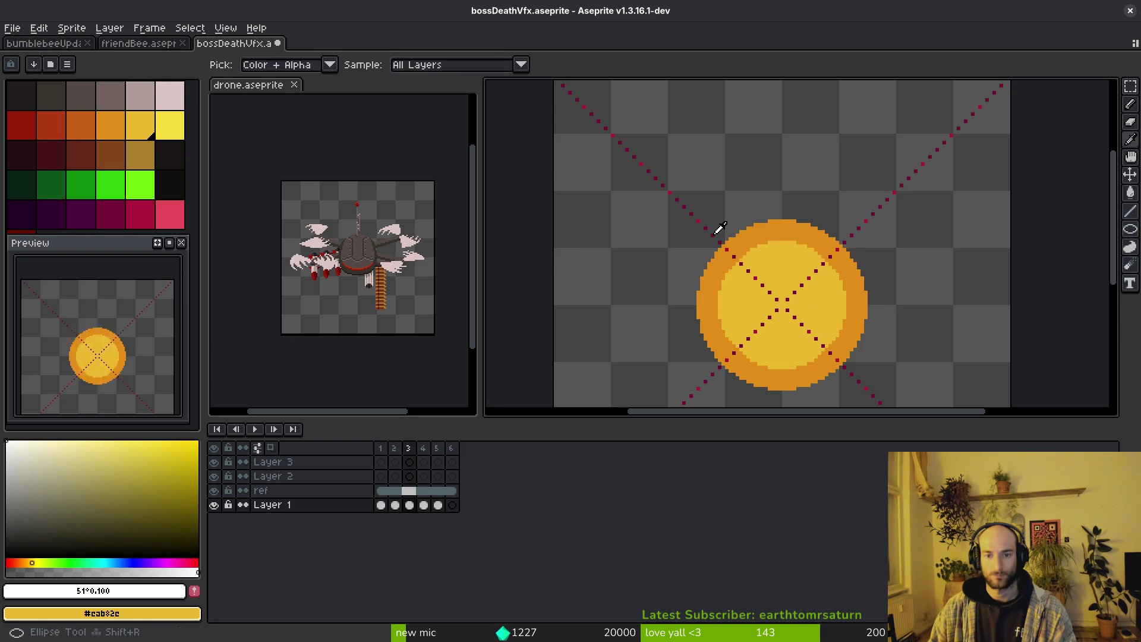
key("b")
scroll(694, 214, "up", 2)
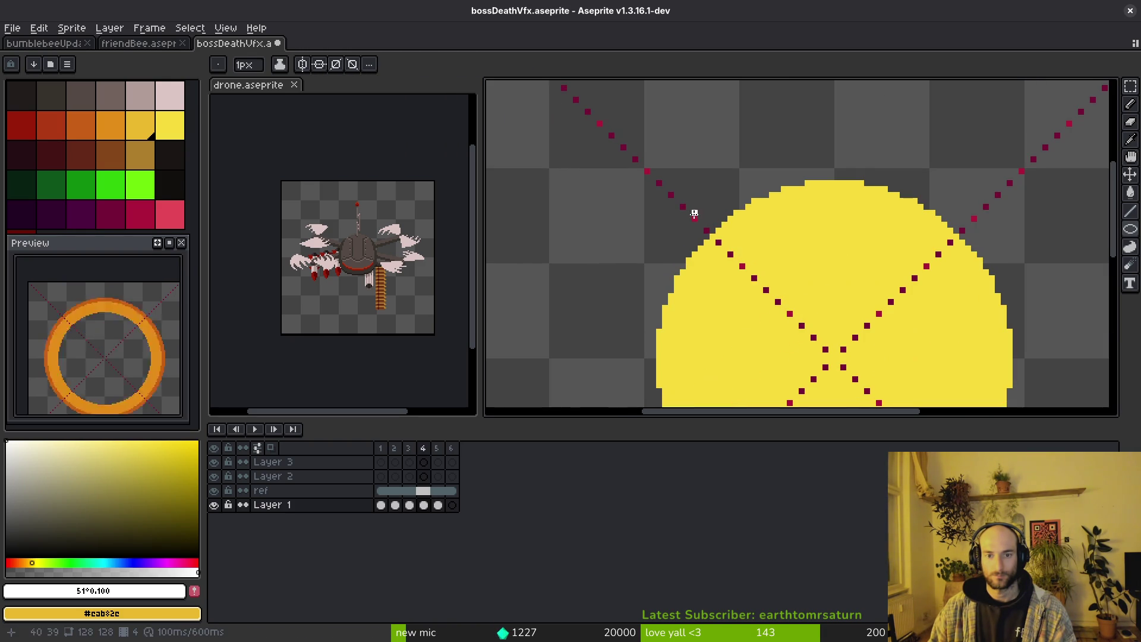
scroll(740, 268, "down", 1)
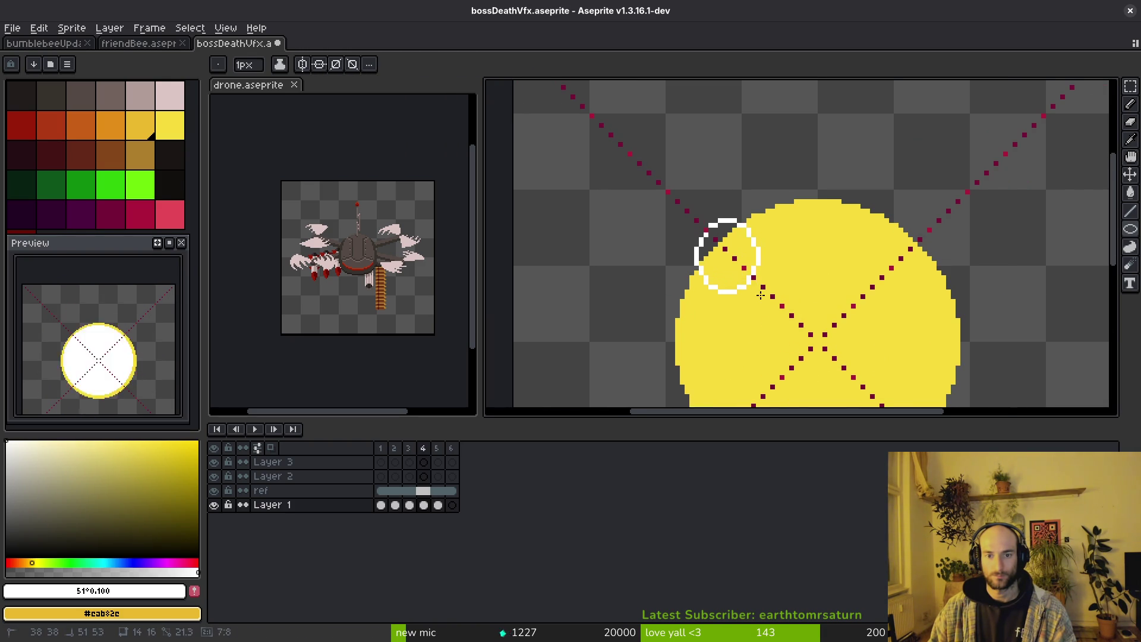
scroll(764, 295, "down", 1)
scroll(849, 376, "up", 2)
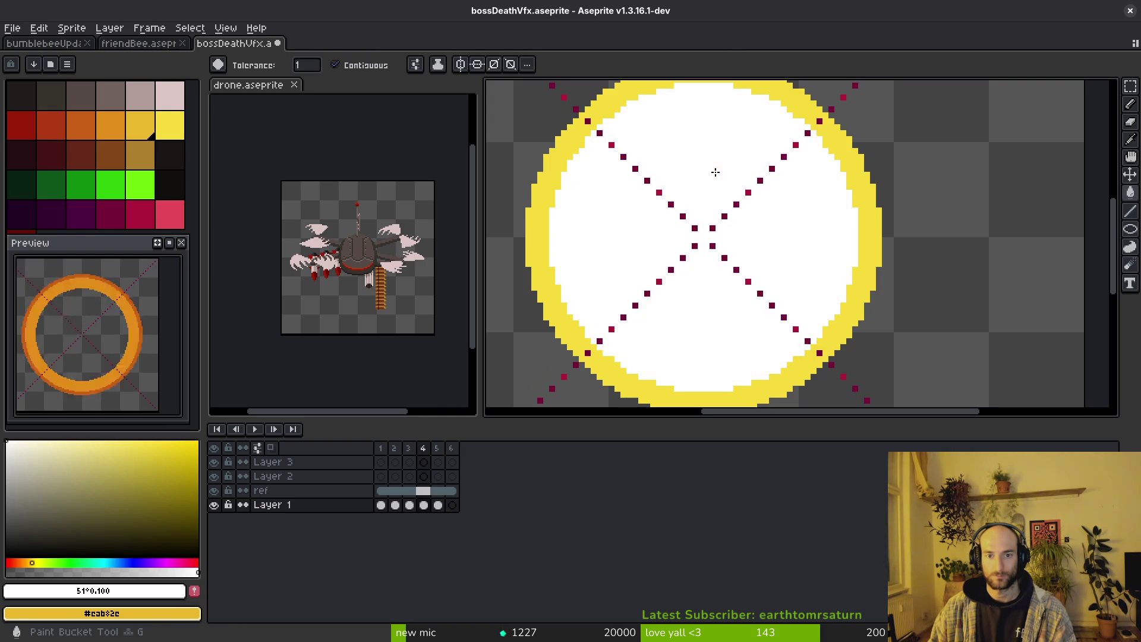
scroll(716, 178, "down", 3)
key("i")
key("g")
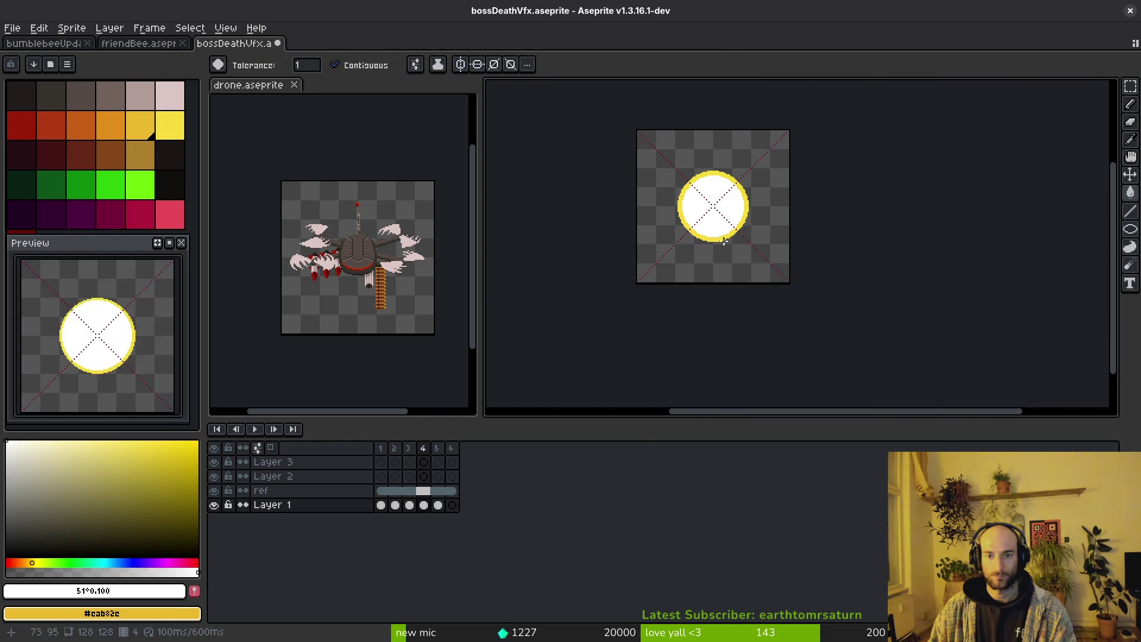
scroll(712, 172, "up", 4)
scroll(599, 210, "up", 1)
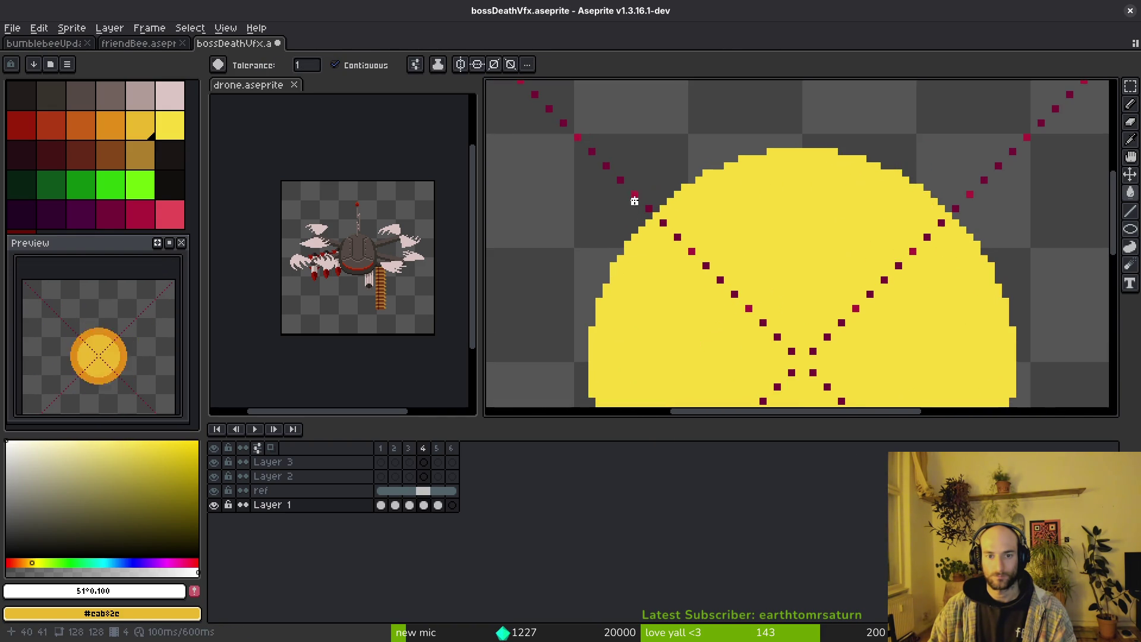
scroll(730, 288, "down", 1)
key("b")
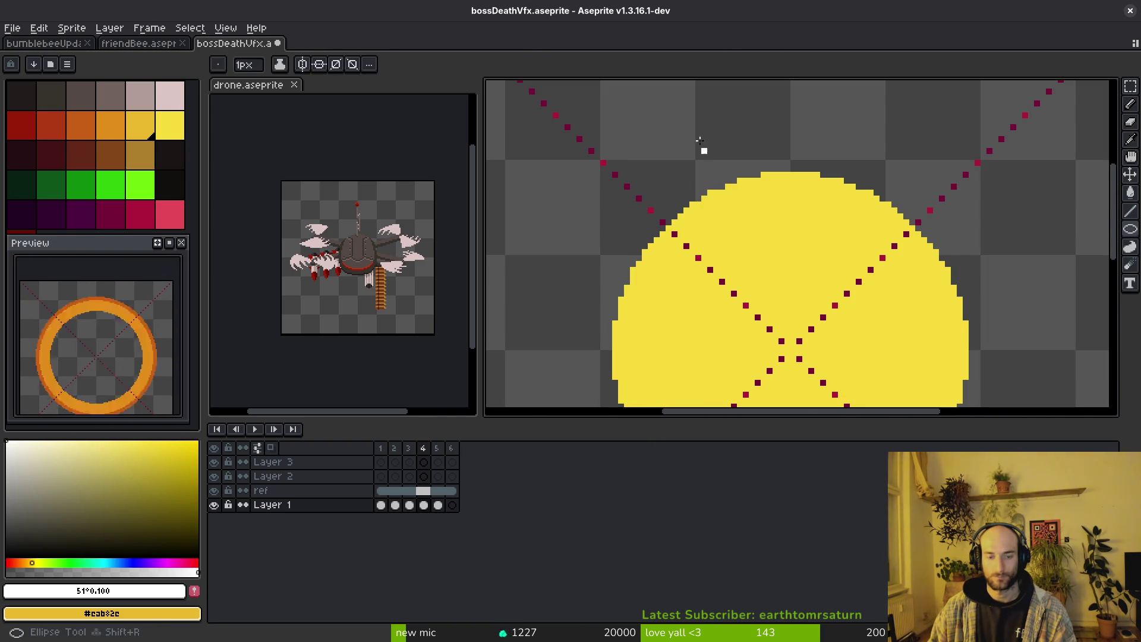
Turn on horizontal symmetry, draw a white ring, fill it white, then undo the fill.
left_click(315, 66)
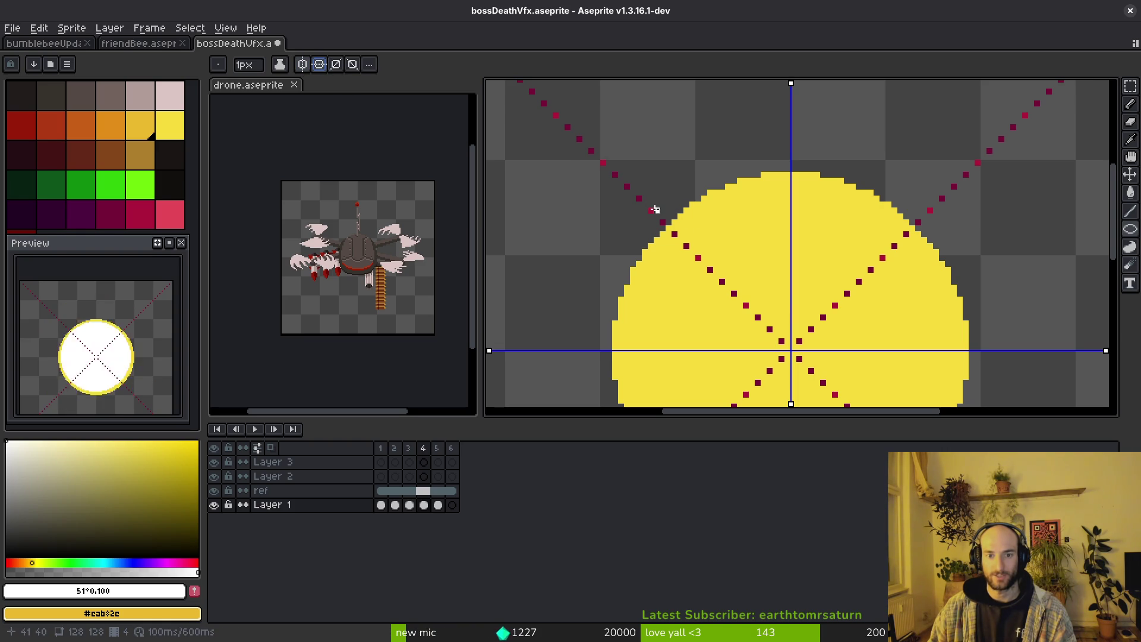
scroll(685, 243, "down", 2)
scroll(772, 315, "up", 3)
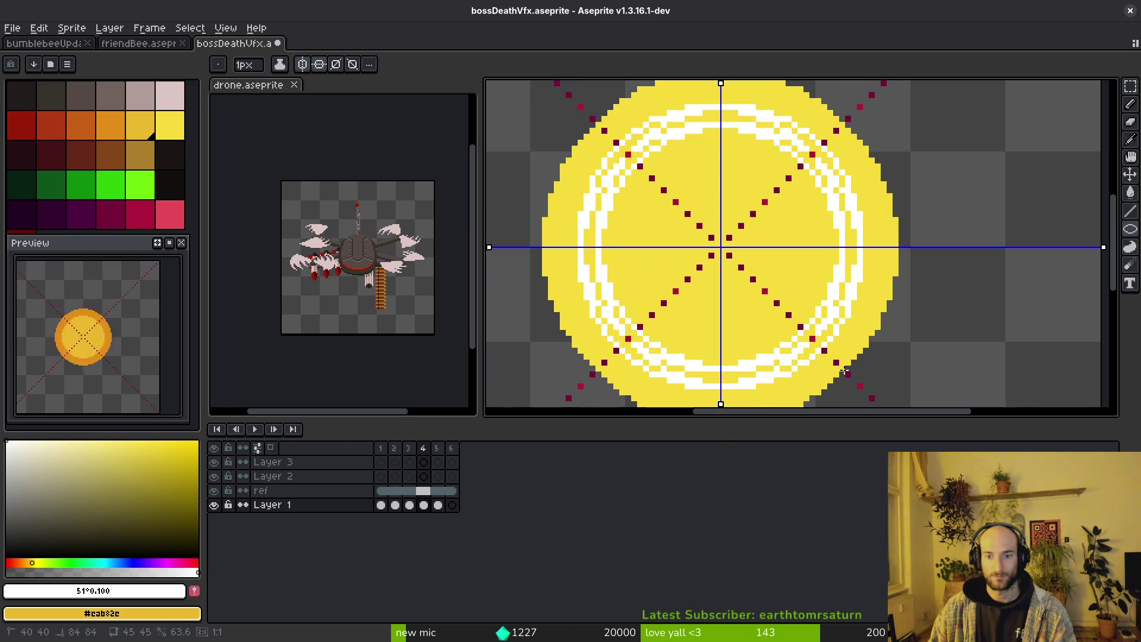
left_click_drag(858, 384, 861, 387)
key("g")
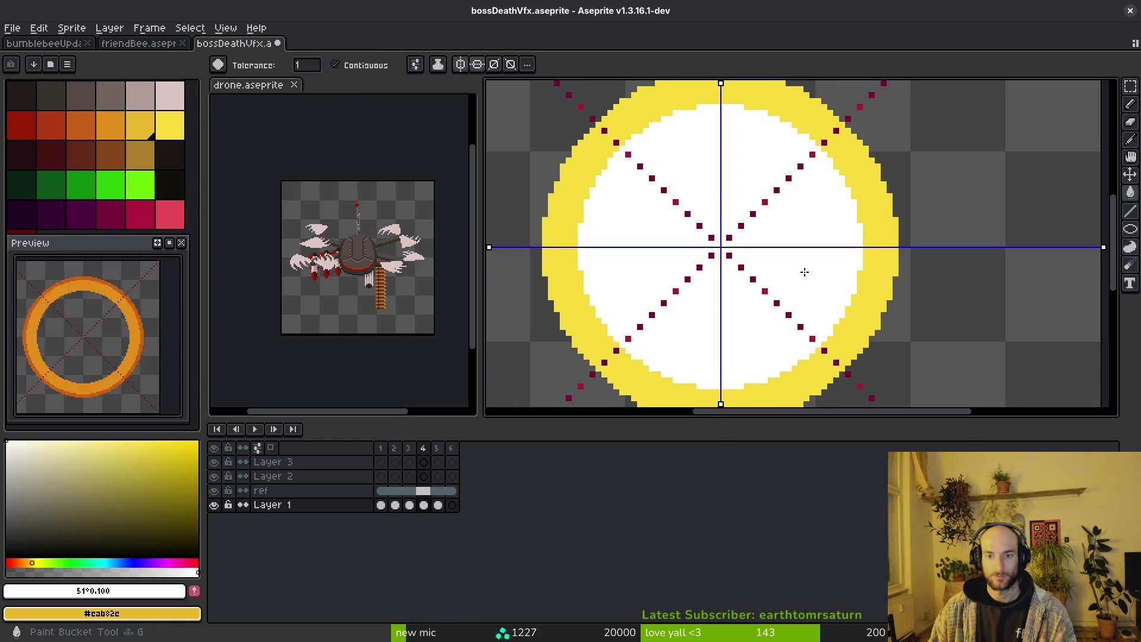
scroll(766, 261, "down", 2)
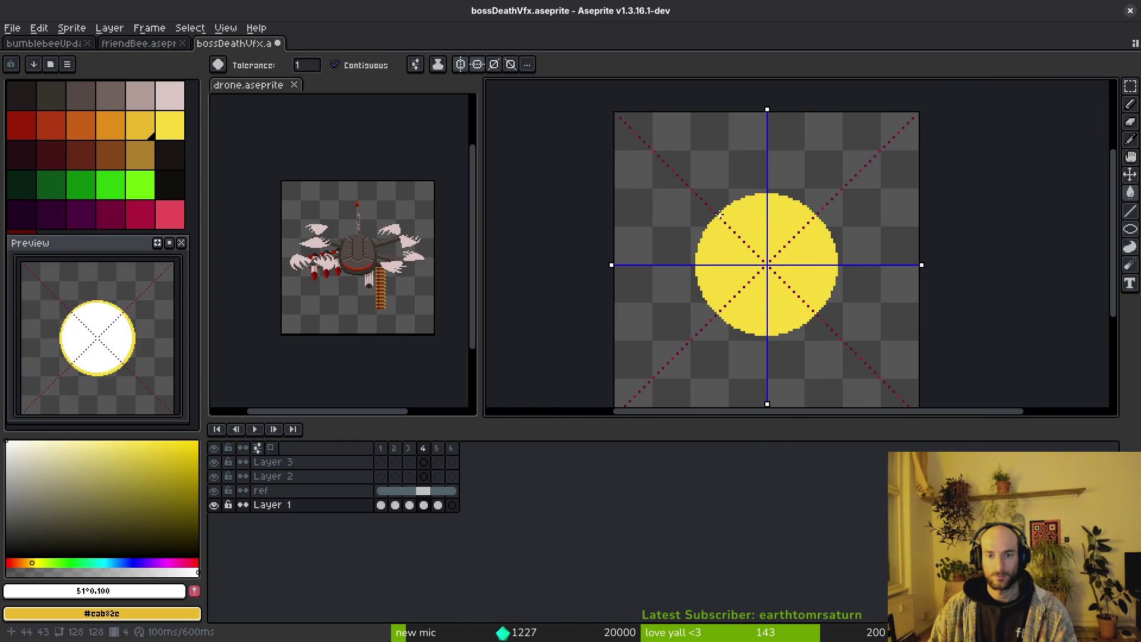
scroll(719, 214, "up", 2)
key("shift+r")
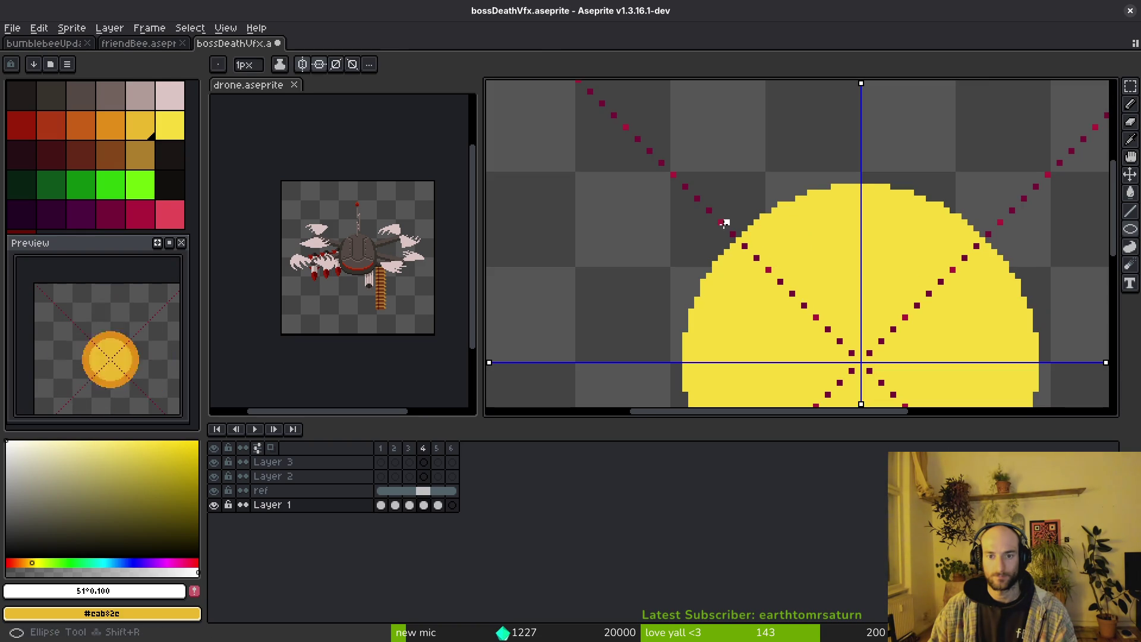
scroll(879, 330, "down", 3)
scroll(886, 343, "up", 3)
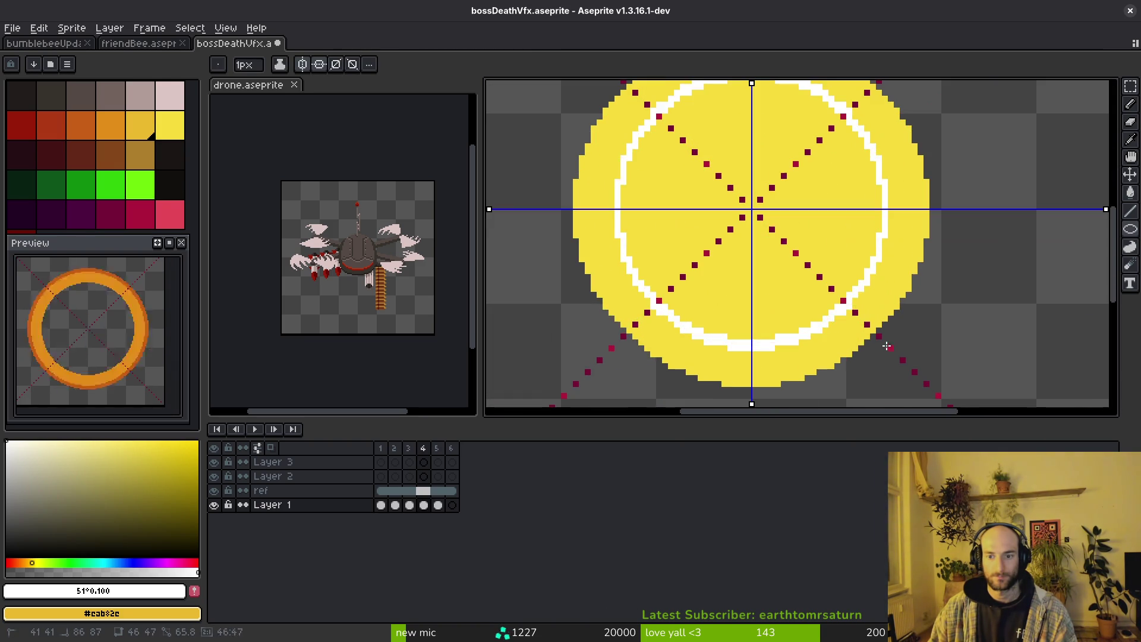
key("g")
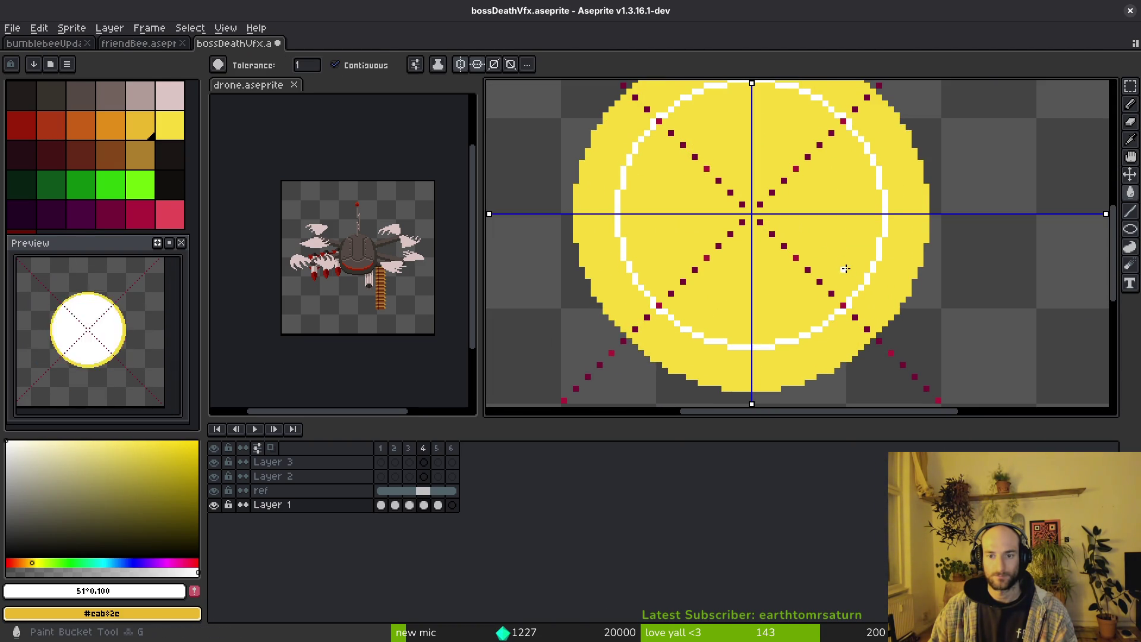
left_click(843, 254)
scroll(842, 254, "down", 2)
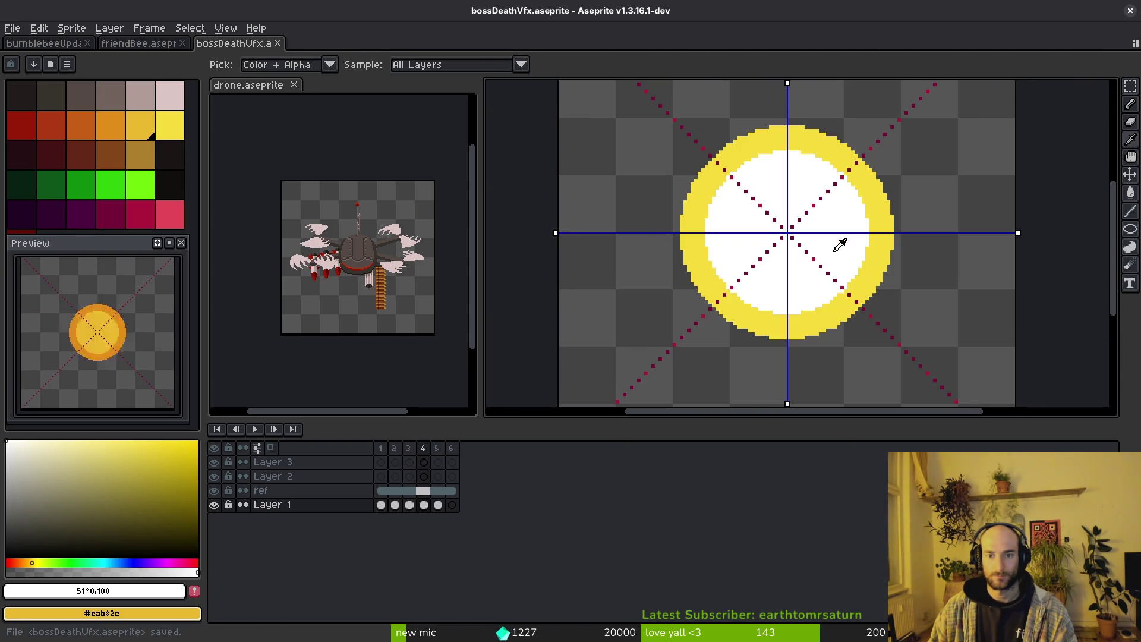
key("ctrl+z")
key("ctrl+z")
Draw a symmetric white ring inside the yellow circle, fill it white, and save.
scroll(738, 173, "up", 2)
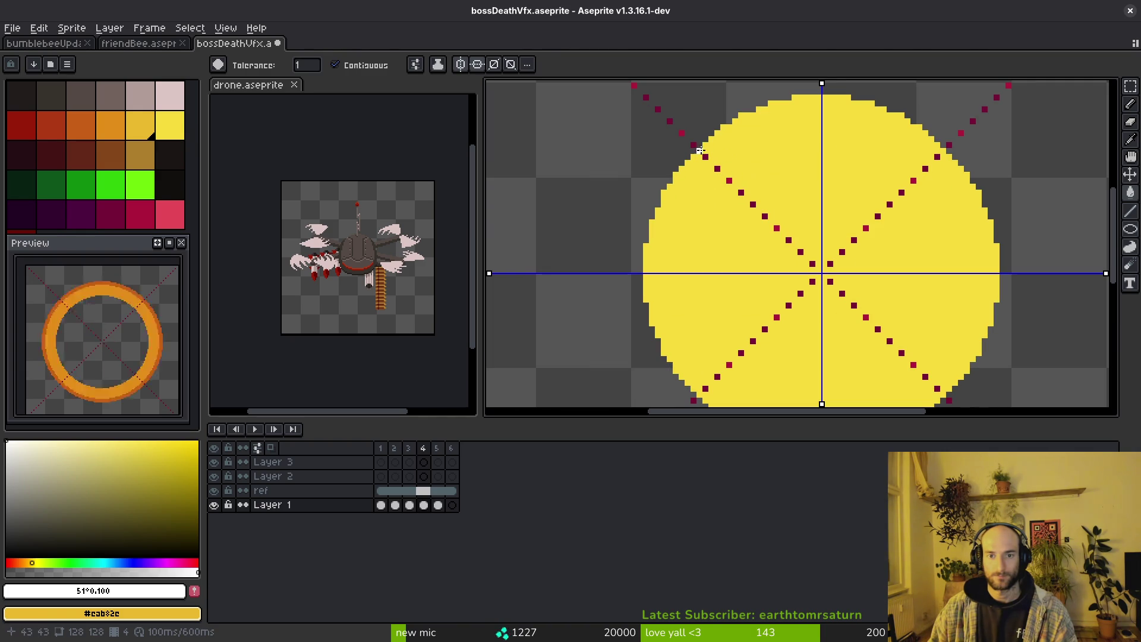
key("u")
mouse_move(701, 150)
left_mouse_down()
mouse_move(751, 228)
mouse_move(923, 376)
left_mouse_up()
scroll(750, 228, "down", 1)
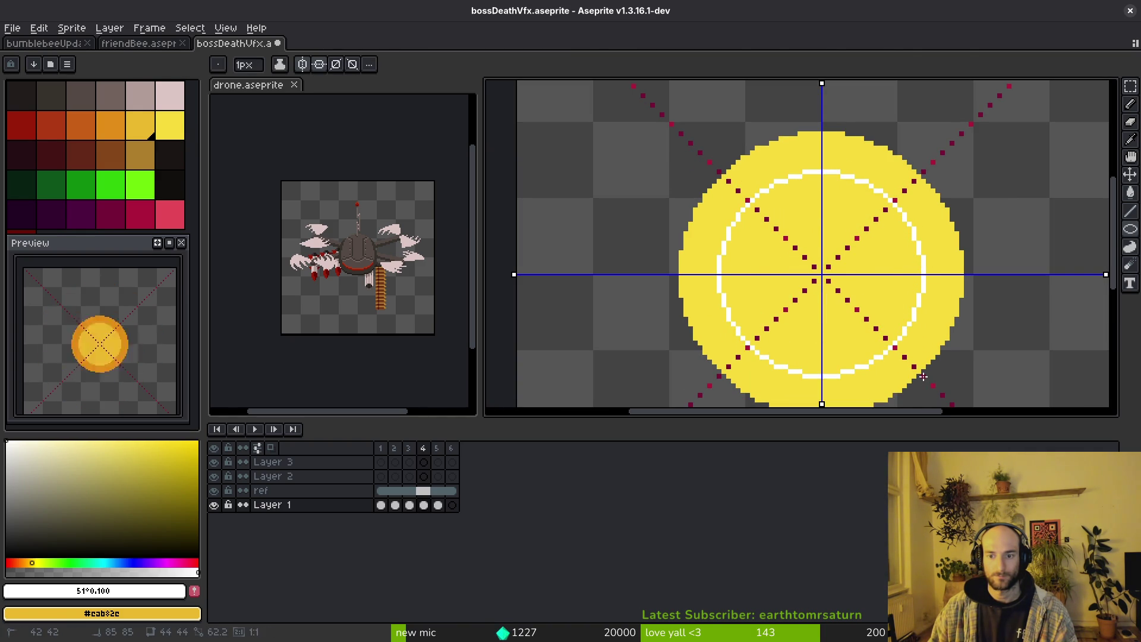
key("g")
left_click(884, 293)
scroll(897, 297, "down", 1)
key("ctrl+s")
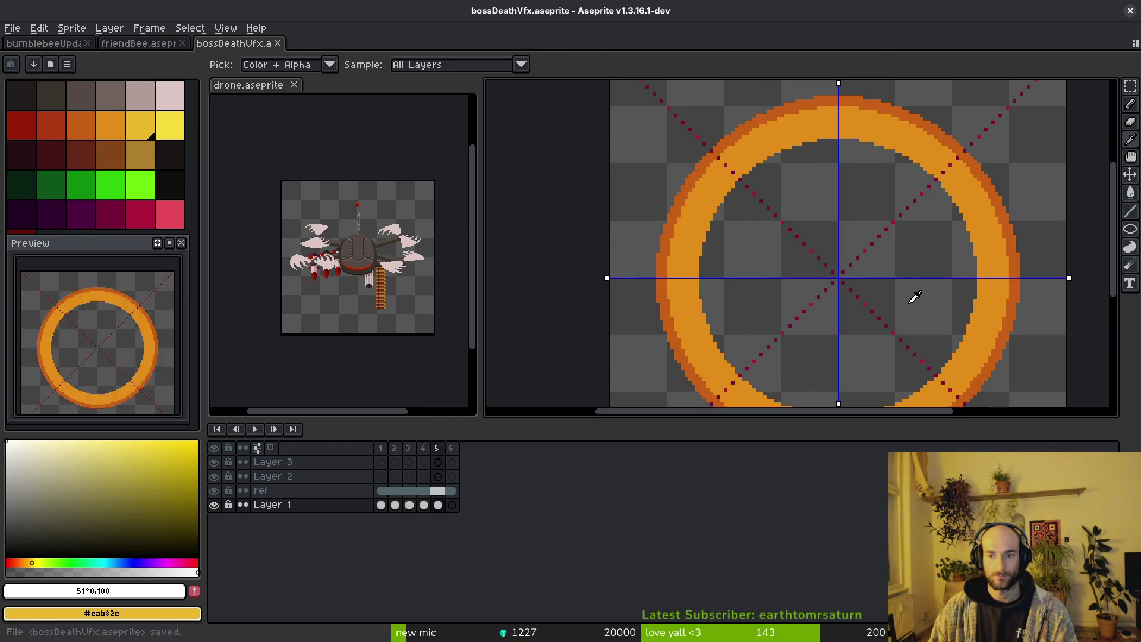
Compare frame 4's white core with the neighbouring frame, then go to the ScourgeBringer video.
key("Left")
key("Right")
scroll(898, 304, "down", 1)
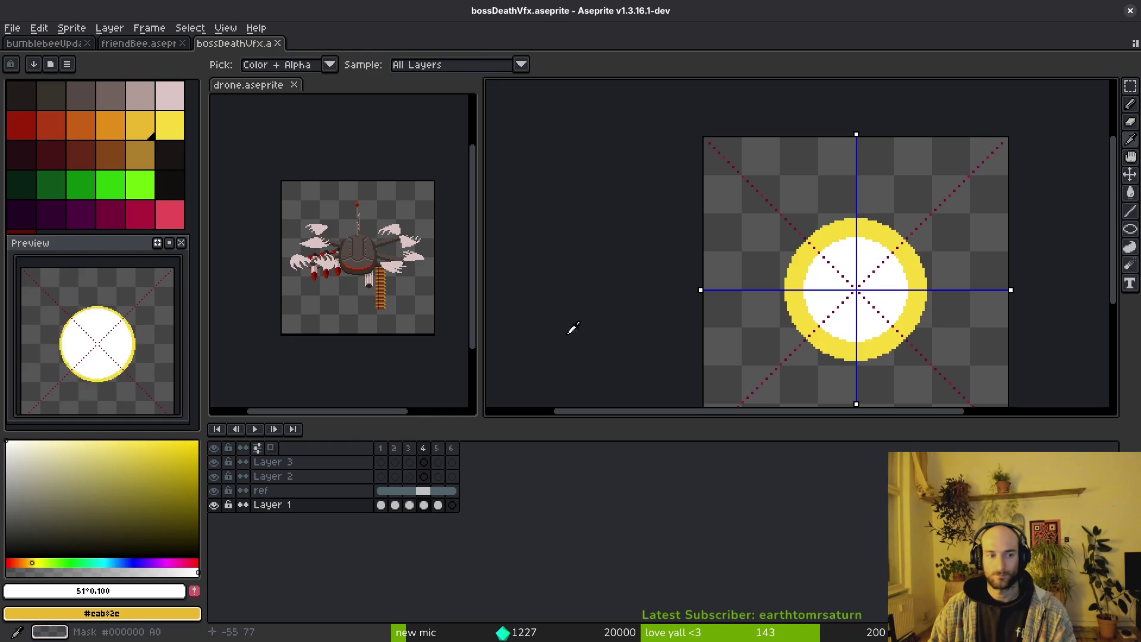
key("alt+Tab")
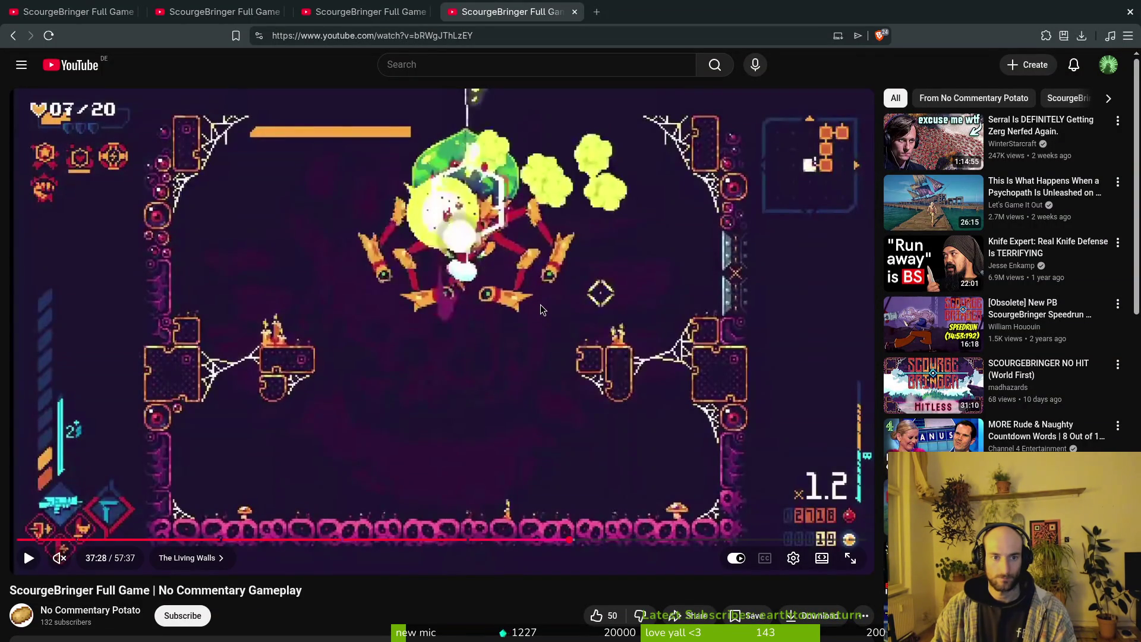
Step the video between the green boss and yellow burst frames, then return to Aseprite.
key(".")
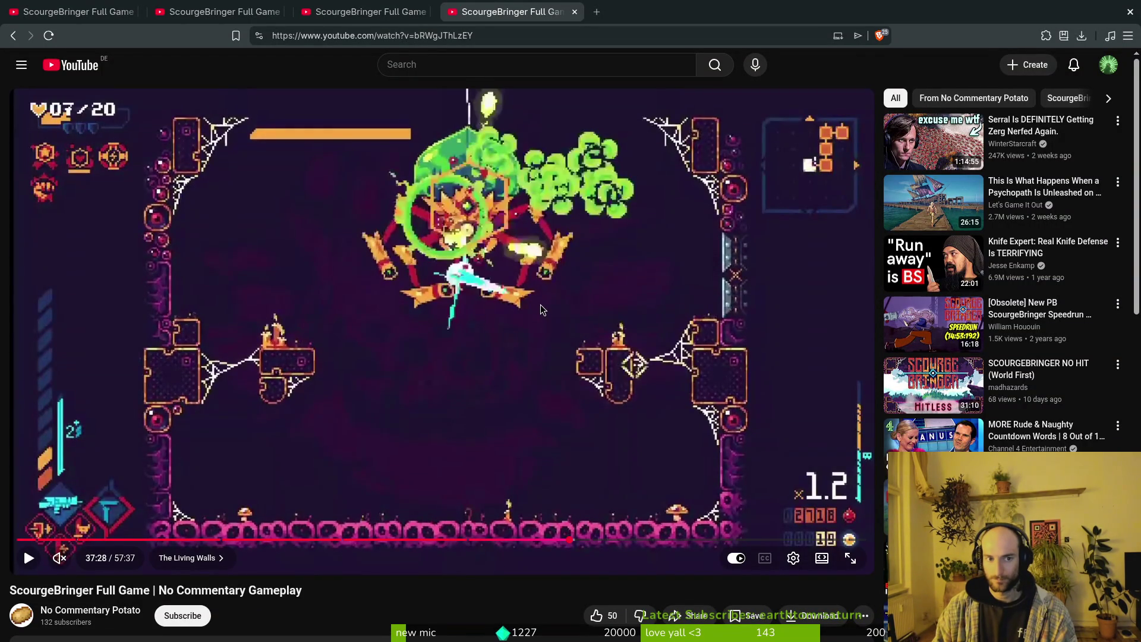
key(".")
key(".")
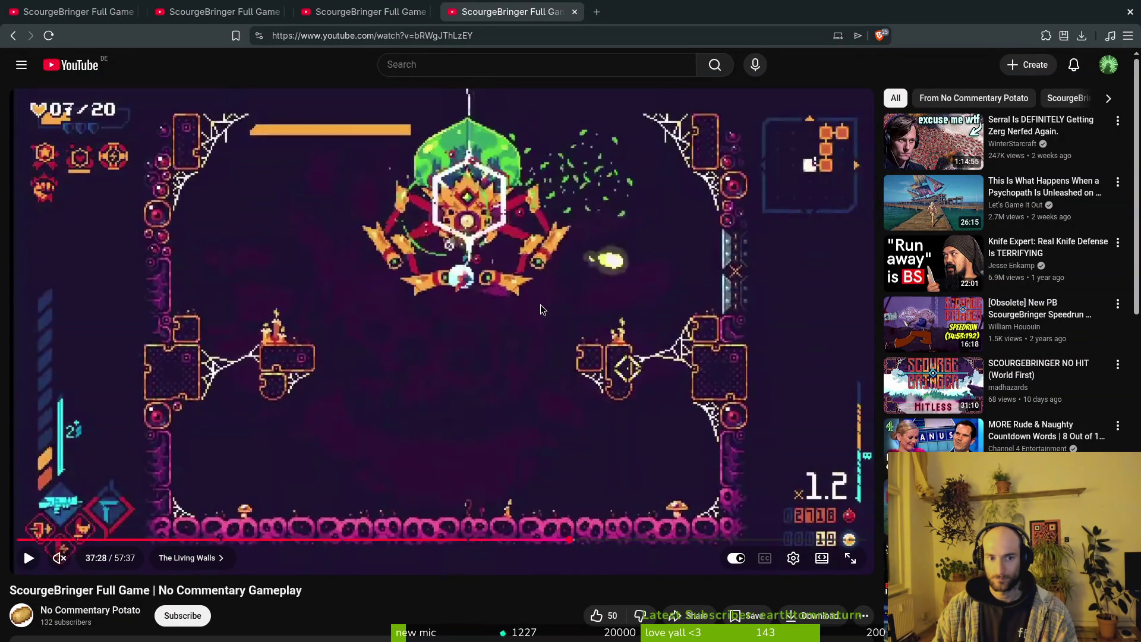
key(".")
key(".")
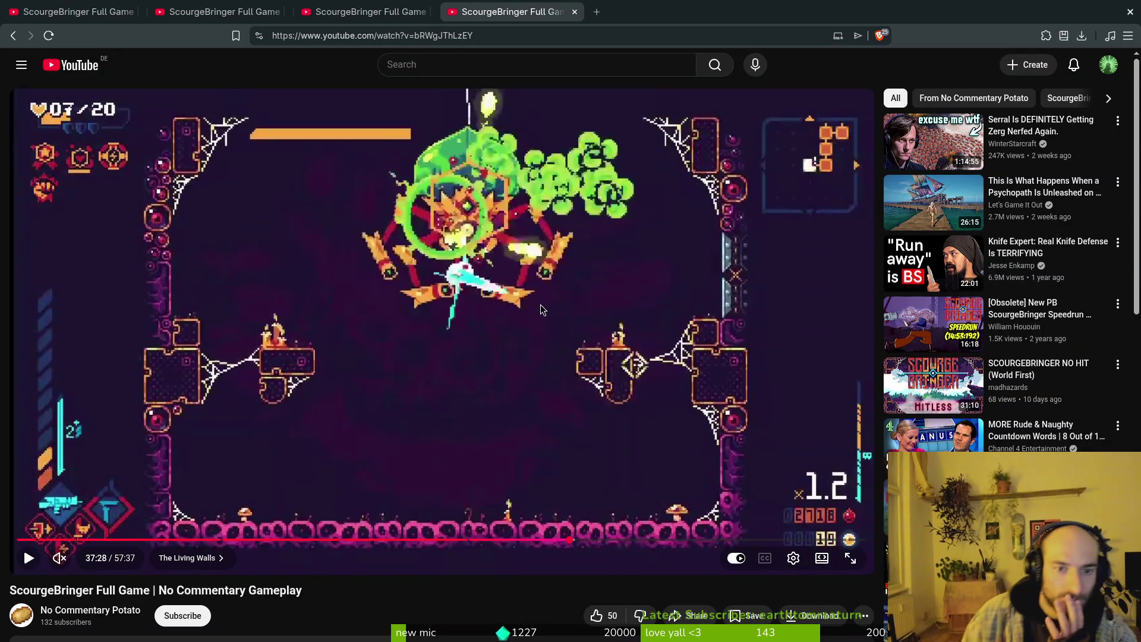
key(".")
key(".")
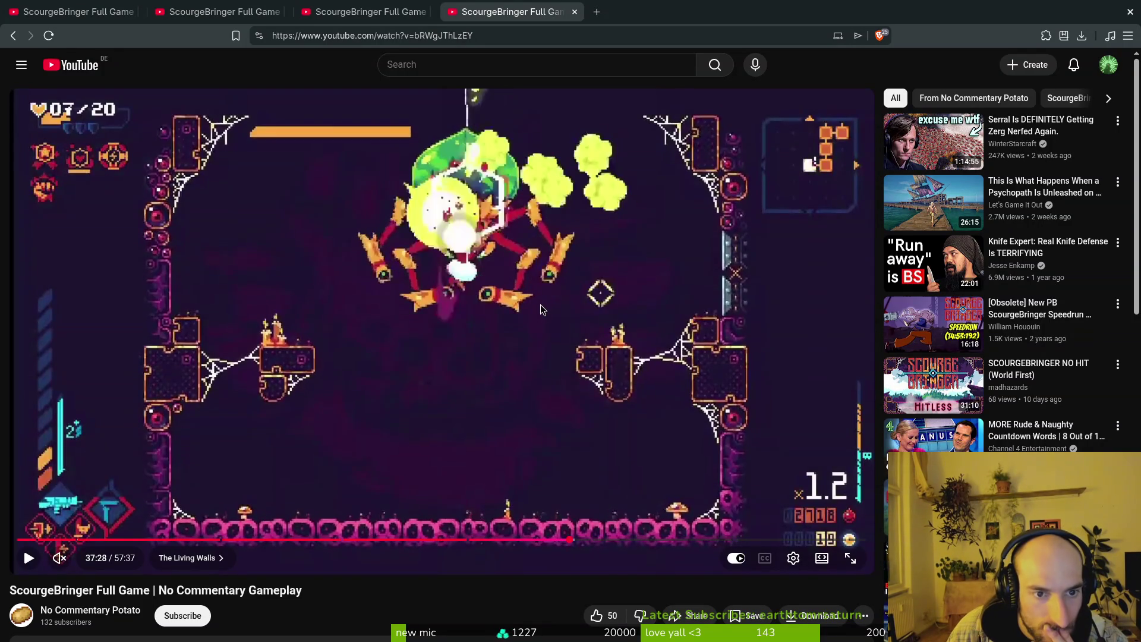
key("comma")
key("period")
key("comma")
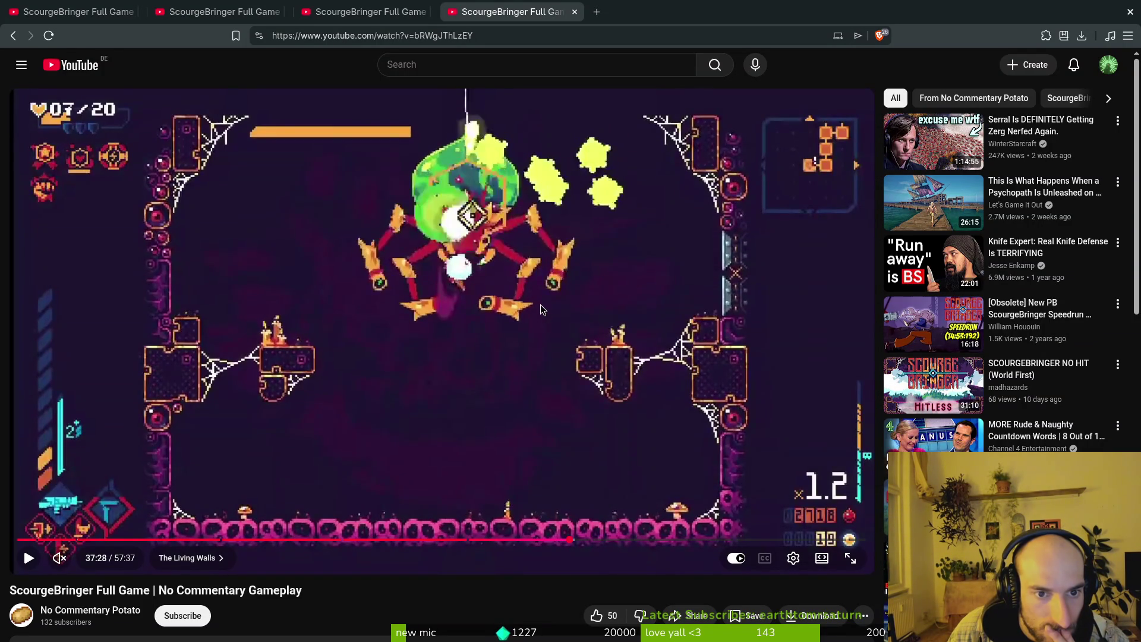
key("period")
key("comma")
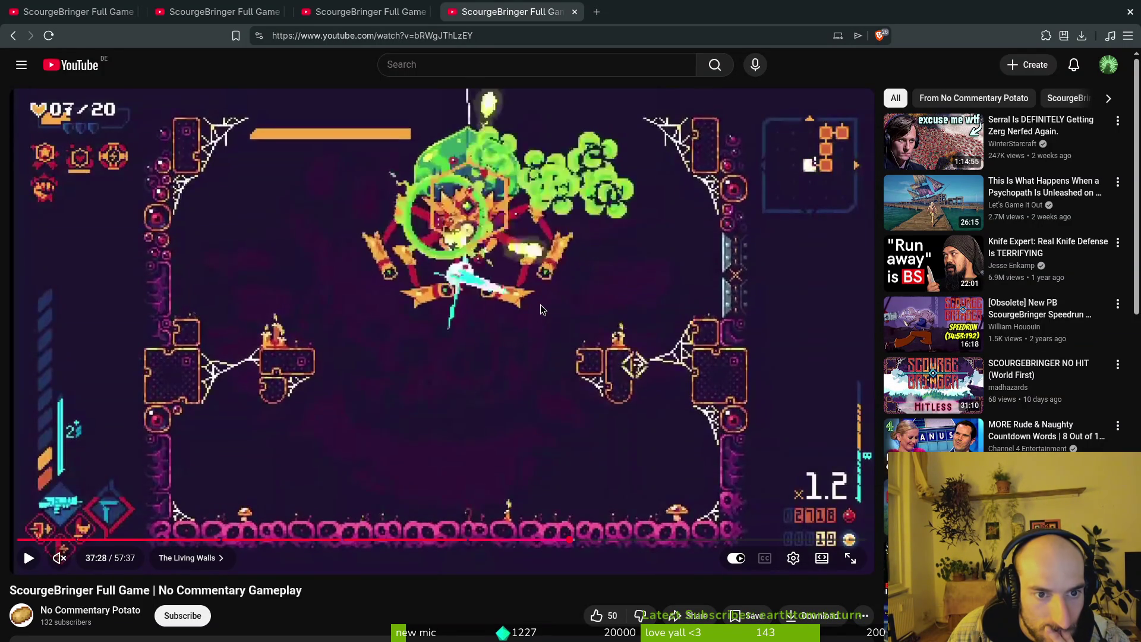
key("period")
key("comma")
key("comma")
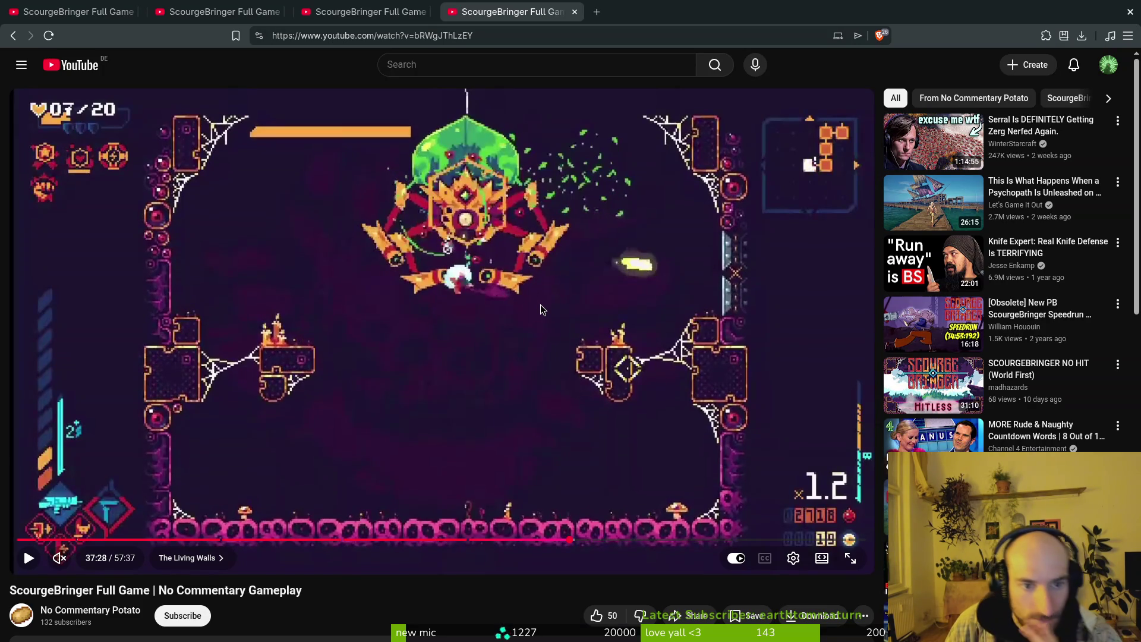
key("period")
key("period")
key("period")
key("comma")
key("period")
key("period")
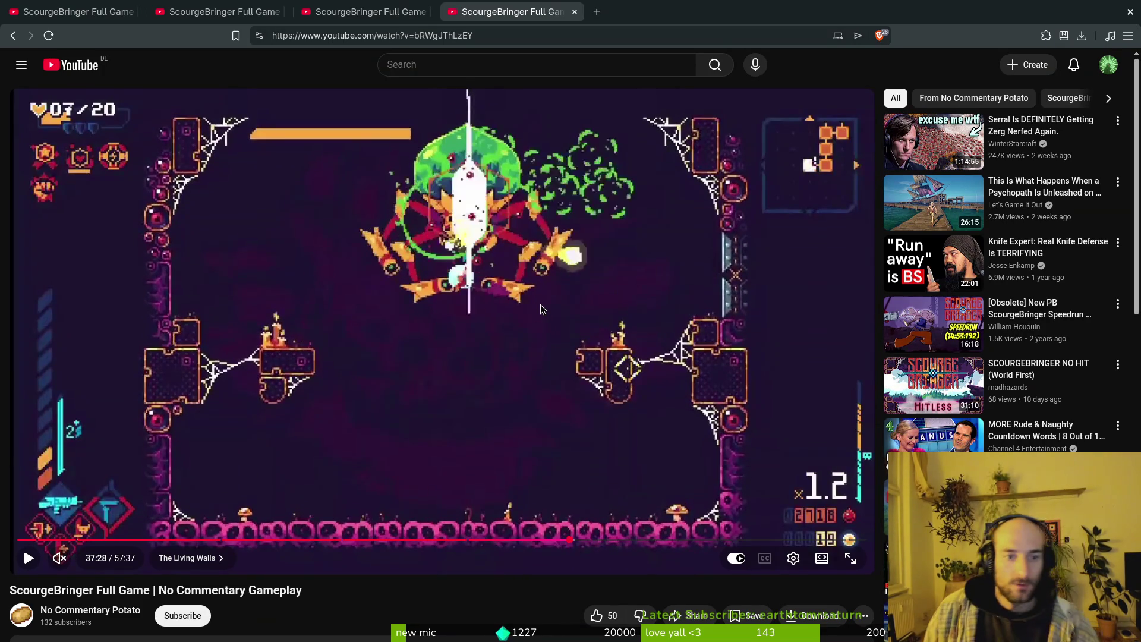
key("period")
key("period")
key("comma")
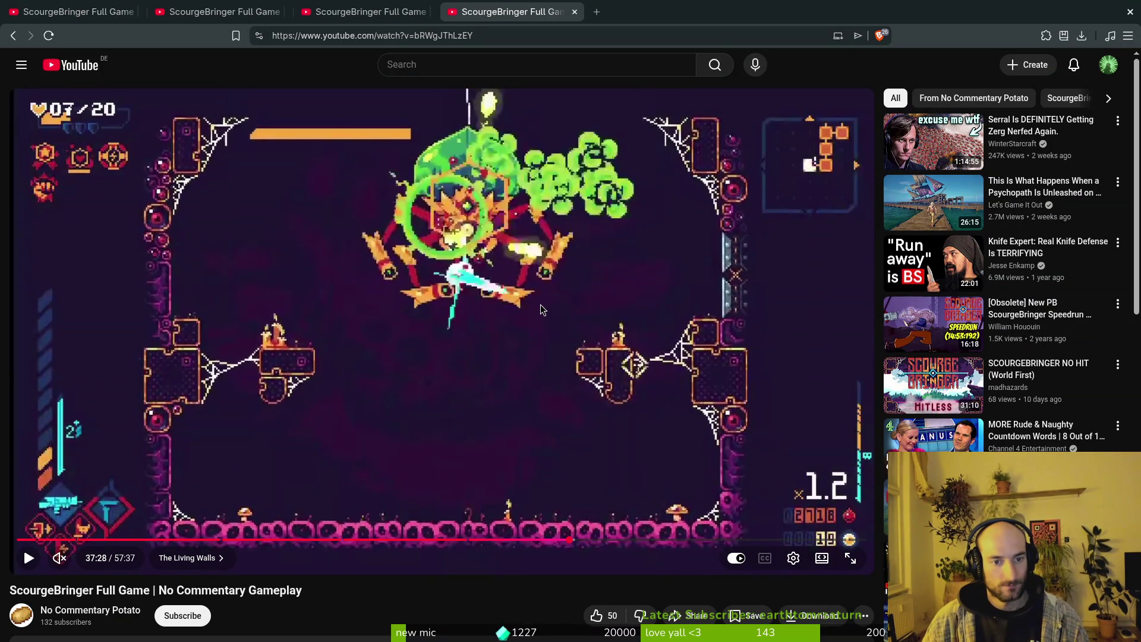
key("period")
key("alt+Tab")
key("period")
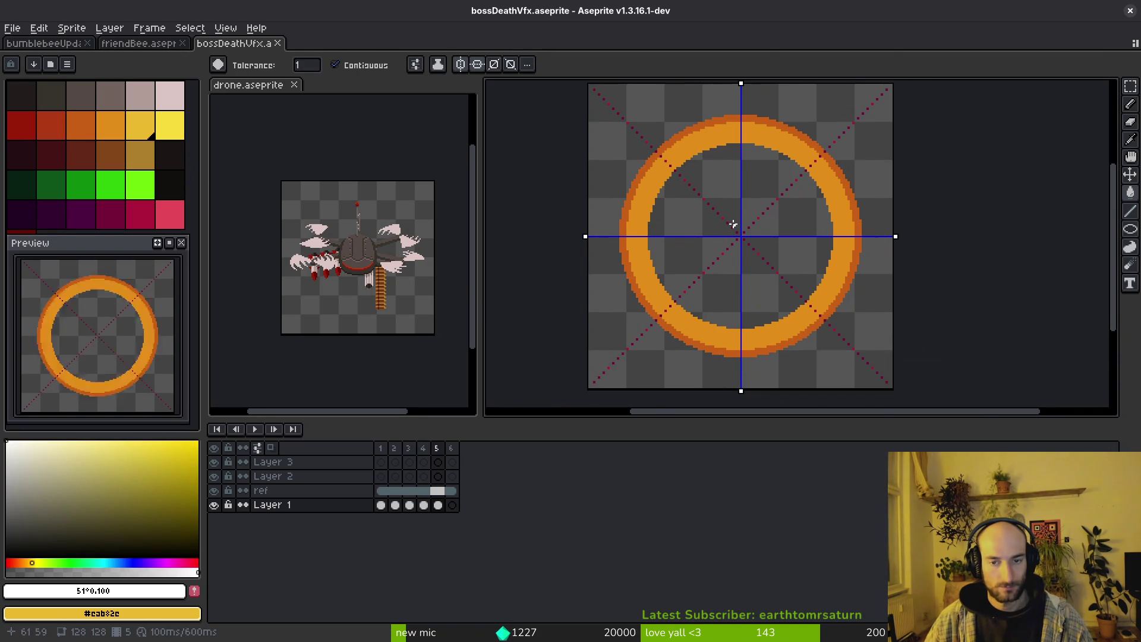
On frame 5, draw a thin bright green circle fitted to the orange ring's inner edge.
scroll(726, 232, "down", 2)
key("comma")
key("period")
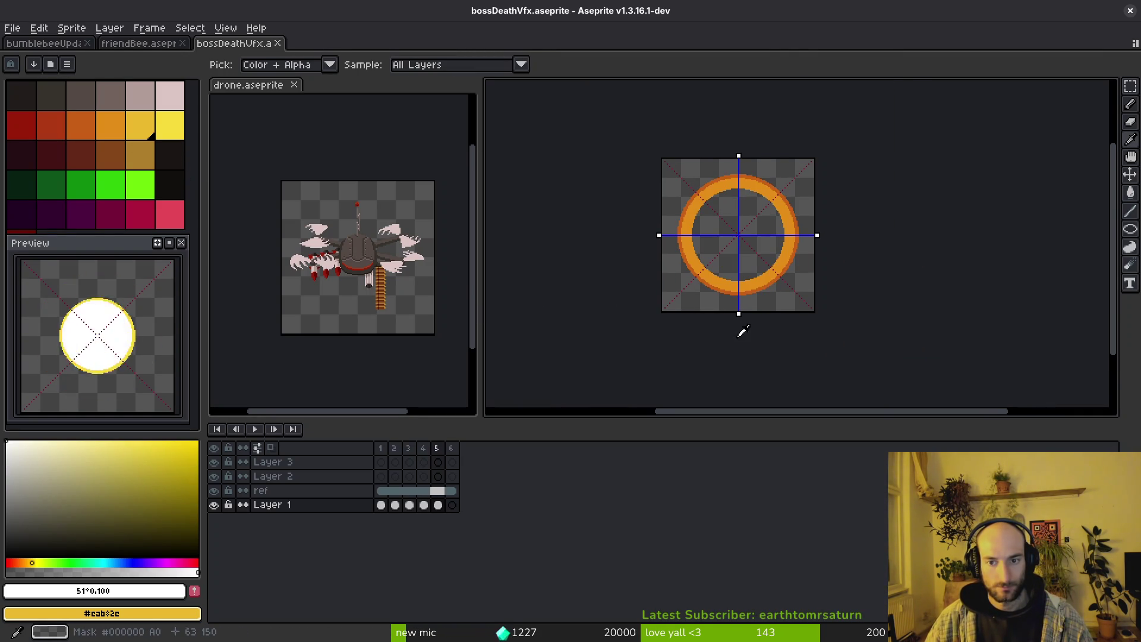
key("period")
key("period")
key("period")
key("period")
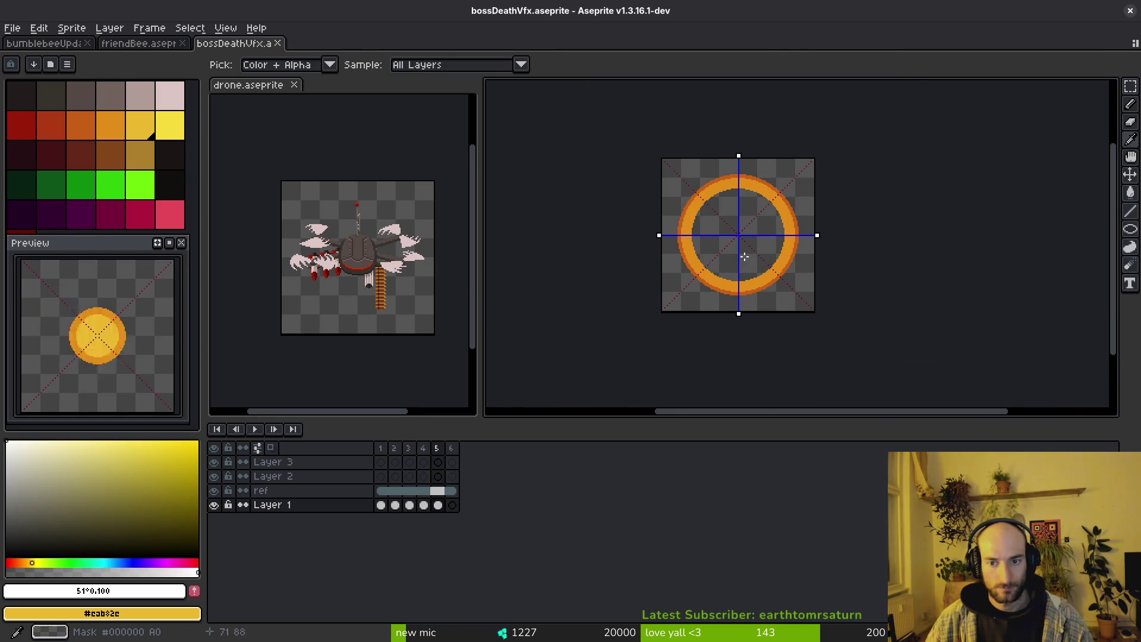
scroll(754, 284, "up", 4)
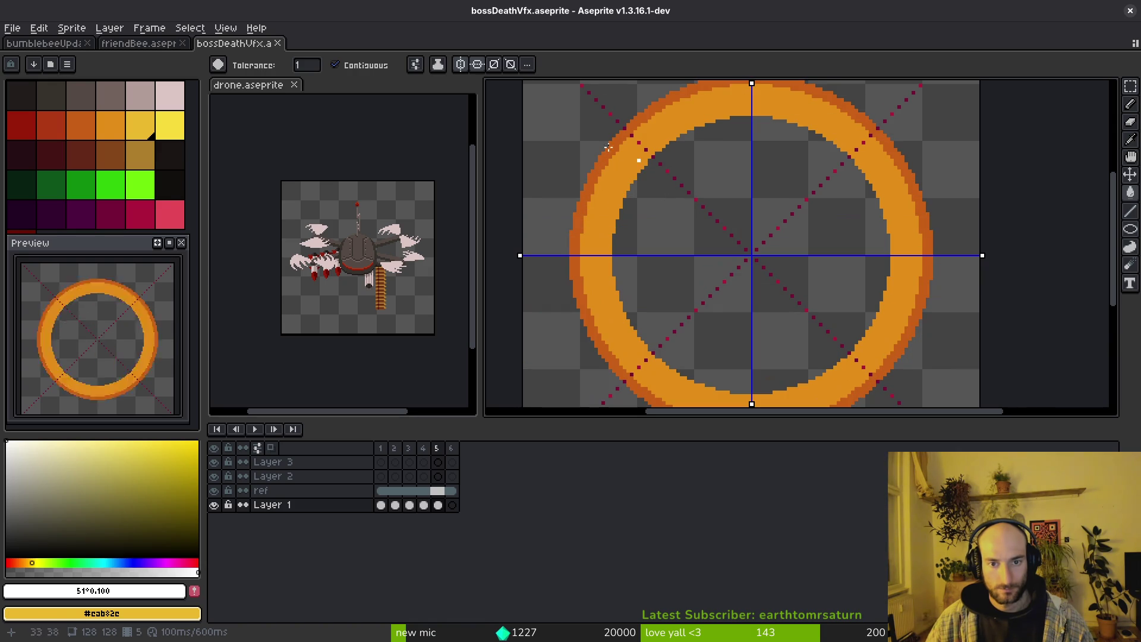
left_click(119, 187)
key("shift+r")
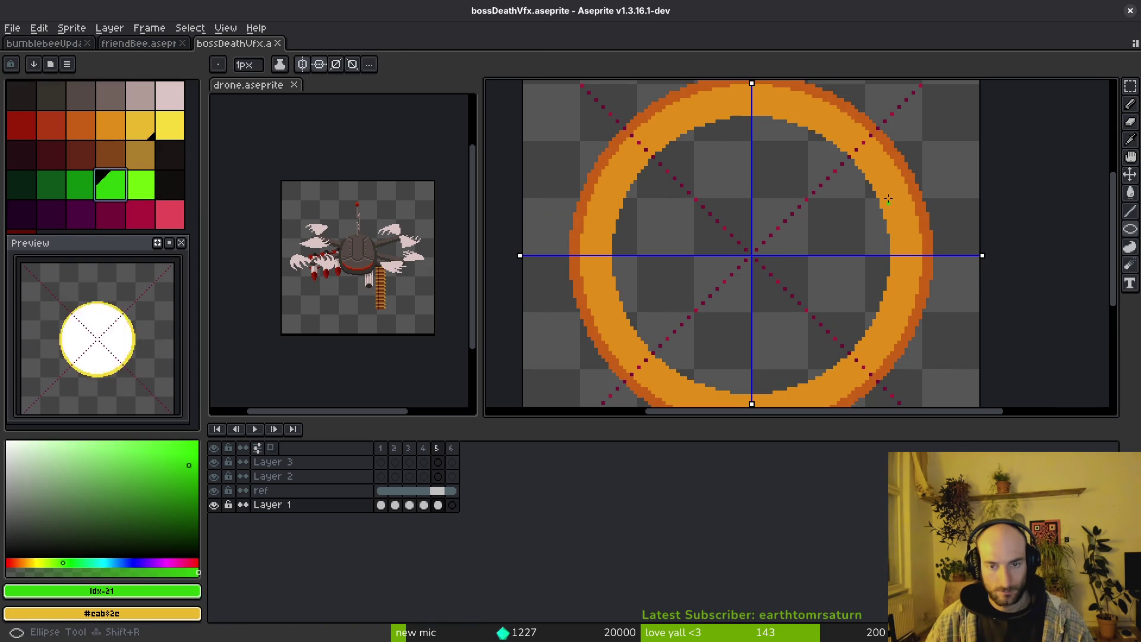
left_click_drag(707, 181, 723, 235)
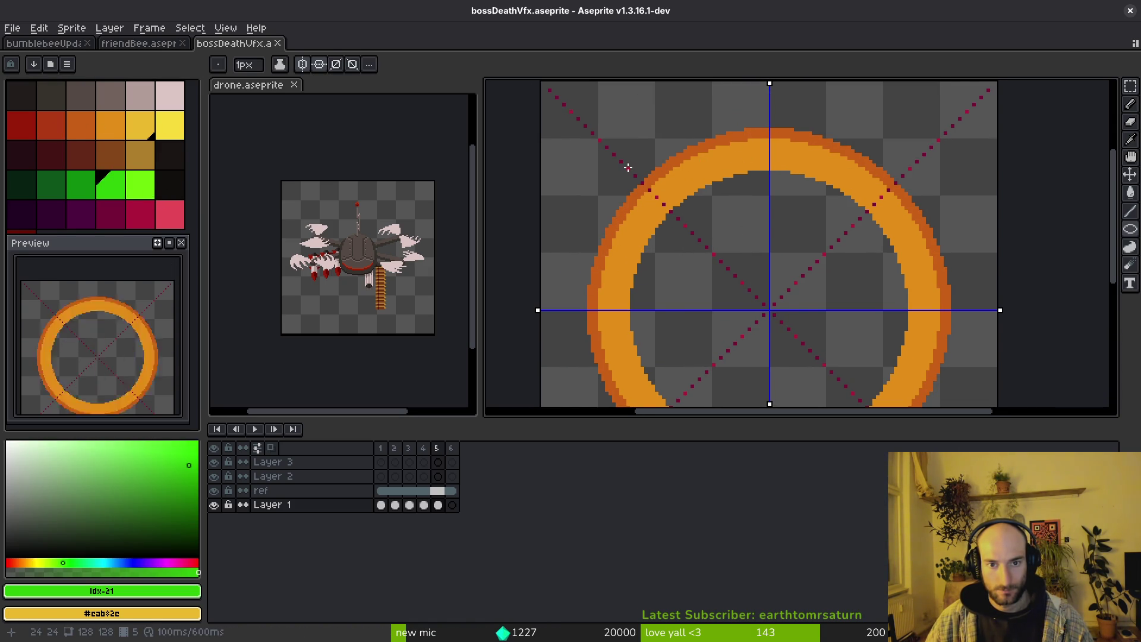
scroll(704, 253, "down", 4)
left_click_drag(627, 169, 746, 299)
scroll(716, 263, "down", 1)
scroll(744, 290, "up", 5)
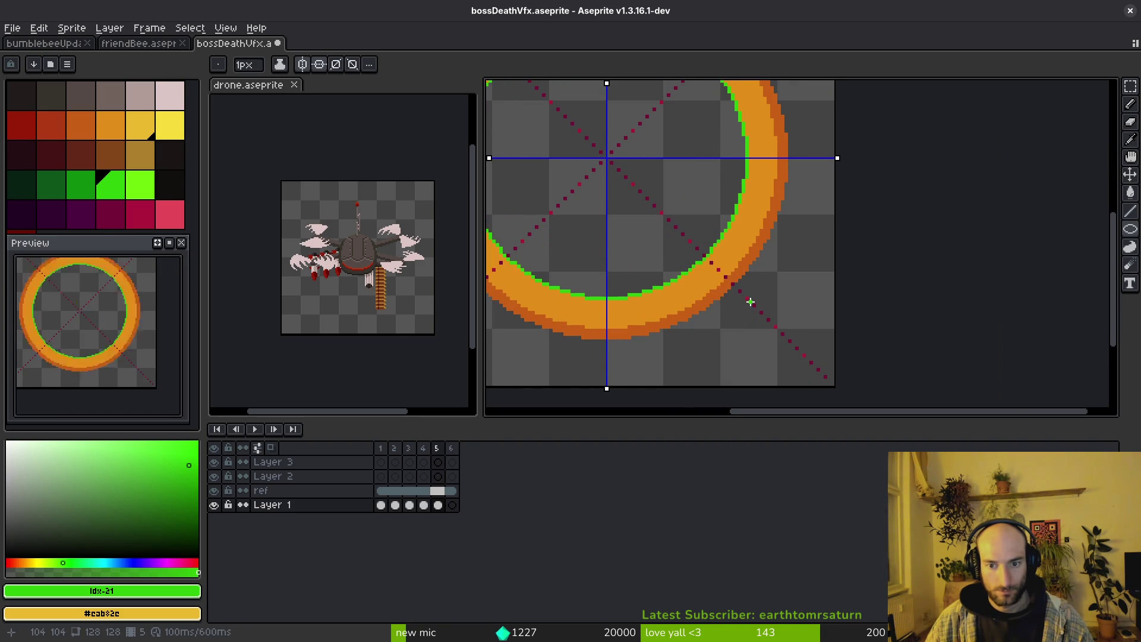
scroll(636, 166, "down", 4)
mouse_move(711, 237)
left_mouse_down()
mouse_move(621, 159)
mouse_move(635, 163)
left_mouse_up()
scroll(621, 159, "up", 2)
scroll(632, 159, "up", 2)
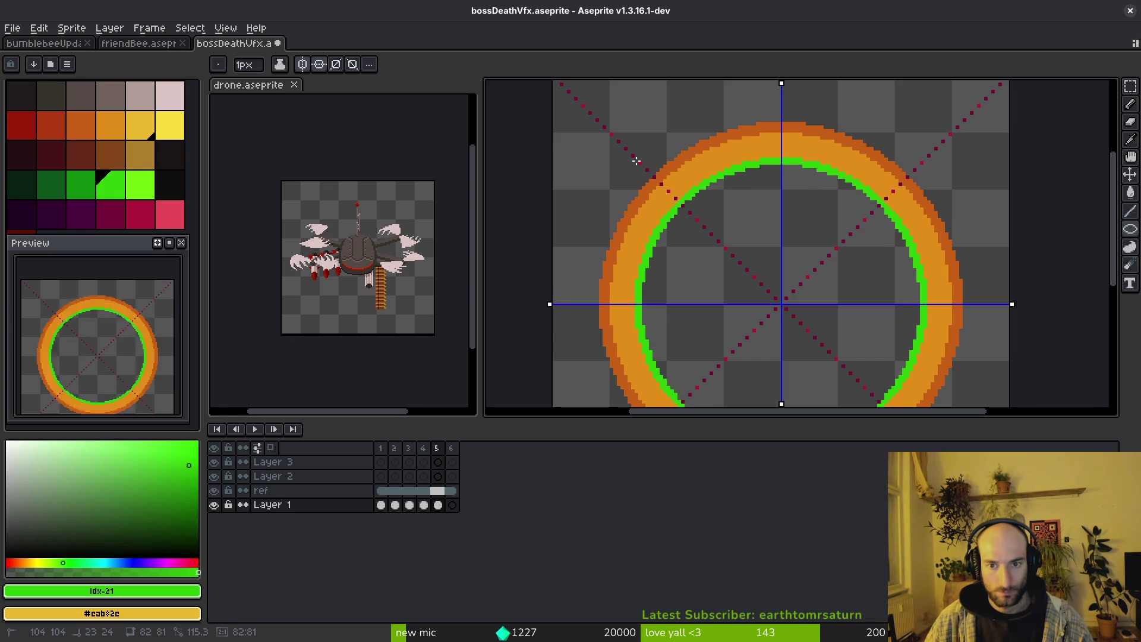
Magic Wand-select the green circle and delete it.
key("w")
left_click(763, 163)
key("Delete")
Save, copy frame 5's ring cel into the empty frame 6, and save again.
key("ctrl+s")
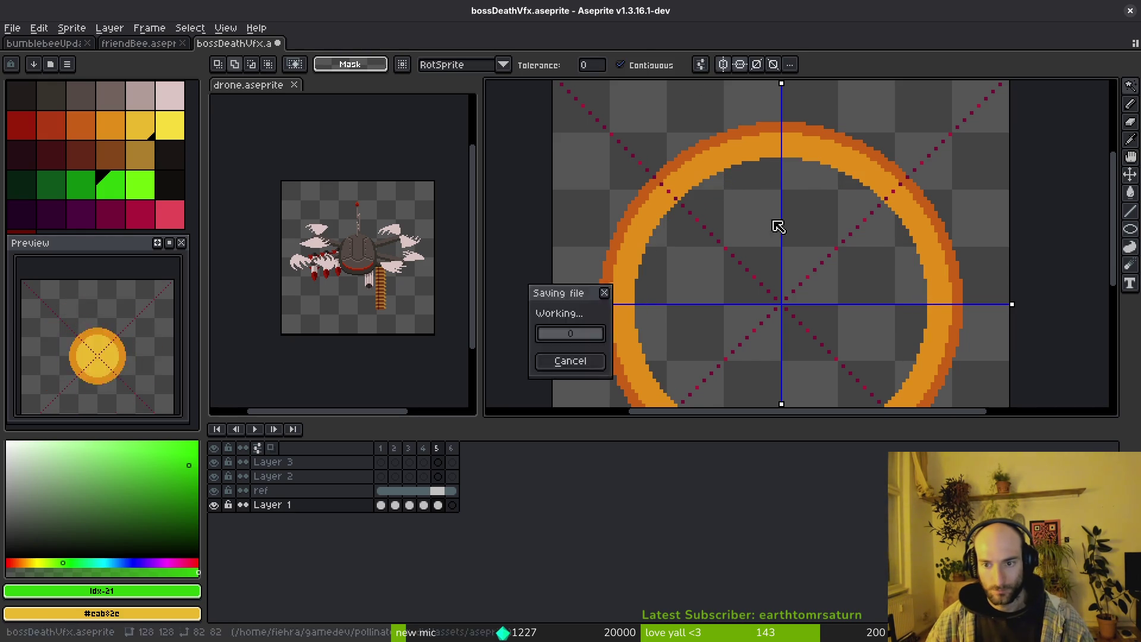
scroll(779, 227, "down", 4)
key("alt")
key("alt")
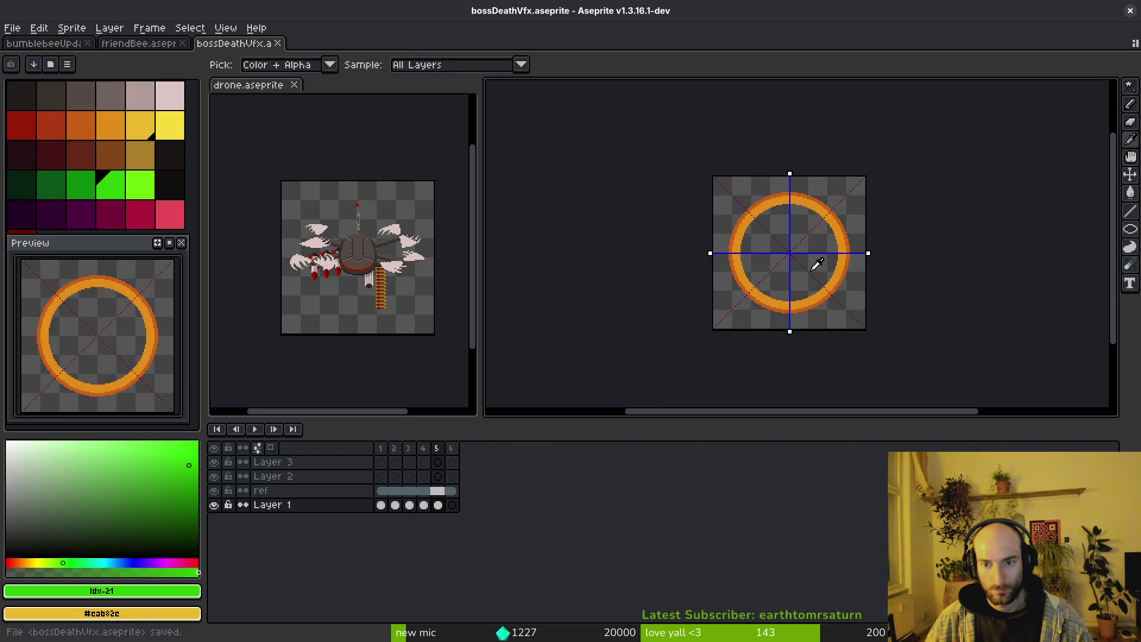
left_click(438, 505)
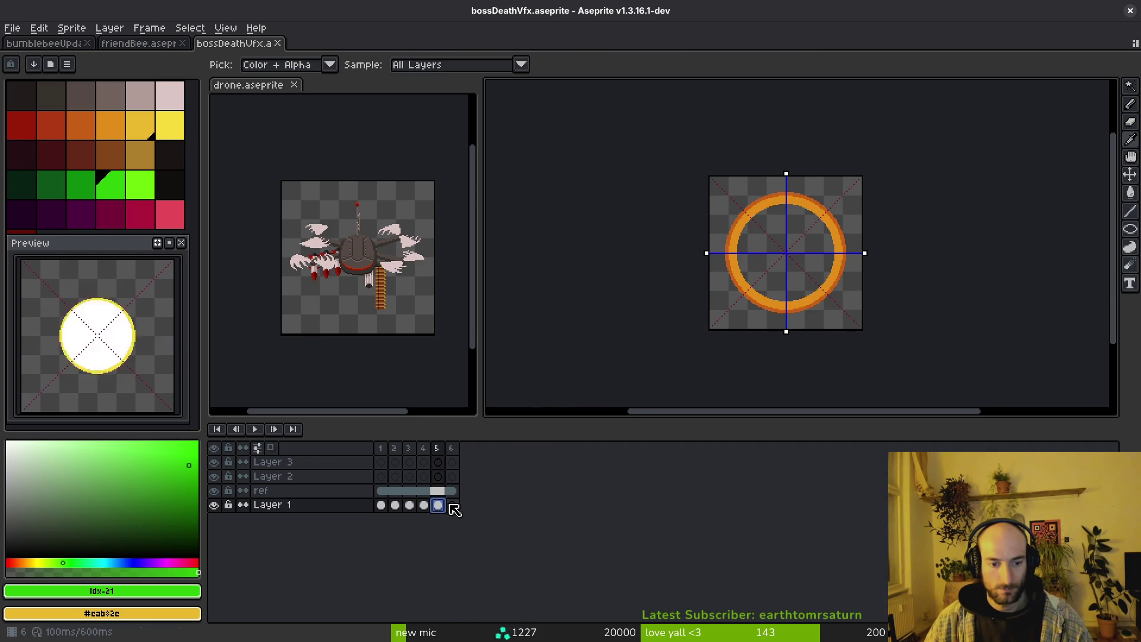
left_click(452, 505)
key("ctrl+v")
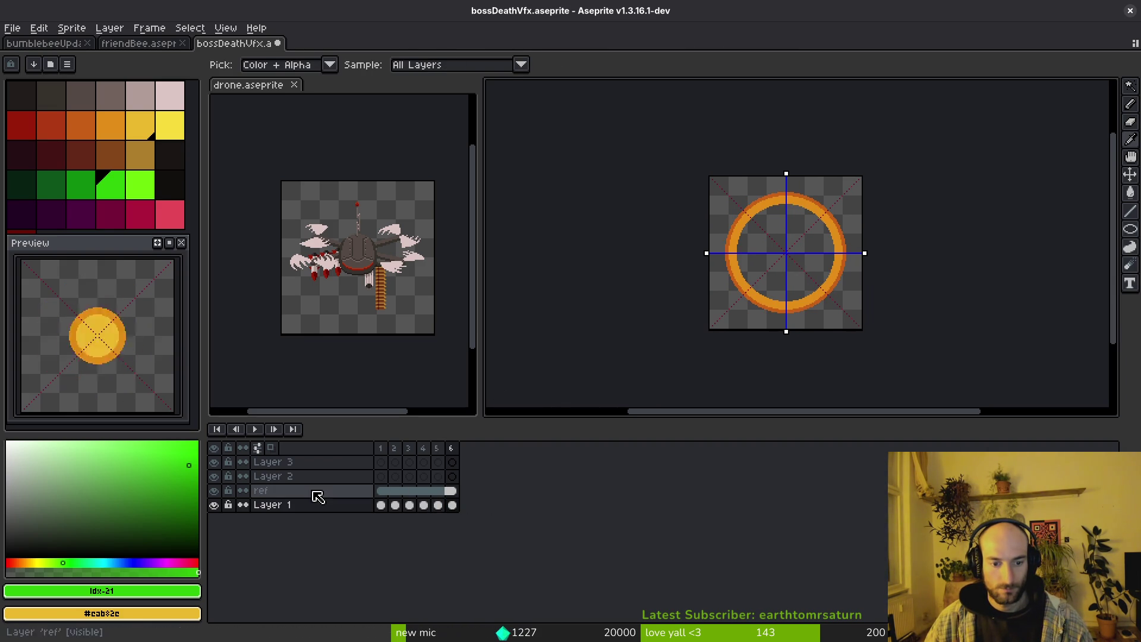
key("ctrl+s")
Toggle Layer 1's visibility to check the frames, then glance at the YouTube reference.
left_click(214, 505)
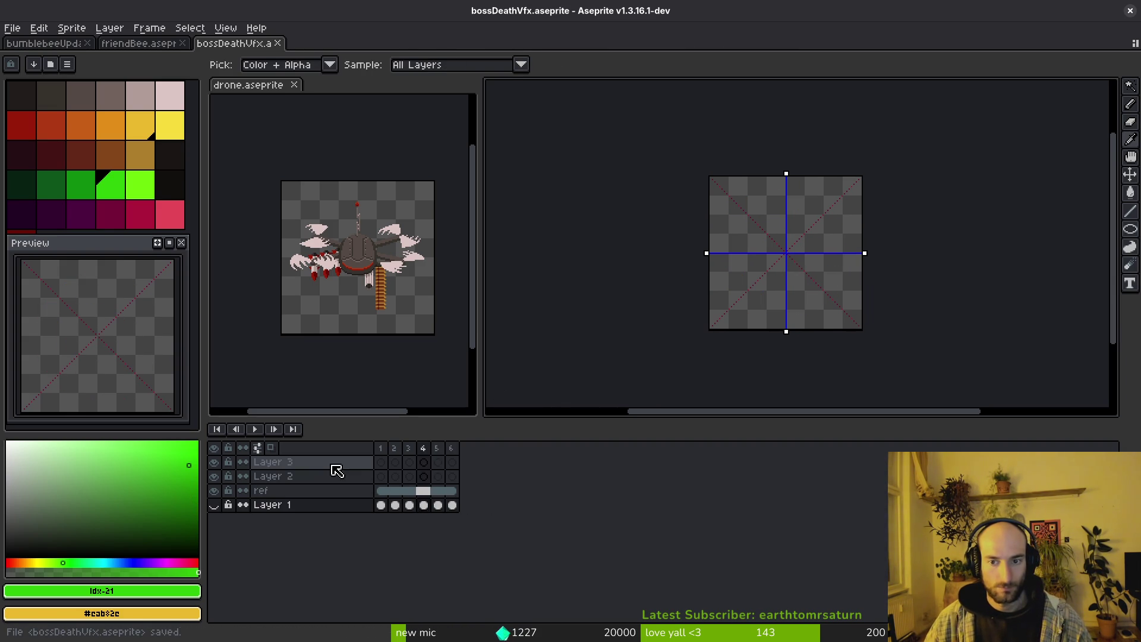
left_click(438, 505)
scroll(818, 297, "up", 5)
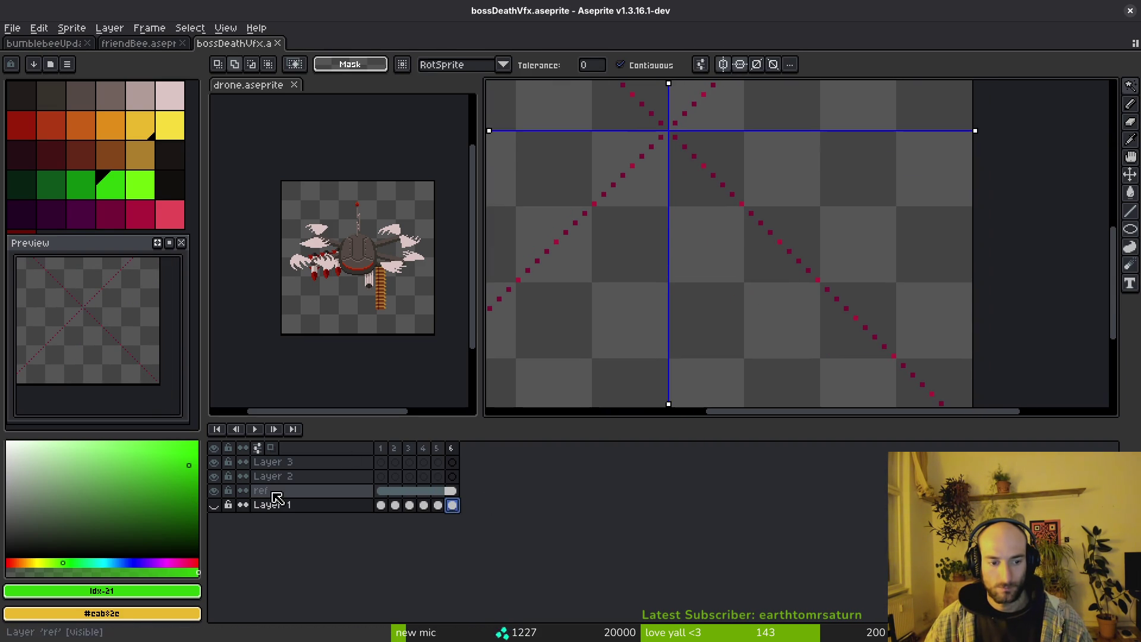
left_click(214, 505)
scroll(774, 293, "down", 3)
key("i")
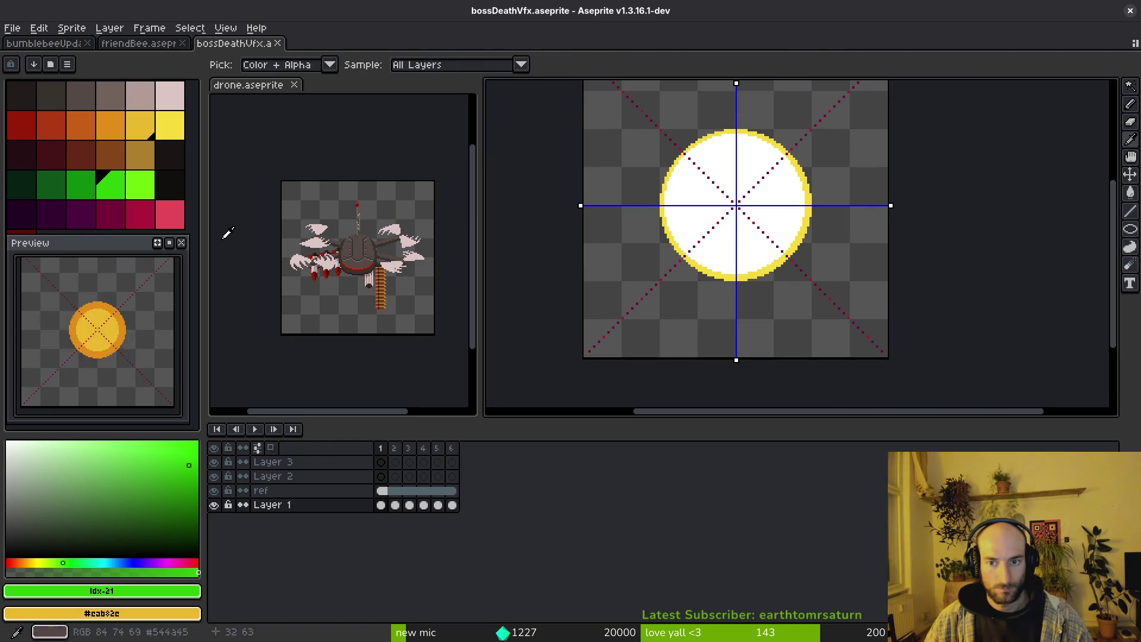
key("alt+Tab")
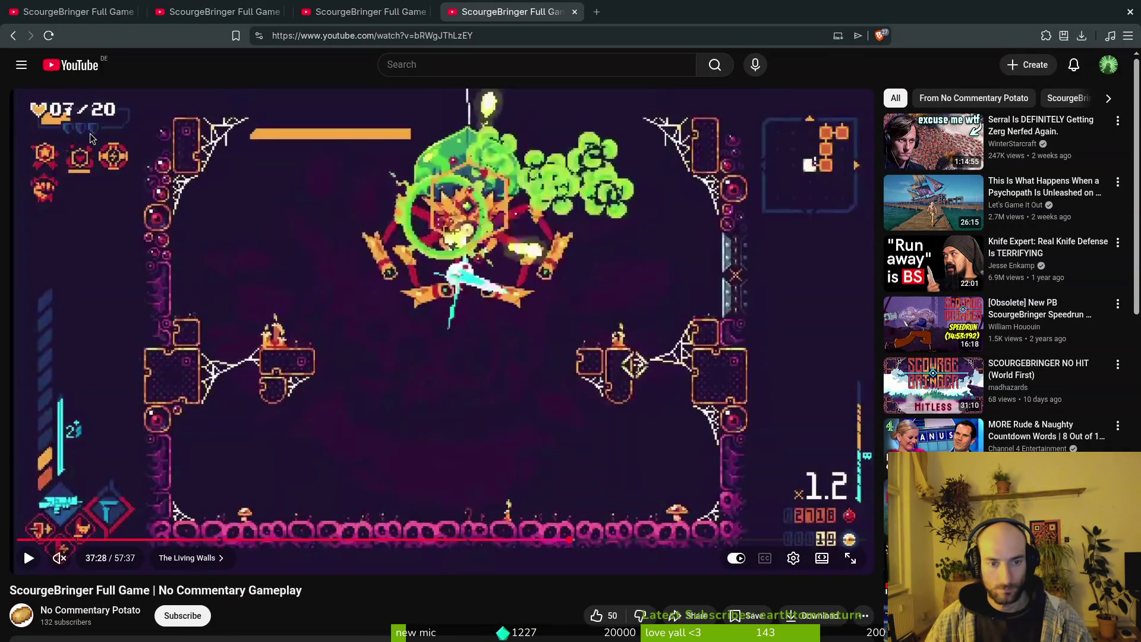
key("alt+Tab")
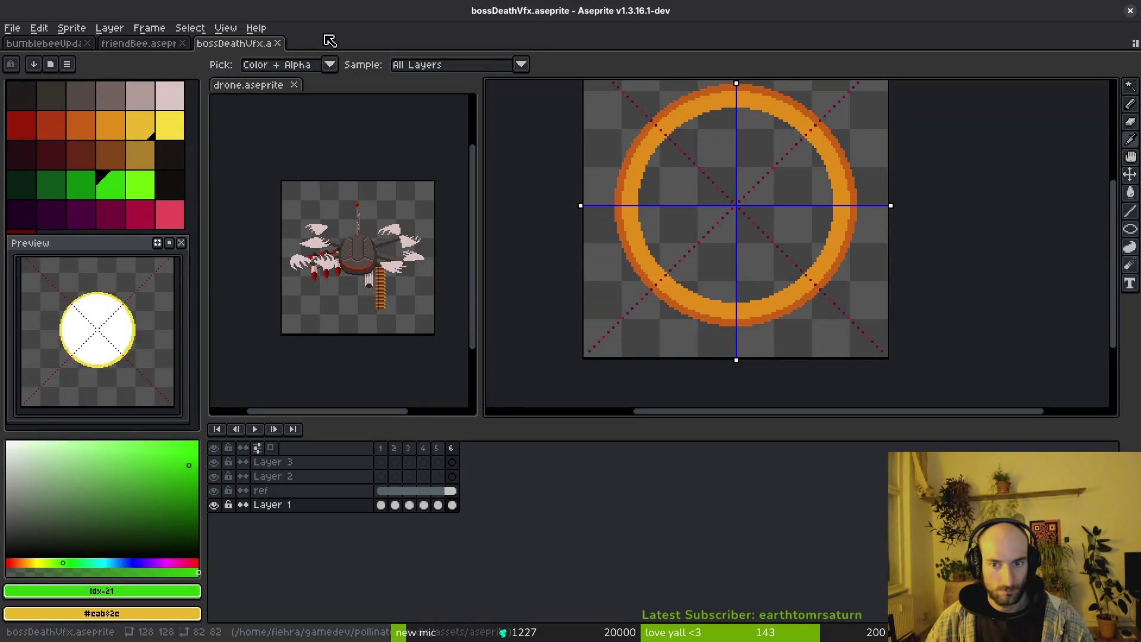
On frame 6, replace the ring's dark-orange edge colour with yellow.
key("w")
scroll(853, 222, "up", 2)
left_click(863, 204, "alt")
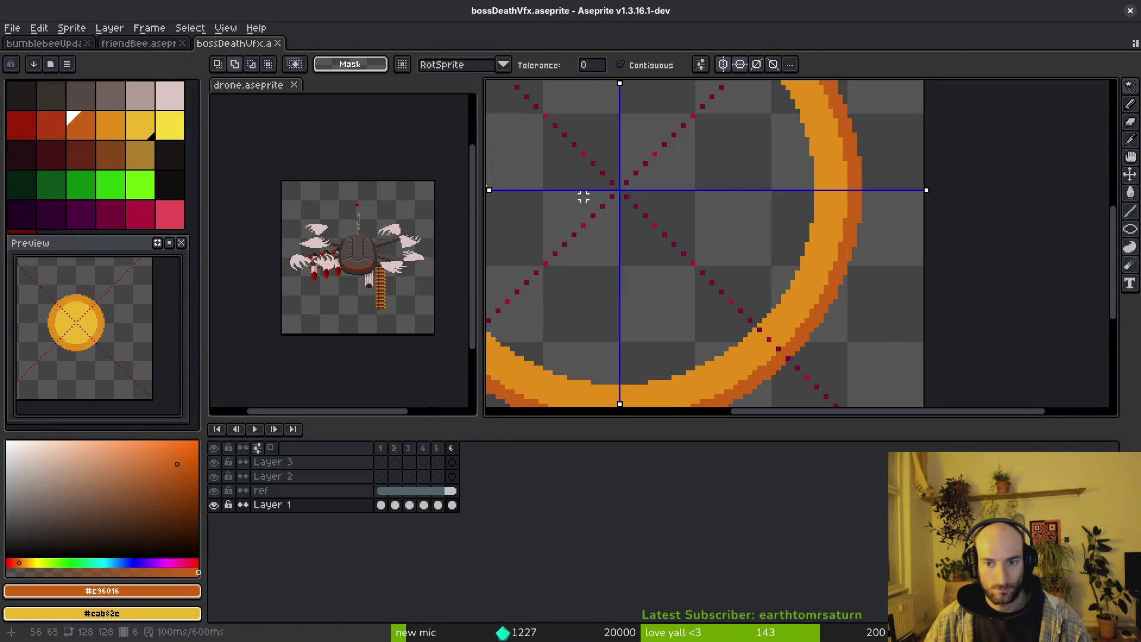
right_click(170, 125)
key("shift+r")
left_click(884, 170)
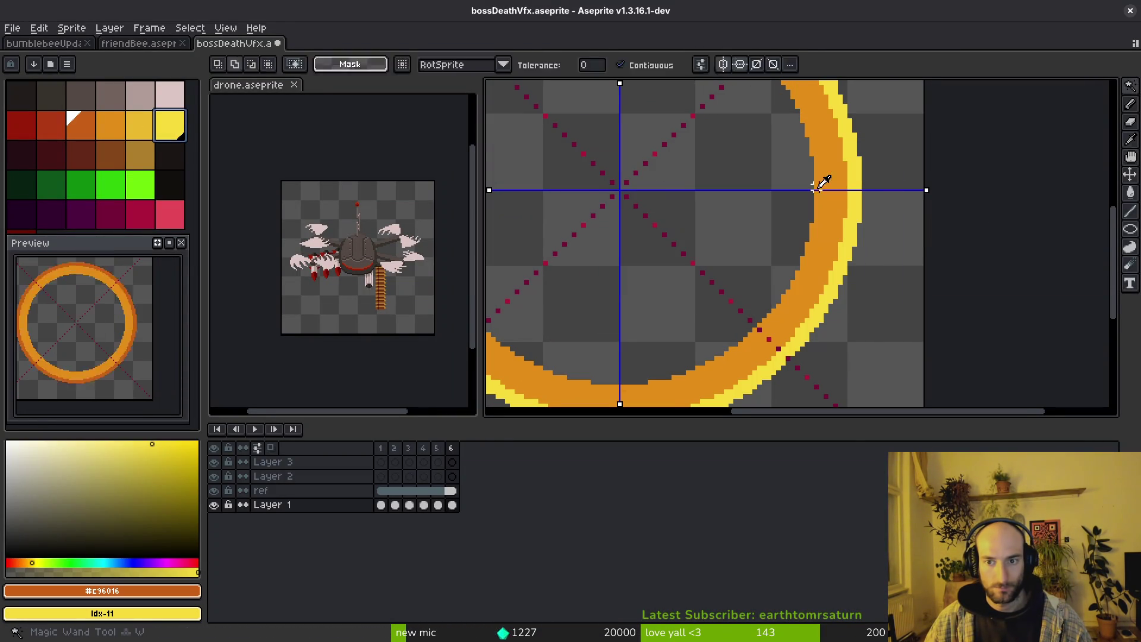
Replace the ring body's main orange with the darker orange.
left_click(835, 178, "alt")
right_click(81, 125)
key("shift+r")
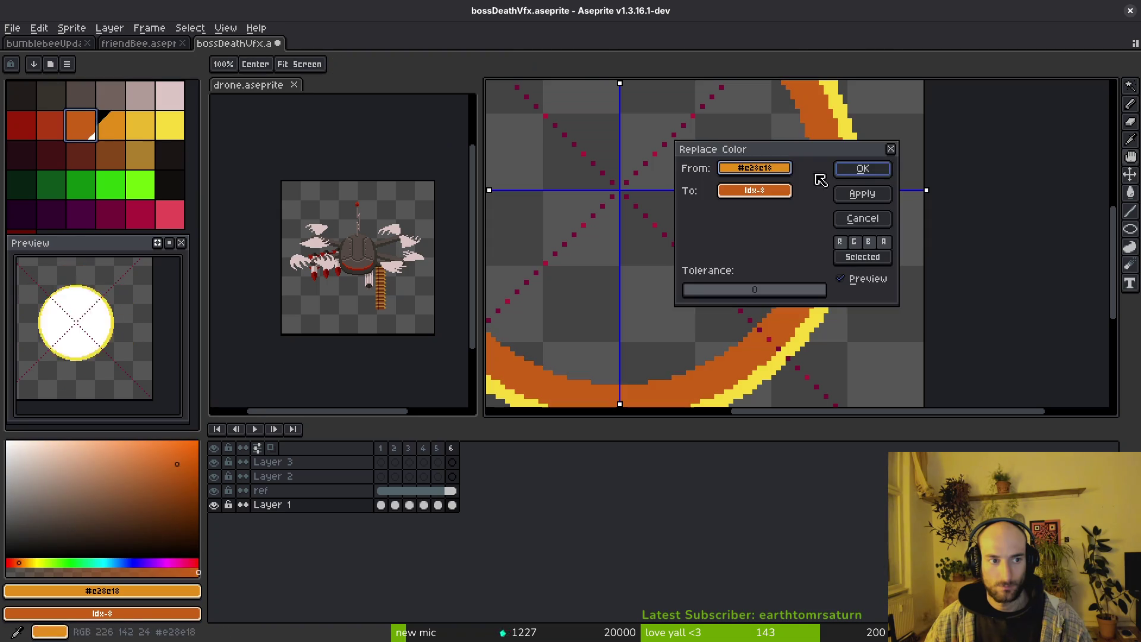
left_click(863, 169)
Replace the yellow rim colour with the light orange.
left_click(859, 158, "alt")
right_click(111, 125)
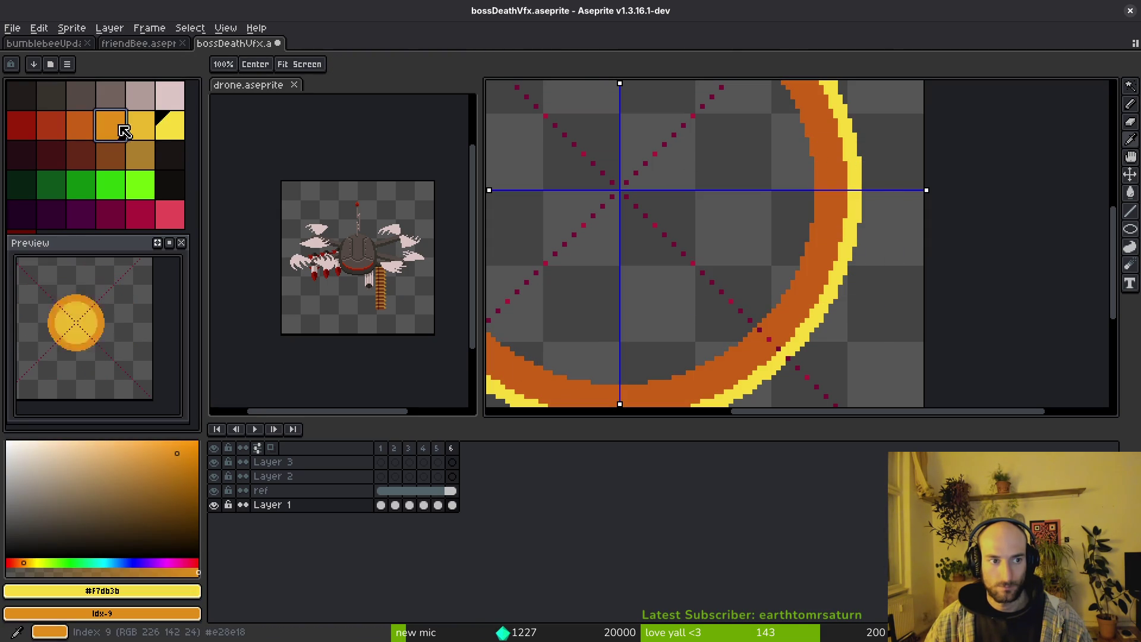
key("shift+r")
left_click(863, 194)
scroll(773, 252, "down", 4)
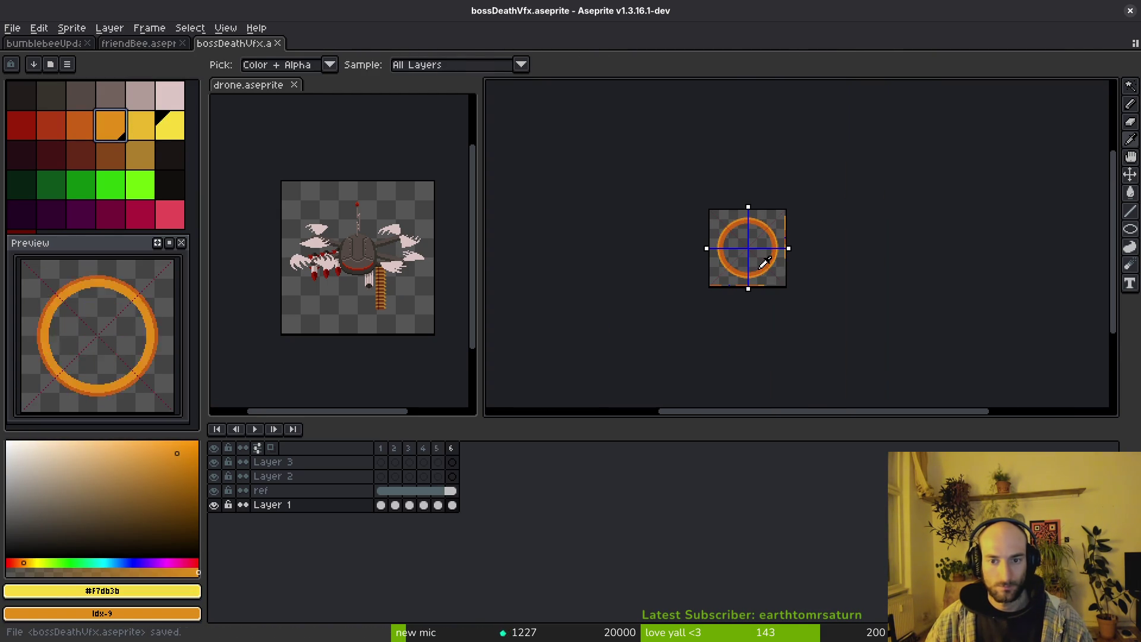
Save the recoloured sprite and compare frame 5's orange ring with the yellow-white disc frame.
key("ctrl+s")
scroll(764, 261, "up", 4)
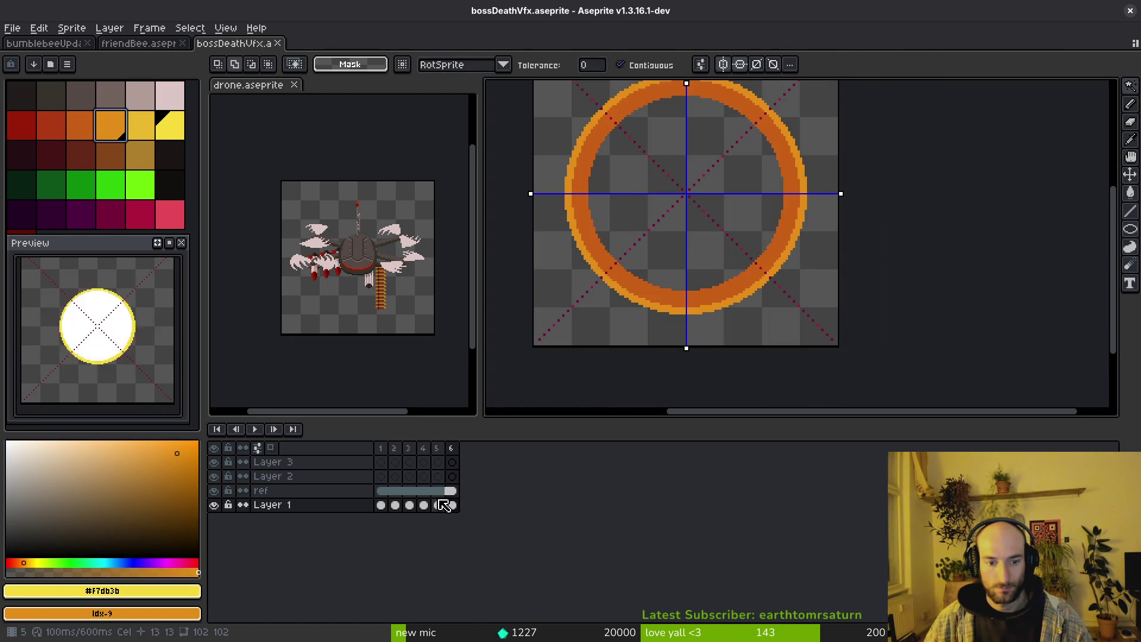
left_click(438, 504)
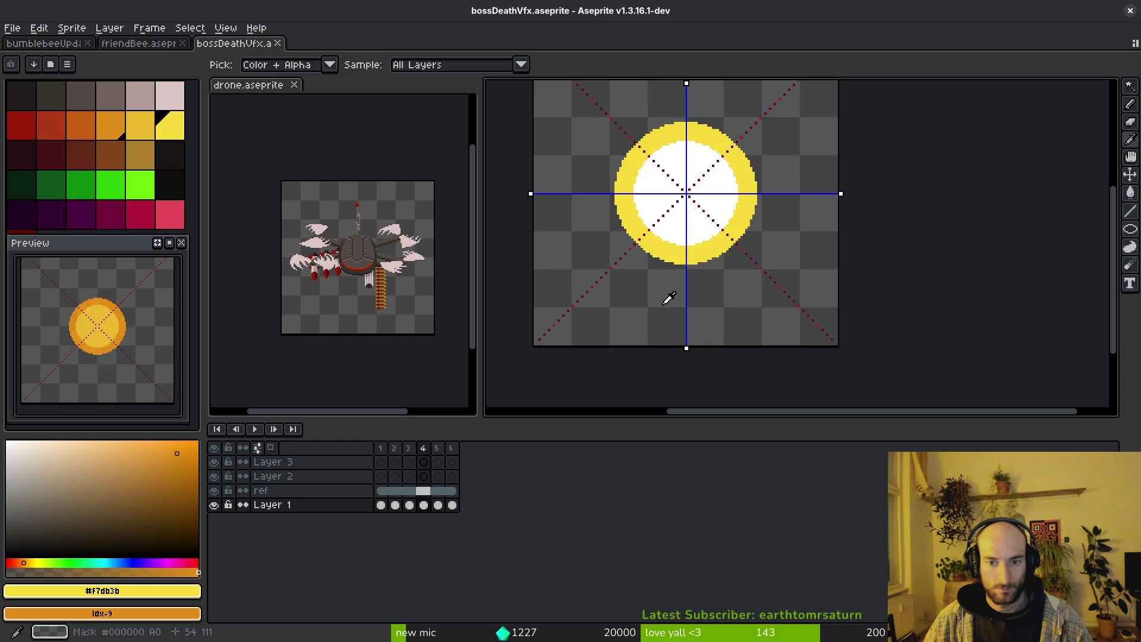
key("i")
key("comma")
key("period")
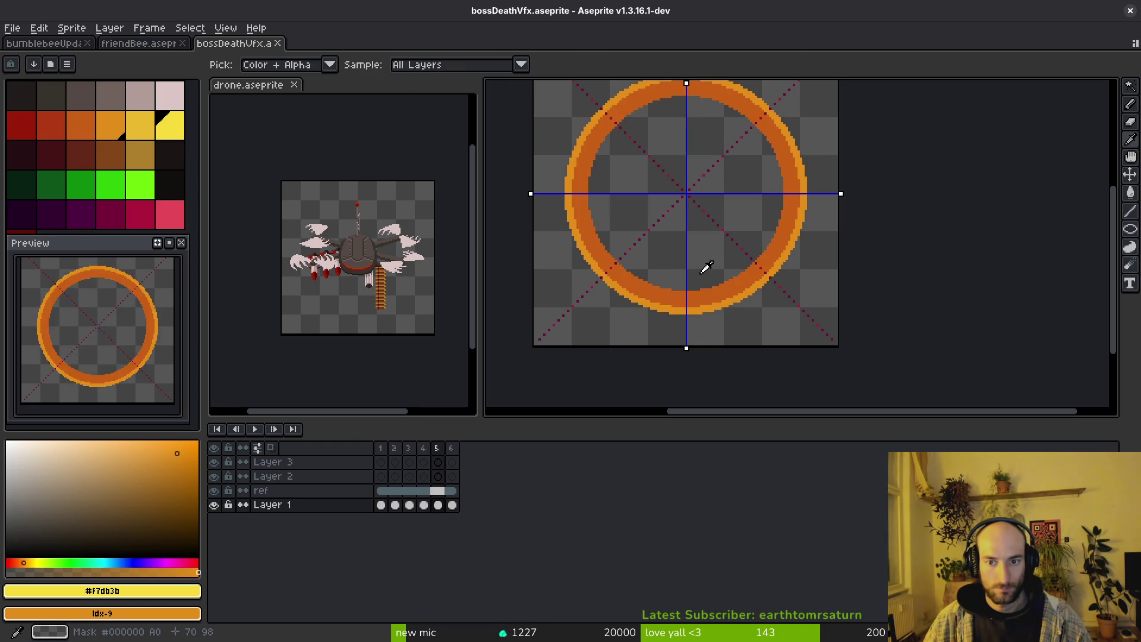
key("comma")
key("comma")
key("period")
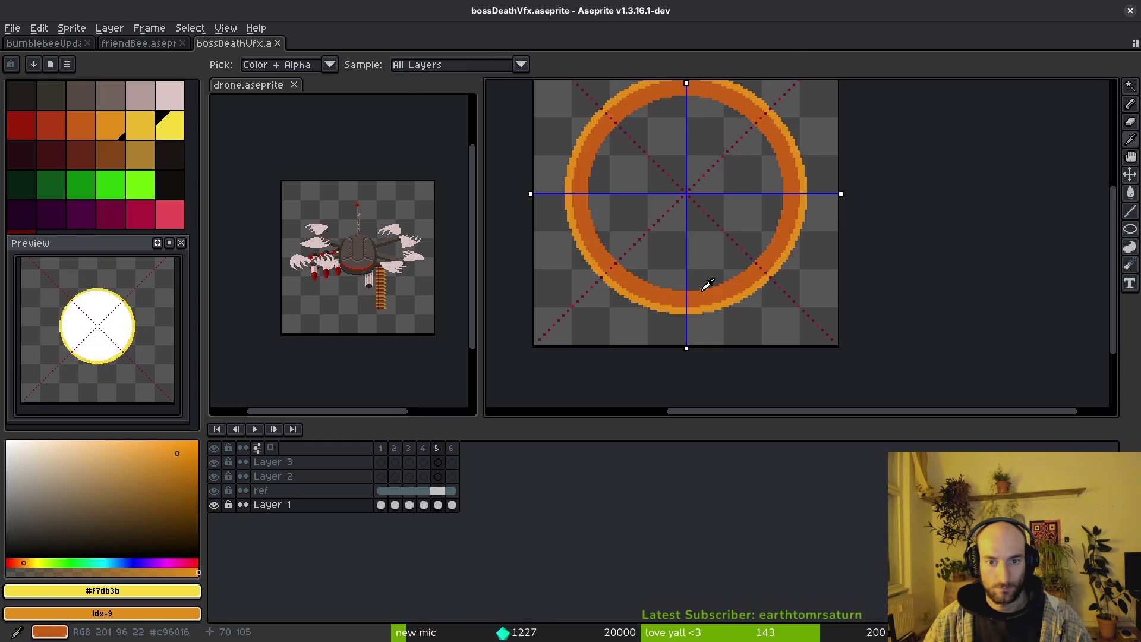
key("comma")
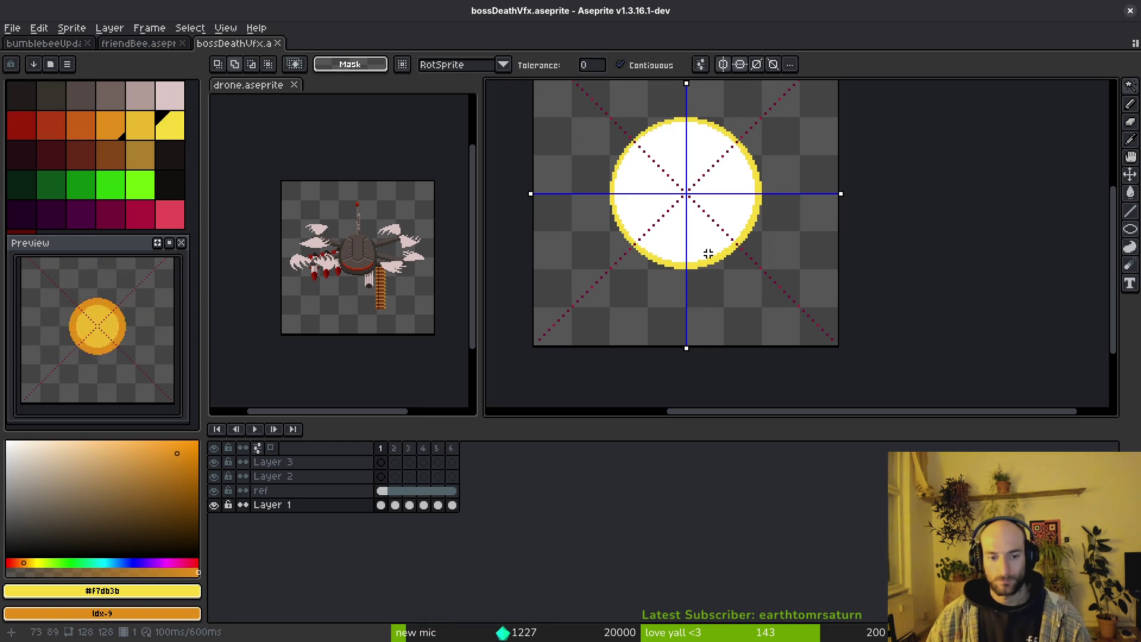
key("comma")
key("period")
key("period")
key("w")
Add two empty frames to reach nine, and link the ref layer cels across frames 6–9.
key("alt+shift+n")
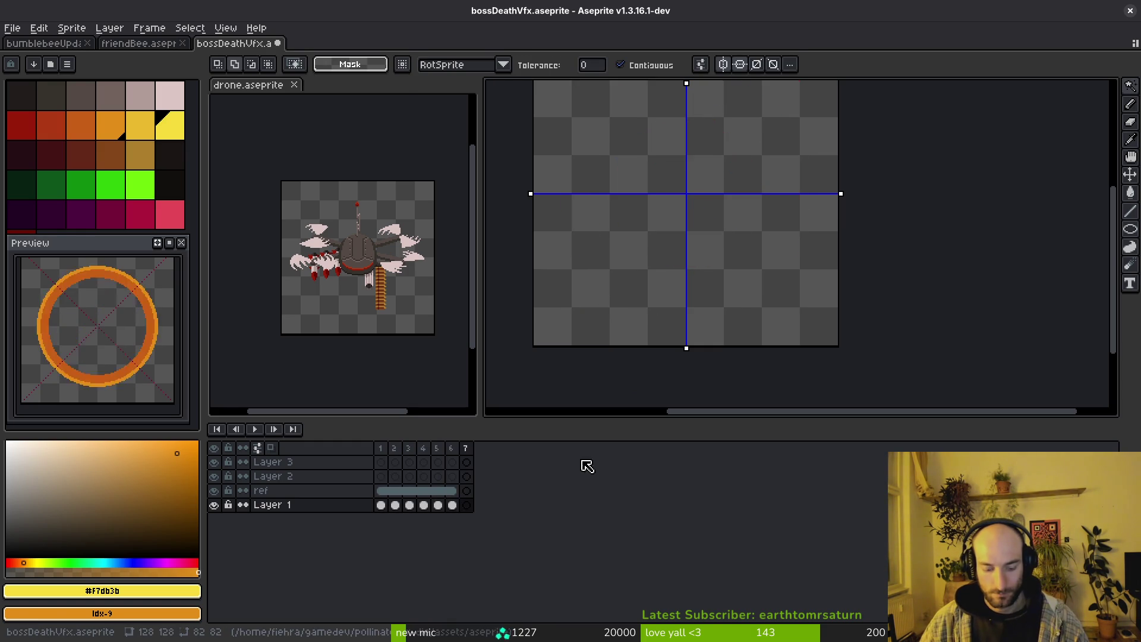
key("alt+shift+n")
key("alt+shift+n")
left_click_drag(451, 491, 496, 491)
right_click(461, 498)
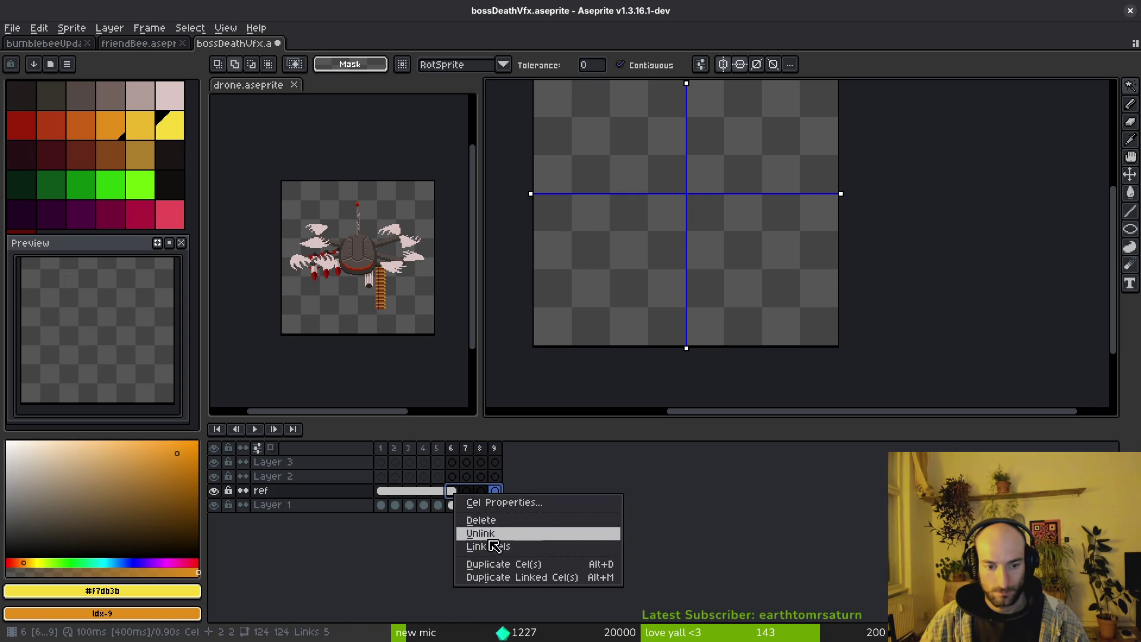
left_click(476, 538)
Clear the ring from Layer 1's frame 6 and turn on onion skin to show frame 5.
left_click(440, 505)
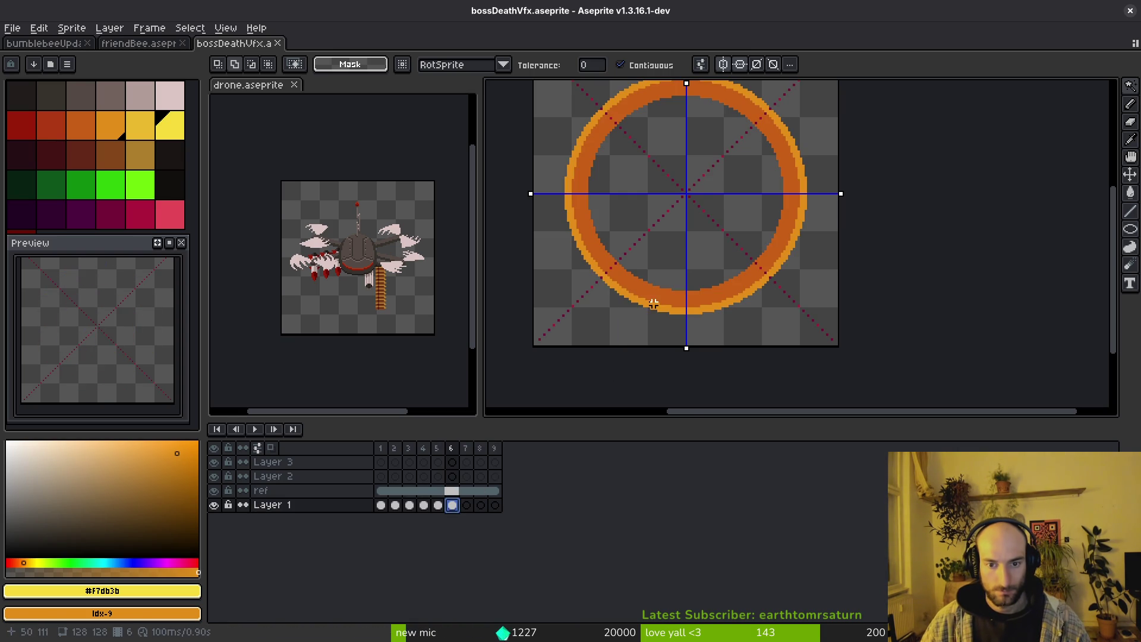
scroll(654, 300, "down", 2)
scroll(659, 261, "up", 4)
scroll(661, 260, "down", 2)
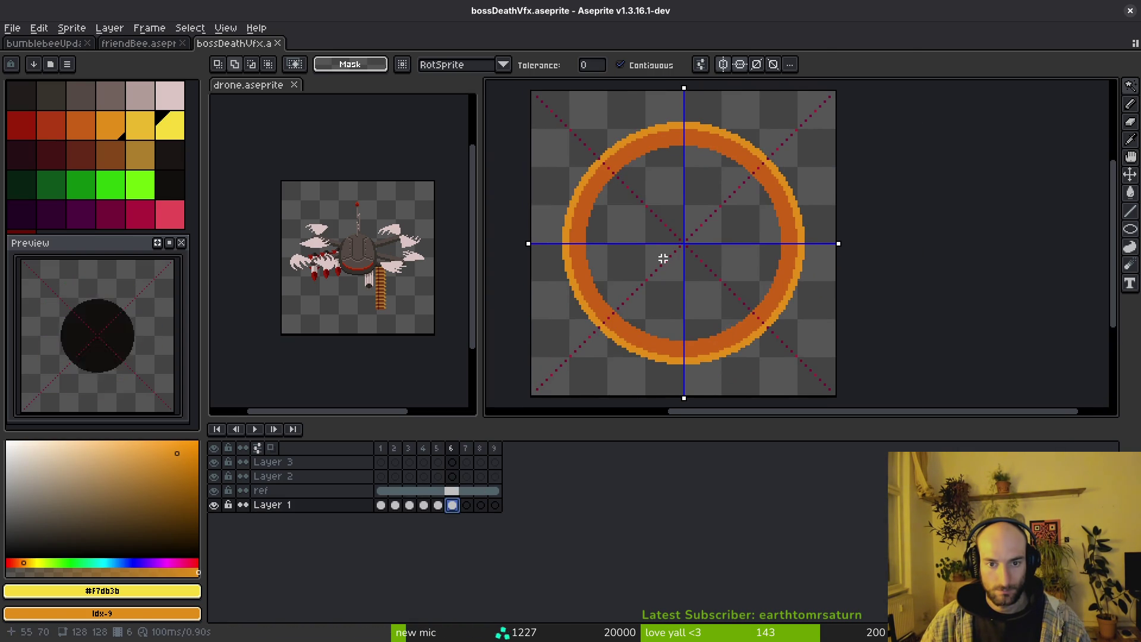
key("Delete")
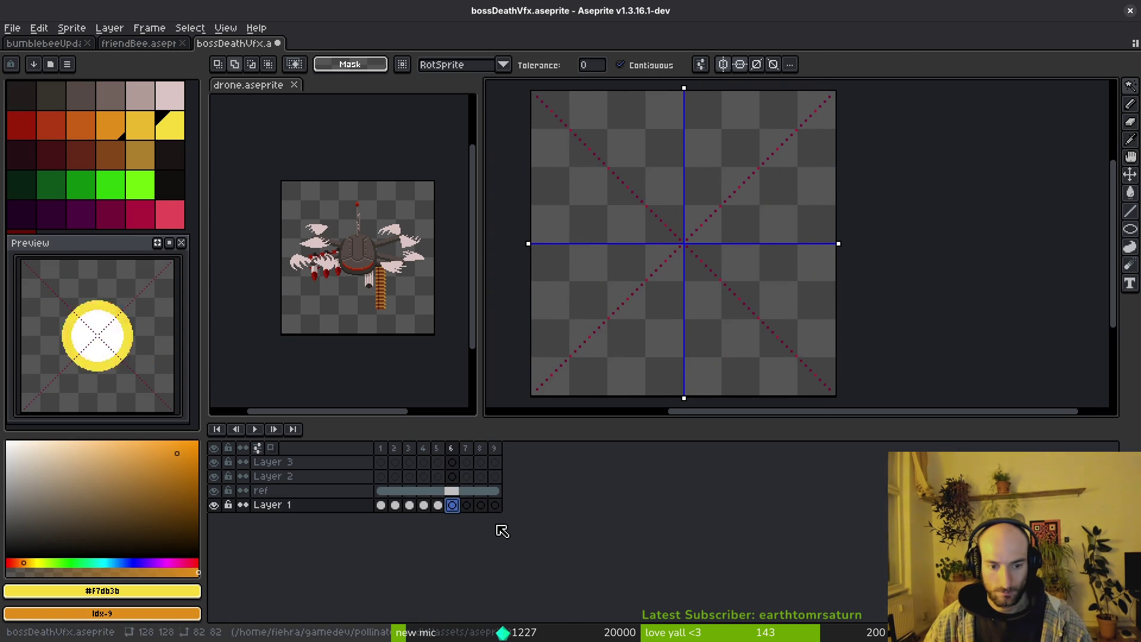
left_click(271, 448)
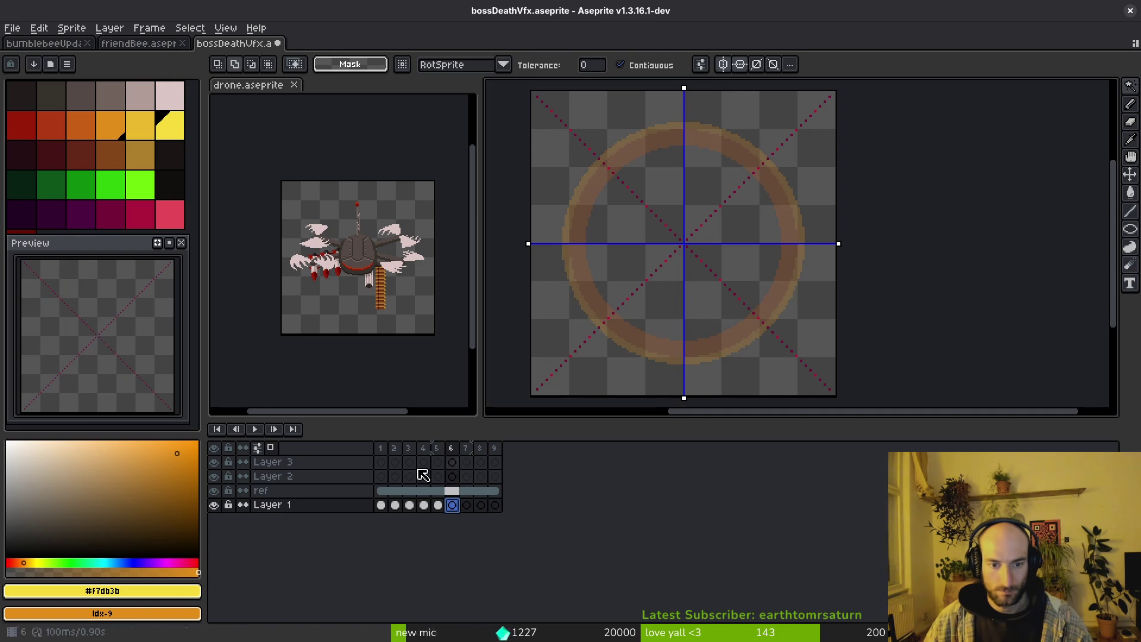
Set onion skin to Red/Blue Tint and compare frame 5's ring with empty frame 6.
left_click(258, 449)
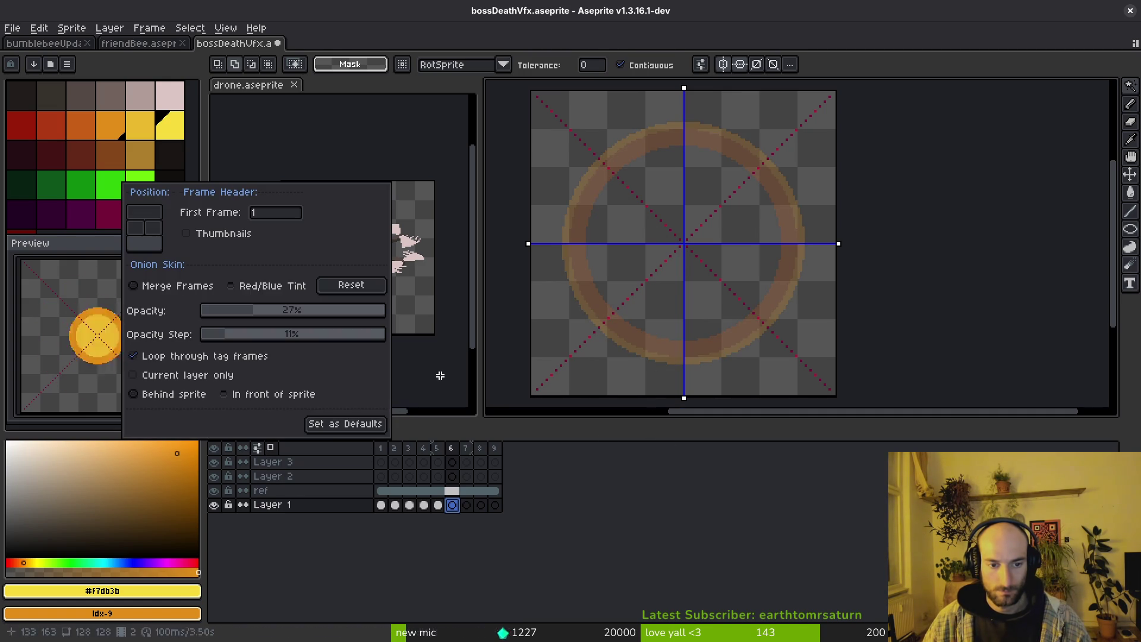
left_click(272, 286)
key("Left")
key("i")
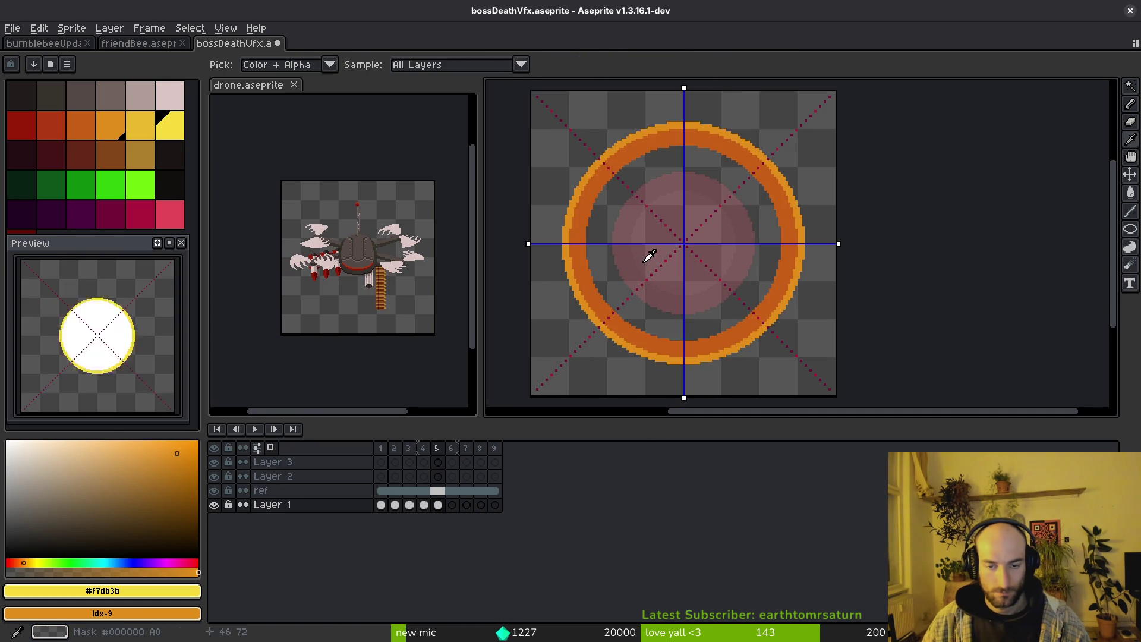
key("Right")
key("w")
key("Left")
key("i")
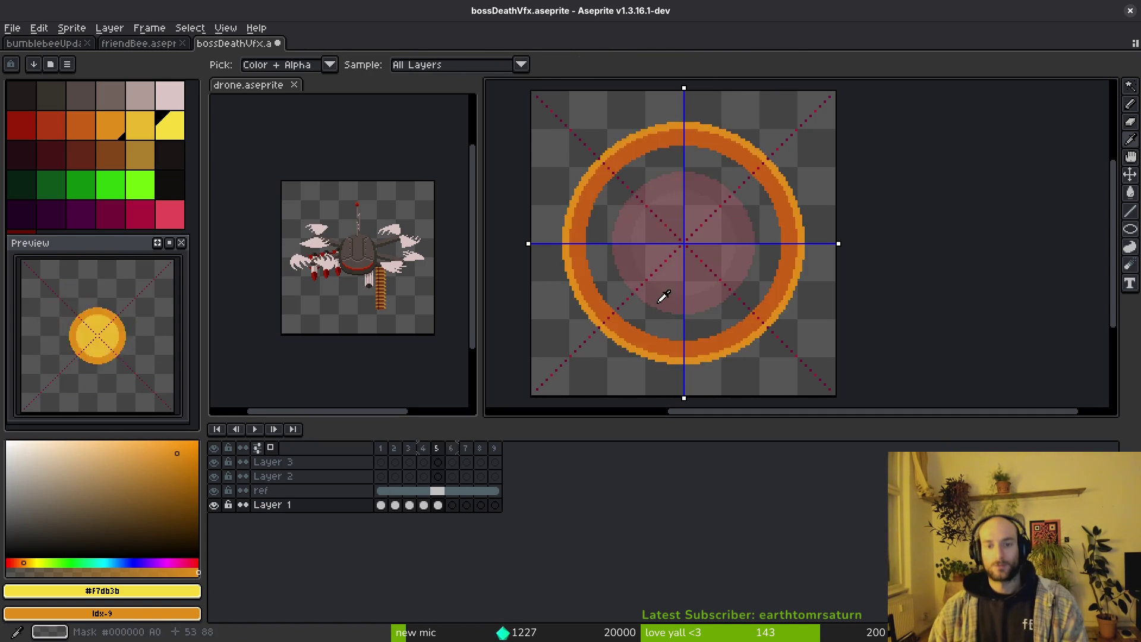
key("Left")
key("Right")
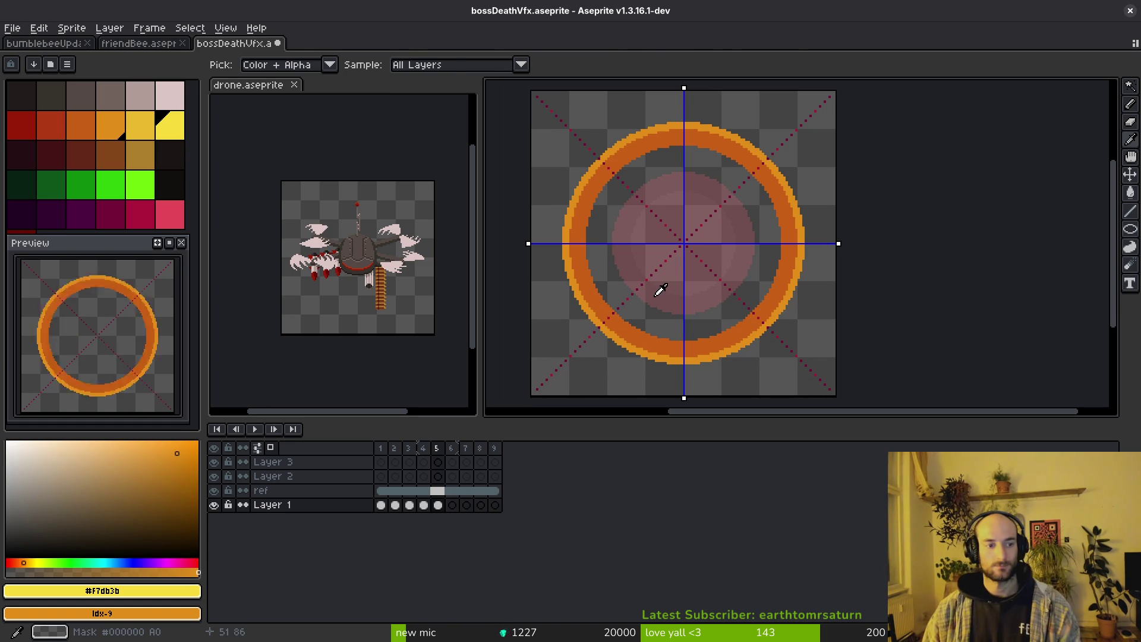
Sample the ring's darker orange #c96016 from frame 5 as the drawing colour, then return to frame 6.
key("w")
key("Left")
key("i")
key("Right")
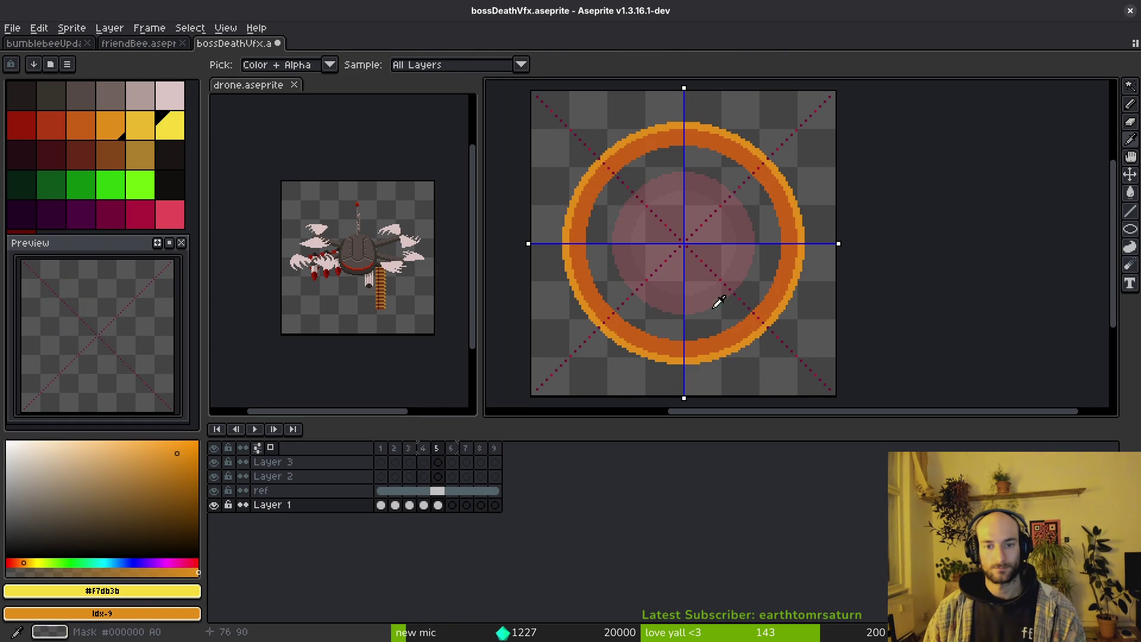
key("w")
key("Right")
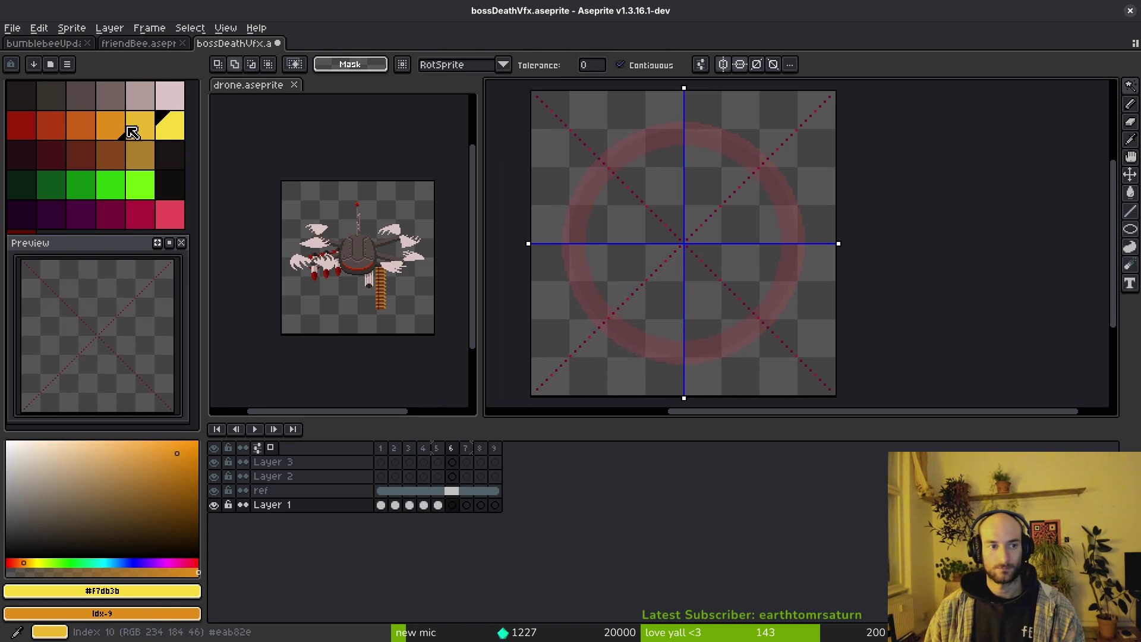
left_click(116, 129)
key("i")
key("Left")
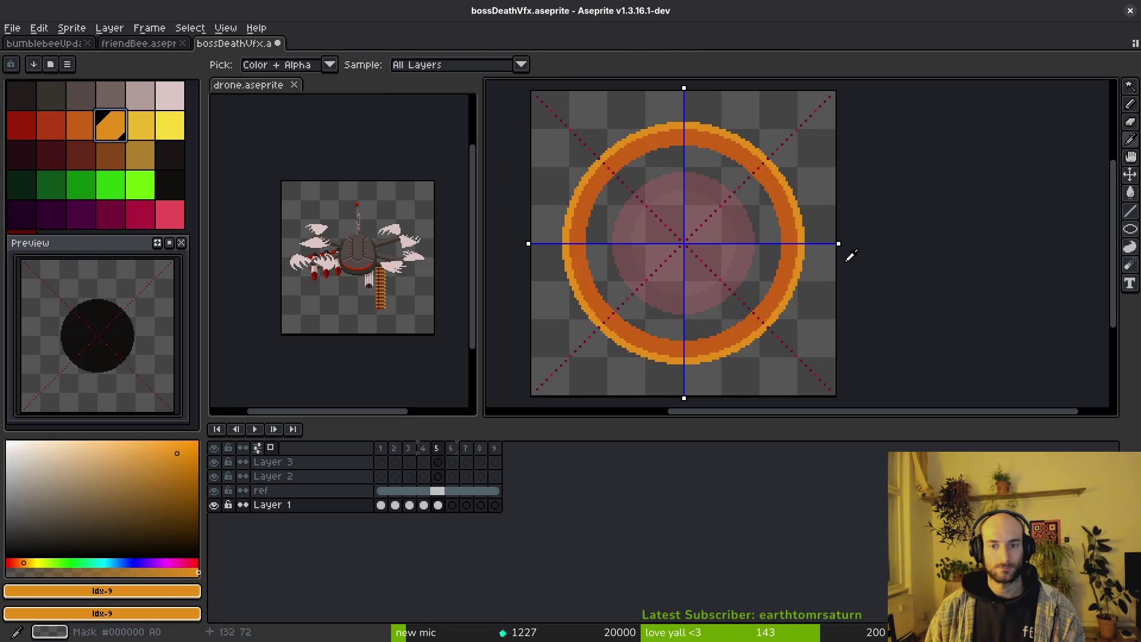
left_click(797, 224)
key("Right")
Draw an orange ellipse outline on frame 6 with the Ellipse tool.
key("w")
key("shift+r")
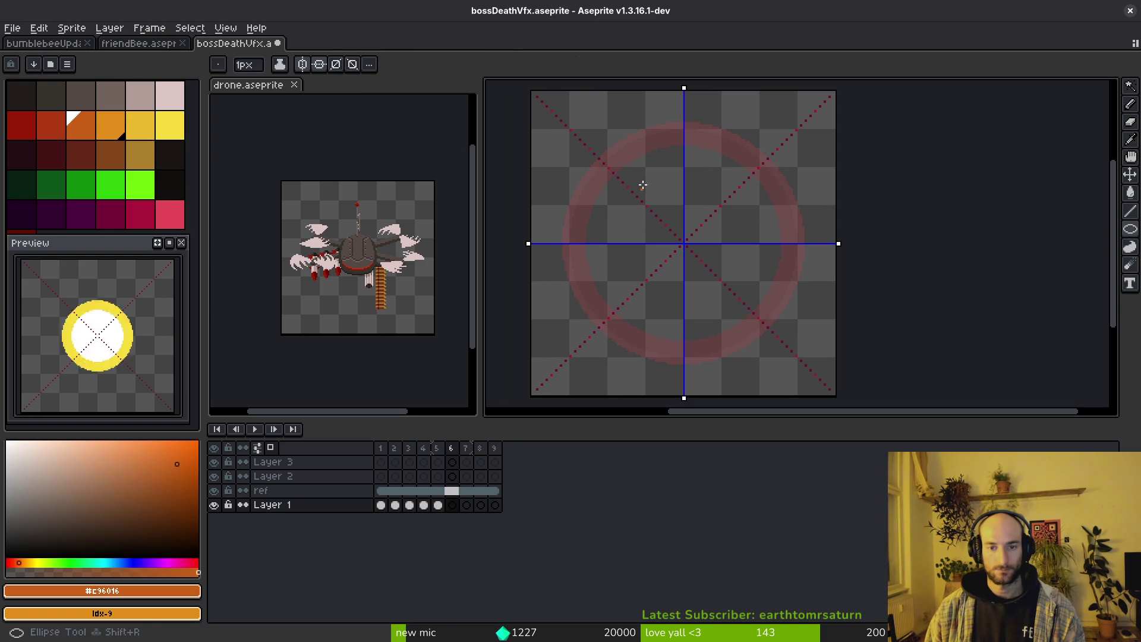
scroll(568, 124, "up", 3)
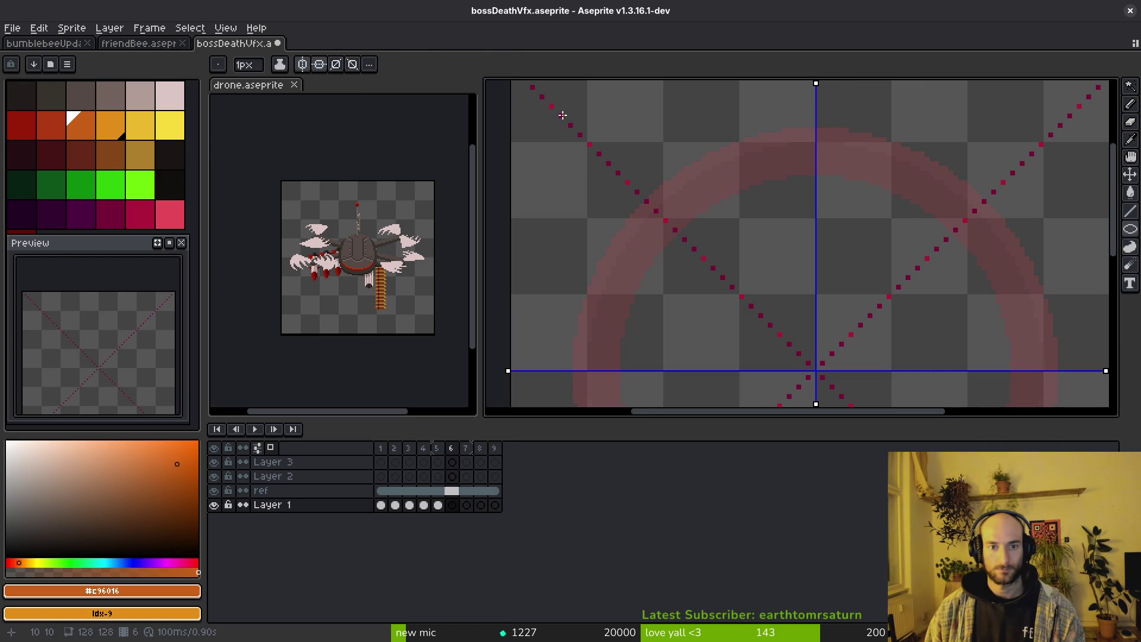
scroll(738, 289, "down", 3)
scroll(840, 357, "up", 3)
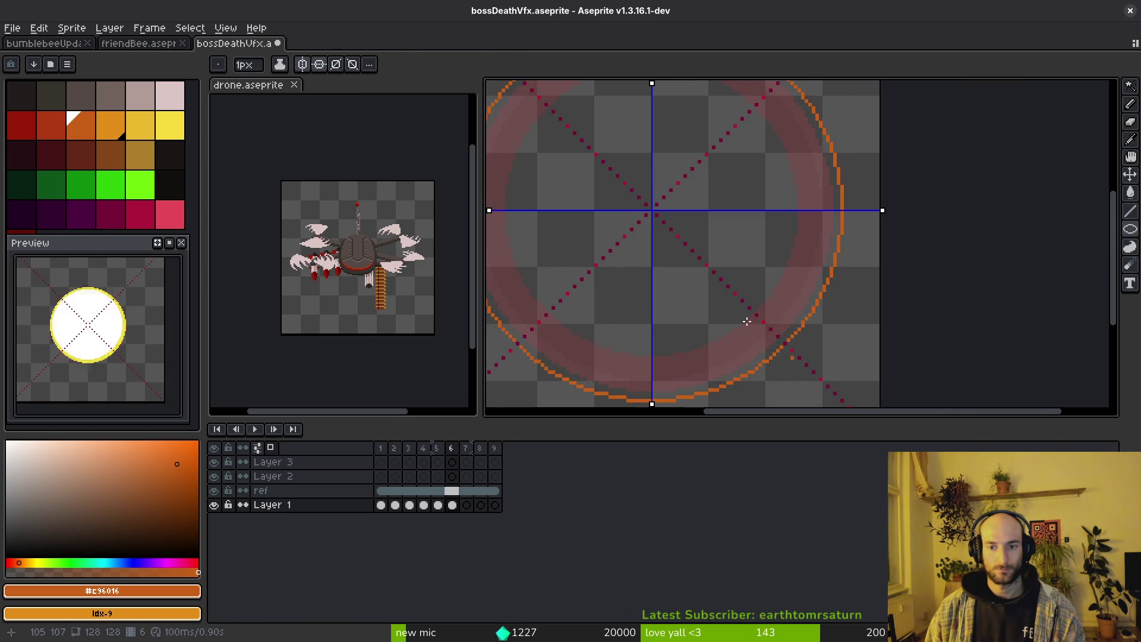
scroll(734, 196, "up", 2)
scroll(720, 210, "up", 1)
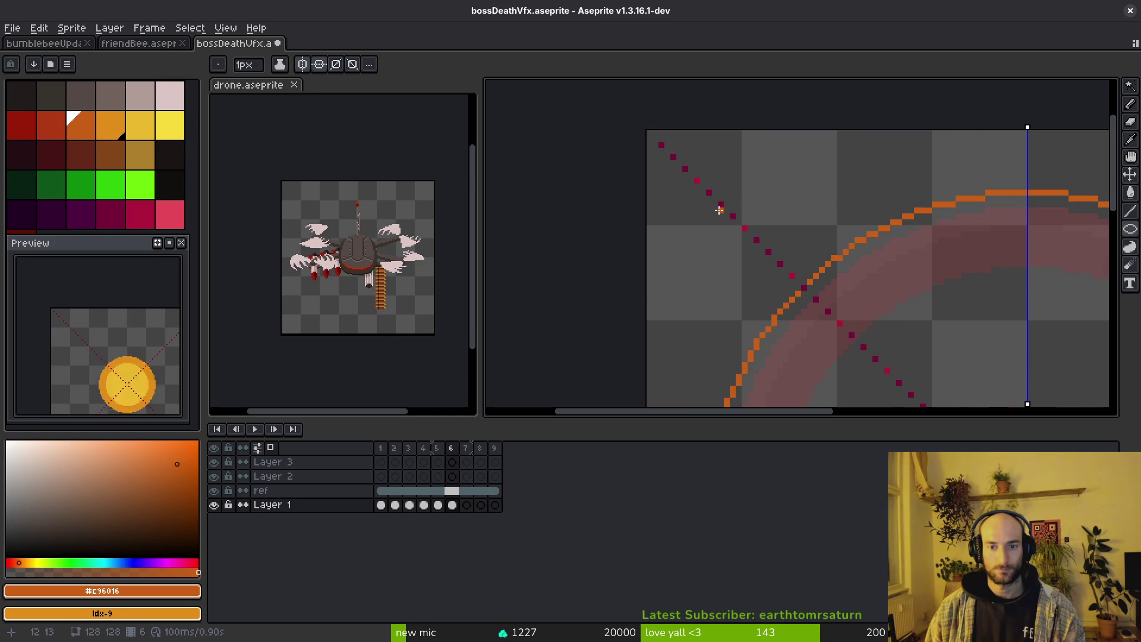
mouse_move(726, 210)
left_mouse_down()
mouse_move(1002, 390)
mouse_move(1037, 375)
mouse_move(1058, 396)
left_mouse_up()
scroll(1002, 390, "down", 3)
scroll(1042, 376, "up", 3)
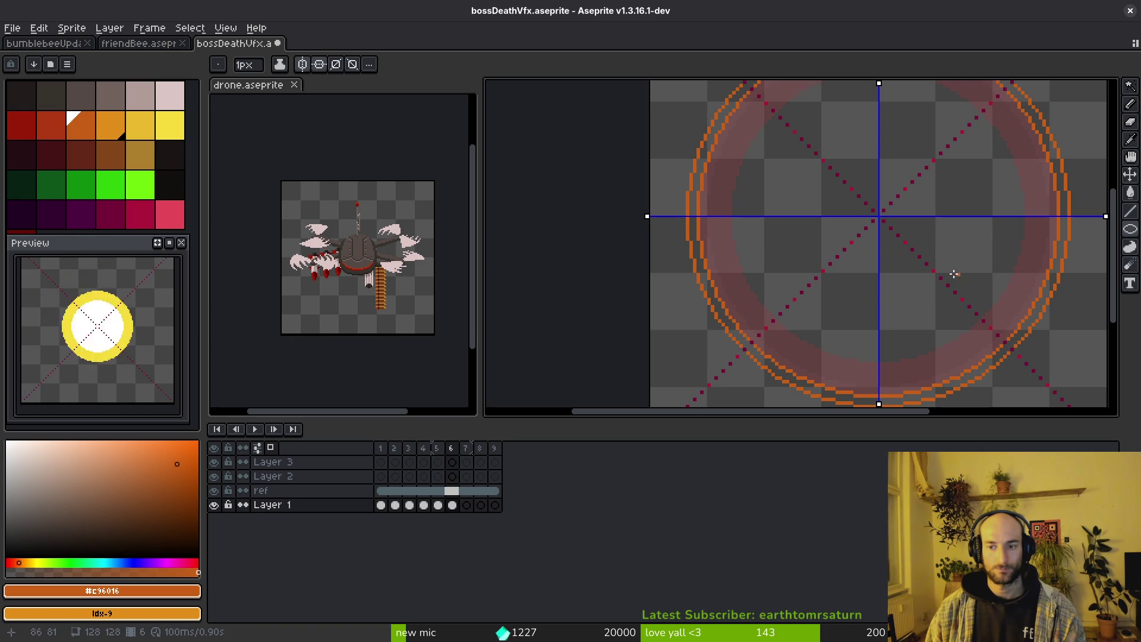
scroll(954, 274, "down", 1)
Fill the gap between the two orange outlines and erase stray pixels along the diagonal.
key("g")
scroll(790, 91, "up", 2)
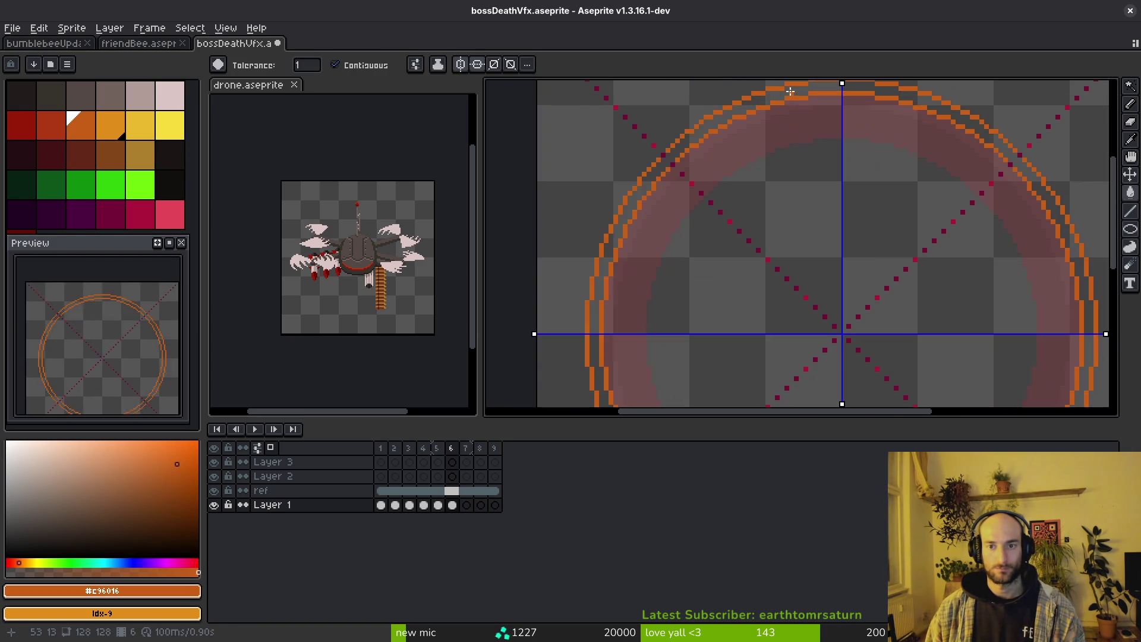
left_click(791, 91)
scroll(791, 90, "down", 1)
scroll(912, 258, "up", 2)
key("e")
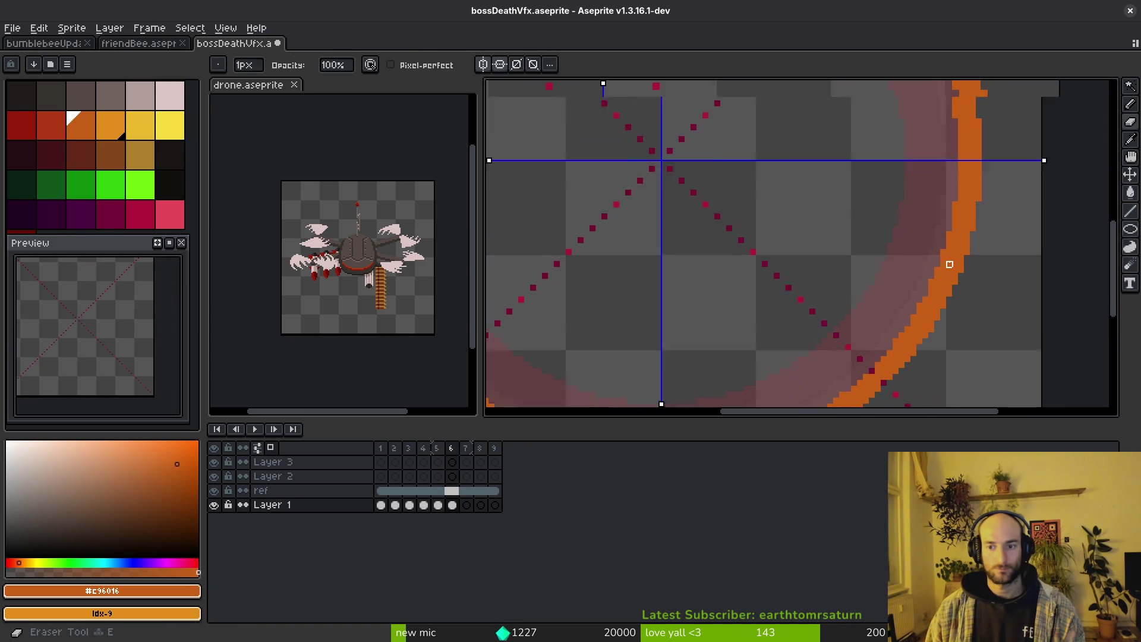
scroll(946, 257, "up", 1)
scroll(892, 275, "down", 1)
scroll(937, 242, "up", 1)
mouse_move(906, 280)
left_mouse_down()
mouse_move(837, 334)
mouse_move(932, 262)
left_mouse_up()
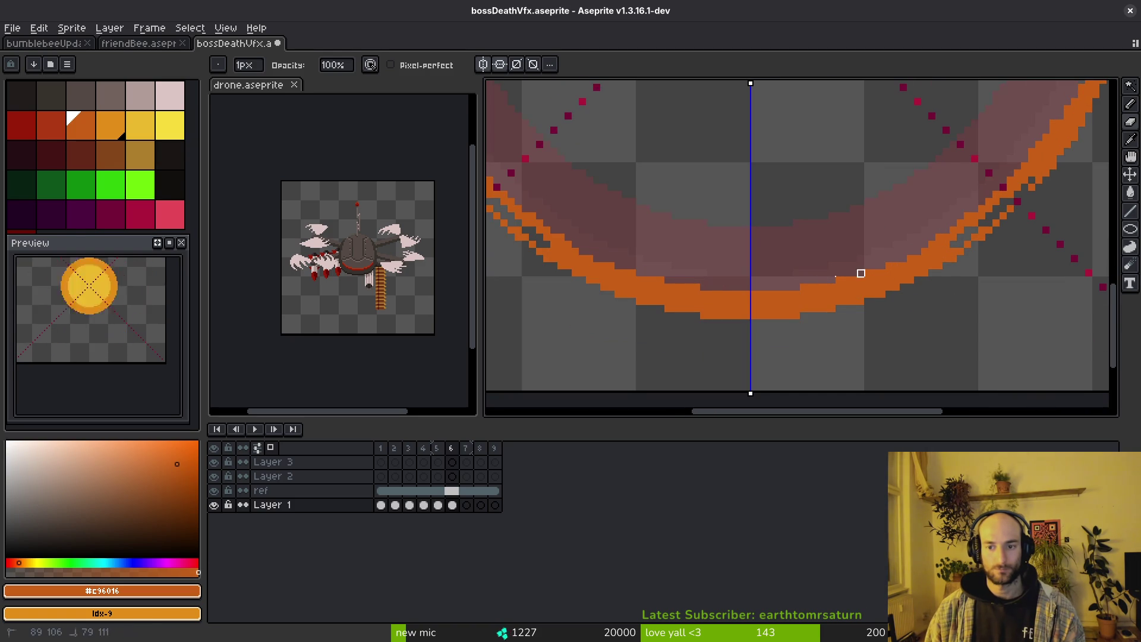
scroll(818, 273, "down", 5)
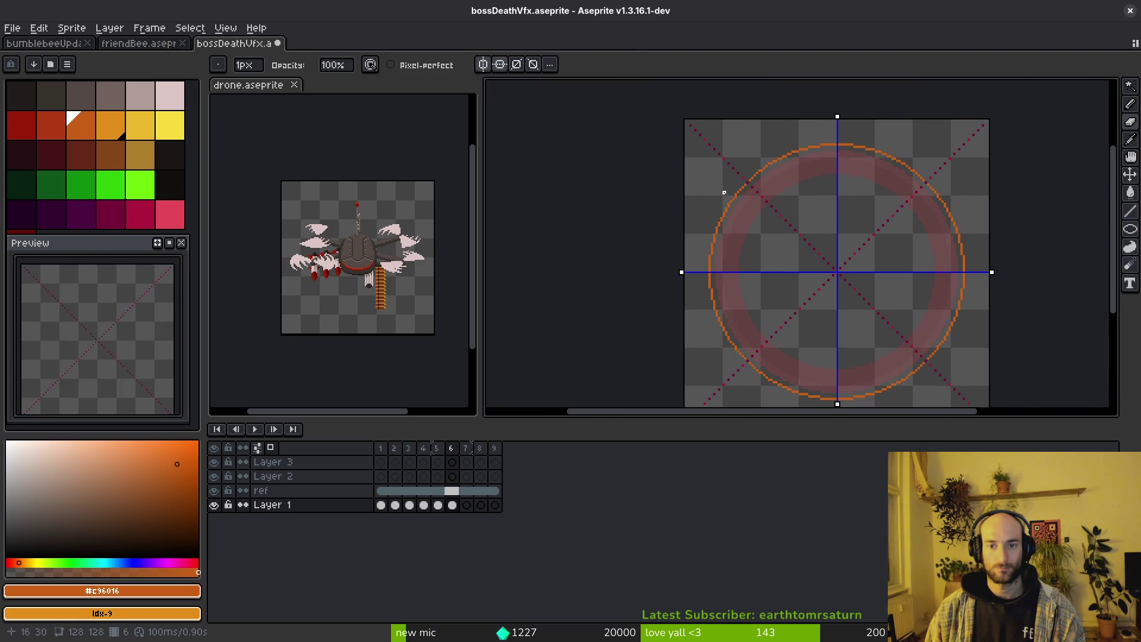
scroll(726, 175, "up", 4)
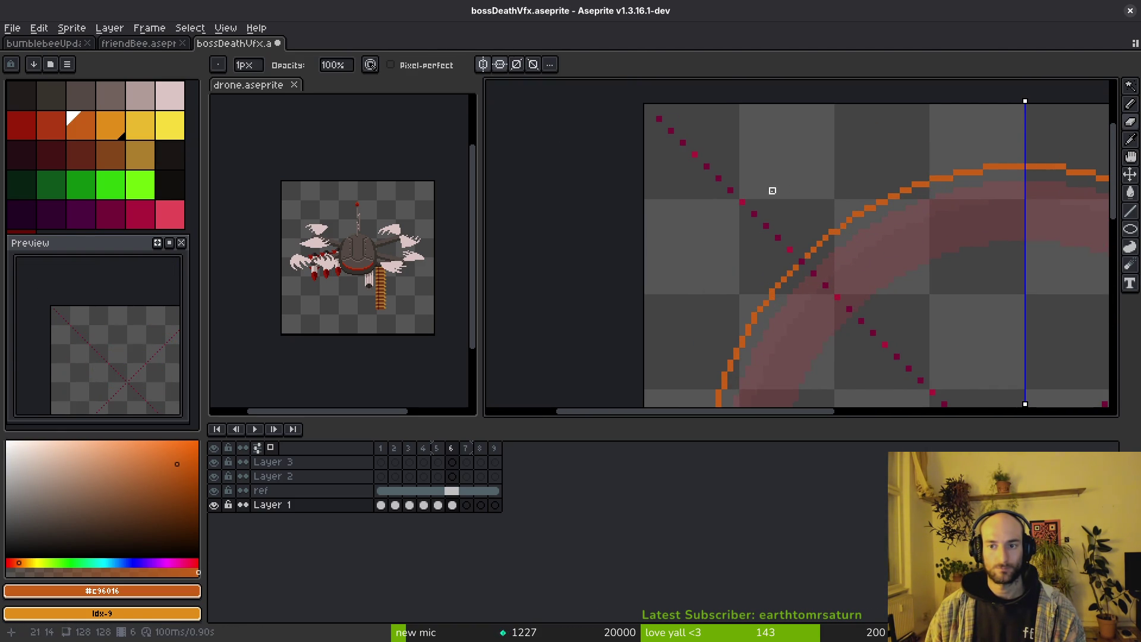
Draw a slightly larger orange ellipse around the ring and fill the small gap in the double outline.
key("ctrl")
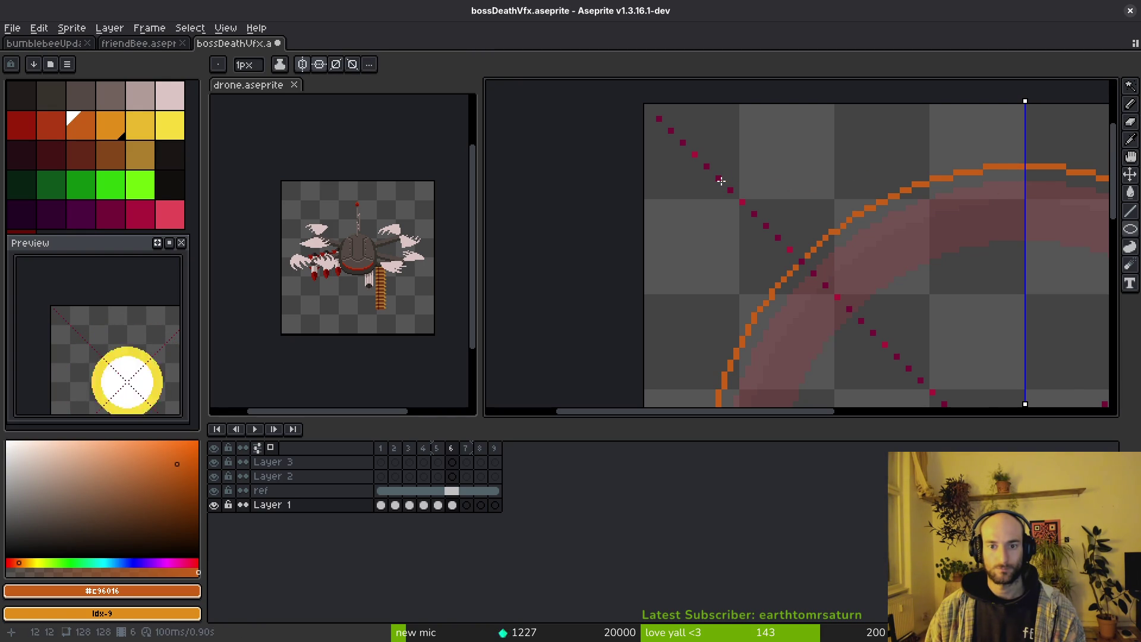
left_click_drag(721, 180, 1063, 319)
scroll(1062, 319, "down", 5)
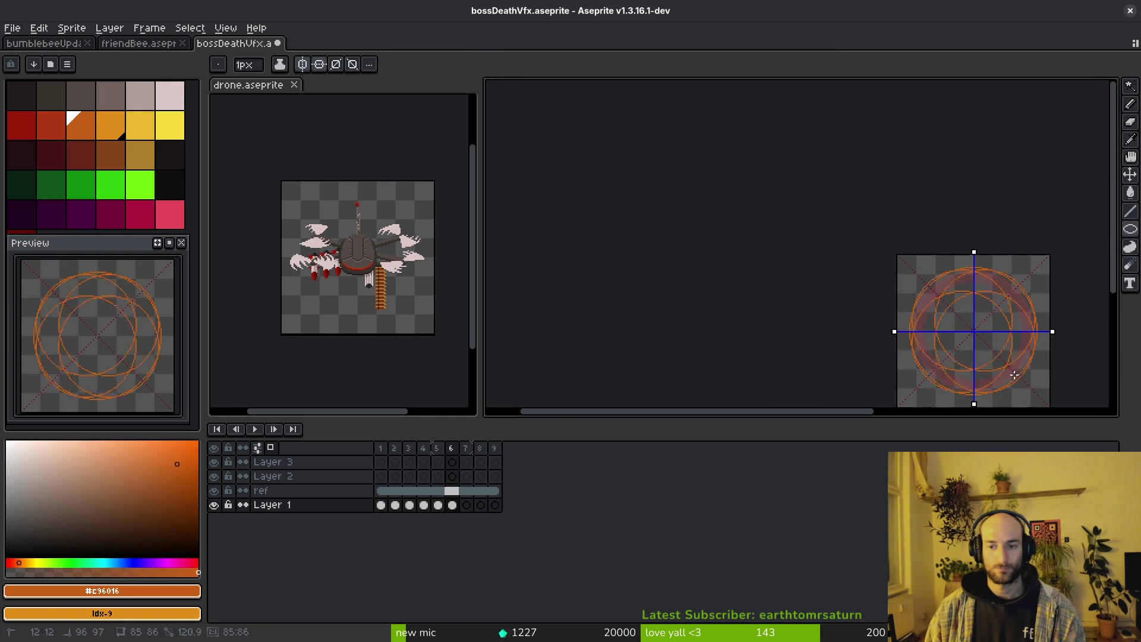
scroll(1014, 374, "up", 3)
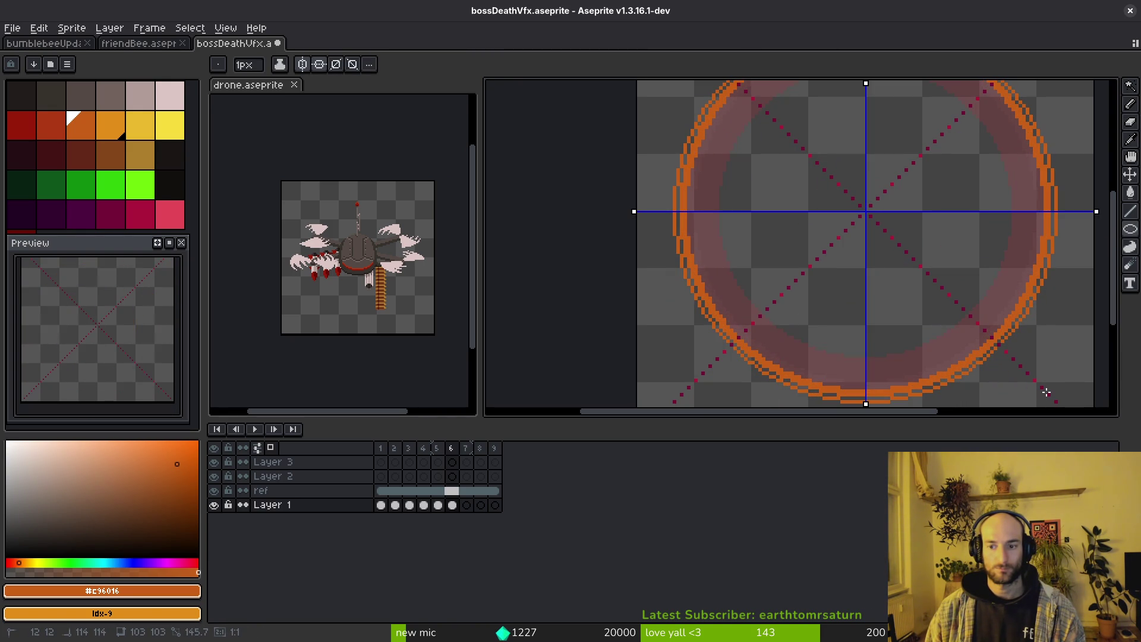
left_click_drag(1047, 393, 1048, 394)
scroll(752, 230, "up", 3)
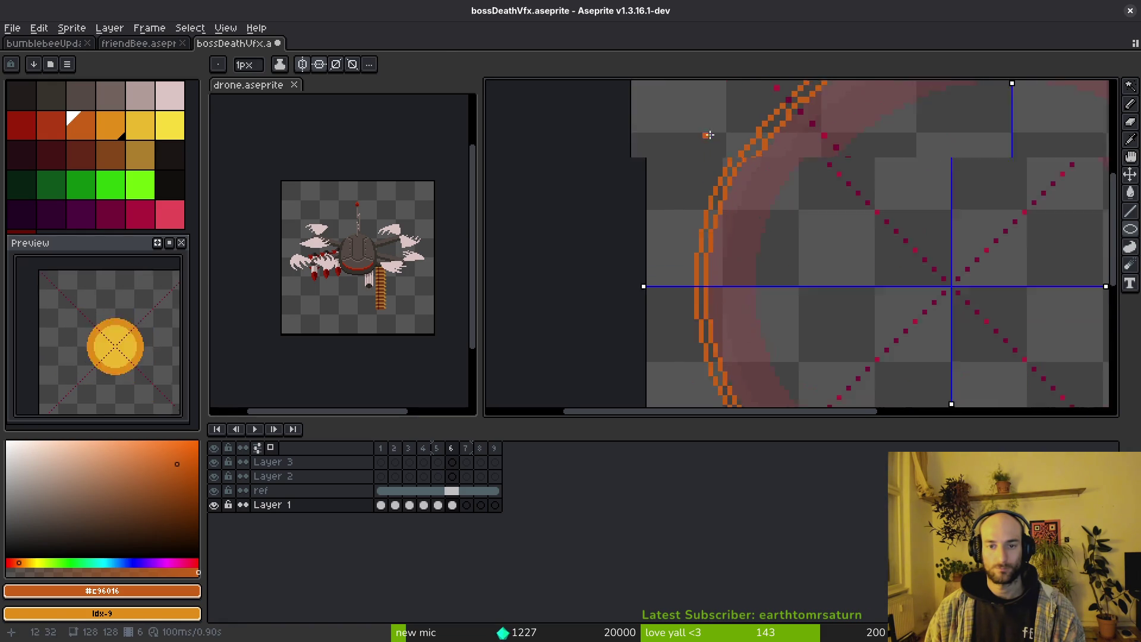
key("g")
left_click(749, 160)
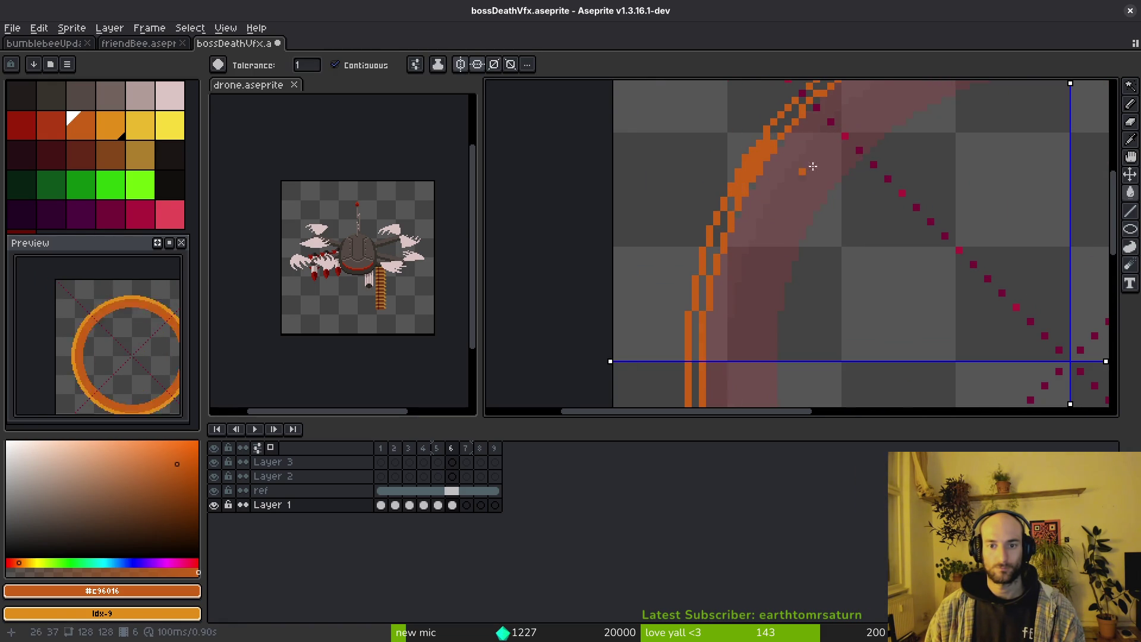
Save bossDeathVfx.aseprite with the thin #c96016 ring on frame 6.
scroll(777, 221, "down", 2)
key("b")
scroll(785, 214, "up", 2)
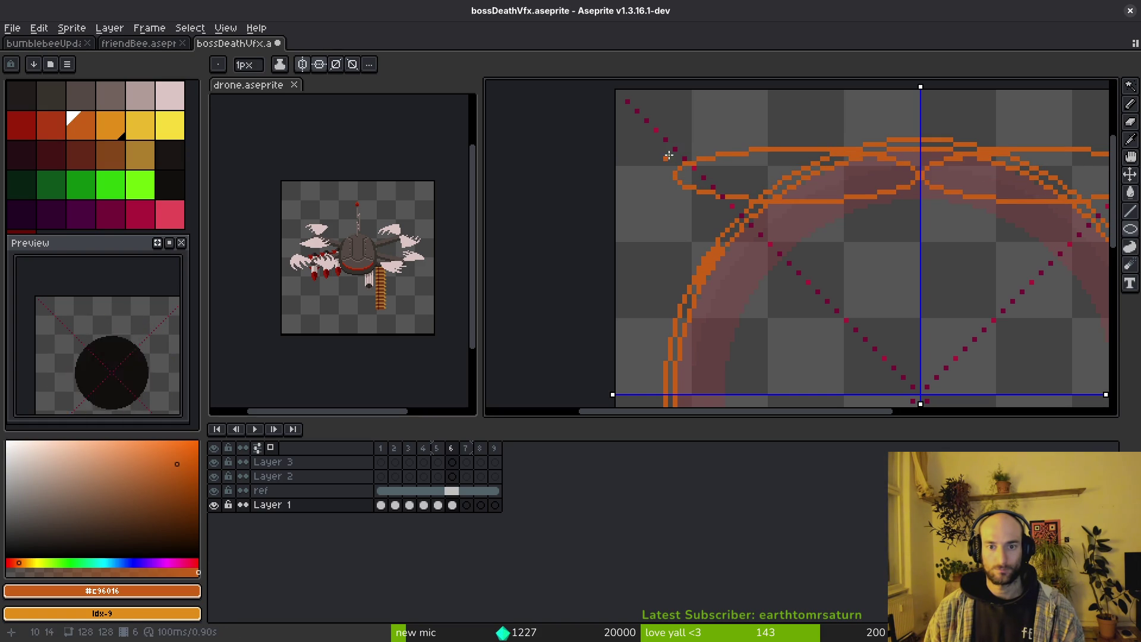
scroll(981, 368, "down", 4)
scroll(950, 390, "up", 3)
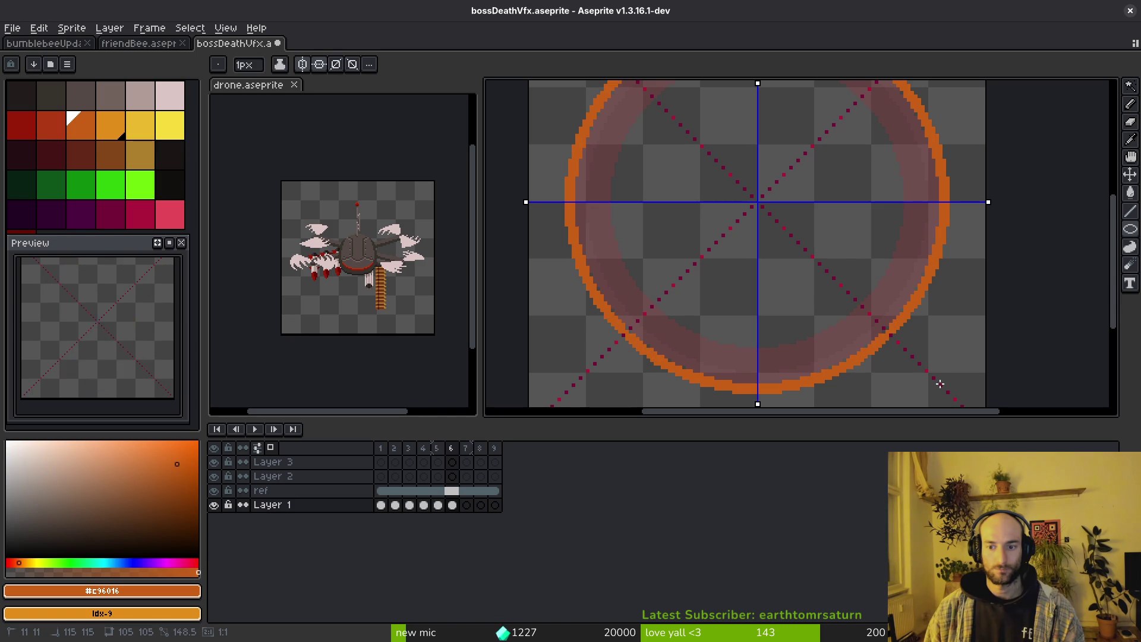
scroll(789, 221, "down", 1)
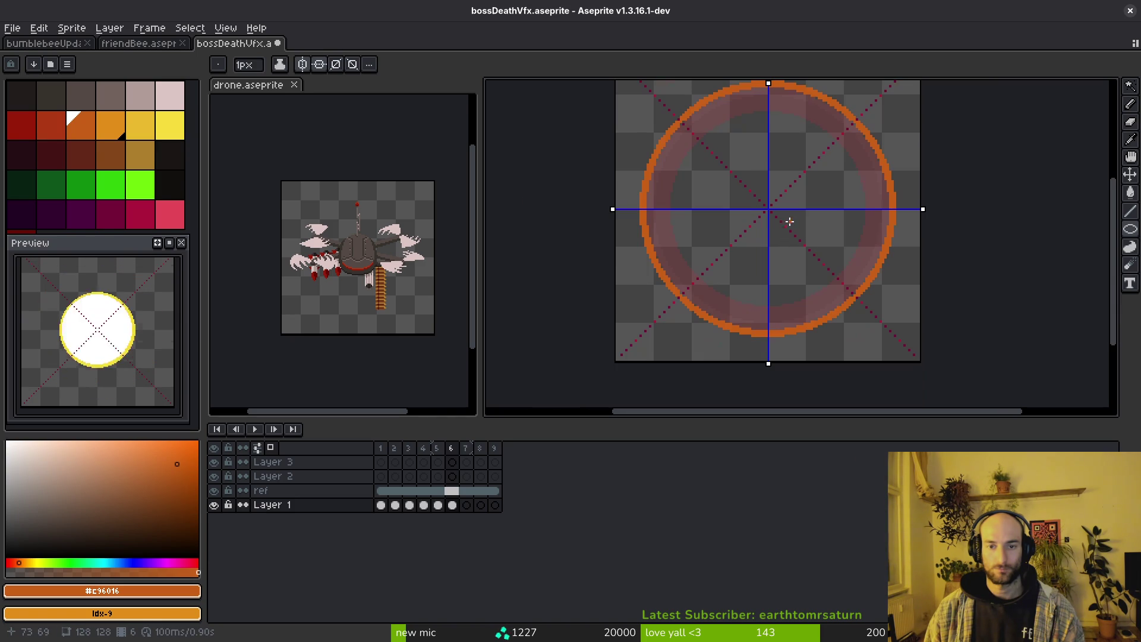
key("ctrl+s")
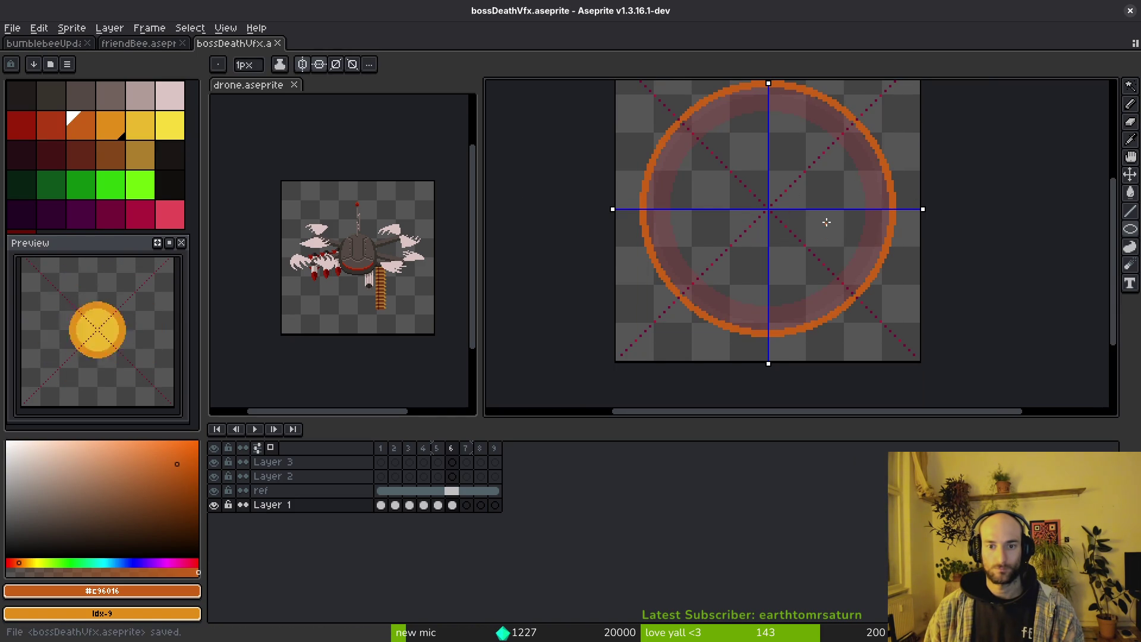
scroll(859, 293, "up", 1)
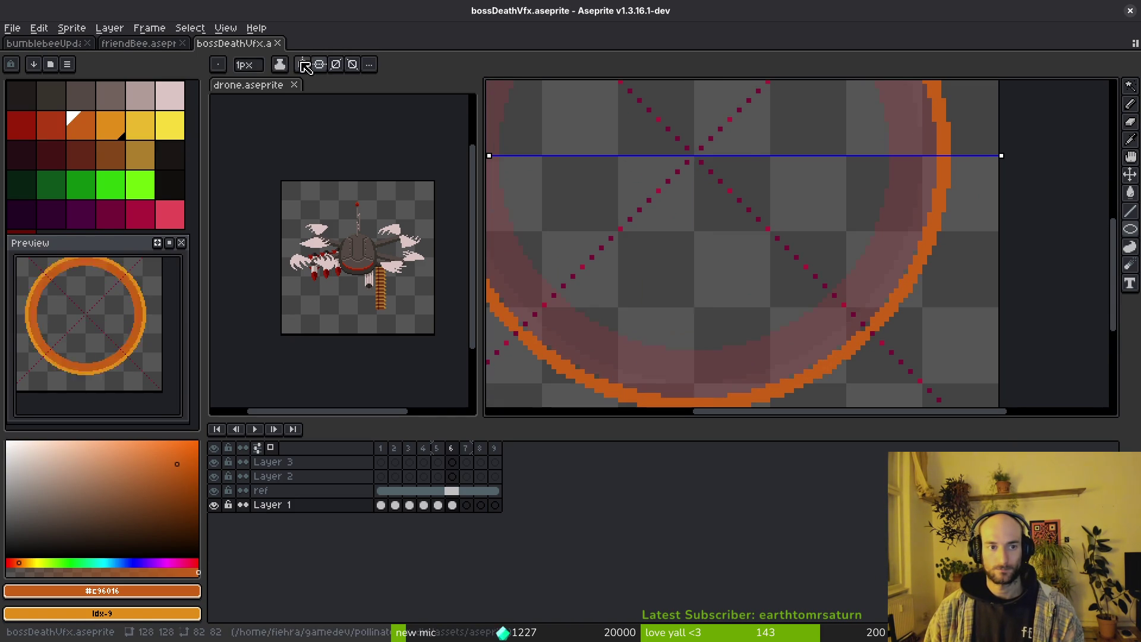
key("e")
scroll(910, 298, "up", 1)
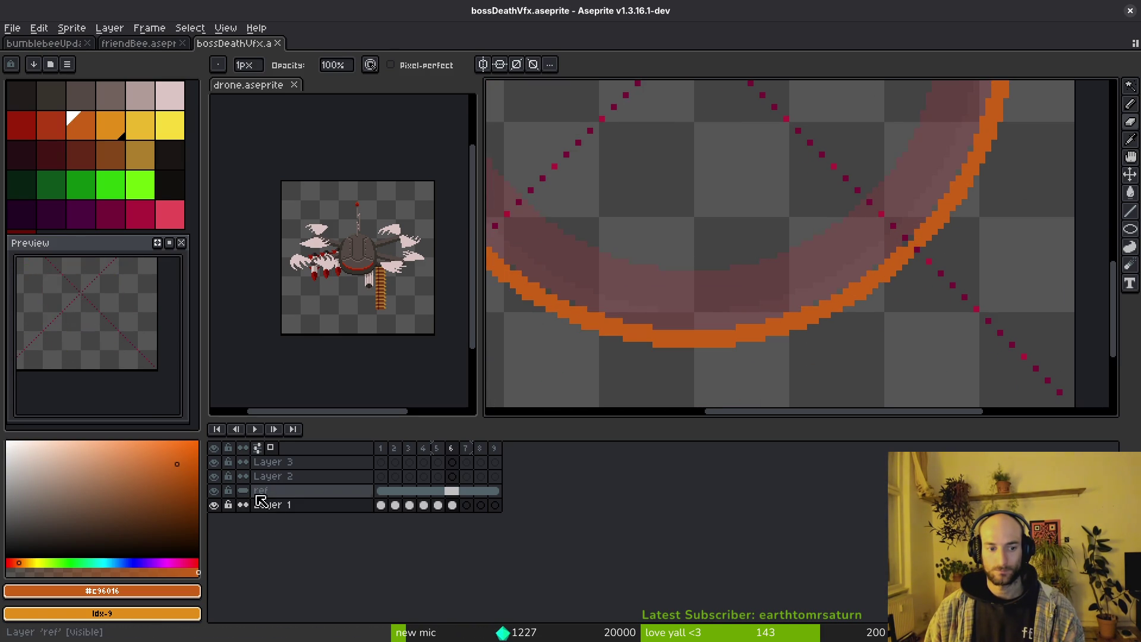
Move the ref layer beneath Layer 1 in the stack, save, and return to Layer 1.
left_click(263, 493)
left_click_drag(266, 498, 275, 511)
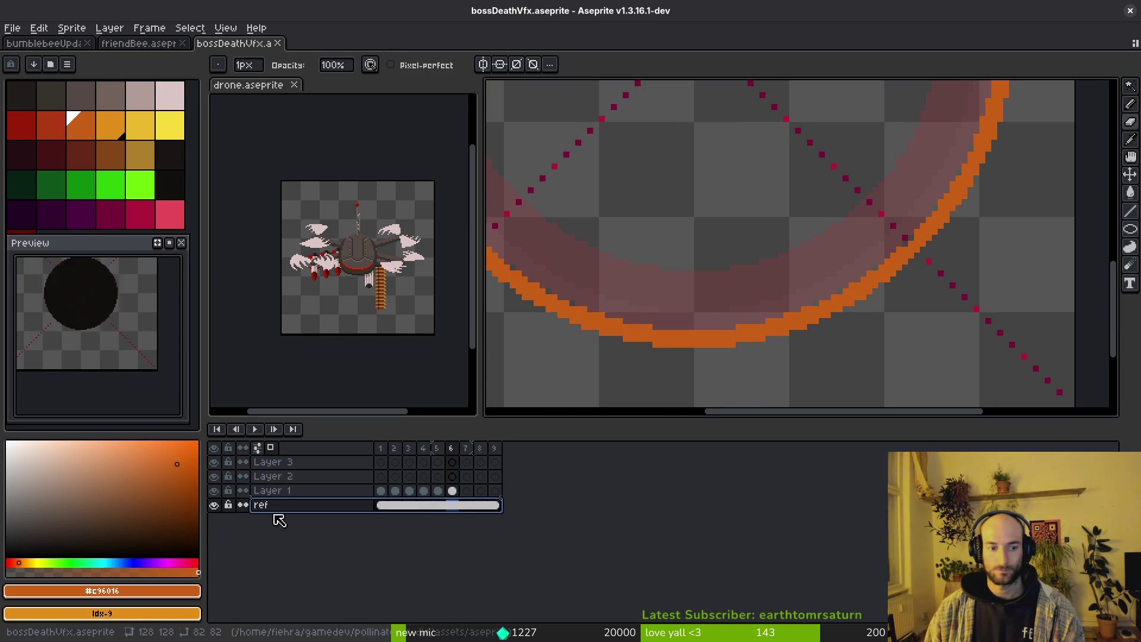
key("ctrl+s")
scroll(978, 143, "up", 2)
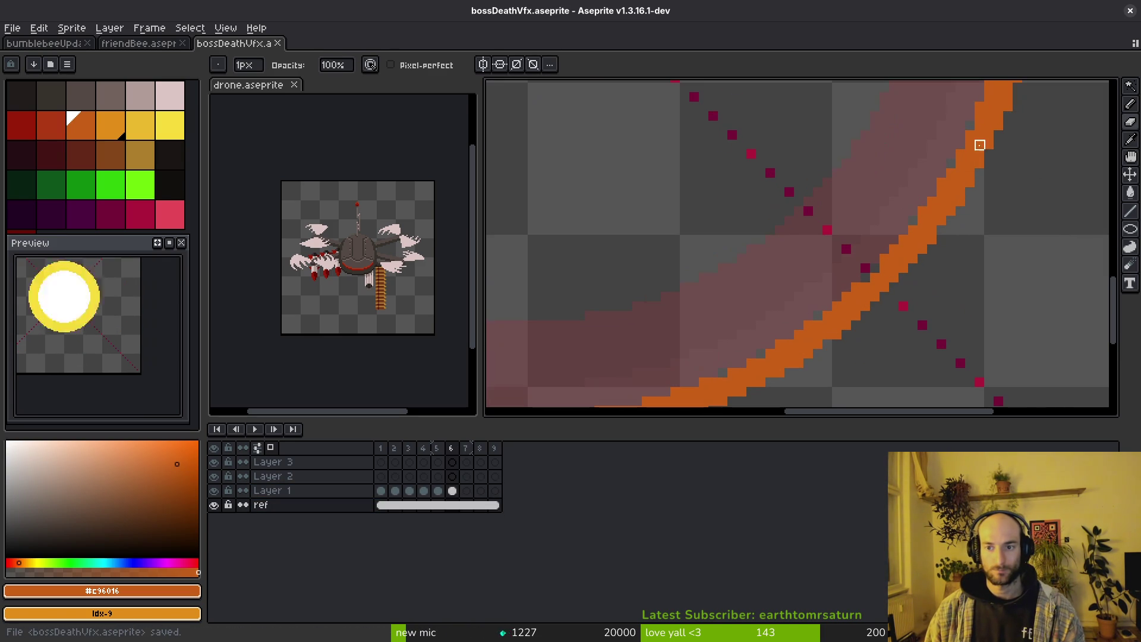
key("Up")
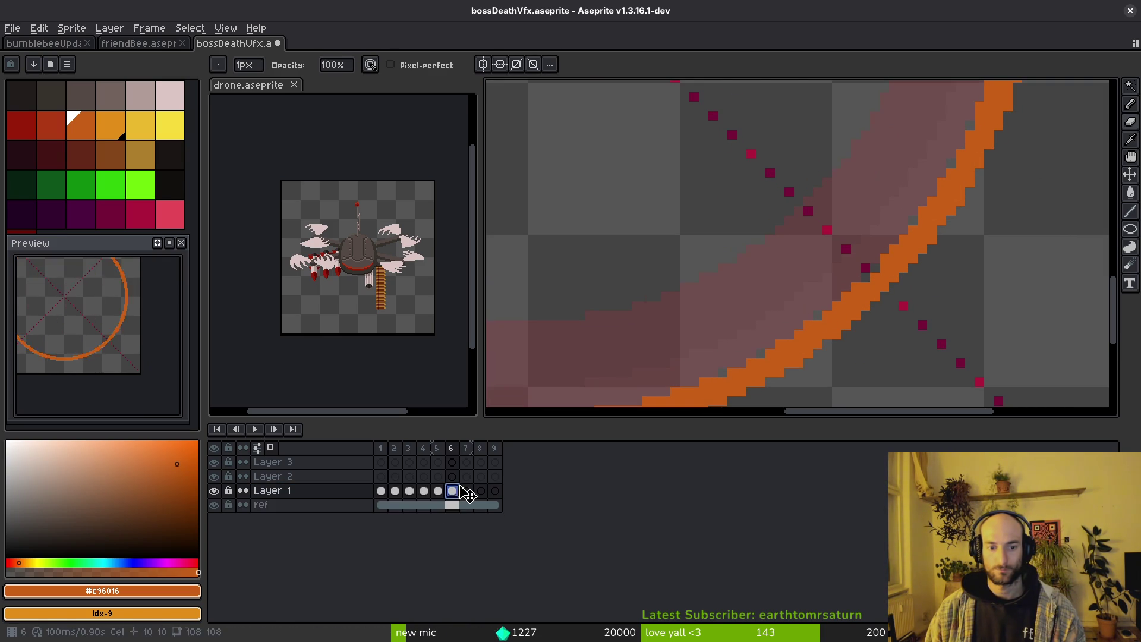
Erase pixels along the ring's upper-left arc and left edge, redoing one stroke.
mouse_move(909, 254)
left_mouse_down()
mouse_move(761, 372)
mouse_move(968, 265)
mouse_move(836, 323)
mouse_move(818, 286)
left_mouse_up()
mouse_move(581, 334)
left_mouse_down()
mouse_move(792, 315)
mouse_move(604, 280)
mouse_move(629, 231)
left_mouse_up()
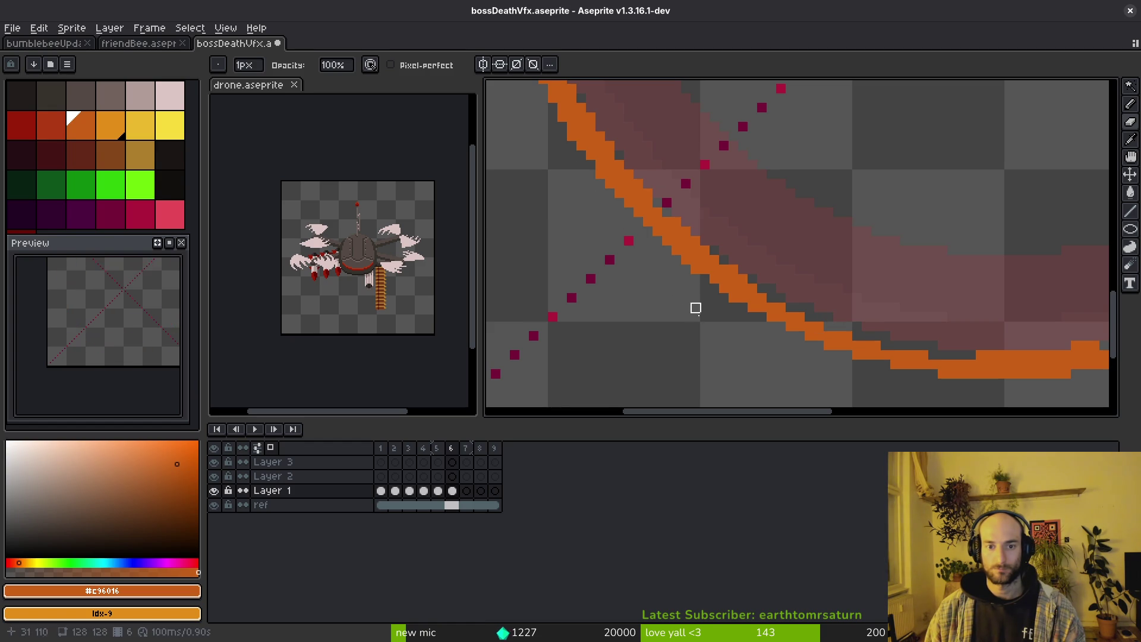
mouse_move(696, 306)
left_mouse_down()
mouse_move(601, 145)
mouse_move(719, 369)
mouse_move(689, 437)
mouse_move(672, 262)
left_mouse_up()
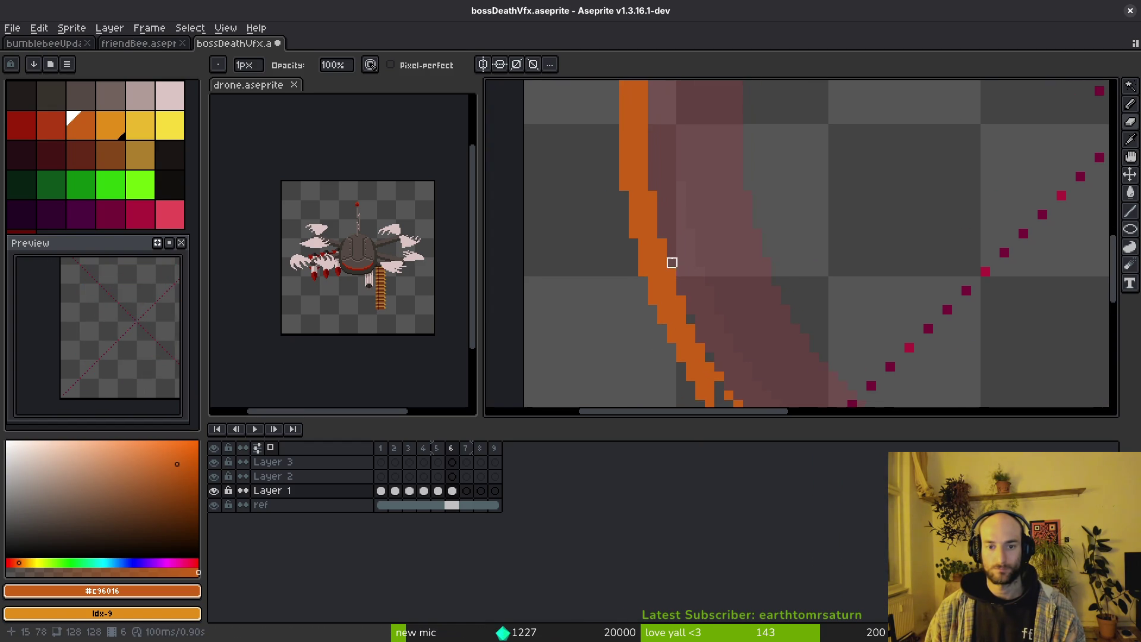
left_click_drag(662, 101, 643, 348)
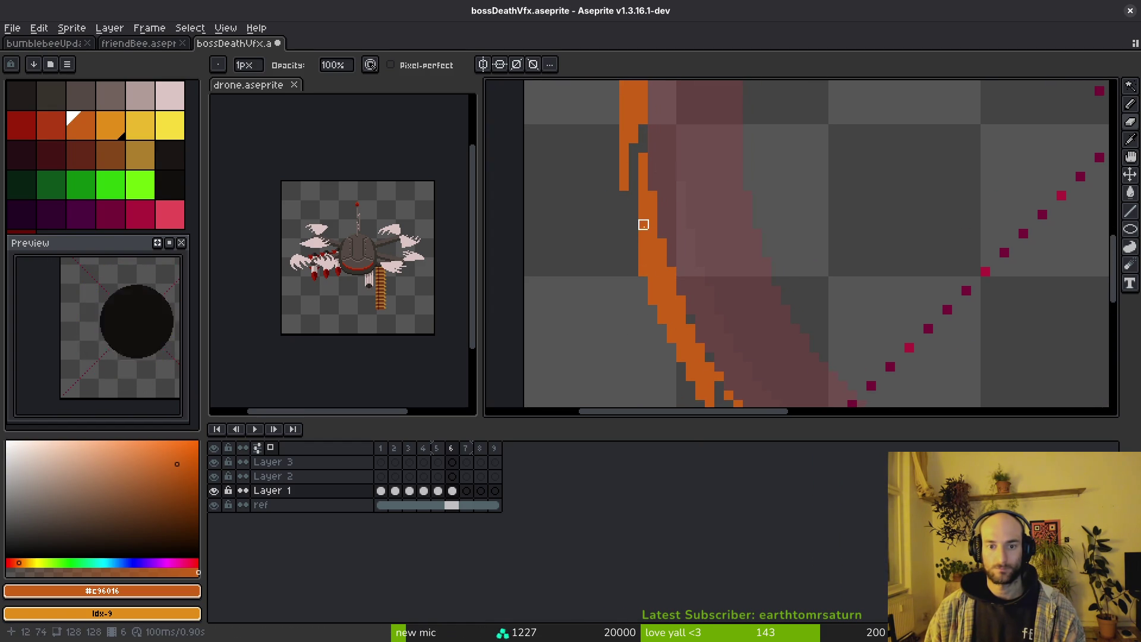
left_click_drag(643, 224, 688, 344)
key("ctrl+z")
left_click_drag(642, 232, 708, 370)
Erase more ring pixels along the left edge, the top row and a diagonal strip.
scroll(724, 303, "down", 3)
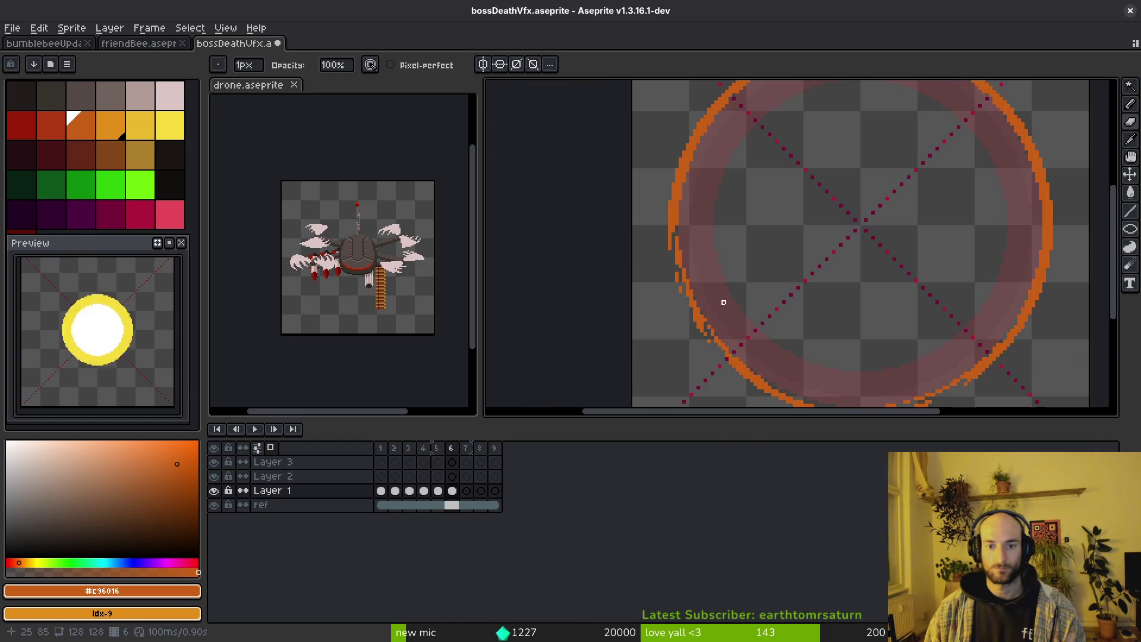
scroll(713, 273, "up", 3)
mouse_move(731, 178)
left_mouse_down()
mouse_move(678, 262)
mouse_move(835, 172)
left_mouse_up()
scroll(698, 283, "up", 5)
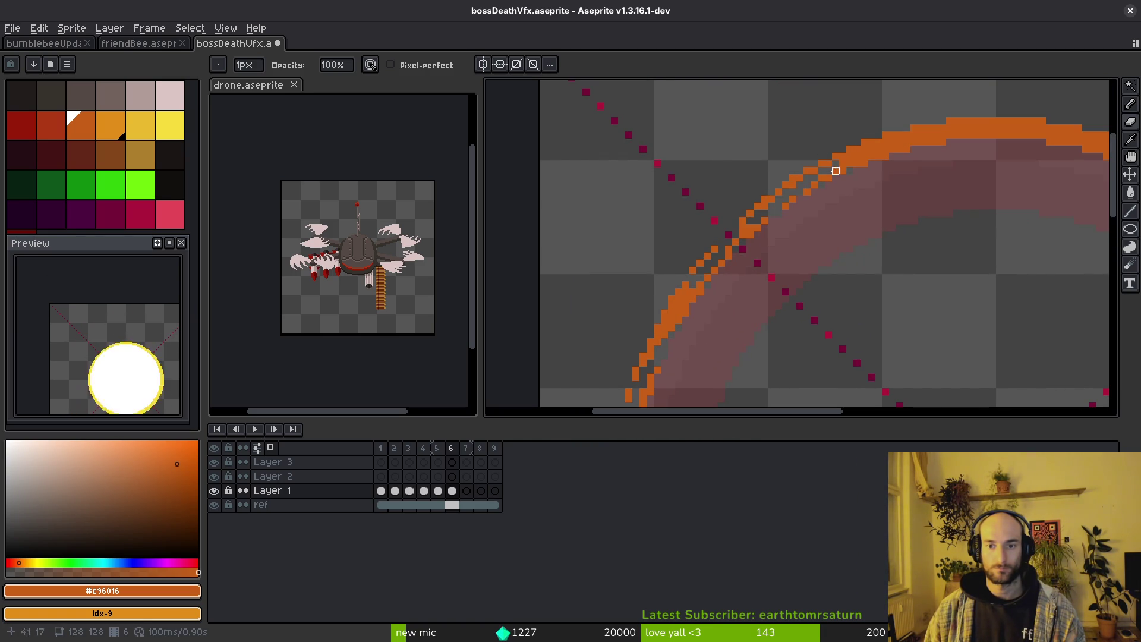
scroll(907, 181, "up", 1)
left_click_drag(709, 212, 956, 203)
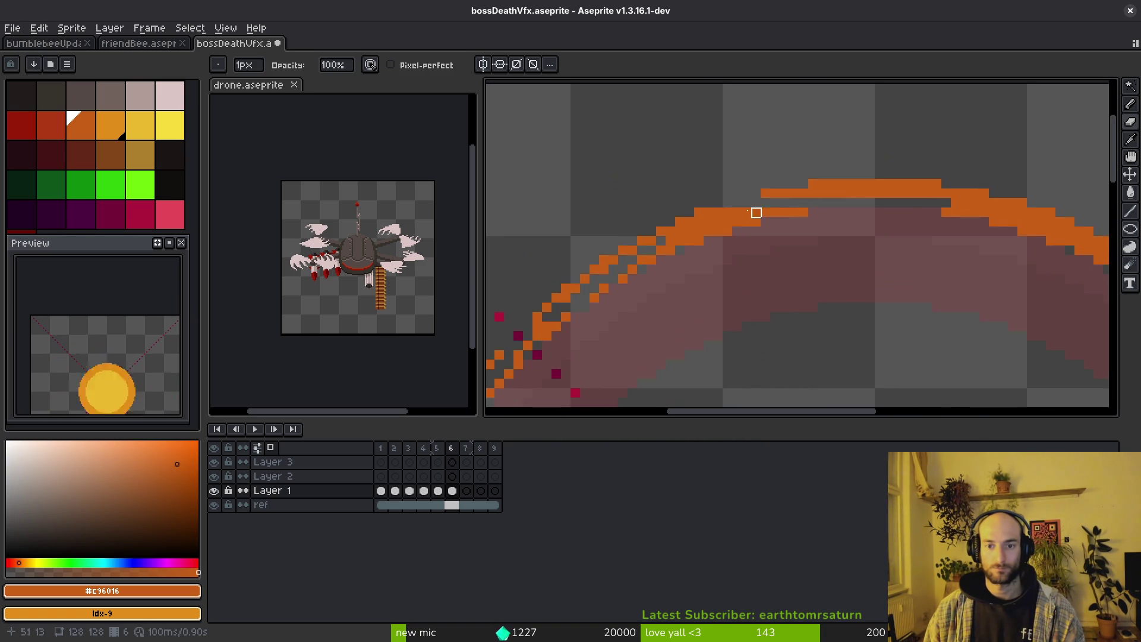
scroll(790, 211, "right", 3)
left_click_drag(833, 224, 987, 329)
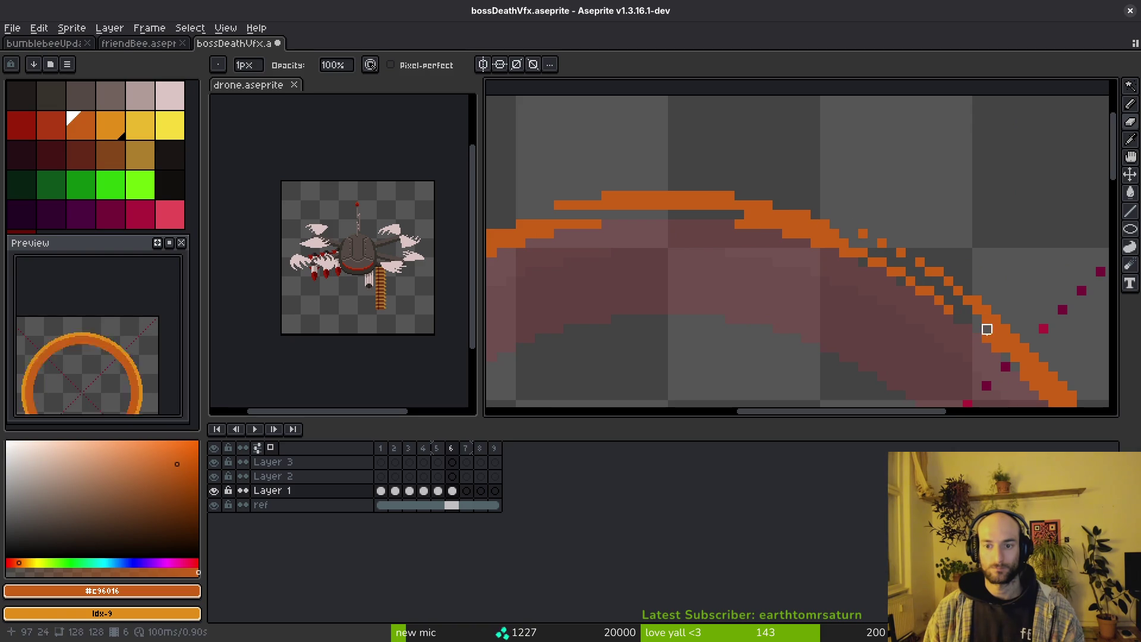
Bring the ring's lower-right arc into view and pick the ring's orange as the drawing colour.
scroll(911, 316, "down", 5)
scroll(741, 321, "up", 3)
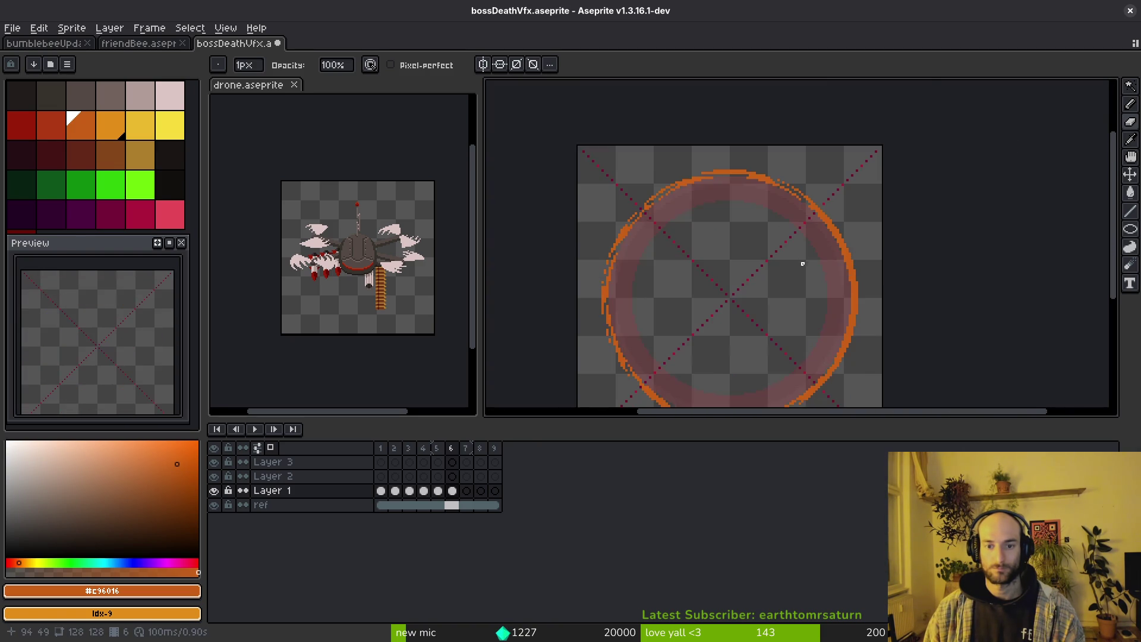
scroll(802, 263, "up", 3)
scroll(794, 190, "up", 2)
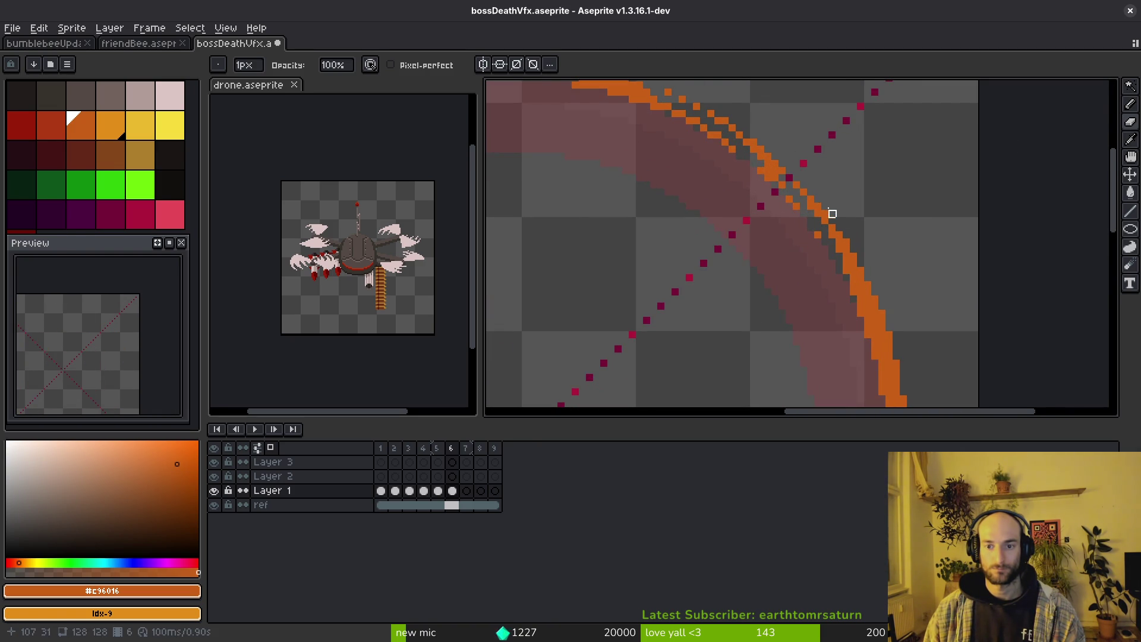
scroll(871, 357, "down", 5)
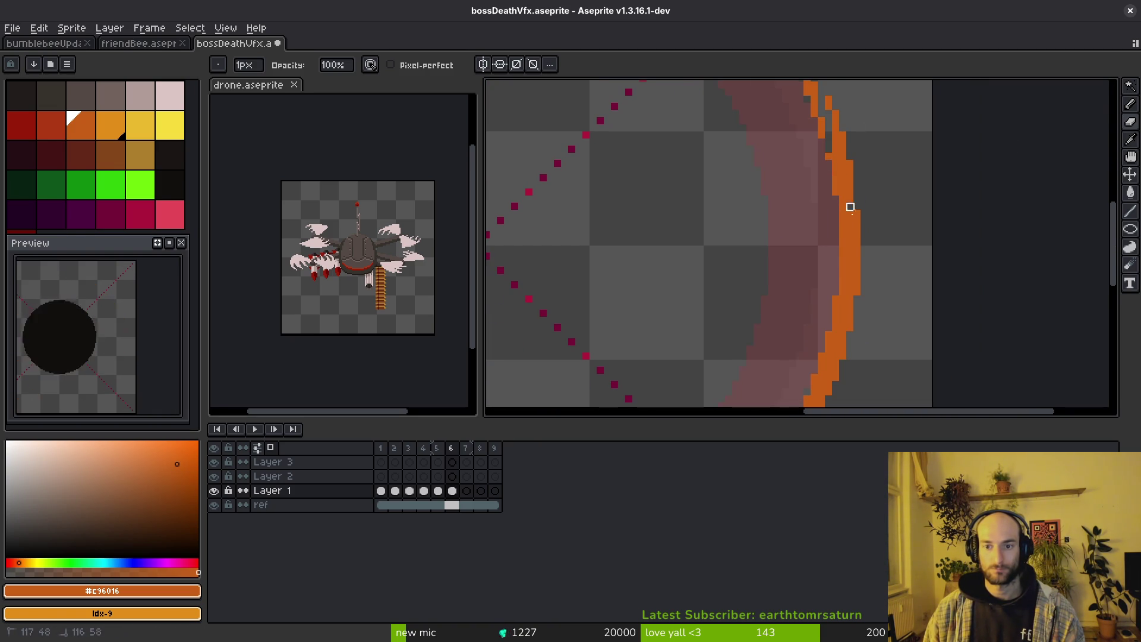
scroll(829, 336, "down", 3)
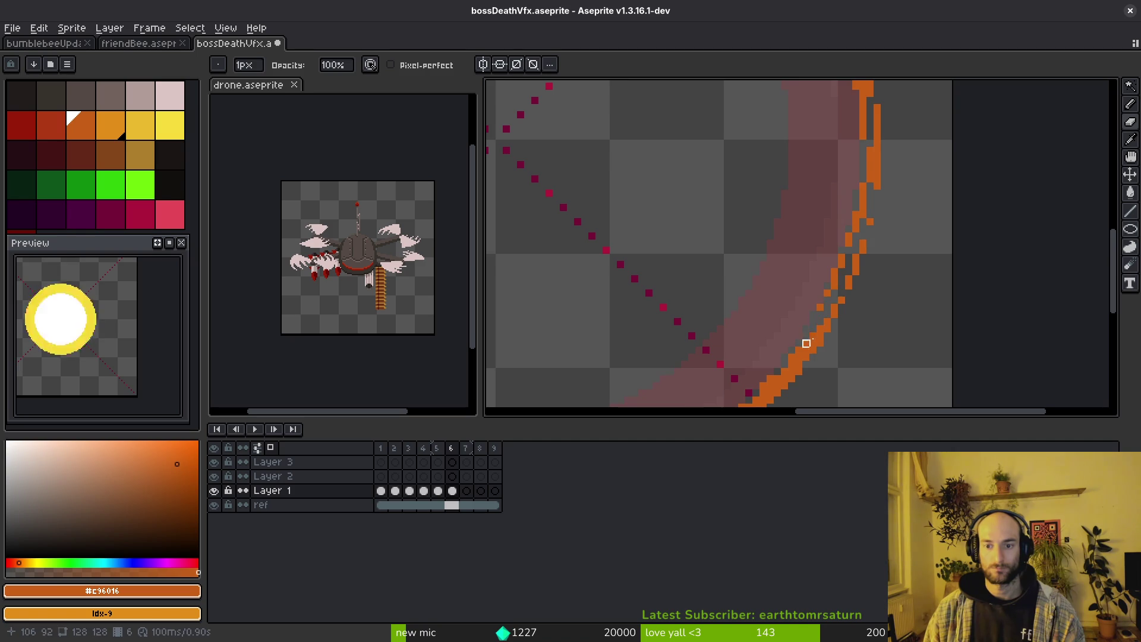
scroll(804, 341, "down", 1)
left_click_drag(805, 341, 869, 213)
scroll(814, 248, "up", 1)
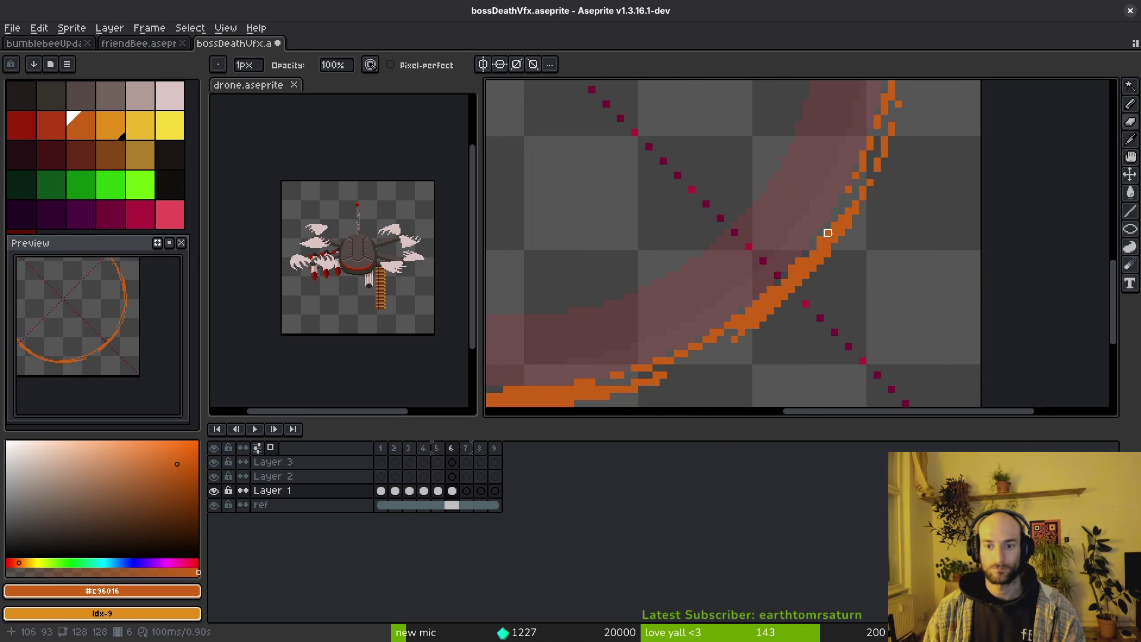
scroll(770, 275, "down", 5)
scroll(807, 266, "up", 5)
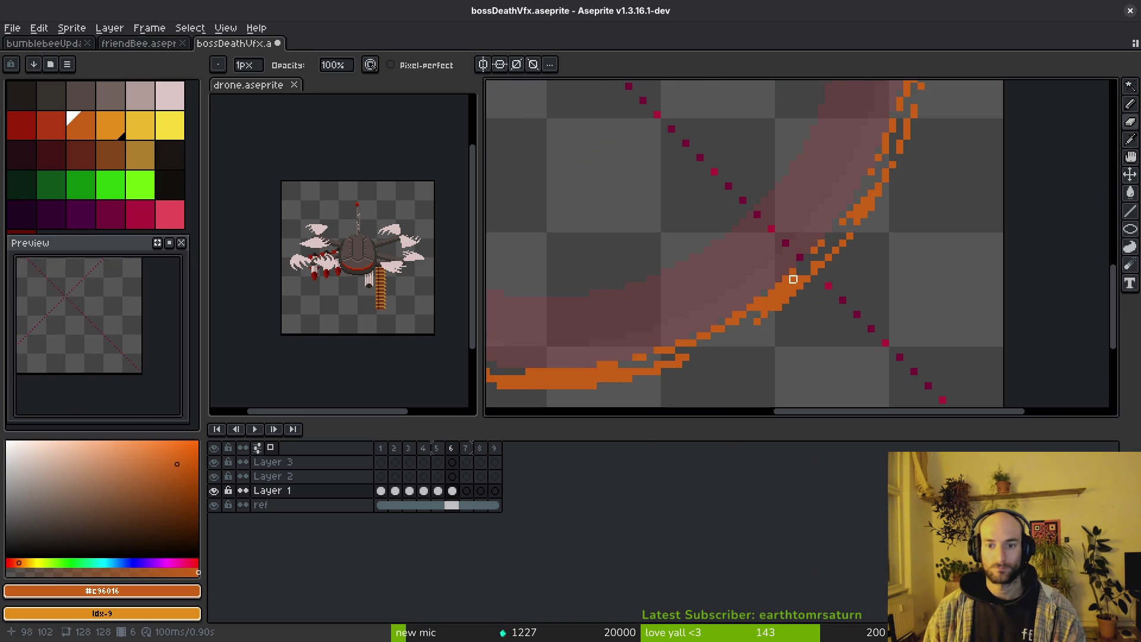
left_click(802, 272, "alt")
left_click(803, 275, "alt")
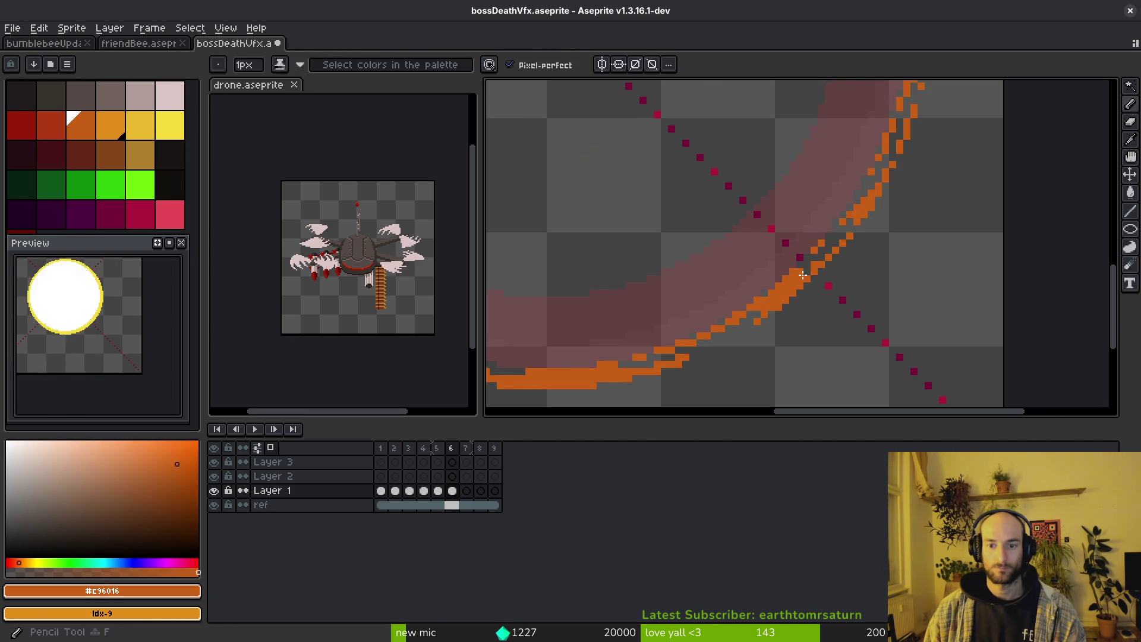
Save, erase orange pixels along the arc's diagonal, and advance to frame 7.
scroll(804, 259, "down", 5)
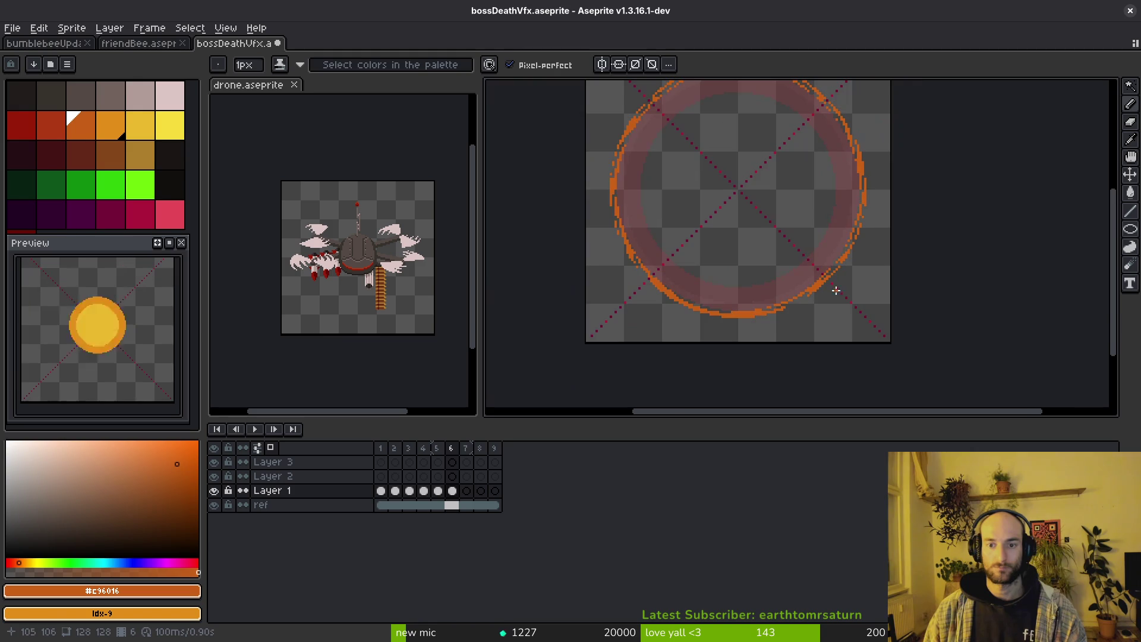
key("ctrl+s")
scroll(787, 300, "up", 6)
key("e")
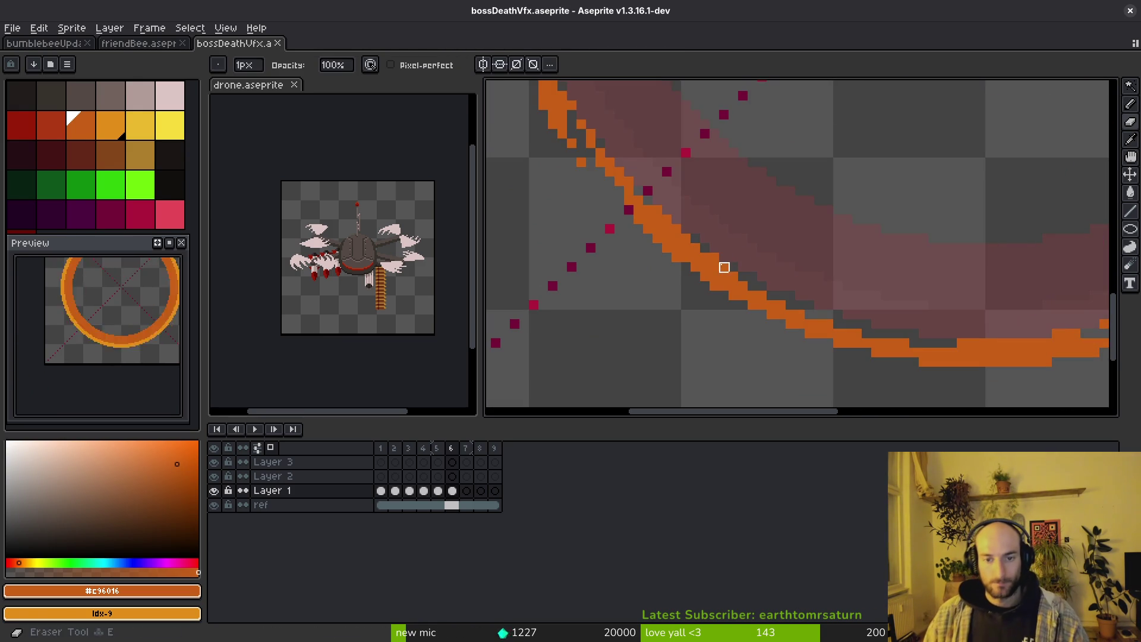
left_click_drag(657, 248, 723, 285)
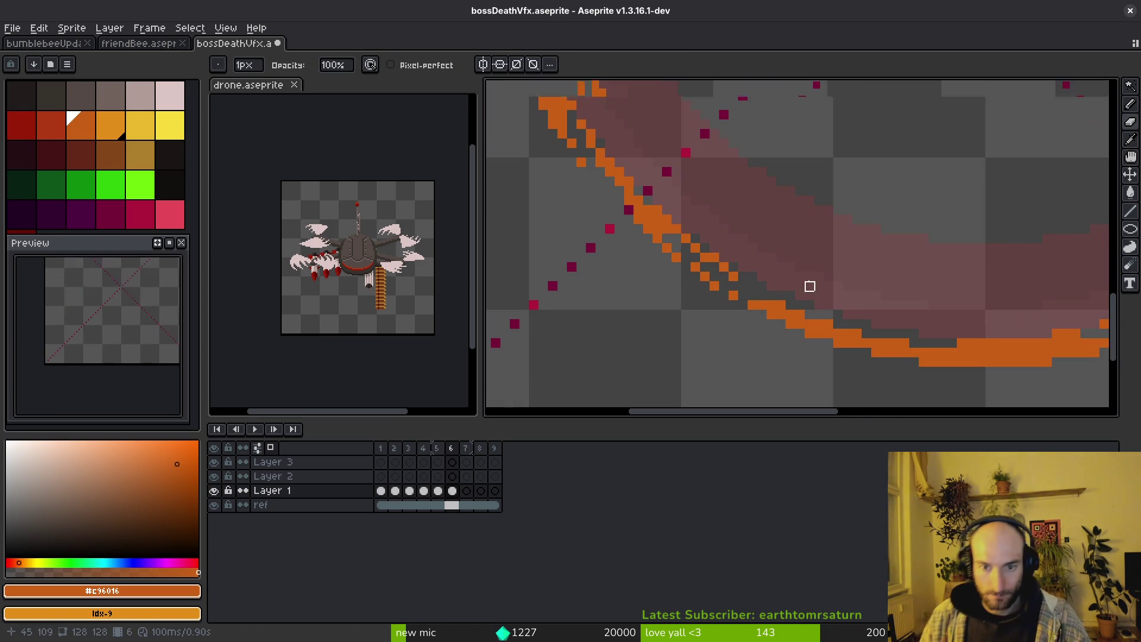
scroll(821, 286, "down", 5)
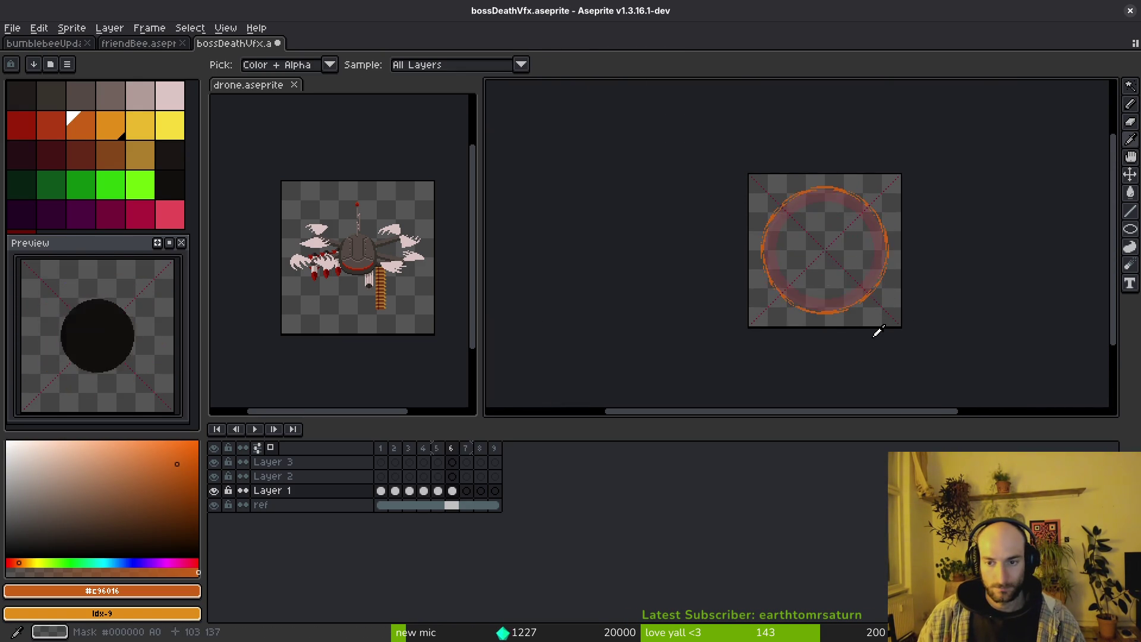
key("Right")
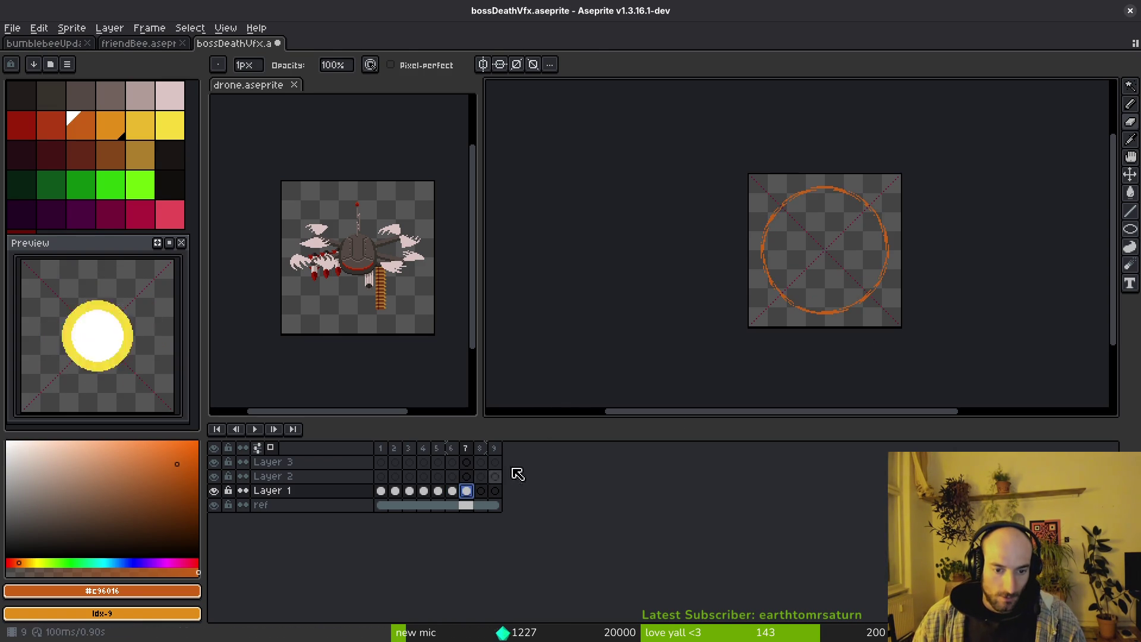
Paste the ring into frame 7, scale it up to about 121×123 px, and erase along its top arc.
key("ctrl+v")
scroll(818, 265, "up", 2)
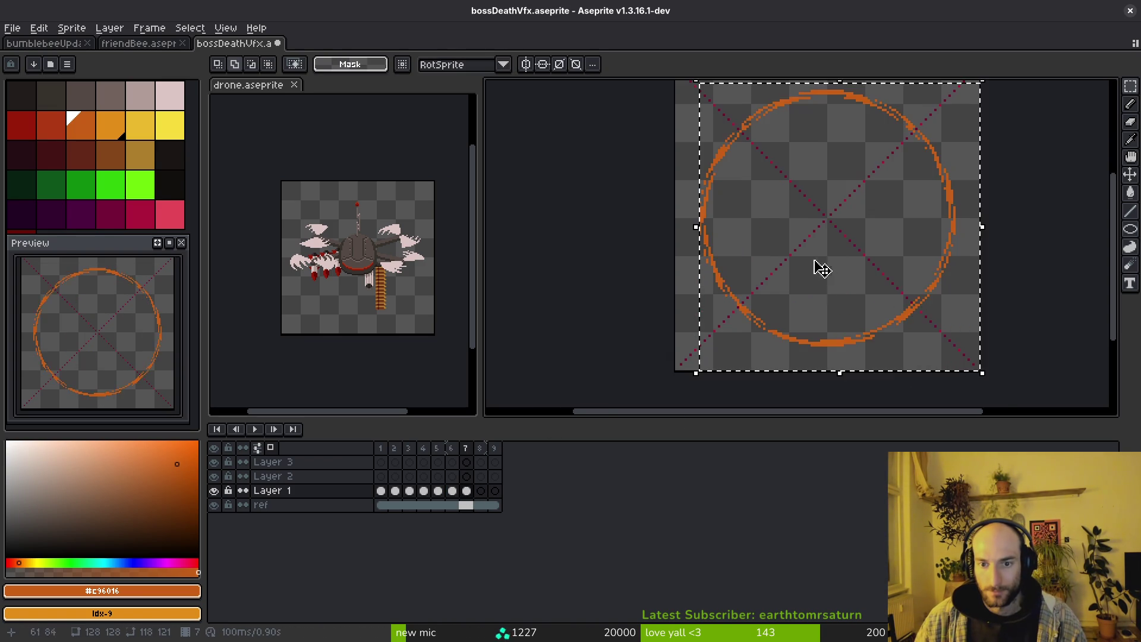
left_click_drag(730, 132, 715, 117)
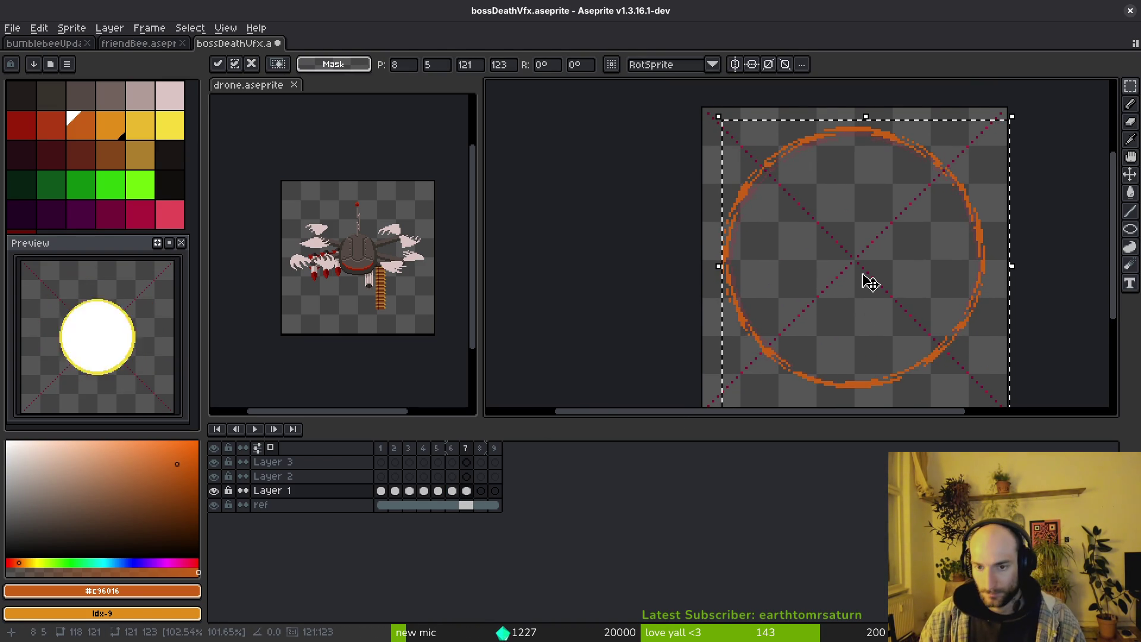
key("Return")
scroll(832, 321, "up", 4)
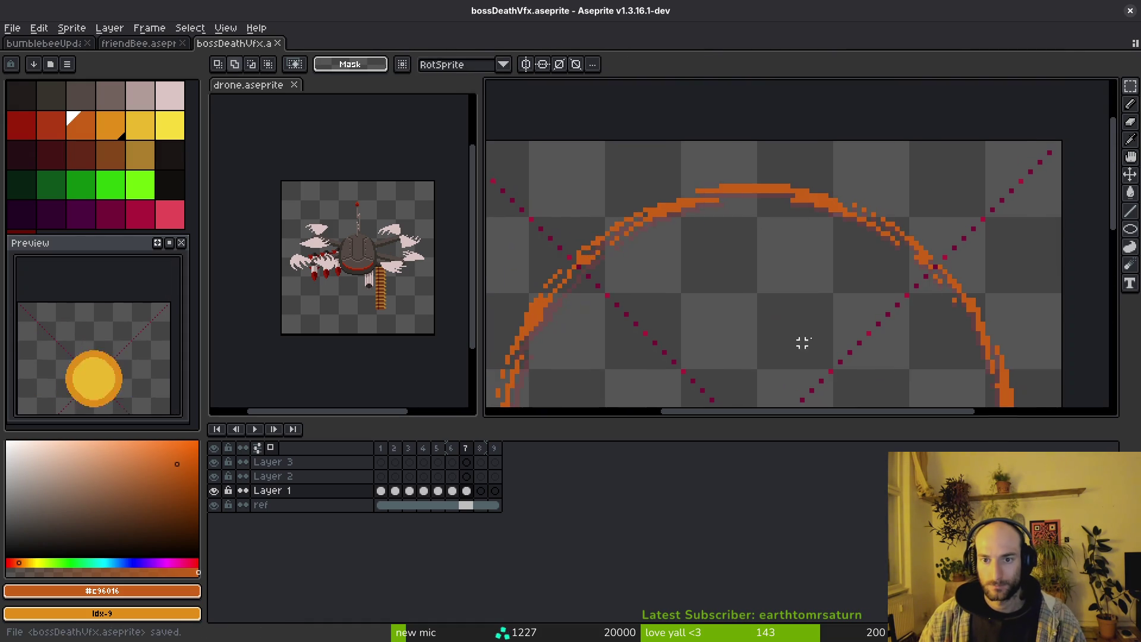
key("e")
mouse_move(731, 176)
left_mouse_down()
mouse_move(805, 194)
mouse_move(937, 262)
mouse_move(814, 184)
left_mouse_up()
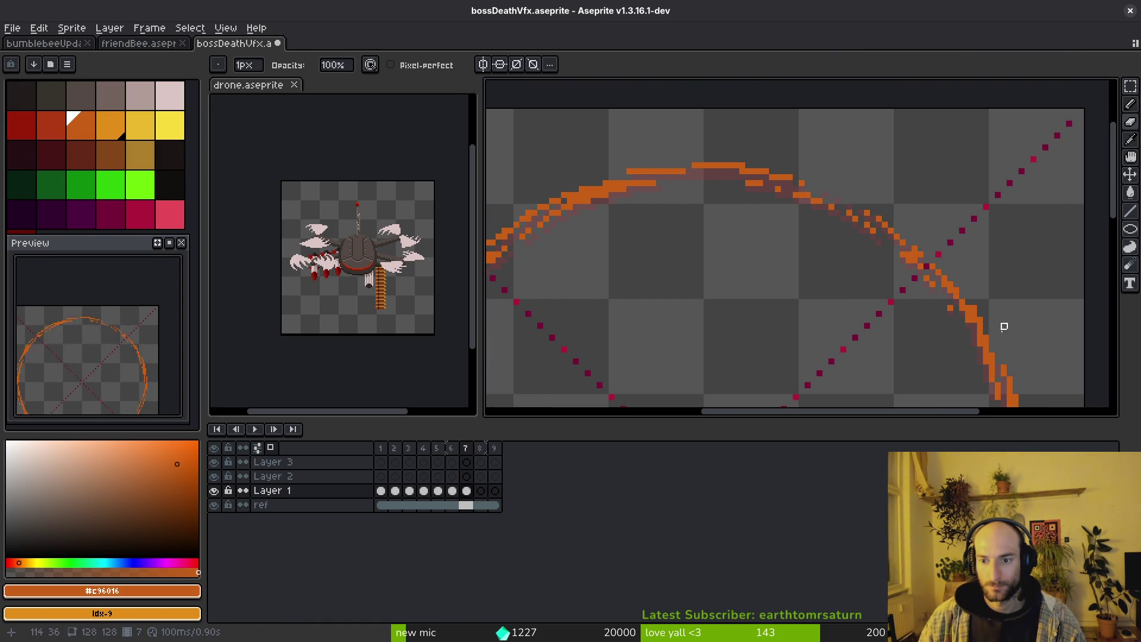
Thin out the ring's bottom band and patch the lower-left arc on frame 7.
left_click_drag(1004, 326, 939, 236)
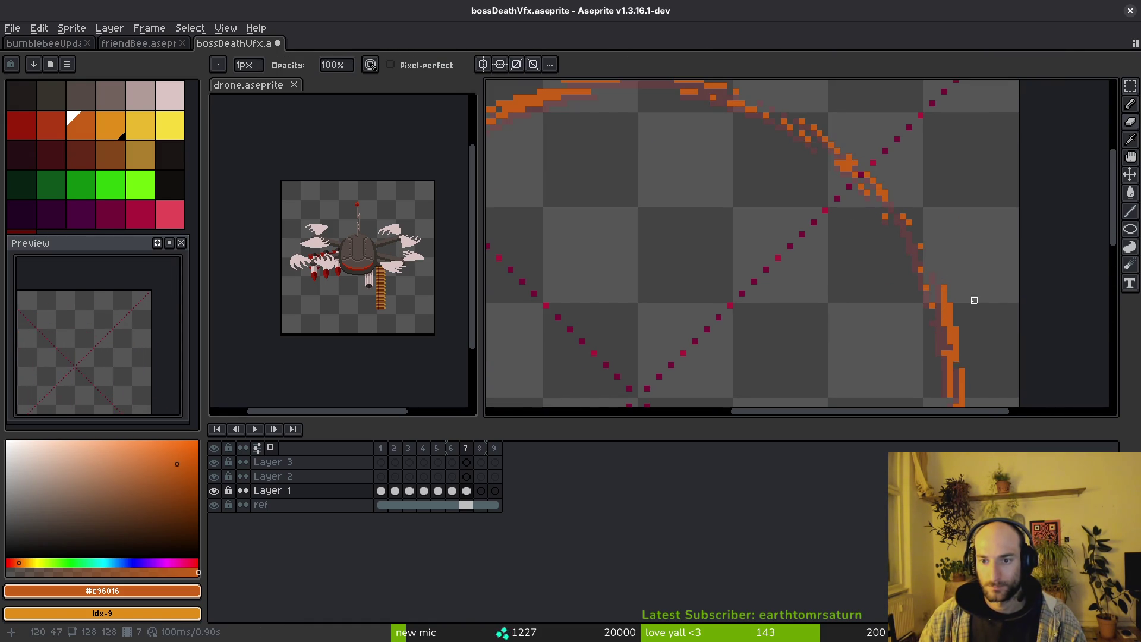
left_click_drag(974, 300, 921, 232)
left_click_drag(912, 390, 923, 209)
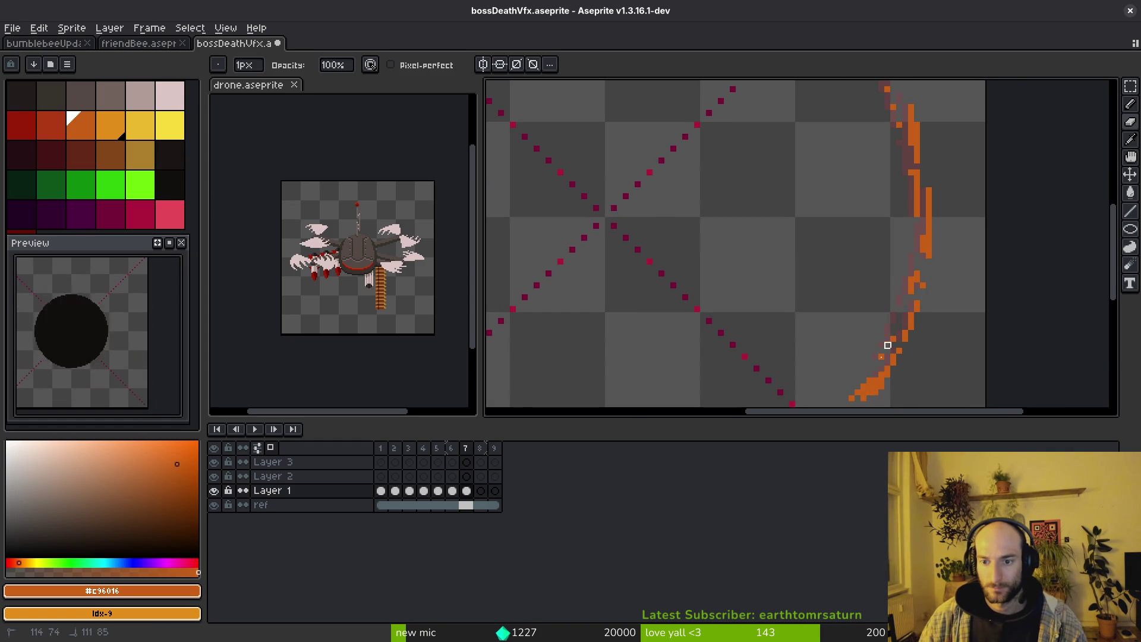
mouse_move(887, 345)
left_mouse_down()
mouse_move(947, 228)
mouse_move(905, 221)
mouse_move(929, 194)
left_mouse_up()
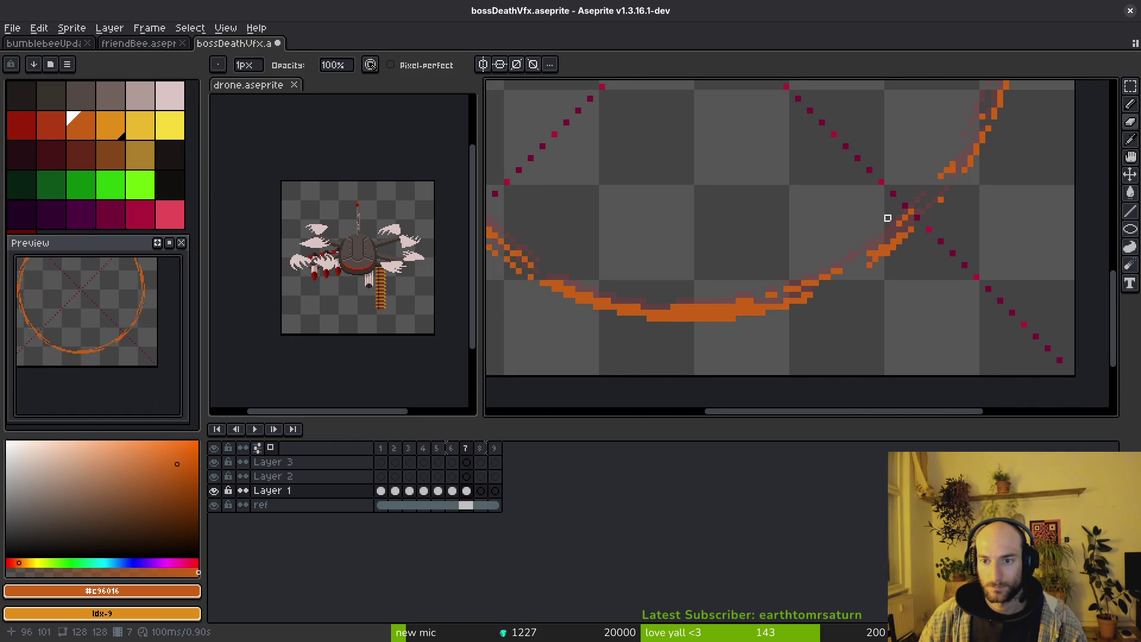
left_click_drag(741, 311, 630, 311)
mouse_move(630, 297)
left_mouse_down()
mouse_move(784, 276)
mouse_move(775, 280)
left_mouse_up()
left_click_drag(674, 220, 781, 273)
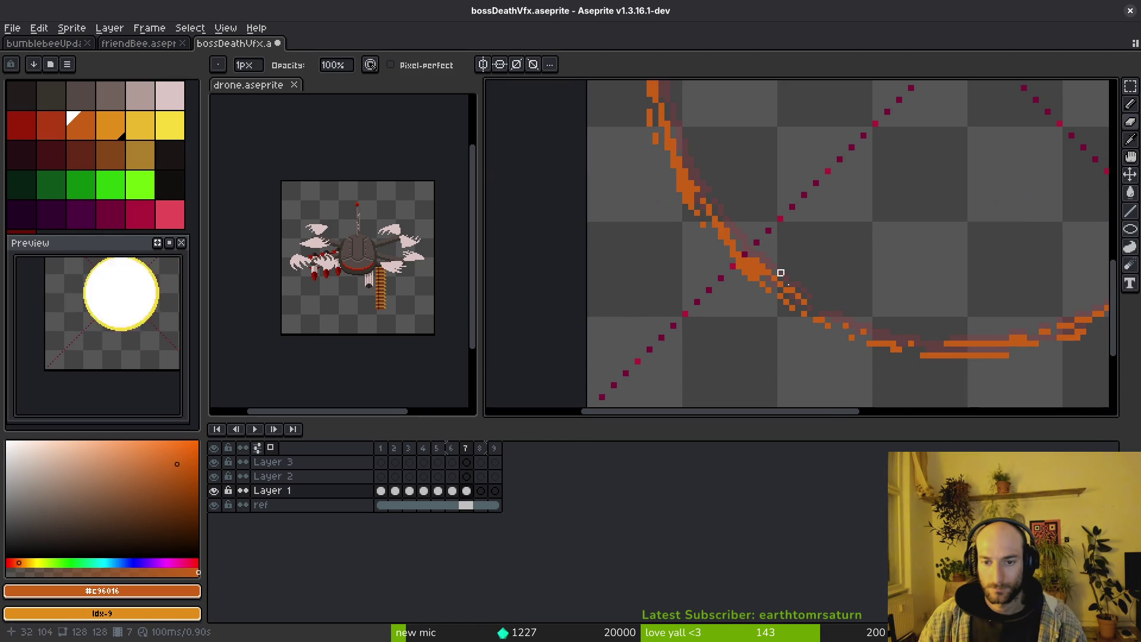
mouse_move(680, 166)
left_mouse_down()
mouse_move(800, 326)
mouse_move(699, 187)
left_mouse_up()
left_click_drag(785, 291, 728, 240)
left_click_drag(693, 138, 734, 250)
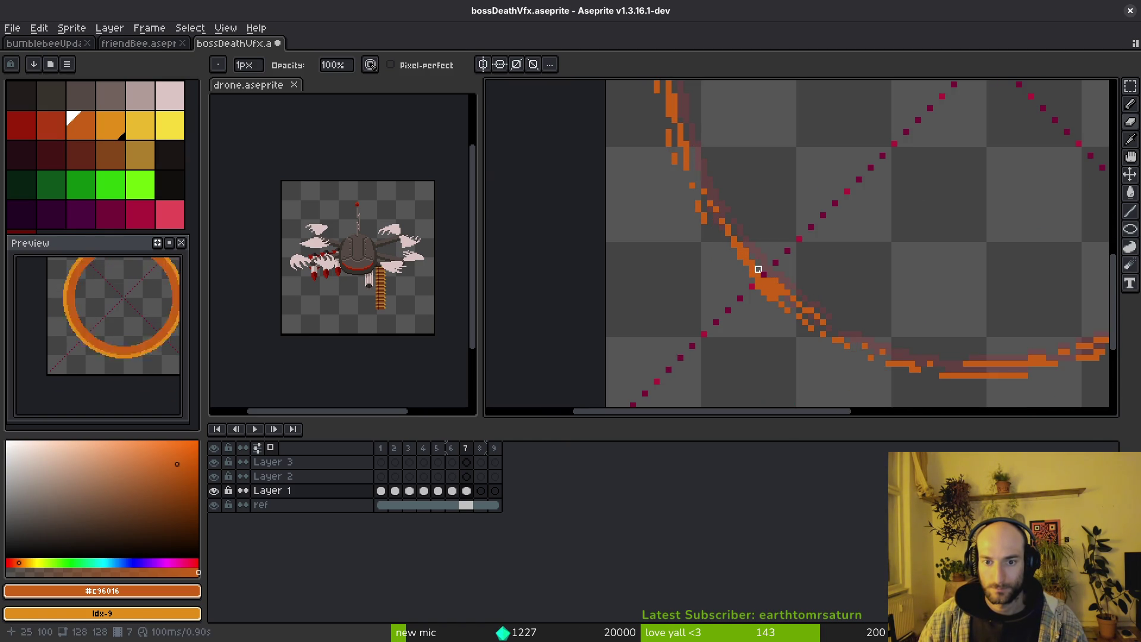
left_click_drag(704, 169, 749, 250)
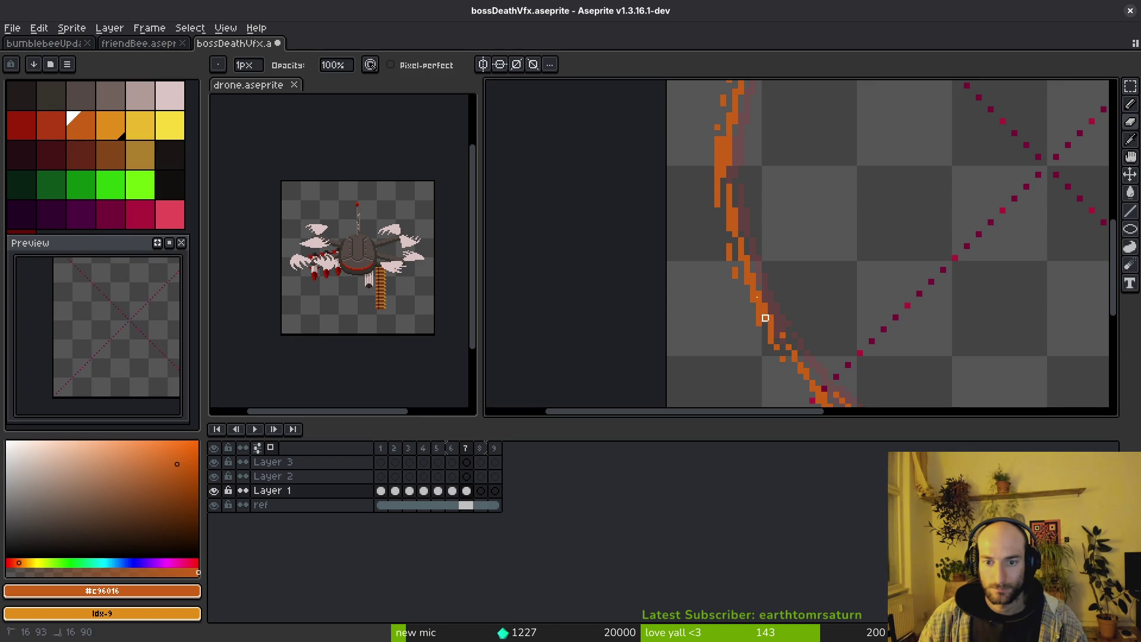
Erase pixels along the ring's left edge and upper arc, comparing against frame 6.
left_click_drag(766, 318, 747, 229)
scroll(749, 238, "up", 2)
left_click_drag(730, 171, 711, 262)
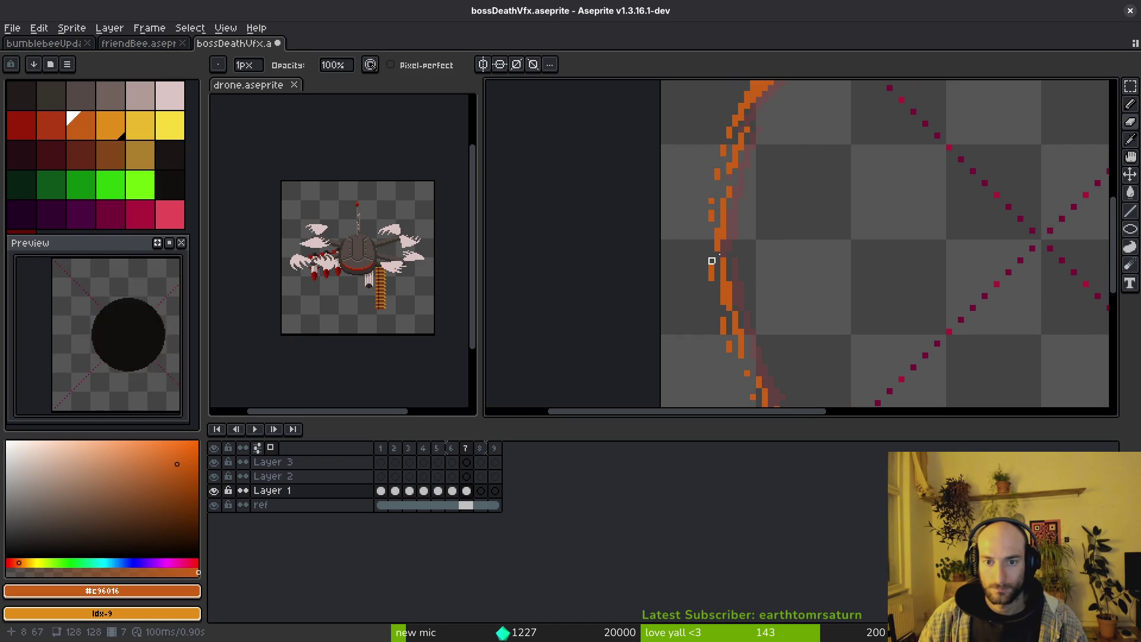
scroll(734, 339, "up", 3)
scroll(762, 193, "up", 1)
mouse_move(761, 194)
left_mouse_down()
mouse_move(717, 235)
mouse_move(713, 270)
left_mouse_up()
scroll(878, 221, "down", 3)
scroll(770, 240, "up", 2)
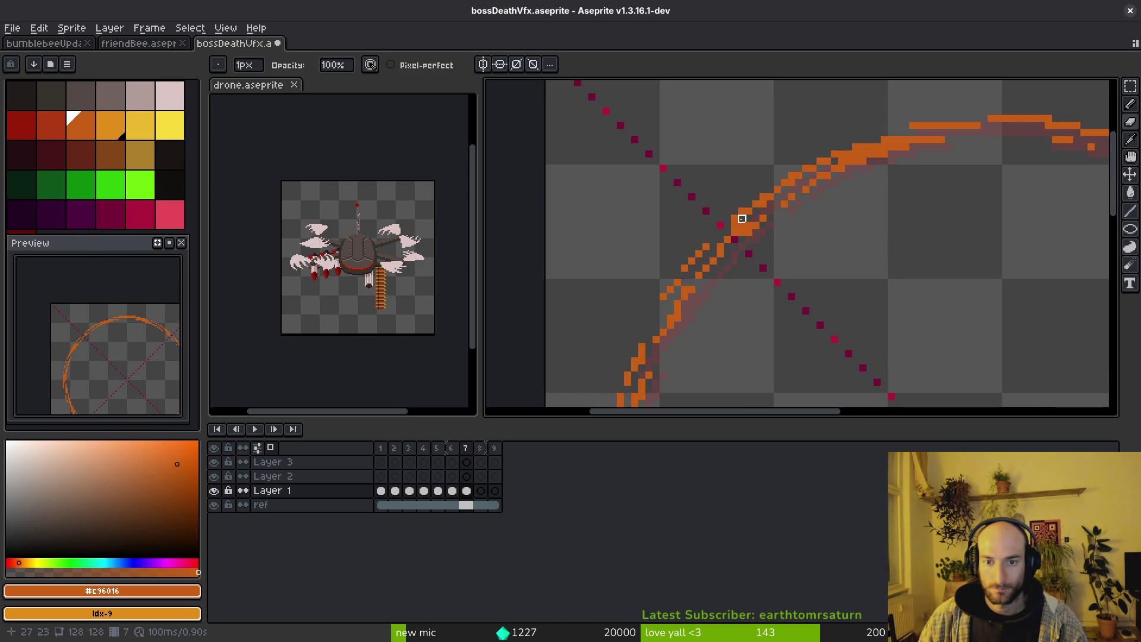
scroll(838, 262, "down", 2)
scroll(606, 217, "up", 2)
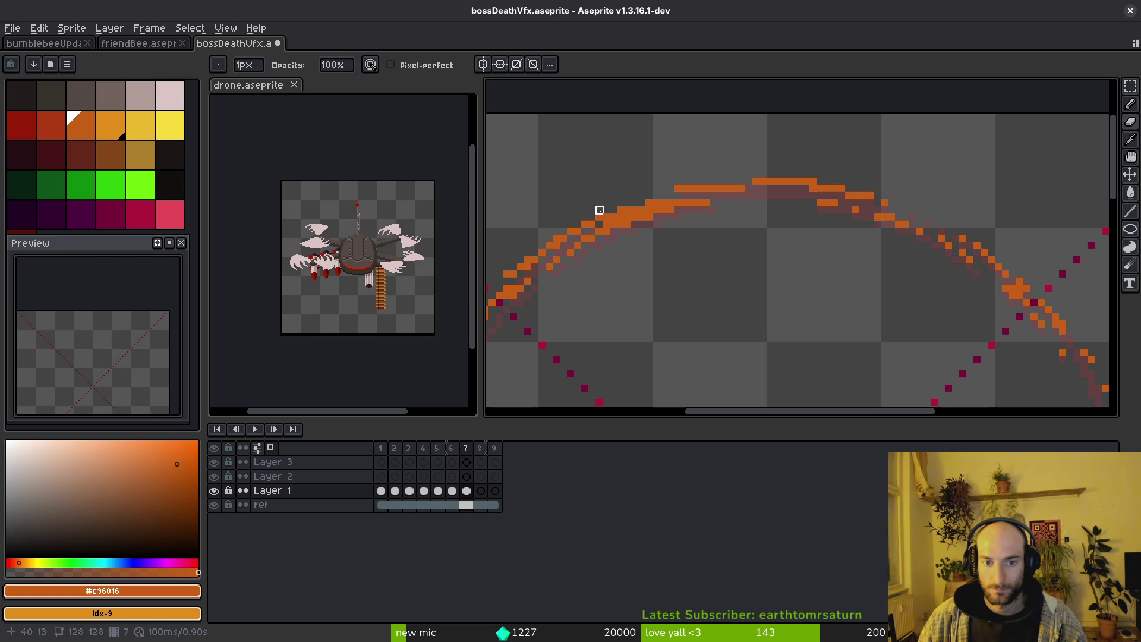
scroll(736, 298, "down", 7)
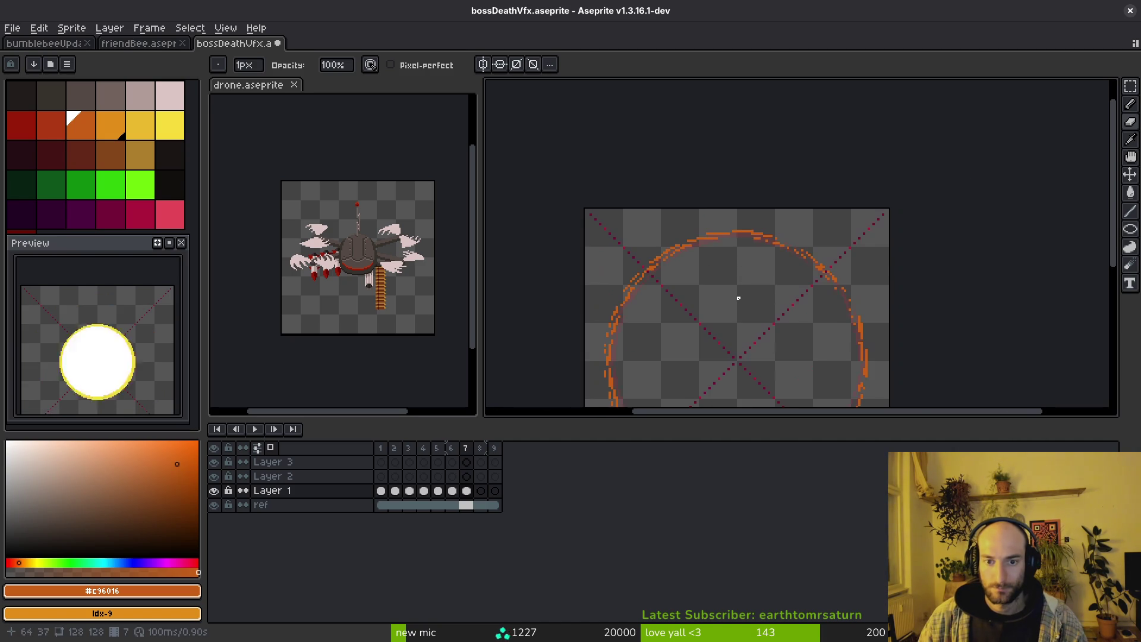
scroll(765, 278, "up", 1)
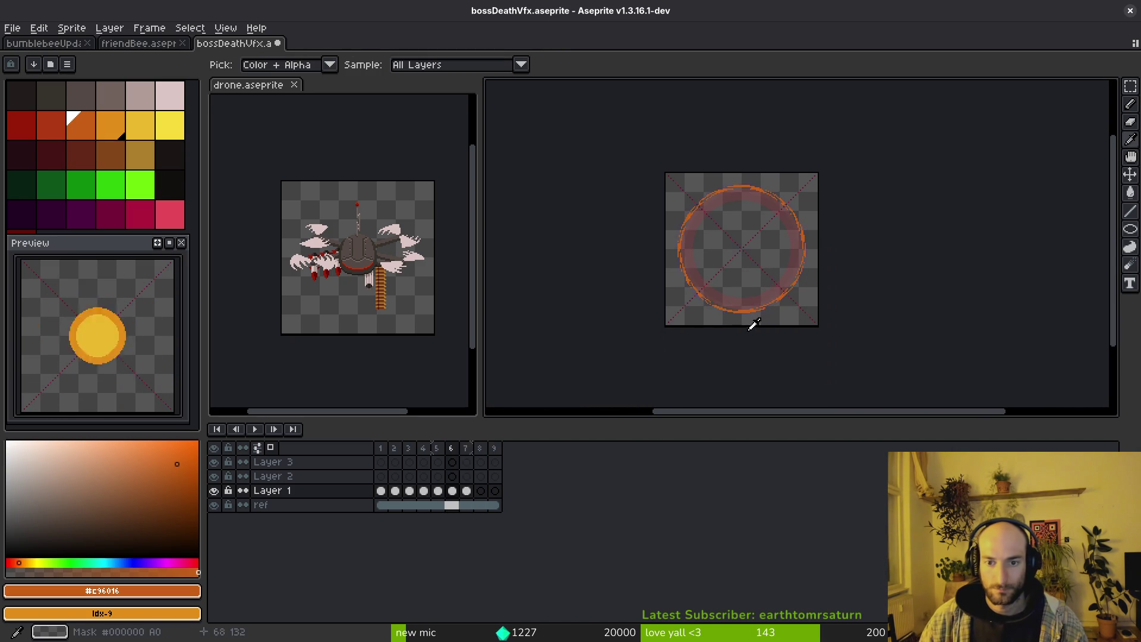
key("Left")
scroll(707, 296, "up", 4)
key("Right")
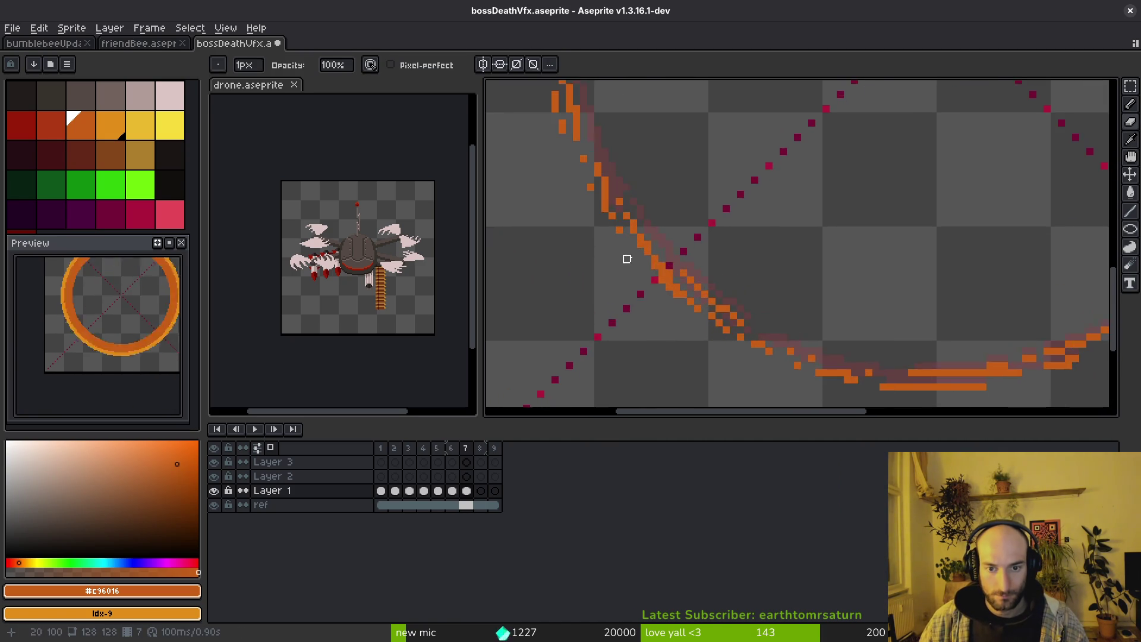
scroll(624, 258, "up", 1)
scroll(684, 241, "up", 2)
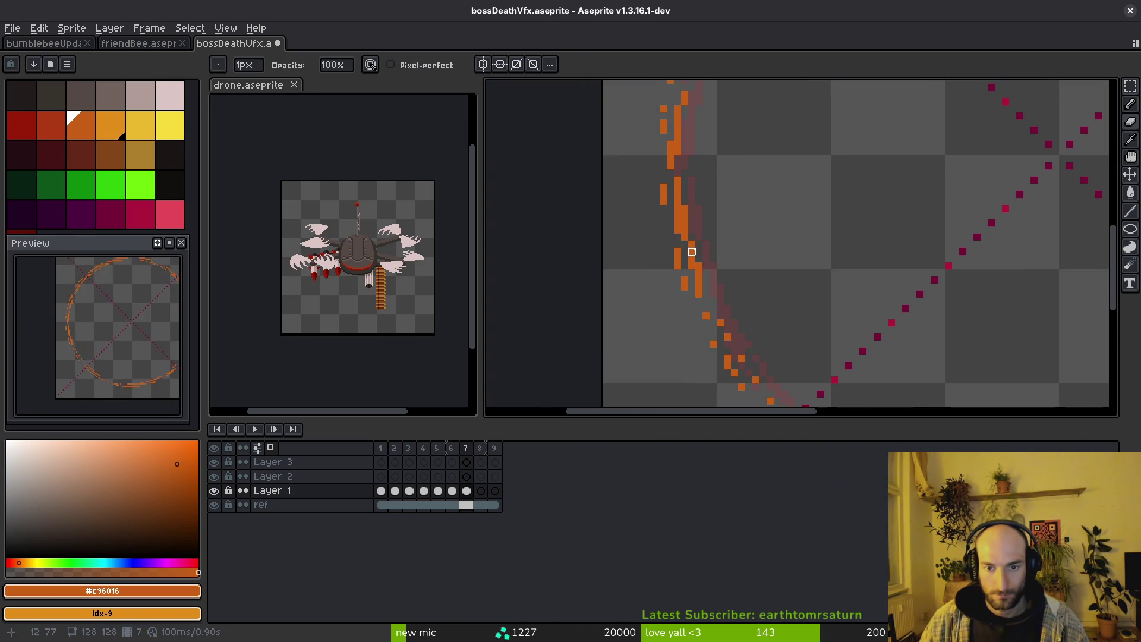
scroll(706, 205, "up", 3)
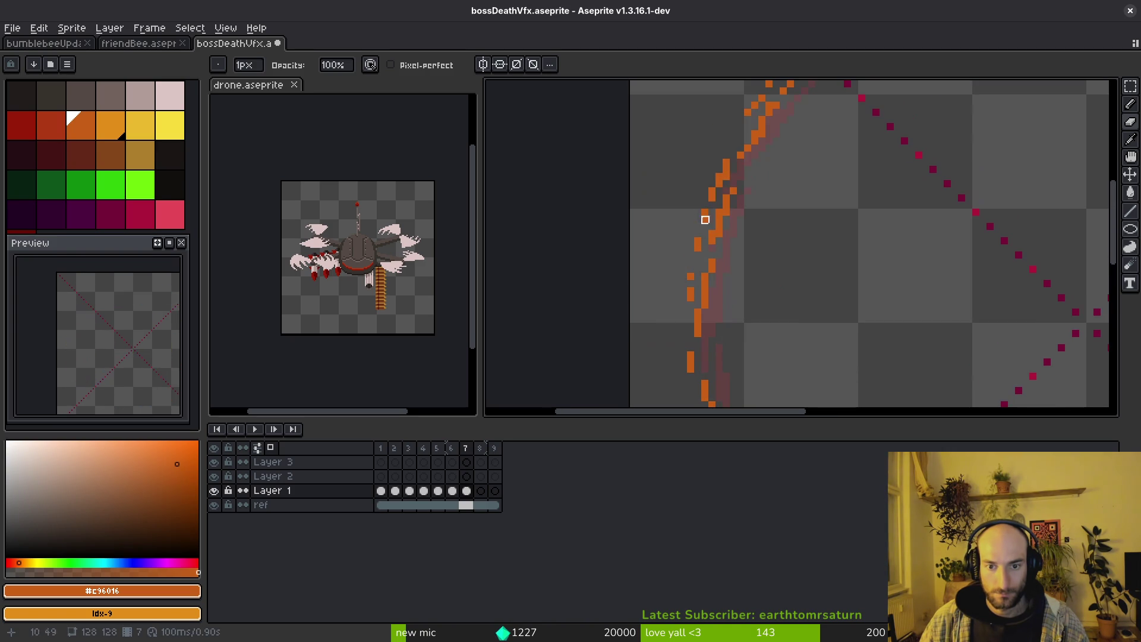
Break up the ring's left and top arcs and a short run on its right side.
left_click_drag(734, 162, 705, 234)
scroll(698, 341, "up", 2)
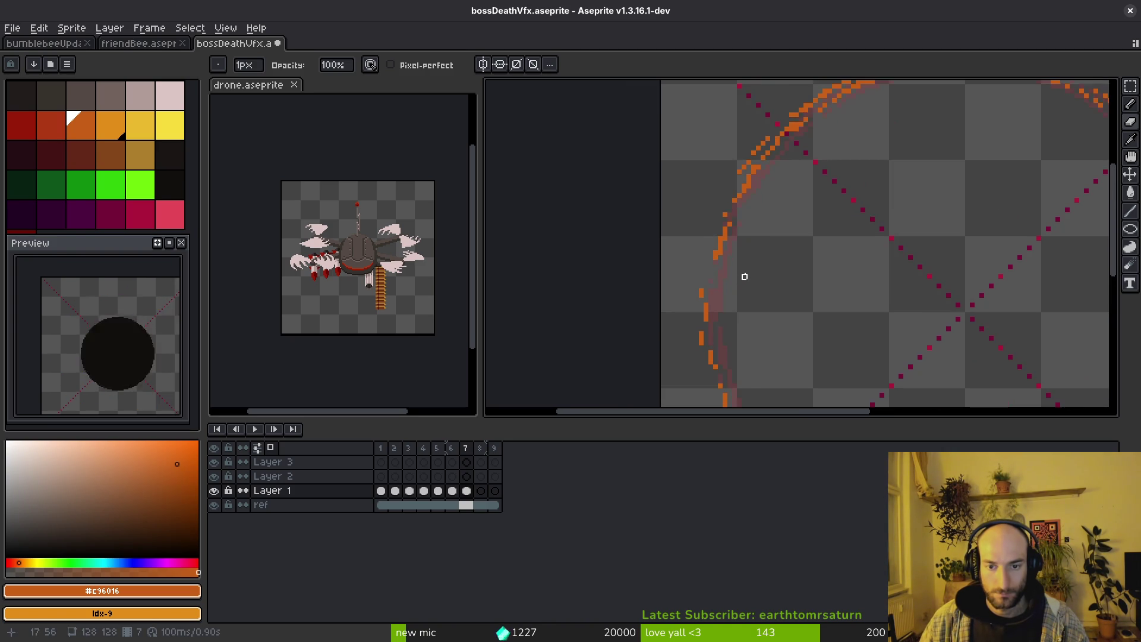
scroll(741, 276, "down", 3)
scroll(726, 331, "up", 3)
left_click_drag(696, 334, 819, 192)
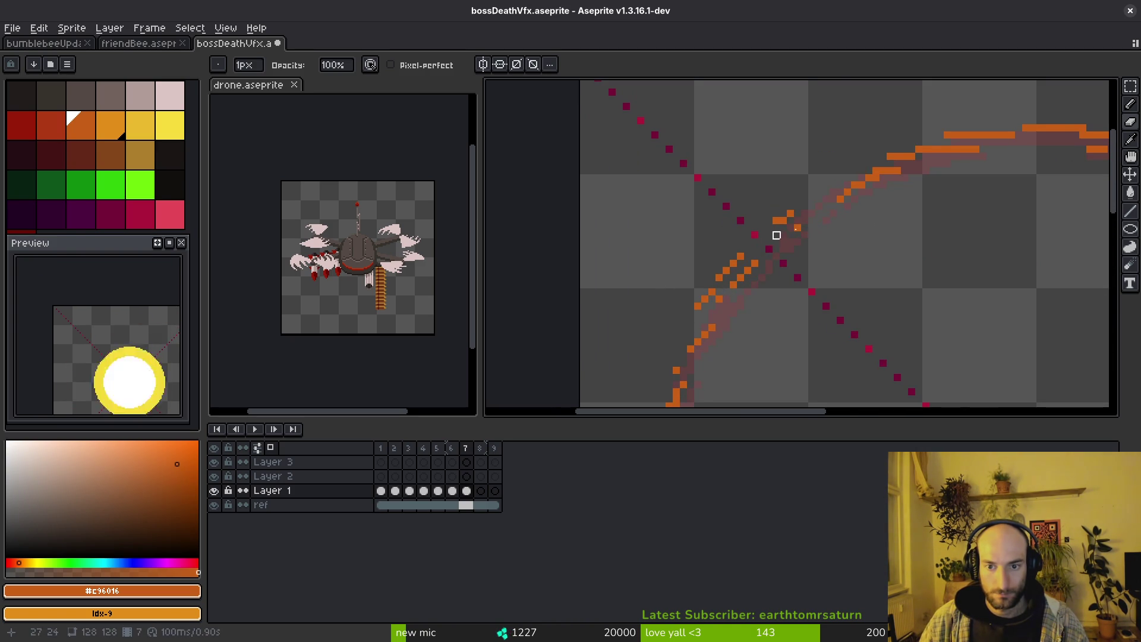
scroll(680, 238, "right", 4)
scroll(680, 238, "up", 1)
left_click_drag(687, 224, 1018, 214)
left_click_drag(932, 266, 764, 225)
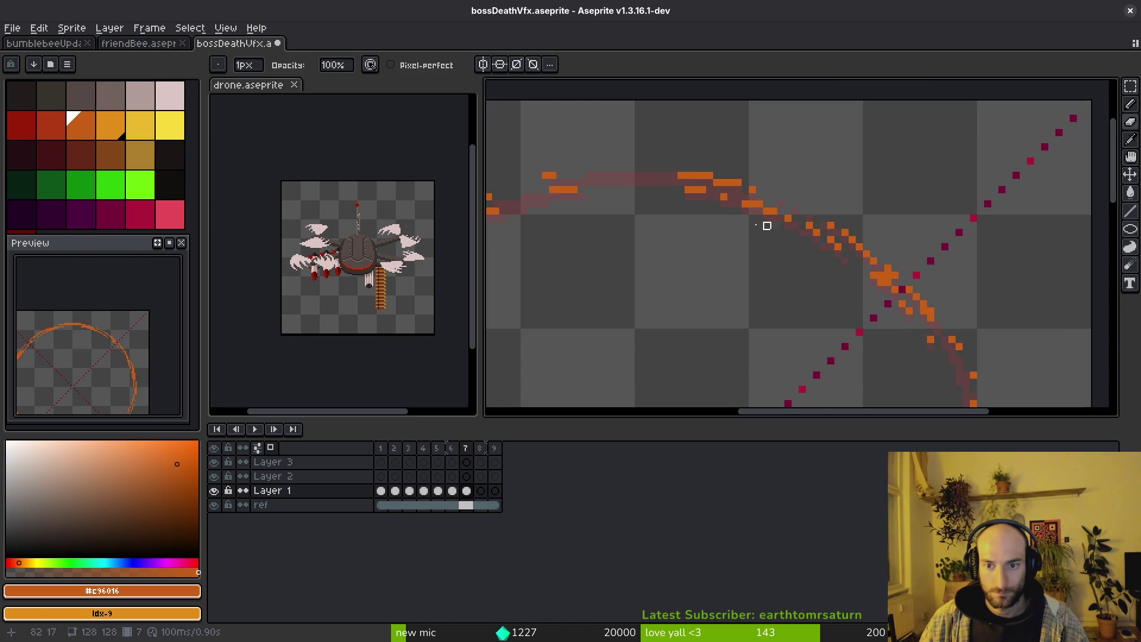
left_click_drag(938, 318, 799, 195)
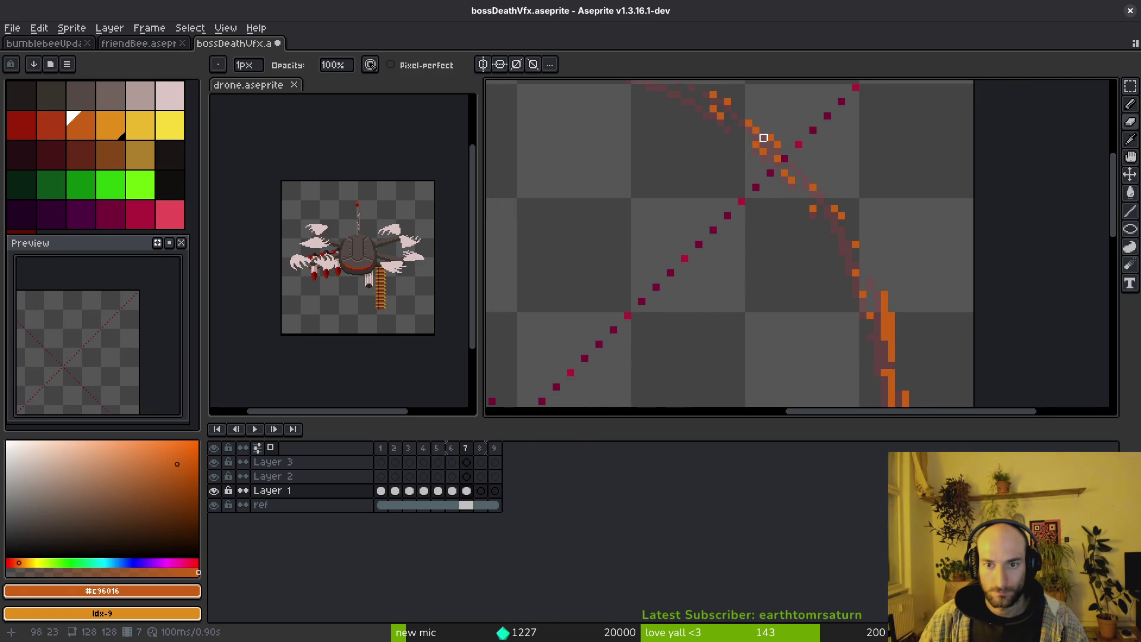
scroll(892, 265, "down", 2)
scroll(832, 171, "up", 2)
scroll(810, 109, "up", 2)
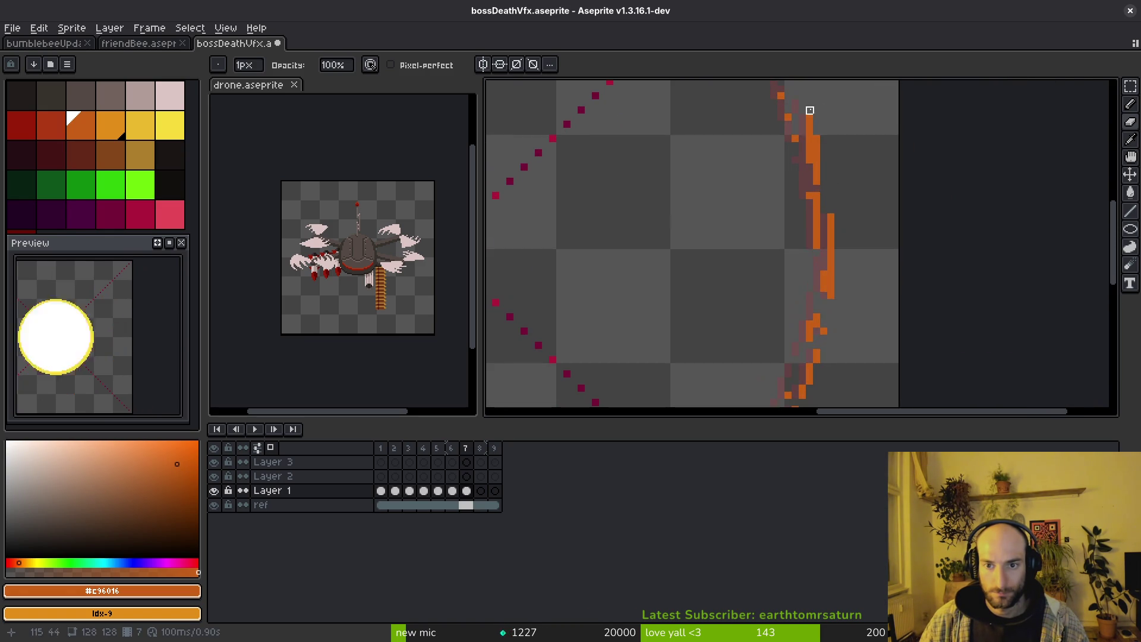
scroll(803, 178, "up", 1)
mouse_move(780, 144)
left_mouse_down()
mouse_move(786, 174)
mouse_move(729, 257)
left_mouse_up()
scroll(806, 287, "down", 4)
Redo the diagonal and lower arc erasures in shorter stretches, undoing overshoots.
key("ctrl+z")
mouse_move(771, 196)
left_mouse_down()
mouse_move(744, 232)
mouse_move(634, 315)
left_mouse_up()
scroll(714, 276, "up", 2)
key("ctrl+z")
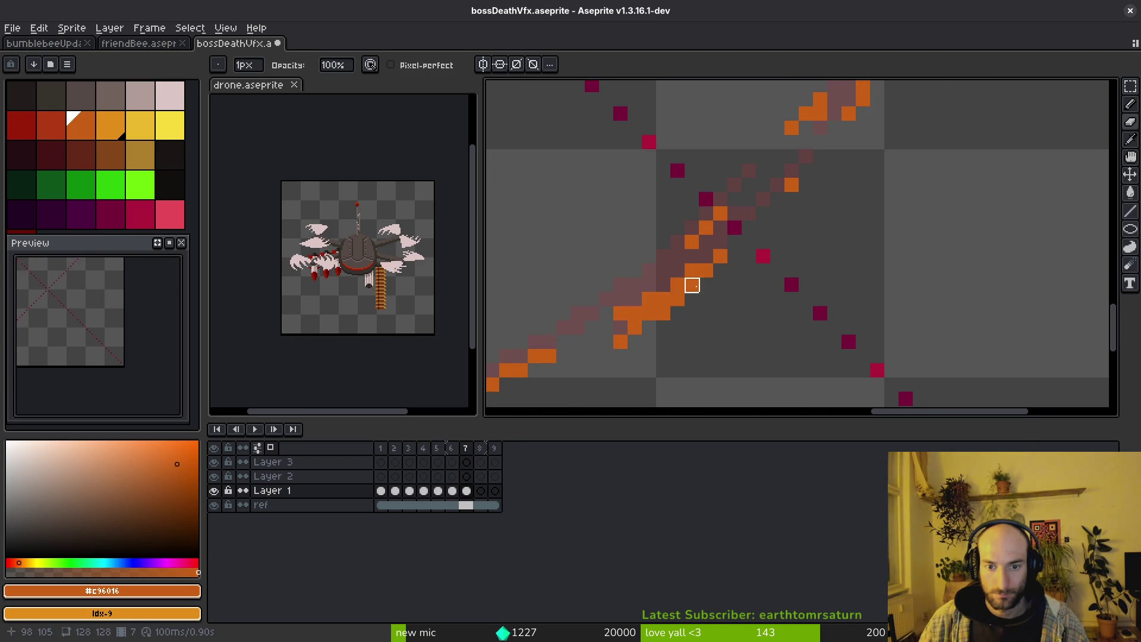
left_click_drag(690, 283, 607, 326)
scroll(817, 308, "down", 4)
scroll(817, 308, "up", 2)
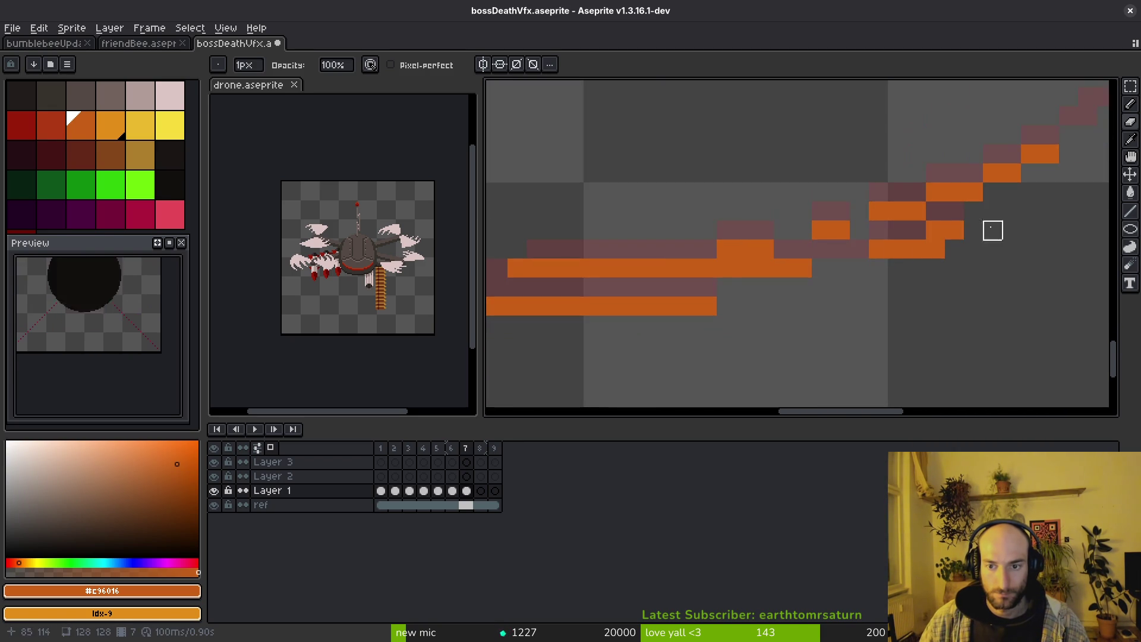
left_click_drag(908, 249, 594, 285)
key("ctrl+z")
left_click_drag(878, 192, 670, 267)
scroll(622, 344, "down", 2)
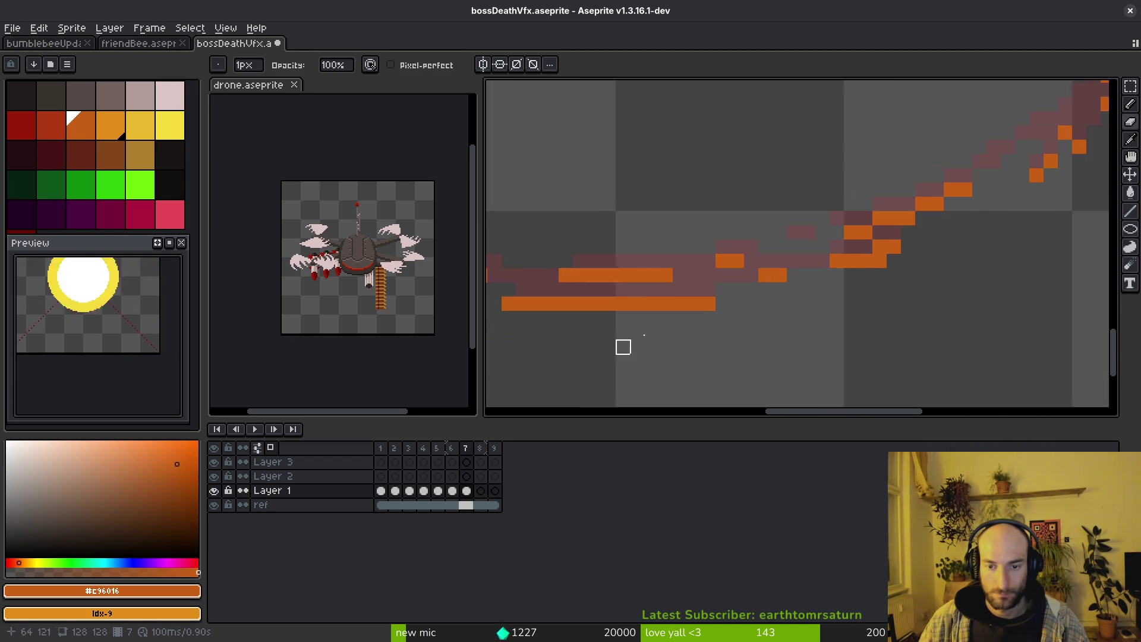
scroll(752, 241, "up", 1)
left_click_drag(751, 242, 994, 256)
scroll(853, 275, "down", 2)
scroll(726, 260, "up", 3)
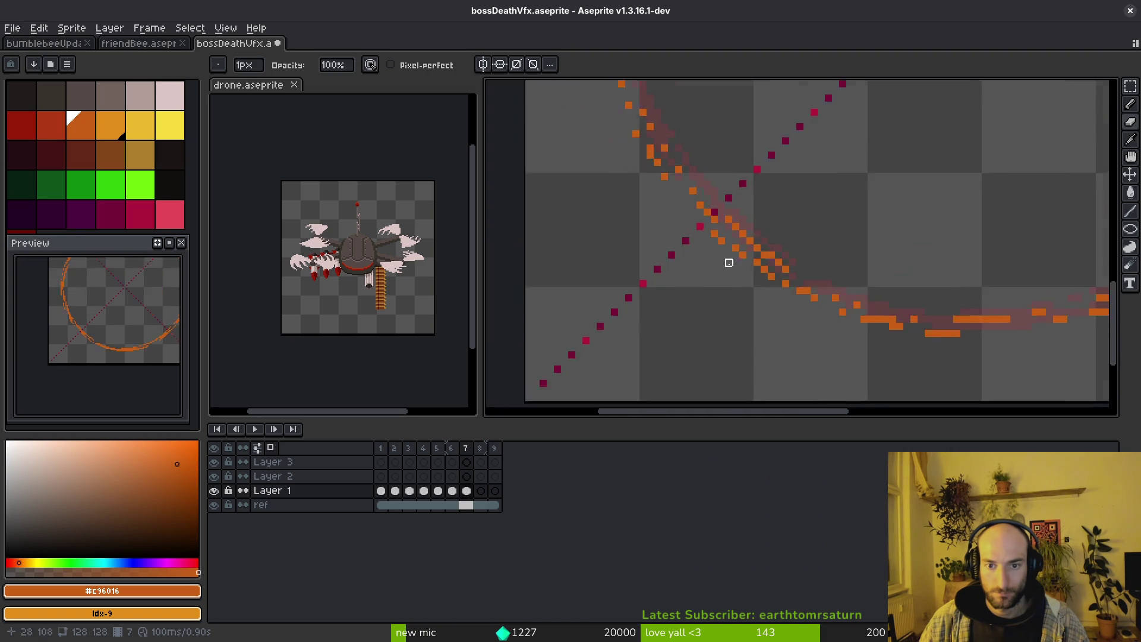
scroll(749, 209, "up", 3)
scroll(749, 209, "left", 3)
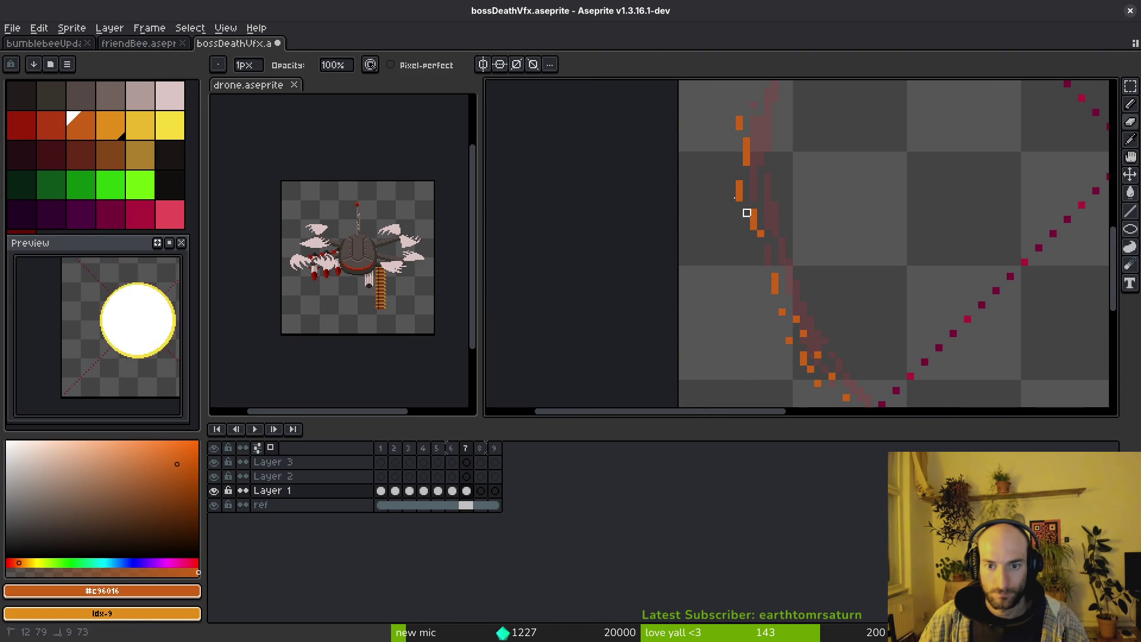
scroll(773, 226, "down", 1)
scroll(770, 255, "up", 1)
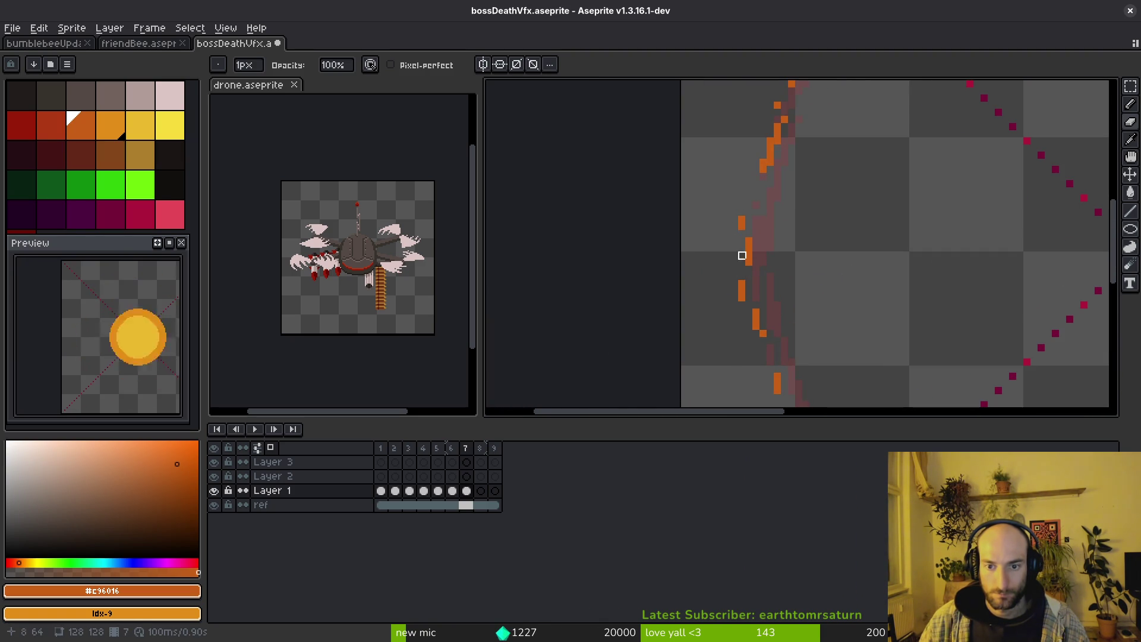
scroll(762, 287, "down", 2)
scroll(763, 225, "up", 2)
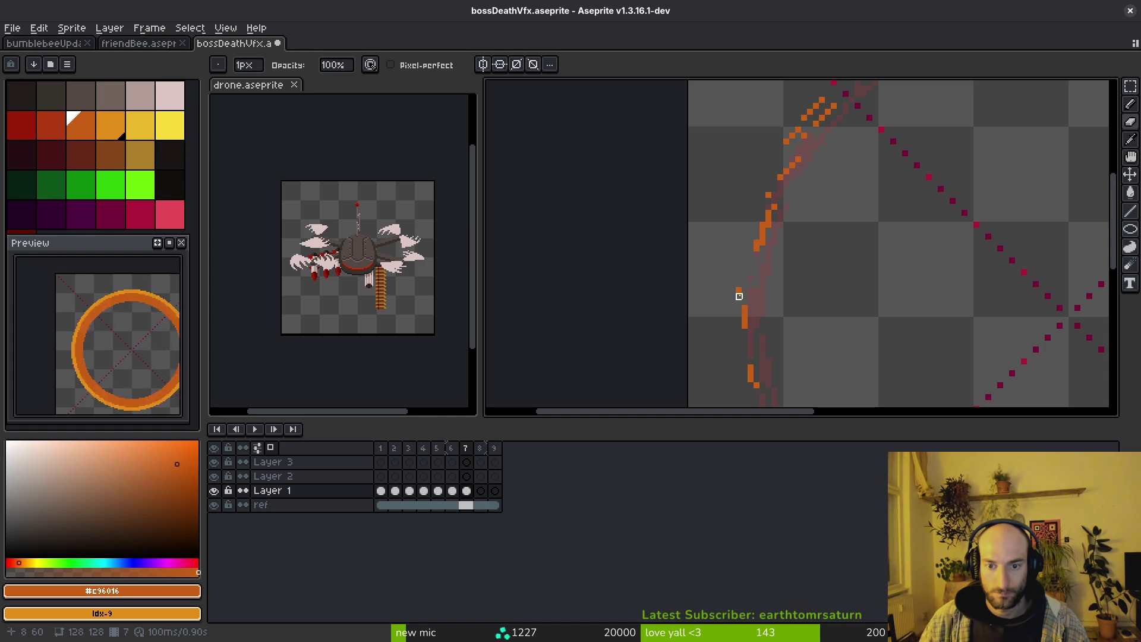
scroll(739, 296, "down", 5)
scroll(903, 297, "up", 5)
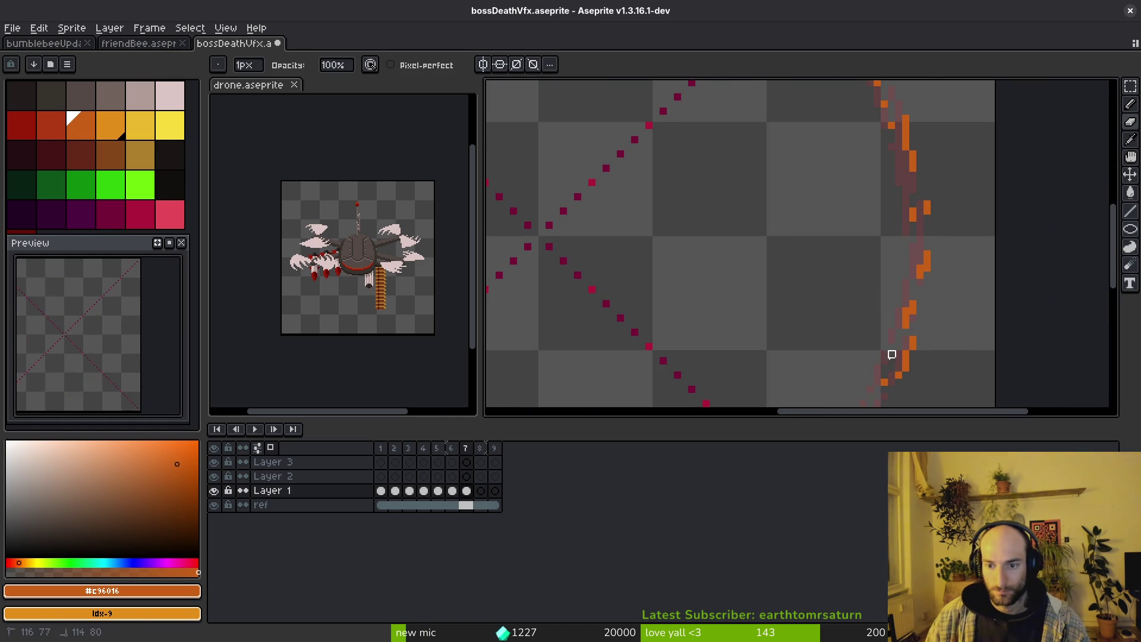
scroll(886, 351, "down", 3)
scroll(710, 351, "up", 2)
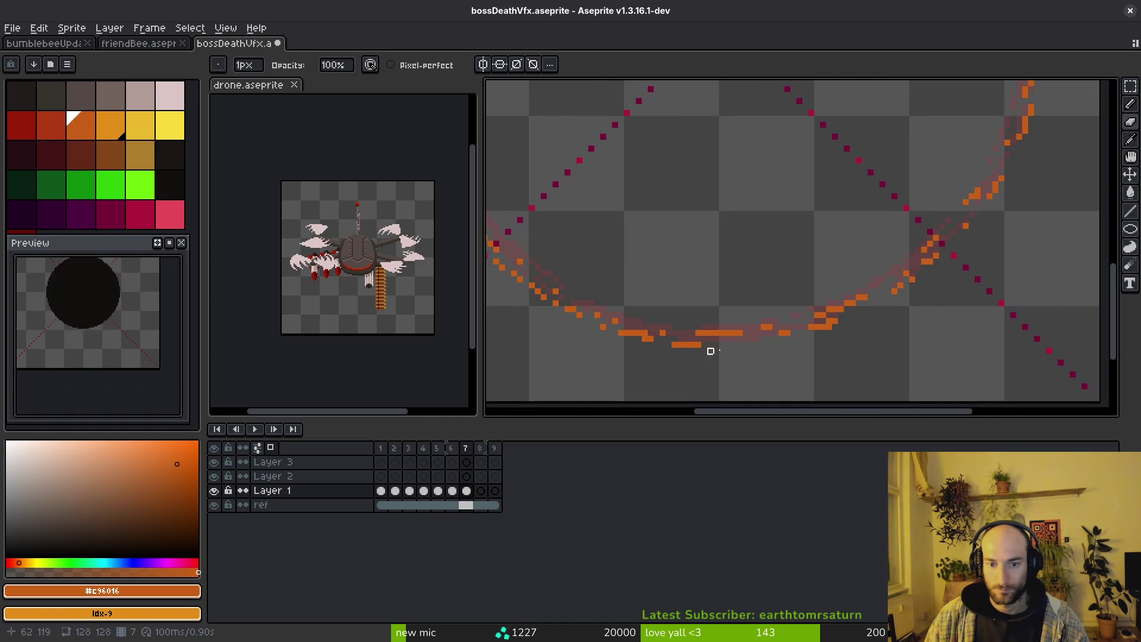
scroll(850, 342, "down", 6)
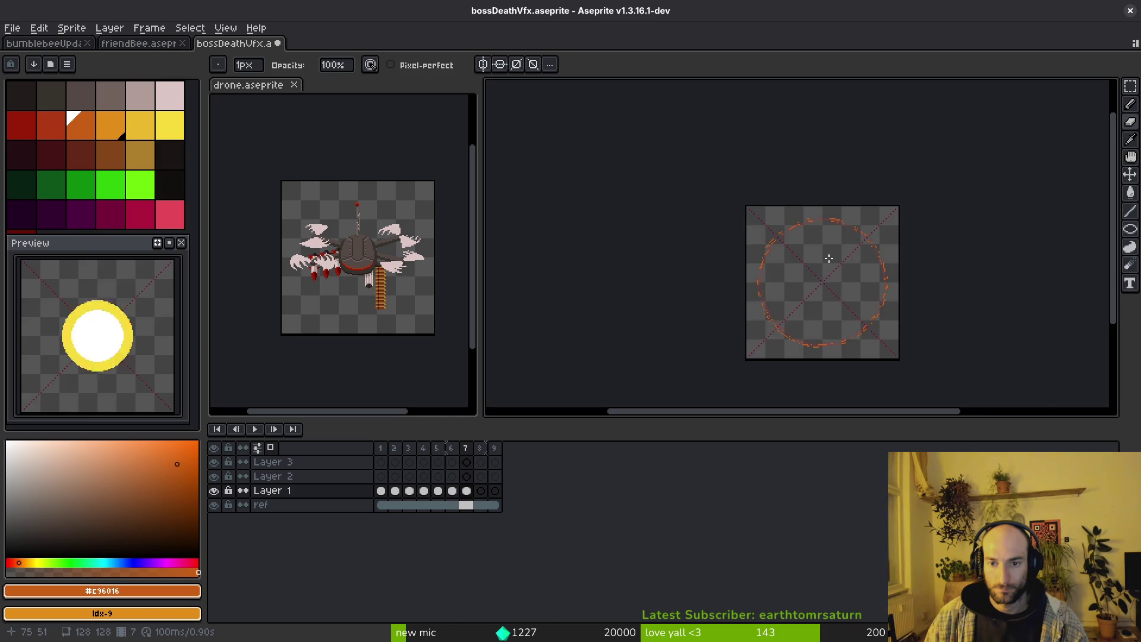
scroll(828, 258, "up", 3)
scroll(865, 124, "up", 1)
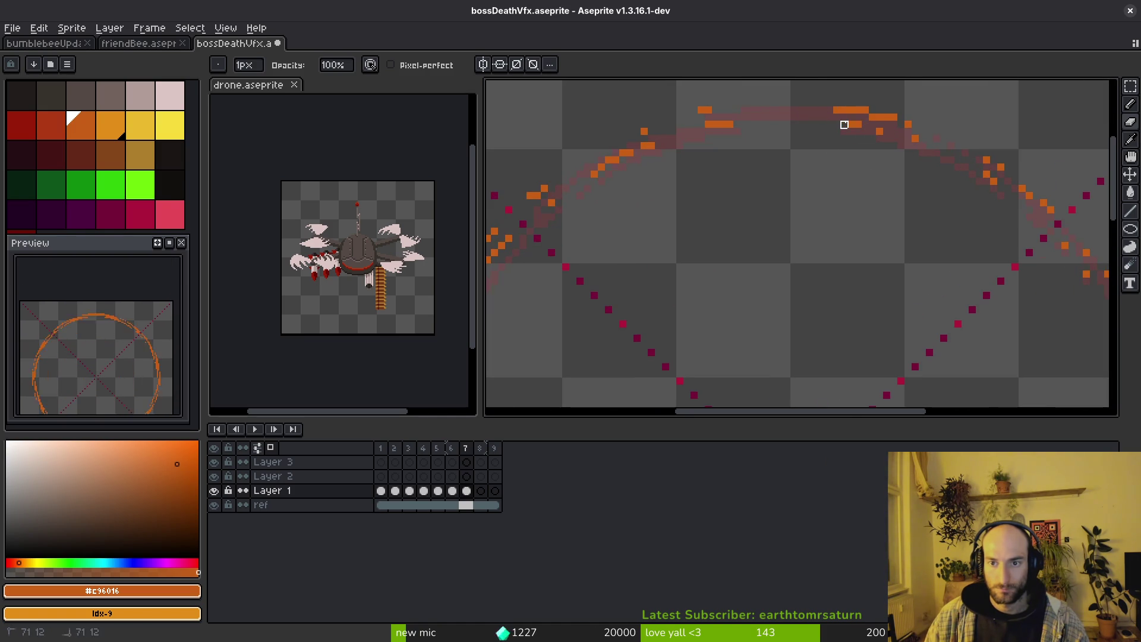
scroll(790, 202, "down", 2)
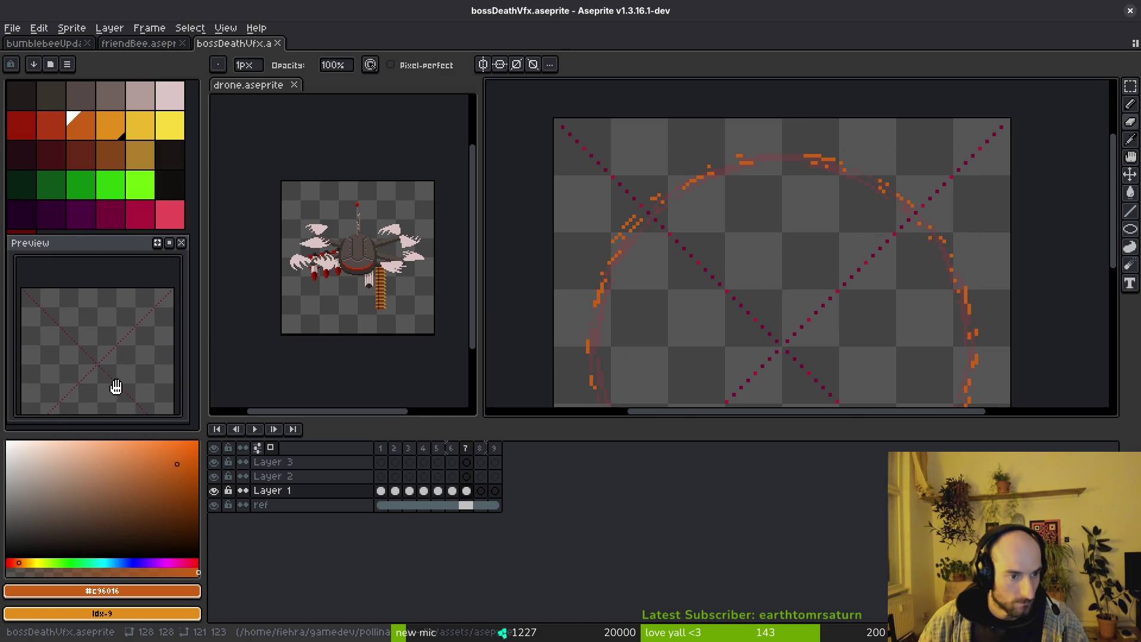
scroll(754, 214, "up", 2)
Make dark red the second colour and replace the ring's orange pixels with it.
key("i")
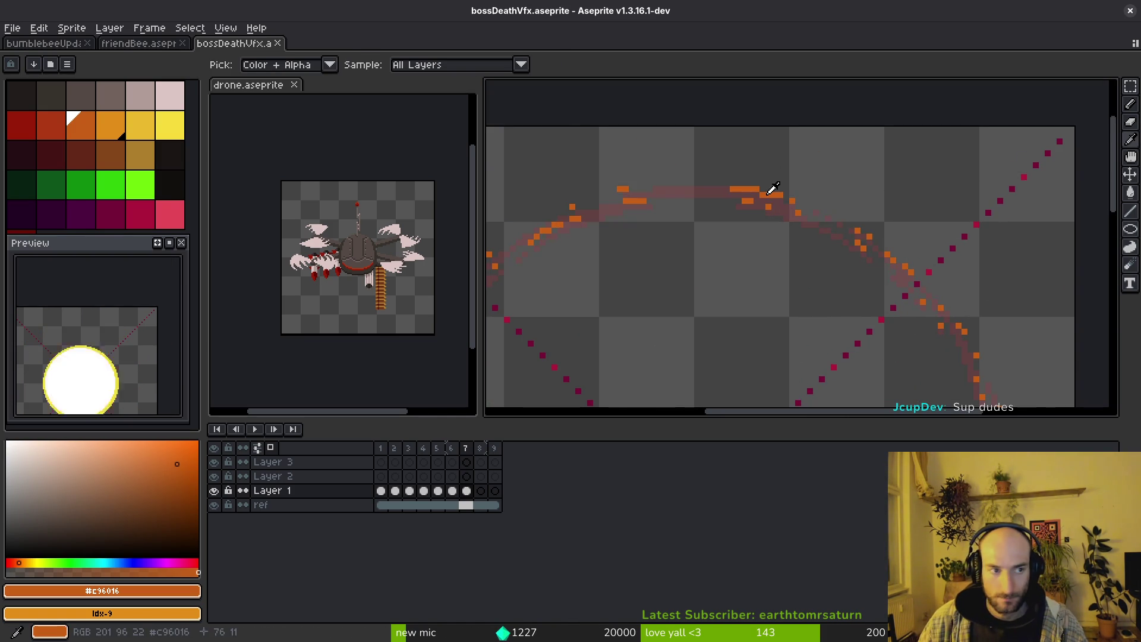
left_click(50, 126)
right_click(24, 125)
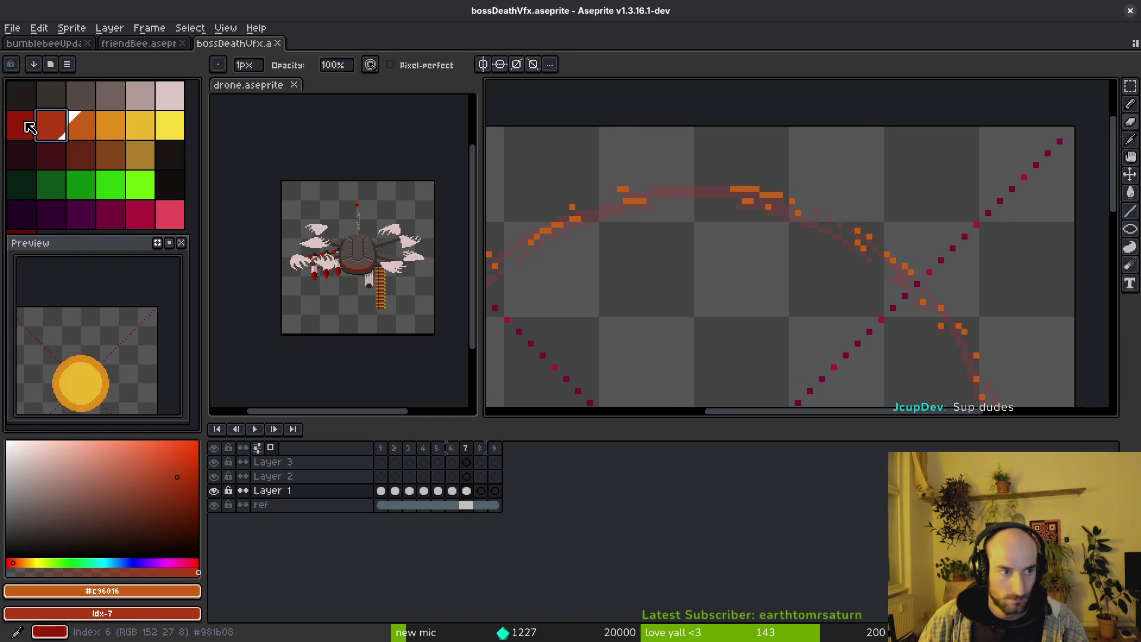
key("shift+r")
left_click(860, 168)
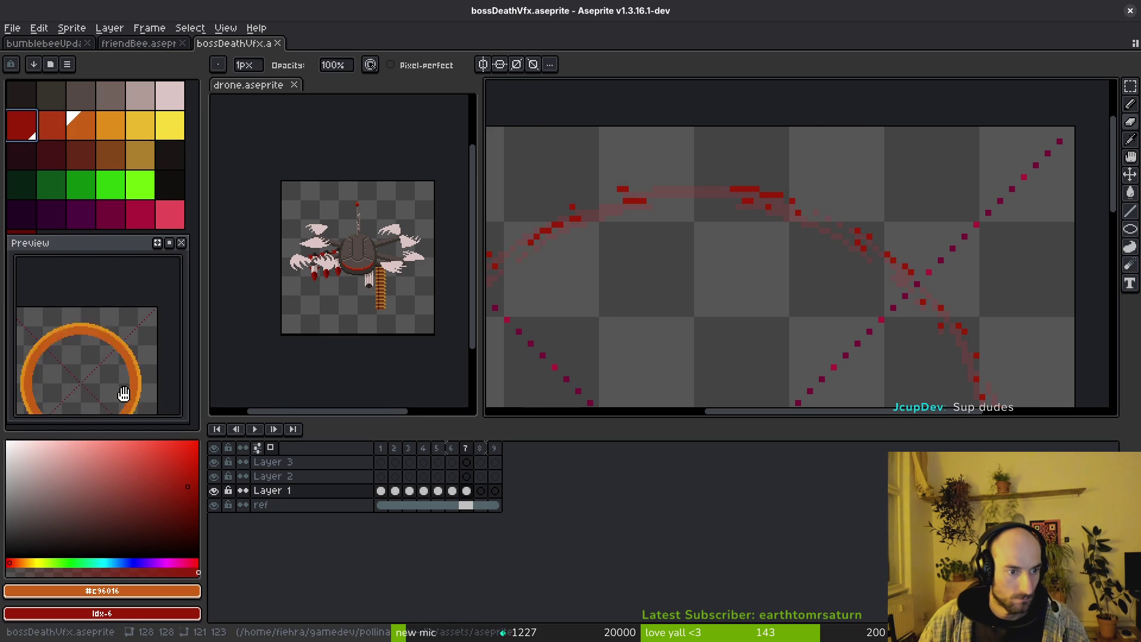
Switch over to the ScourgeBringer spider boss gameplay video.
scroll(754, 315, "down", 2)
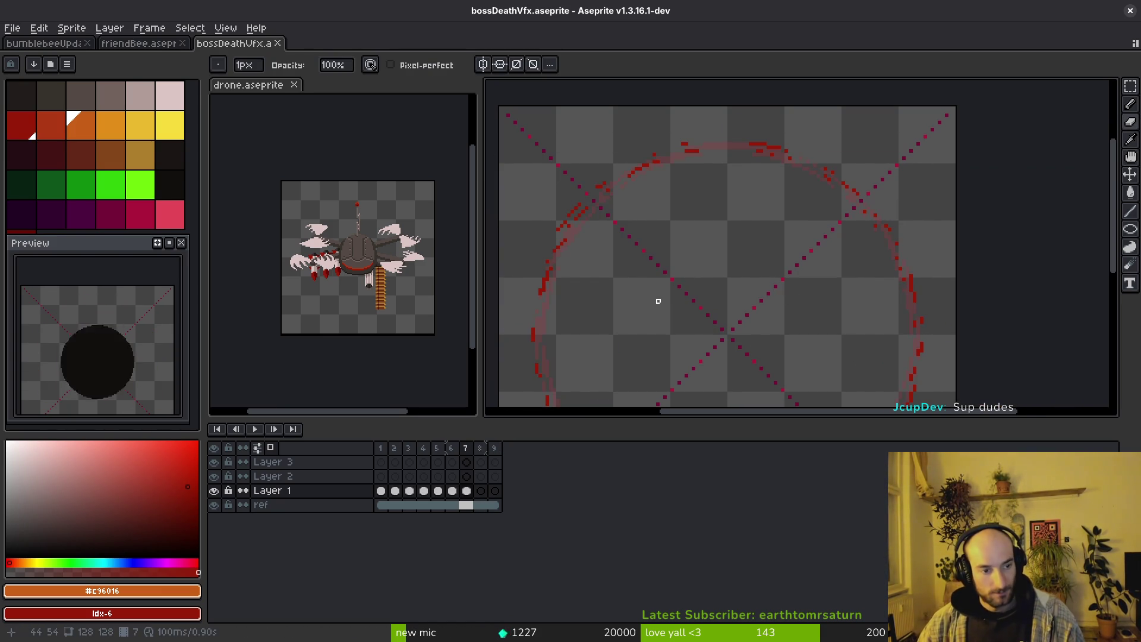
key("alt")
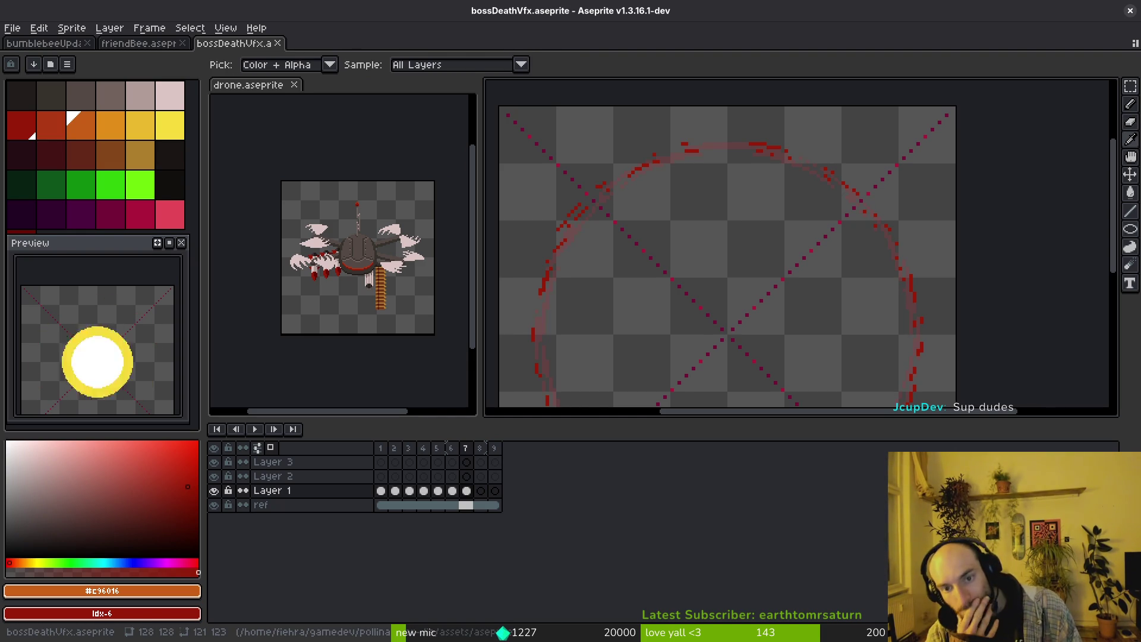
key("alt+Tab")
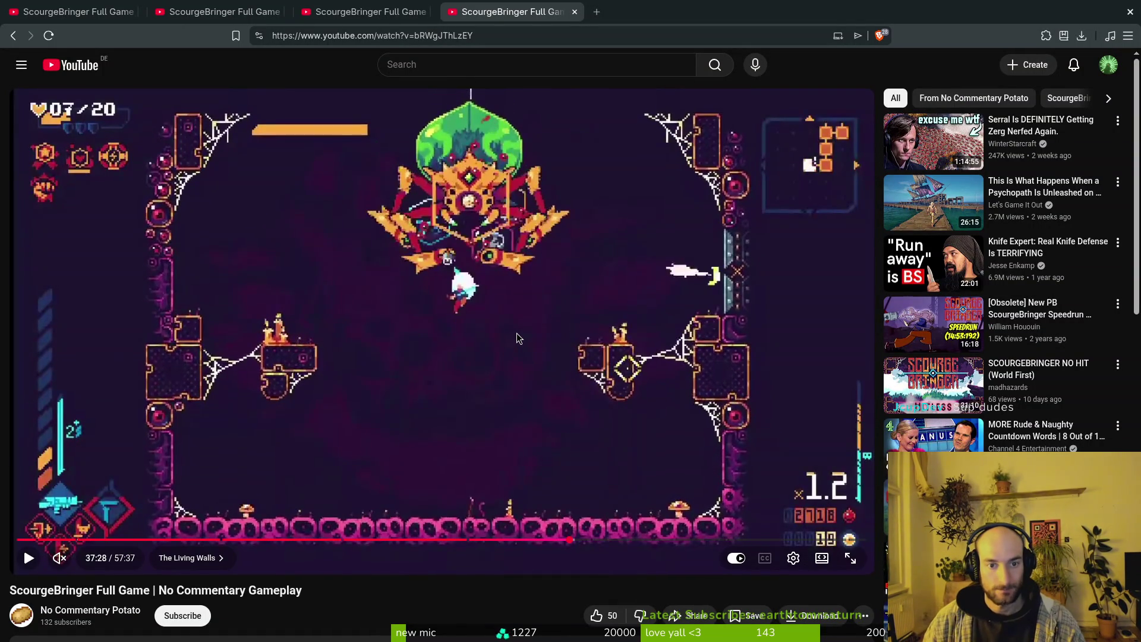
Return to the explosion sprite in Aseprite and save it.
key("alt+Tab")
scroll(747, 305, "down", 4)
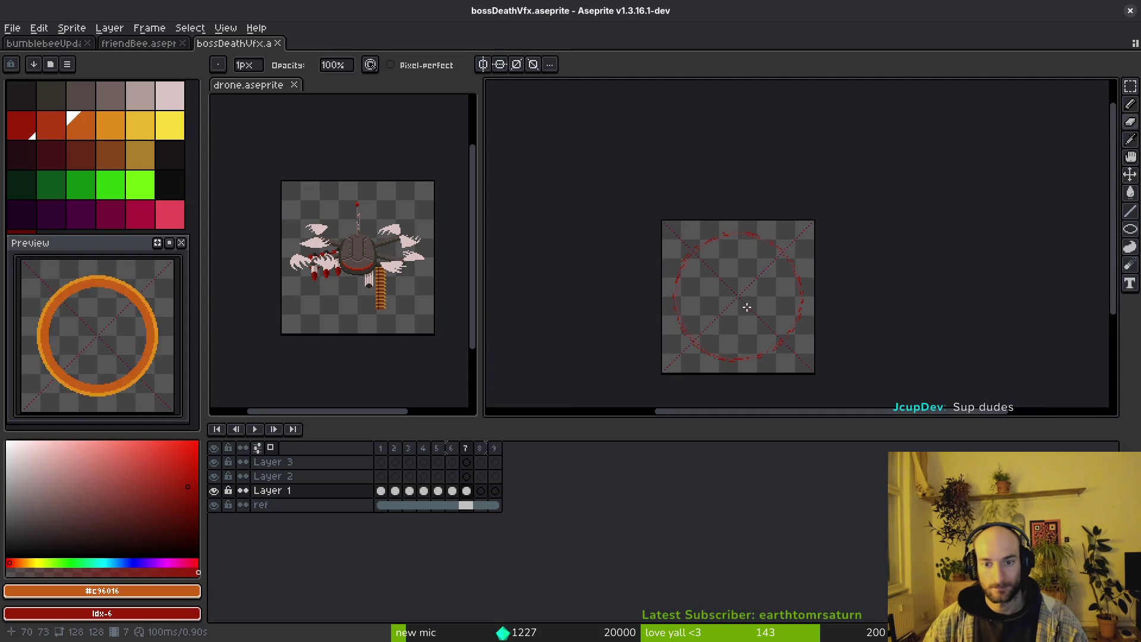
key("ctrl+s")
Step through the animation frames and settle on frame 3's orange fireball.
key("i")
key("b")
key("Left")
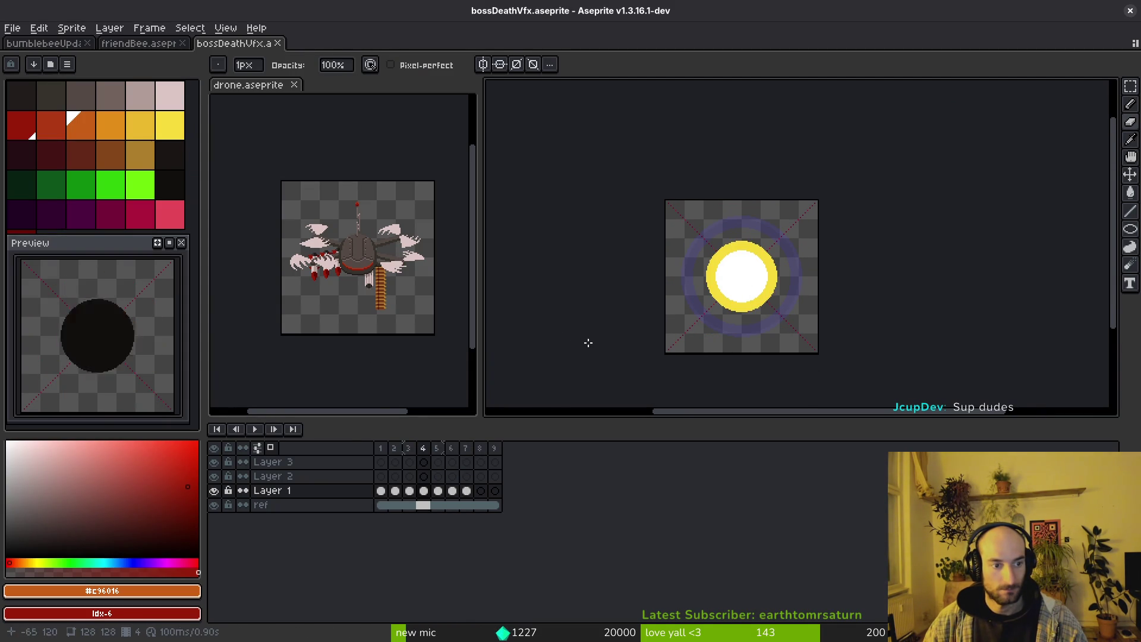
key("Left")
key("Left")
scroll(746, 301, "up", 5)
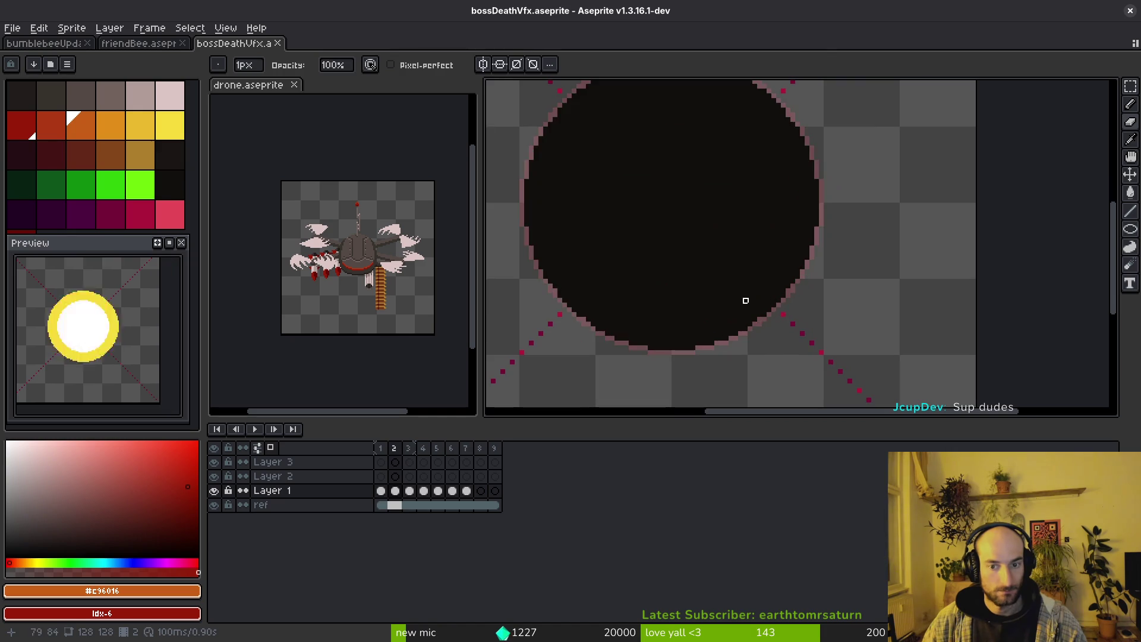
key("Right")
key("Left")
scroll(741, 295, "down", 1)
key("Right")
key("Right")
key("Right")
key("Left")
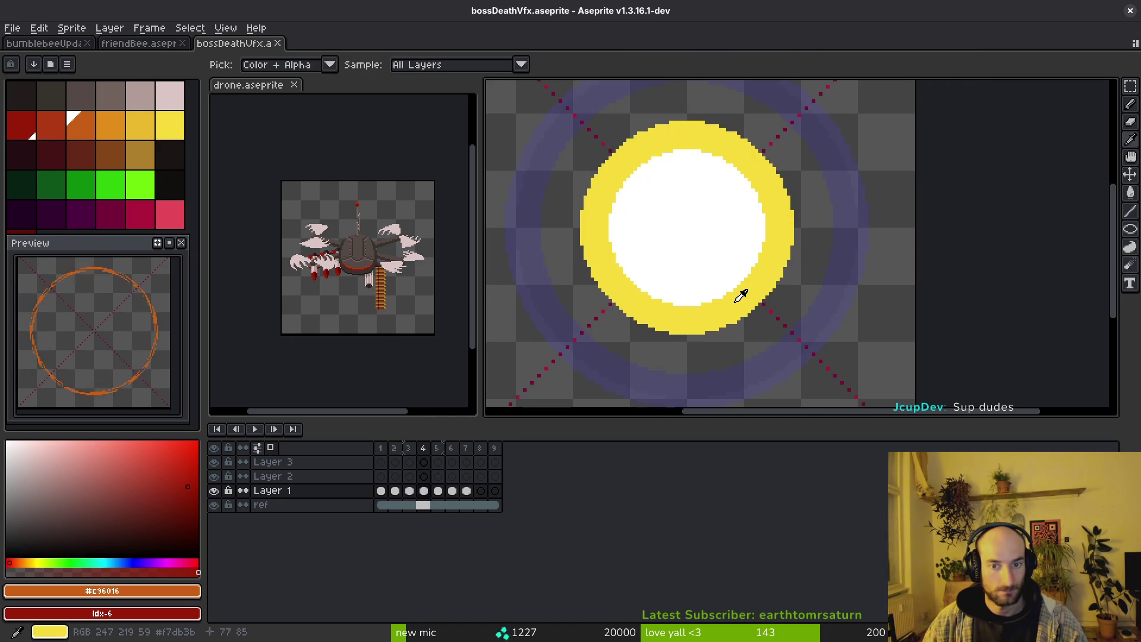
key("Right")
key("Left")
key("Left")
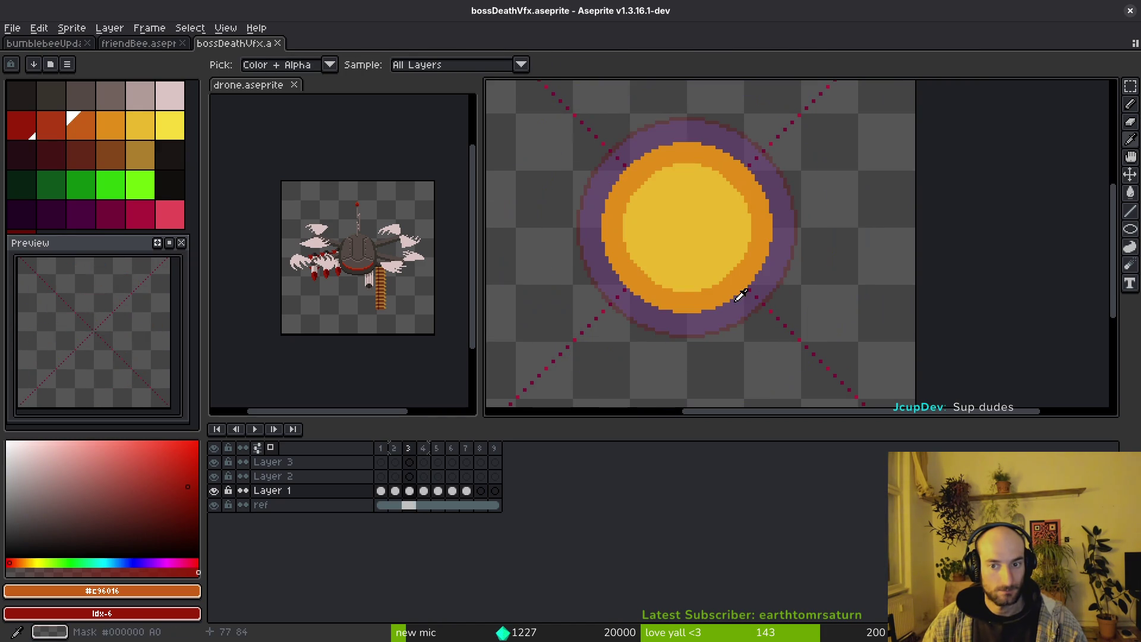
Draw a larger ellipse in the fireball's orange #e28e18 around frame 3's disc, ready to fill.
left_click(642, 168, "alt")
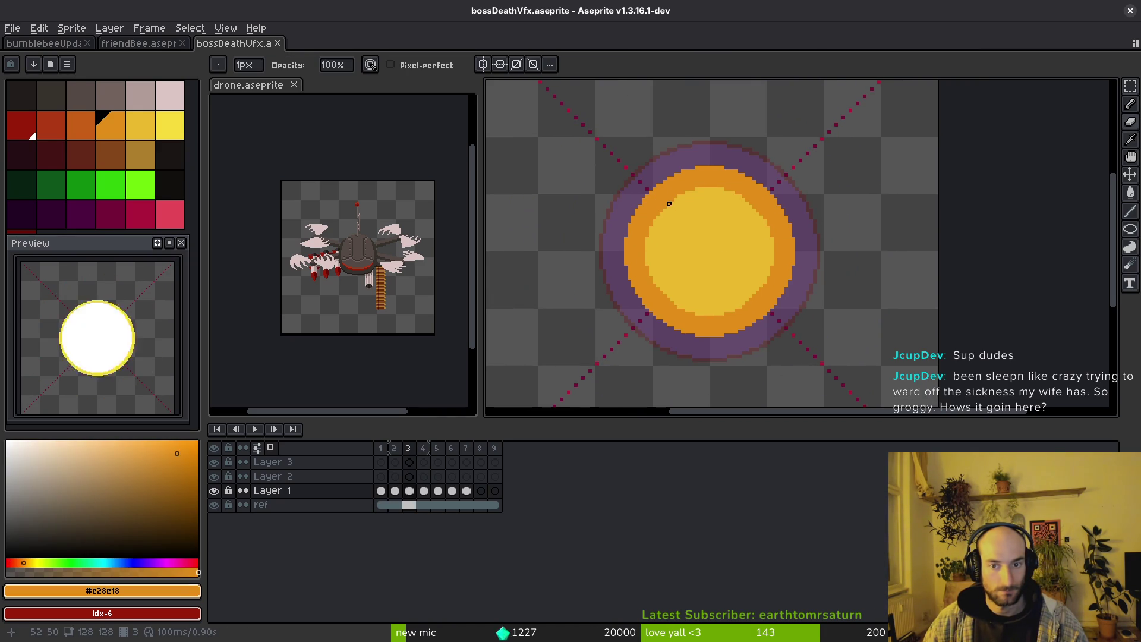
scroll(678, 179, "up", 2)
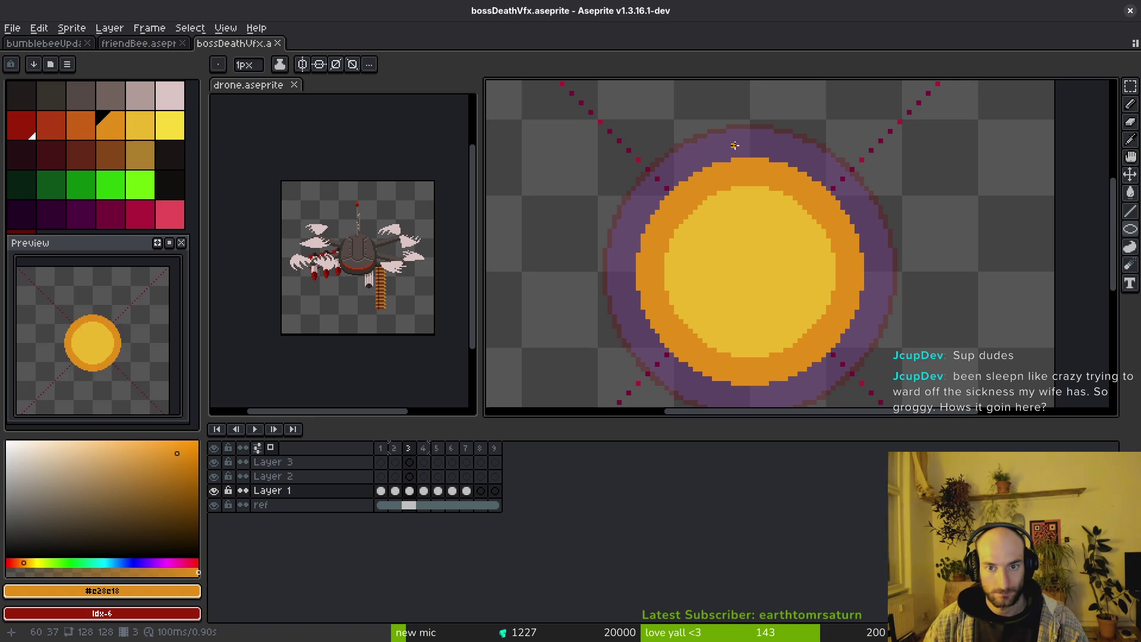
mouse_move(618, 139)
left_mouse_down()
mouse_move(835, 371)
mouse_move(826, 351)
mouse_move(837, 359)
left_mouse_up()
scroll(710, 235, "down", 1)
key("g")
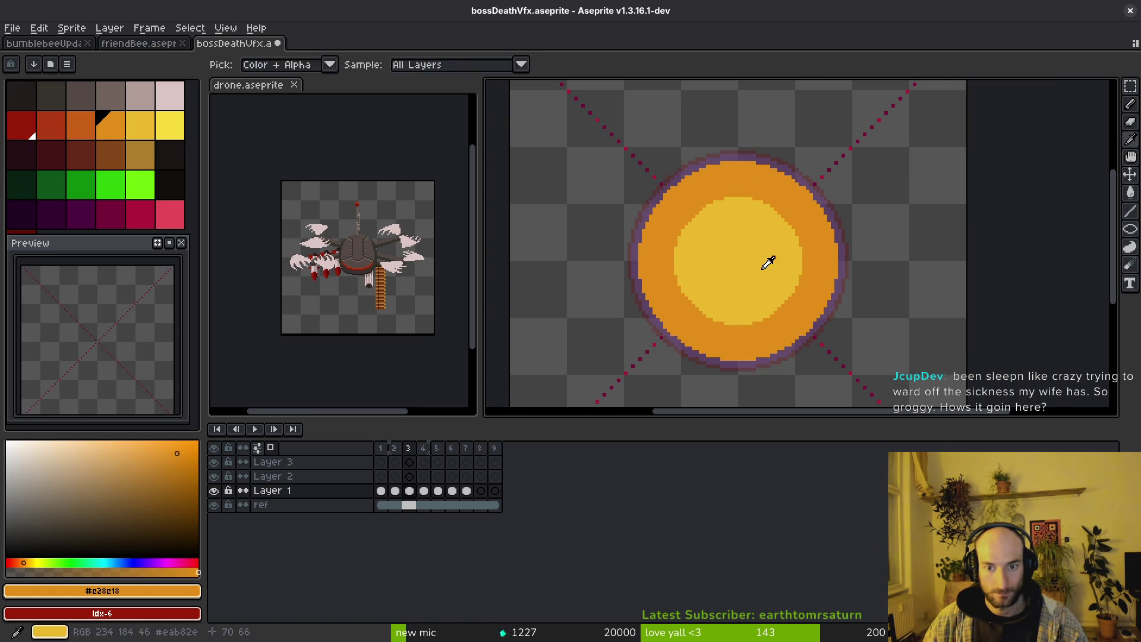
scroll(765, 267, "down", 4)
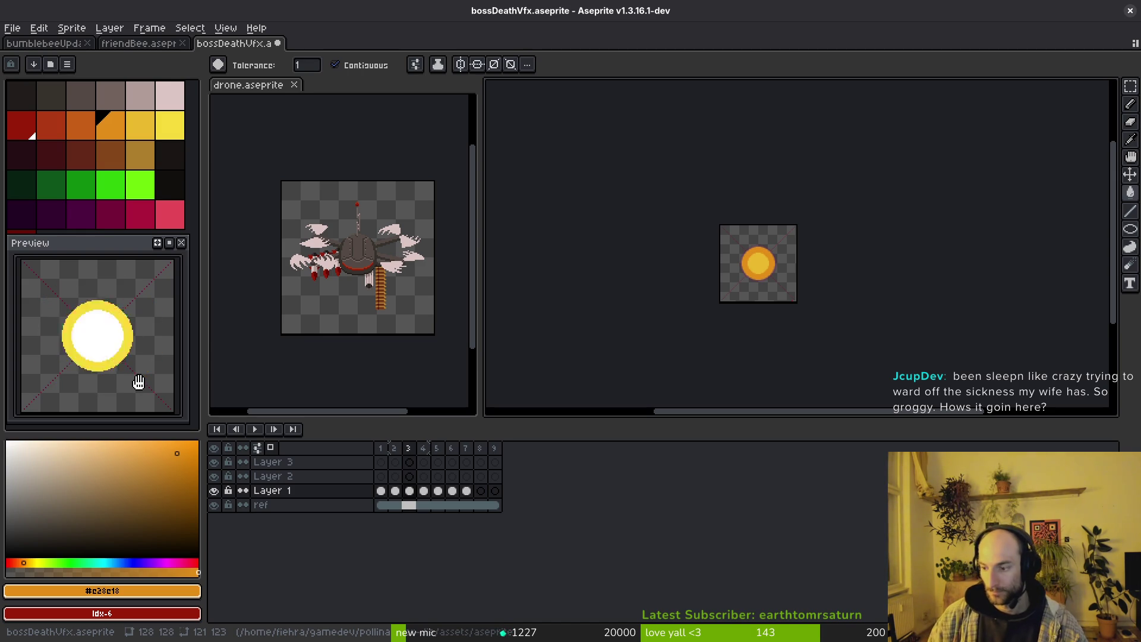
key("ctrl+s")
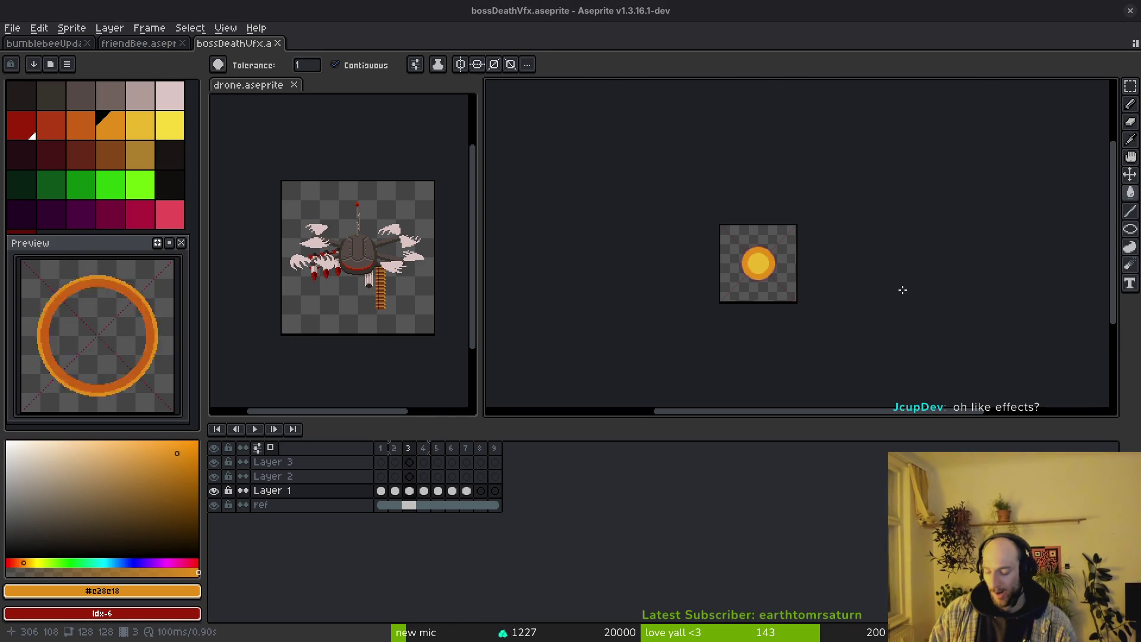
In a terminal, enter the project folder in Neovim and open mantis/dying.gd.
key("super+2")
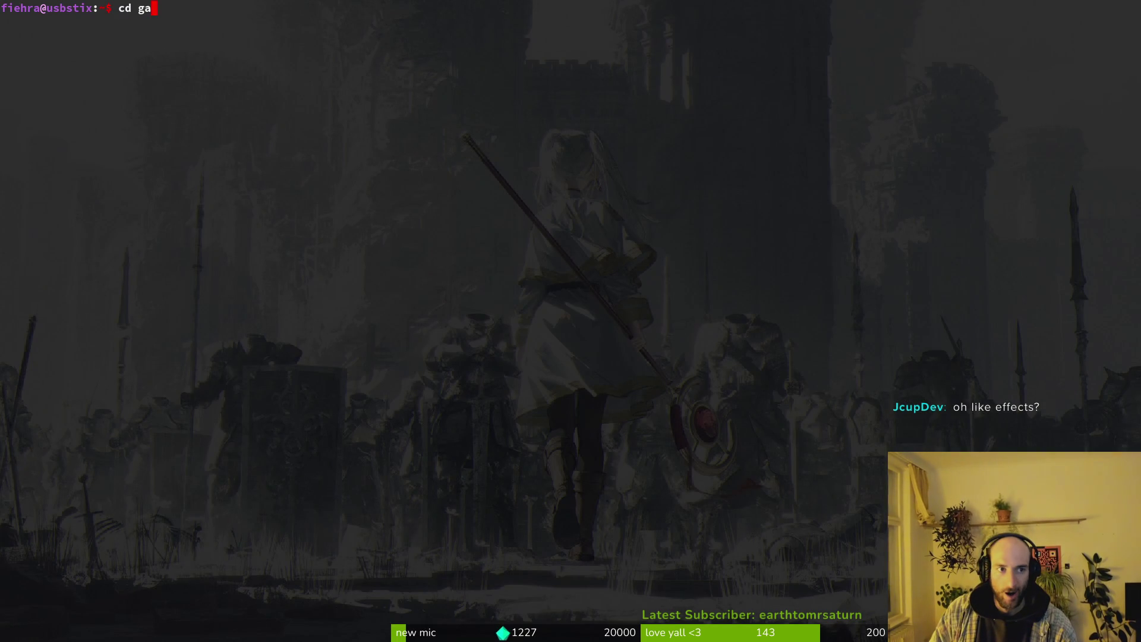
type("medev/pol")
key("Return")
type("man")
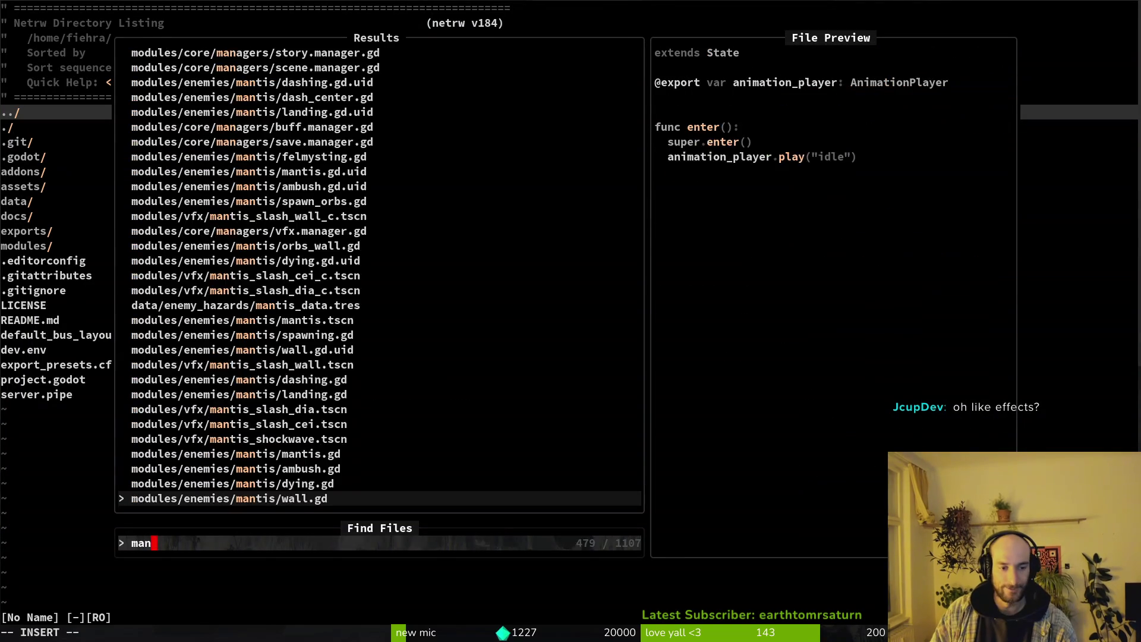
type("tis/dy")
key("Return")
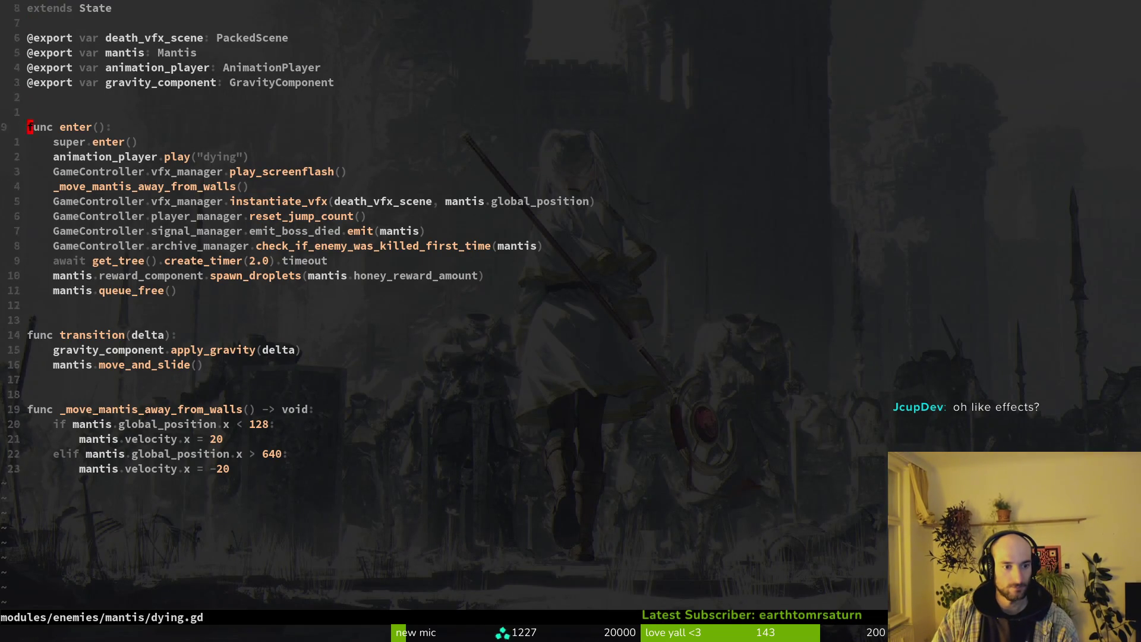
Replace the transition function's two-line body with pass and save.
type("14j")
type("dj:w")
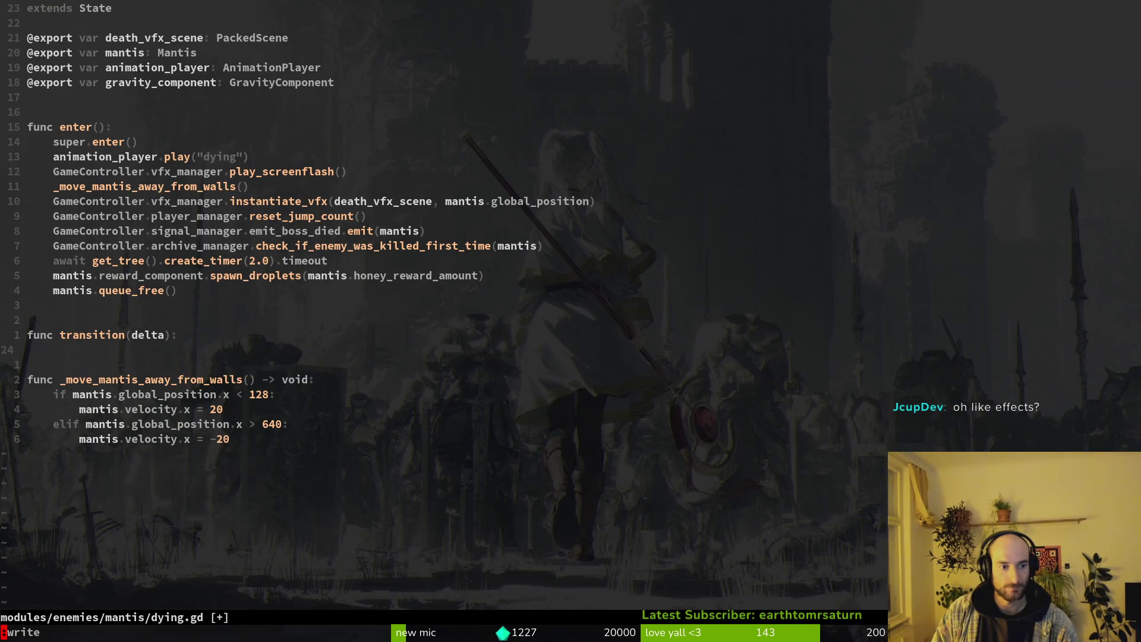
key("Return")
key("O")
key("Escape")
type(":w")
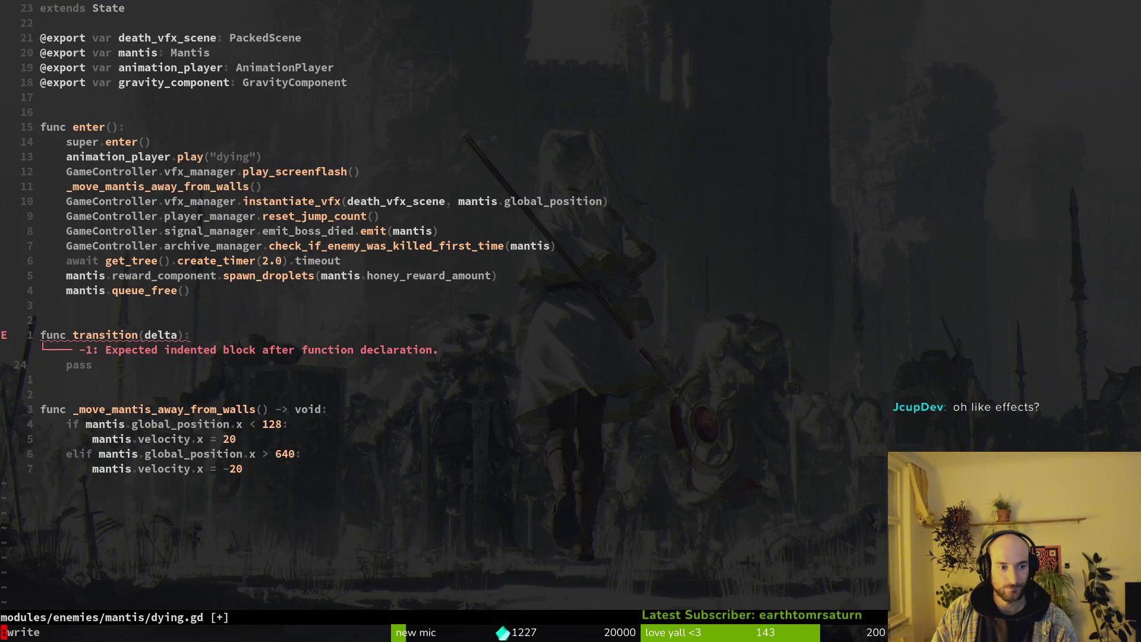
key("Return")
Rename the delta parameter to _delta and save the script.
type("k0")
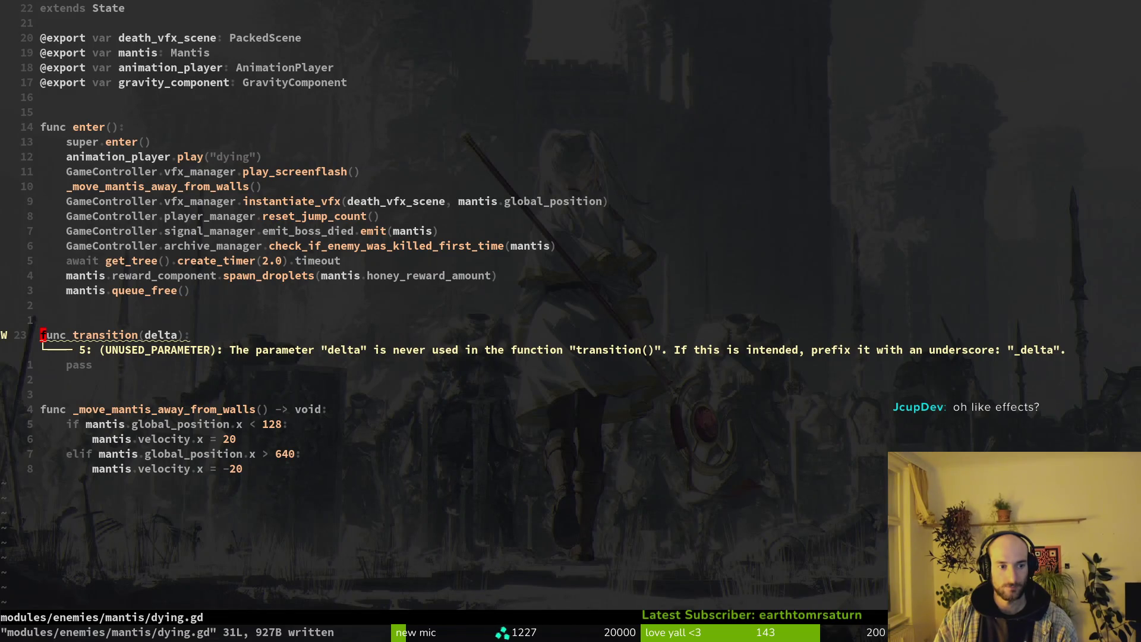
type("a_")
key("Escape")
type(":write")
key("Return")
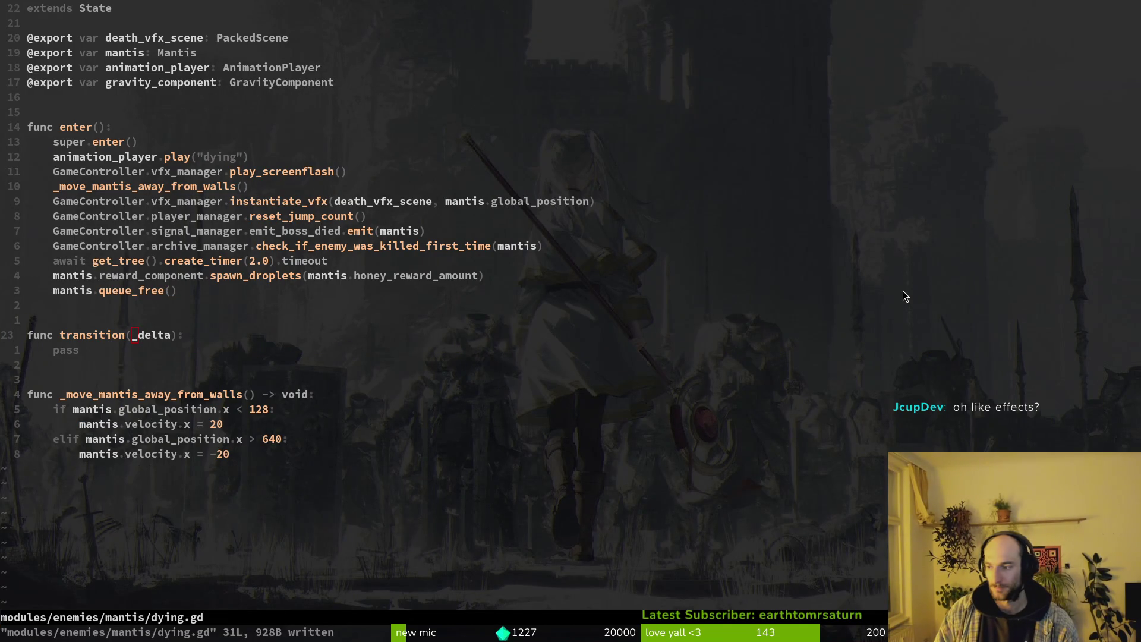
Switch back to Godot and run the game with F5.
key("alt+Tab")
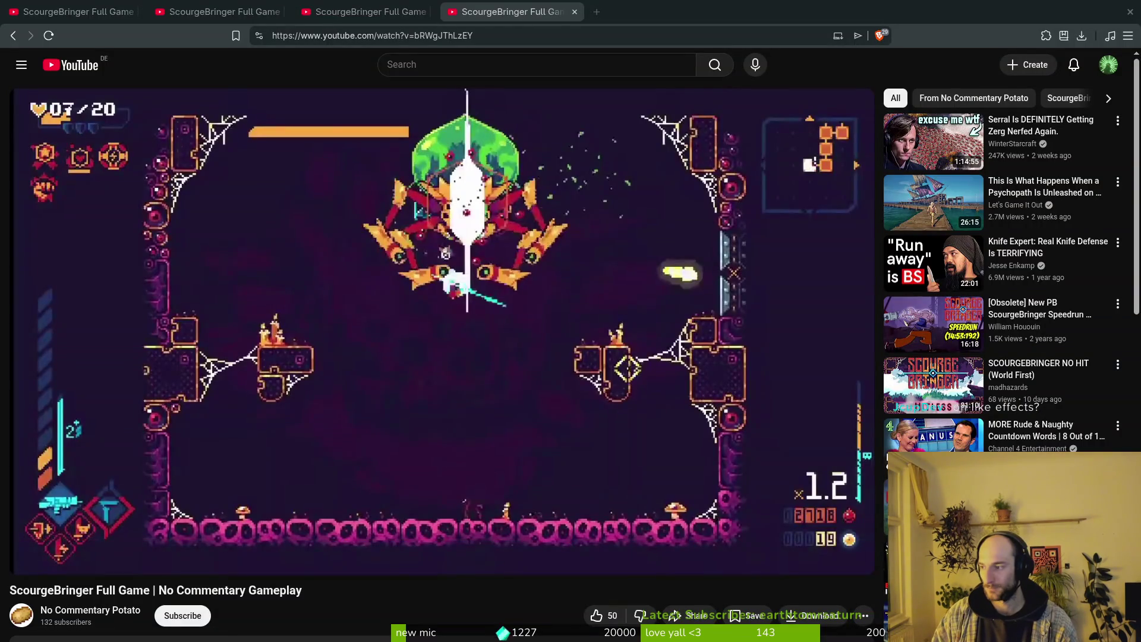
key("alt+Tab")
key("F5")
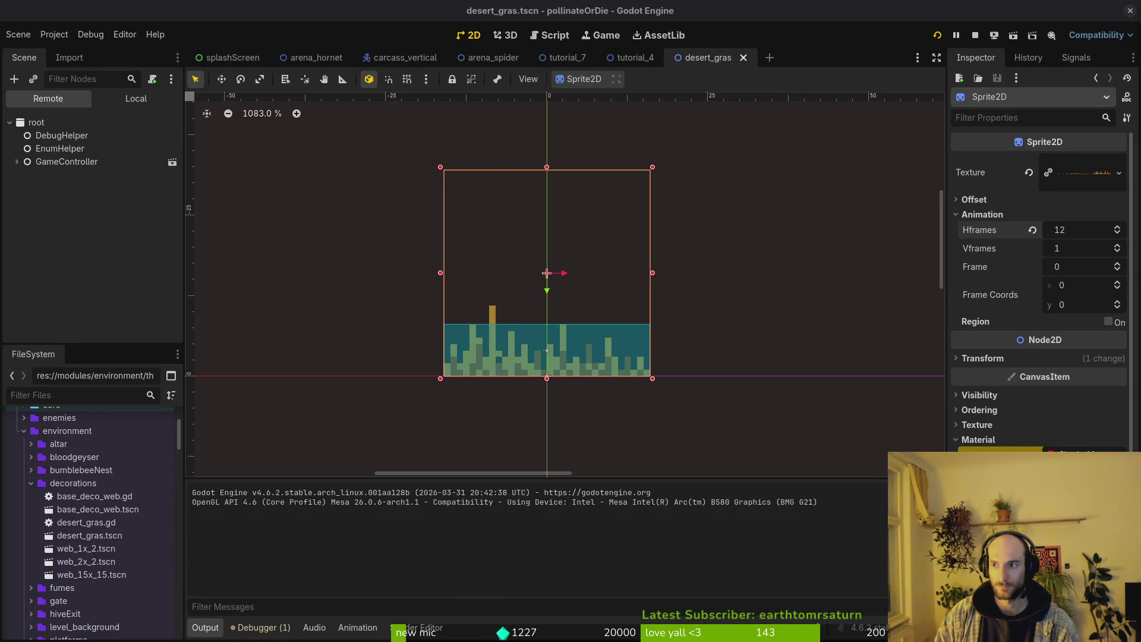
Move the game window aside and load the mantis boss level from the level-select menu.
left_click_drag(723, 202, 565, 120)
key("Return")
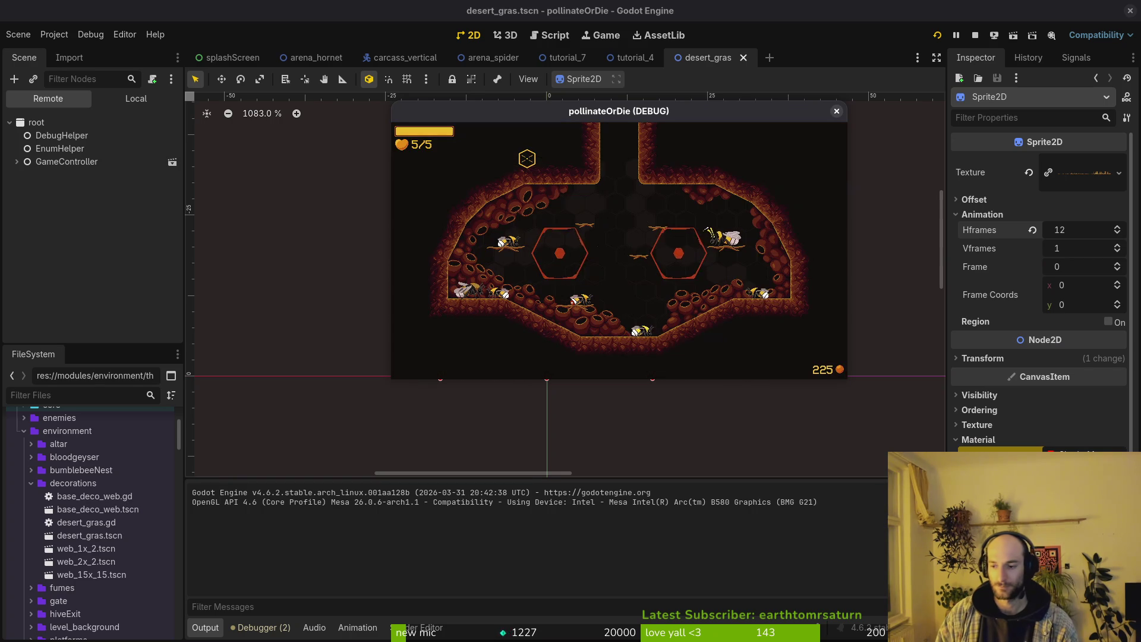
key("Escape")
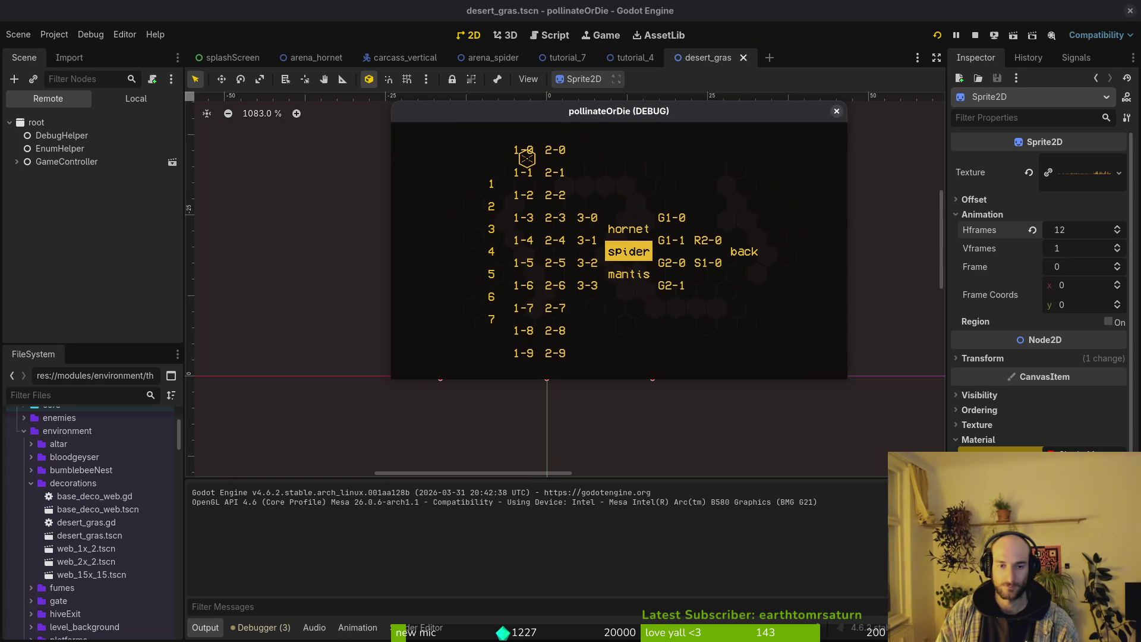
key("Up")
key("Down")
key("Down")
key("Return")
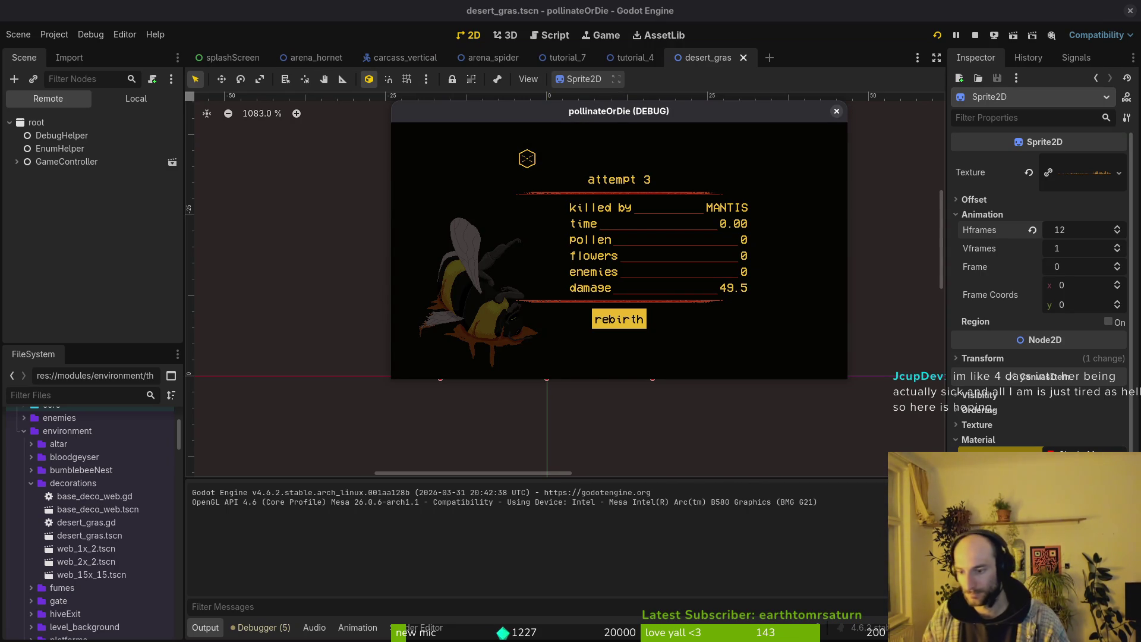
Respawn, load the spider boss arena, then stop the running game.
key("space")
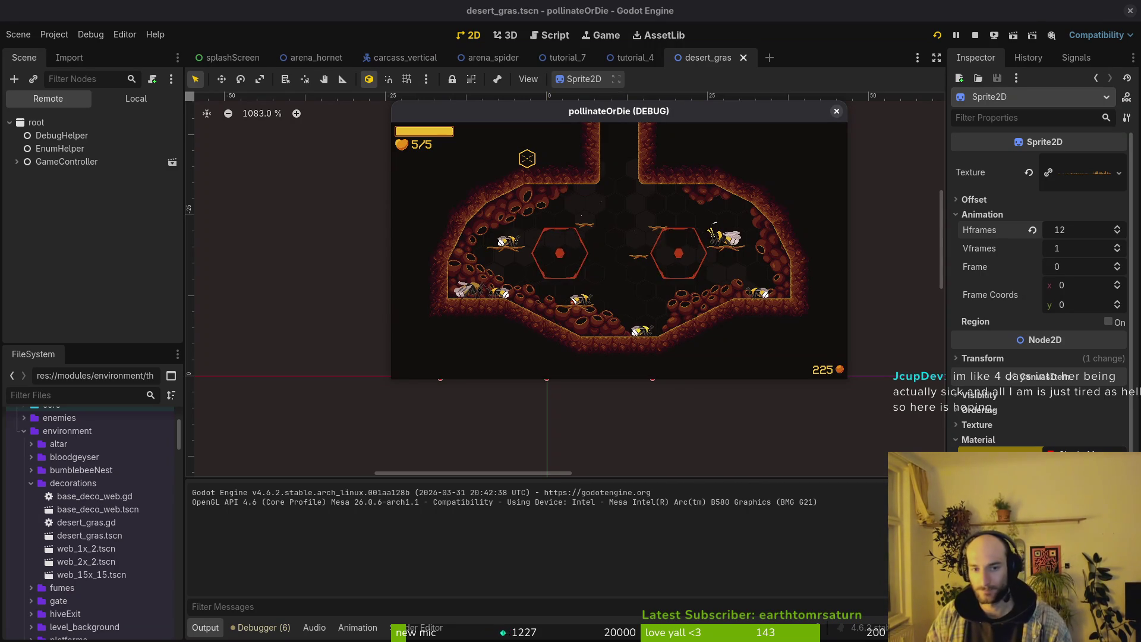
key("Escape")
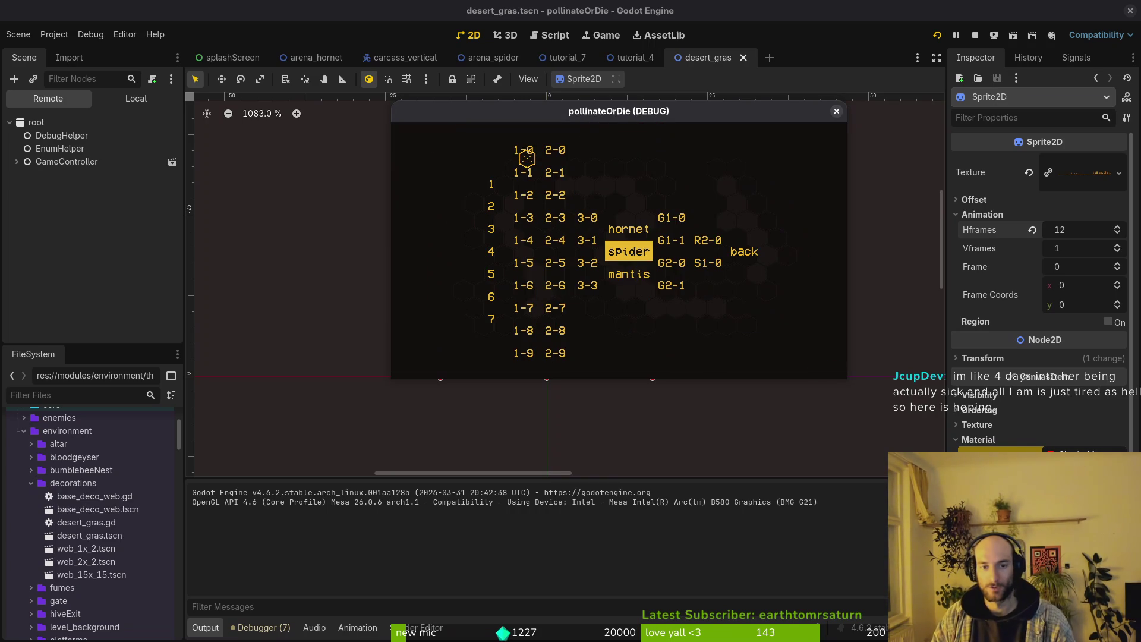
key("space")
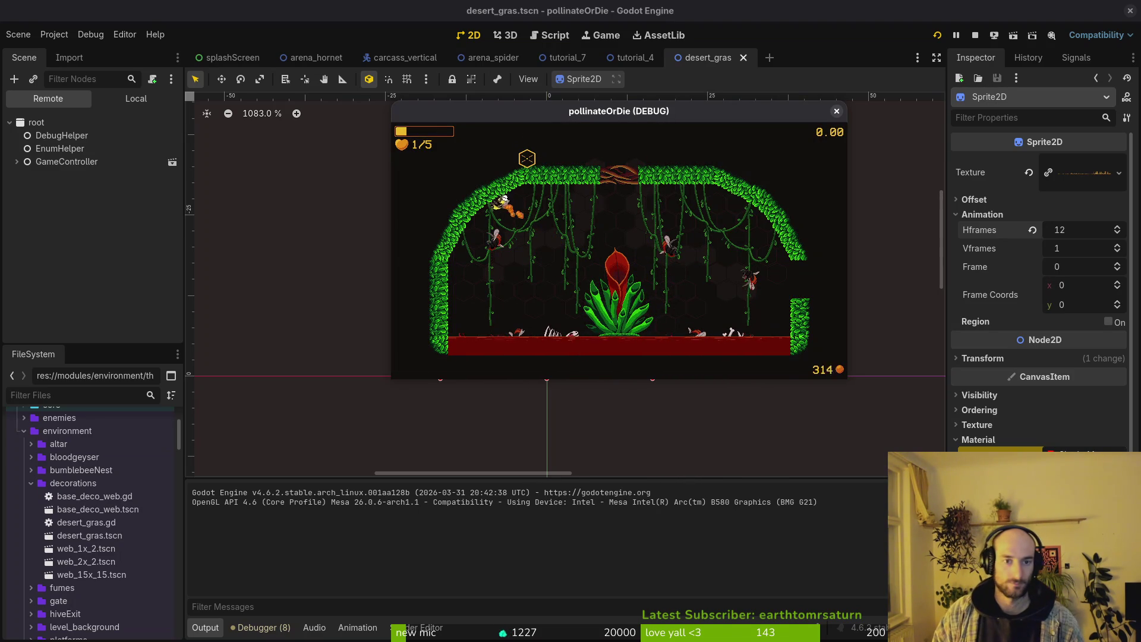
left_click(836, 111)
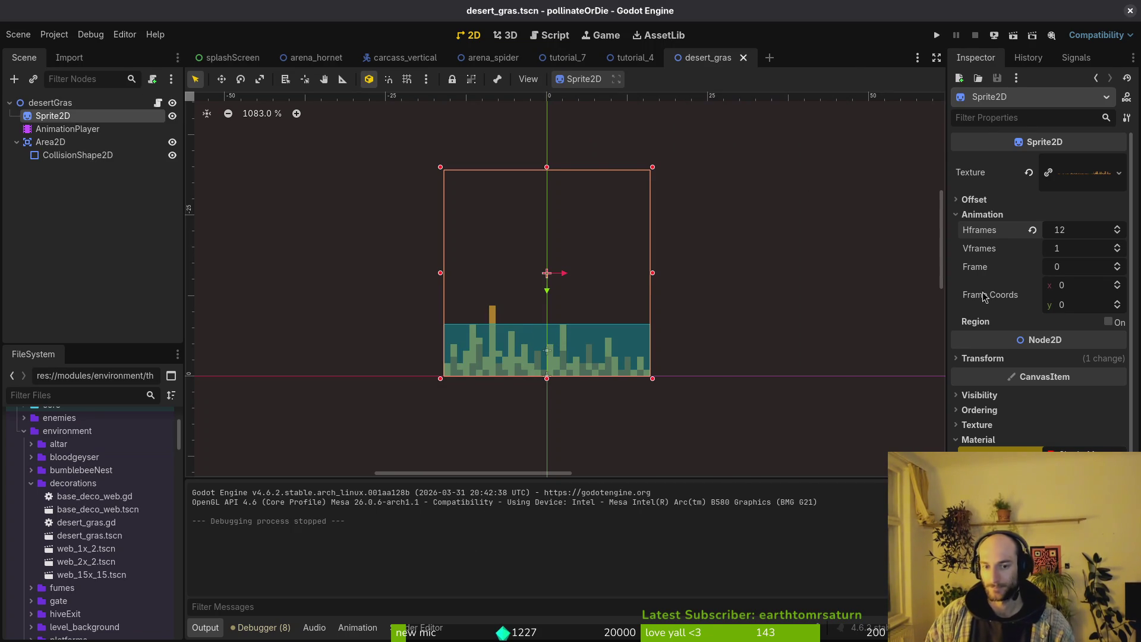
key("alt+Tab")
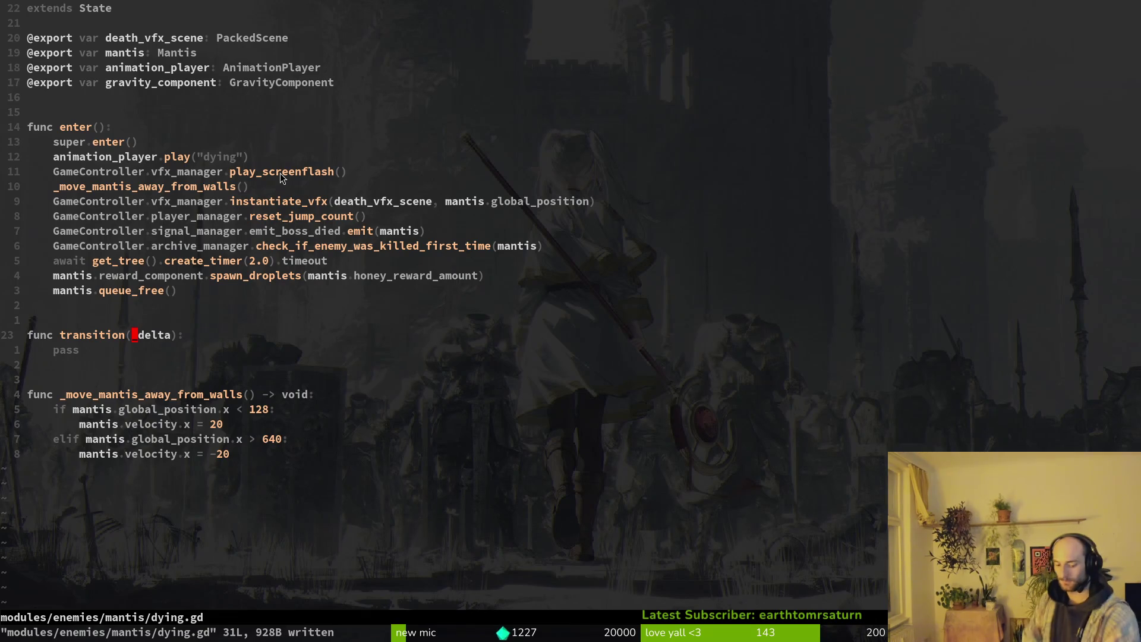
key("alt+Tab")
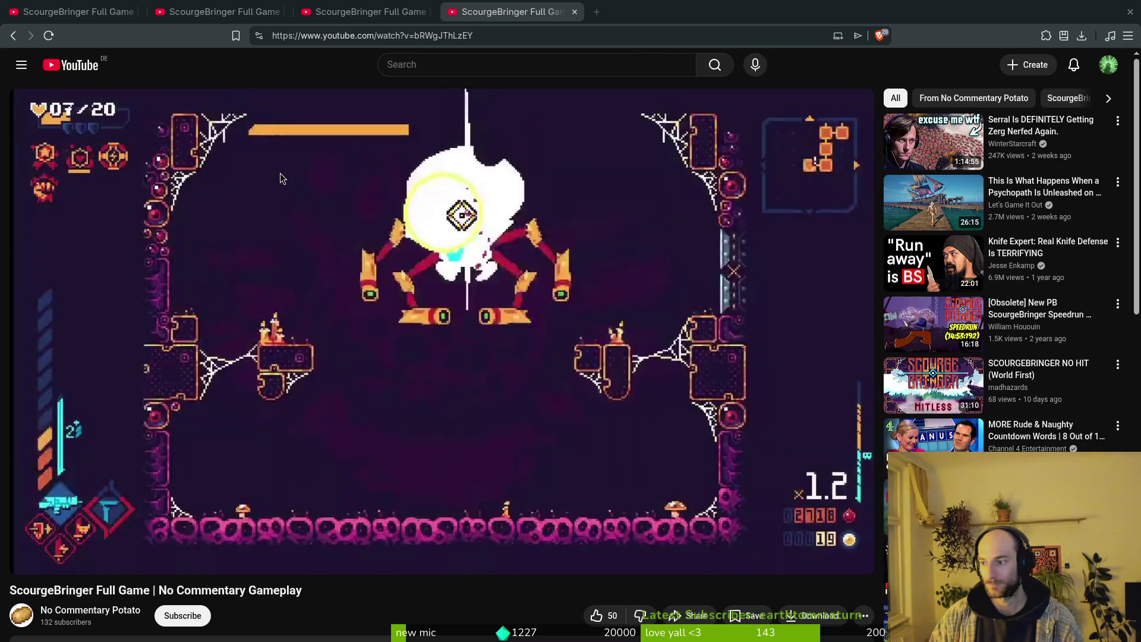
key("alt+Tab")
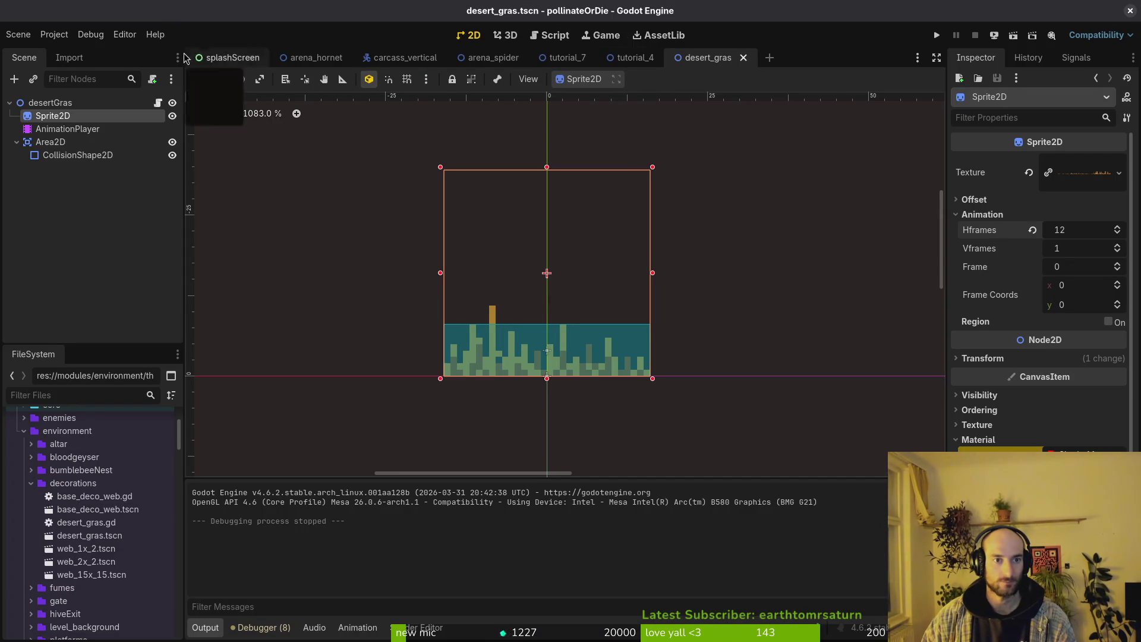
Open mantis.tscn through quick search.
mouse_move(307, 61)
key("shift+alt+o")
type("man")
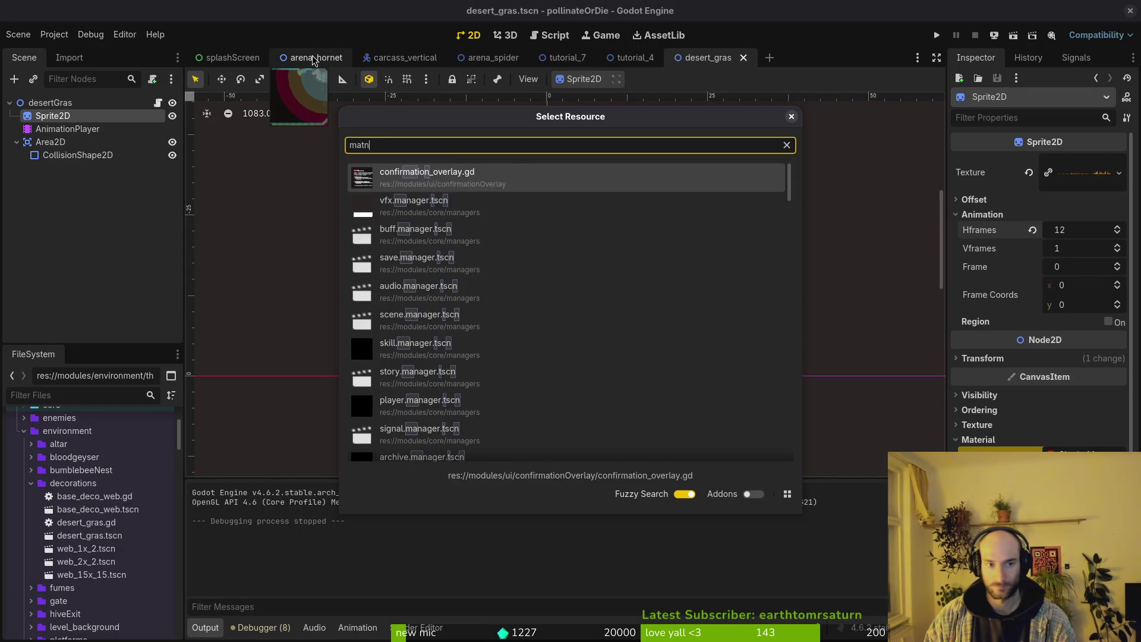
type("tis.tscn")
key("Down")
key("Down")
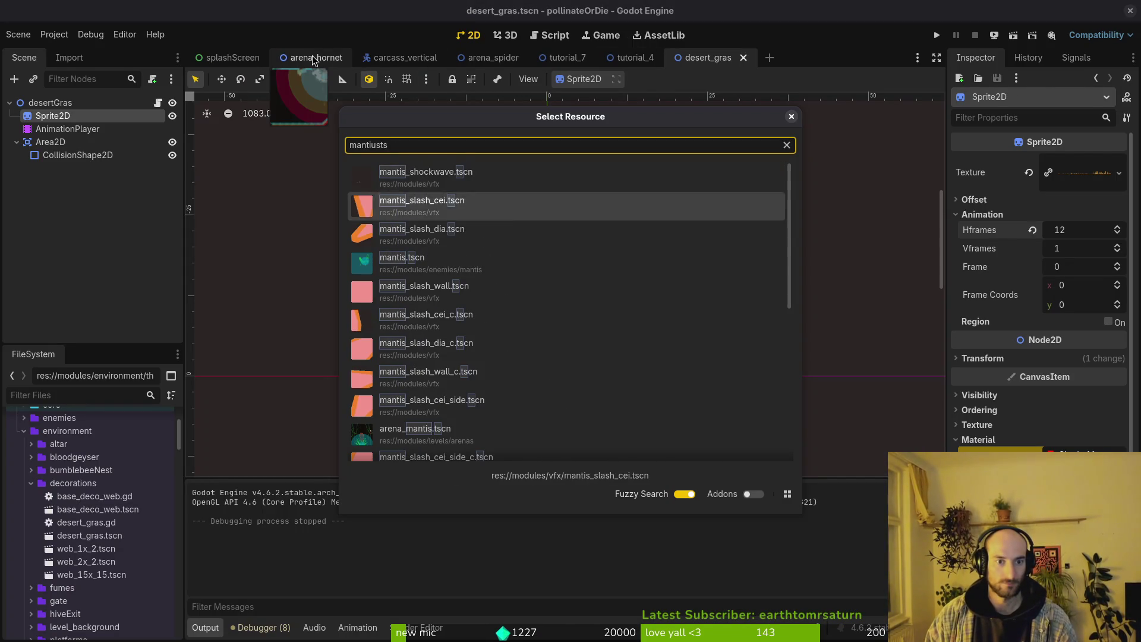
key("Return")
Load the 'dying' animation in the mantis AnimationPlayer and scrub it back to the start.
left_click(74, 142)
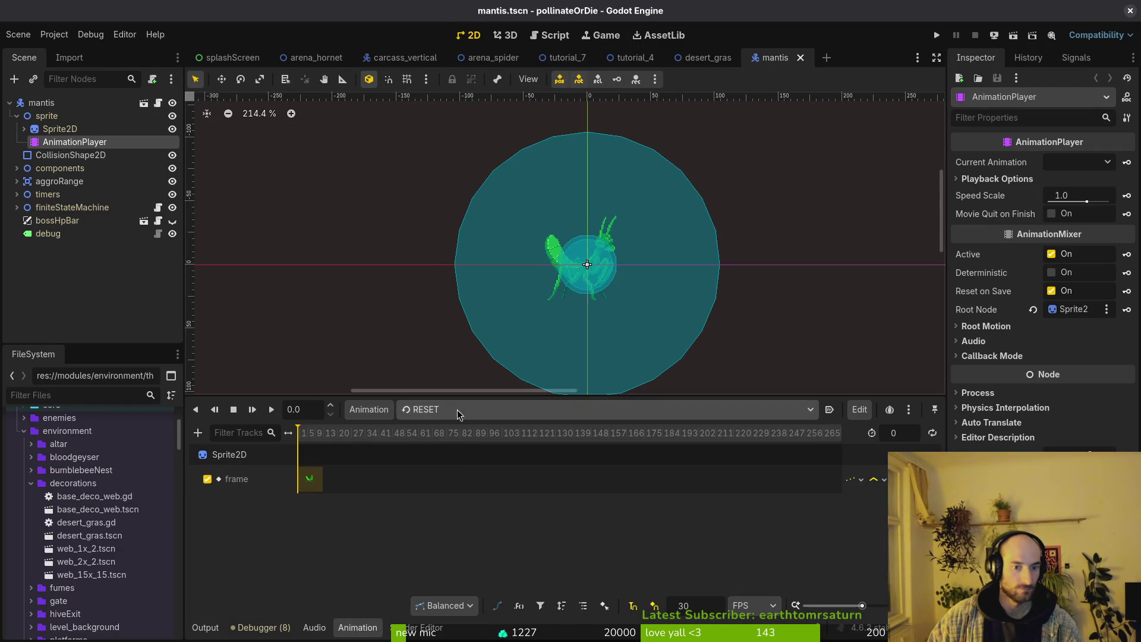
left_click(457, 415)
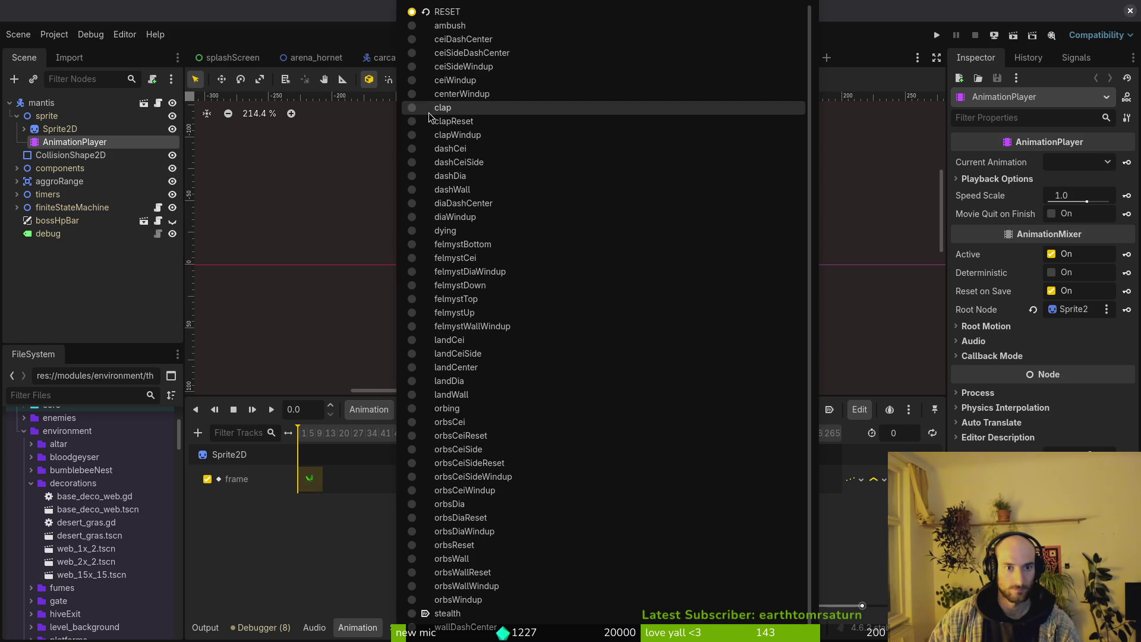
scroll(600, 428, "down", 1)
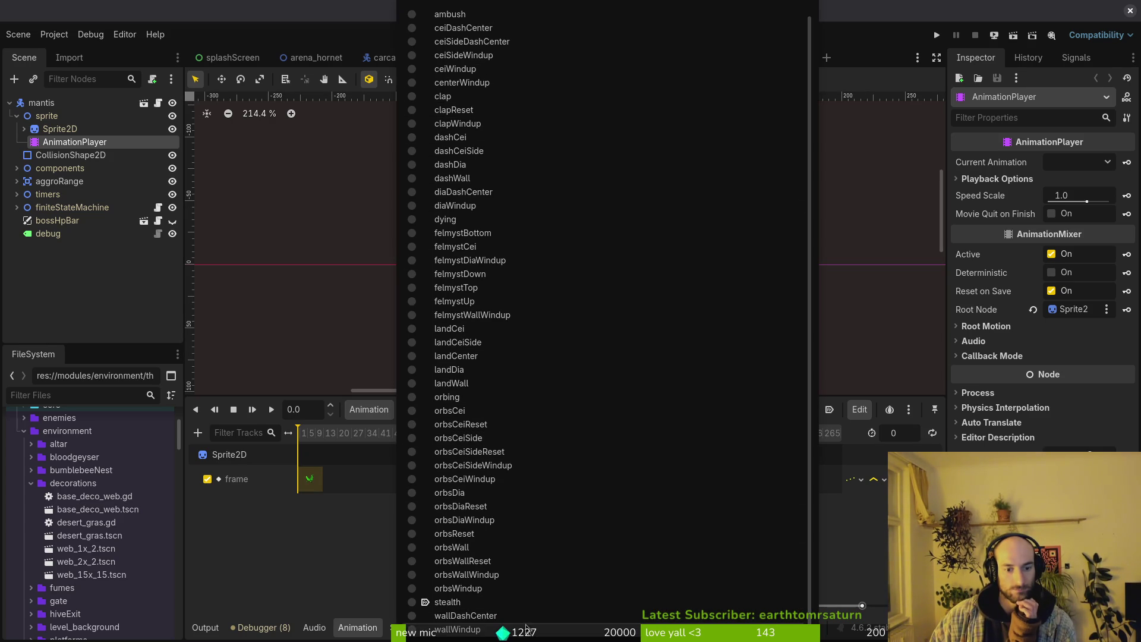
left_click(458, 220)
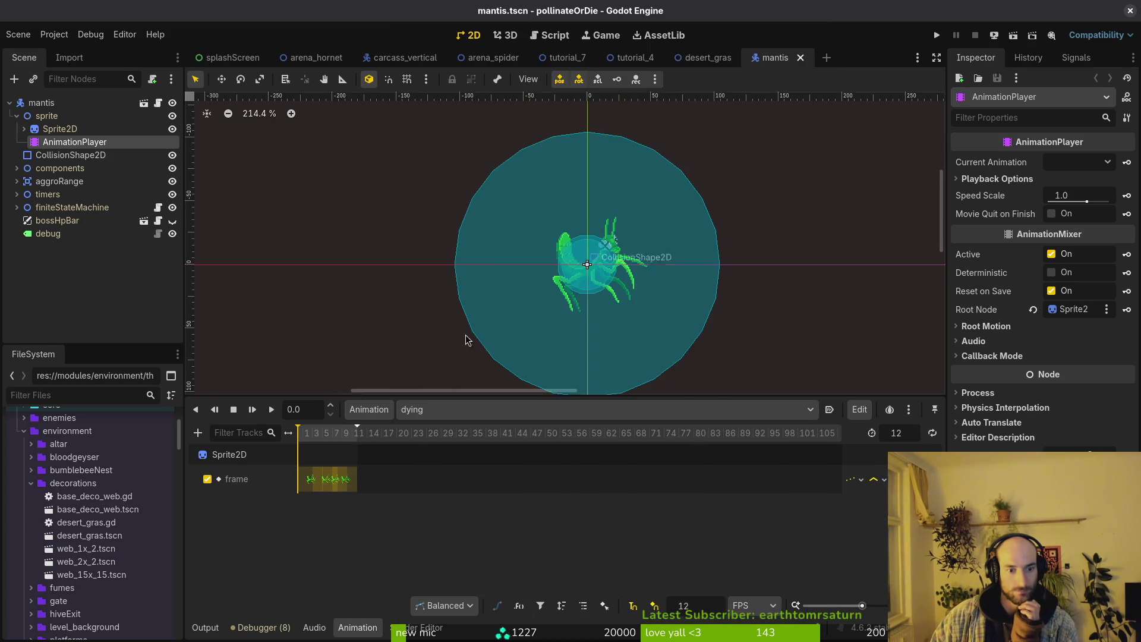
left_click_drag(325, 436, 341, 437)
scroll(315, 446, "up", 5)
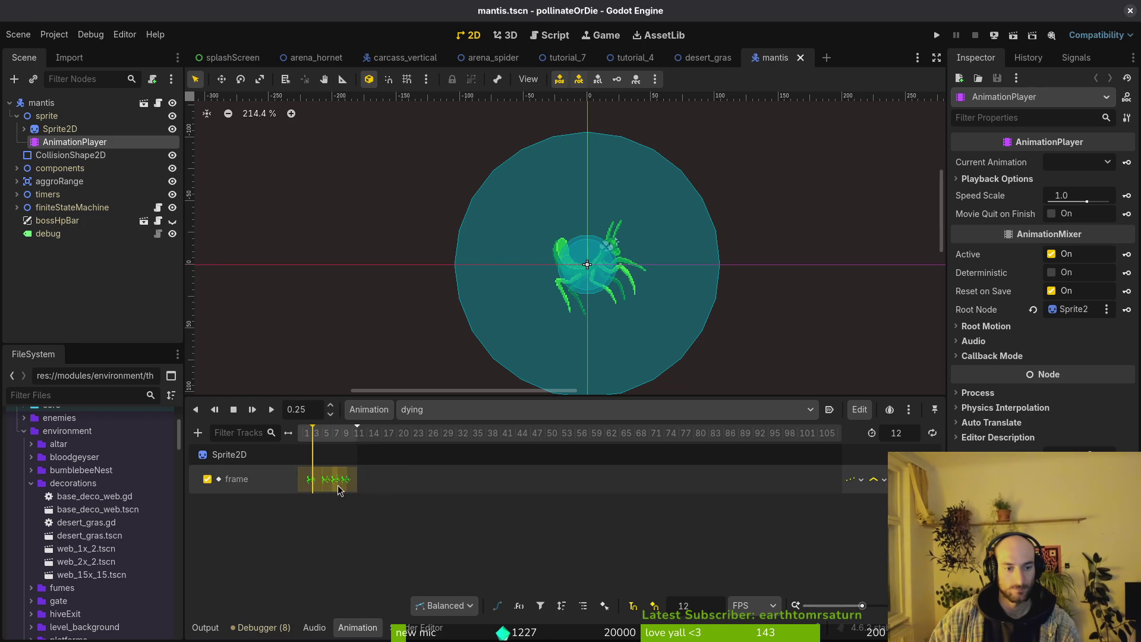
left_click(321, 437)
mouse_move(322, 437)
left_mouse_down()
mouse_move(300, 438)
mouse_move(431, 440)
mouse_move(297, 440)
left_mouse_up()
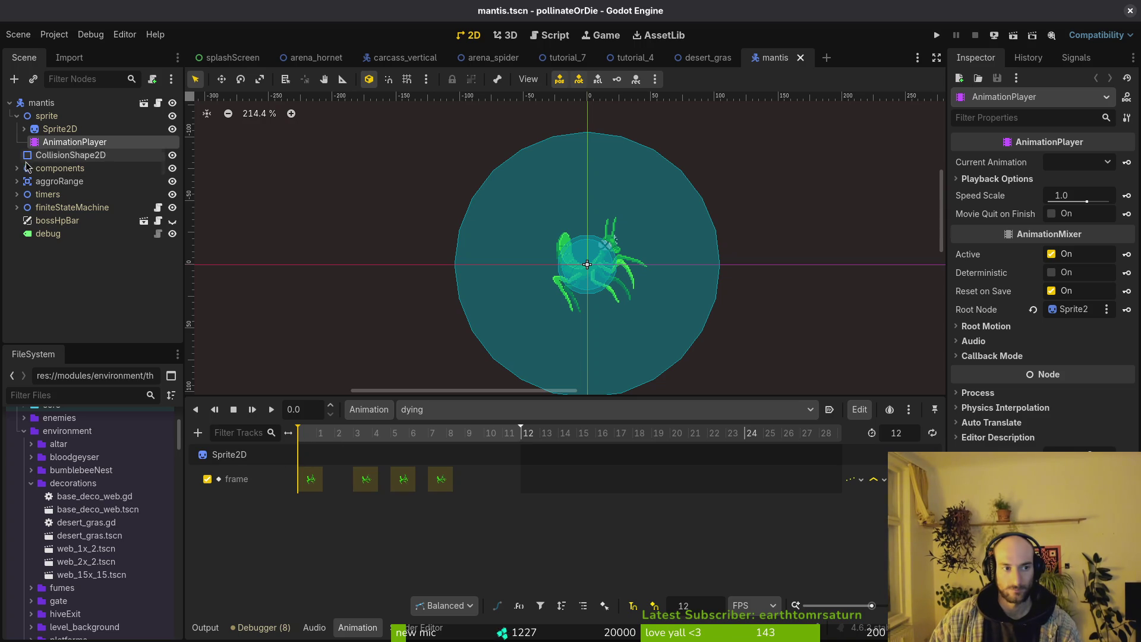
left_click(59, 129)
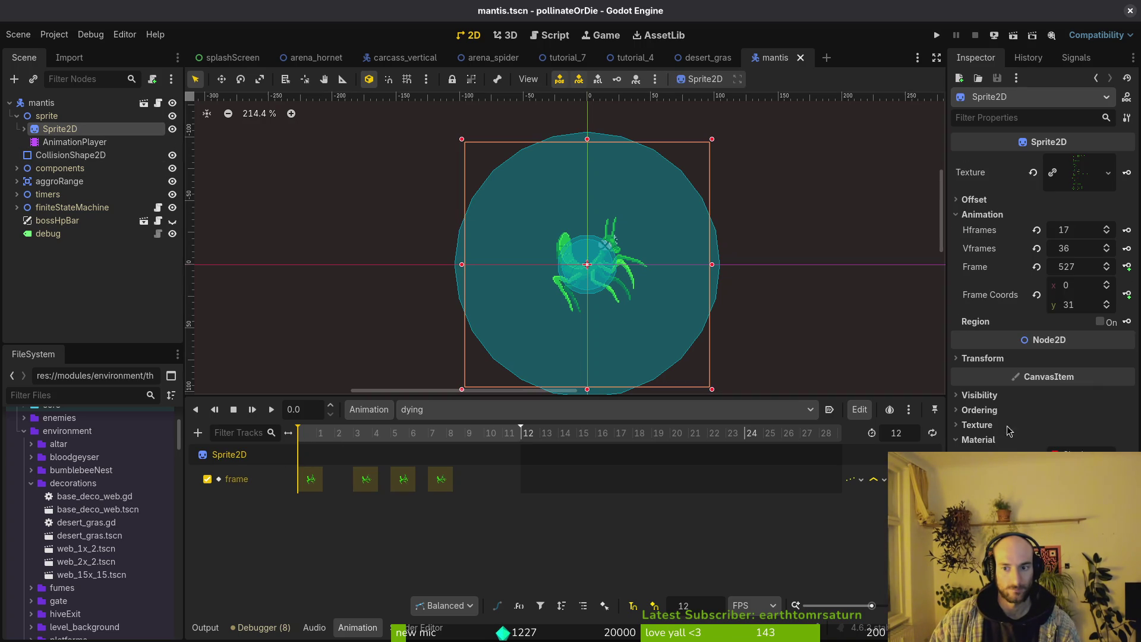
Key the Sprite2D material's shader enabled and hitflash parameters as new animation tracks.
left_click(1059, 450)
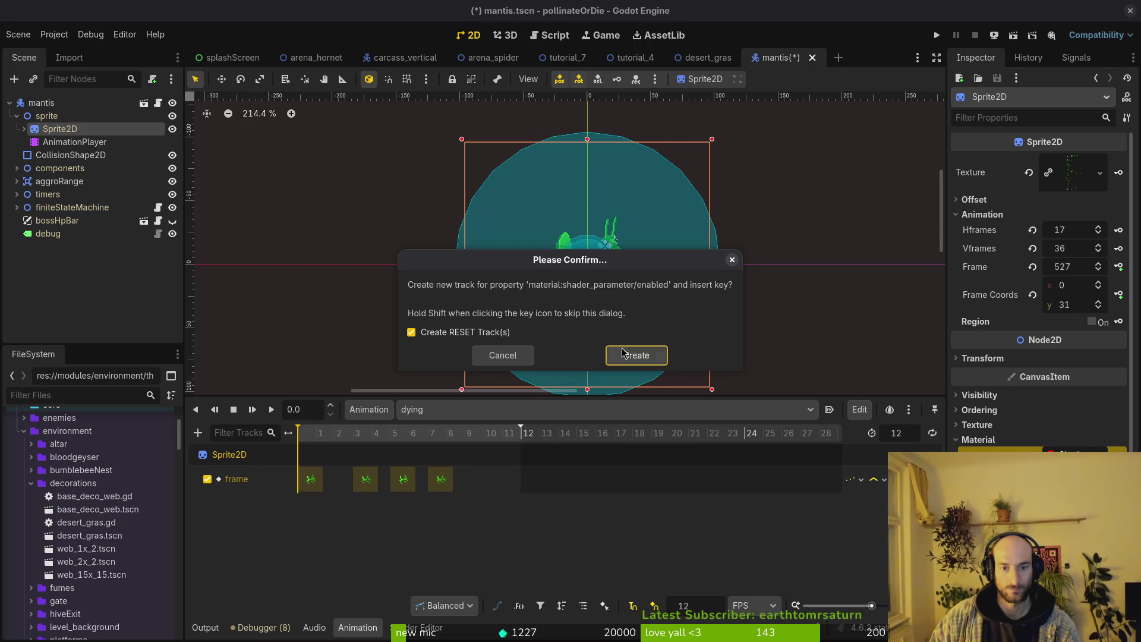
left_click(625, 355)
left_click(314, 436)
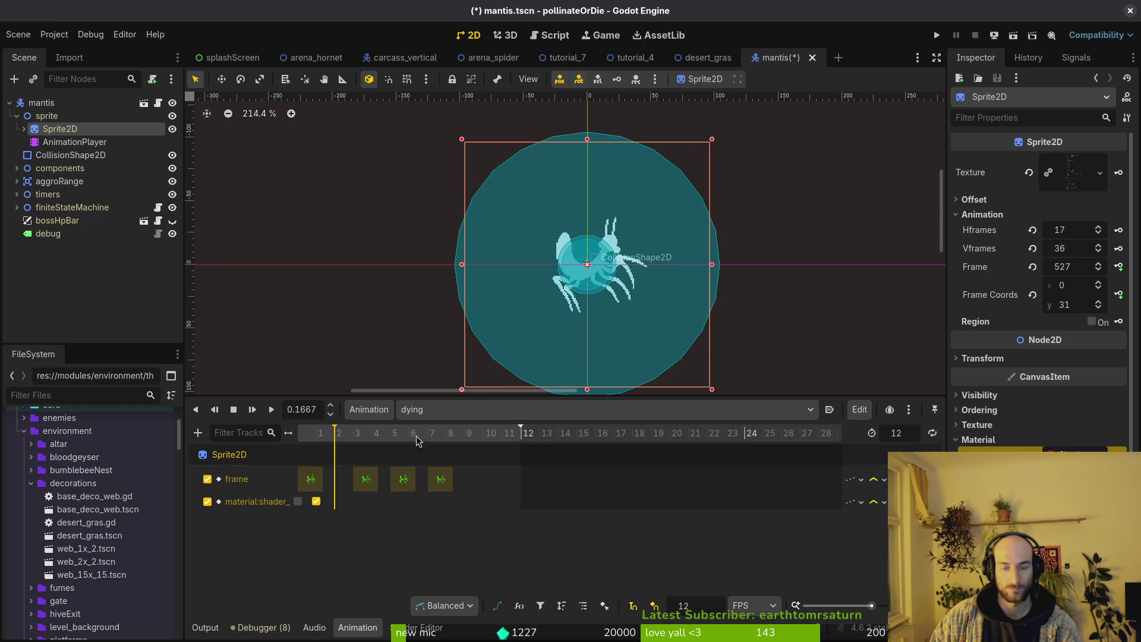
left_click(320, 439)
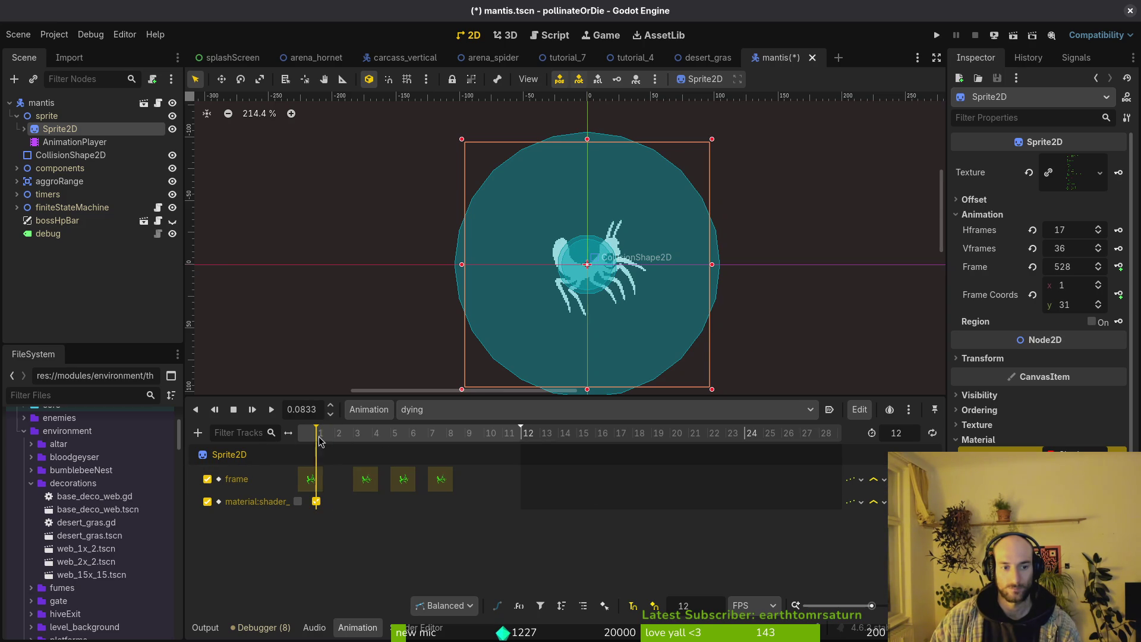
left_click(1118, 487)
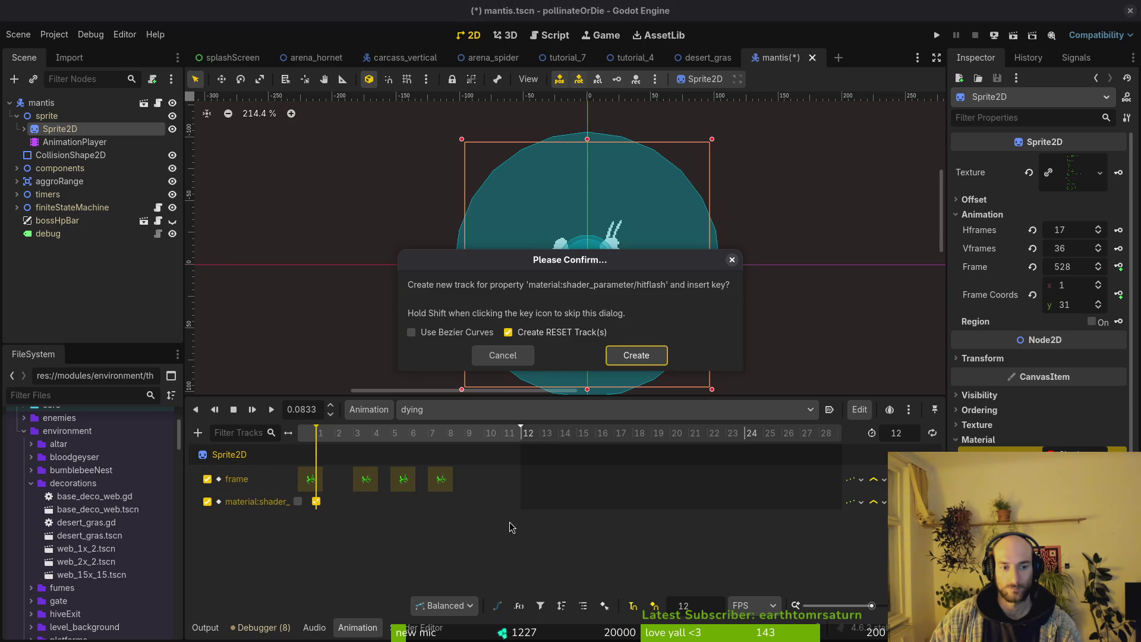
left_click(636, 355)
At frame 2, inspect the hitflash colour and check the dark red palette value in Aseprite.
left_click(335, 436)
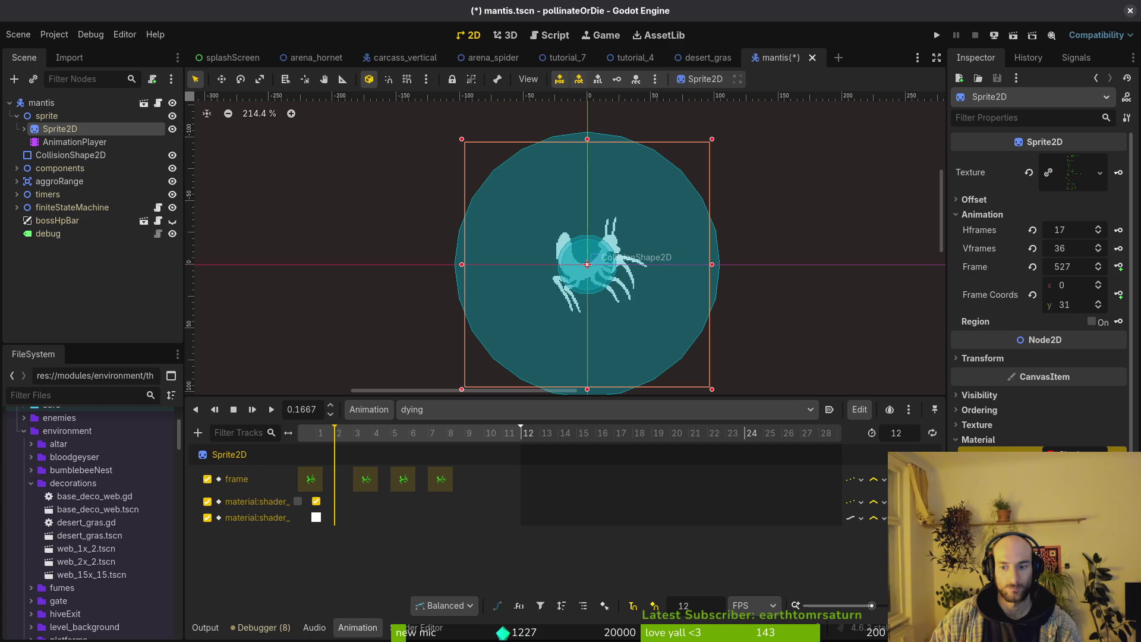
left_click(1046, 487)
left_click(841, 399)
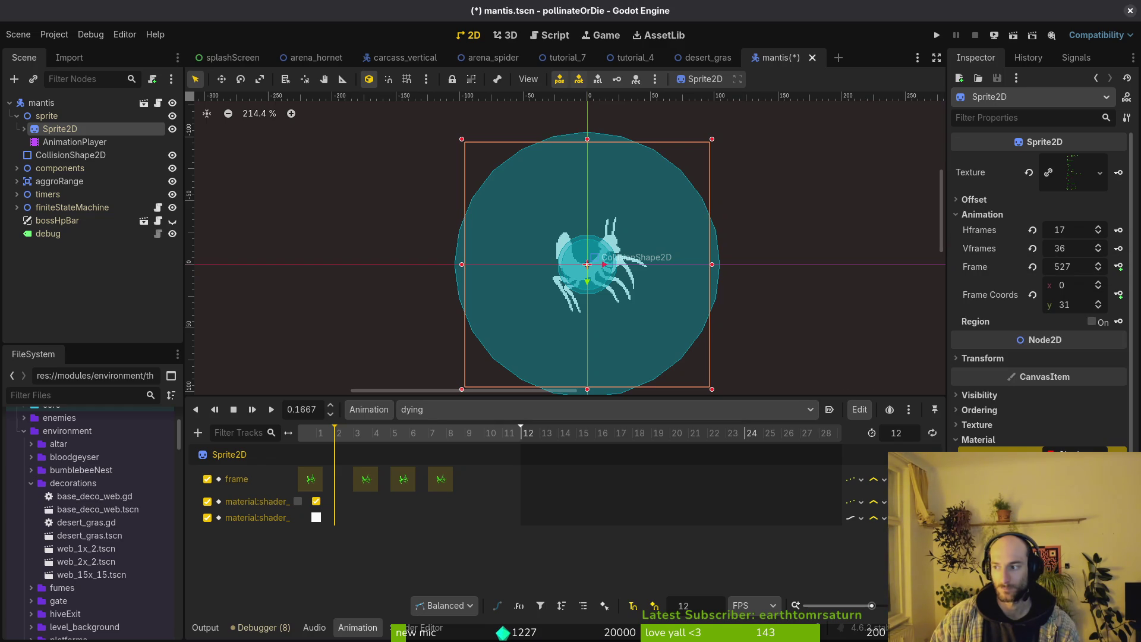
key("alt+Tab")
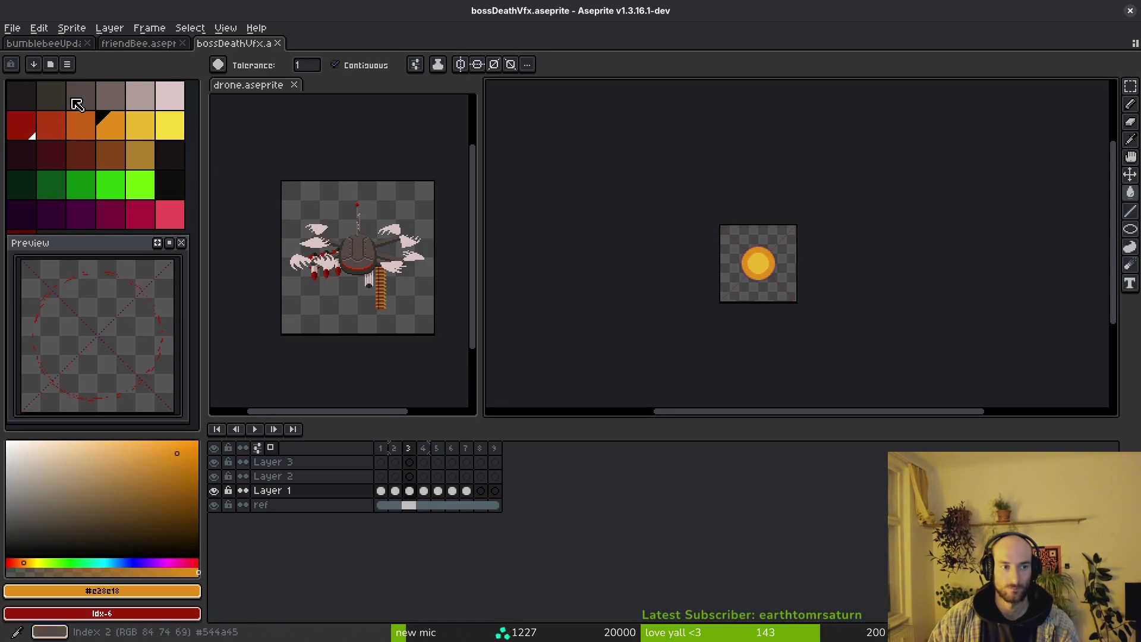
left_click(29, 122)
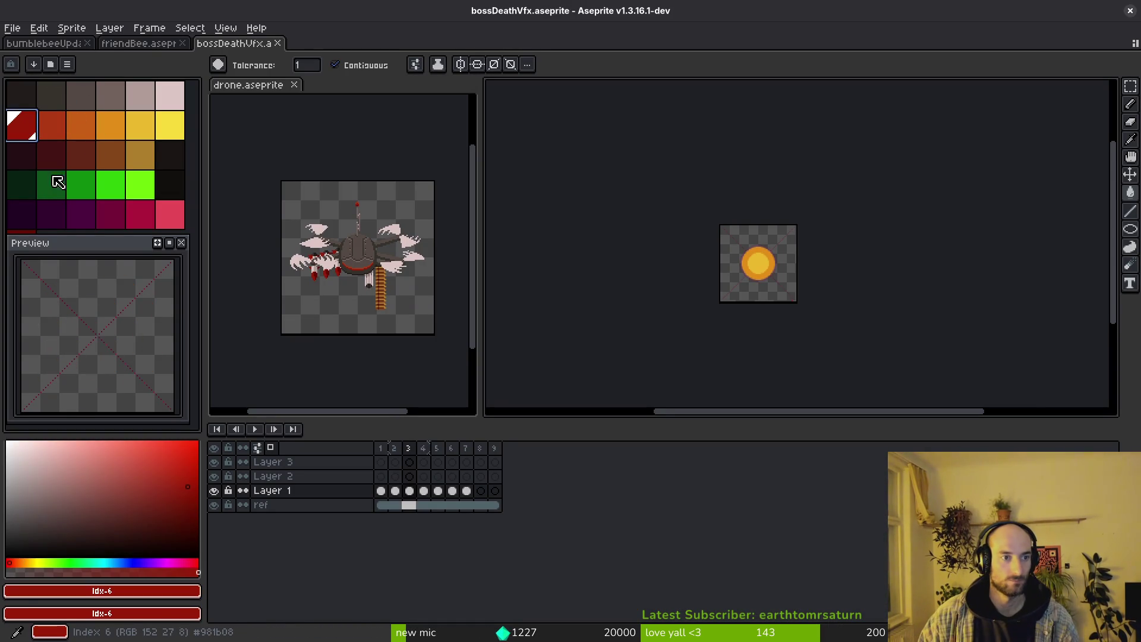
left_click(159, 595)
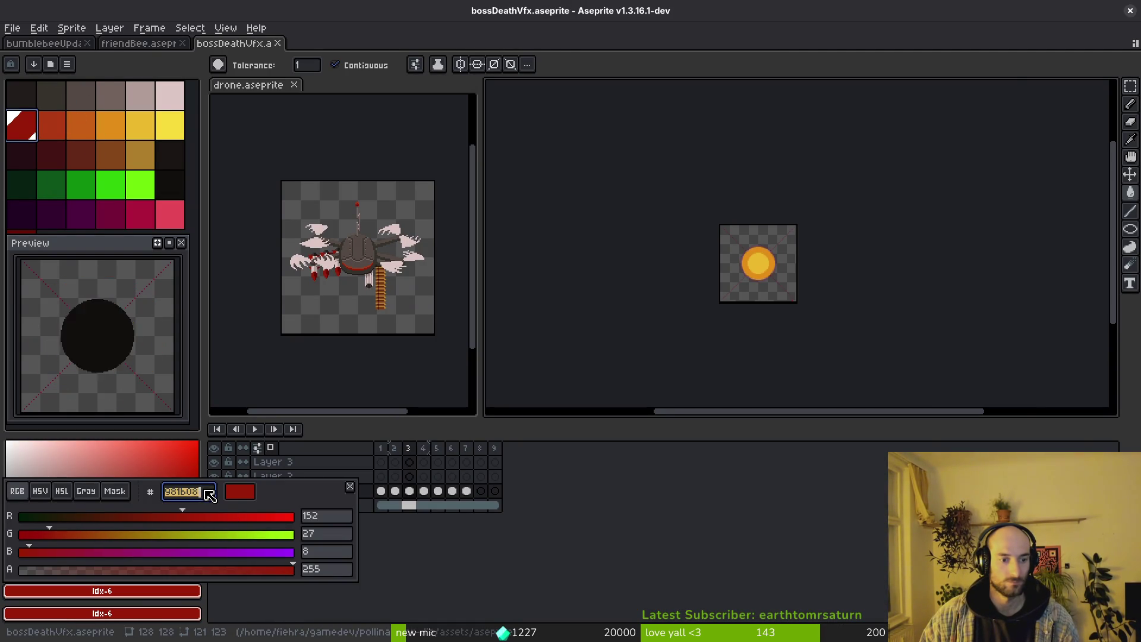
key("alt+Tab")
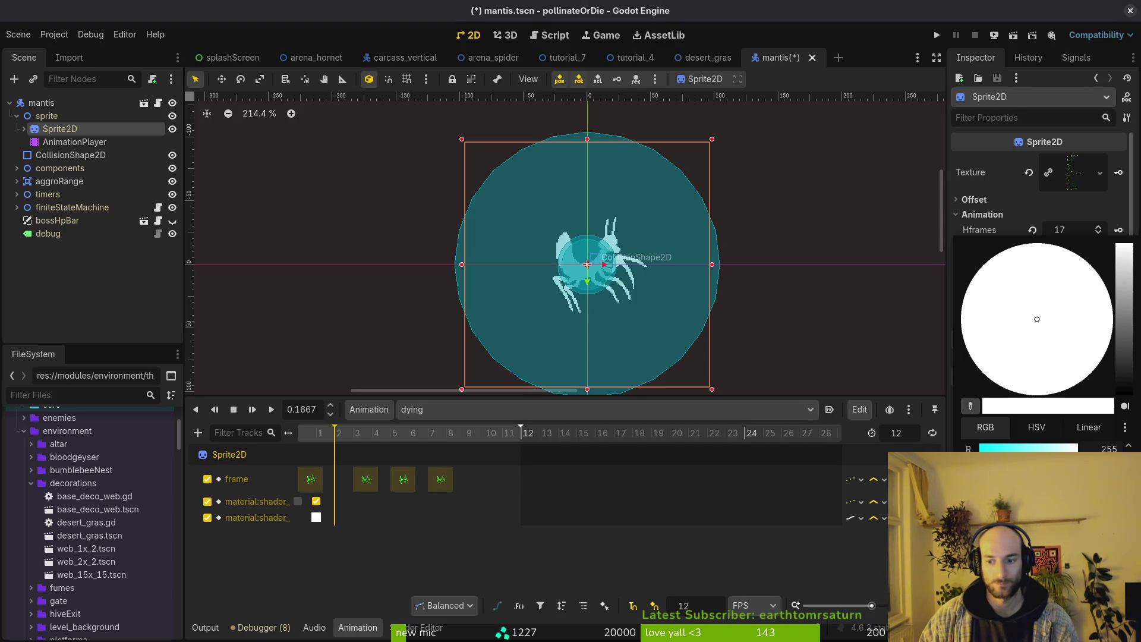
key("Escape")
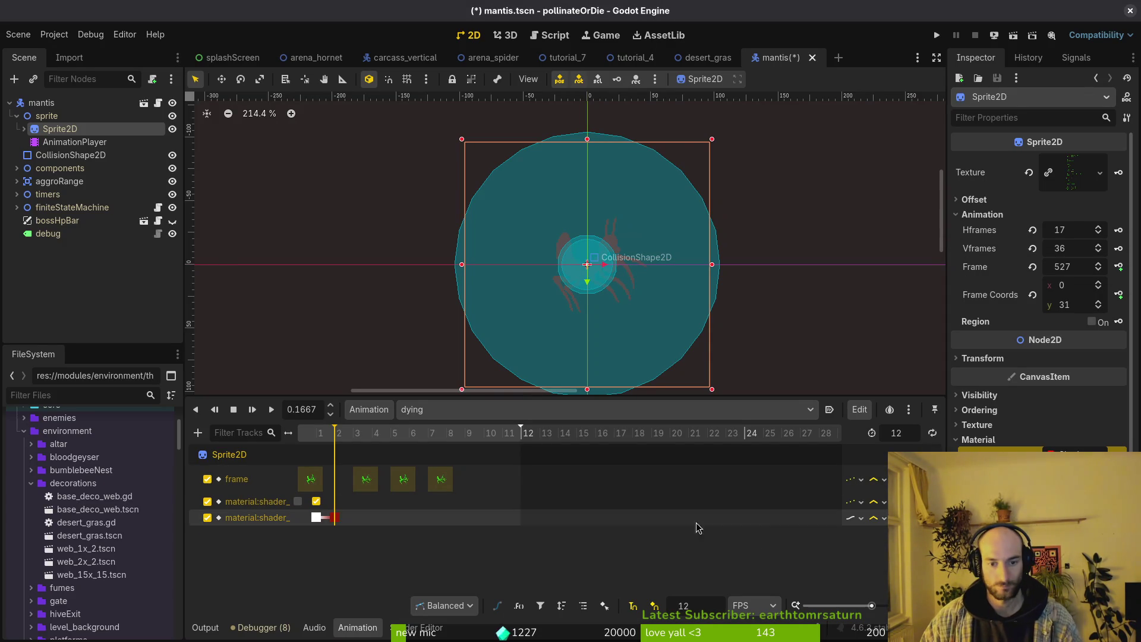
left_click(856, 518)
left_click(878, 551)
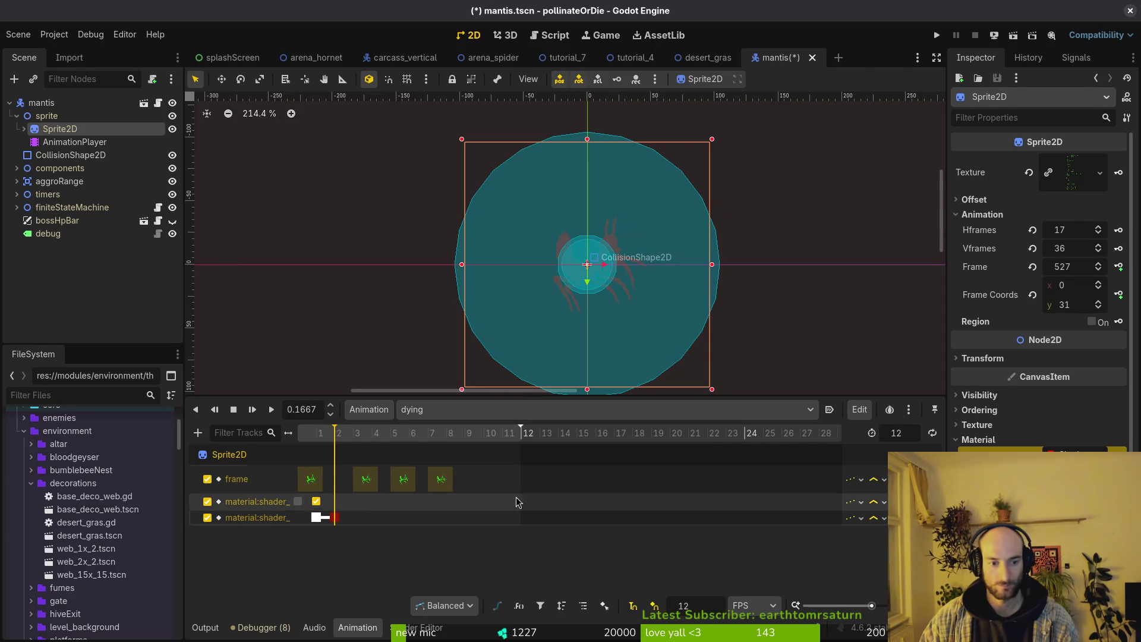
left_click(357, 440)
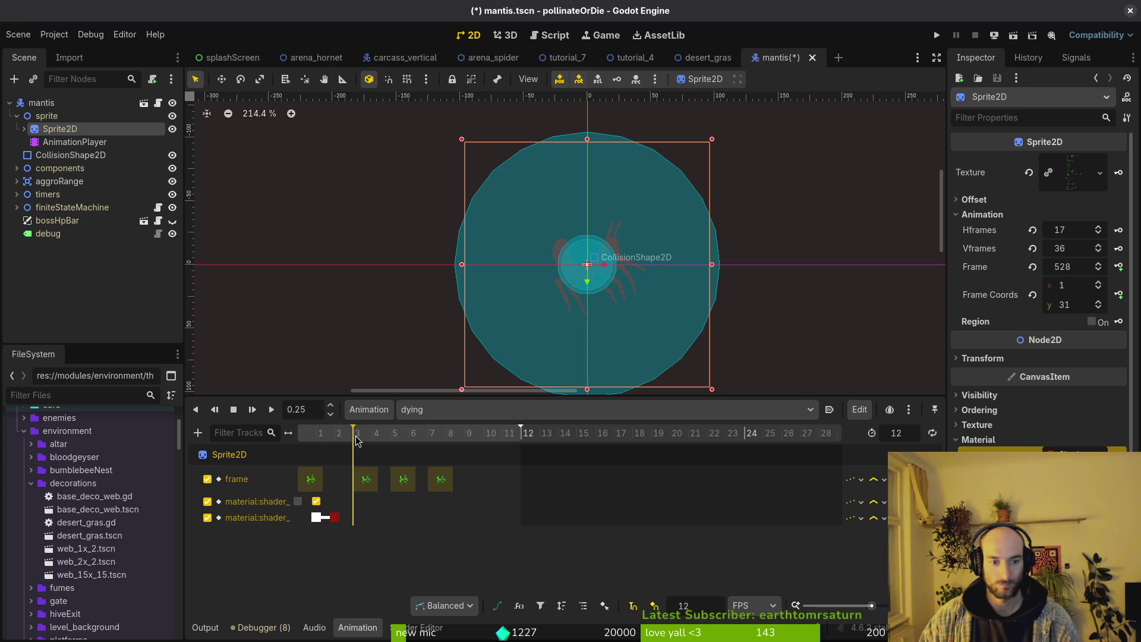
double_click(353, 501)
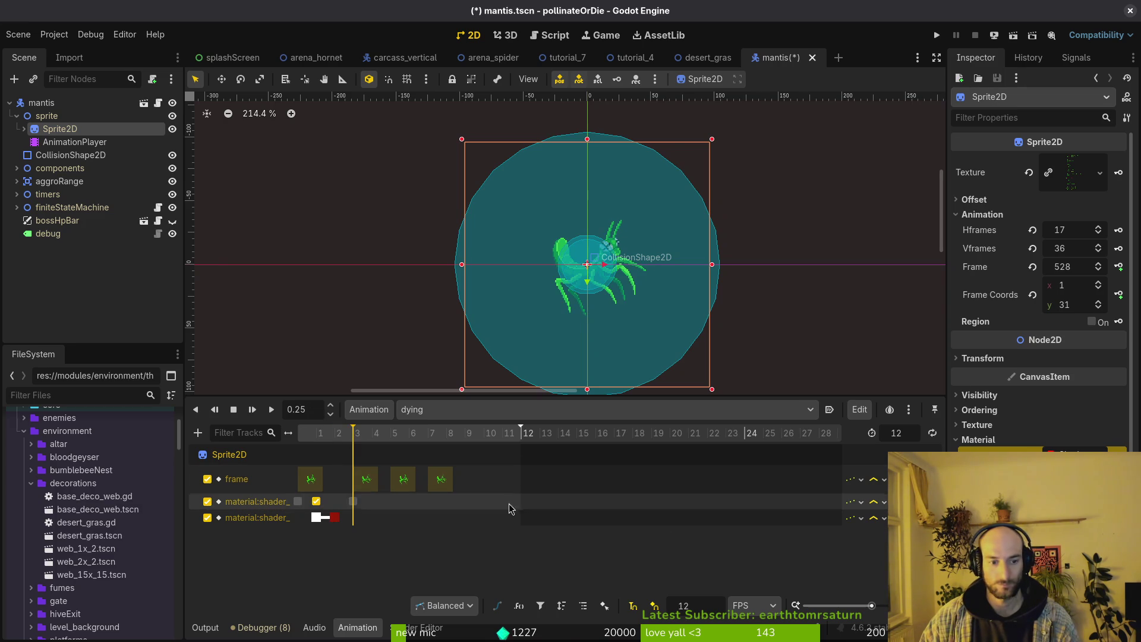
key("ctrl+s")
left_click(226, 410)
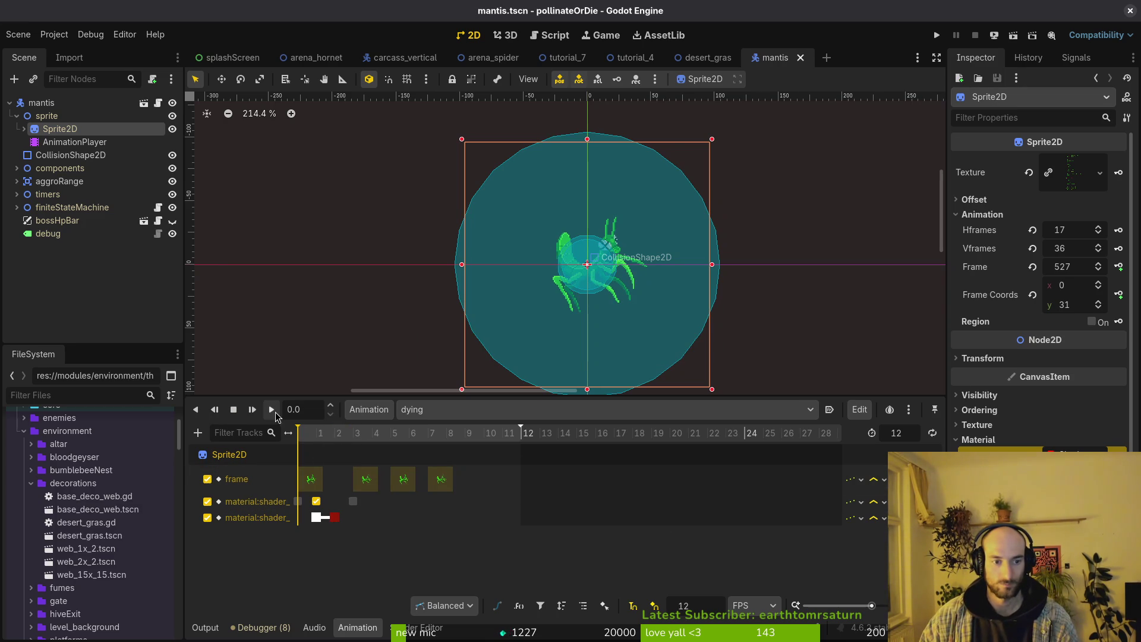
left_click(272, 409)
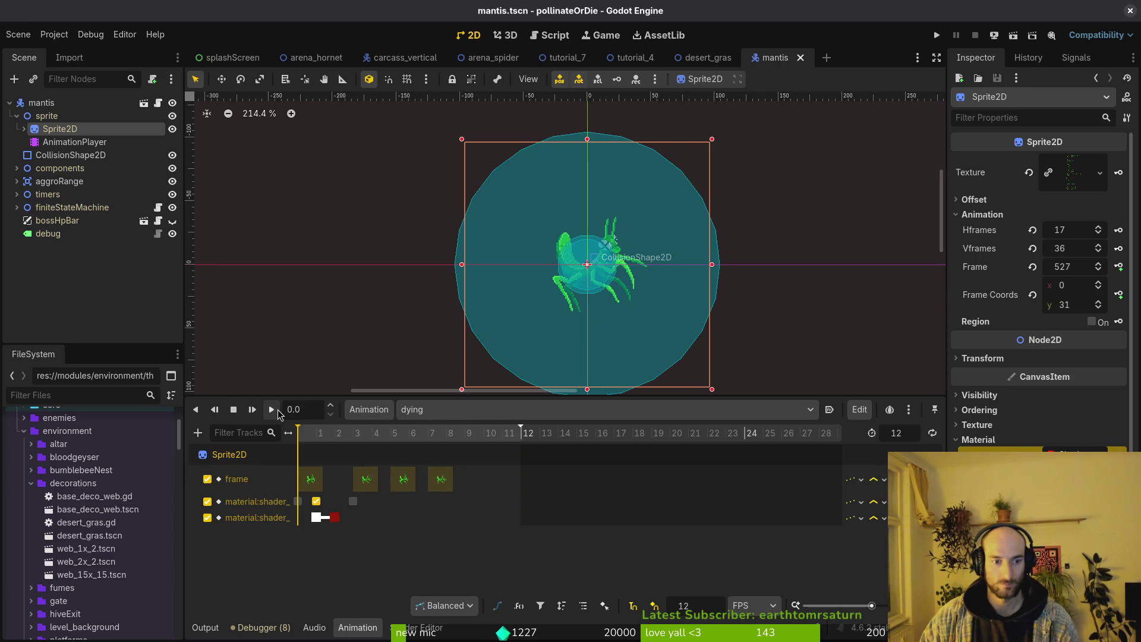
left_click(275, 411)
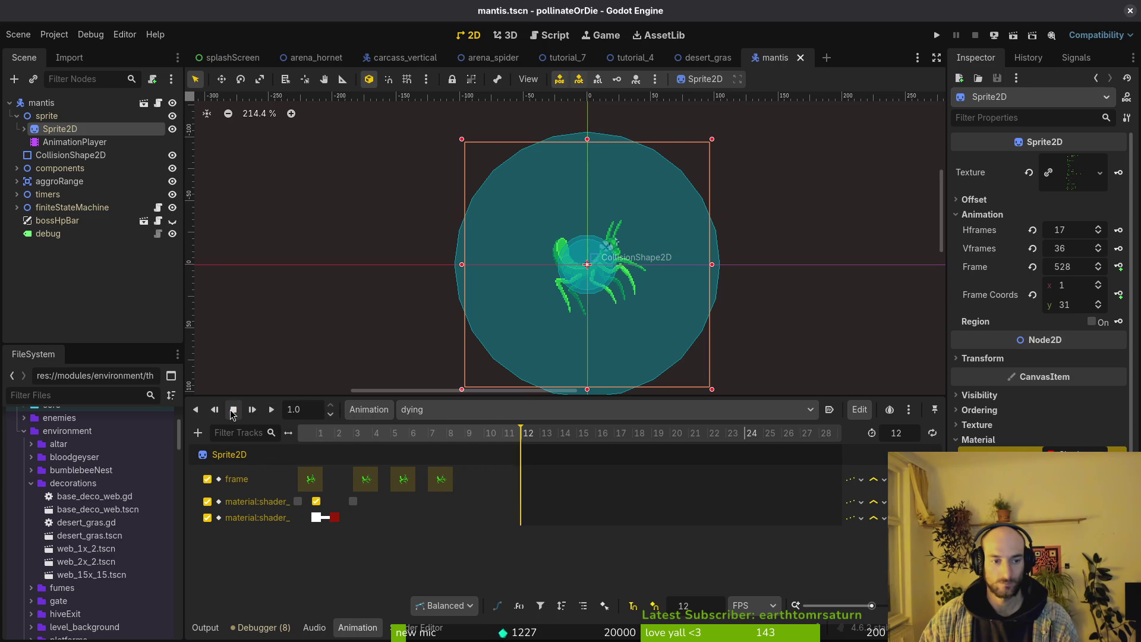
left_click(272, 409)
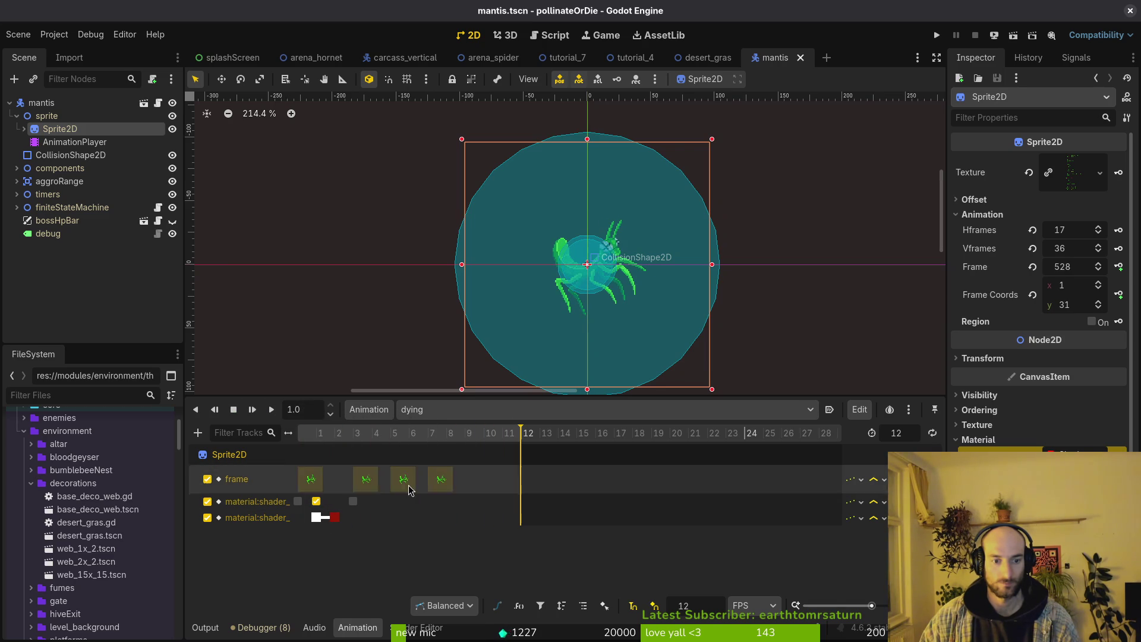
mouse_move(336, 437)
left_mouse_down()
mouse_move(428, 441)
mouse_move(380, 441)
left_mouse_up()
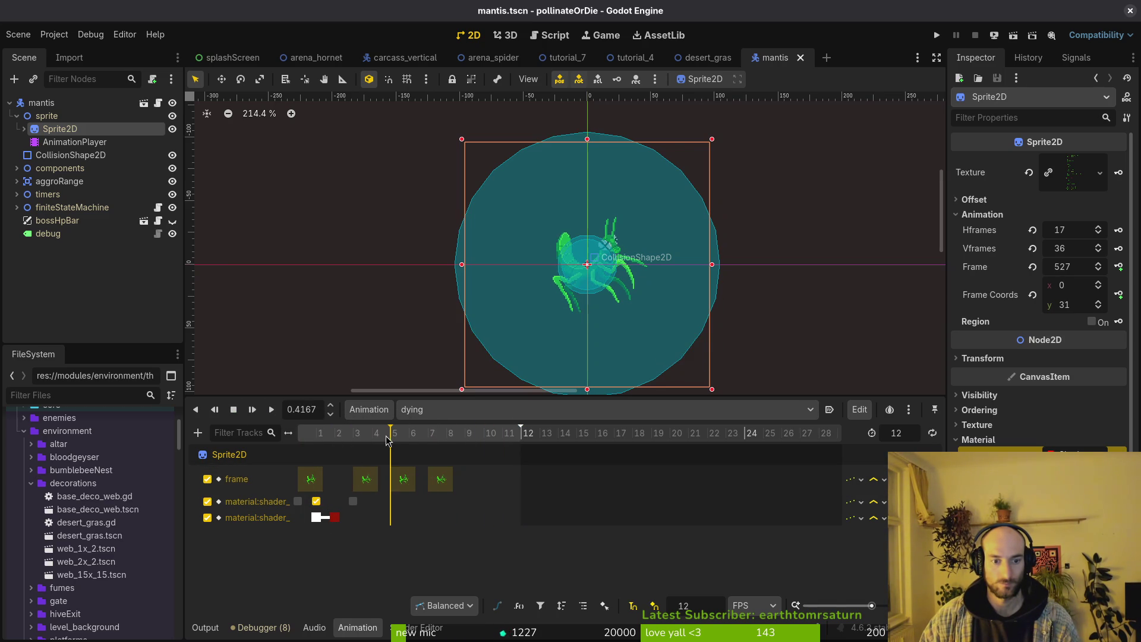
Delete two extra keys from the sprite frame track and save the mantis scene.
left_click(403, 479)
key("Delete")
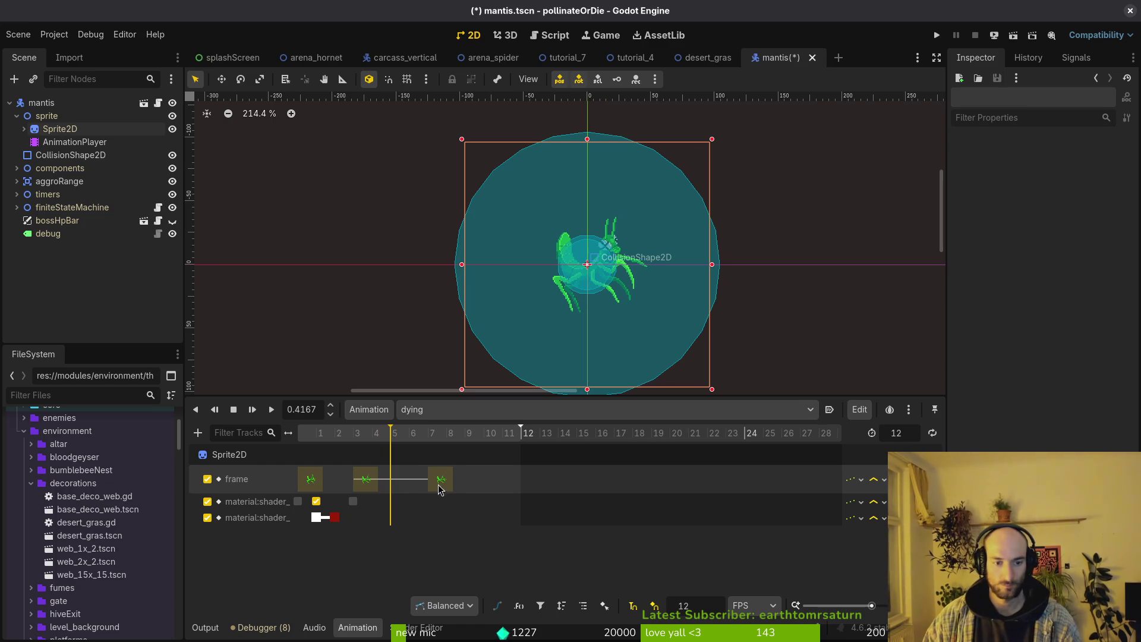
left_click(441, 482)
key("Delete")
key("ctrl+s")
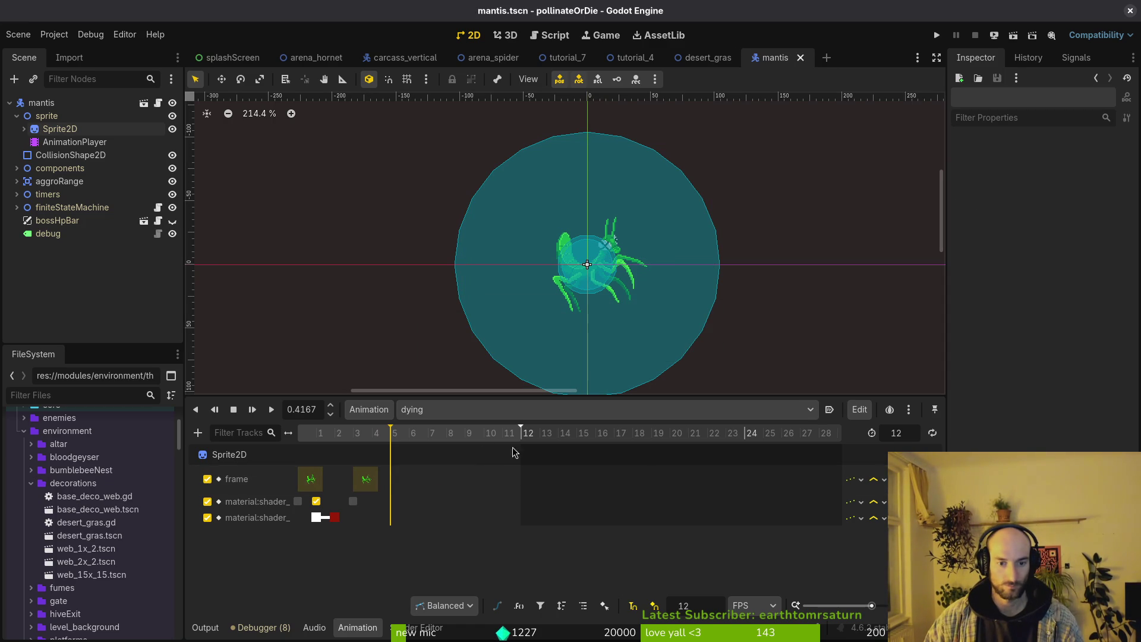
Duplicate the first frame key to frame 8, play the animation, then remove that key and save.
mouse_move(298, 435)
left_mouse_down()
mouse_move(357, 441)
mouse_move(294, 453)
mouse_move(349, 452)
left_mouse_up()
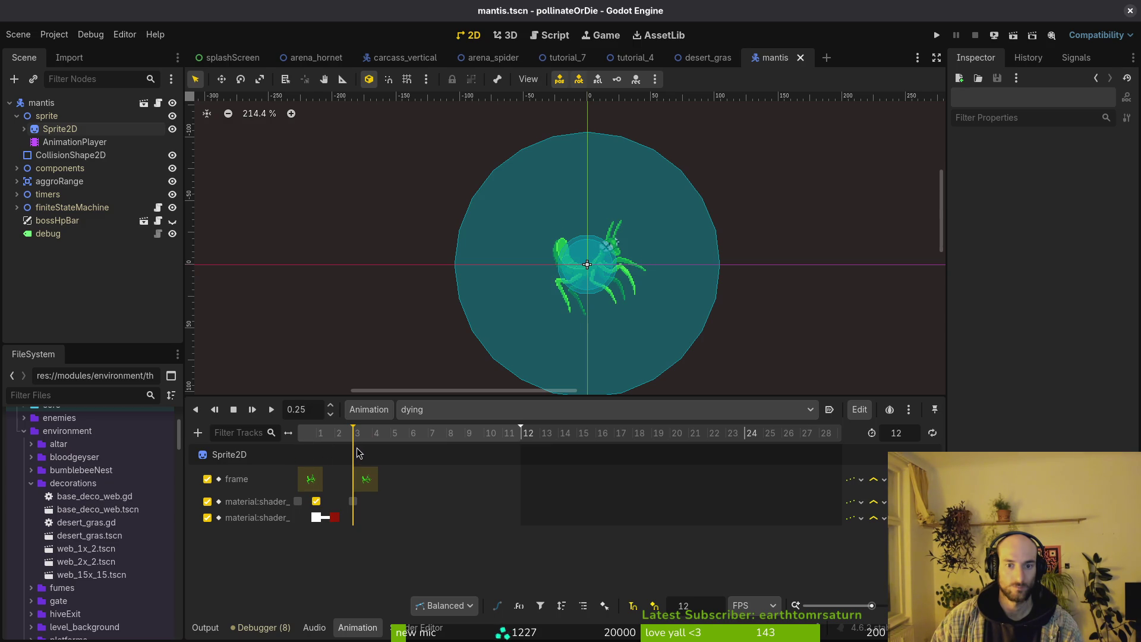
left_click(310, 479)
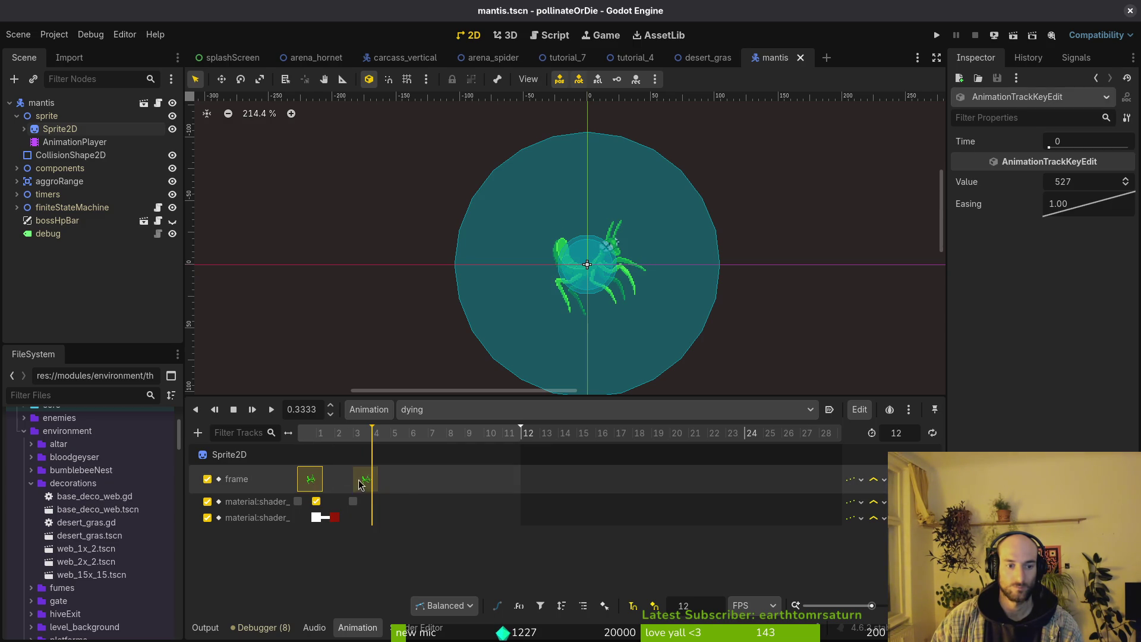
left_click(447, 441)
key("ctrl+d")
key("ctrl+s")
left_click(297, 435)
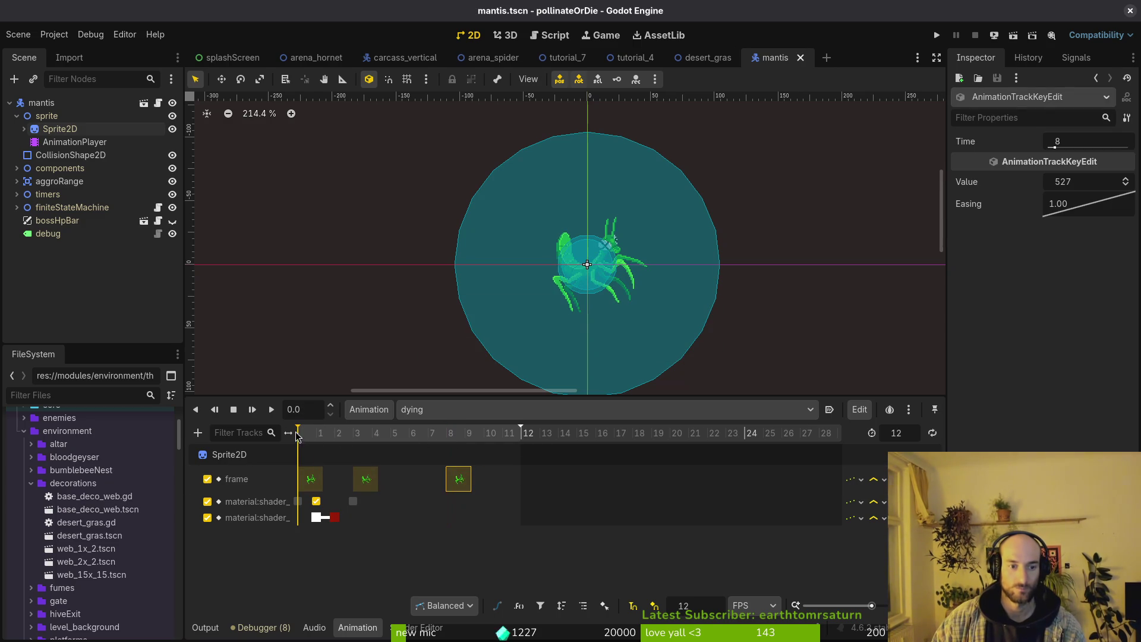
left_click(271, 409)
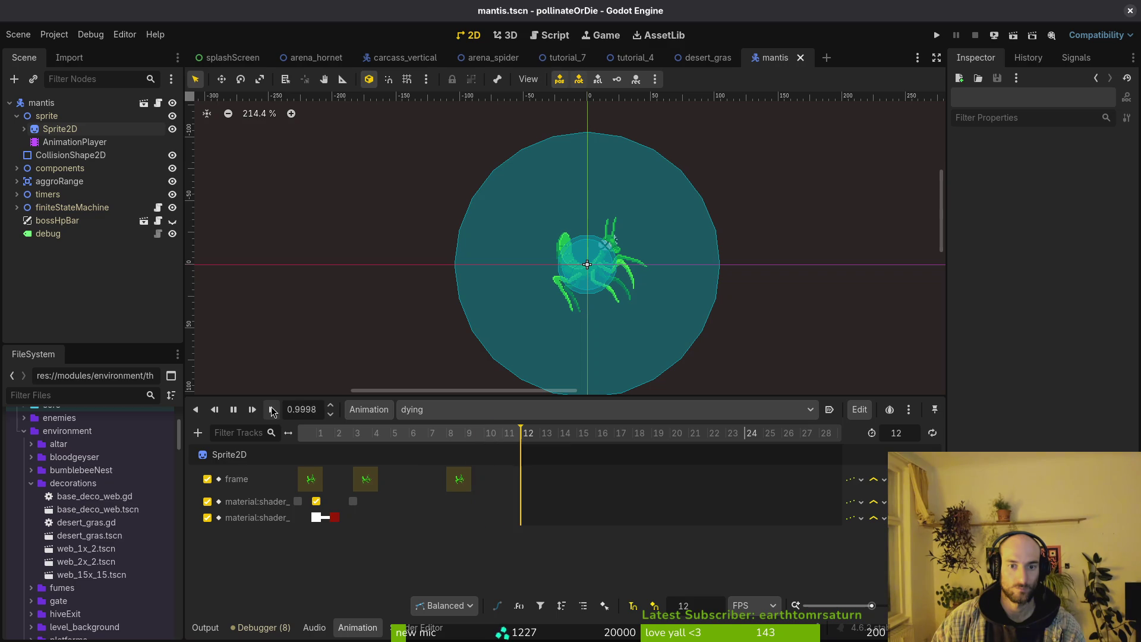
left_click_drag(469, 484, 421, 485)
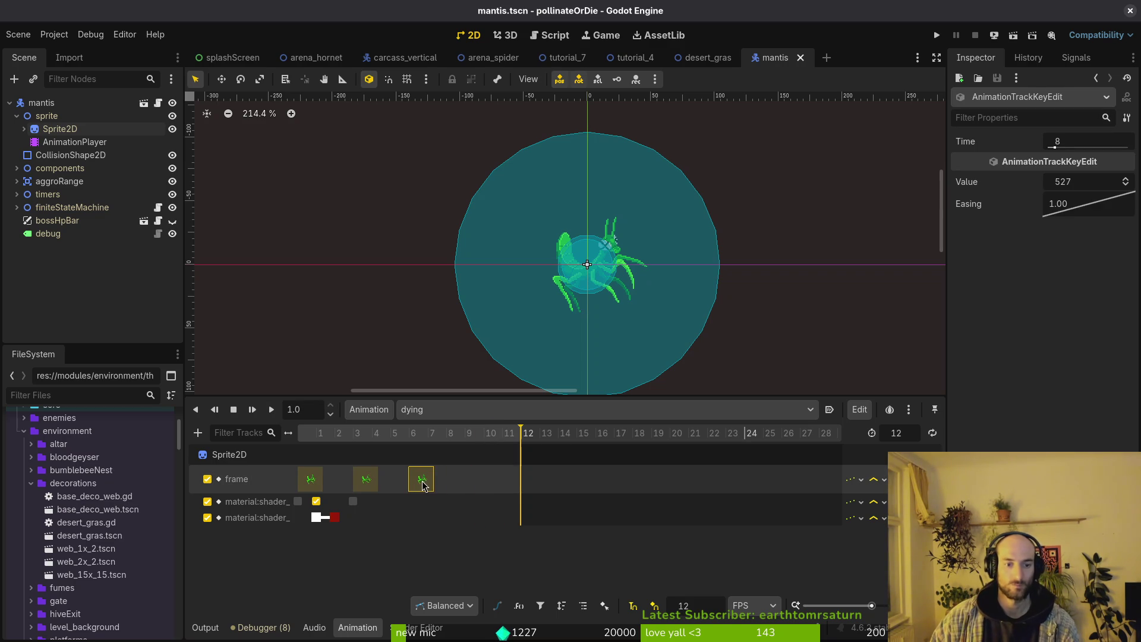
key("Delete")
key("ctrl+s")
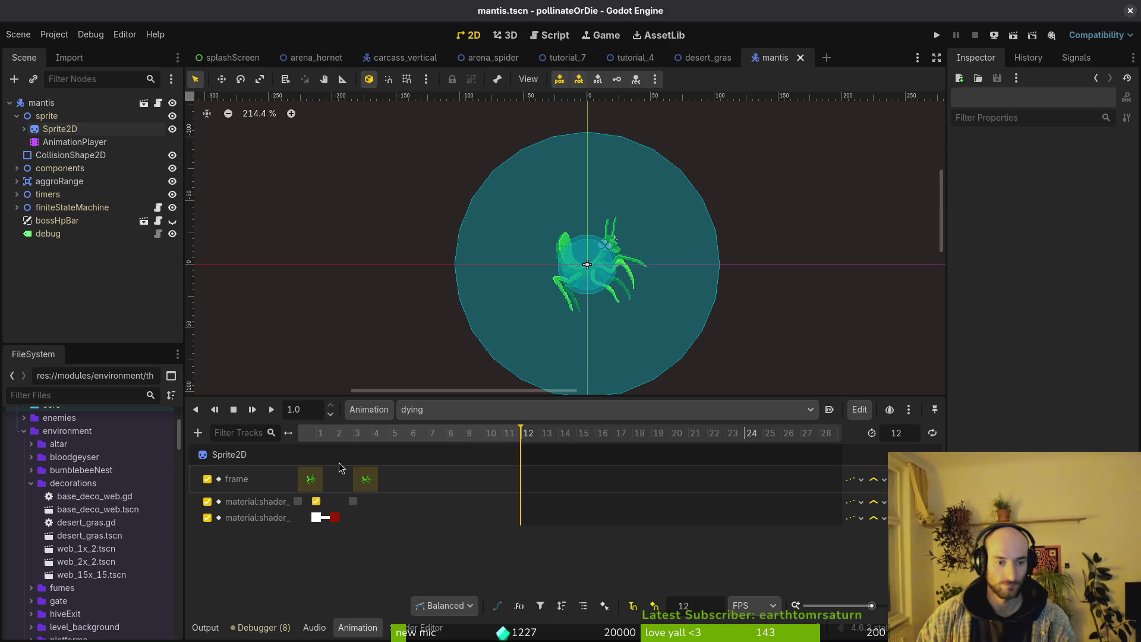
Drag the later frame key next to the start and preview the first frames.
left_click(296, 435)
mouse_move(286, 439)
left_mouse_down()
mouse_move(376, 443)
mouse_move(253, 452)
mouse_move(374, 452)
mouse_move(280, 464)
mouse_move(353, 488)
left_mouse_up()
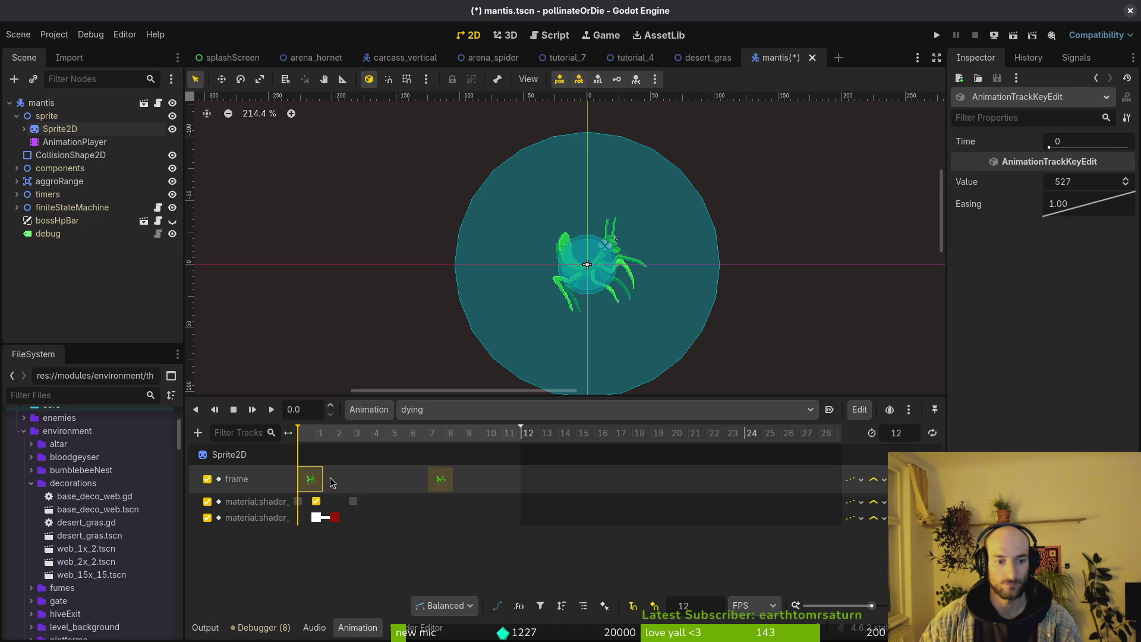
left_click_drag(437, 490, 310, 482)
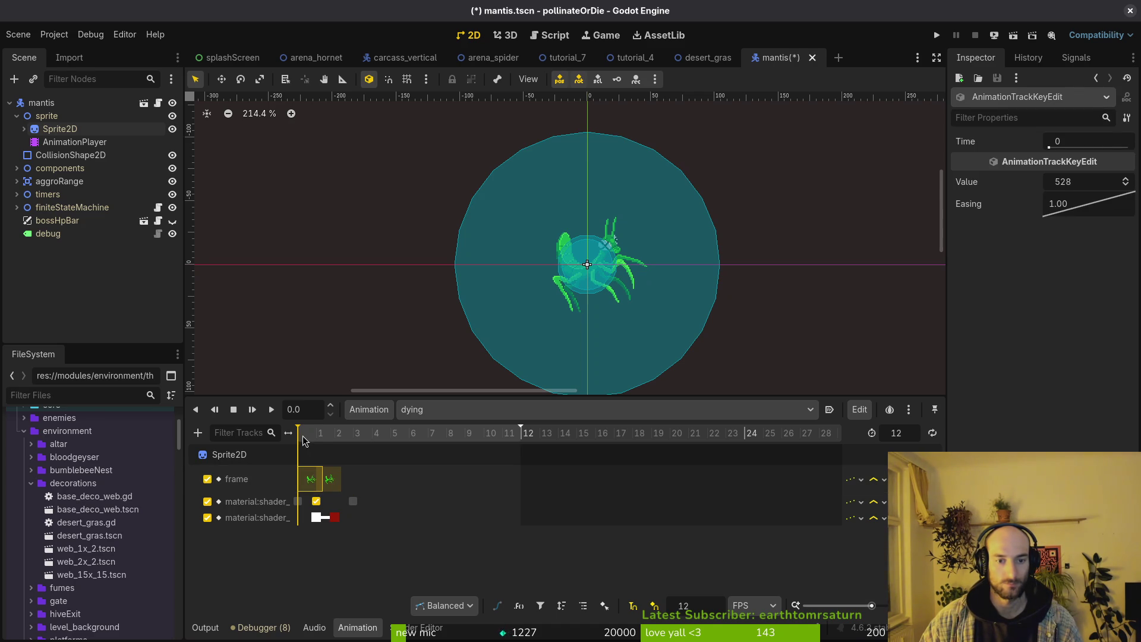
left_click(319, 440)
mouse_move(319, 440)
left_mouse_down()
mouse_move(339, 441)
mouse_move(275, 441)
left_mouse_up()
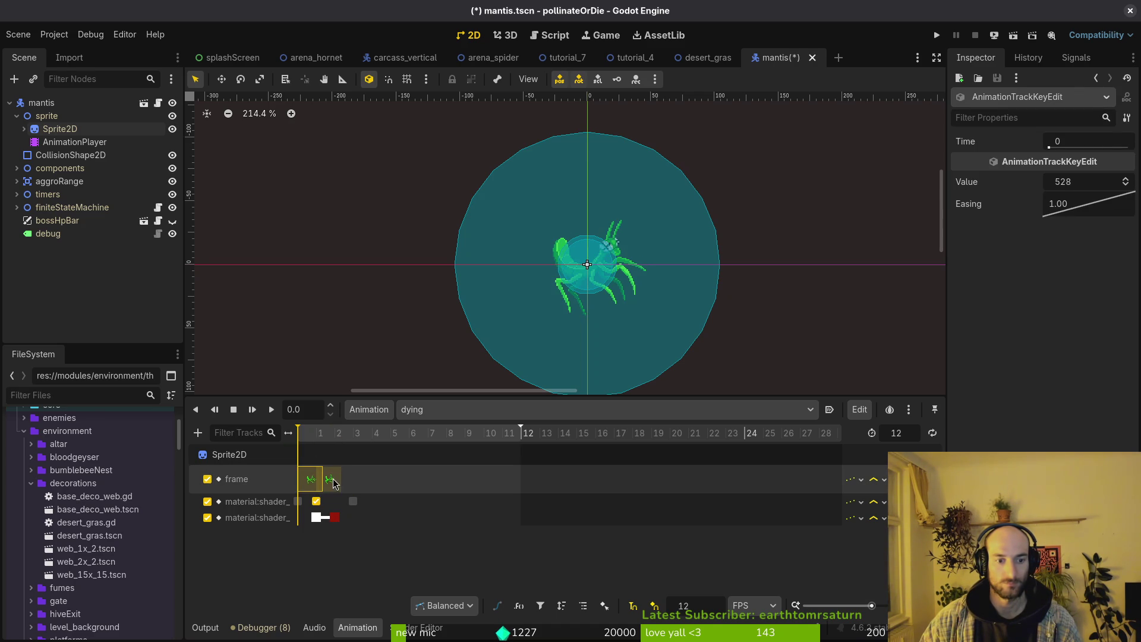
left_click_drag(349, 483, 348, 483)
mouse_move(316, 441)
left_mouse_down()
mouse_move(356, 440)
mouse_move(294, 441)
left_mouse_up()
Settle the second frame key around frame 3, save mantis.tscn, and collapse the sprite node.
left_click(375, 482)
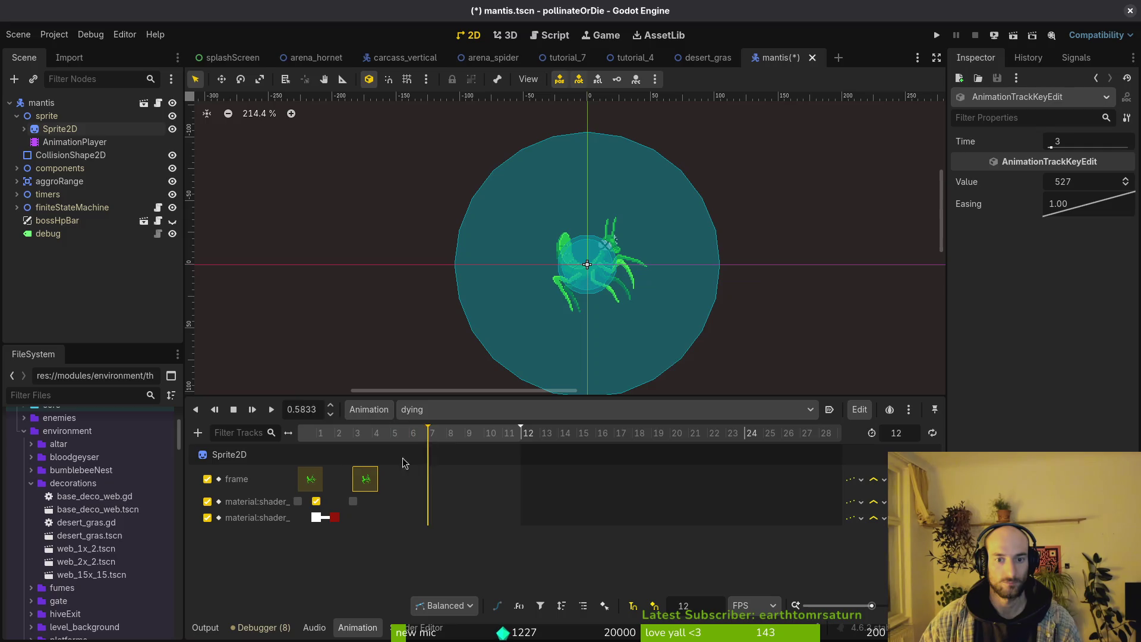
mouse_move(365, 480)
left_mouse_down()
mouse_move(422, 479)
mouse_move(326, 484)
mouse_move(417, 485)
mouse_move(336, 486)
left_mouse_up()
left_click(312, 482)
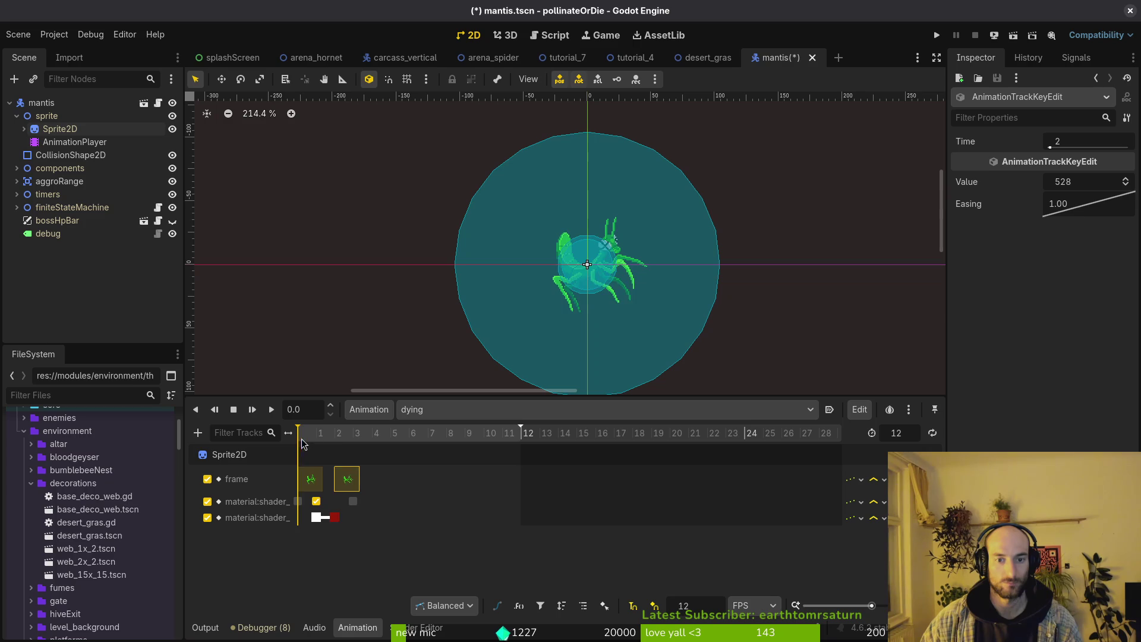
left_click(355, 455)
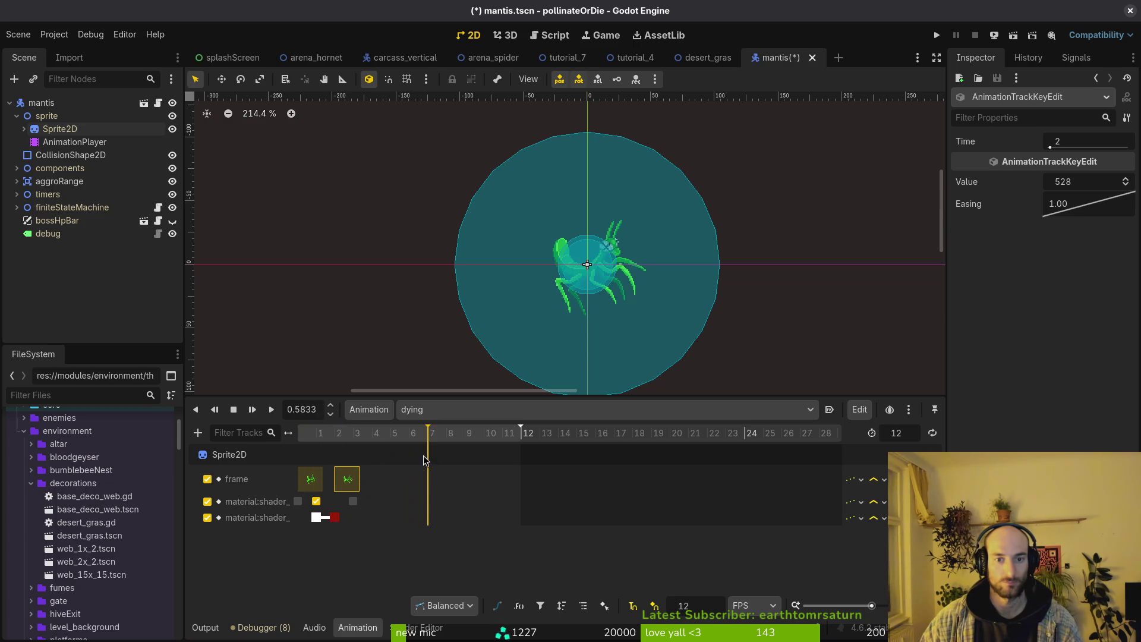
key("ctrl+s")
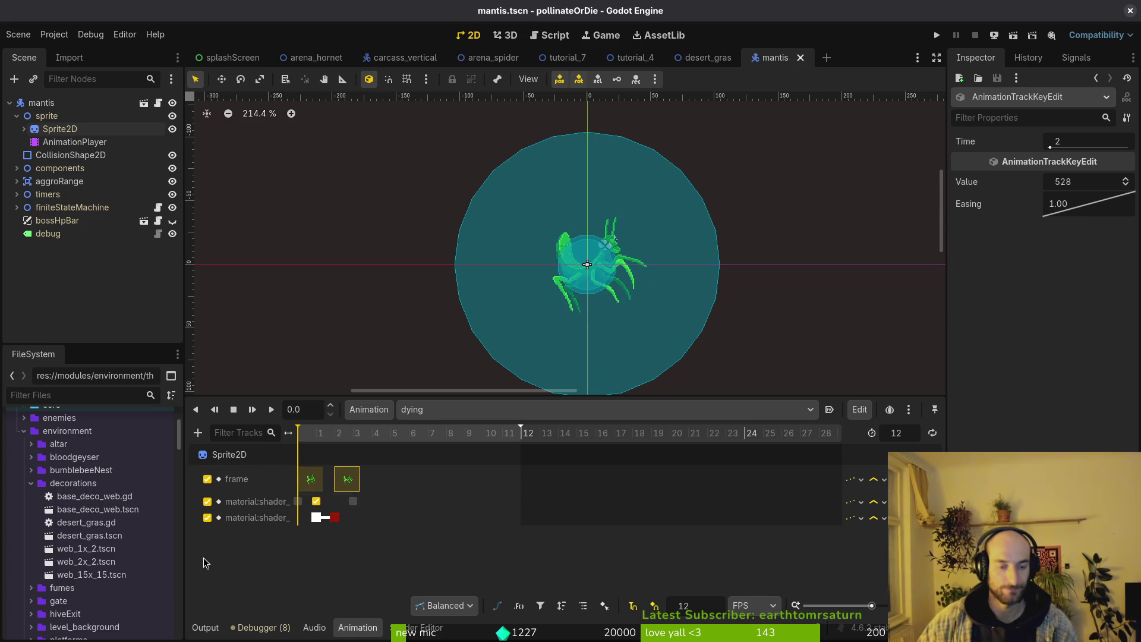
left_click(17, 116)
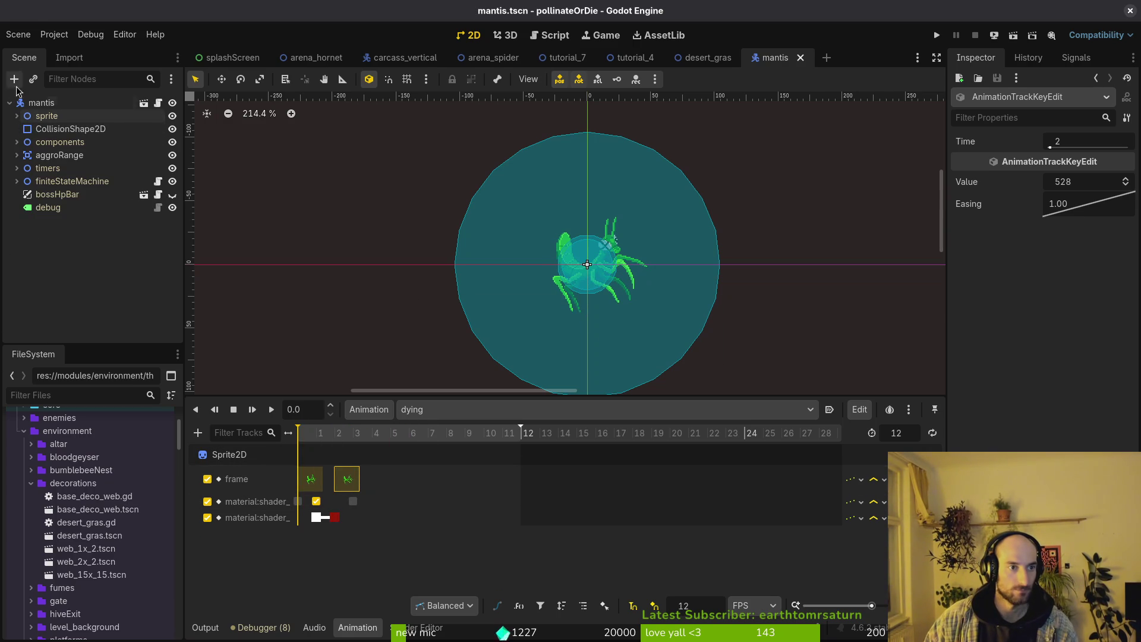
Create a new 2D scene and rename its root node to bossDeathVfx.
left_click(18, 34)
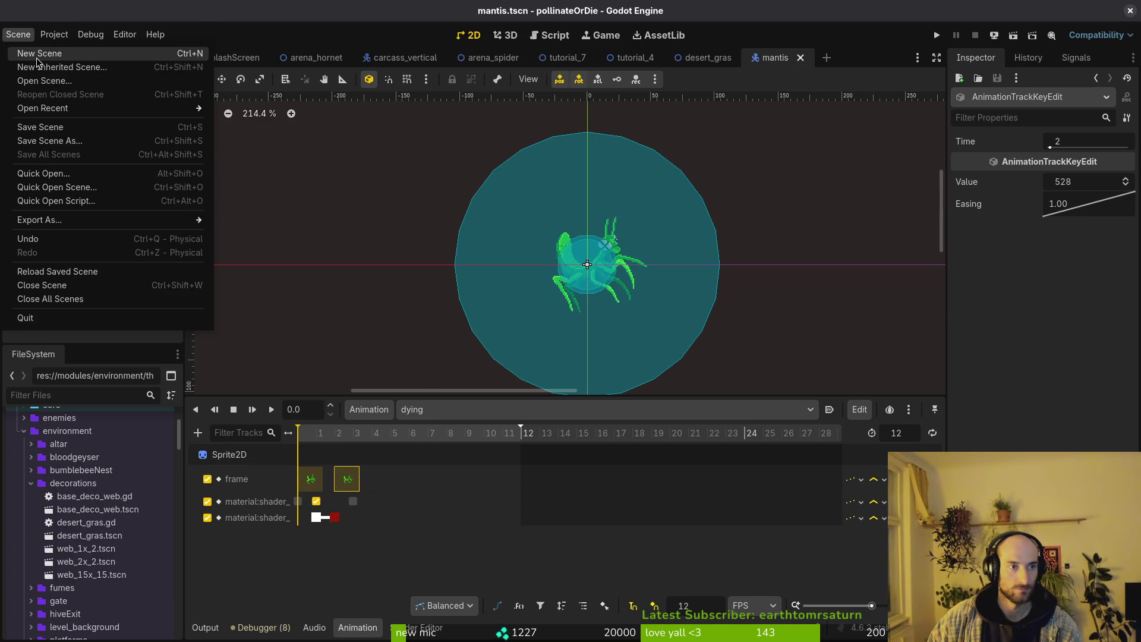
left_click(23, 48)
left_click(110, 121)
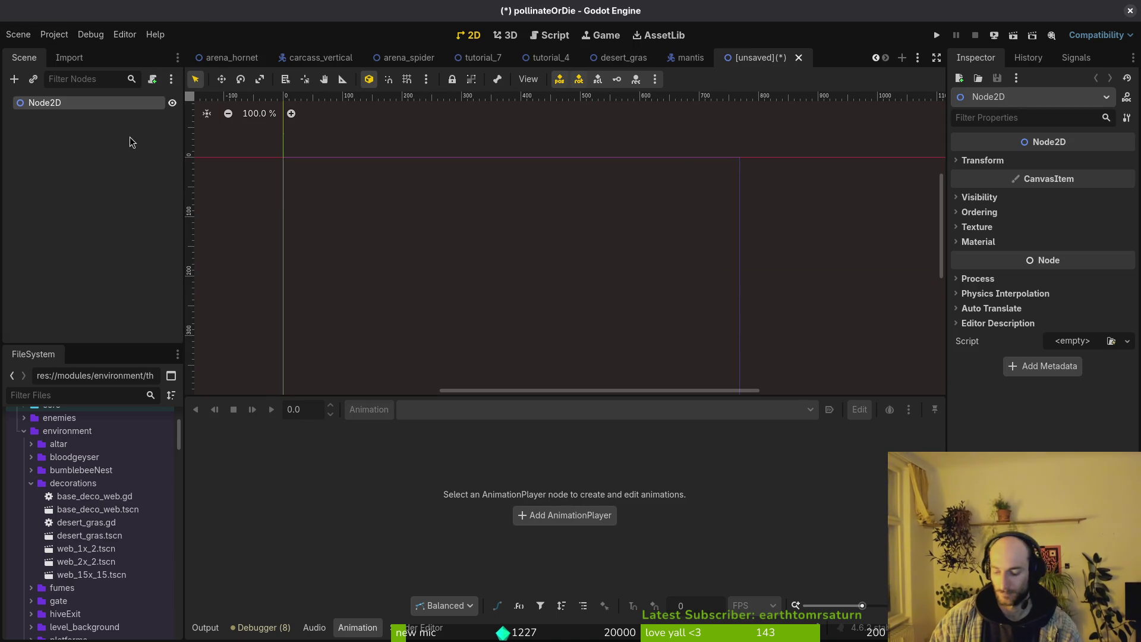
key("F2")
type("bossDe")
type("athVfx")
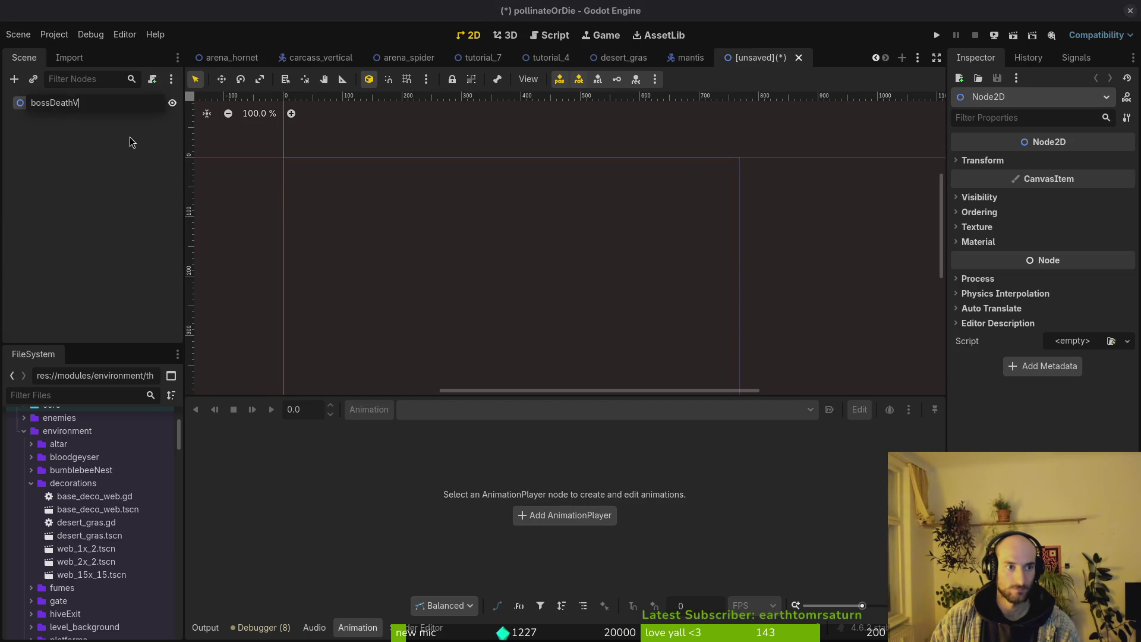
key("Return")
Add Sprite2D and AnimationPlayer as children of the bossDeathVfx root.
key("ctrl+a")
type("sprite")
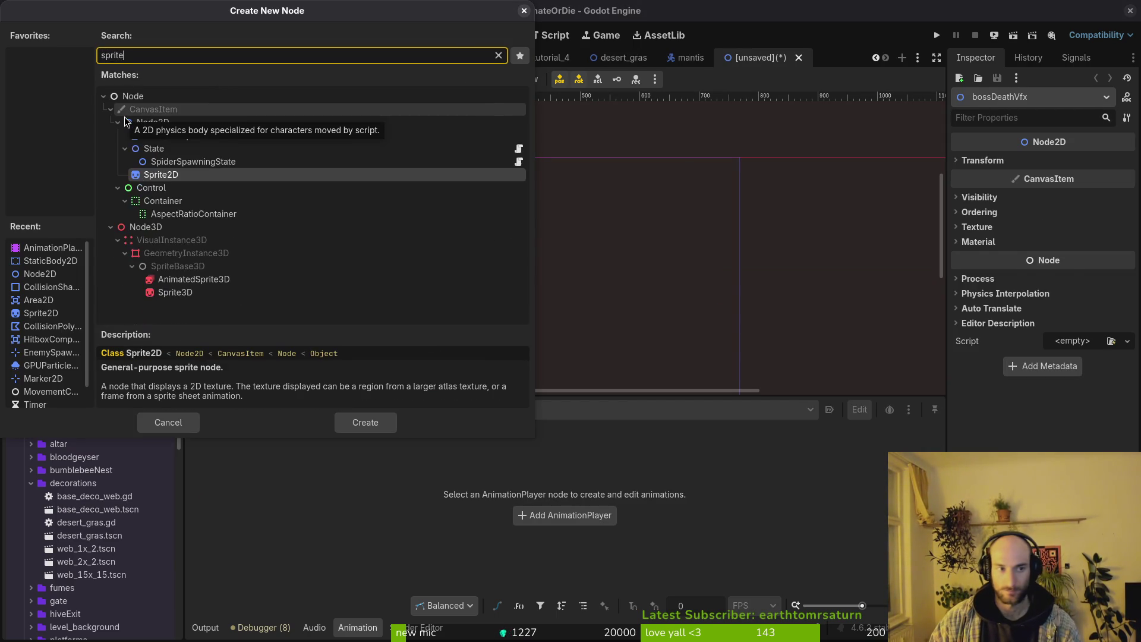
key("Return")
key("ctrl+a")
type("animationp")
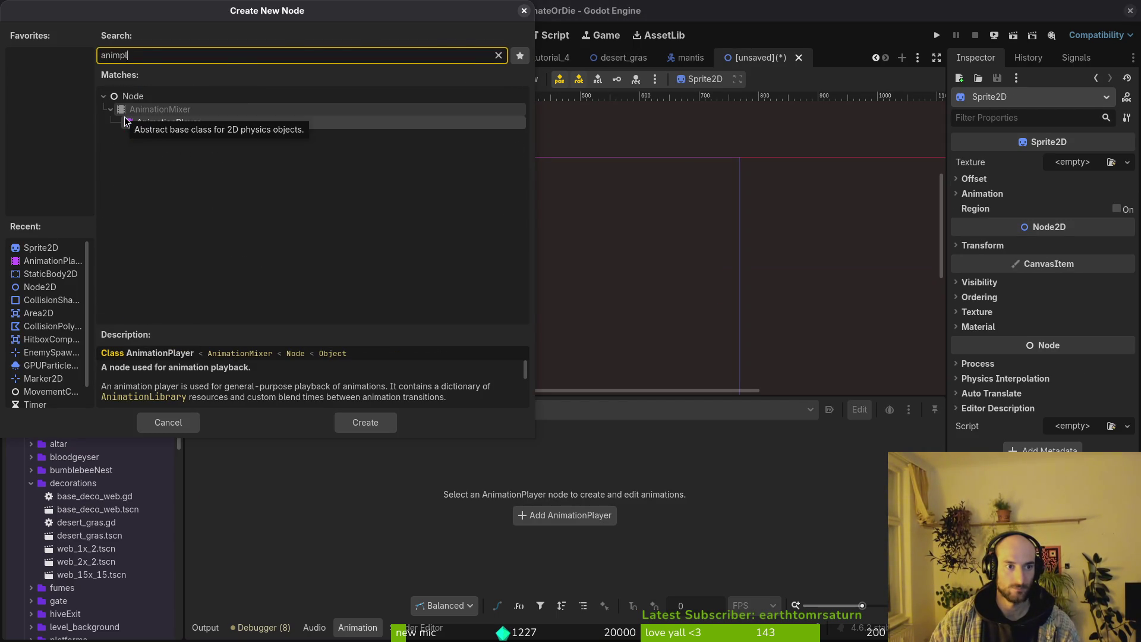
key("Escape")
key("Up")
key("ctrl+a")
type("n")
key("BackSpace")
type("animationp")
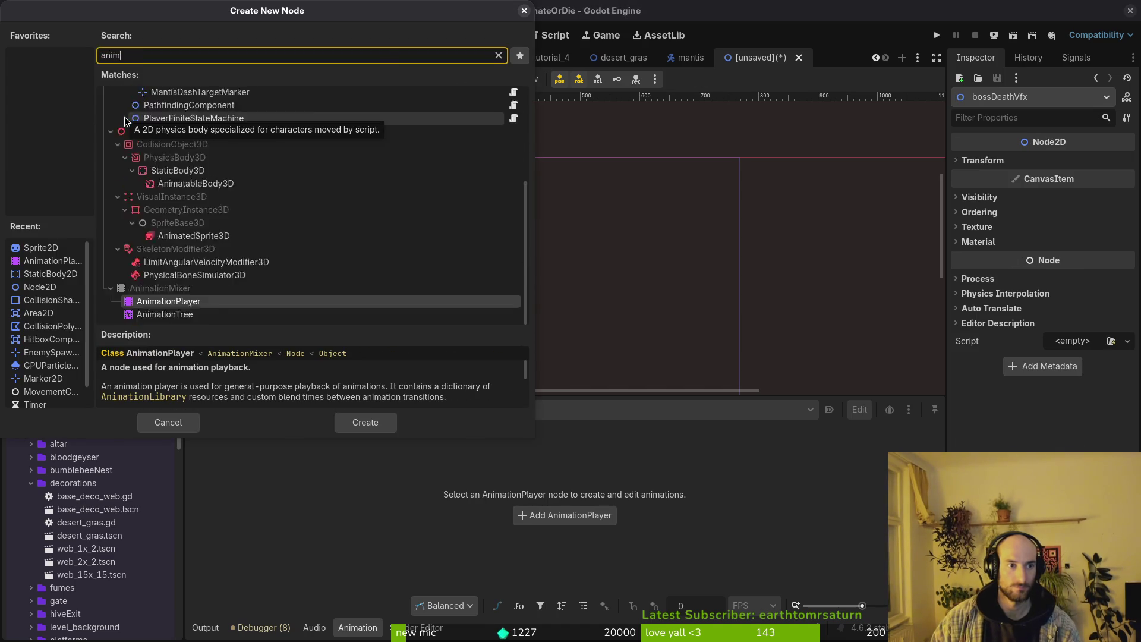
key("Return")
left_click(85, 105)
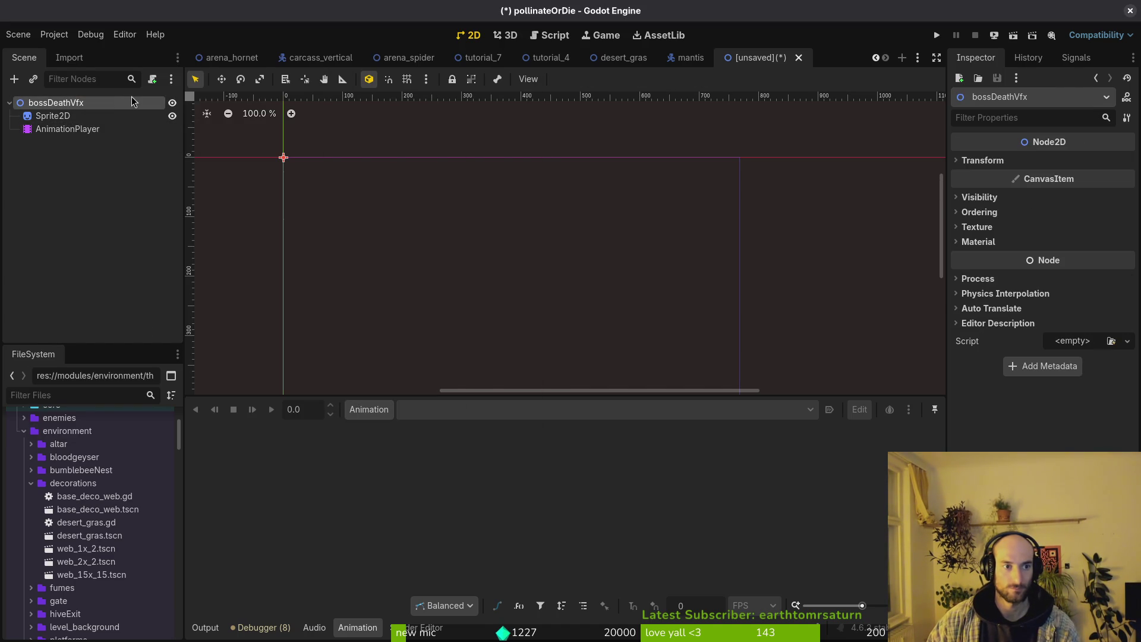
Attach the existing modules/vfx/vfx.gd script to the bossDeathVfx root.
left_click(153, 79)
left_click(700, 306)
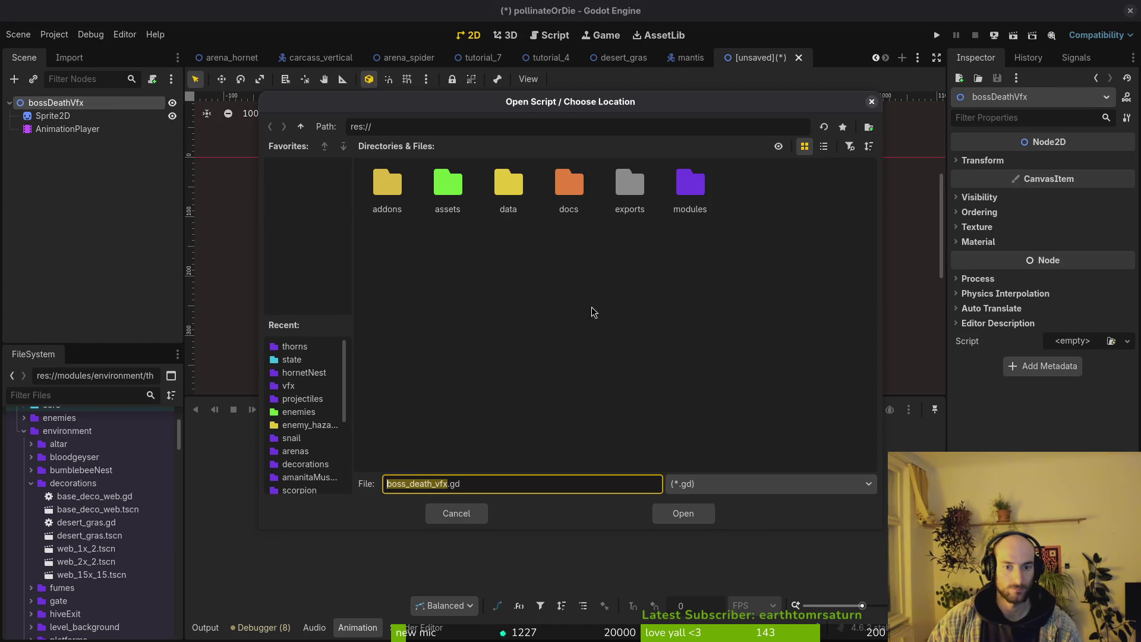
double_click(690, 190)
double_click(517, 250)
left_click(569, 321)
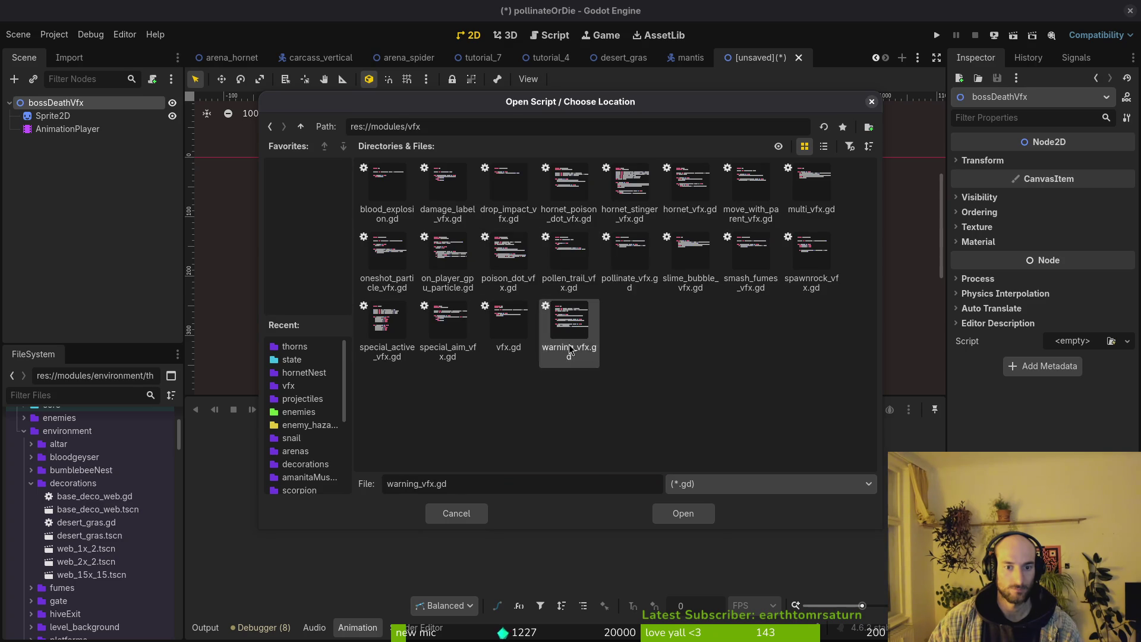
left_click(508, 321)
left_click(682, 515)
left_click(623, 416)
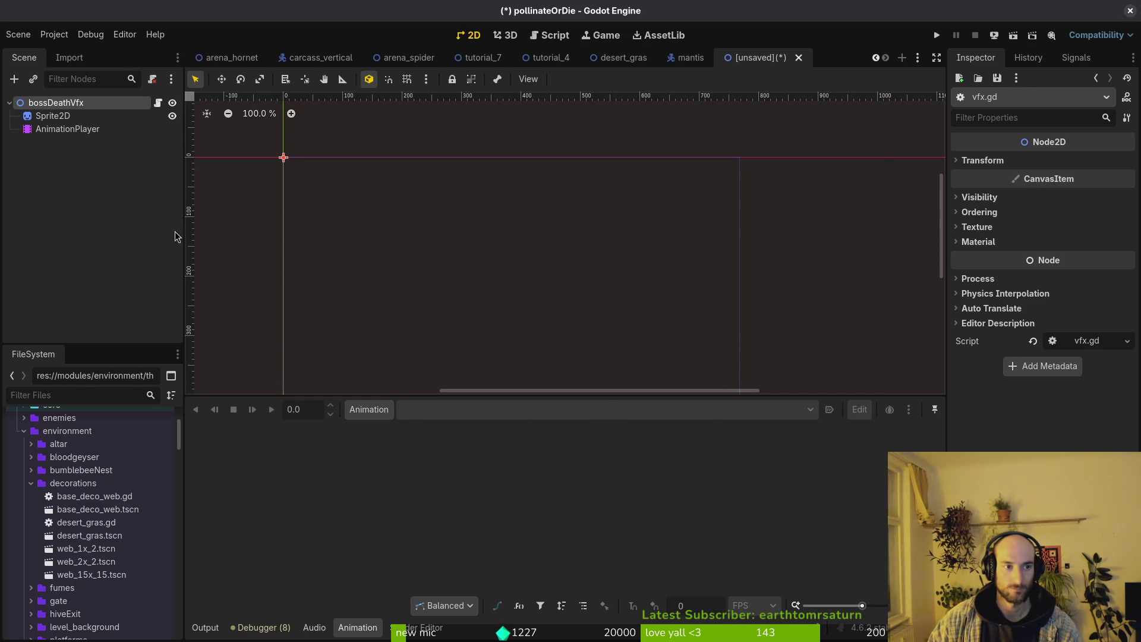
Save the scene as boss_death_vfx.tscn in the modules/vfx folder.
key("ctrl+s")
double_click(630, 192)
double_click(509, 250)
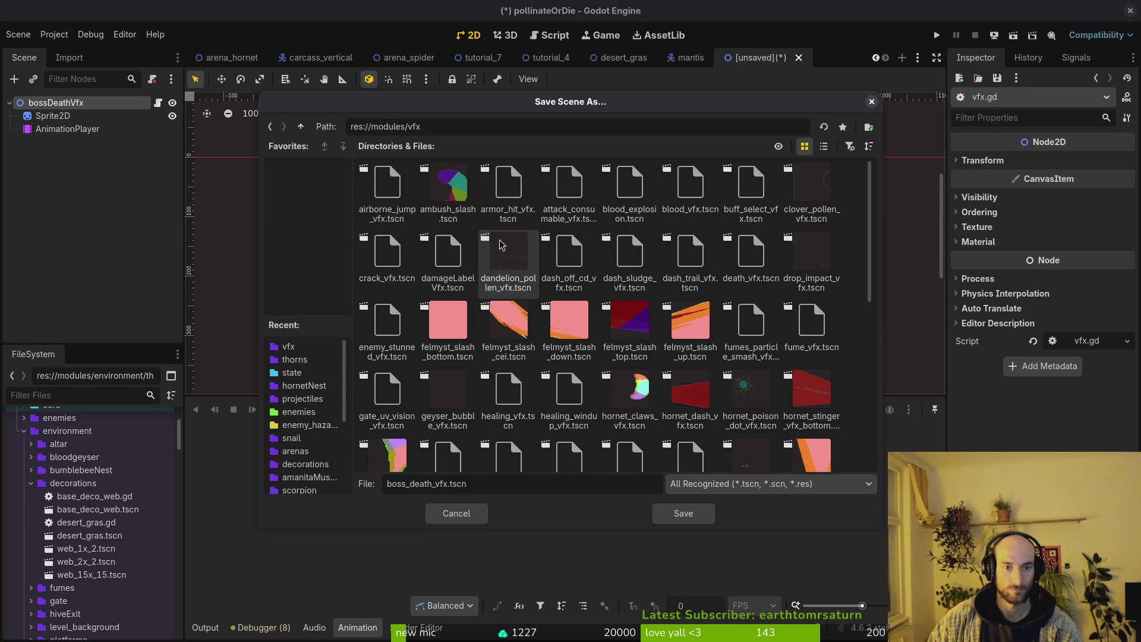
left_click(683, 514)
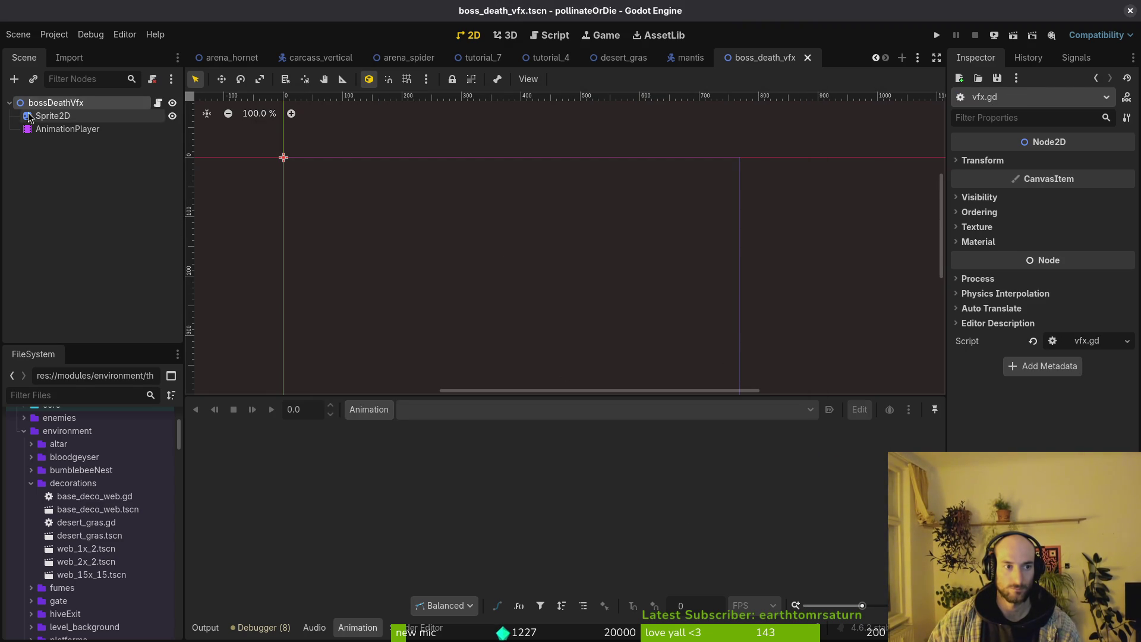
Search Quick Load for a Sprite2D texture ('hornetde'), cancel, then open Aseprite's Export Sprite Sheet.
left_click(52, 116)
left_click(1068, 162)
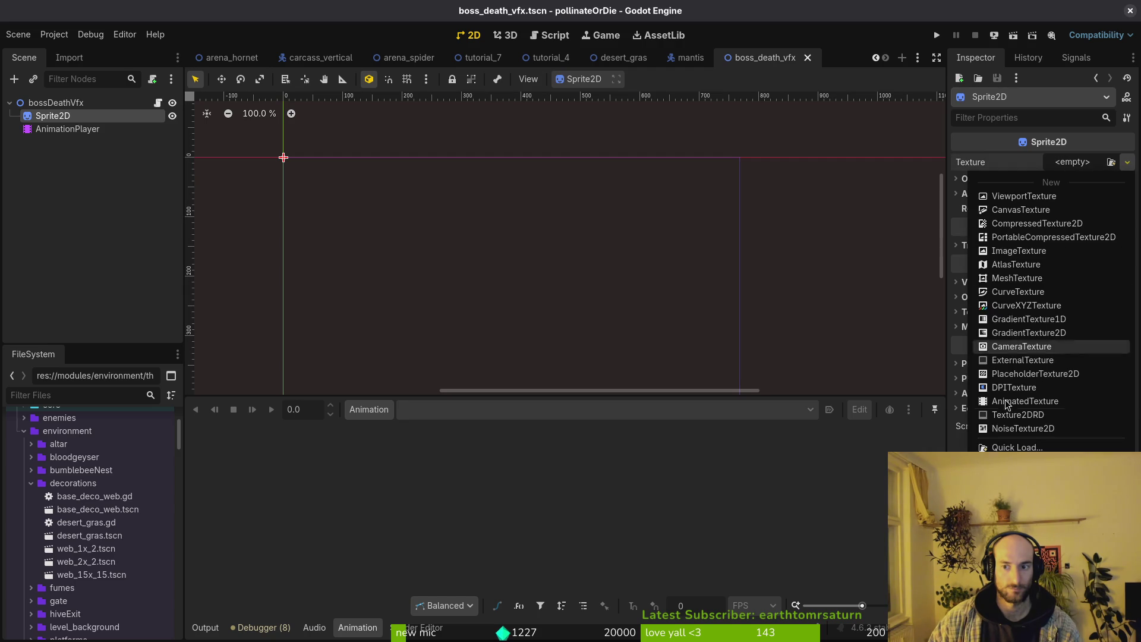
left_click(1020, 445)
type("hornetde")
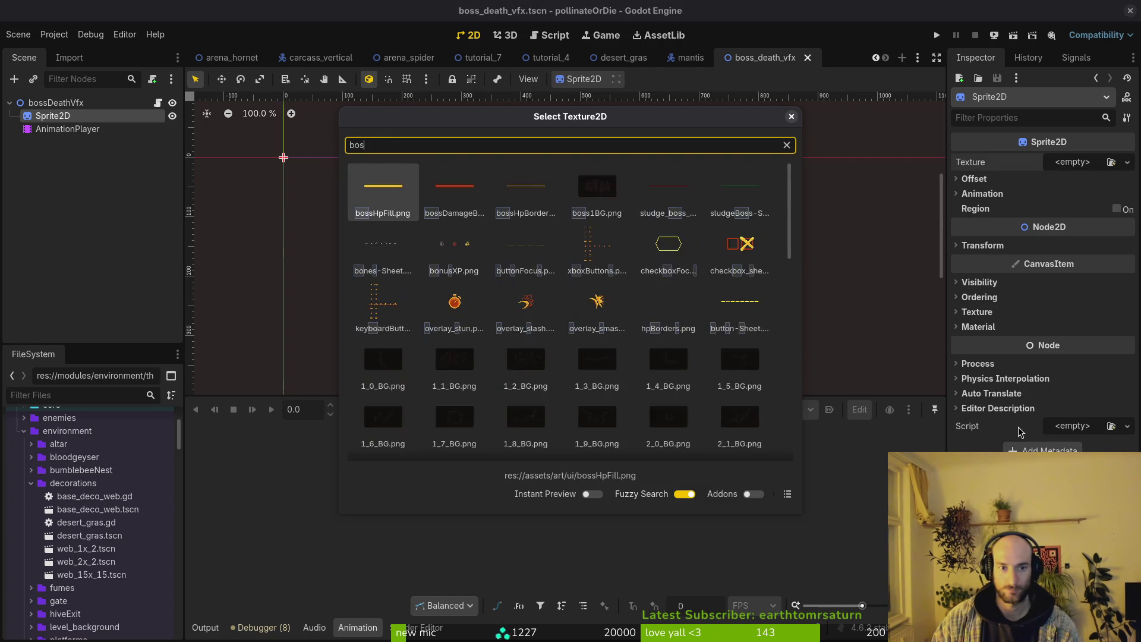
key("Escape")
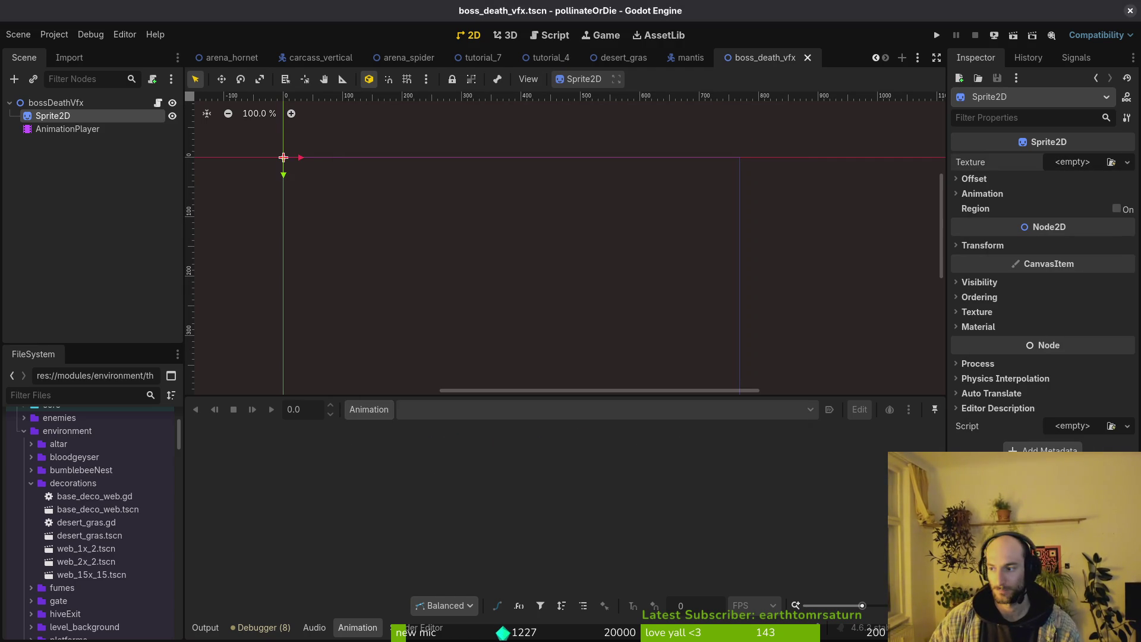
key("alt+Tab")
key("ctrl+e")
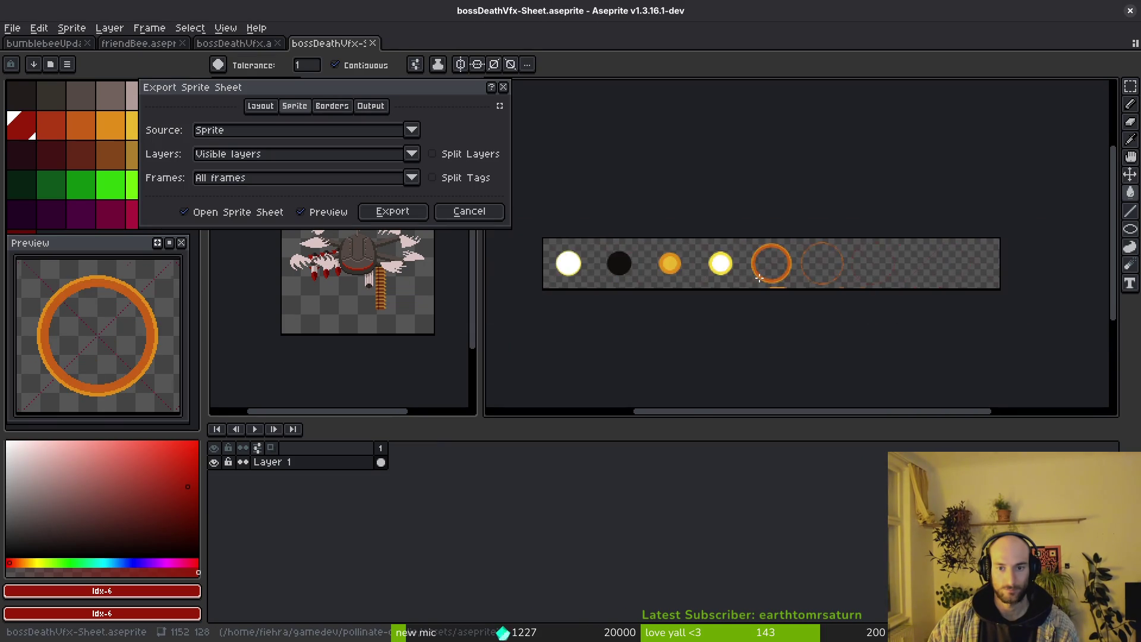
Enable split-by-tags in Export Sprite Sheet and select the empty trailing frames 8–9.
scroll(759, 279, "up", 2)
key("Escape")
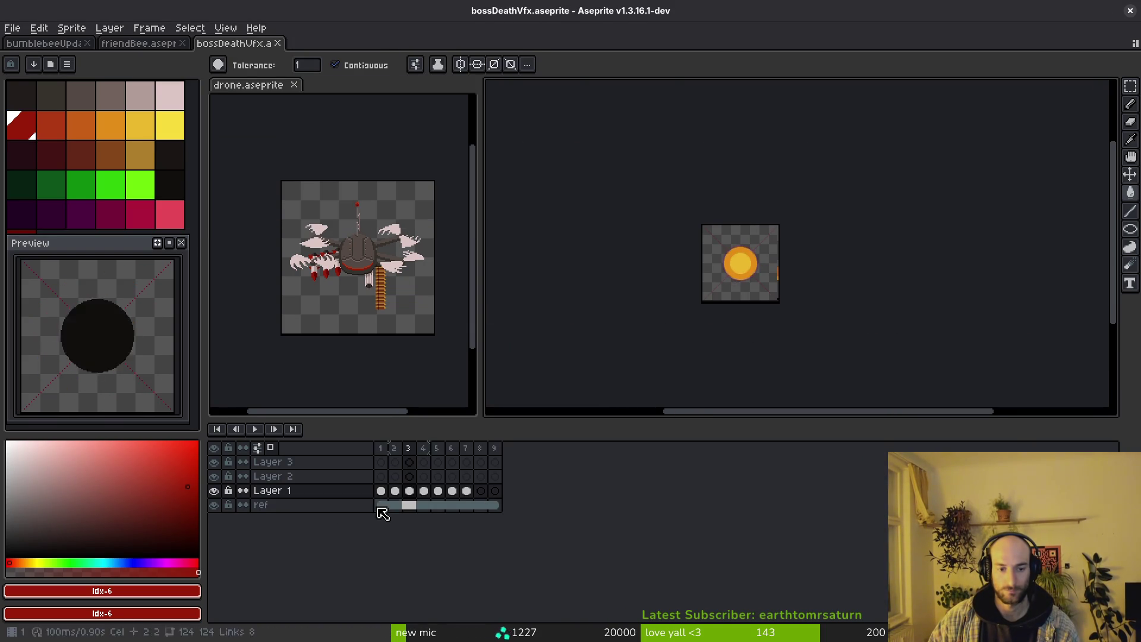
key("ctrl+e")
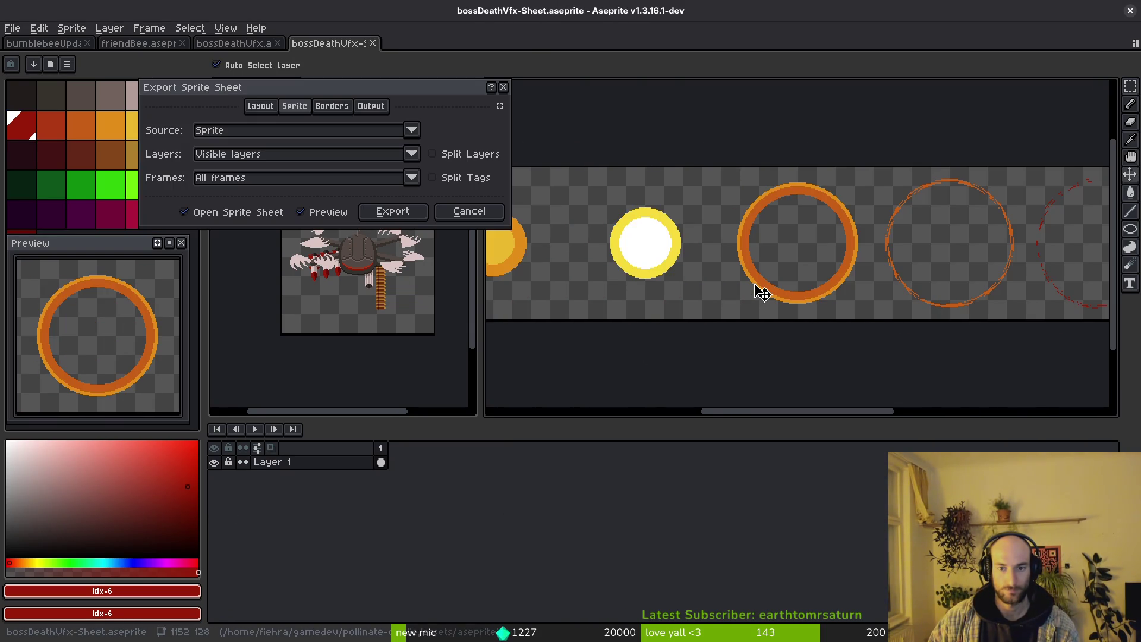
scroll(771, 269, "right", 10)
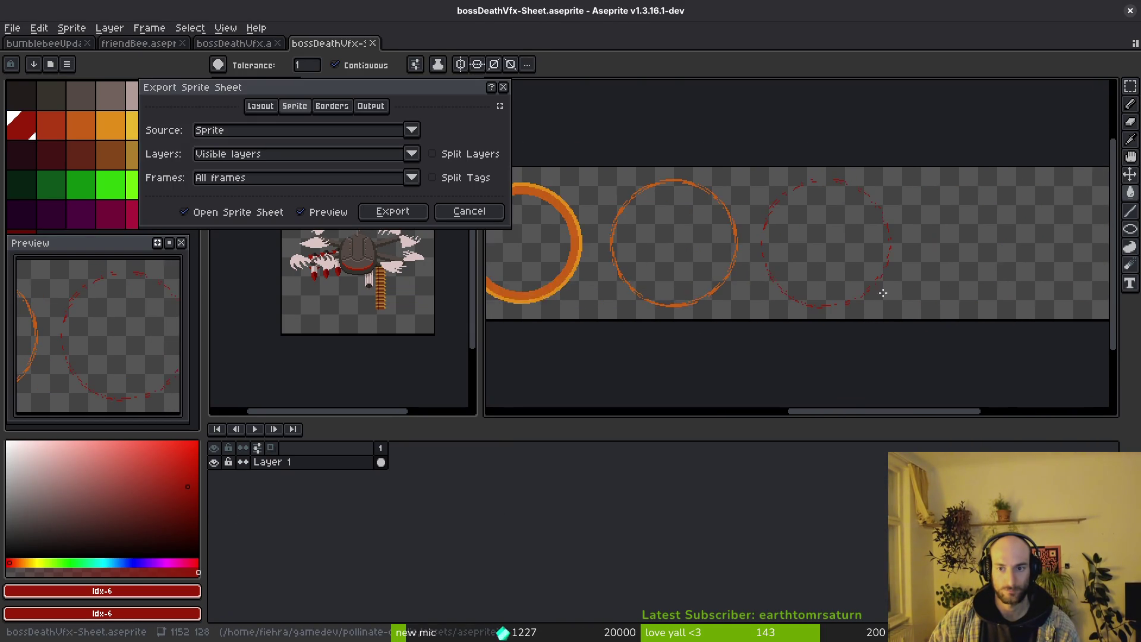
key("Escape")
key("ctrl+e")
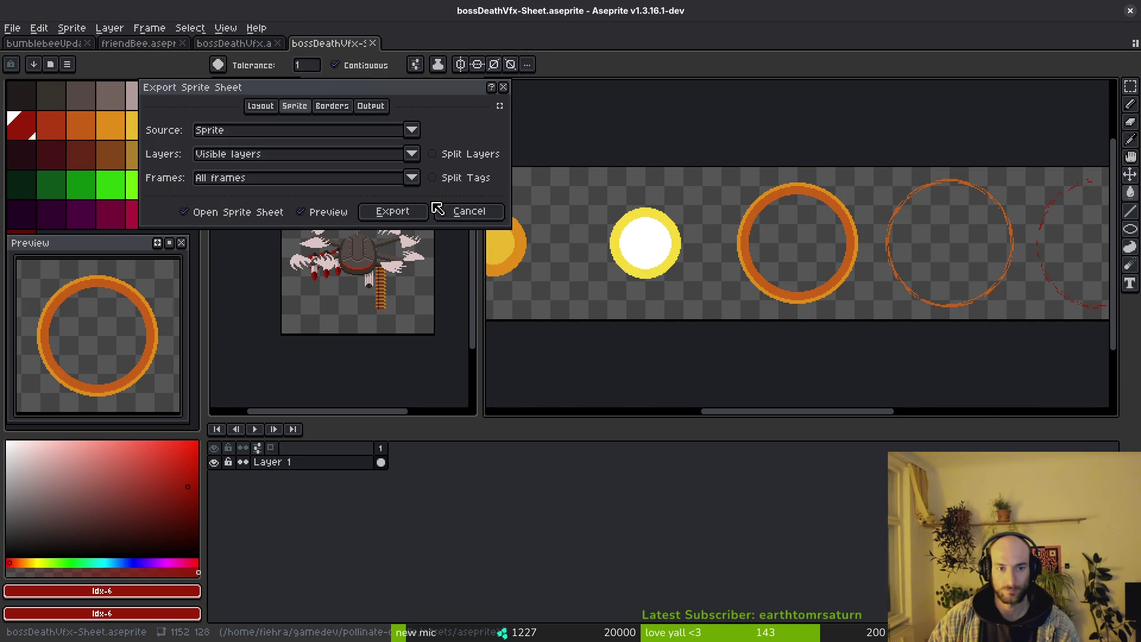
left_click(433, 178)
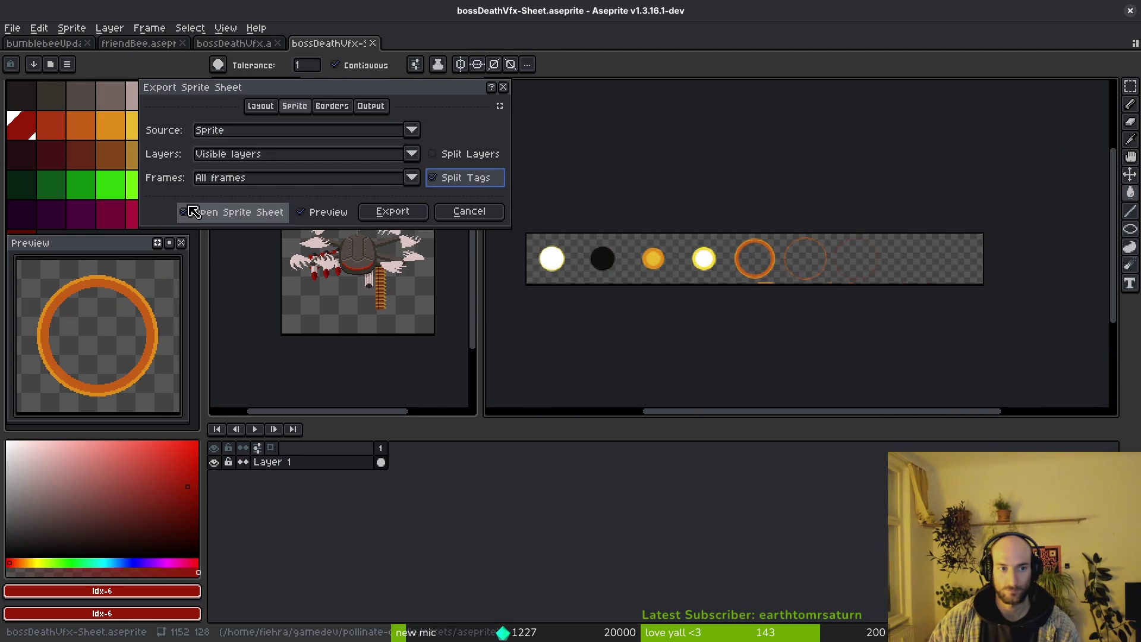
key("Escape")
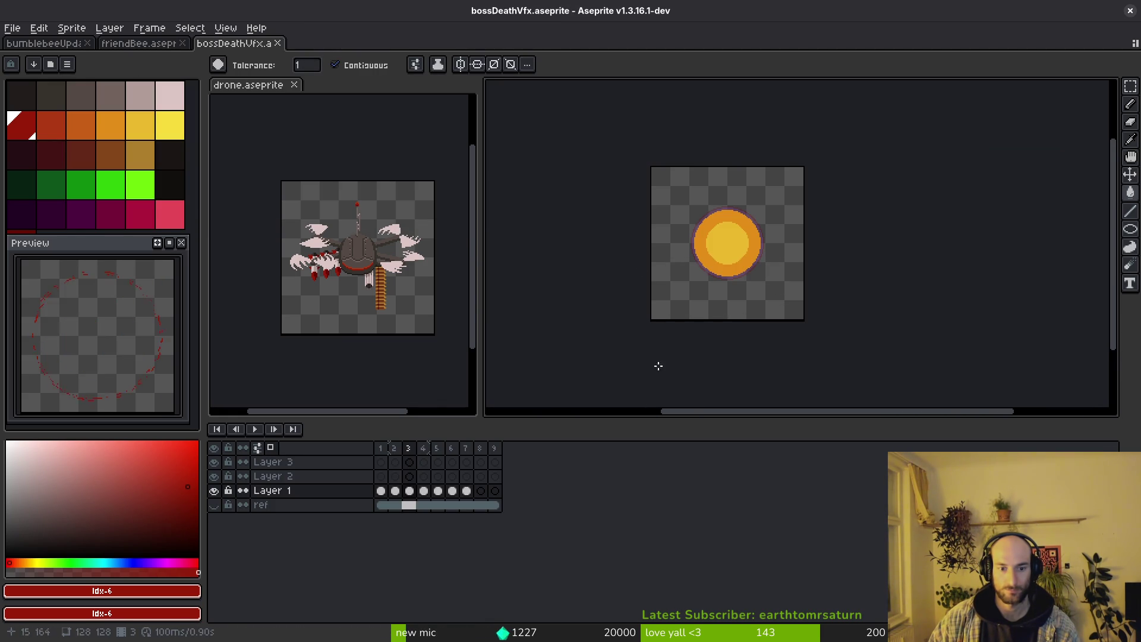
left_click_drag(480, 448, 496, 450)
key("ctrl+e")
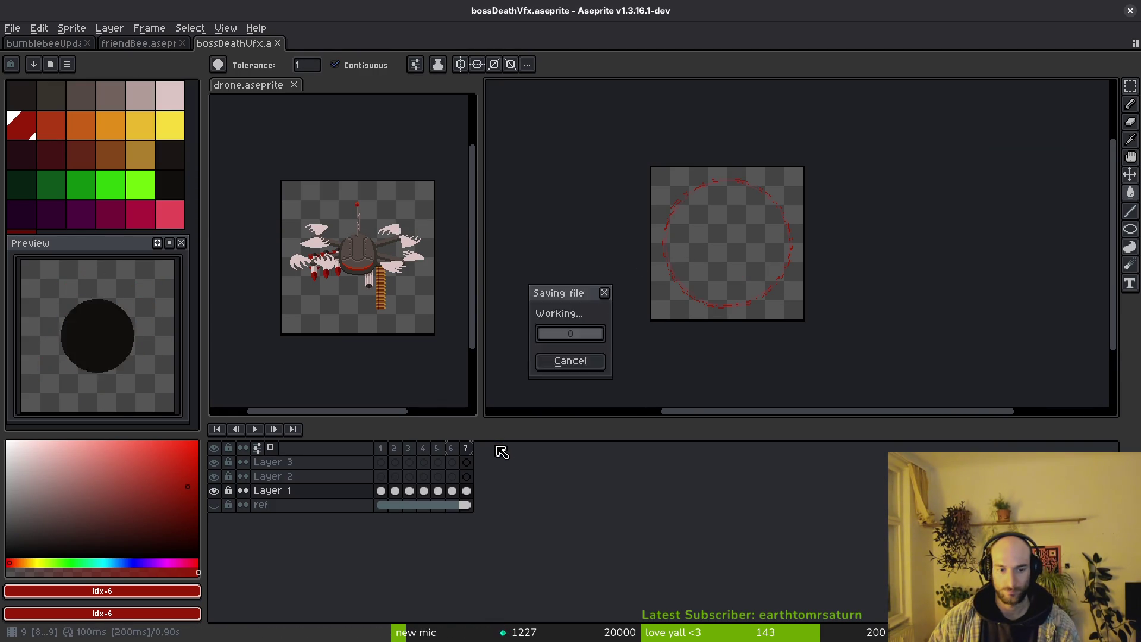
Export the sheet as bossDeathVfx.png into assets/art/vfx and close the preview tab.
left_click(389, 214)
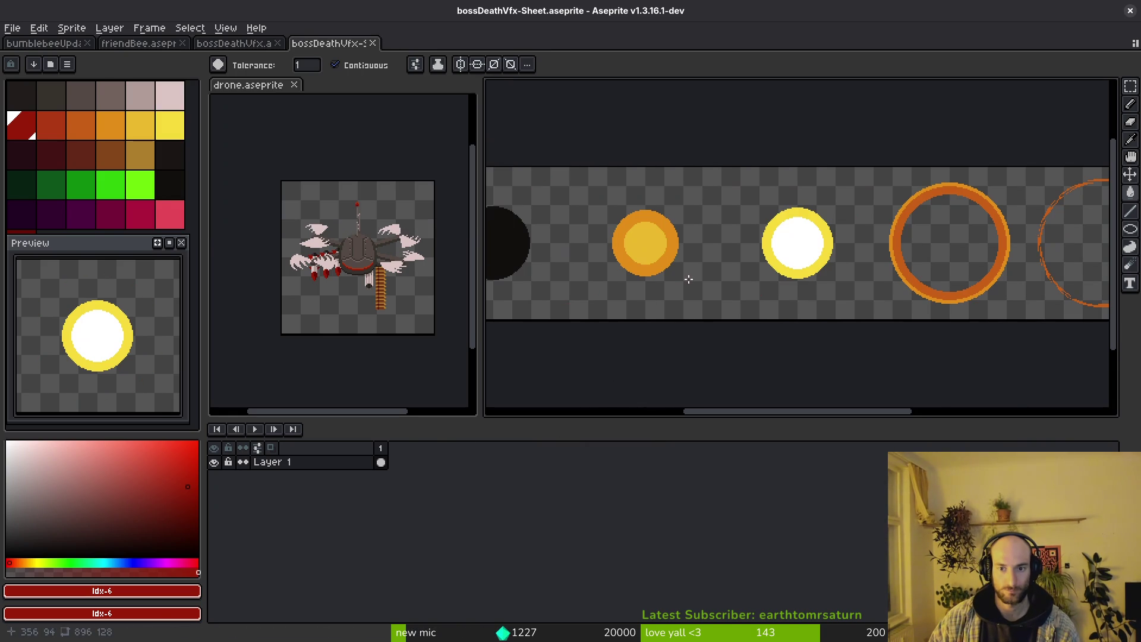
left_click(287, 53)
left_click(309, 72)
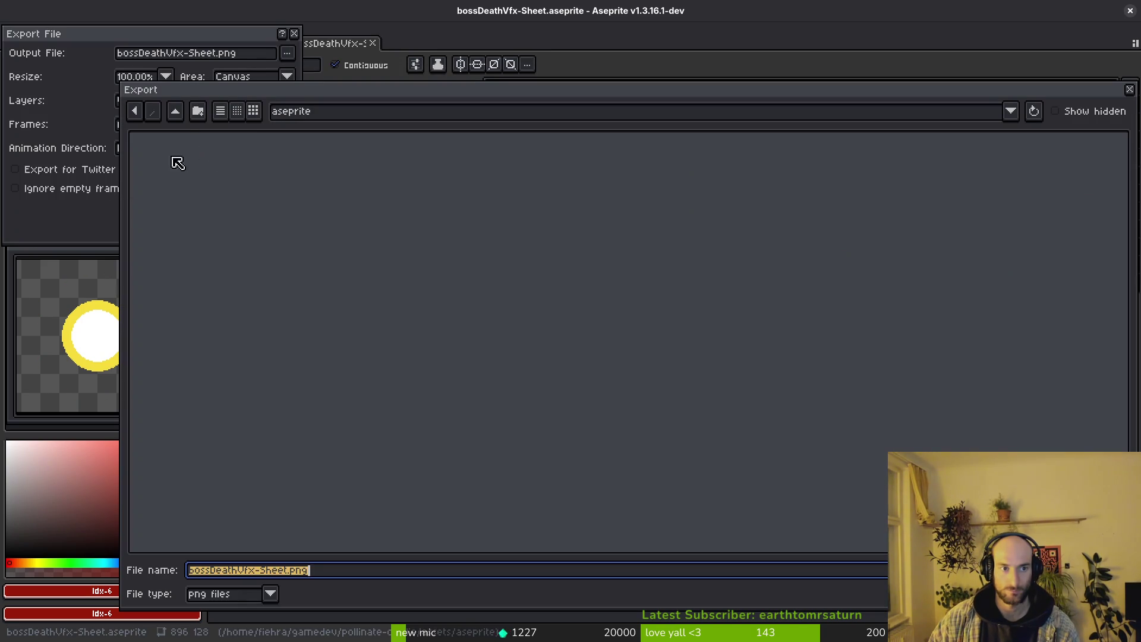
left_click(174, 111)
double_click(176, 188)
double_click(463, 280)
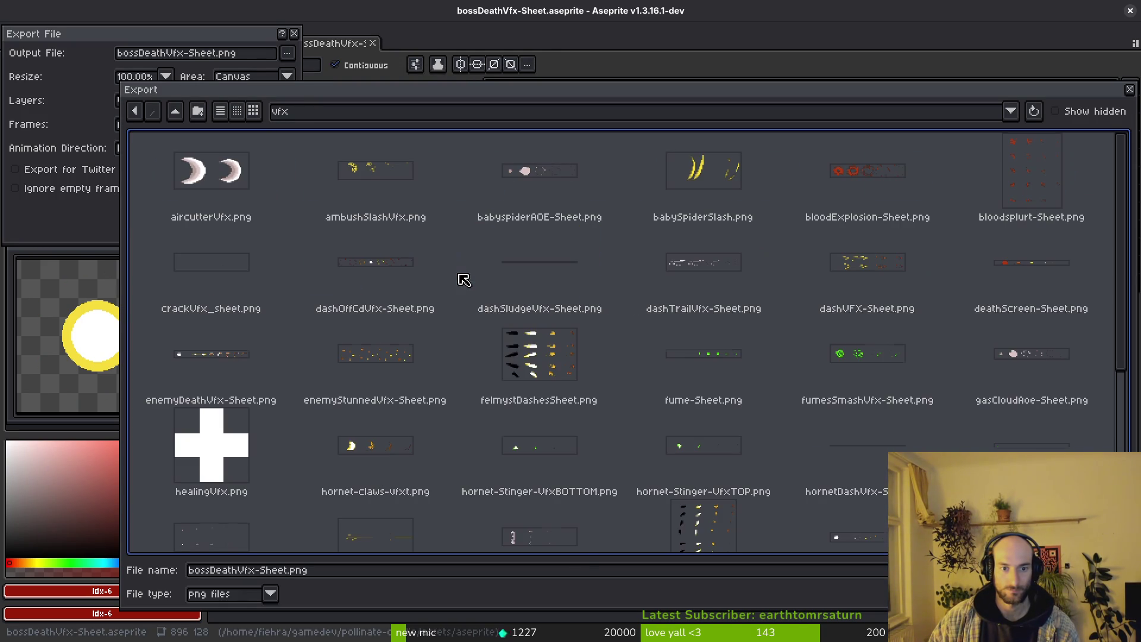
key("Return")
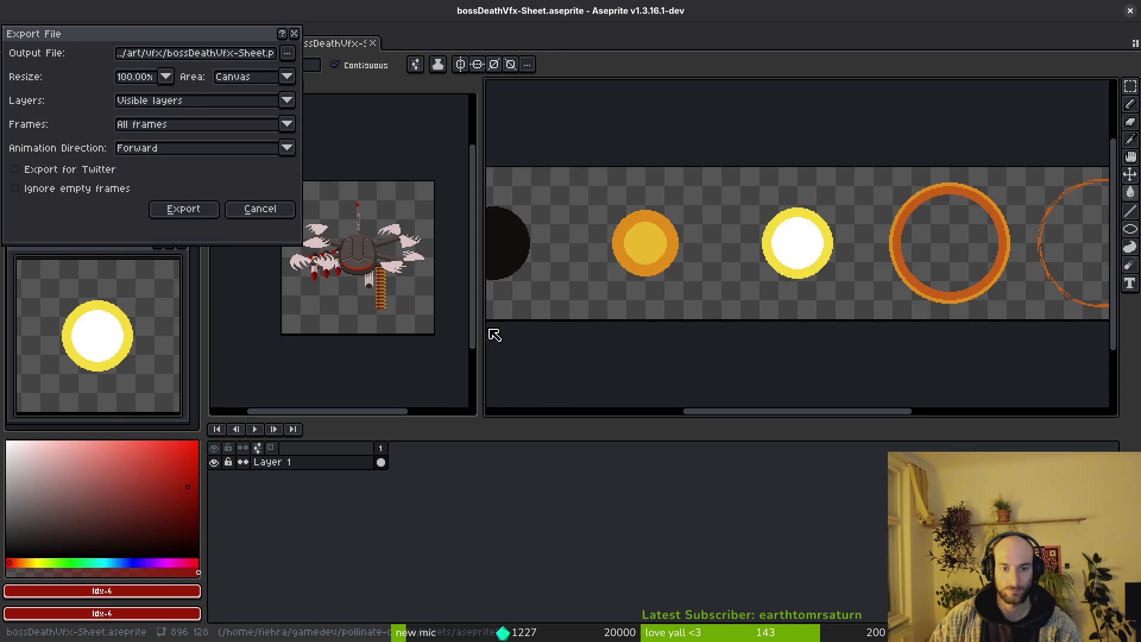
left_click(237, 56)
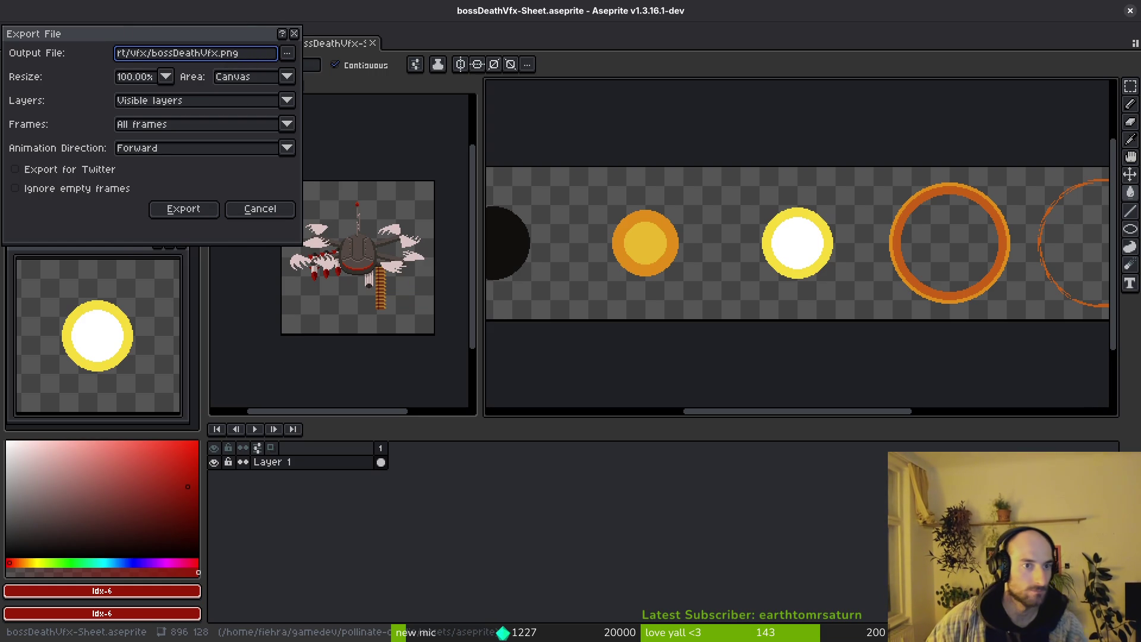
left_click(266, 218)
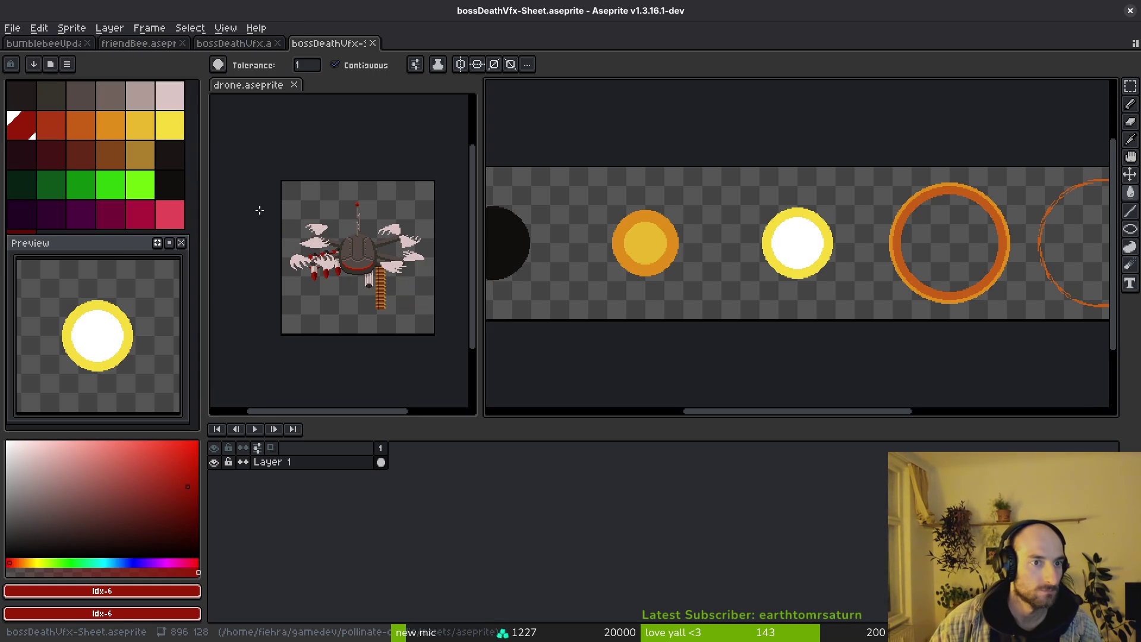
middle_click(331, 47)
In Godot, search the Sprite2D texture Quick Load for the boss death sheet, then cancel.
key("alt+Tab")
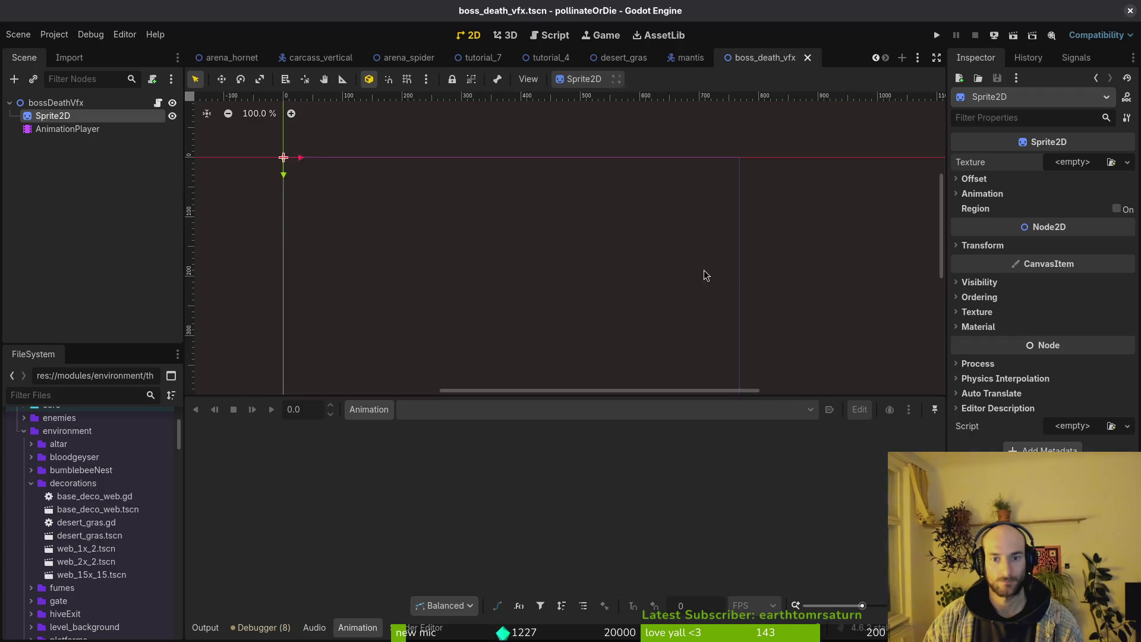
left_click(1068, 167)
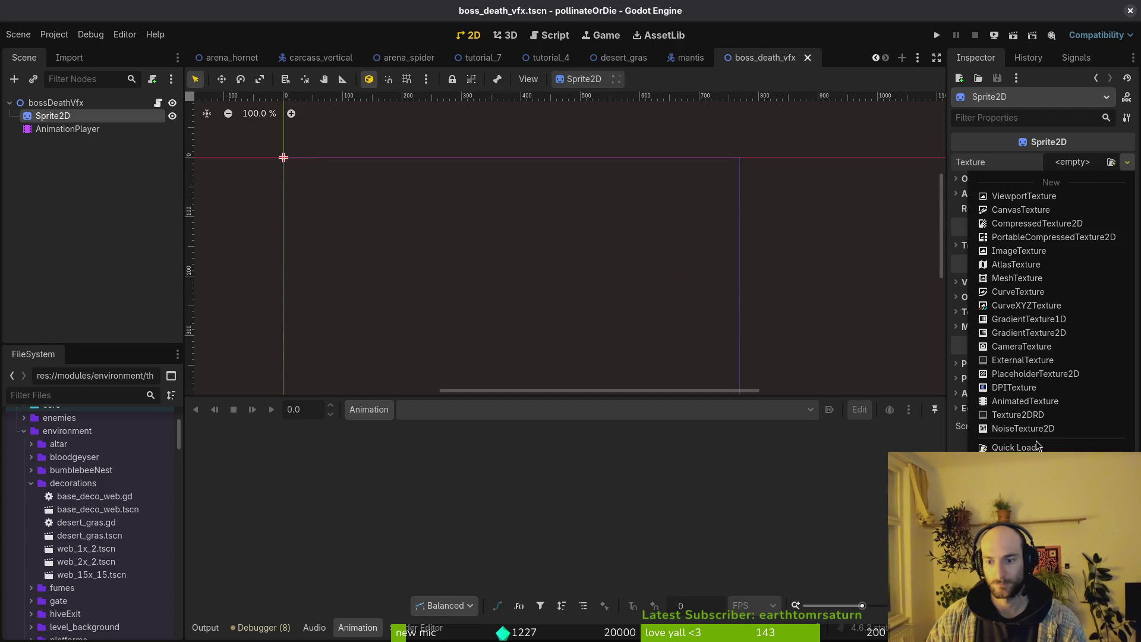
left_click(1036, 440)
type("boscdea")
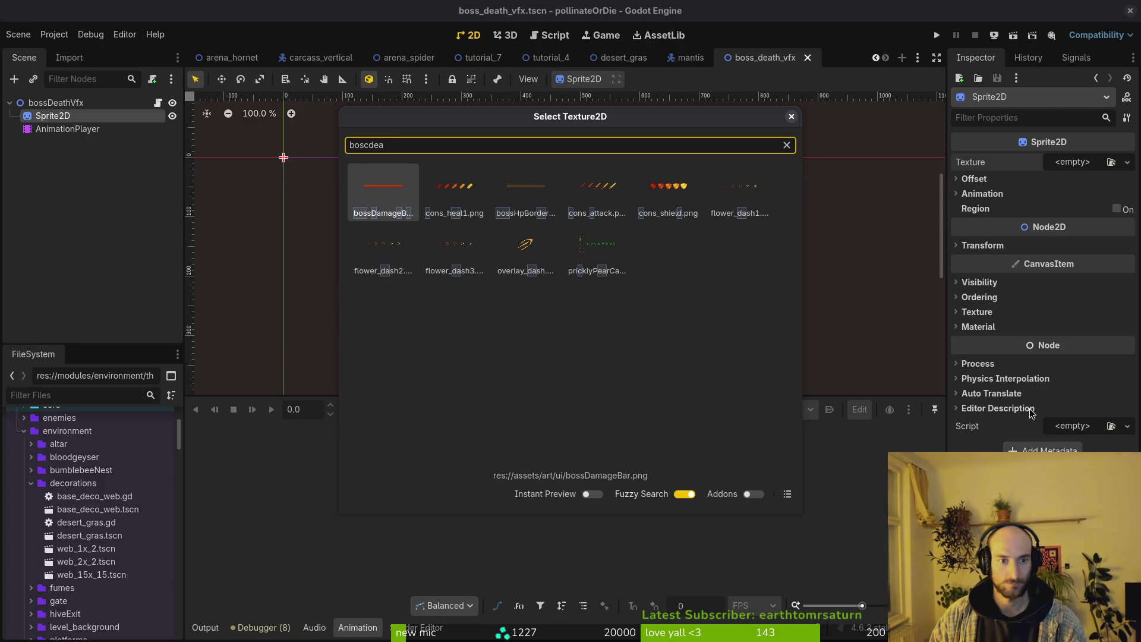
key("BackSpace")
key("BackSpace")
key("BackSpace")
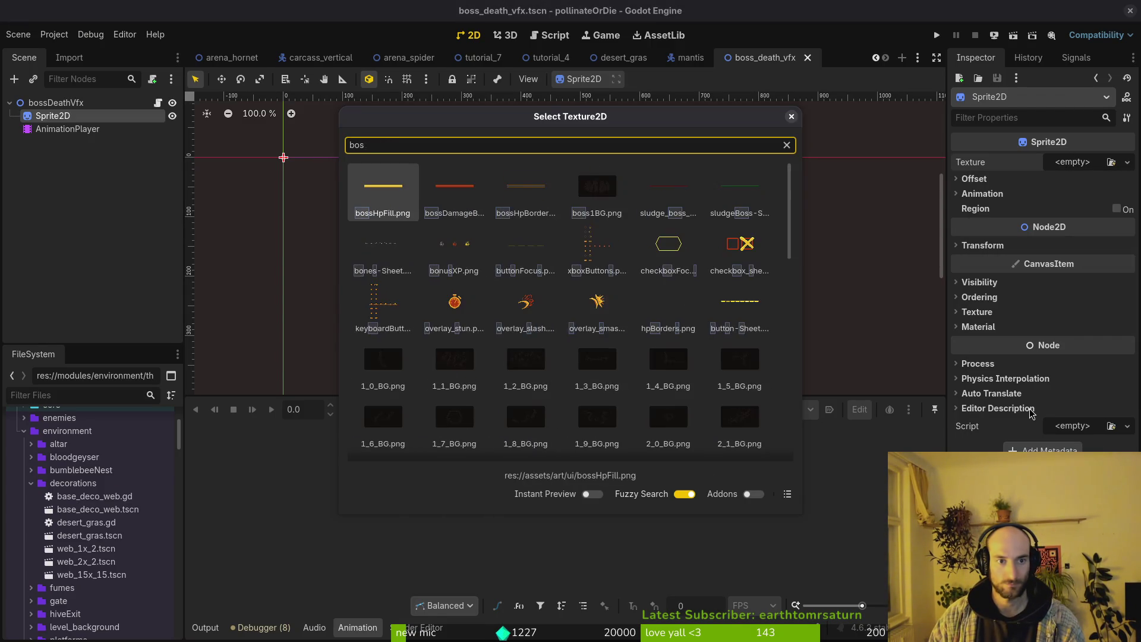
type("death")
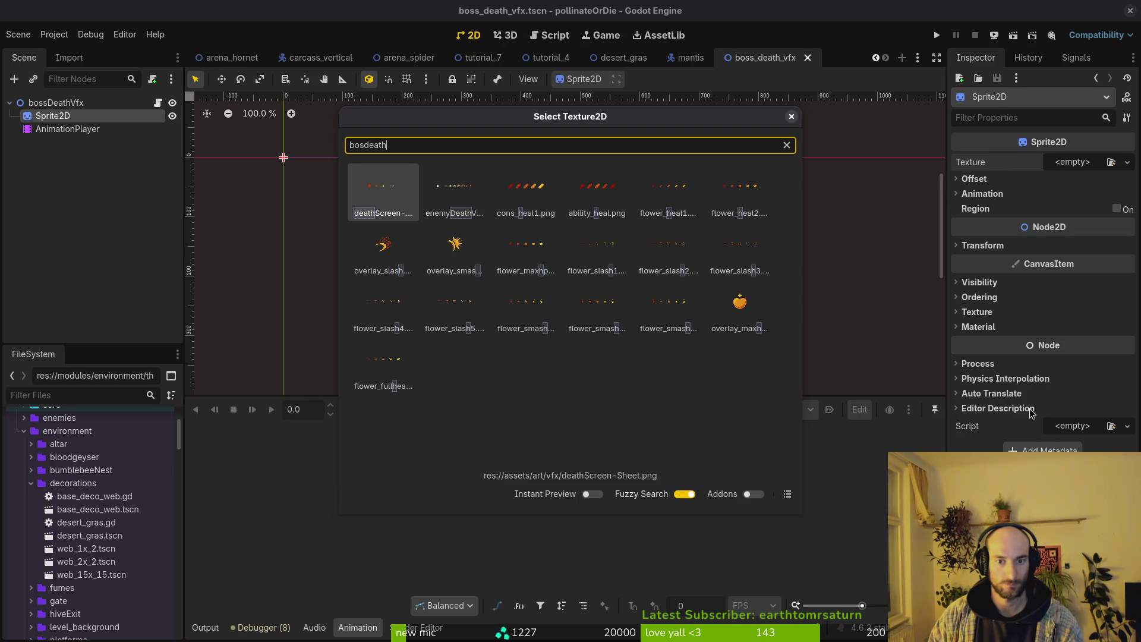
key("Escape")
Close and reopen bossDeathVfx.aseprite in Aseprite.
key("alt+Tab")
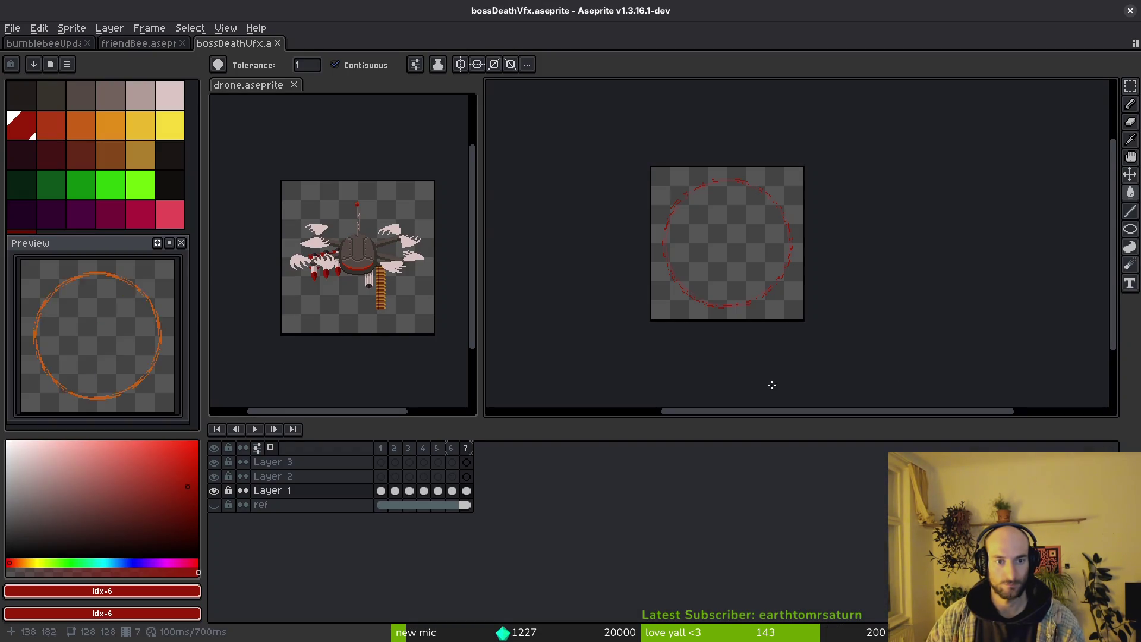
key("ctrl+alt+shift+s")
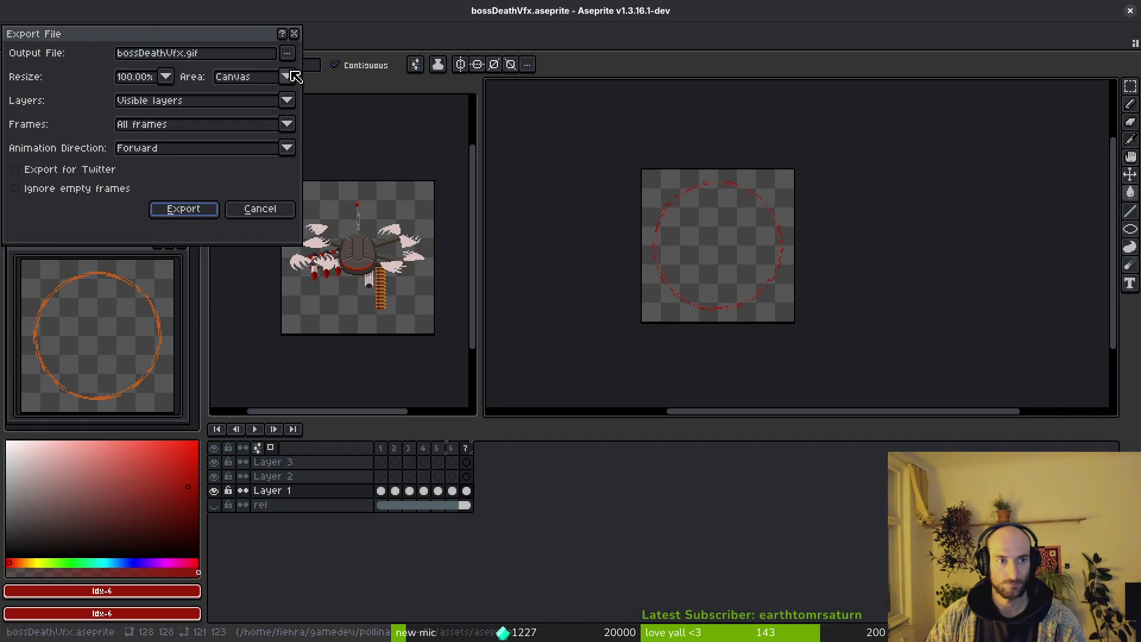
key("Return")
key("ctrl+w")
key("ctrl+shift+t")
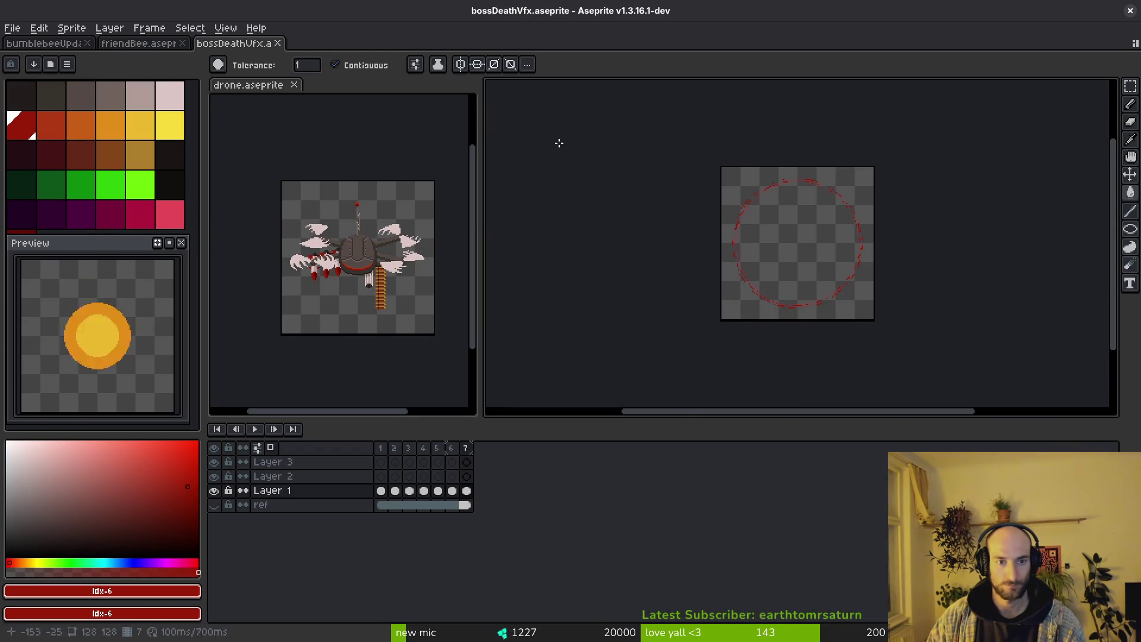
Export the sprite sheet again, browsing to assets/art/vfx for bossDeathVfx-Sheet.png.
key("ctrl+e")
left_click(424, 211)
key("ctrl+alt+shift+s")
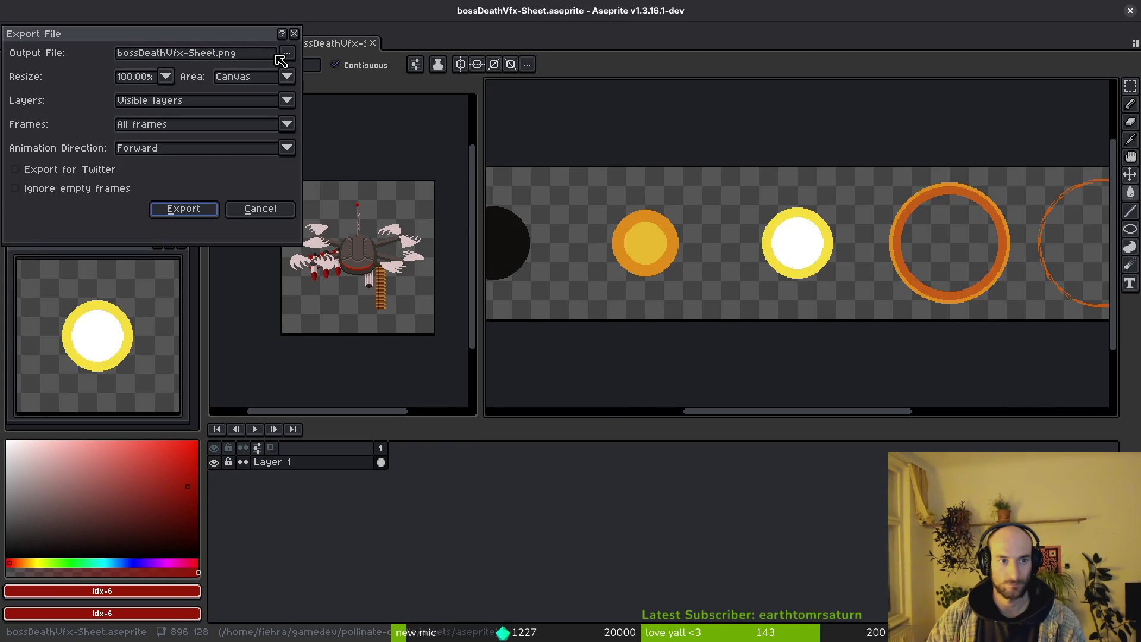
left_click(287, 53)
left_click(309, 69)
left_click(175, 111)
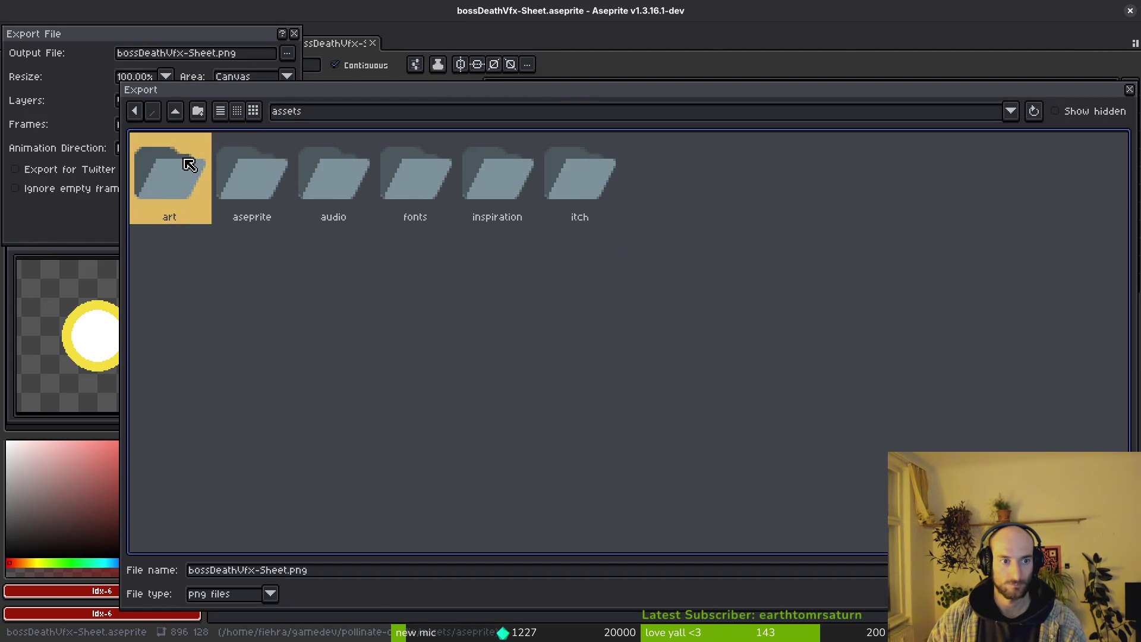
double_click(184, 158)
double_click(472, 254)
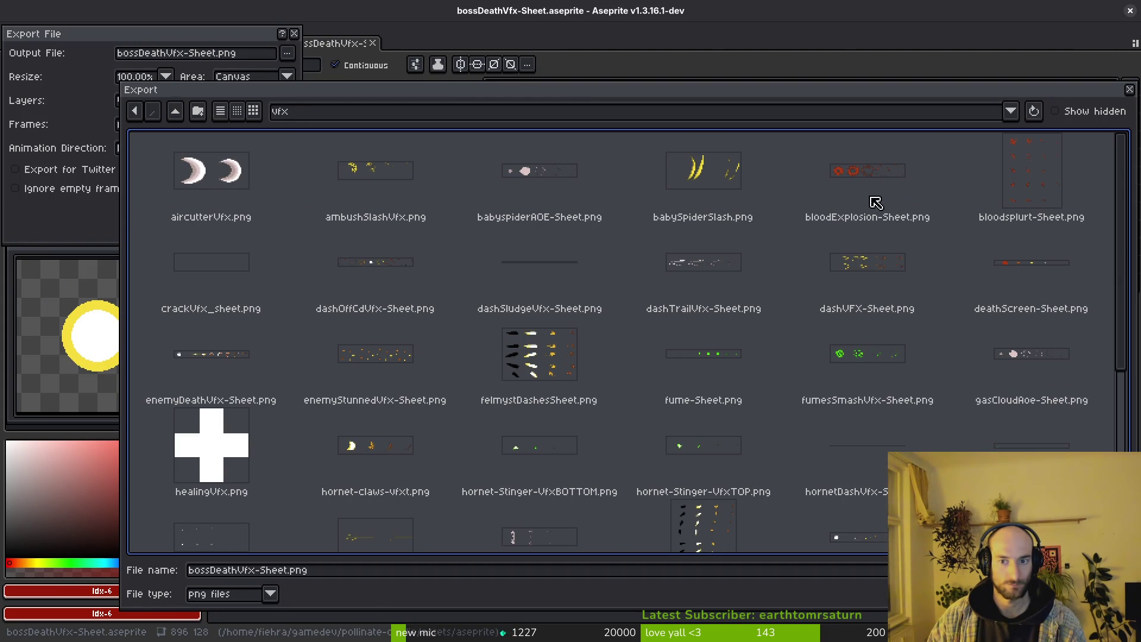
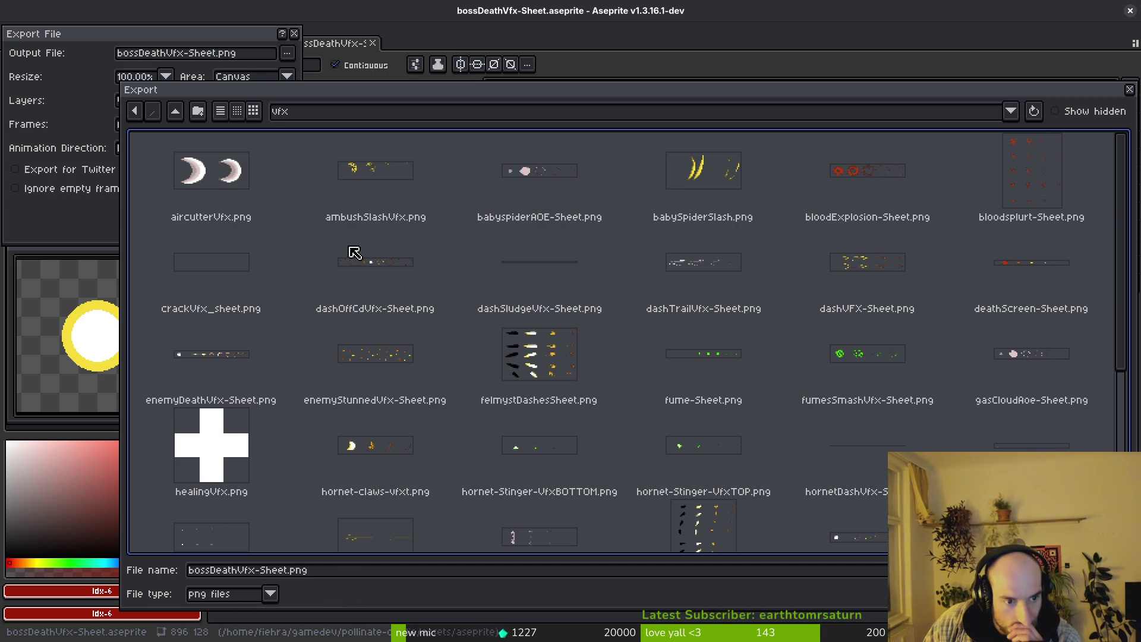
Browse to the assets/art/vfx folder in the export file dialog.
left_click(176, 113)
left_click(175, 113)
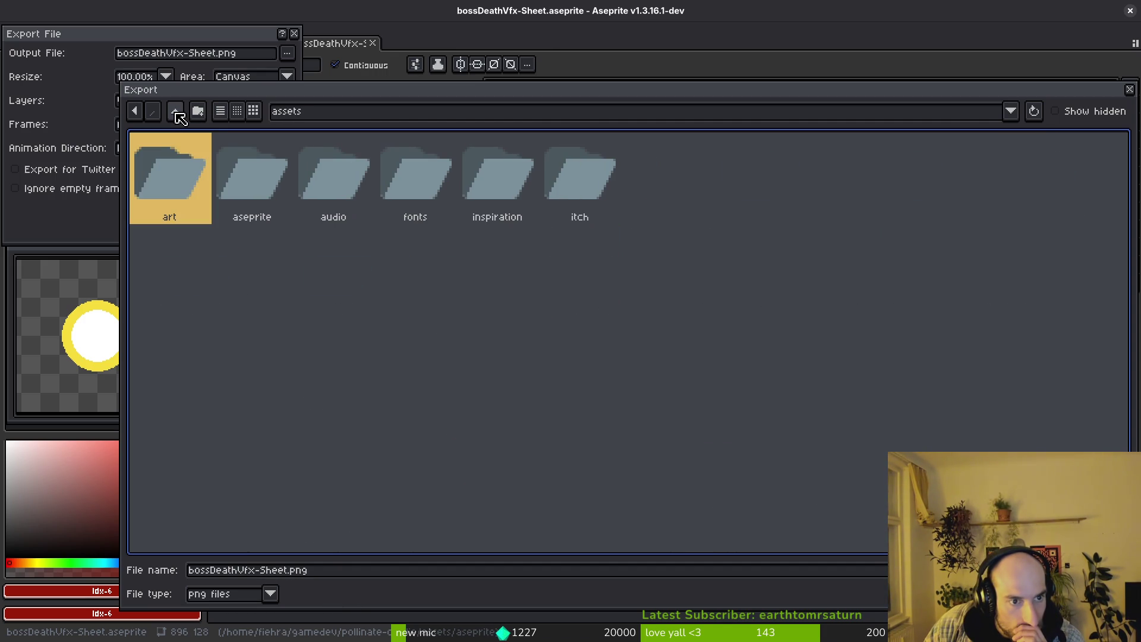
left_click(176, 113)
double_click(254, 177)
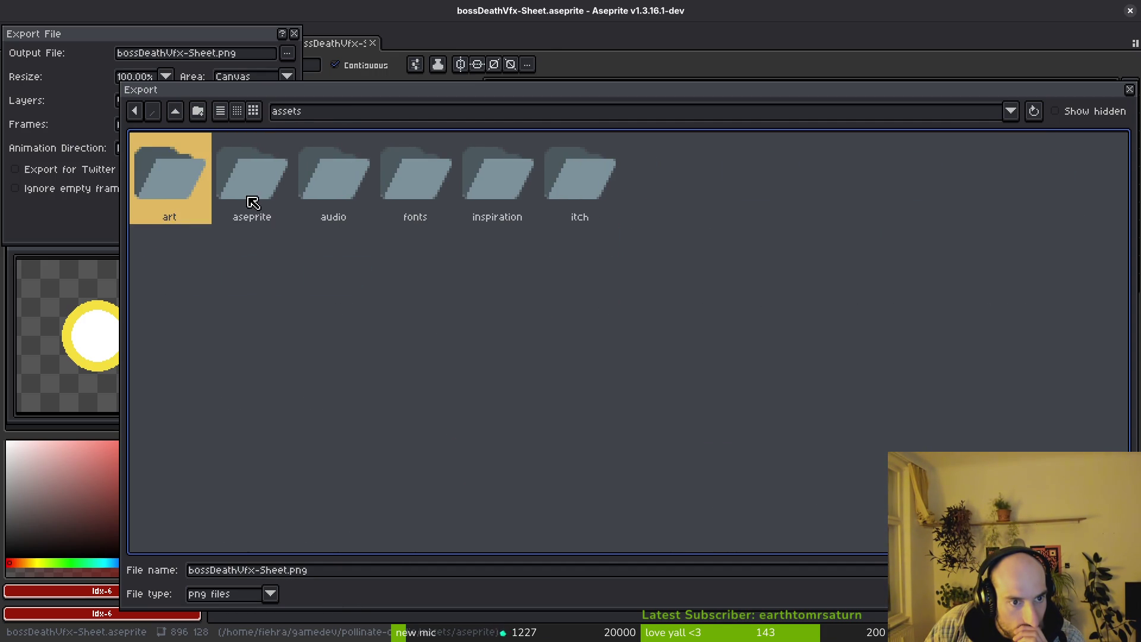
double_click(251, 201)
left_click(176, 113)
double_click(176, 172)
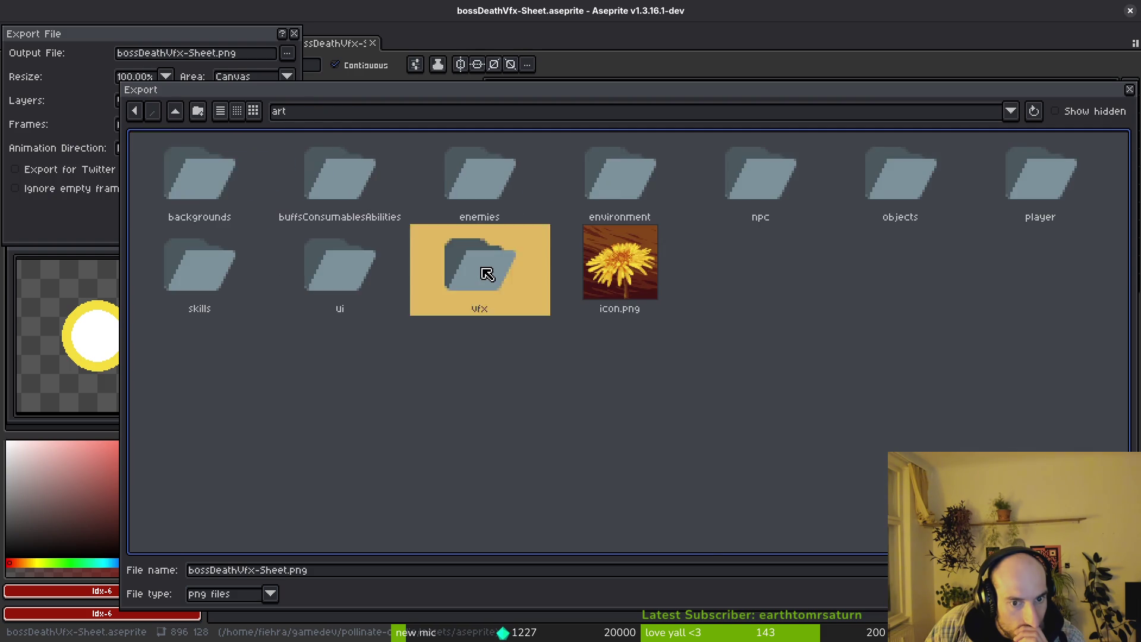
double_click(505, 282)
Remove '-Sheet' so the export file is named bossDeathVfx.png.
scroll(1109, 354, "down", 5)
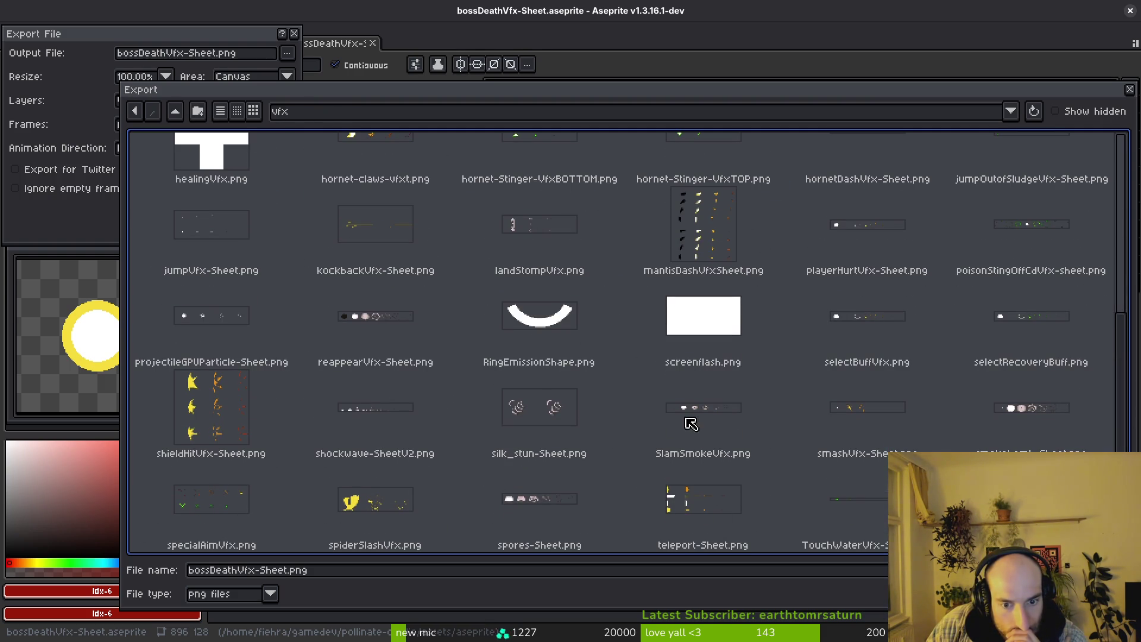
scroll(780, 426, "up", 2)
scroll(779, 426, "up", 3)
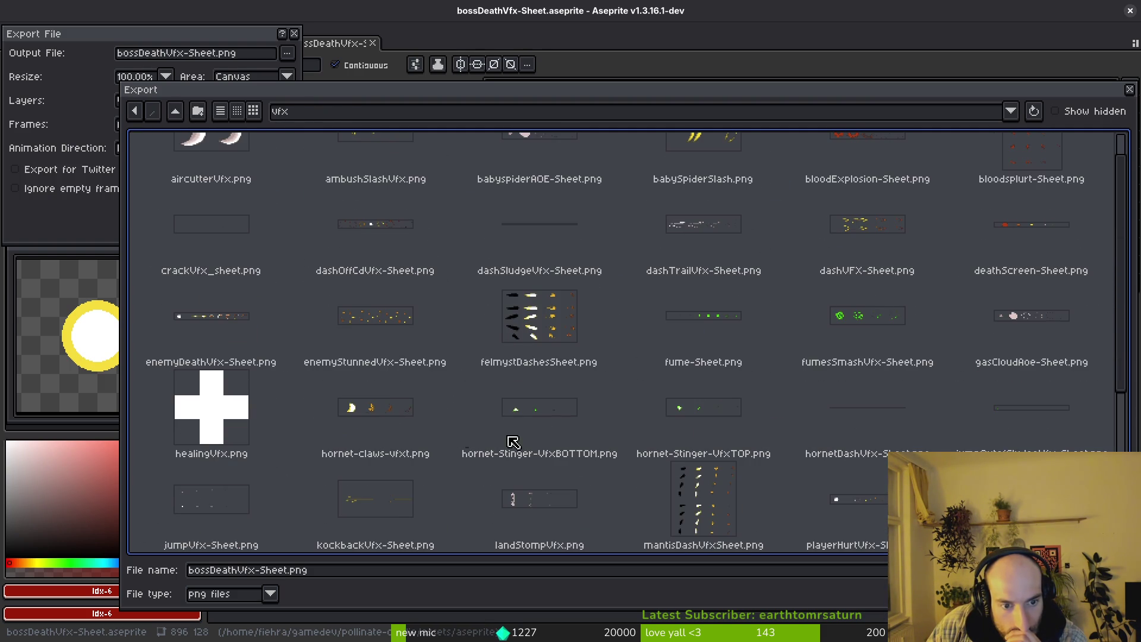
scroll(853, 394, "up", 1)
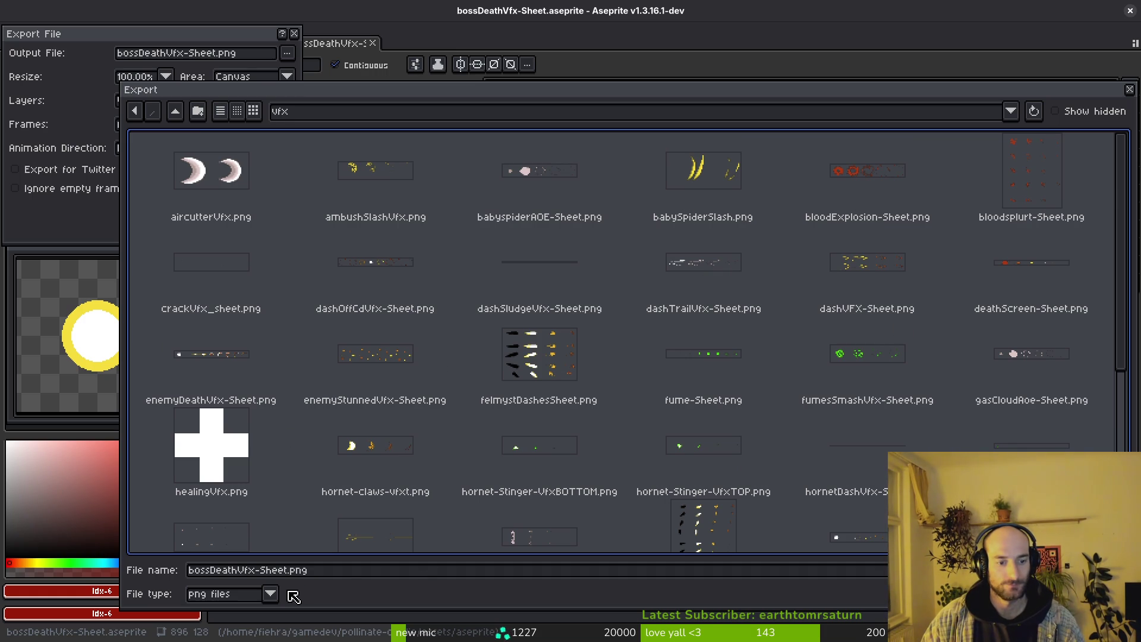
left_click_drag(260, 574, 276, 574)
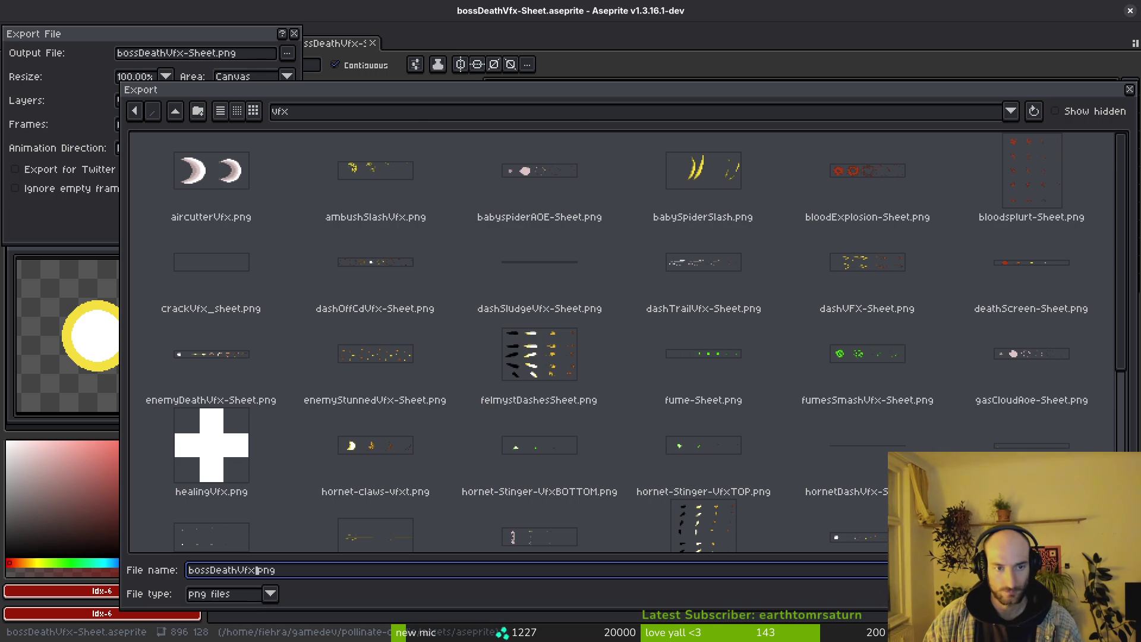
key("Return")
Finish the export and quick-load bossDeathVfx as the Sprite2D texture in Godot.
left_click(191, 208)
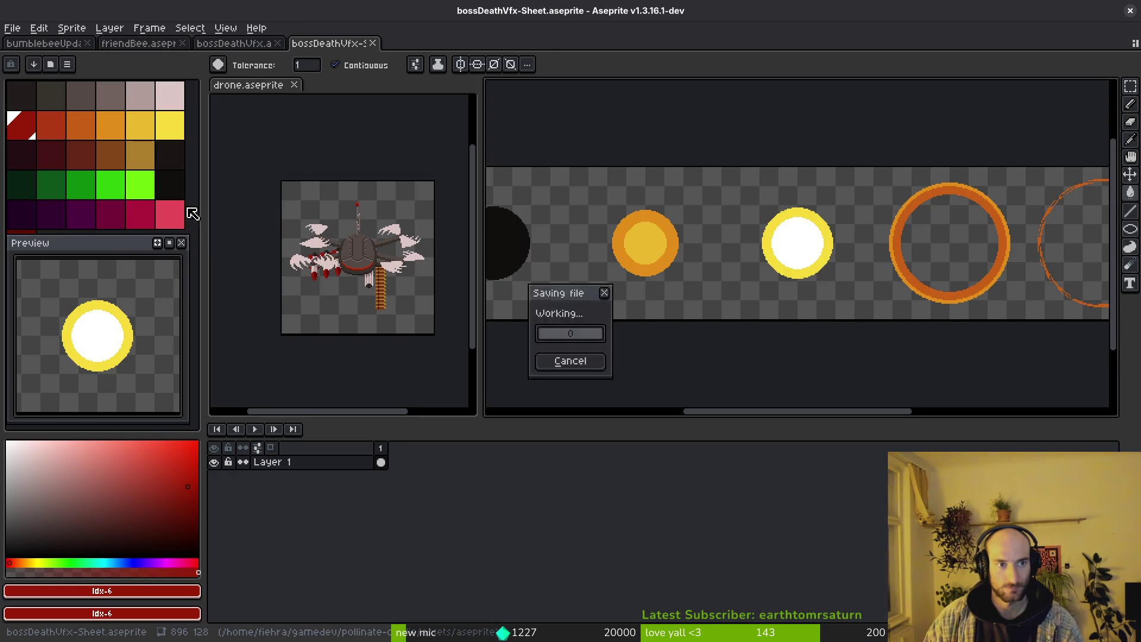
key("alt+Tab")
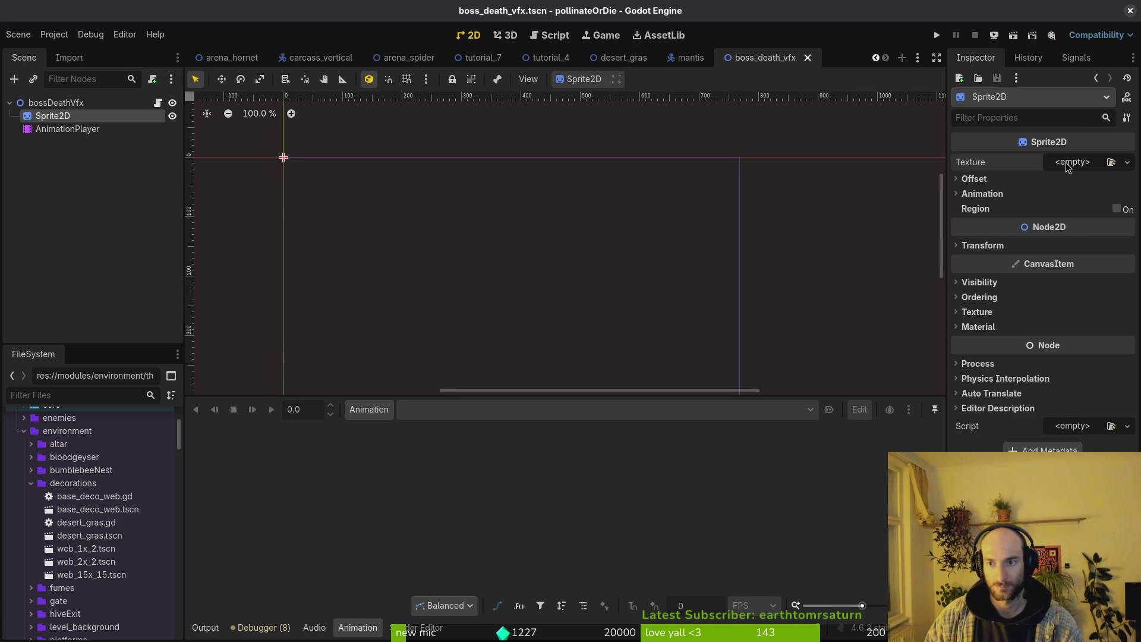
left_click(1073, 162)
left_click(1014, 442)
type("bosdea")
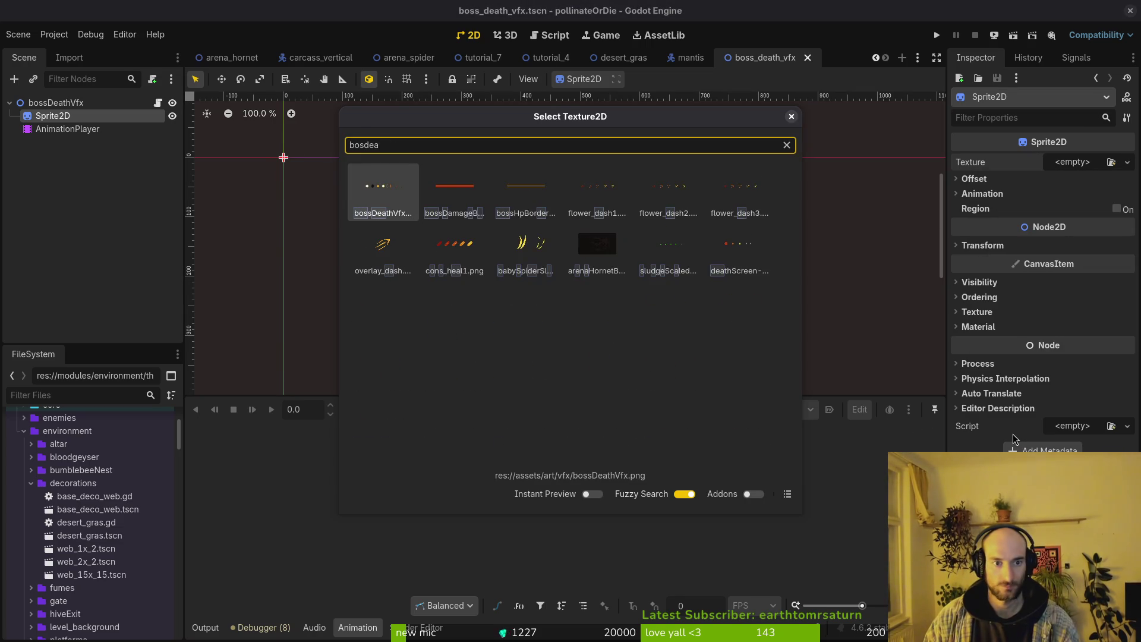
key("Return")
Split the sprite sheet into 7 horizontal frames (Hframes 7) and save.
left_click(1016, 215)
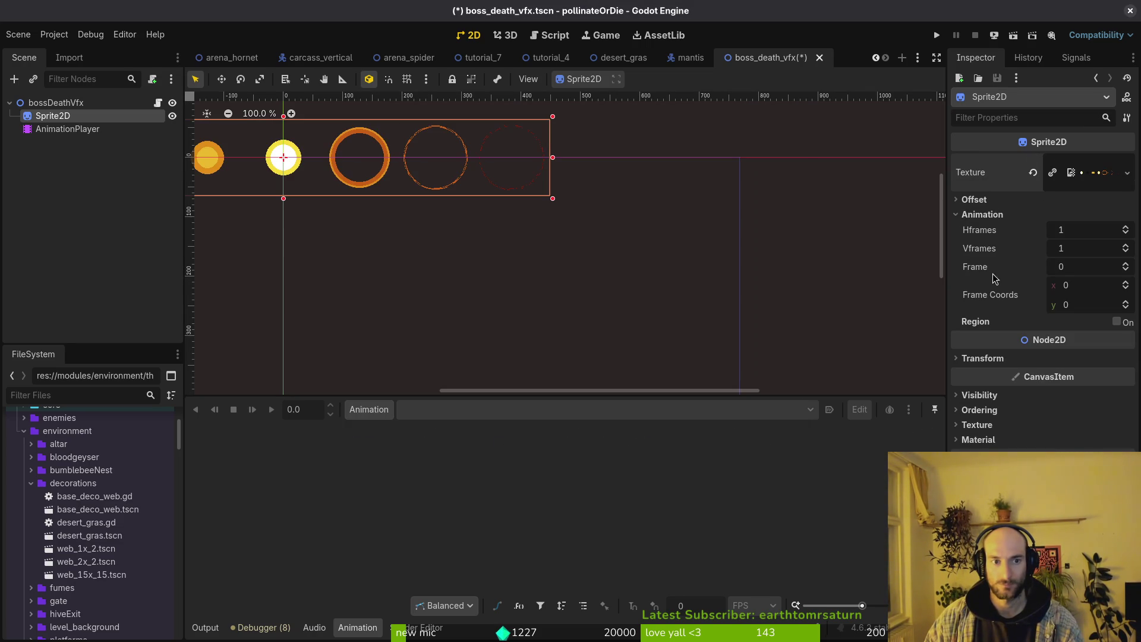
left_click(1083, 231)
type("7")
key("Return")
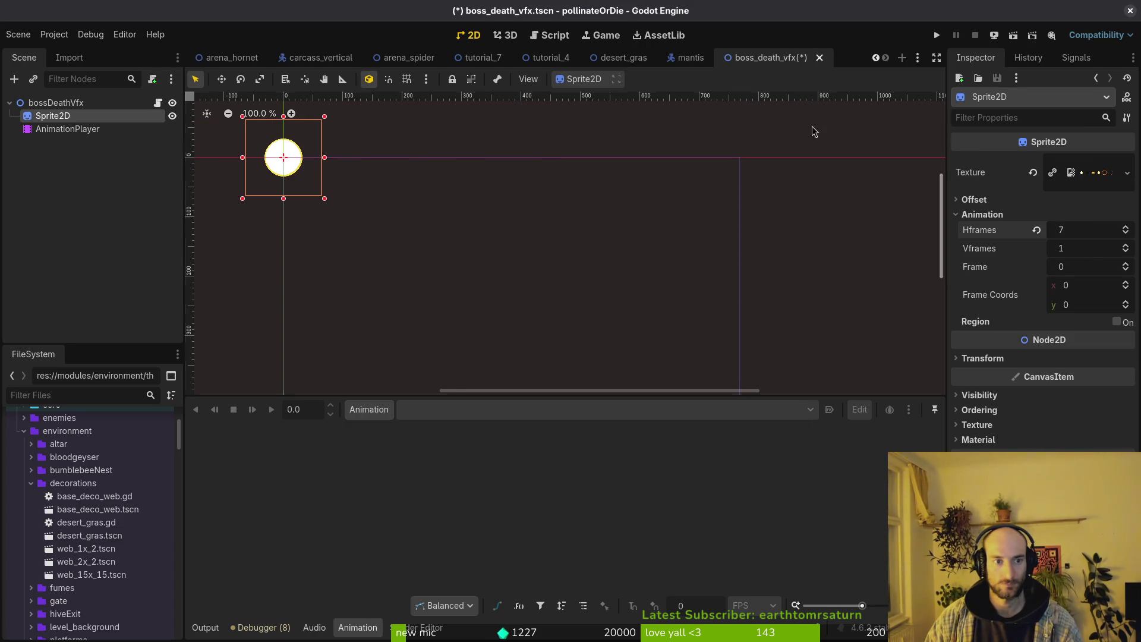
key("f")
key("ctrl+s")
Create a new animation named 'active' on the AnimationPlayer.
left_click(60, 129)
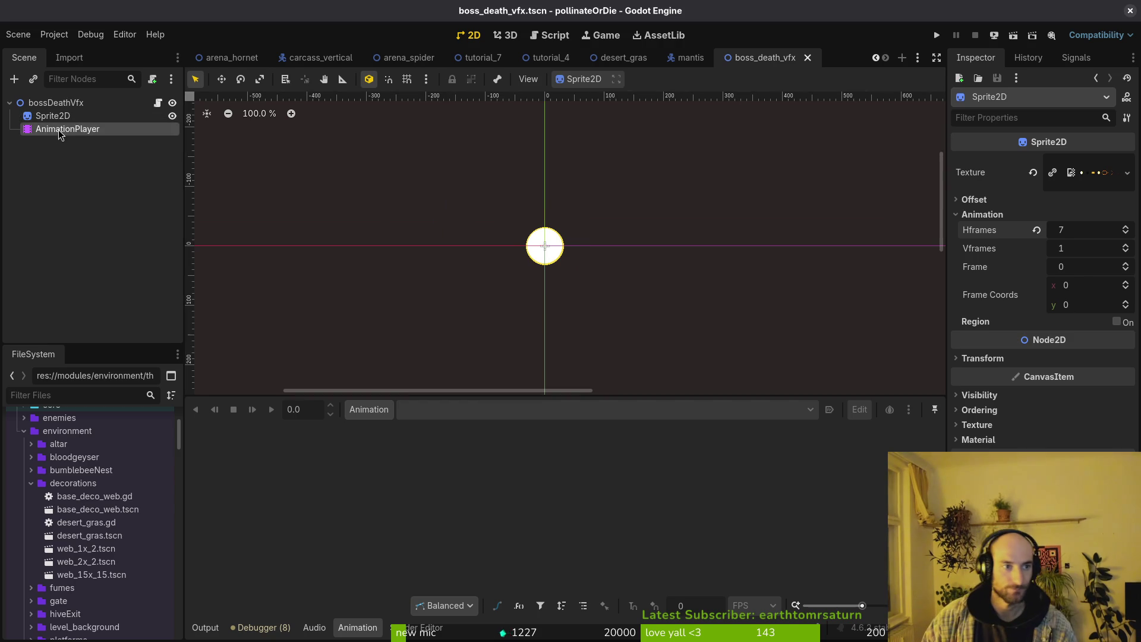
left_click(369, 409)
left_click(386, 427)
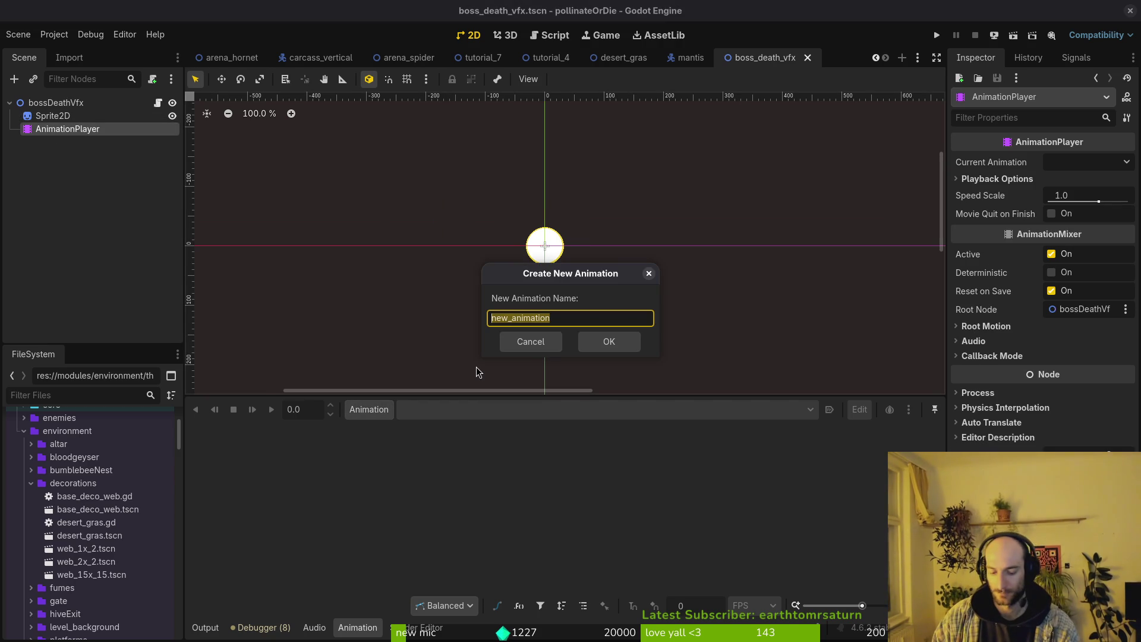
type("activate")
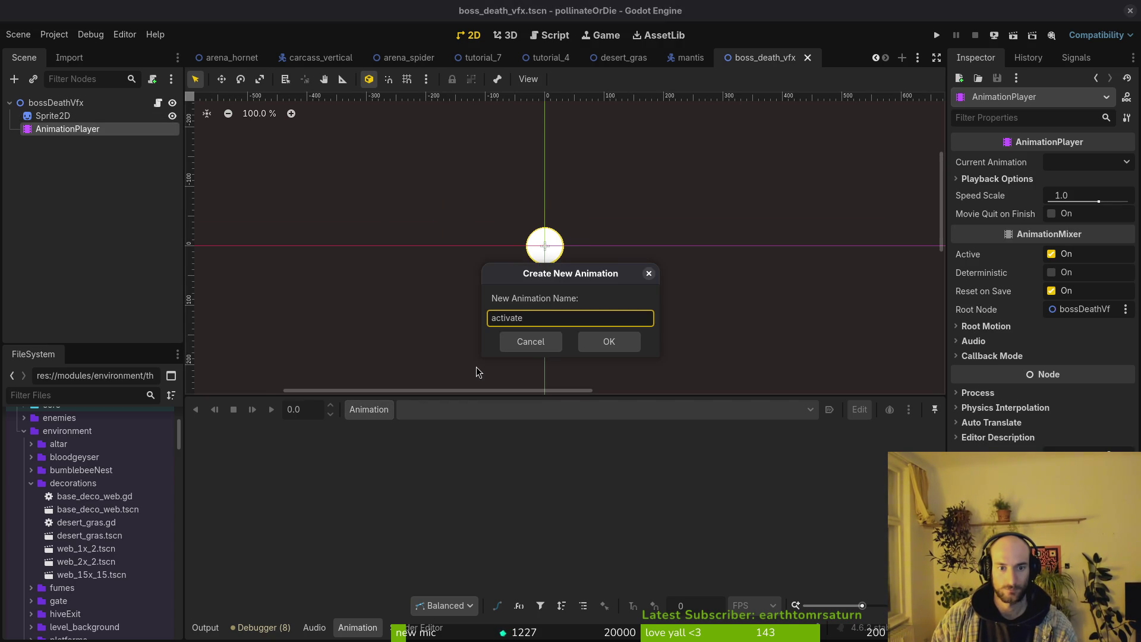
key("BackSpace")
key("BackSpace")
key("BackSpace")
type("e")
key("Return")
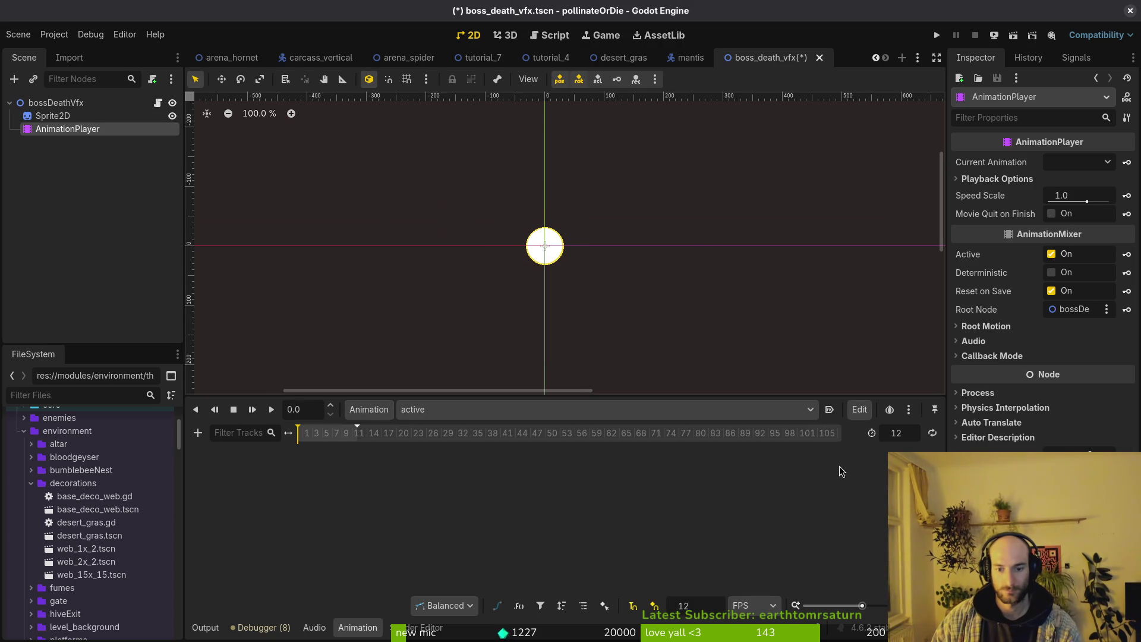
Set the timeline snap step to 7 and make 'active' autoplay.
left_click(897, 433)
type("7")
key("ctrl+s")
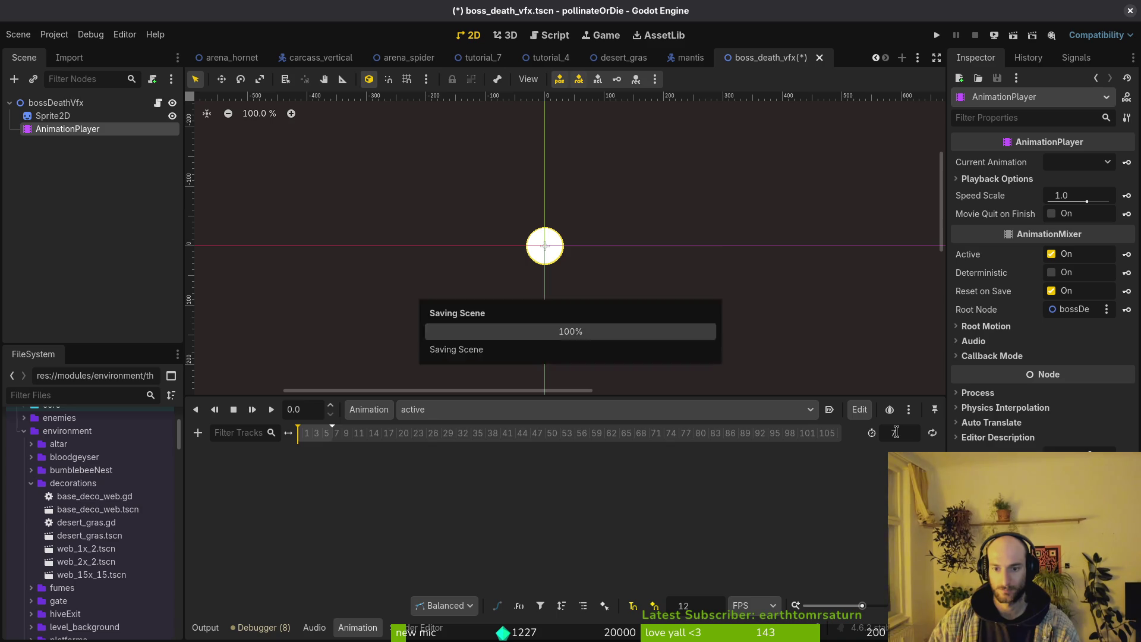
left_click(829, 410)
left_click(32, 119)
left_click(33, 121)
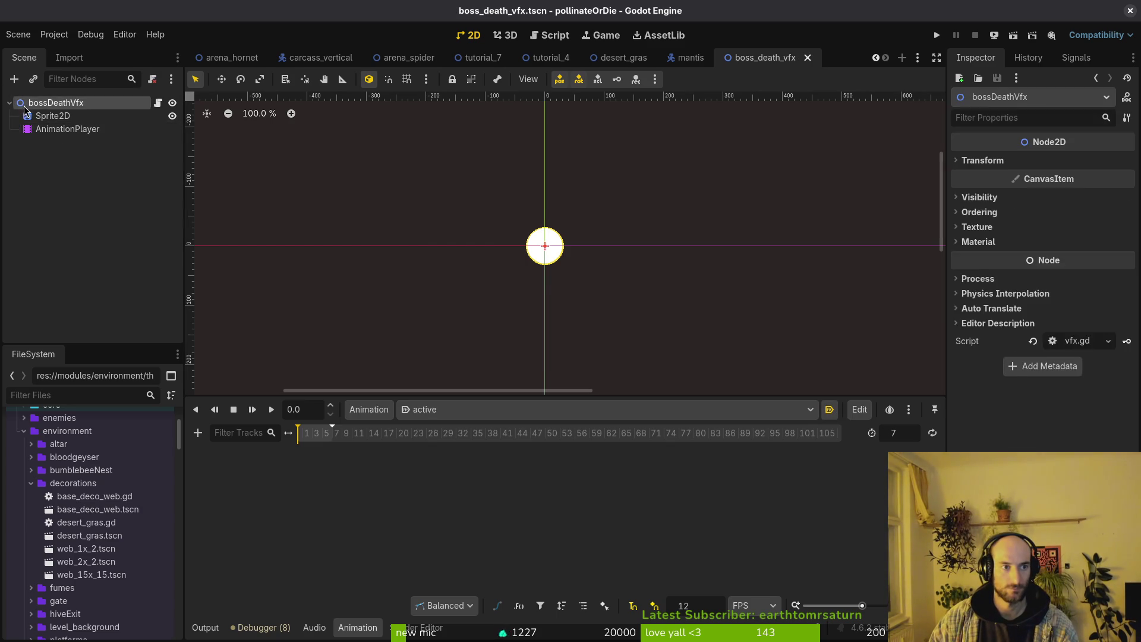
Create a Frame track and key successive sprite frames into the 'active' animation, then save.
left_click(1127, 267)
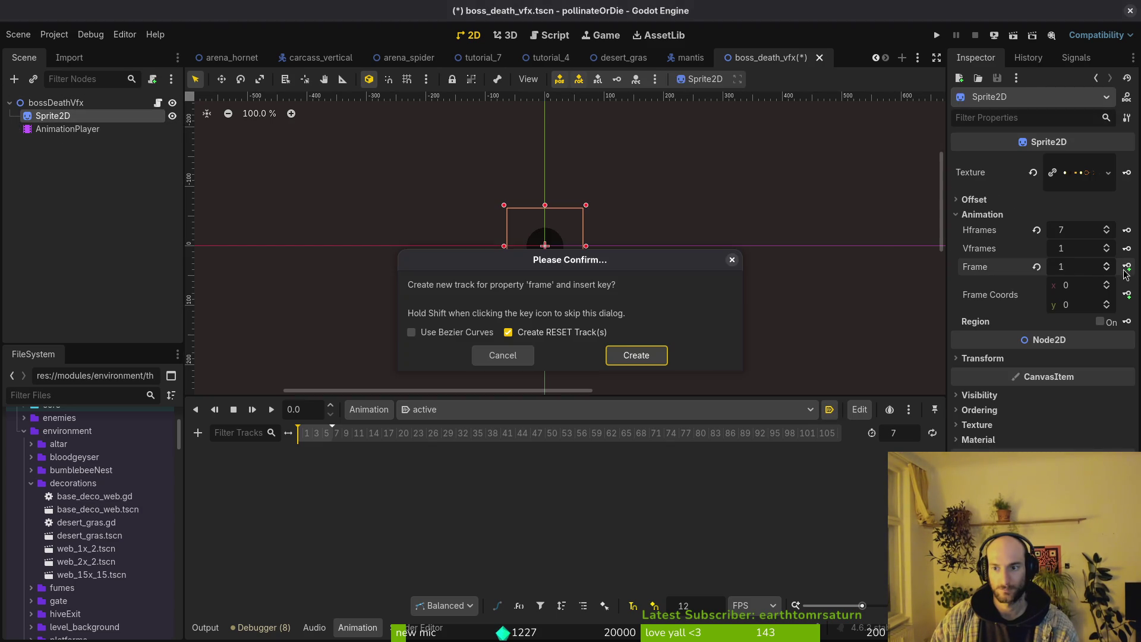
left_click(635, 354)
scroll(374, 426, "up", 5, "ctrl")
left_click(313, 426)
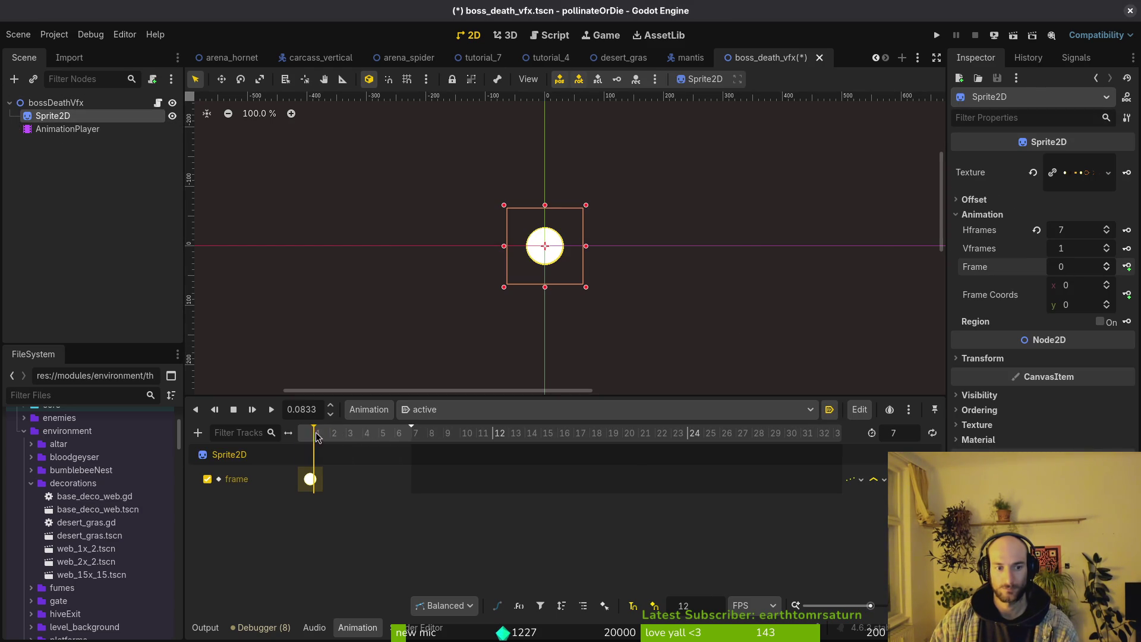
left_click(1127, 267)
left_click(1127, 267)
left_click(1127, 267)
left_click(1127, 267)
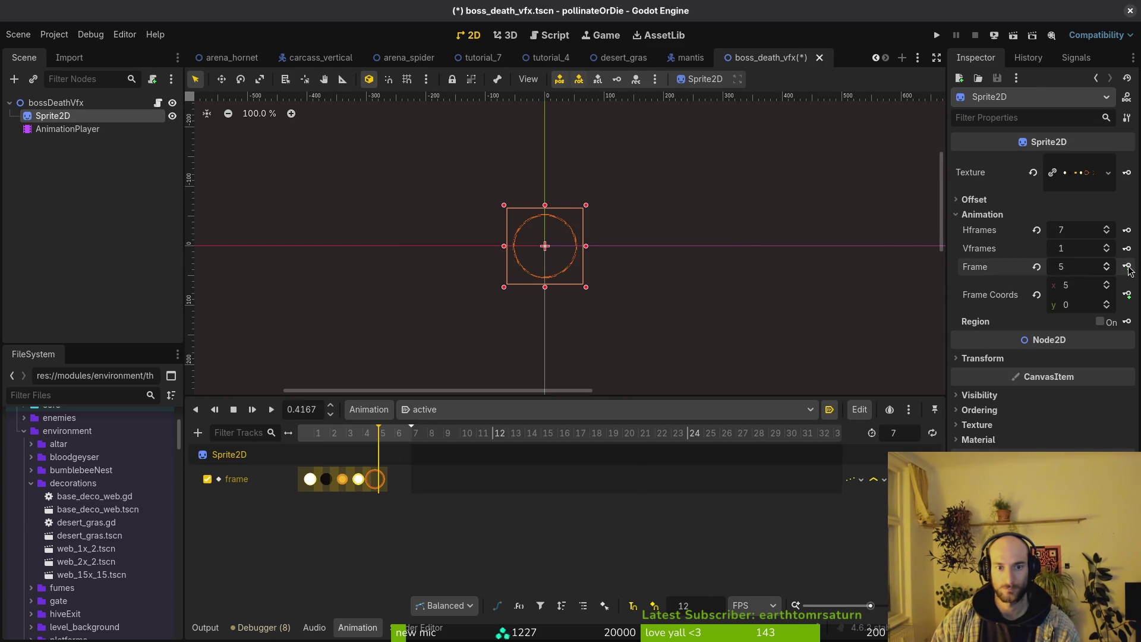
left_click(1127, 267)
left_click(1127, 267)
key("ctrl+s")
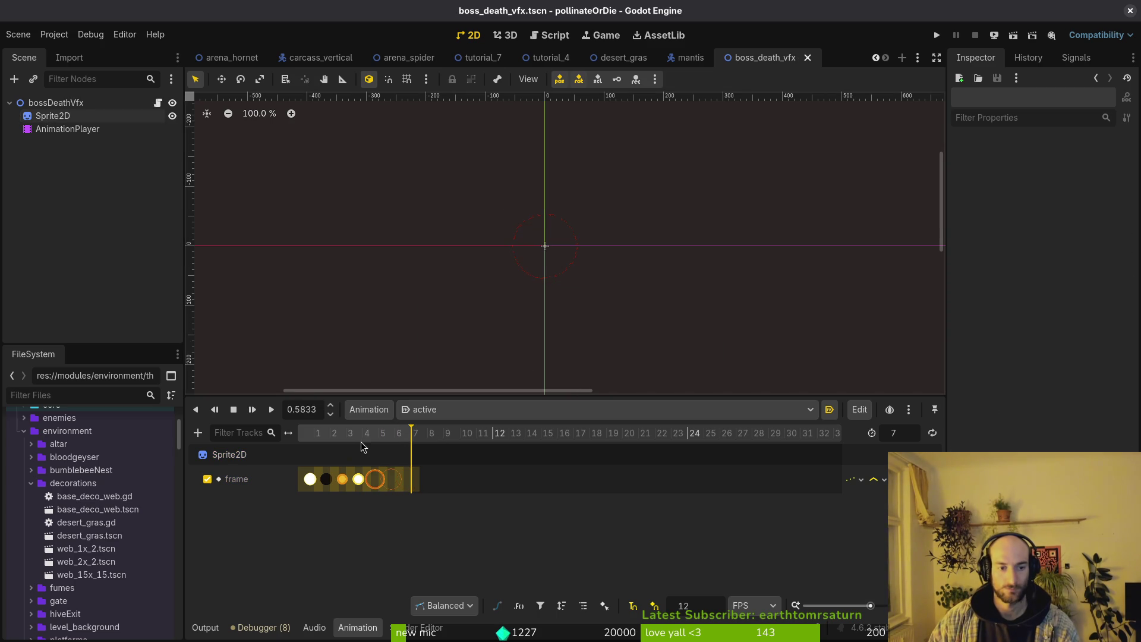
Scrub the 'active' animation to preview the burst frames and save again.
left_click(369, 438)
left_click_drag(369, 440, 412, 438)
key("ctrl+s")
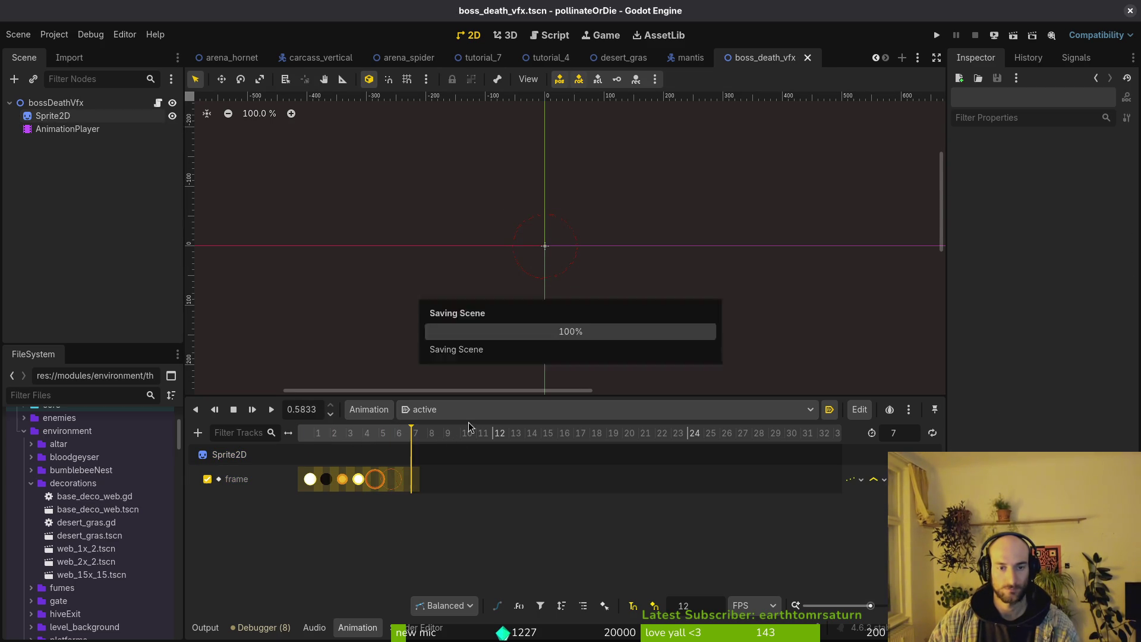
scroll(493, 240, "up", 6)
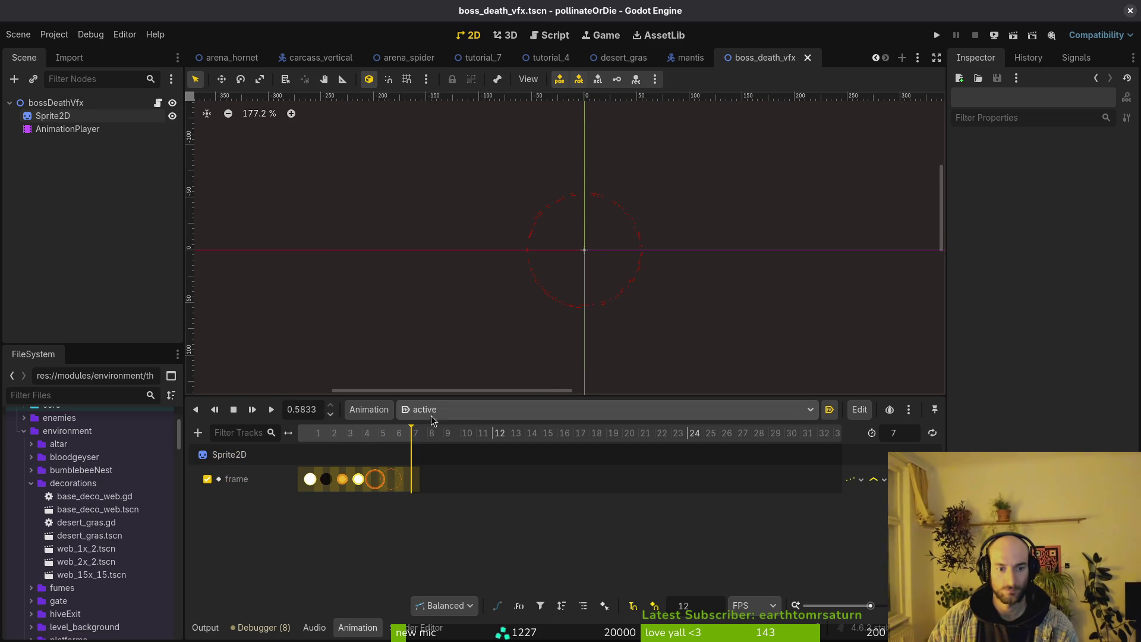
mouse_move(333, 439)
left_mouse_down()
mouse_move(313, 440)
mouse_move(458, 440)
left_mouse_up()
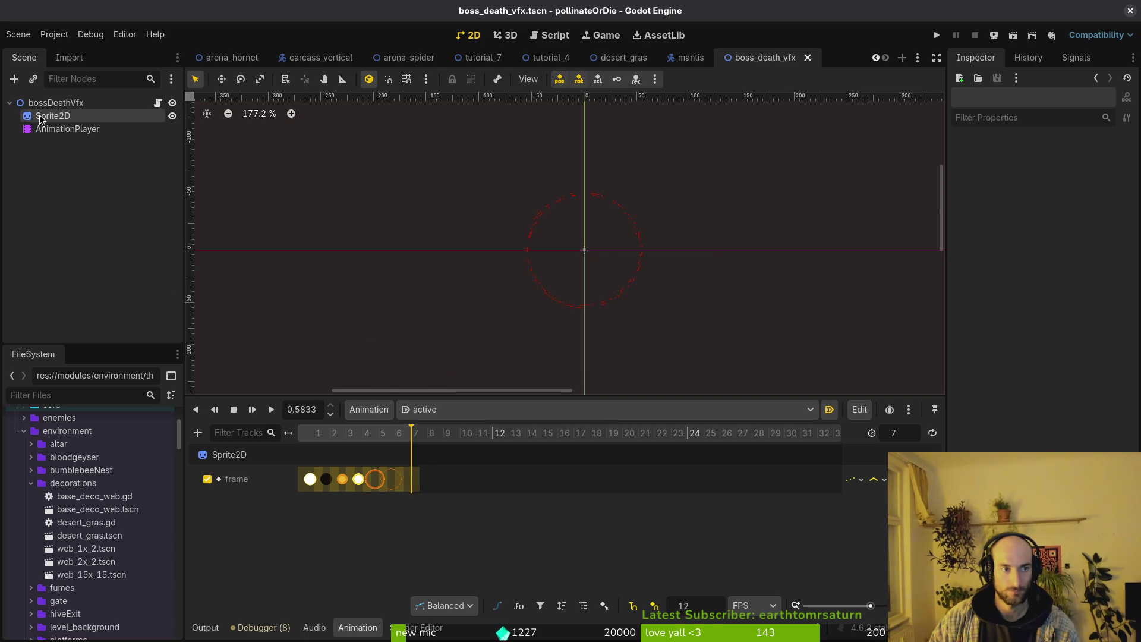
left_click(10, 103)
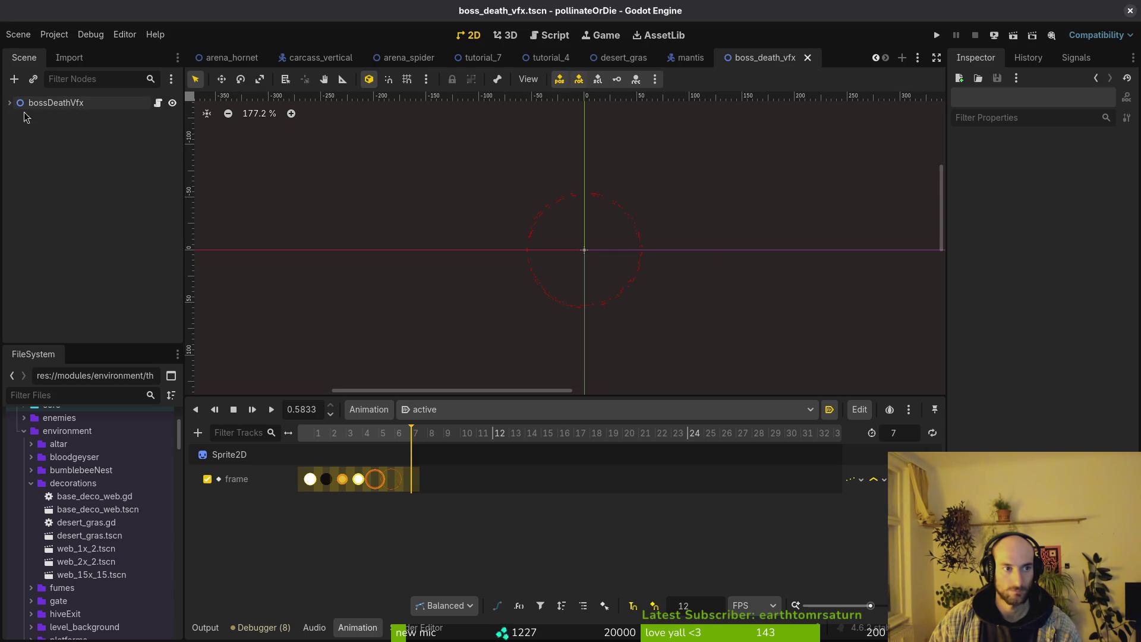
left_click(44, 104)
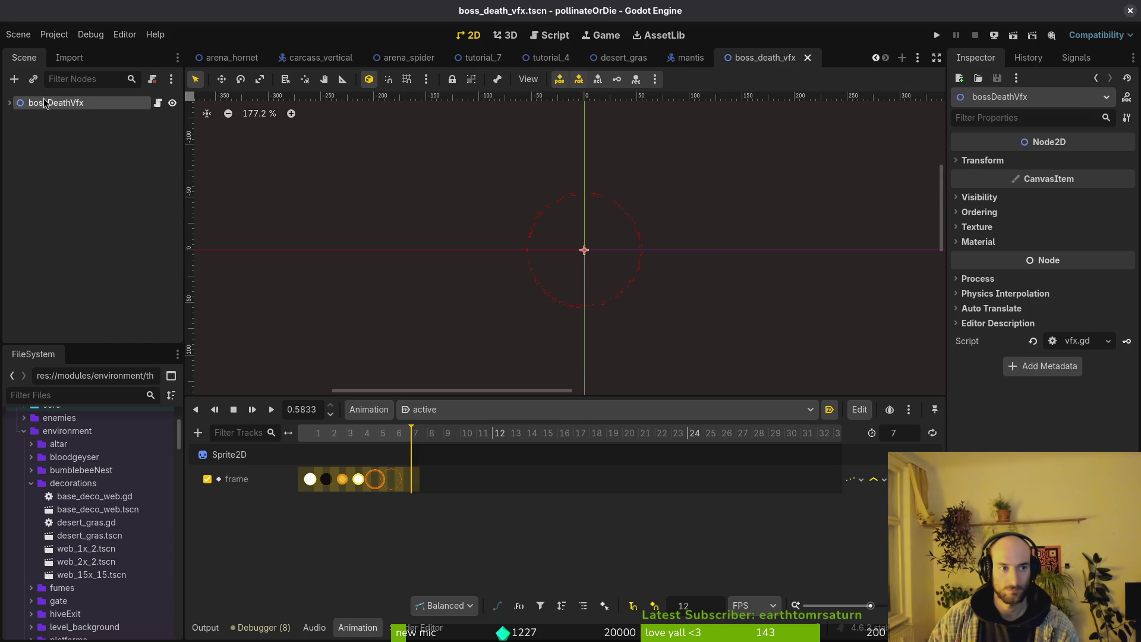
Start a new empty scene with a Node2D root.
key("ctrl+a")
type("gpu")
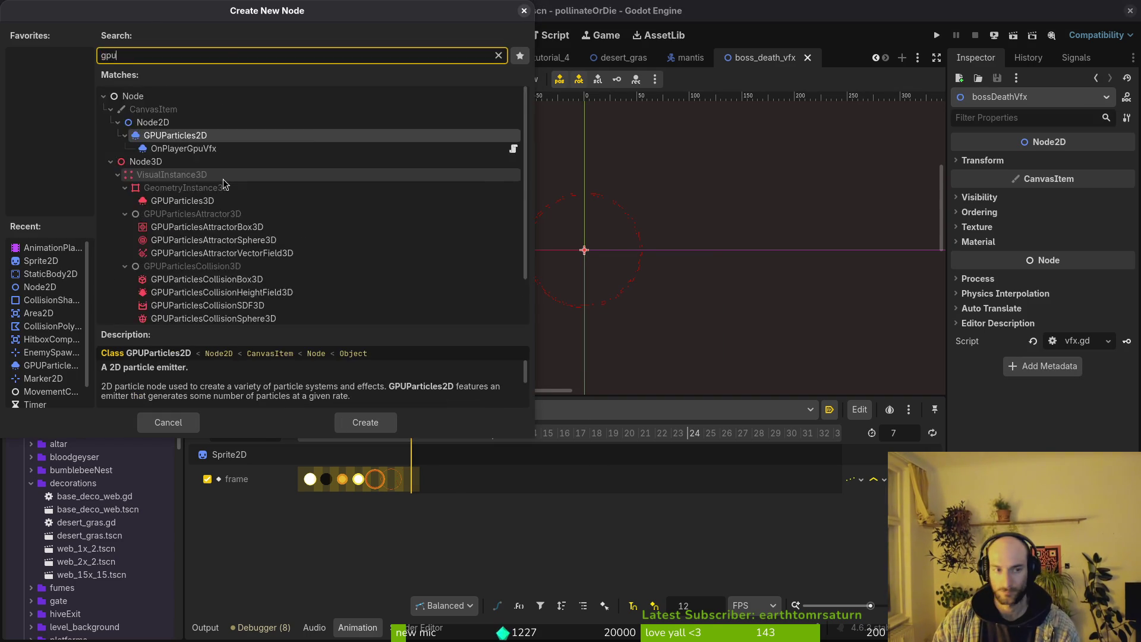
double_click(213, 138)
left_click(14, 36)
left_click(23, 52)
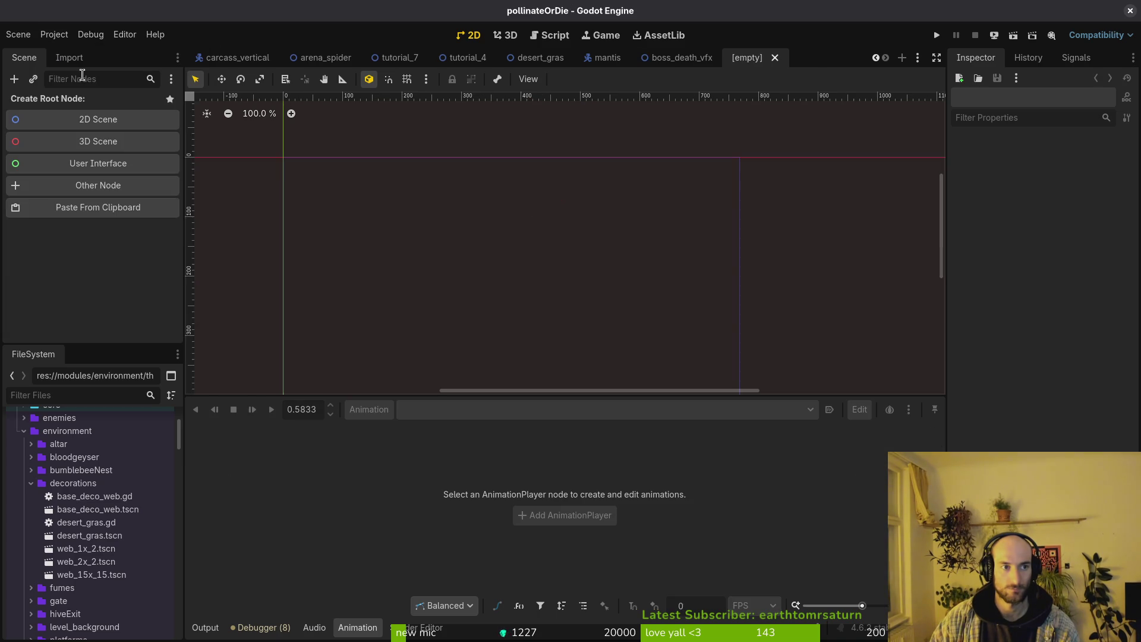
left_click(95, 120)
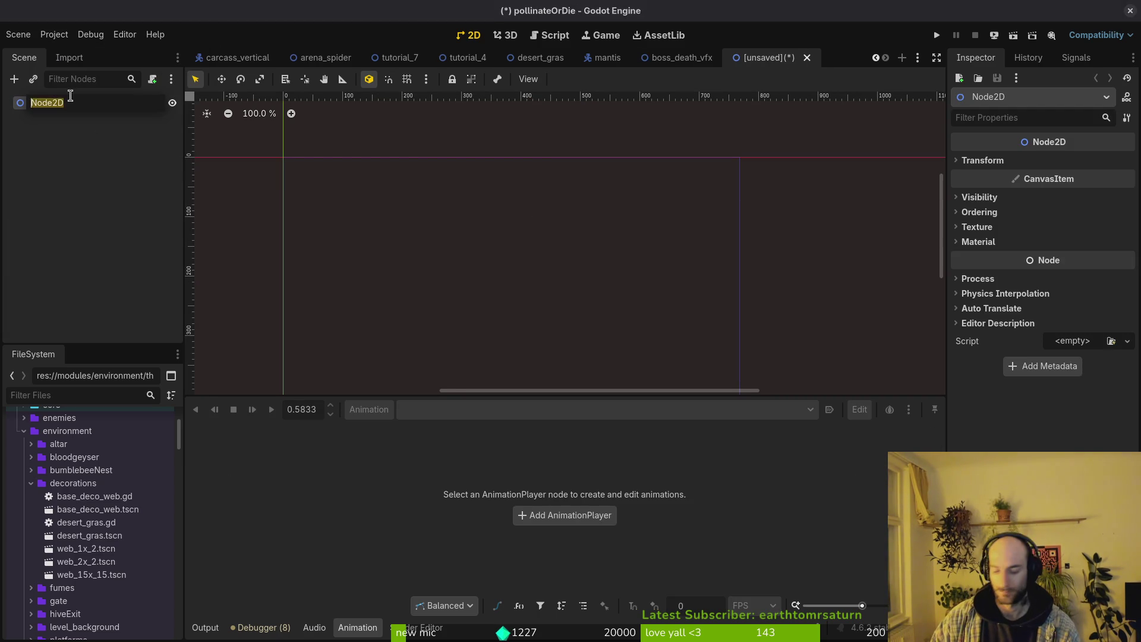
double_click(73, 103)
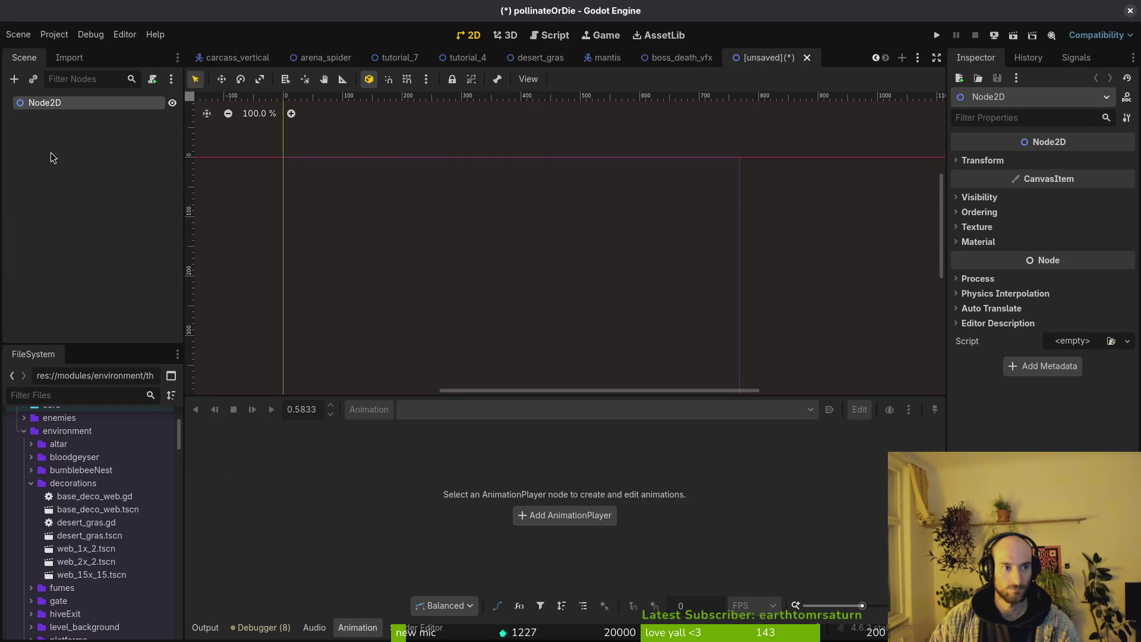
Change the root node's type to GPUParticles2D.
right_click(63, 102)
left_click(119, 262)
type("pu")
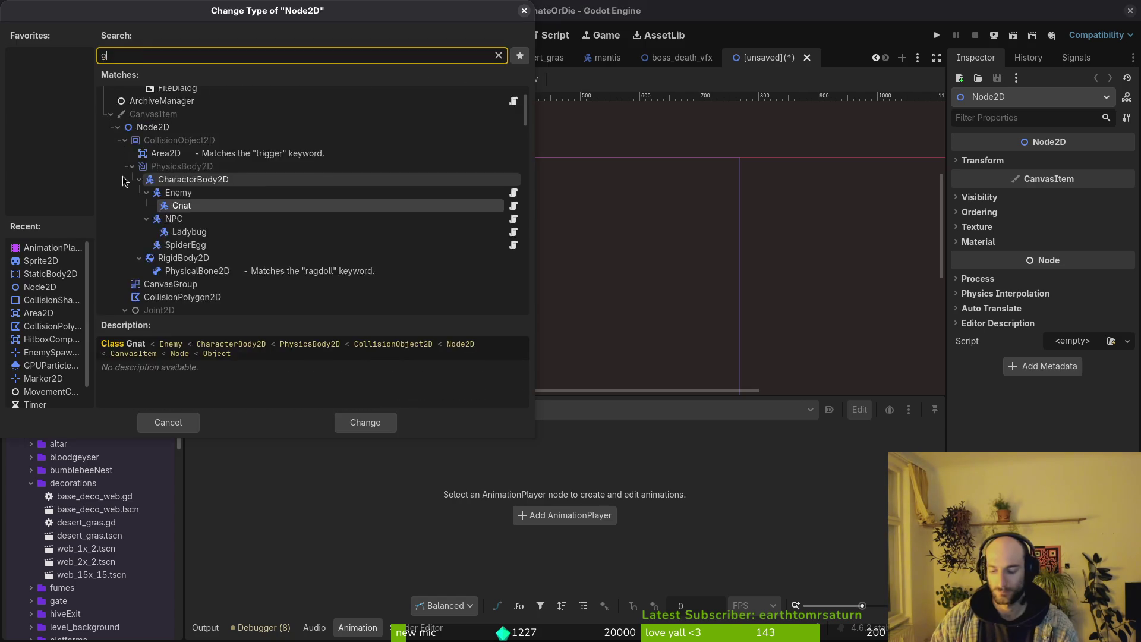
key("BackSpace")
key("BackSpace")
type("gpu")
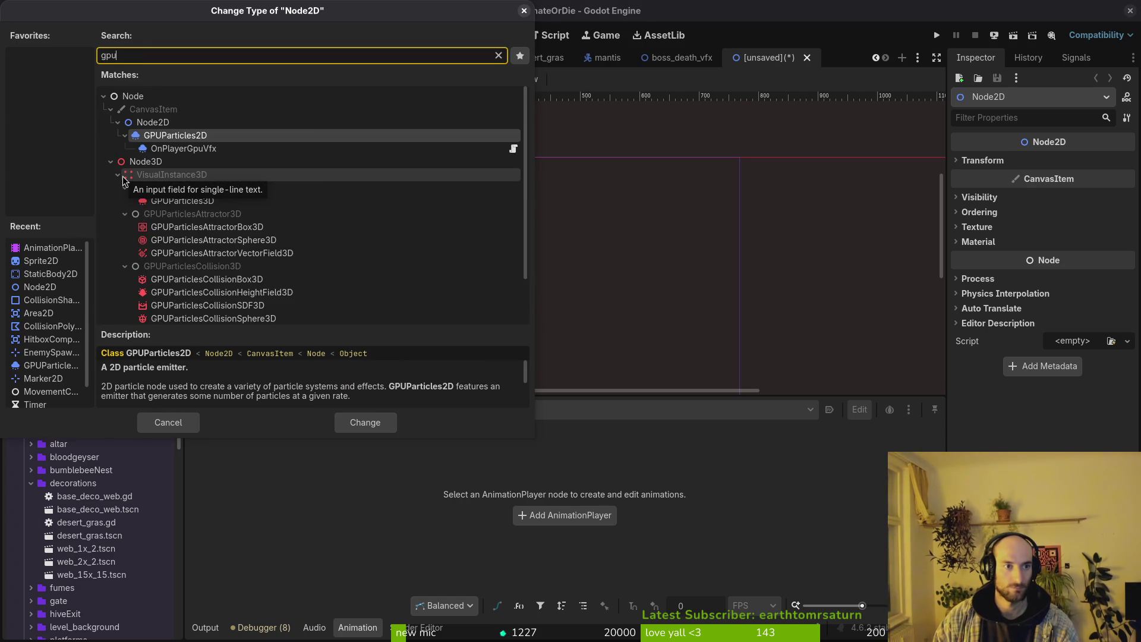
key("Return")
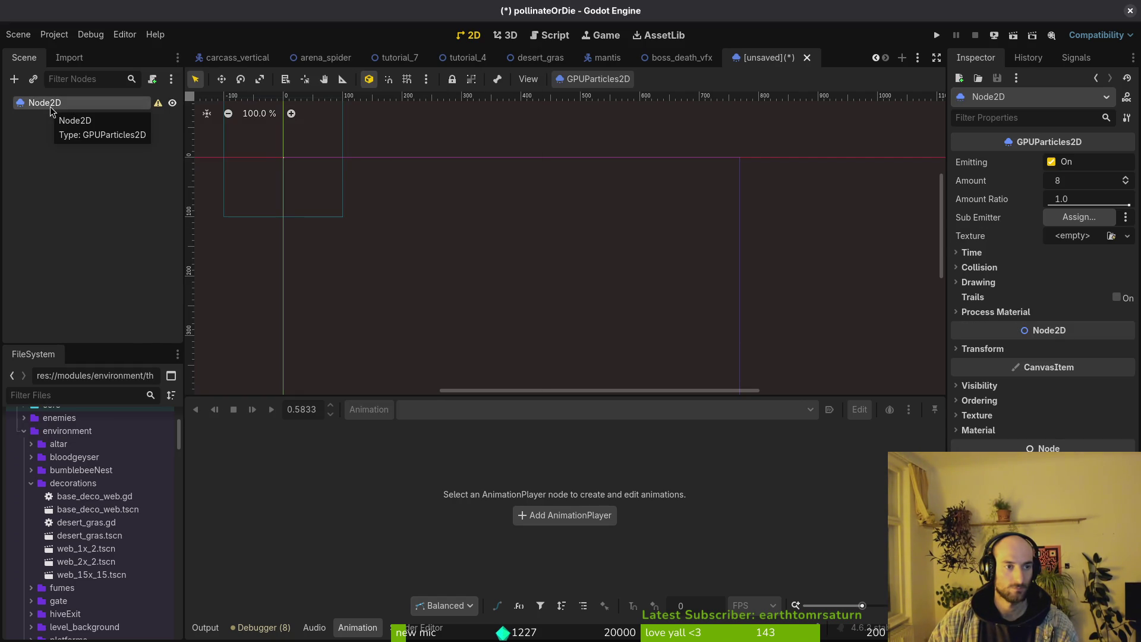
Give the emitter a new ParticleProcessMaterial.
left_click(998, 312)
left_click(1127, 327)
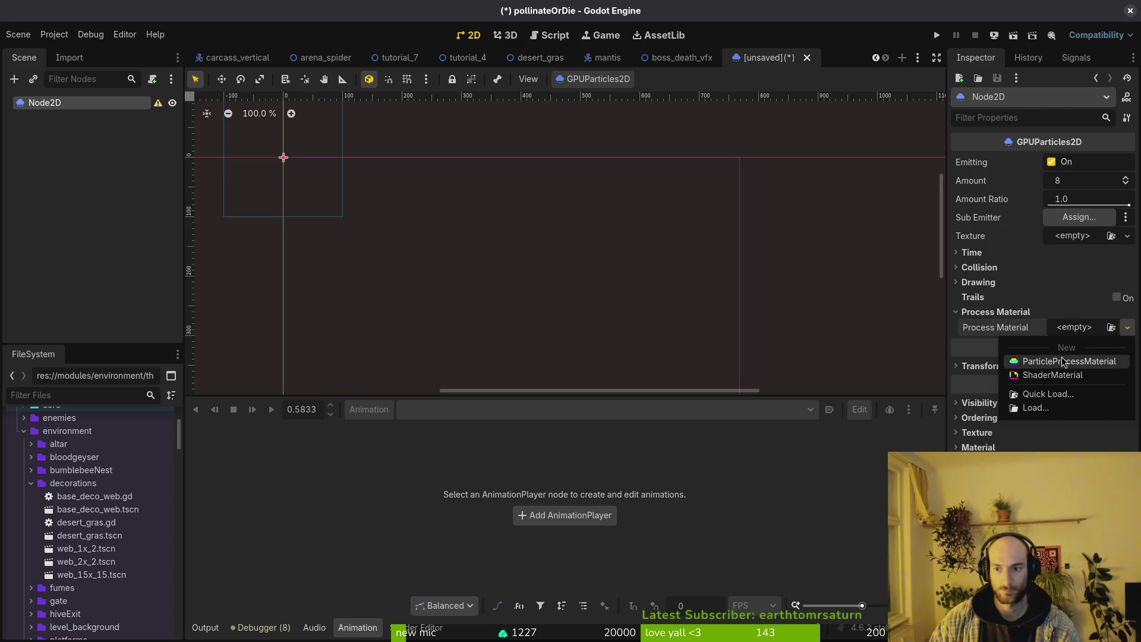
left_click(1063, 362)
left_click(1079, 328)
scroll(337, 165, "up", 4)
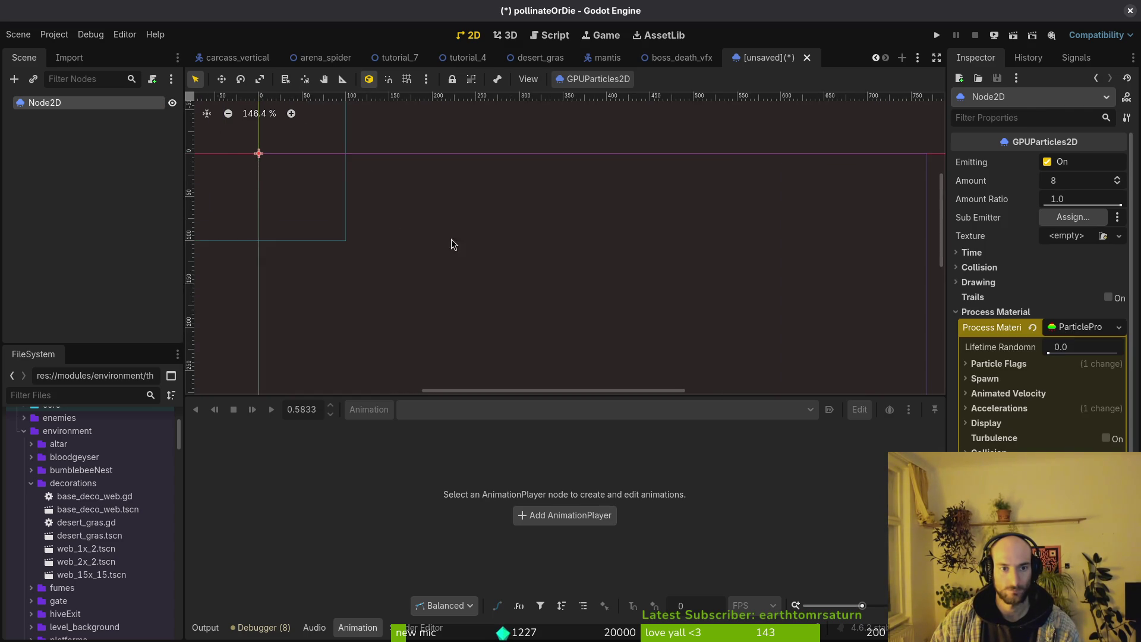
scroll(451, 239, "up", 10)
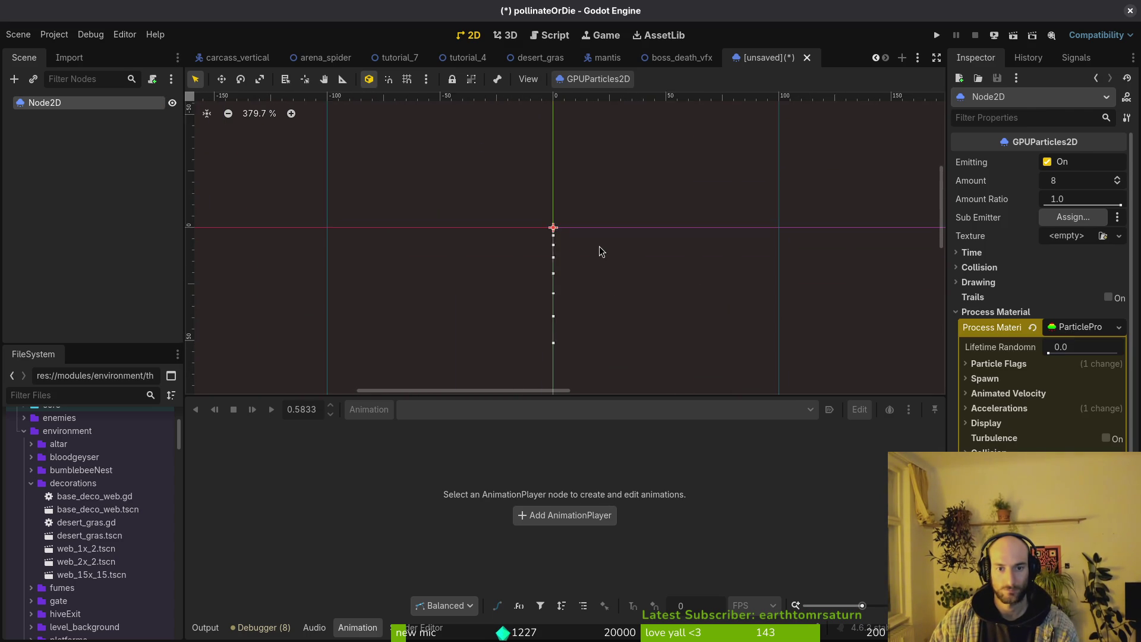
Look through the material's Particle Flags, Spawn and Velocity settings.
left_click(986, 380)
left_click(985, 379)
left_click(999, 364)
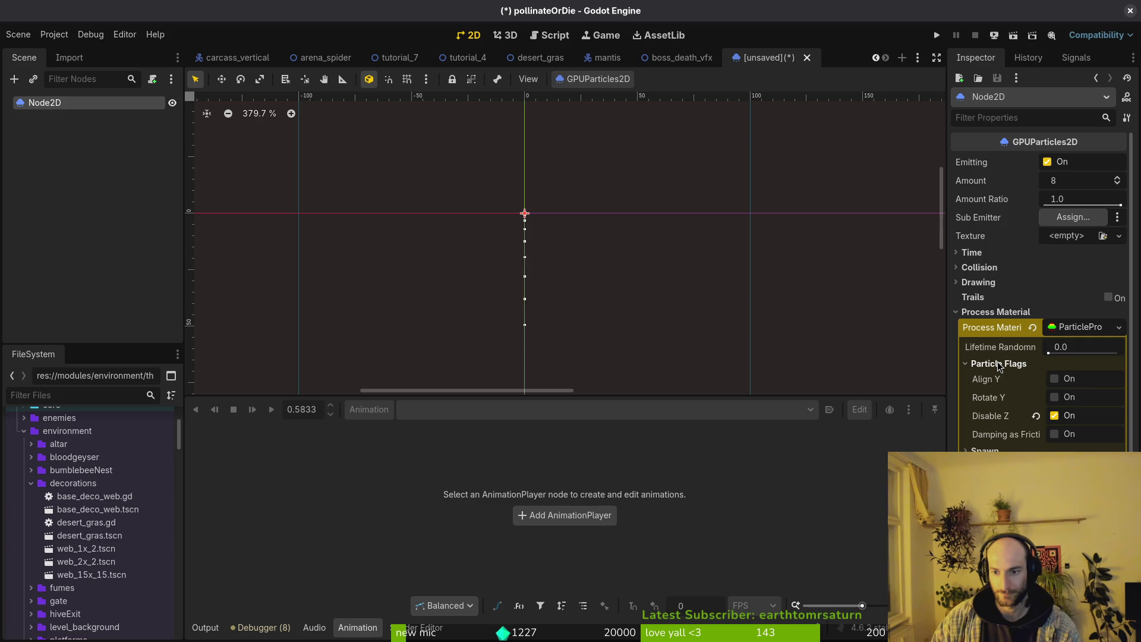
left_click(999, 364)
left_click(989, 382)
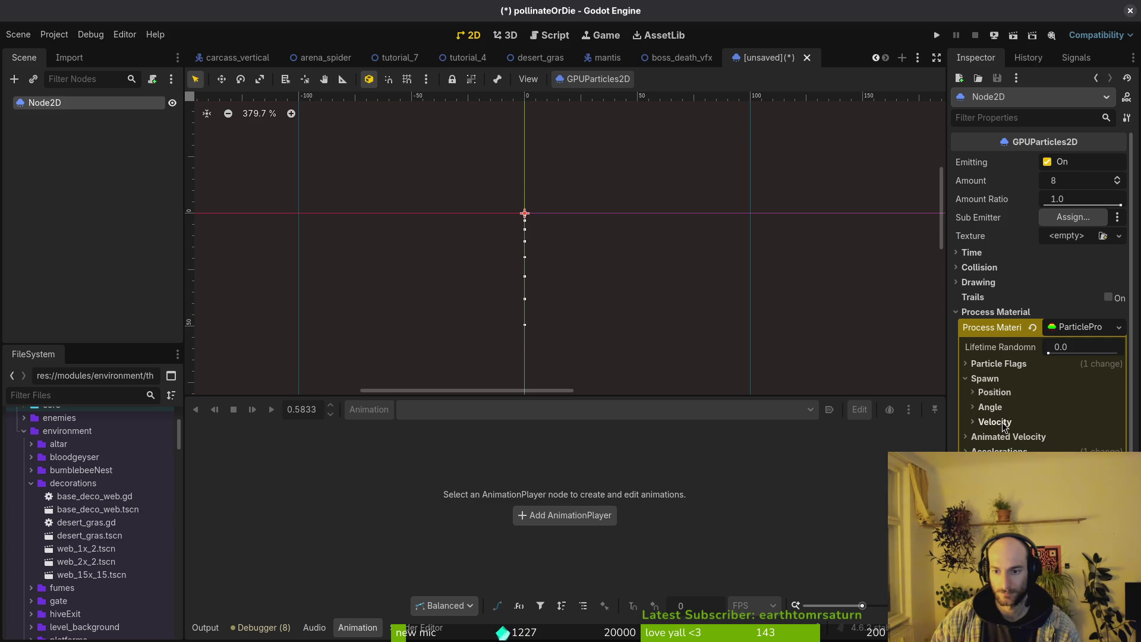
left_click(1004, 425)
scroll(1040, 292, "down", 2)
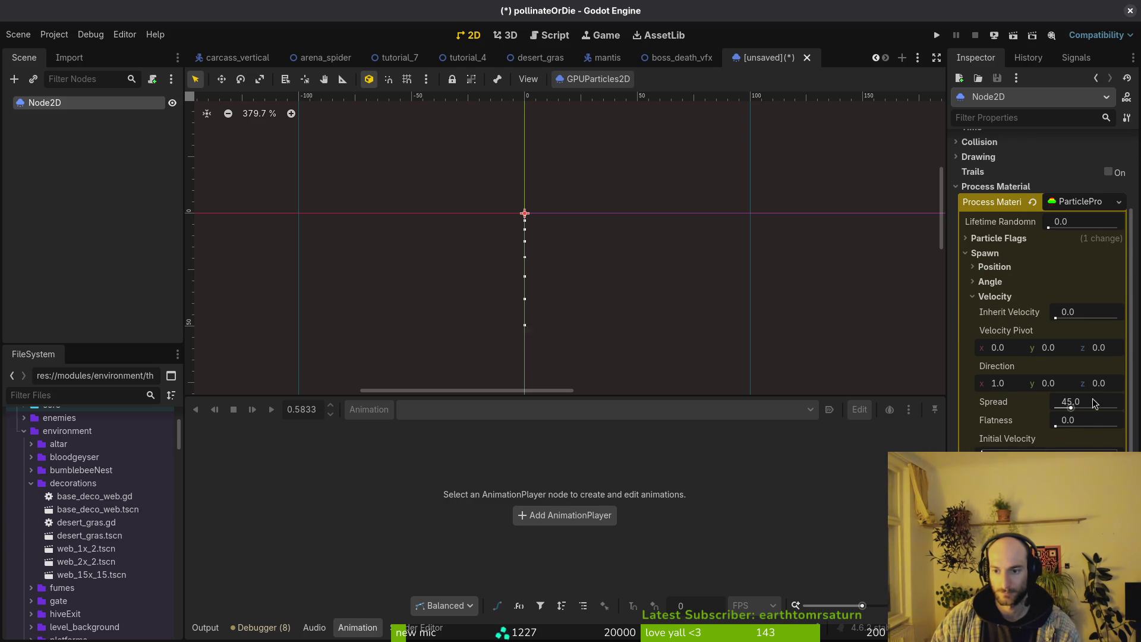
left_click(999, 299)
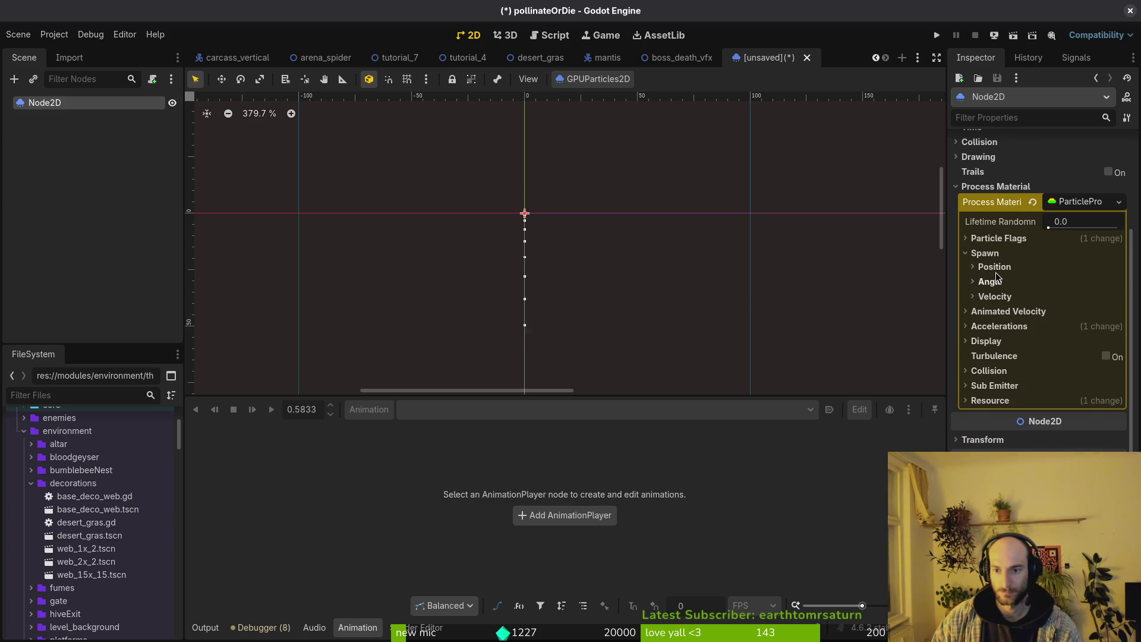
Set the spawn emission shape to Sphere.
left_click(996, 269)
left_click(1081, 355)
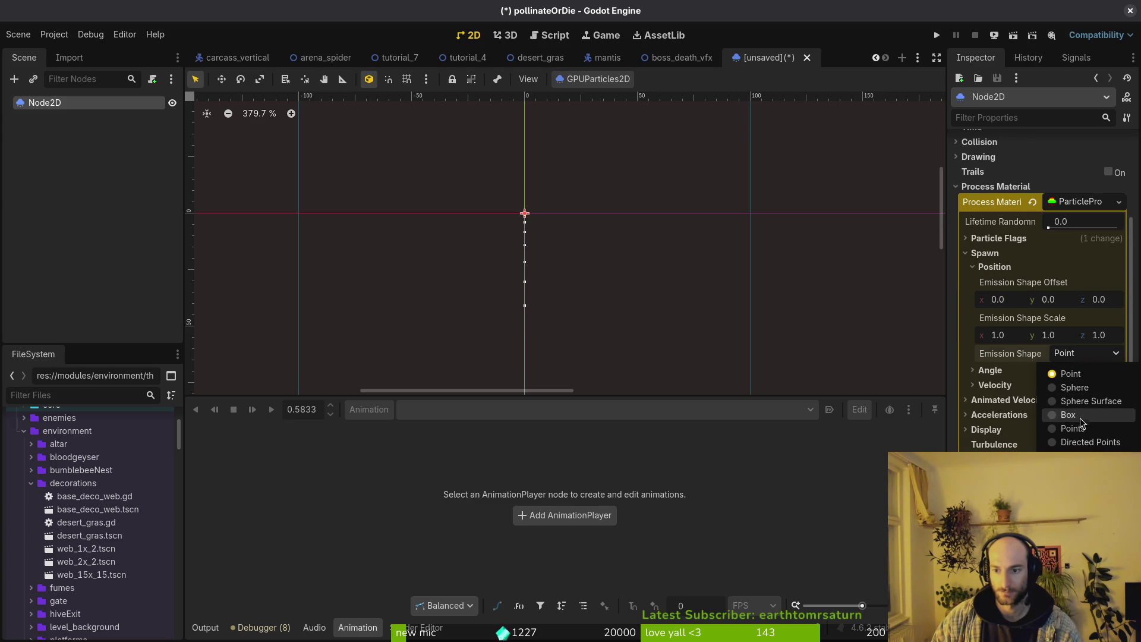
left_click(1075, 386)
left_click(1076, 355)
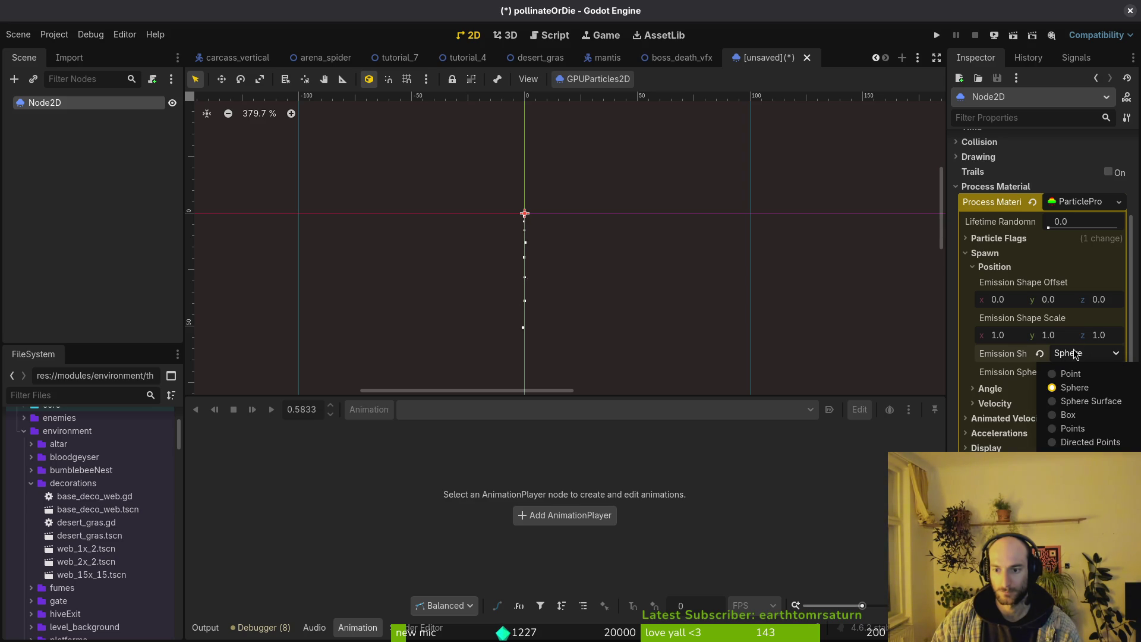
left_click(1075, 354)
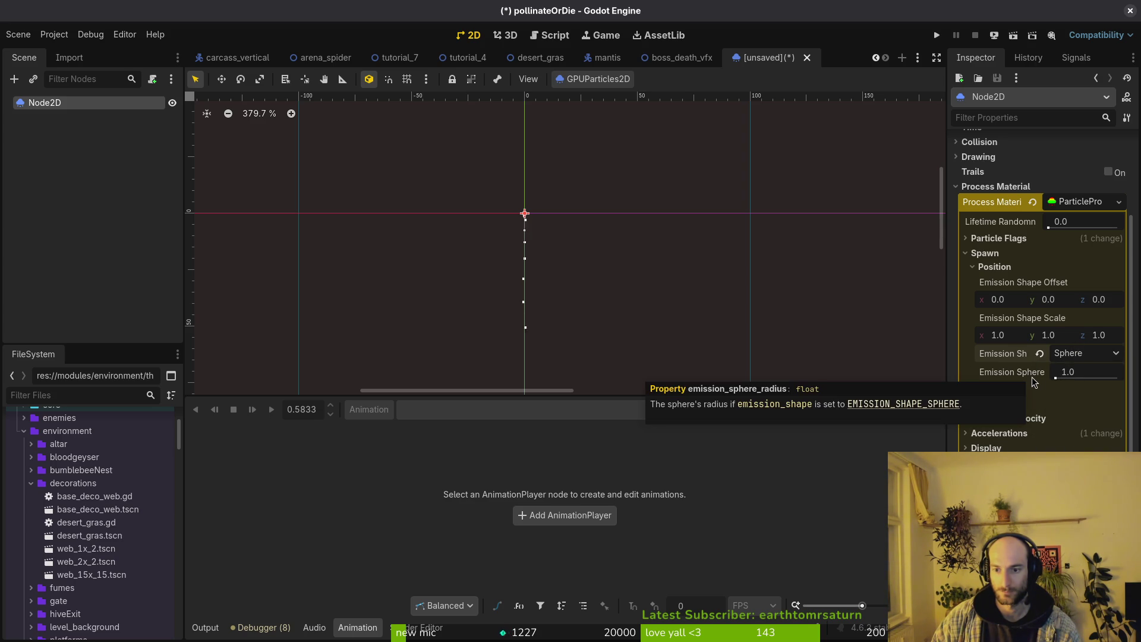
Set the emission sphere radius to 16, leaving the scene unsaved for now.
left_click(1068, 372)
type("16")
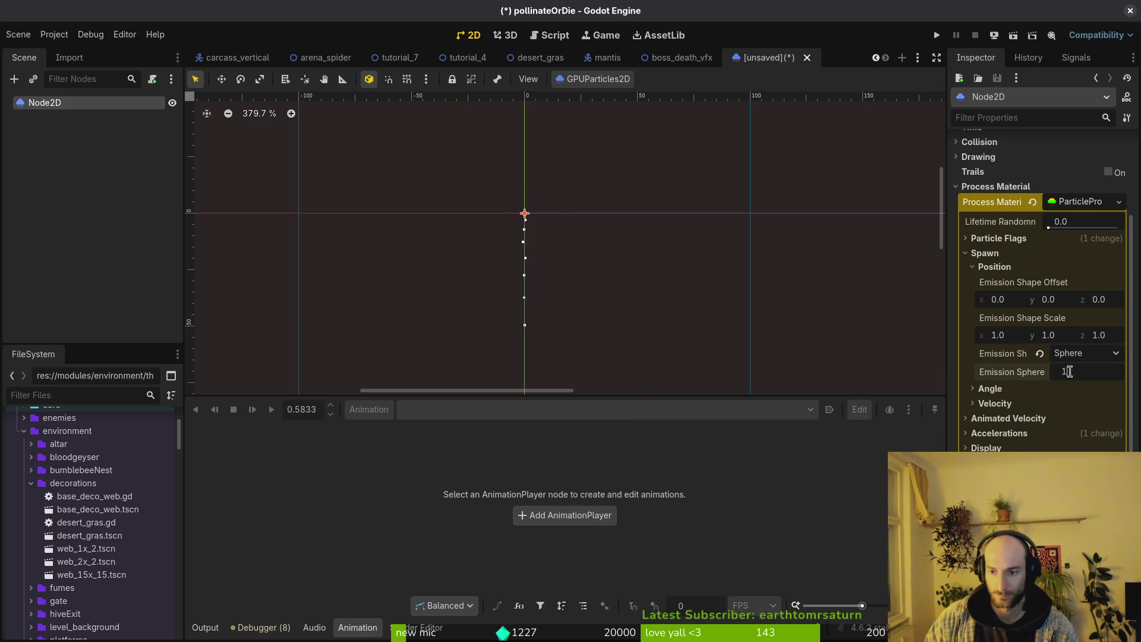
key("Return")
key("ctrl+s")
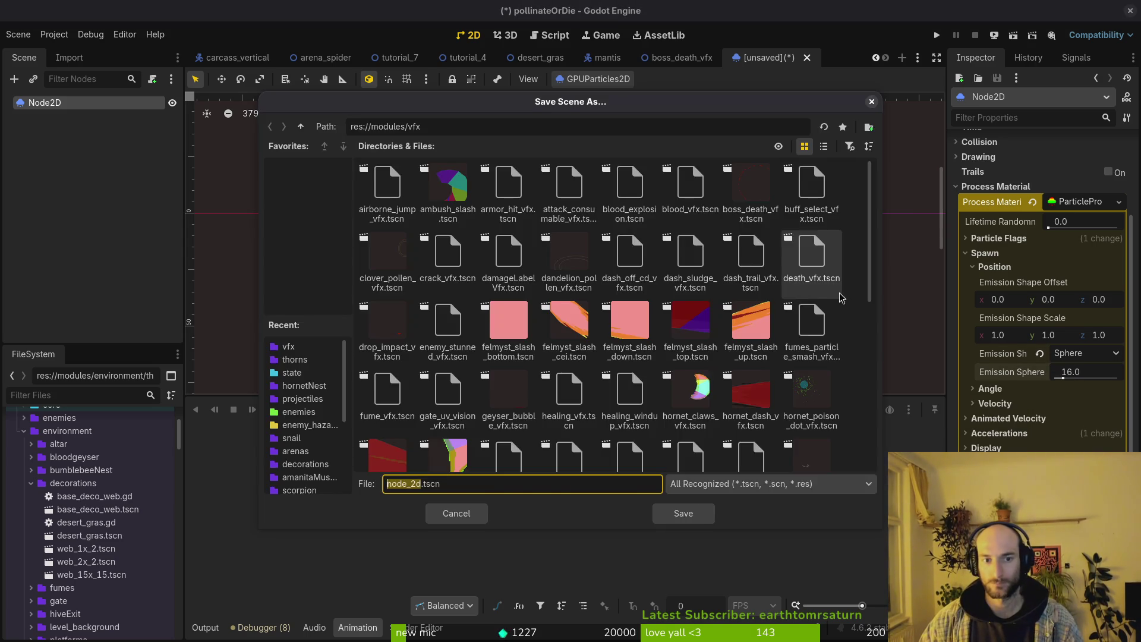
key("Escape")
key("ctrl+s")
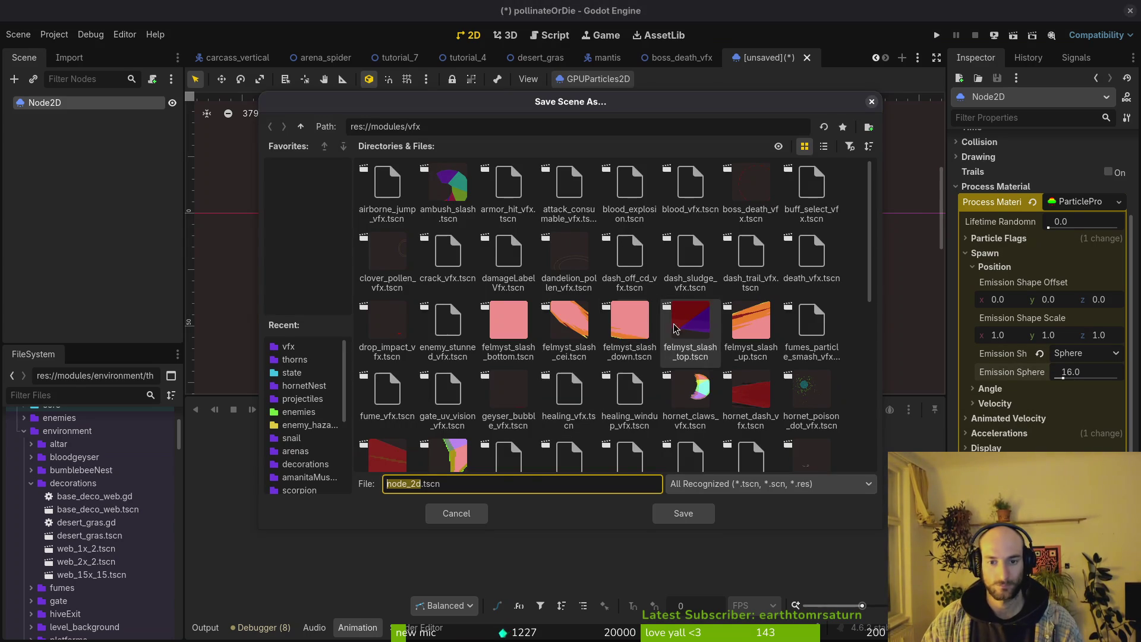
key("Escape")
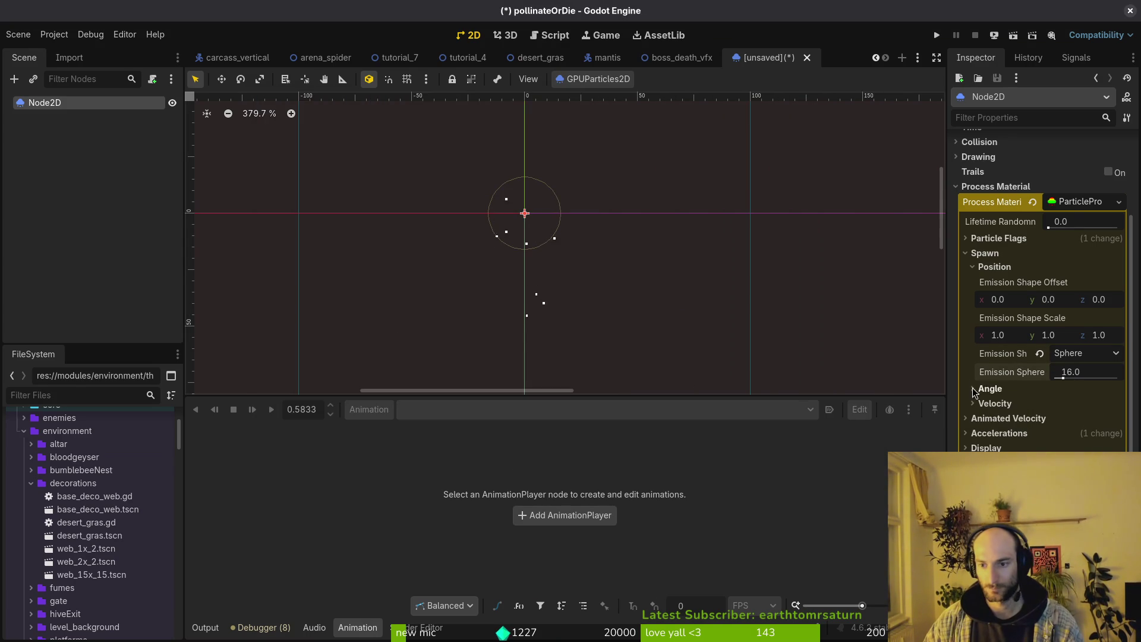
Try a spawn Velocity Direction y of 1, then revert it to 0.
left_click(1004, 389)
left_click(1008, 392)
left_click(1005, 403)
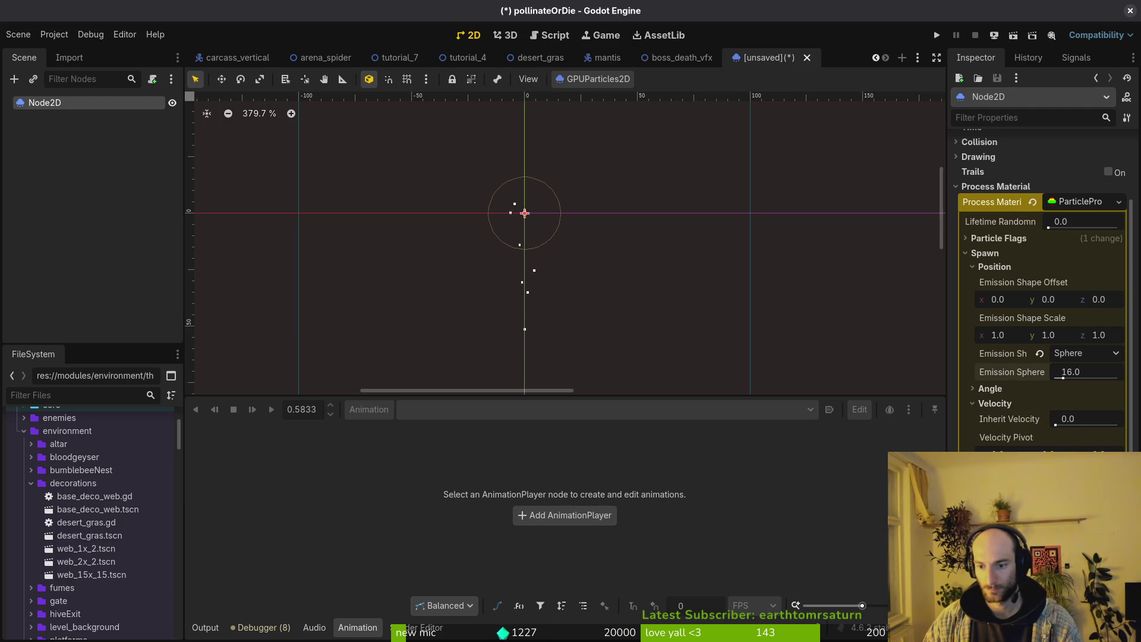
scroll(1040, 292, "down", 3)
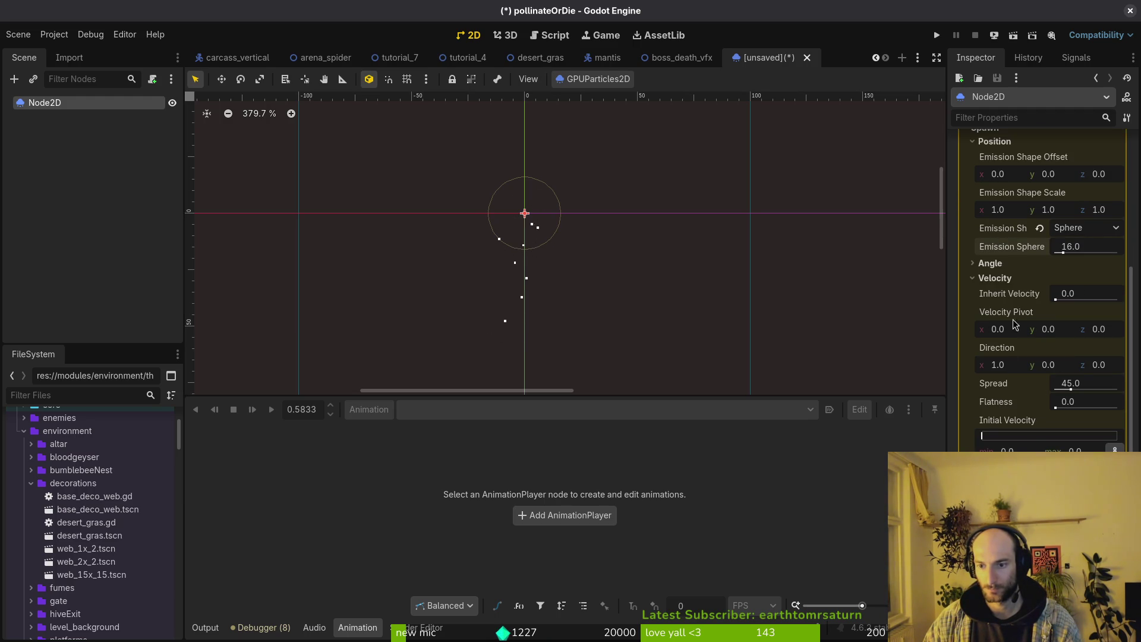
left_click(996, 278)
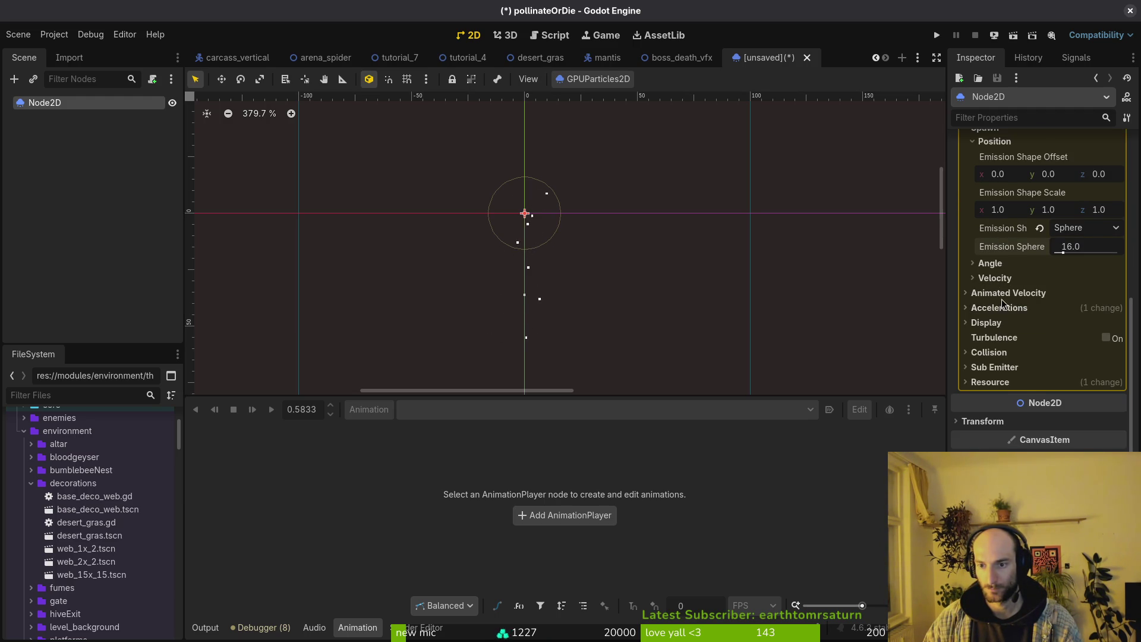
scroll(1003, 304, "up", 2)
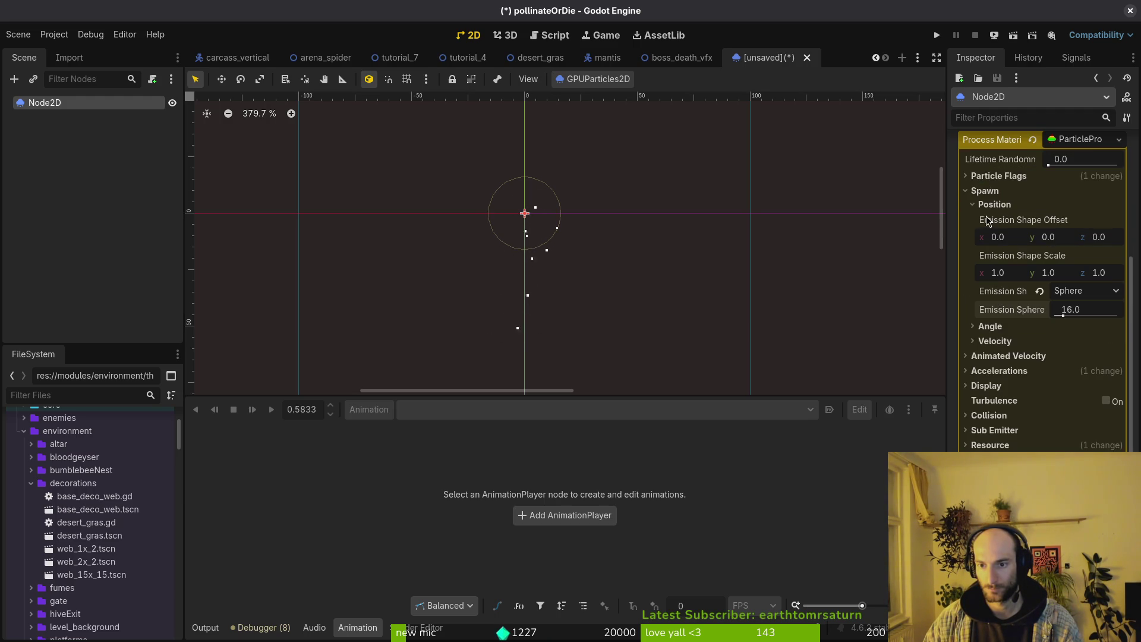
left_click(1003, 343)
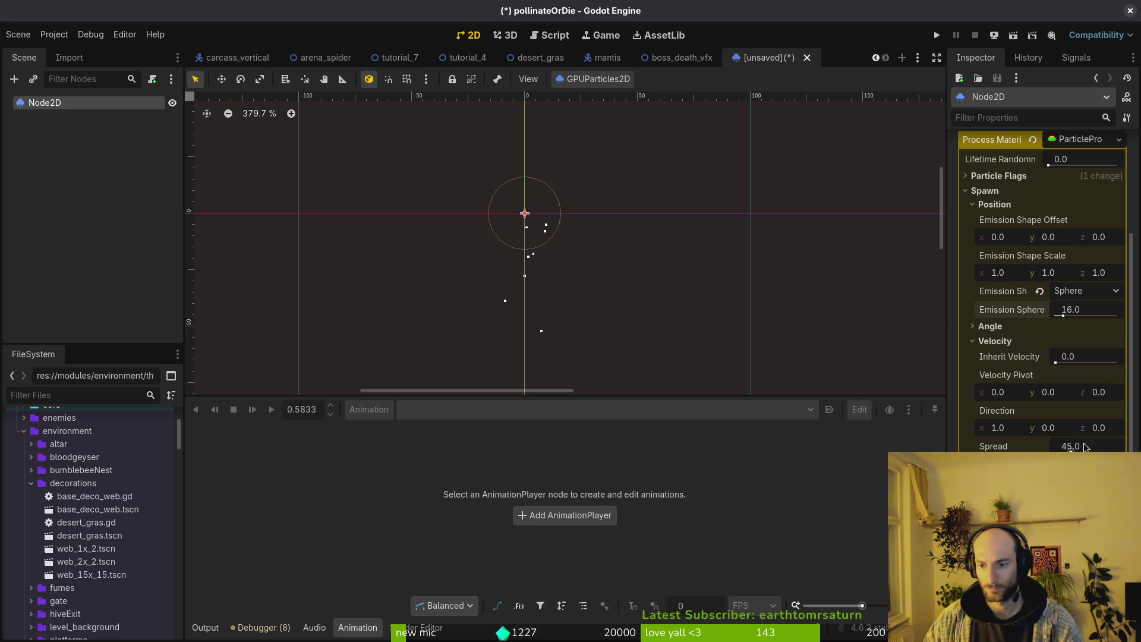
left_click(1059, 433)
type("1")
key("Return")
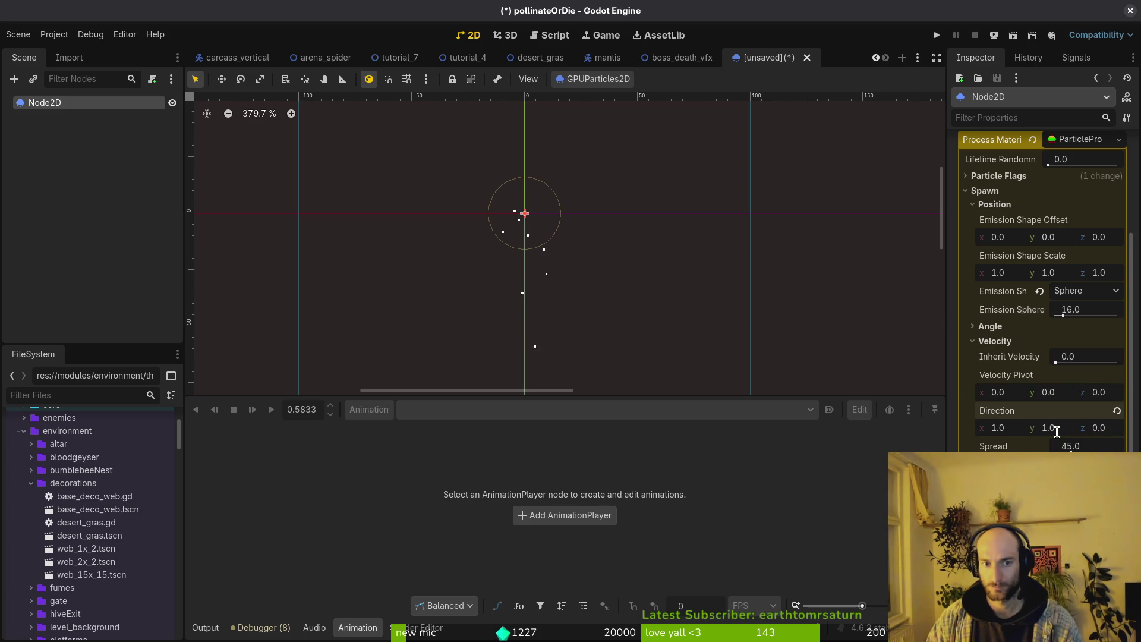
key("ctrl+z")
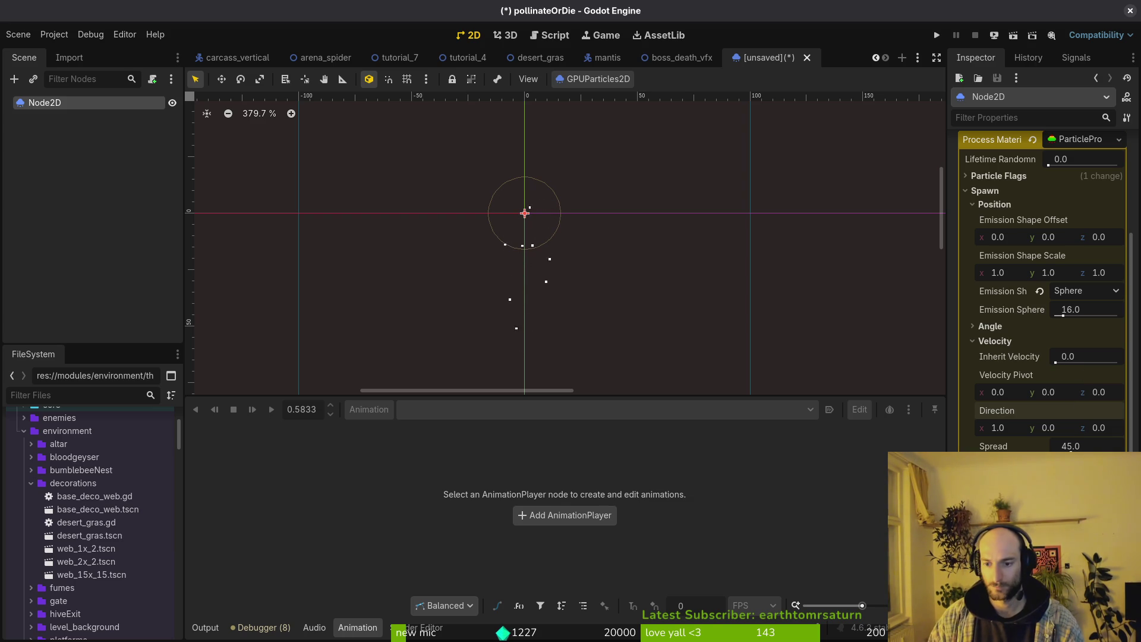
Review the Accelerations gravity settings and return to the Velocity settings.
scroll(1040, 268, "up", 2)
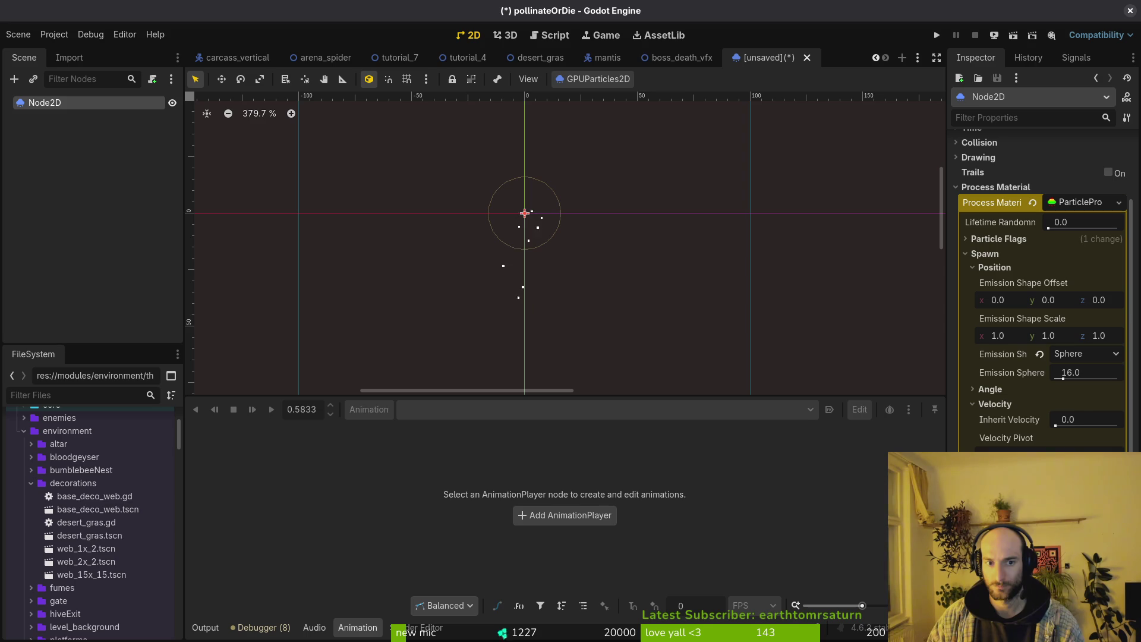
left_click(995, 404)
left_click(1010, 434)
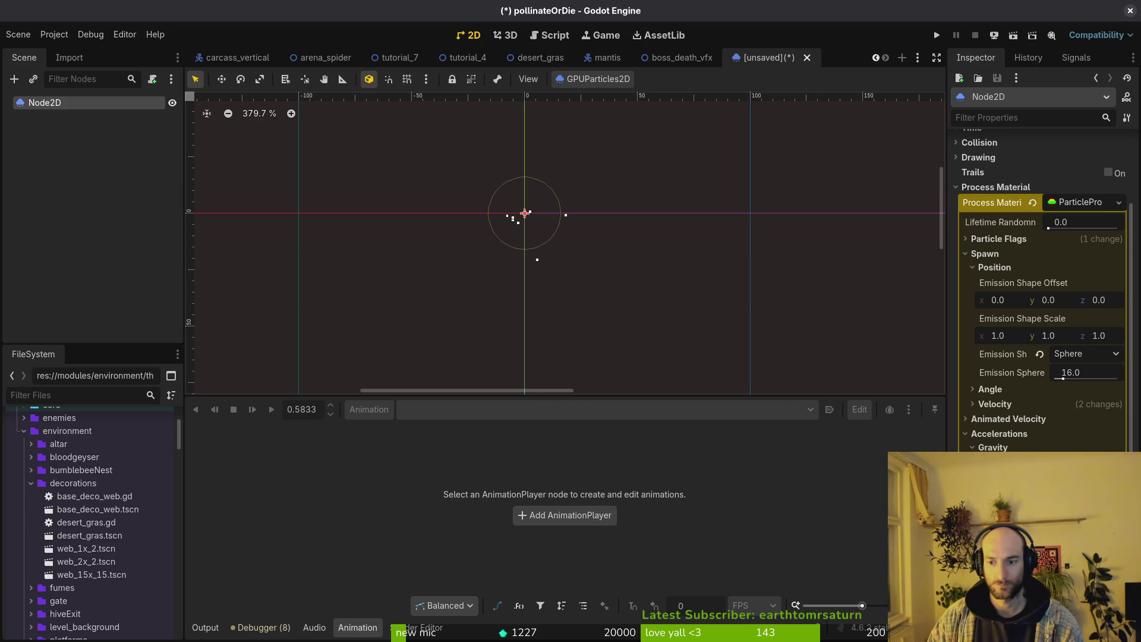
left_click(999, 434)
left_click(1005, 404)
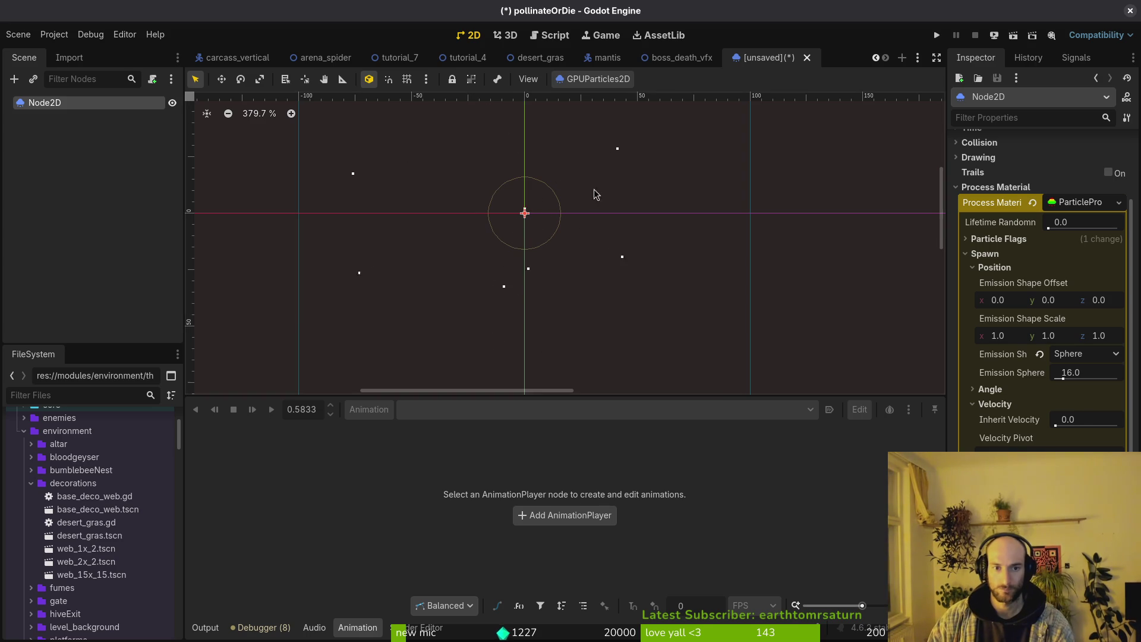
Set the particle Amount to 128 and replay the emission.
scroll(596, 181, "down", 3)
scroll(1042, 184, "up", 3)
left_click(1047, 161)
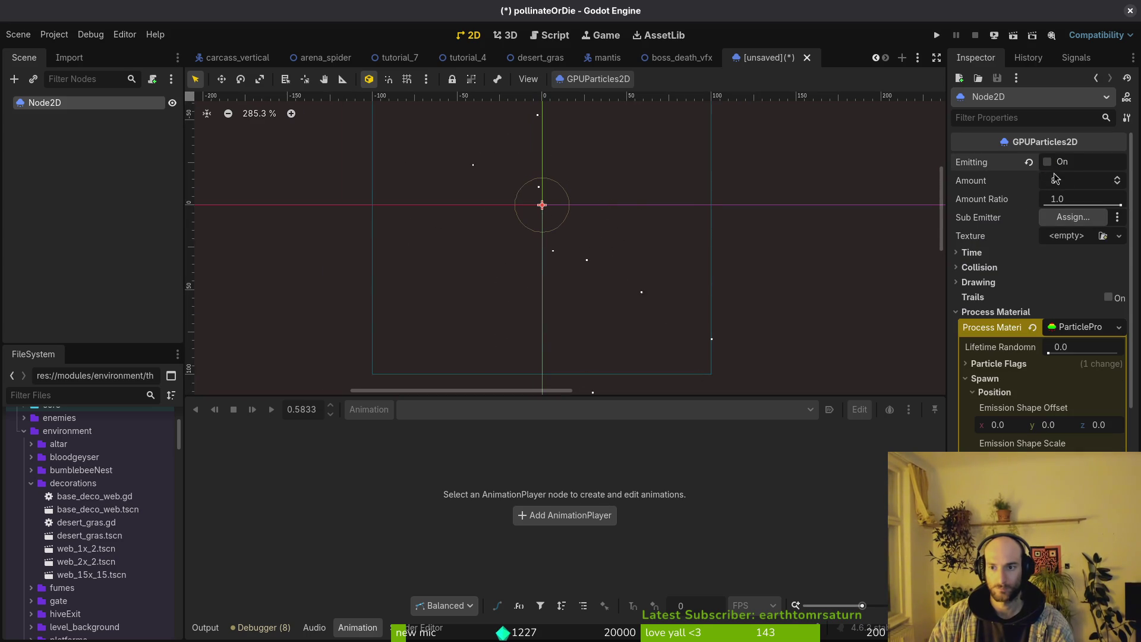
left_click(1067, 188)
type("28")
key("Return")
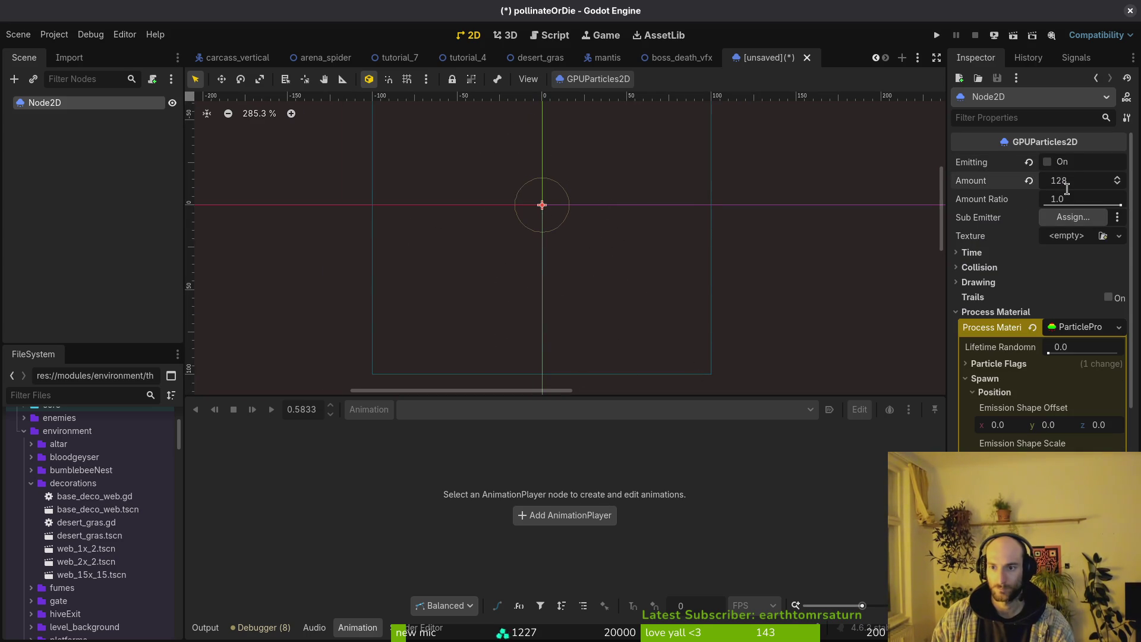
left_click(1048, 163)
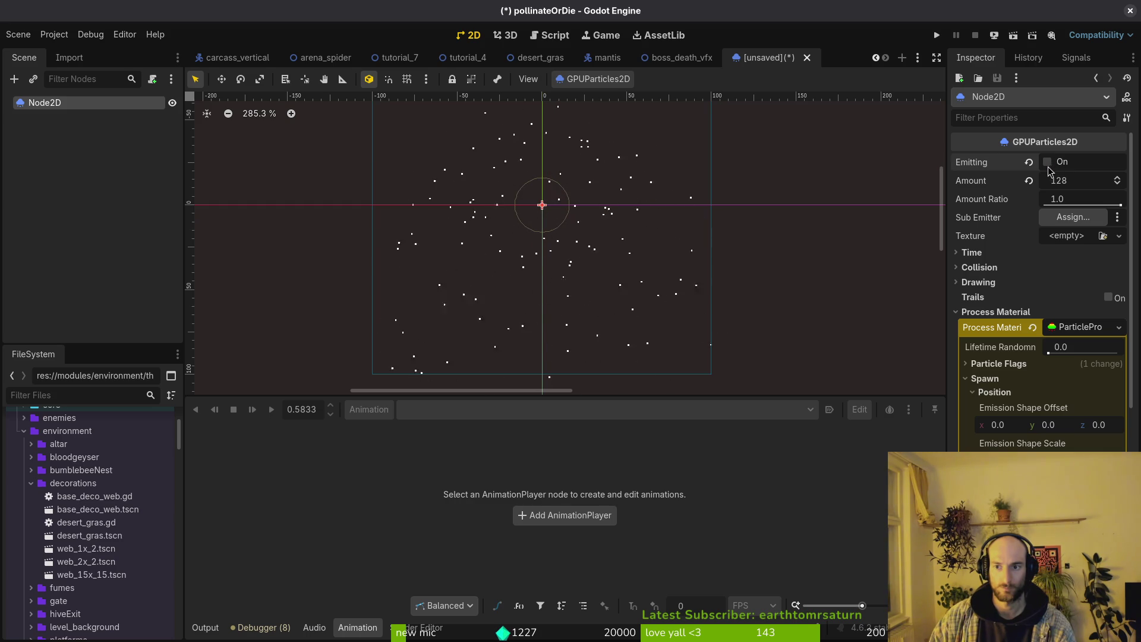
left_click(981, 252)
Turn on One Shot, raise Explosiveness to 0.95, and preview the burst.
left_click(1051, 304)
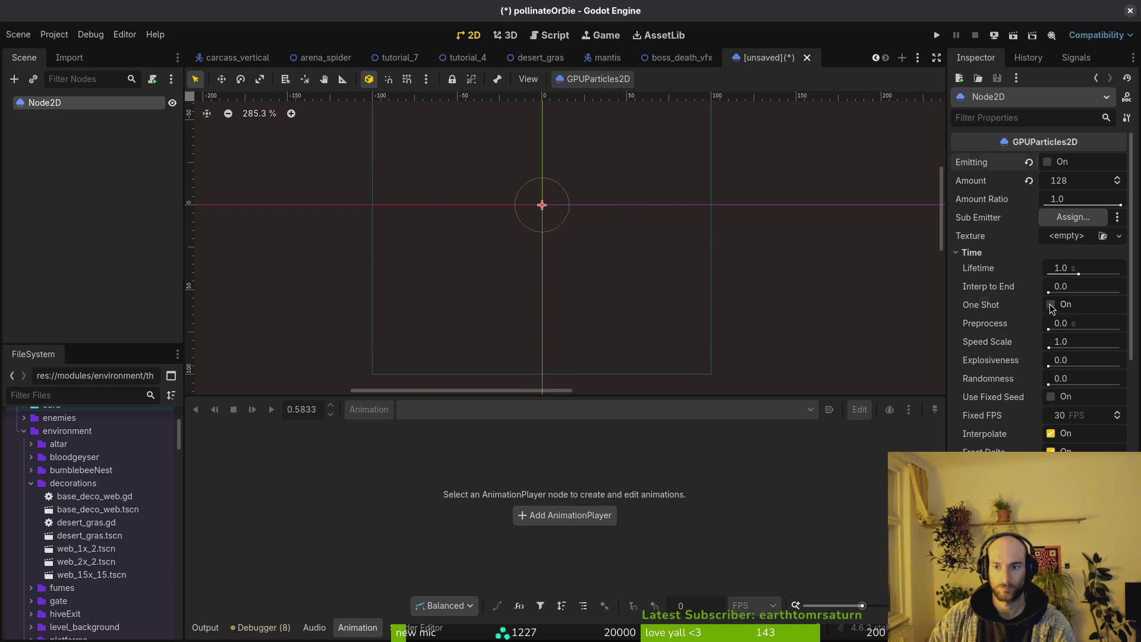
left_click(1048, 163)
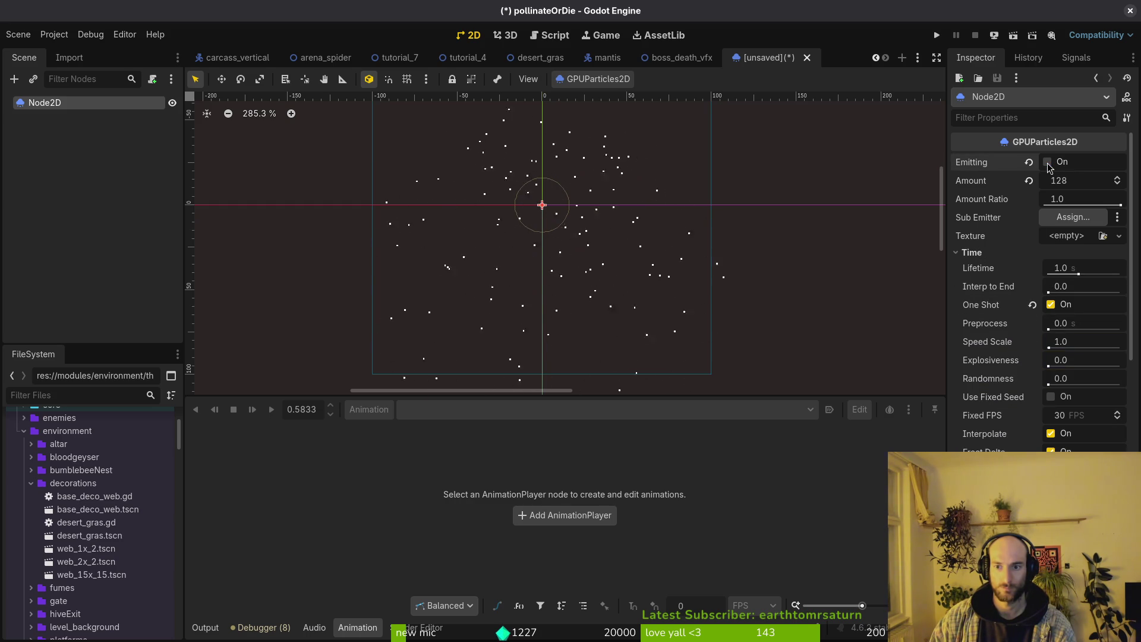
left_click(1092, 268)
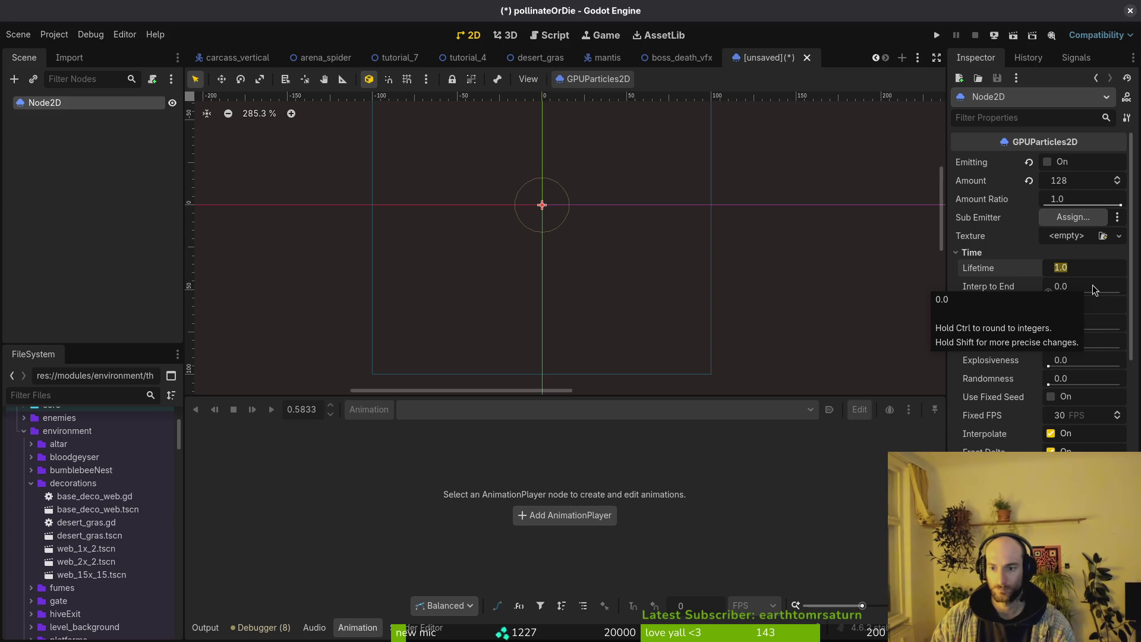
left_click_drag(1059, 361, 1117, 367)
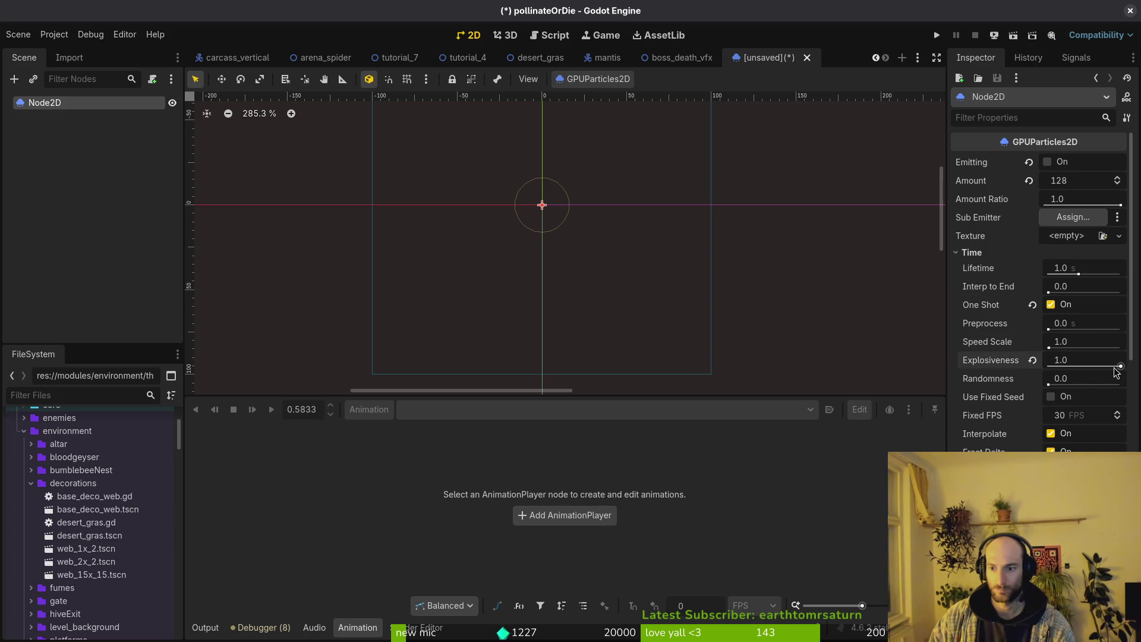
left_click(1048, 162)
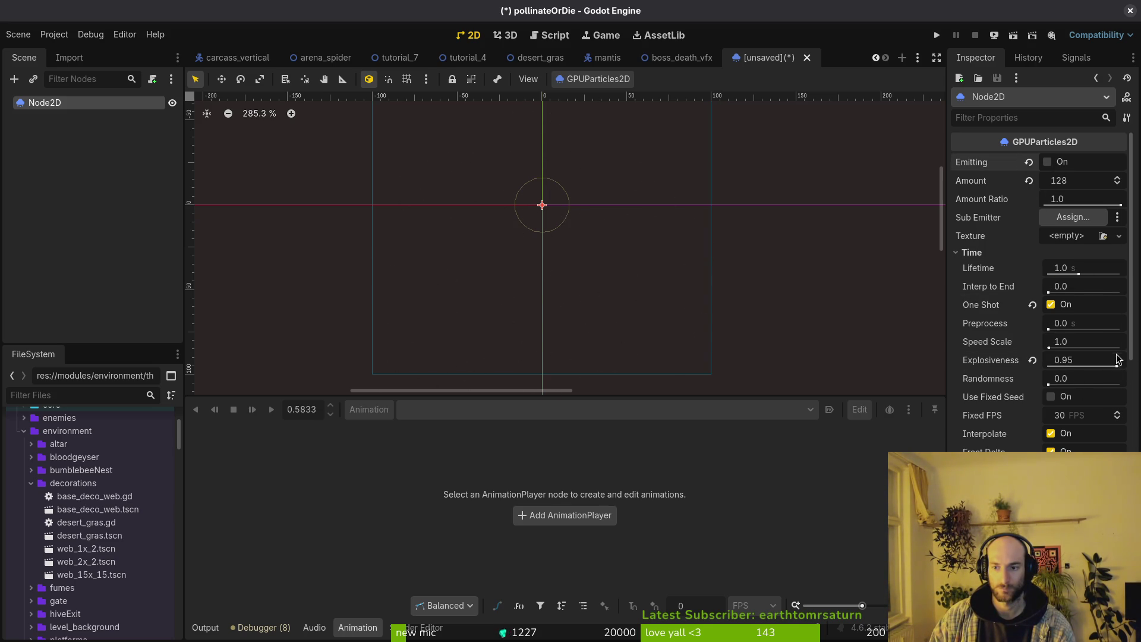
scroll(1079, 389, "down", 8)
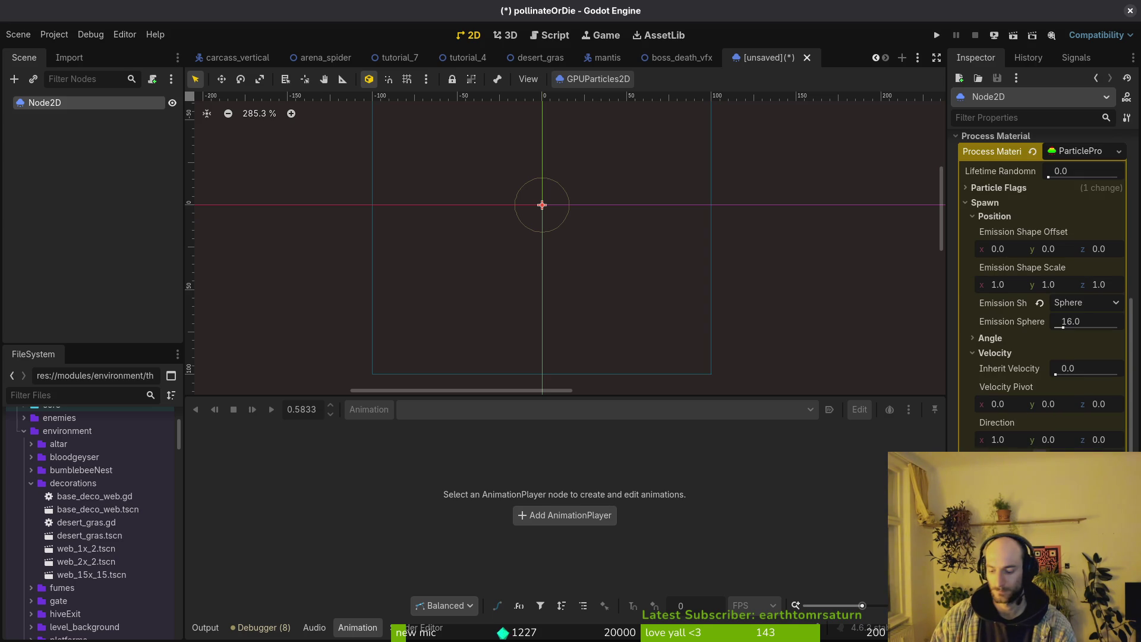
scroll(1014, 262, "up", 8)
scroll(1015, 262, "up", 3)
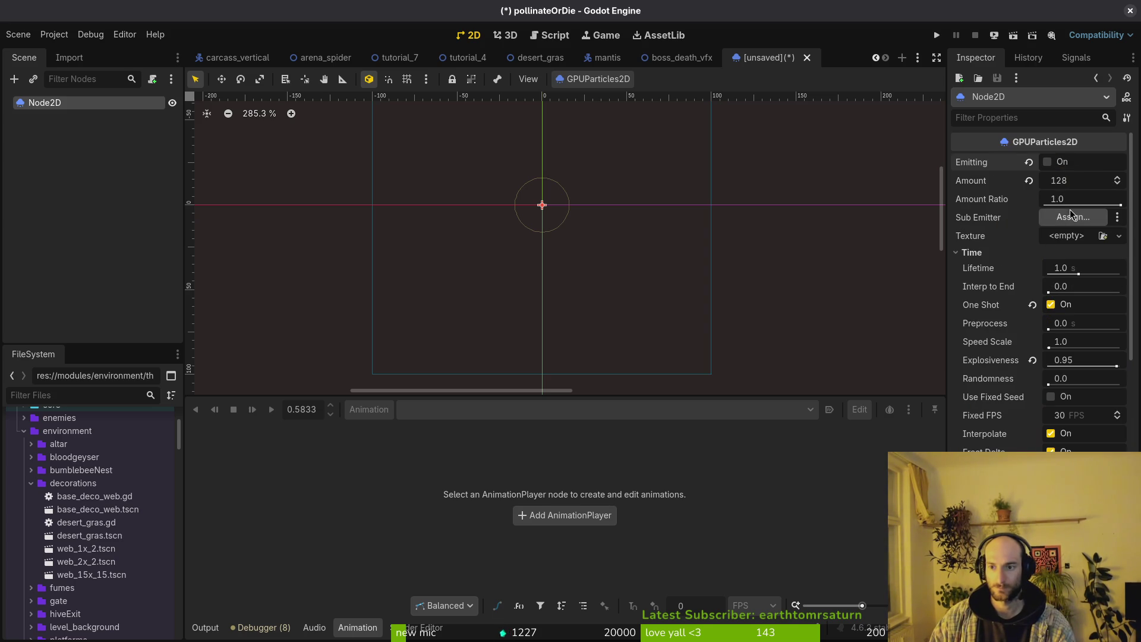
left_click(1048, 161)
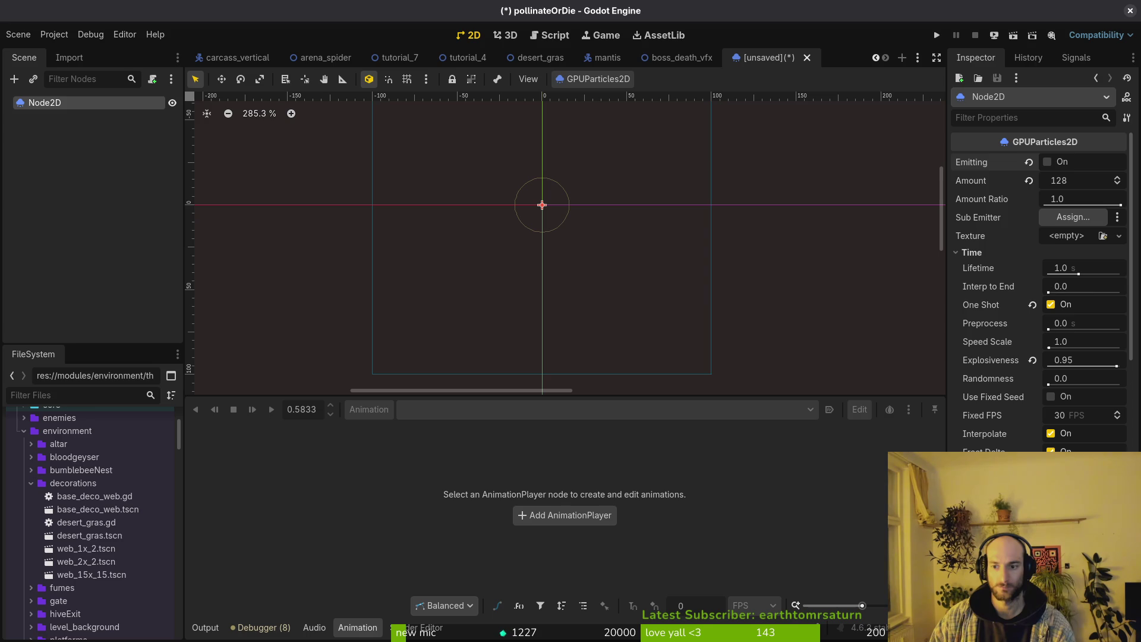
scroll(999, 387, "down", 4)
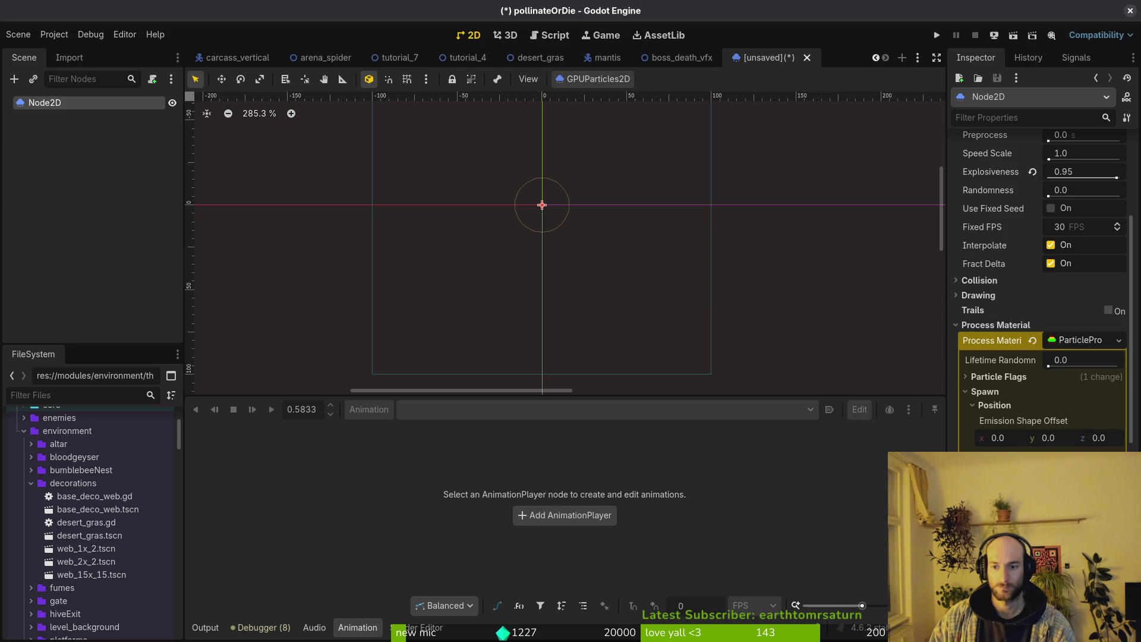
Lower the Scale Curve's end point to about 0.31 so particles shrink near end of life.
left_click(990, 391)
left_click(997, 436)
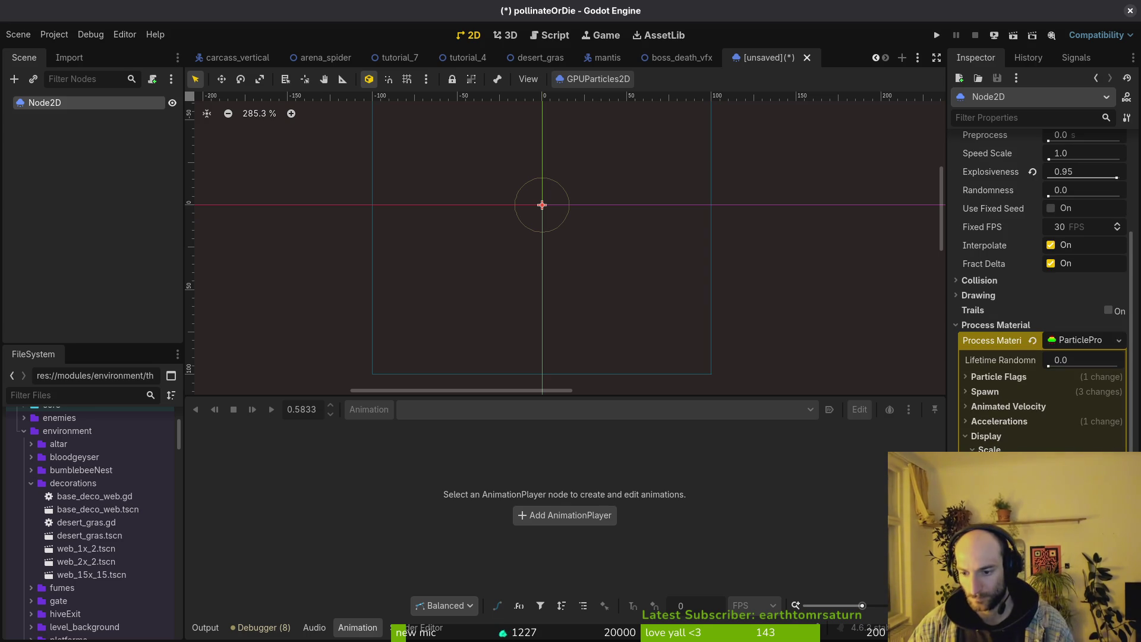
scroll(1081, 421, "down", 3)
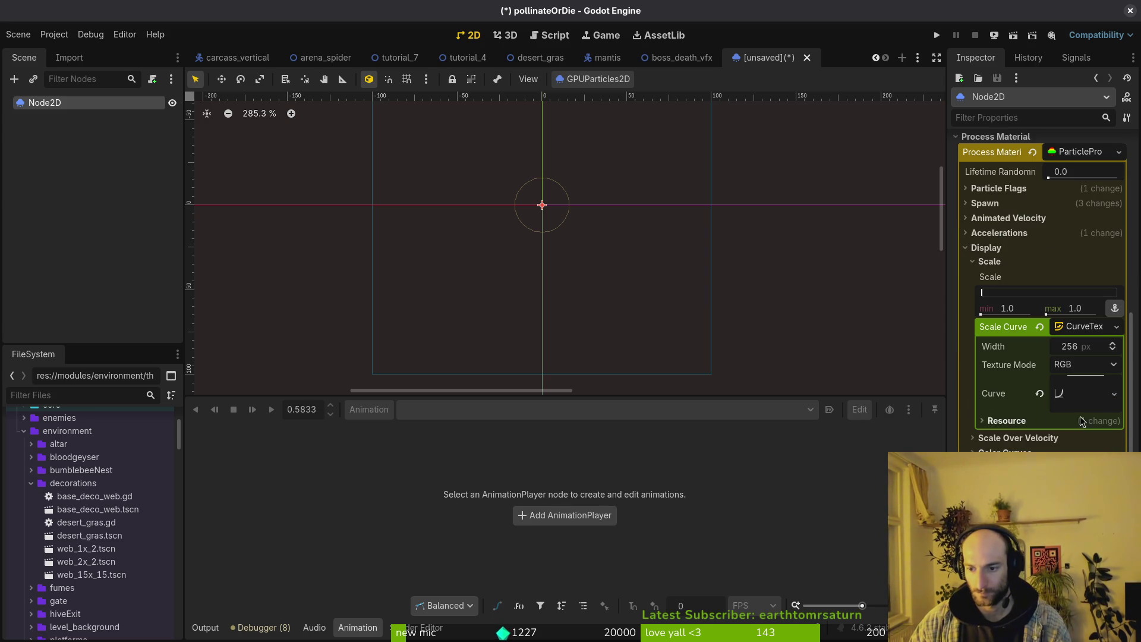
left_click(1088, 396)
mouse_move(1106, 450)
left_mouse_down()
mouse_move(1106, 505)
mouse_move(1090, 523)
mouse_move(1097, 496)
left_mouse_up()
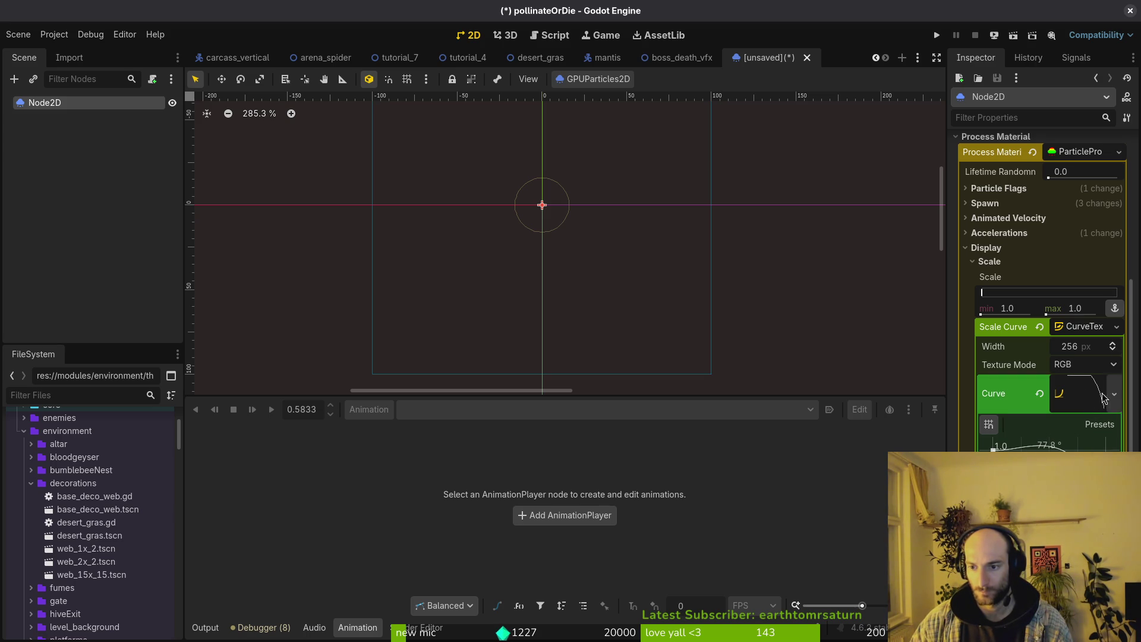
left_click_drag(1097, 497, 1099, 497)
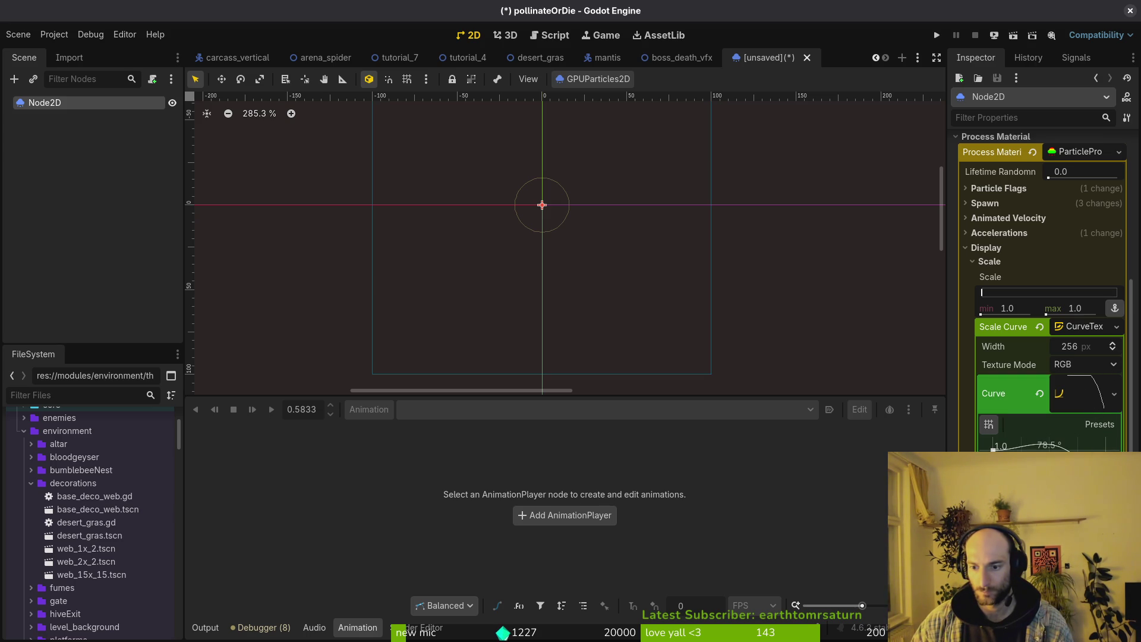
left_click(1082, 392)
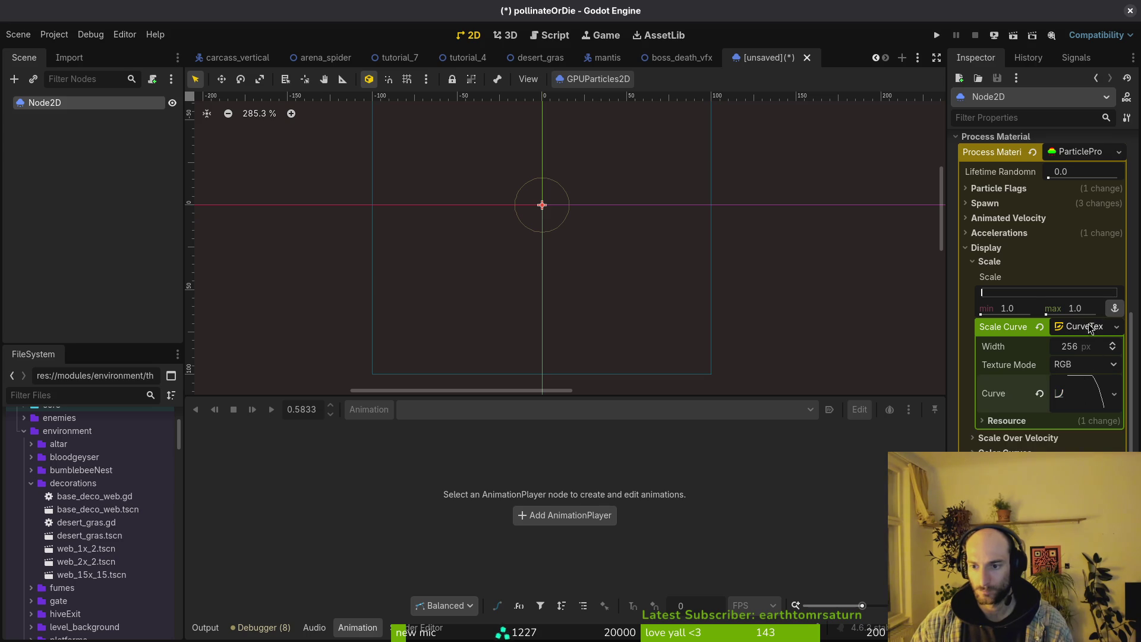
left_click(1085, 326)
key("ctrl+s")
key("Escape")
left_click(1010, 248)
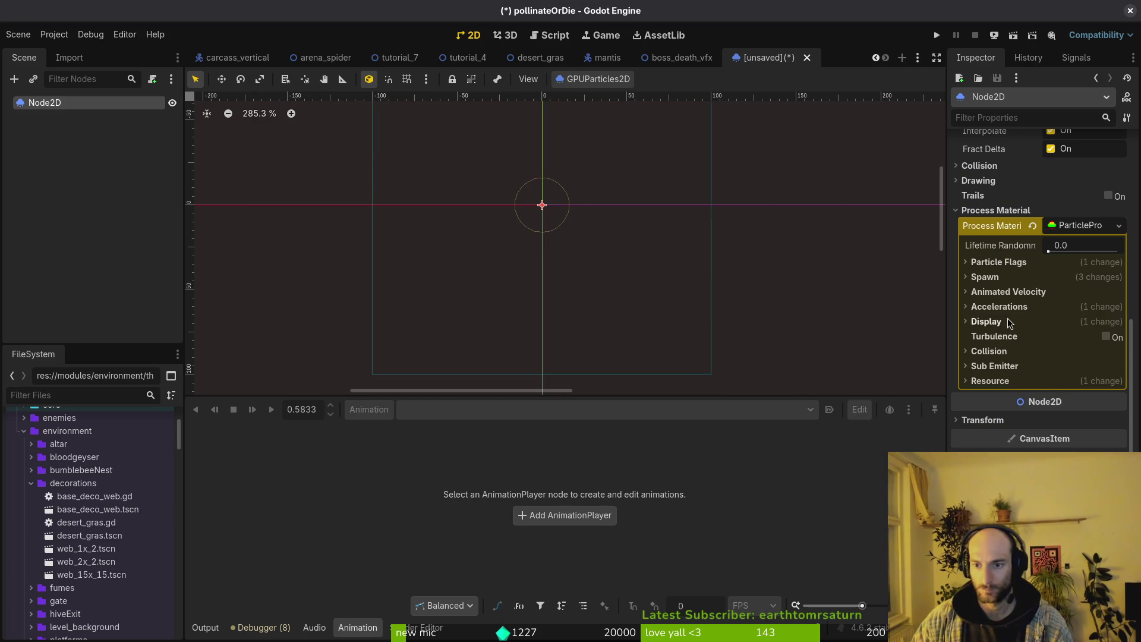
Collapse Animated Velocity, expand Spawn, and retick Emitting several times to replay the one-shot burst.
left_click(993, 292)
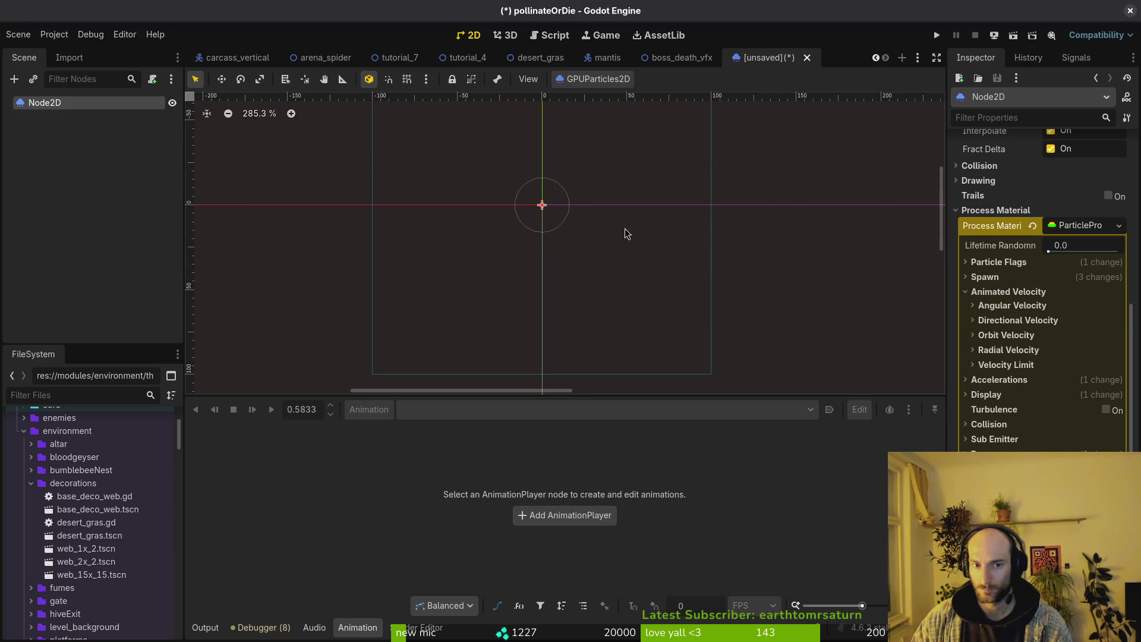
scroll(537, 214, "up", 3)
left_click(1023, 294)
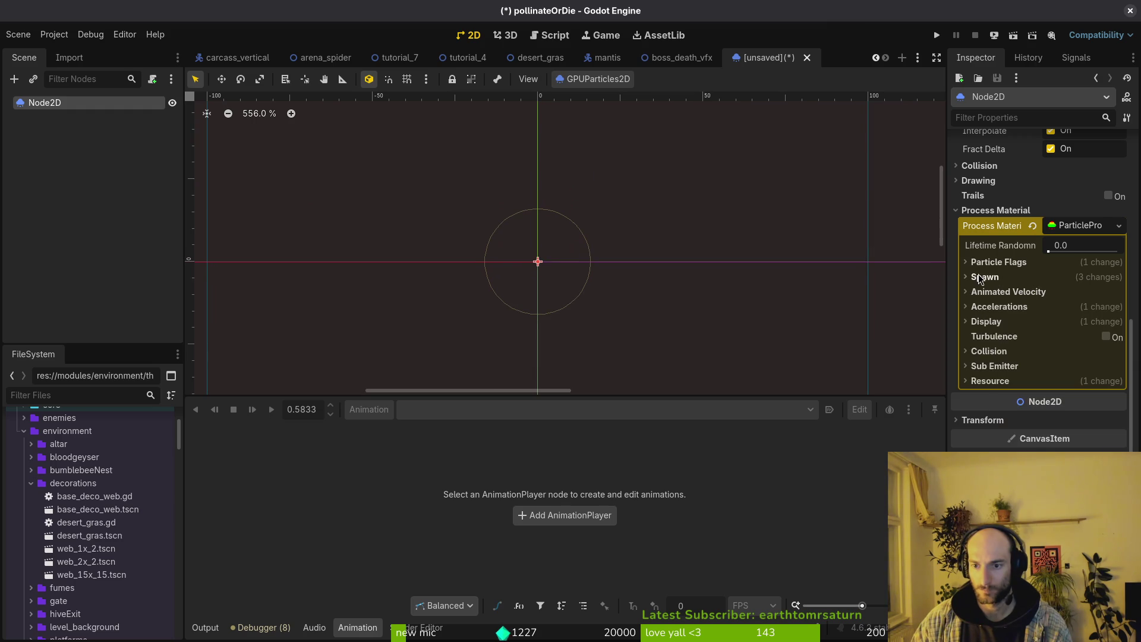
left_click(984, 277)
scroll(1016, 345, "up", 8)
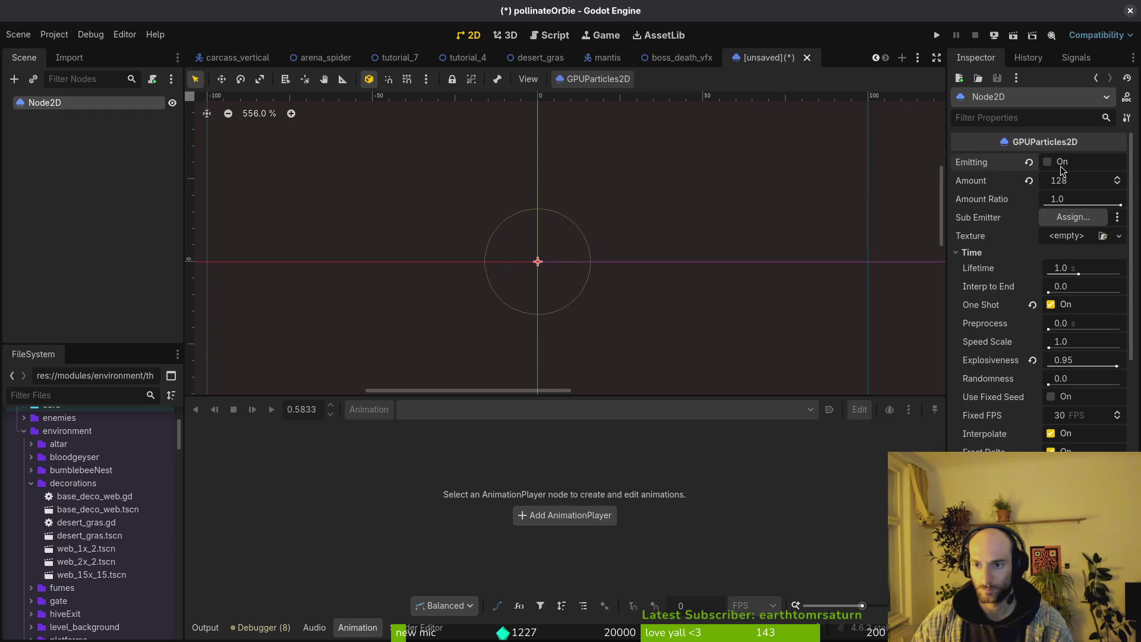
left_click(1049, 166)
scroll(636, 304, "down", 2)
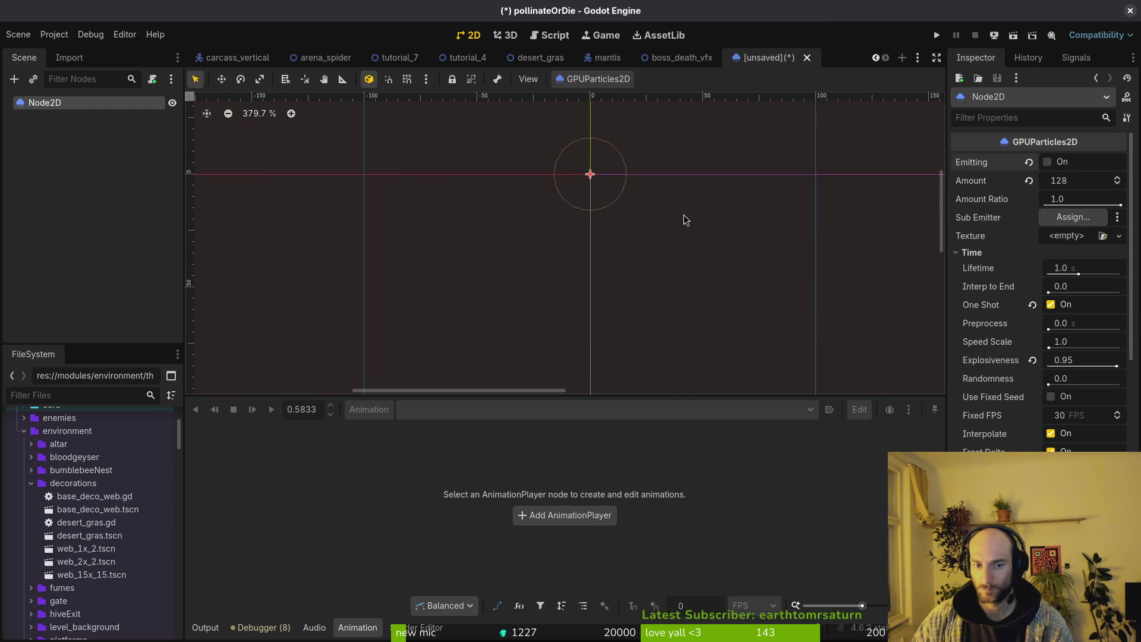
left_click(1049, 162)
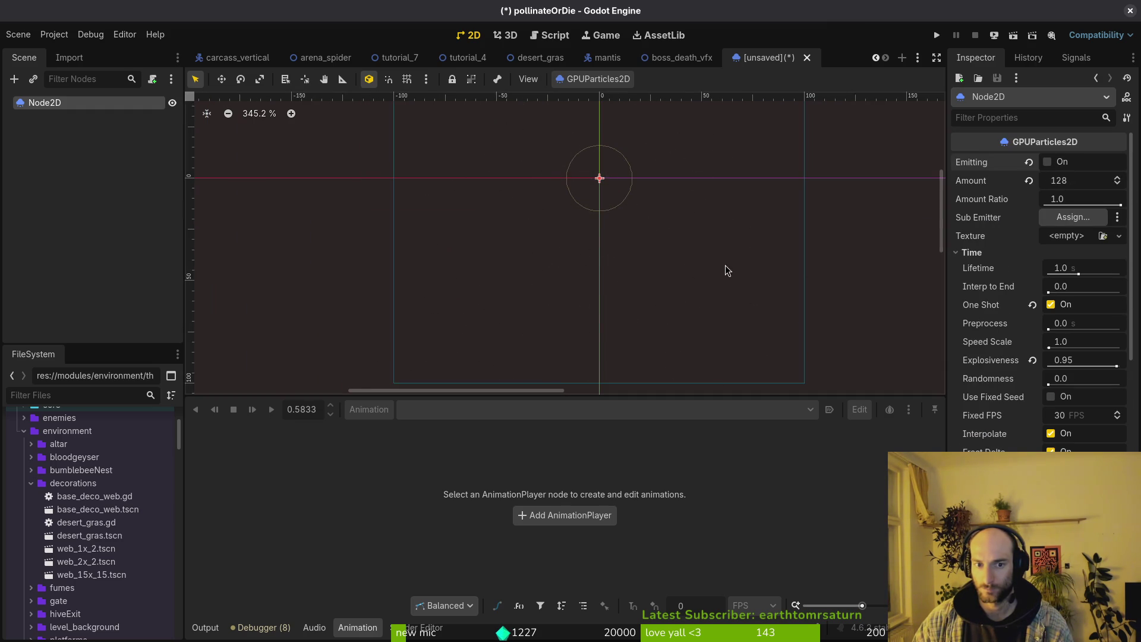
scroll(713, 264, "down", 1)
left_click(1049, 163)
scroll(731, 237, "down", 2)
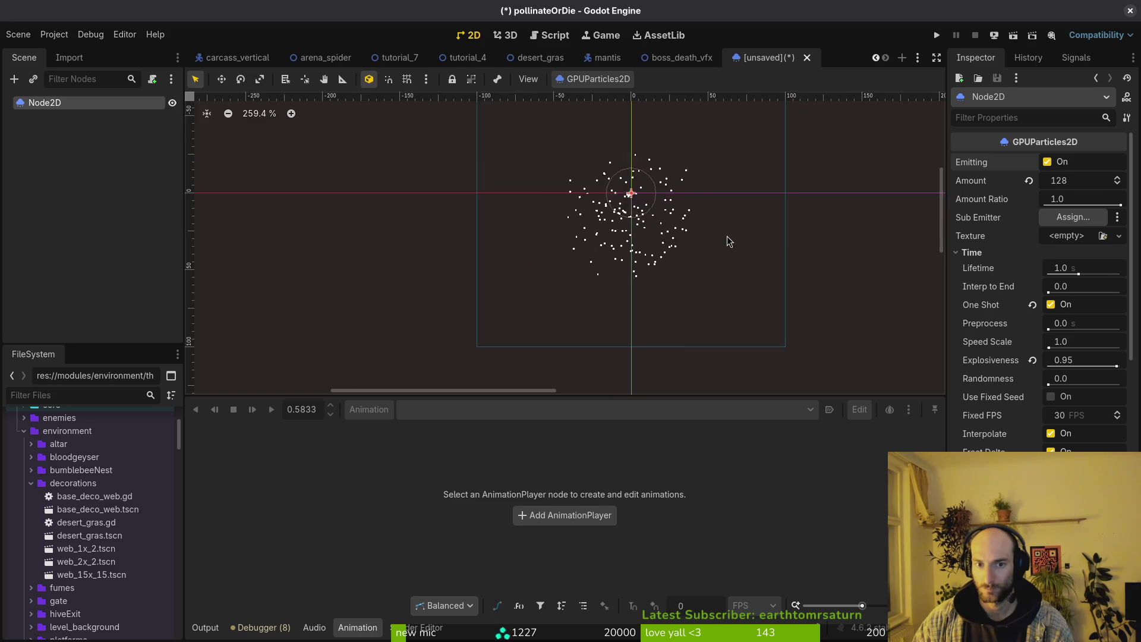
Set the particle Lifetime to 1.5 seconds.
left_click(1076, 268)
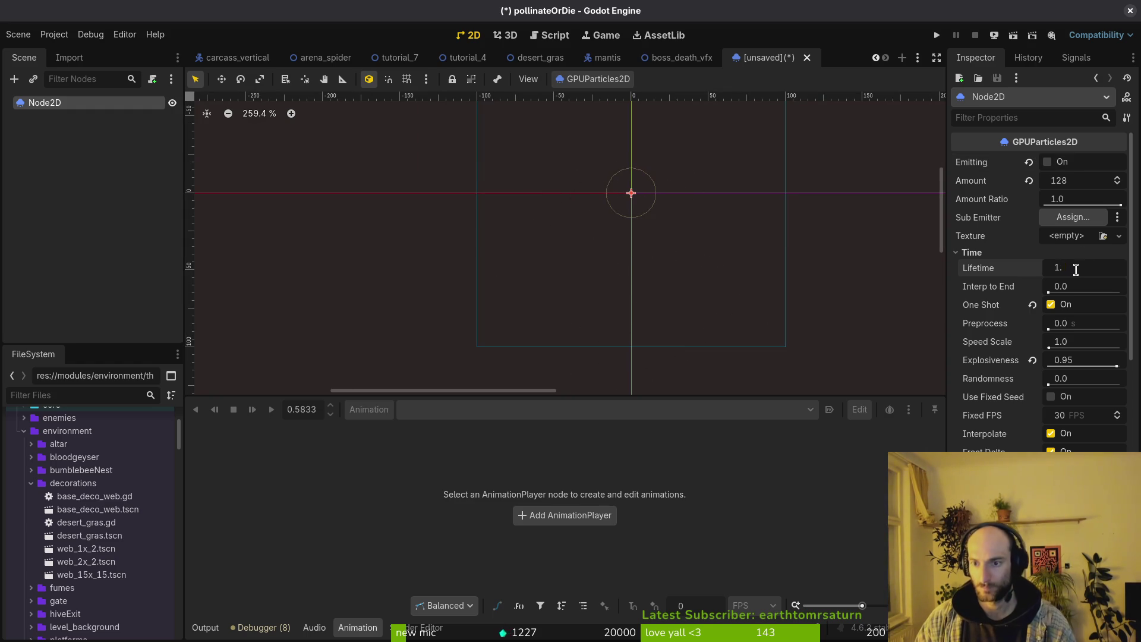
type("5")
key("Return")
Replay the burst several times to watch the longer-lived particles spread.
left_click(1049, 163)
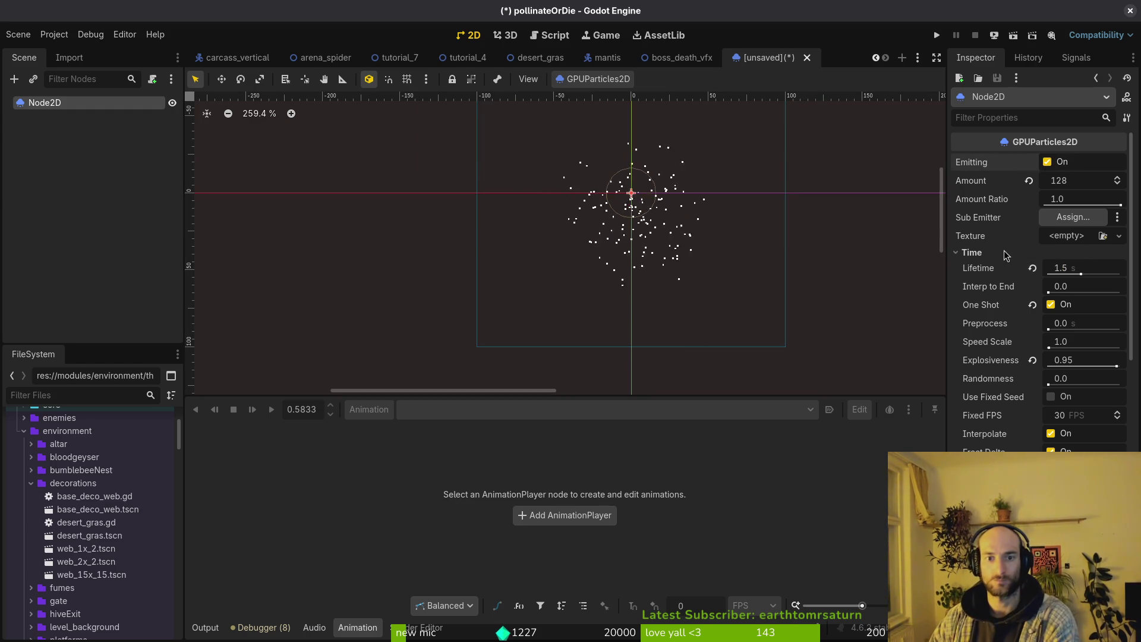
scroll(680, 247, "down", 1)
scroll(680, 247, "down", 1)
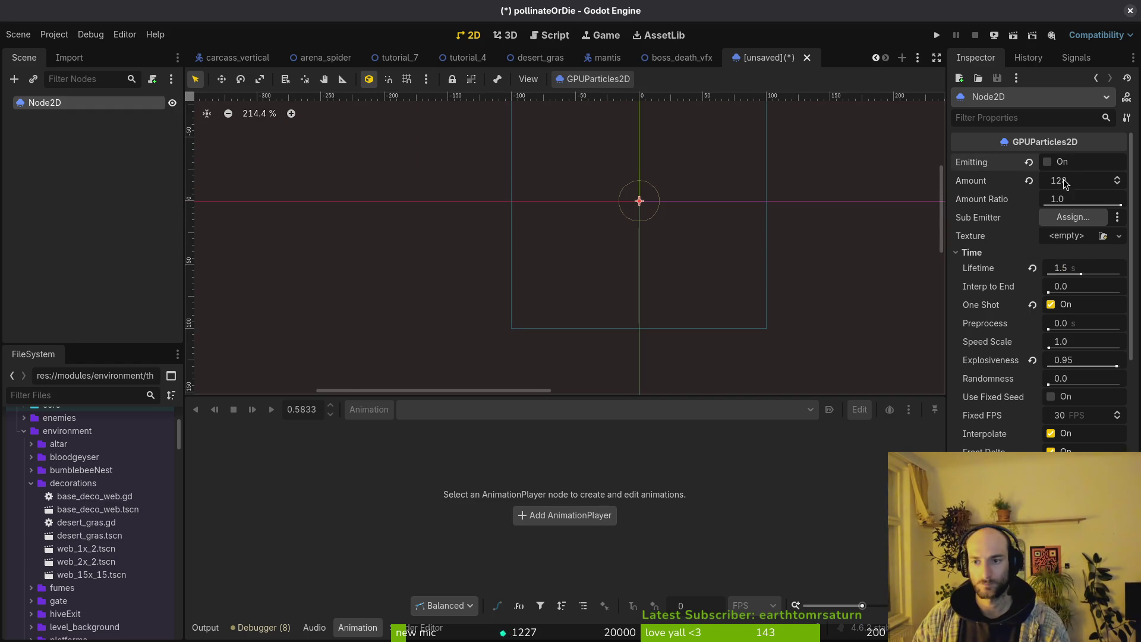
left_click(1048, 163)
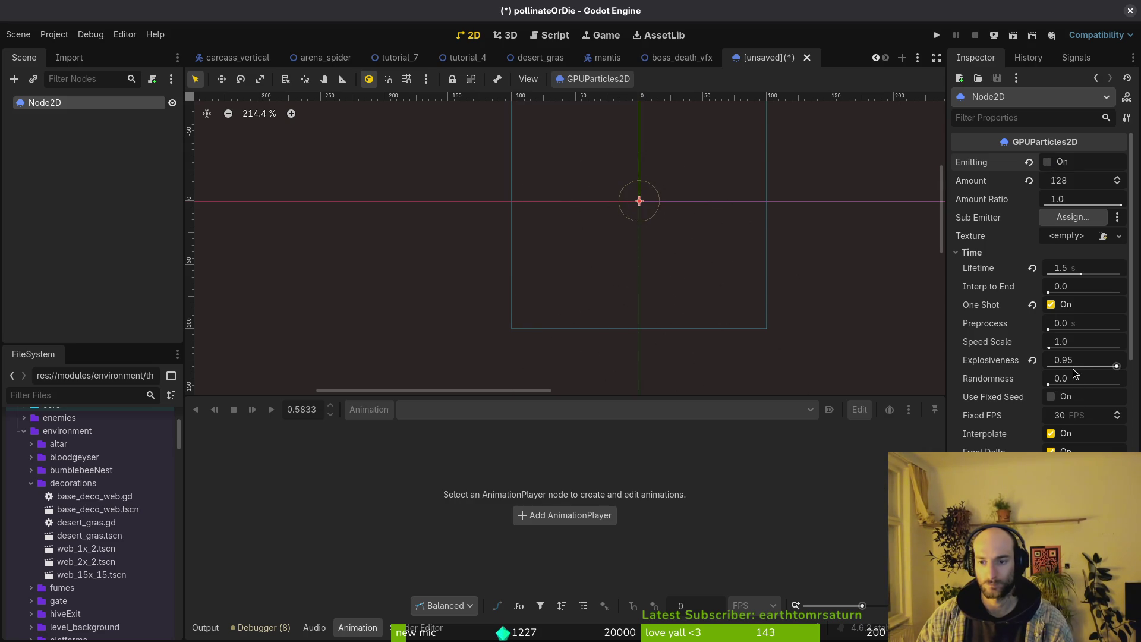
scroll(1040, 286, "down", 4)
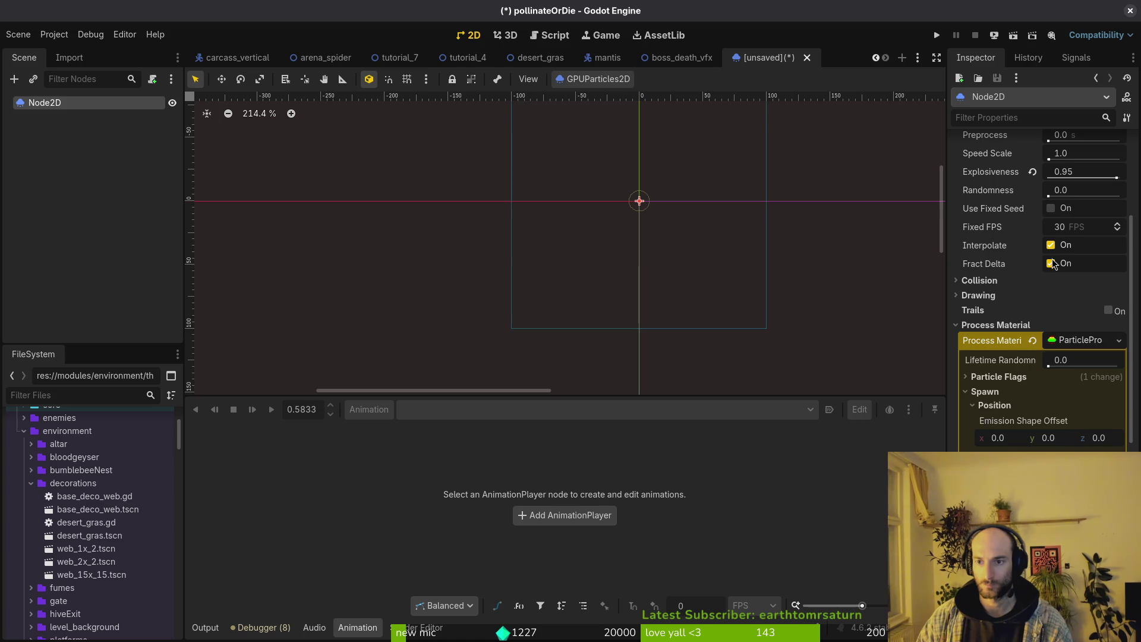
scroll(1052, 263, "up", 4)
left_click(1049, 164)
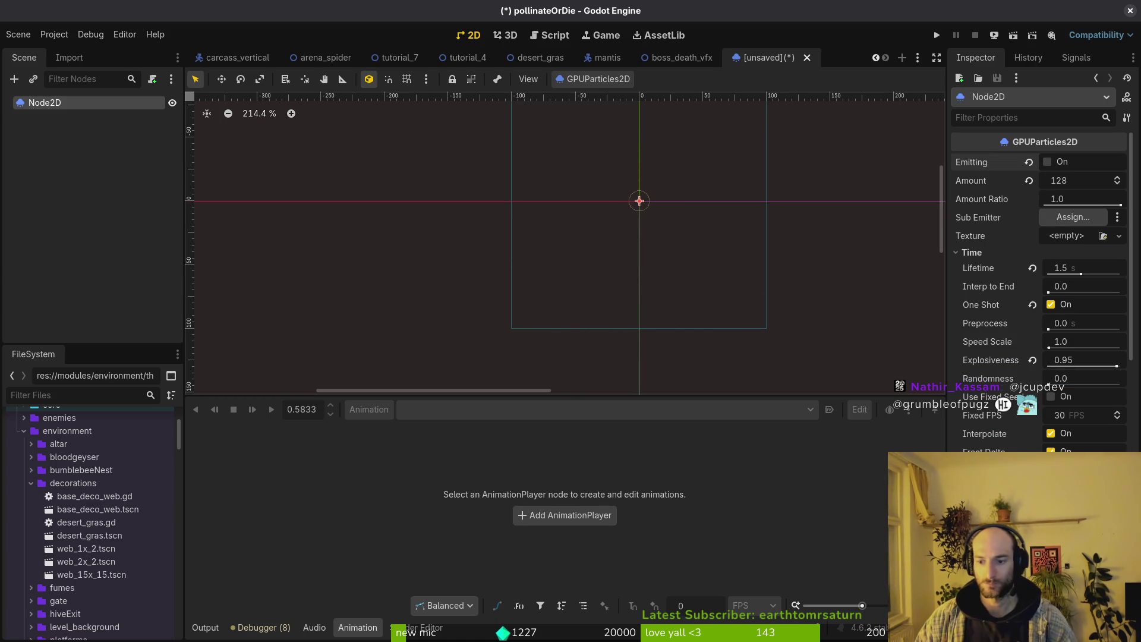
scroll(1091, 386, "down", 5)
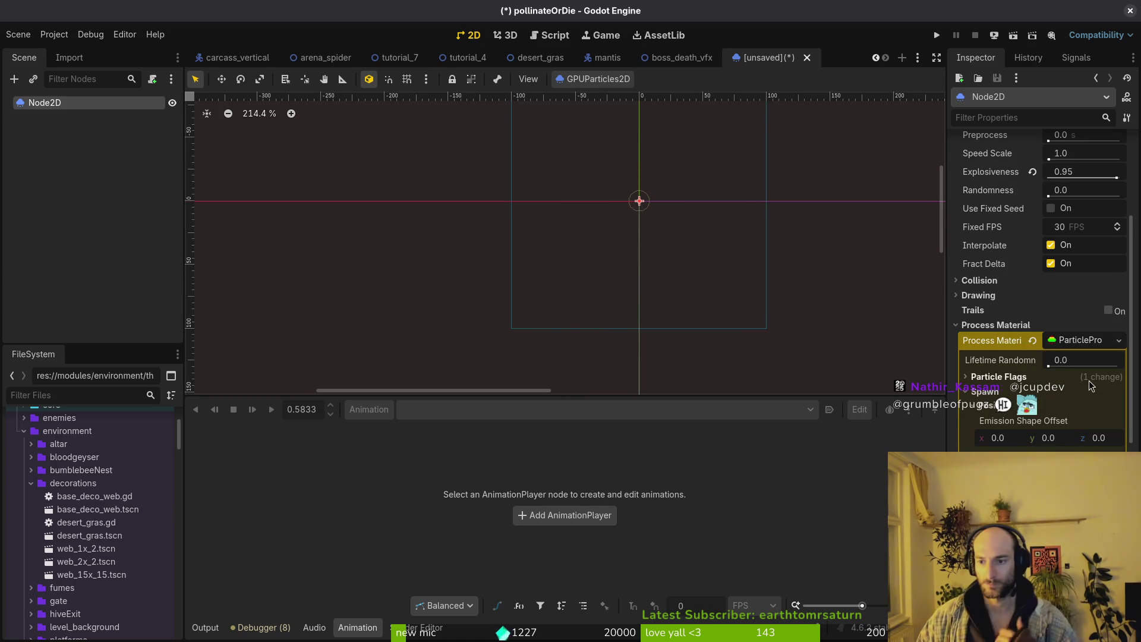
scroll(1043, 444, "down", 3)
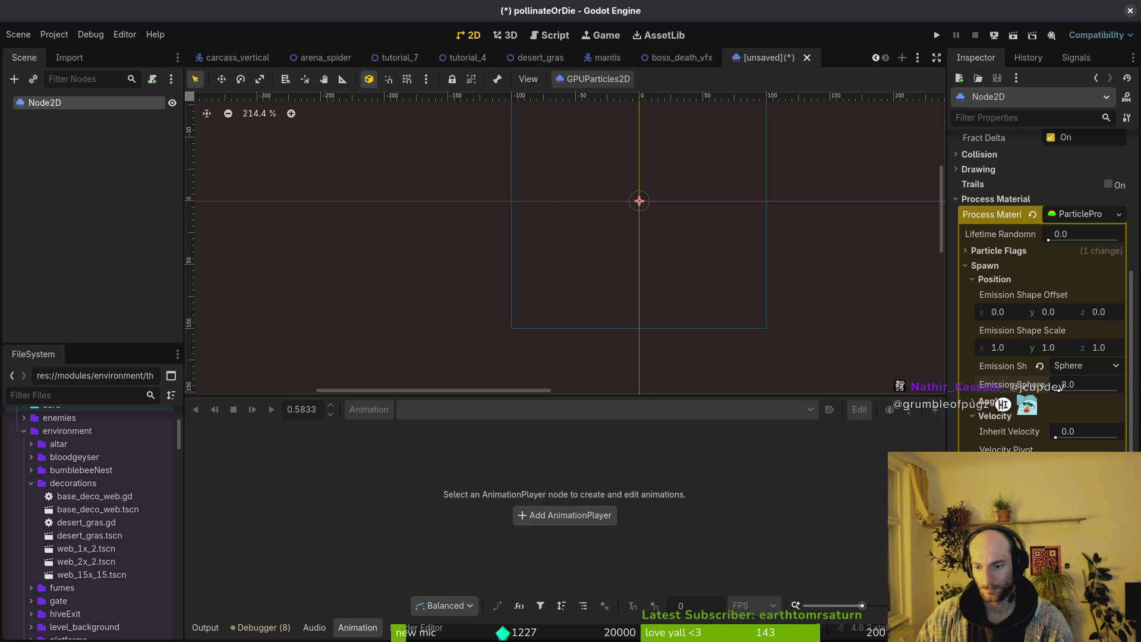
scroll(1070, 386, "up", 5)
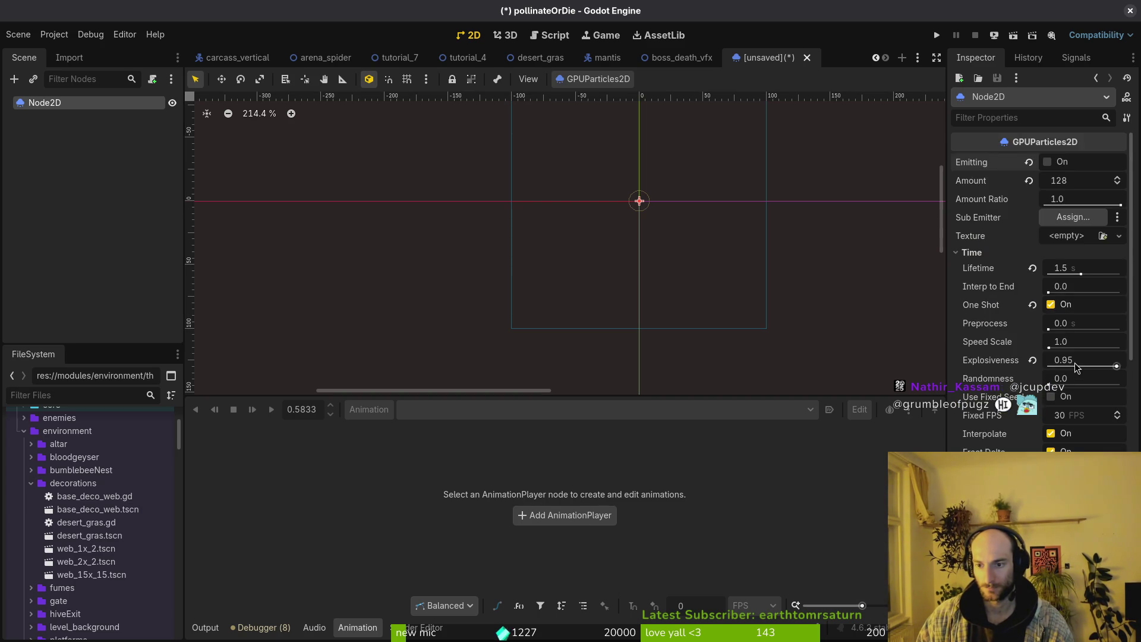
scroll(1080, 386, "down", 3)
scroll(1040, 285, "down", 3)
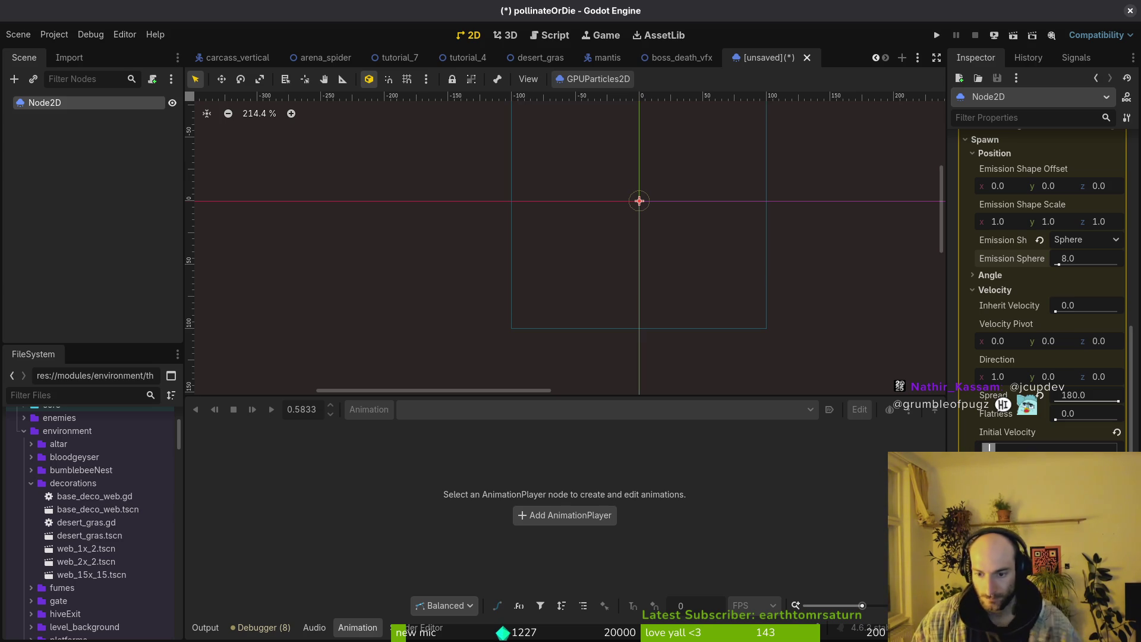
Expand Color Curves and look up the sprite sheet's foreground red hex in Aseprite.
scroll(1043, 286, "down", 3)
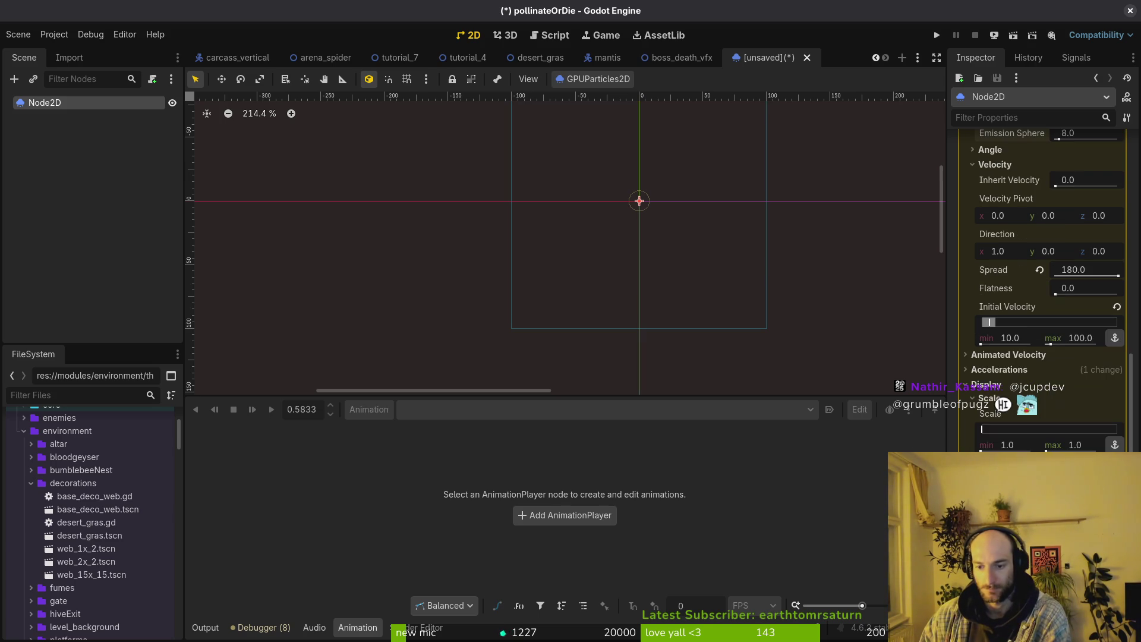
left_click(989, 398)
left_click(1011, 428)
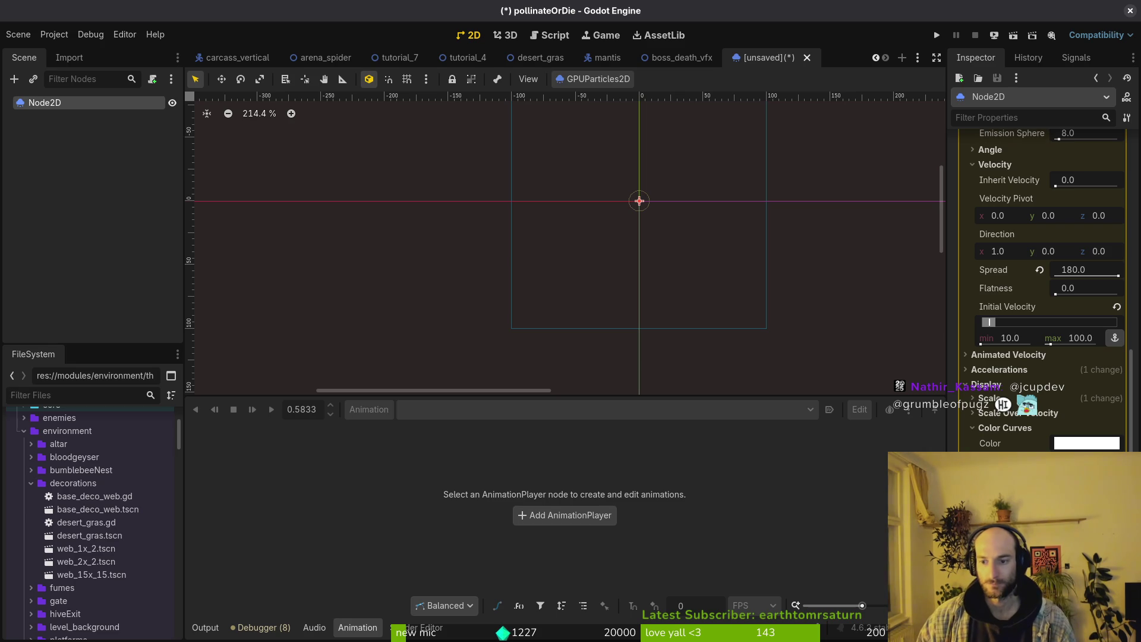
left_click(1071, 444)
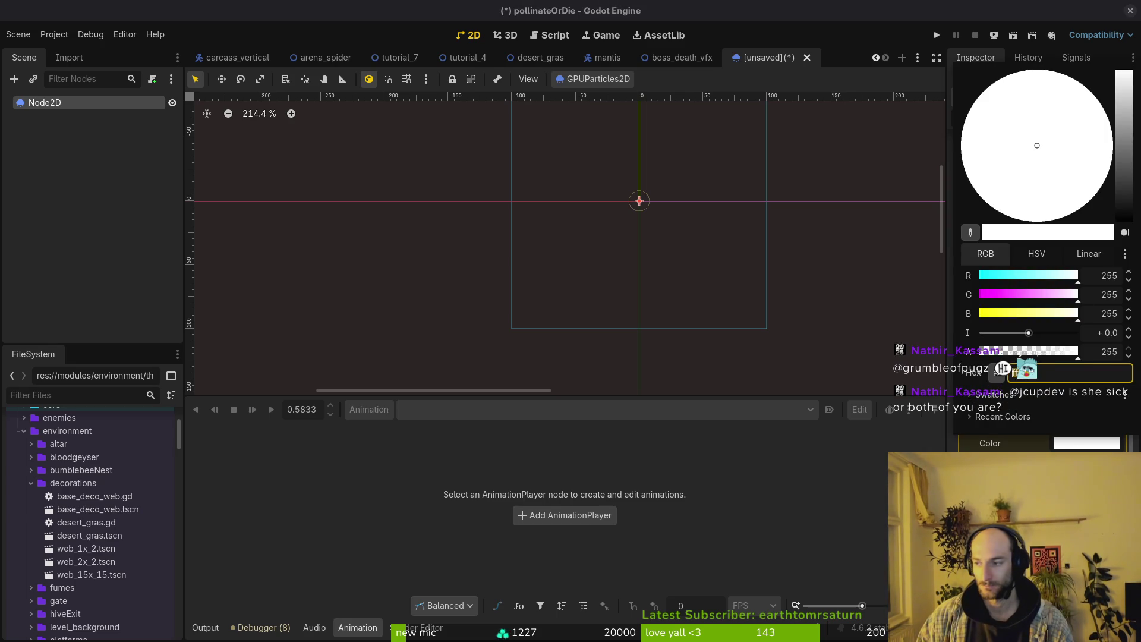
key("alt+Tab")
key("alt+Tab")
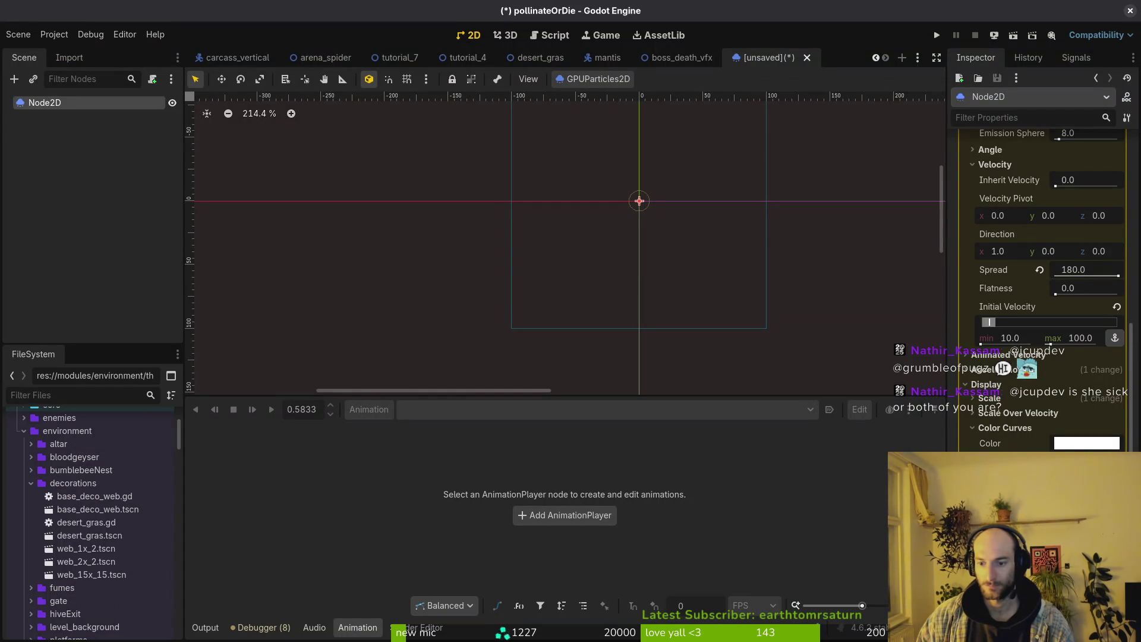
key("alt+Tab")
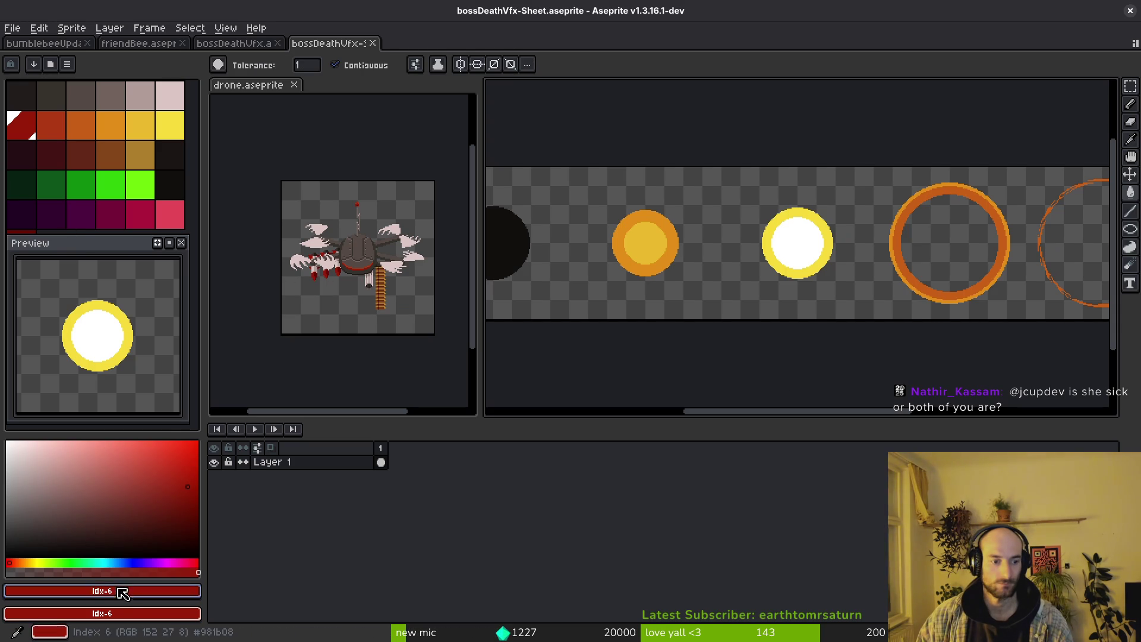
left_click(121, 592)
left_click(137, 593)
left_click(144, 593)
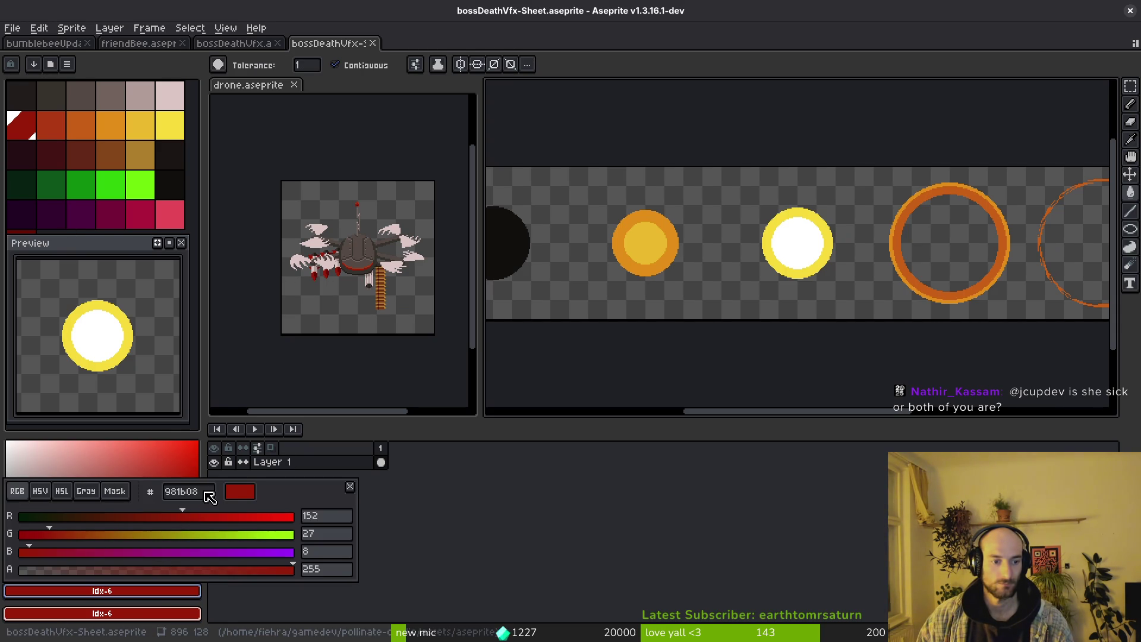
key("alt+Tab")
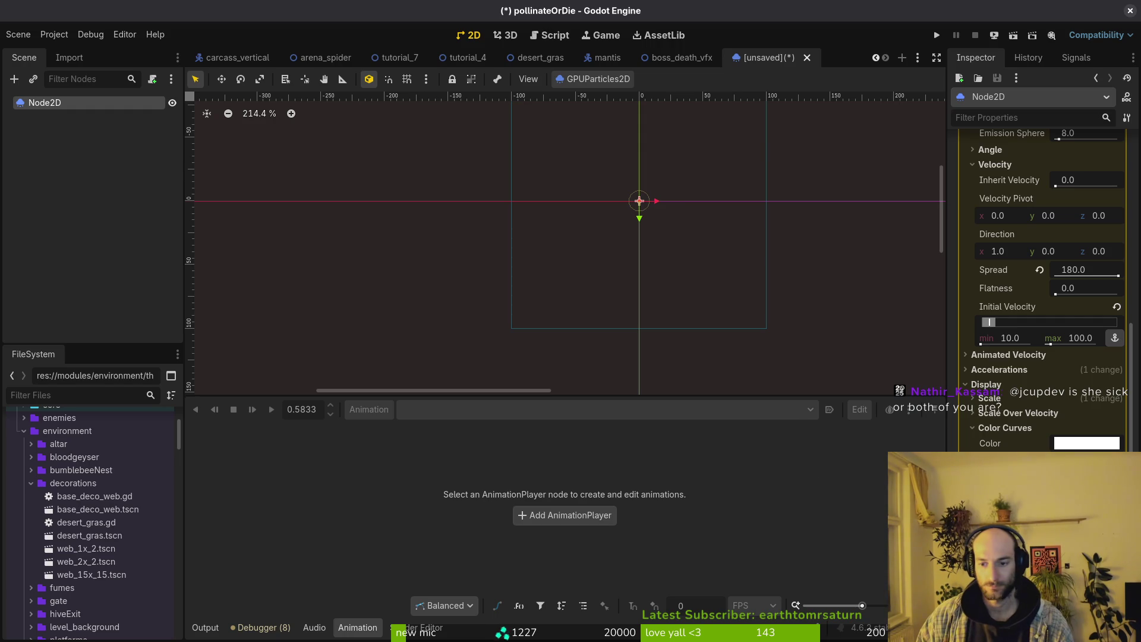
Paste hex 981b08 into the particle Color picker and return to Aseprite.
left_click(1087, 443)
left_click(1034, 449)
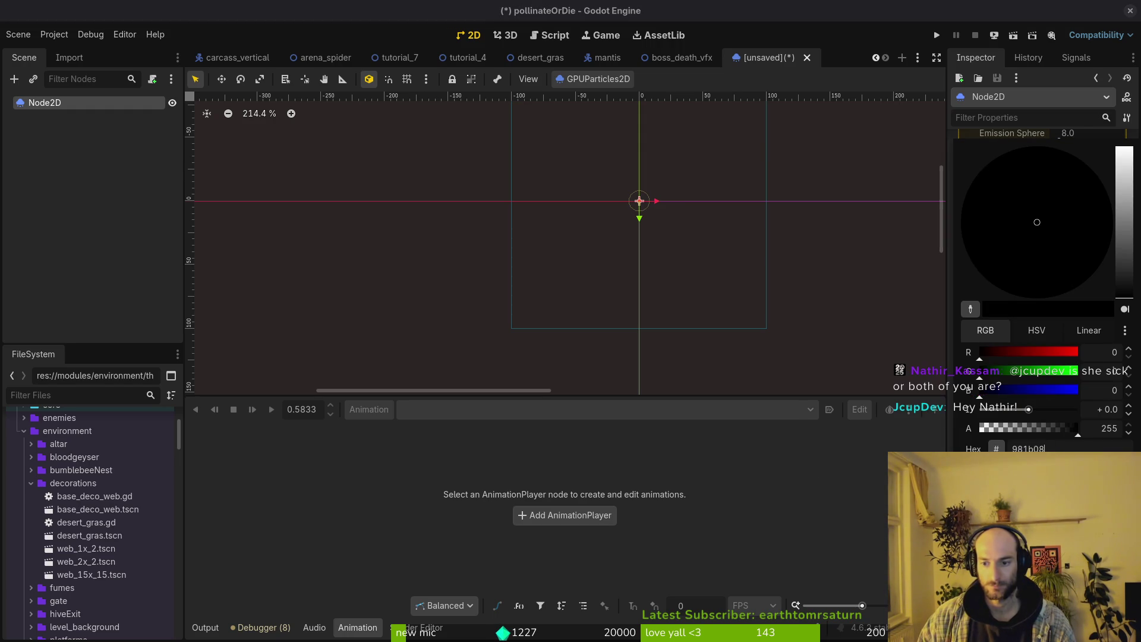
key("ctrl+v")
key("Return")
key("alt+Tab")
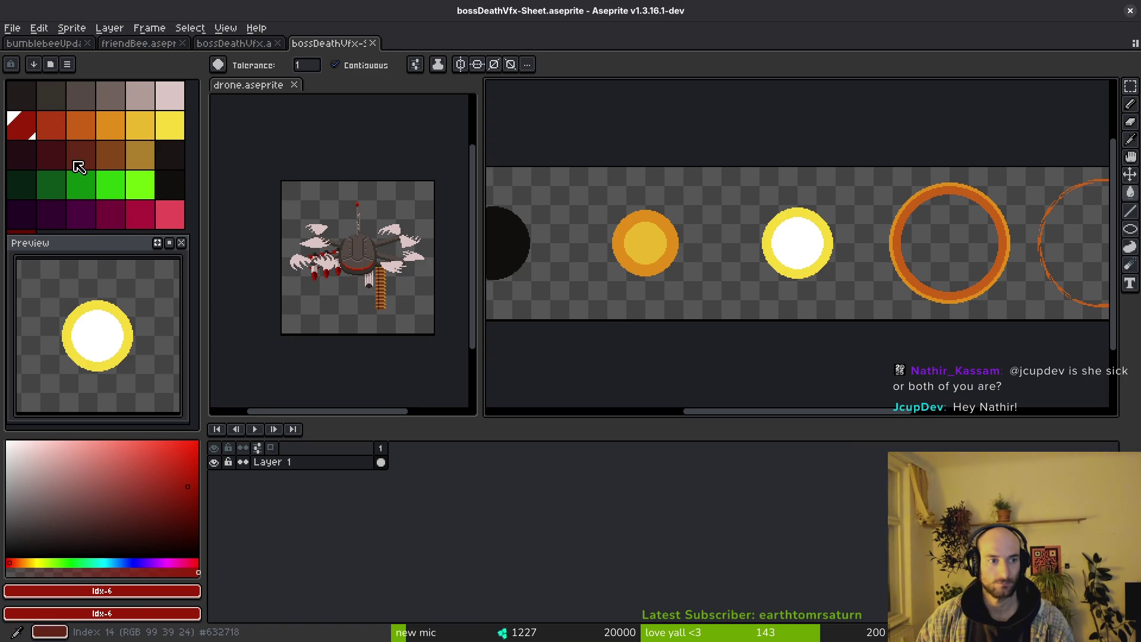
Copy the hex 680d05 of Aseprite palette swatch index 30.
left_click(52, 125)
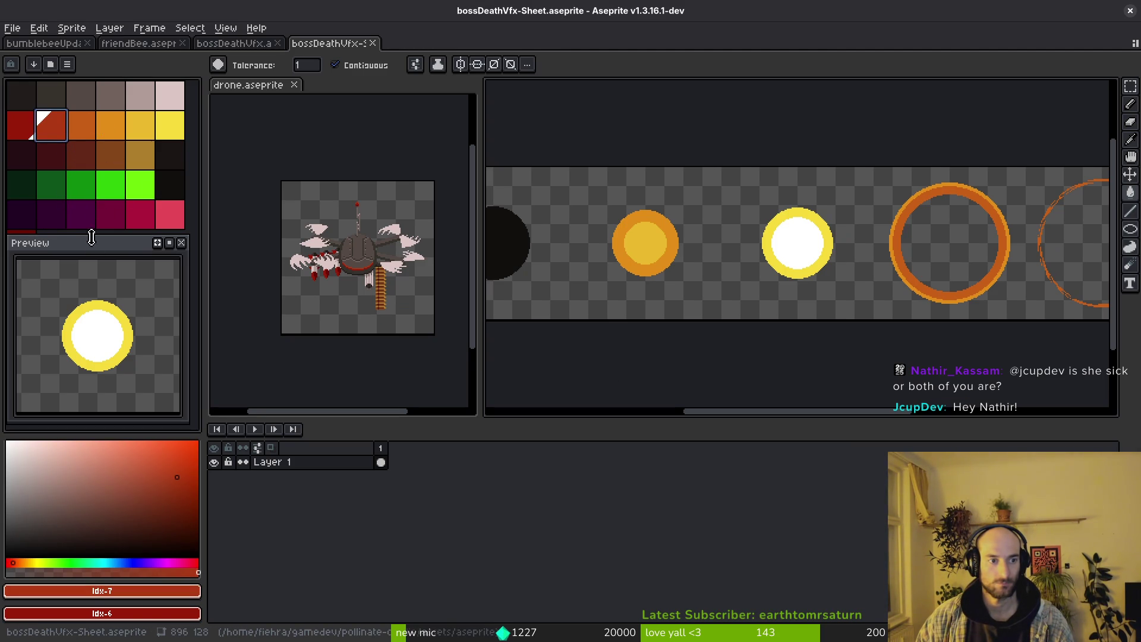
left_click_drag(89, 235, 89, 247)
left_click(30, 242)
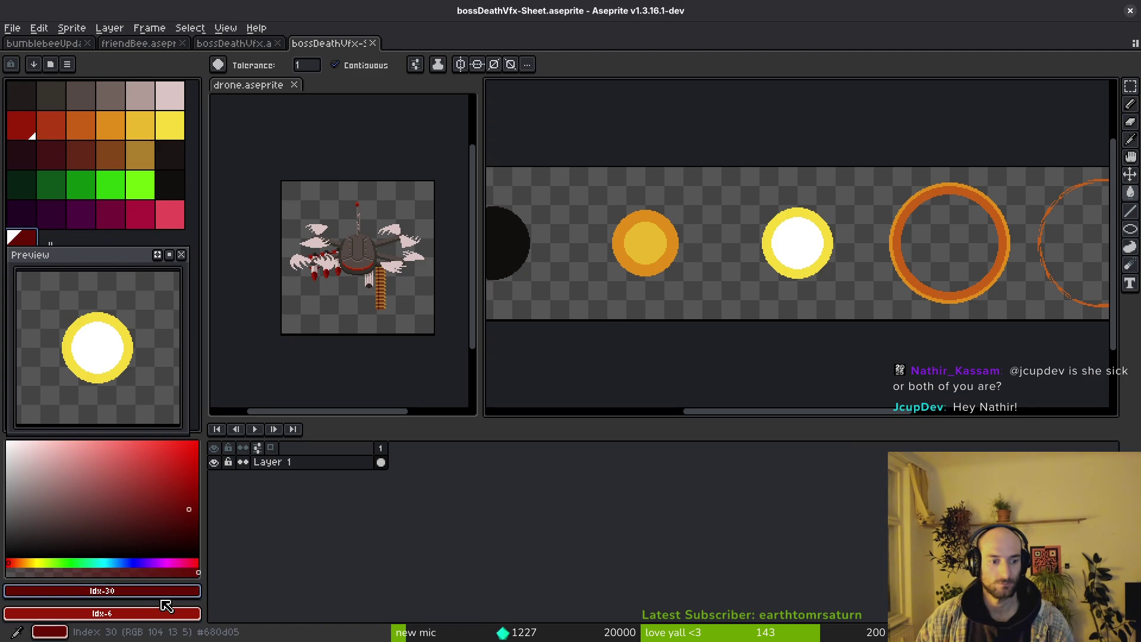
left_click(102, 591)
double_click(204, 492)
key("ctrl+c")
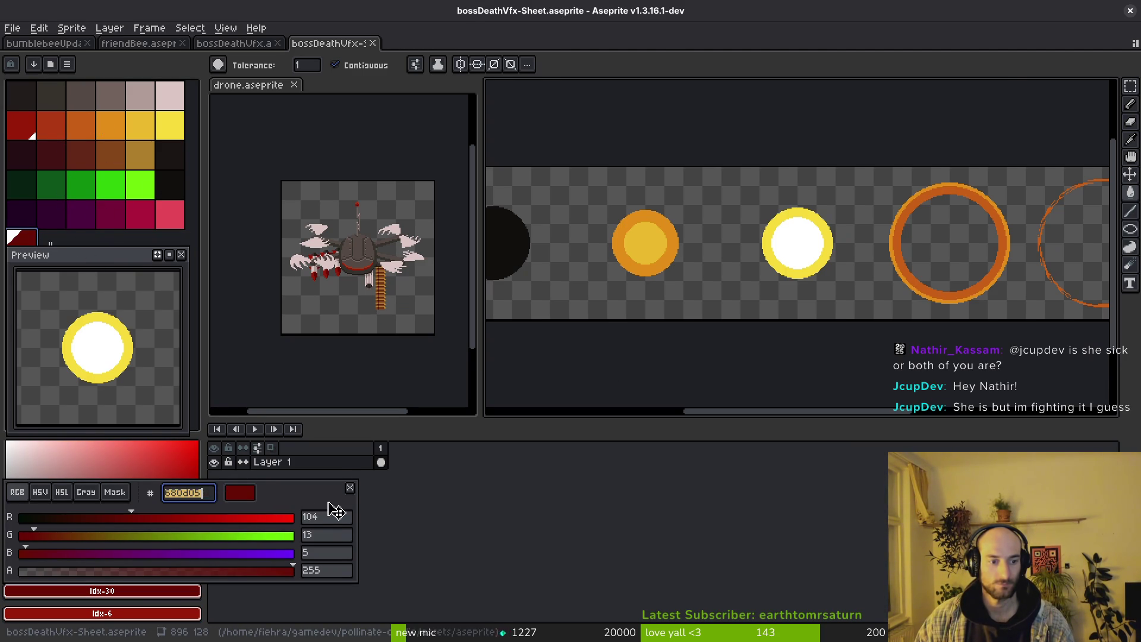
key("alt+Tab")
Paste 680d05 into the hex field of Godot's particle Color picker.
left_click(1086, 443)
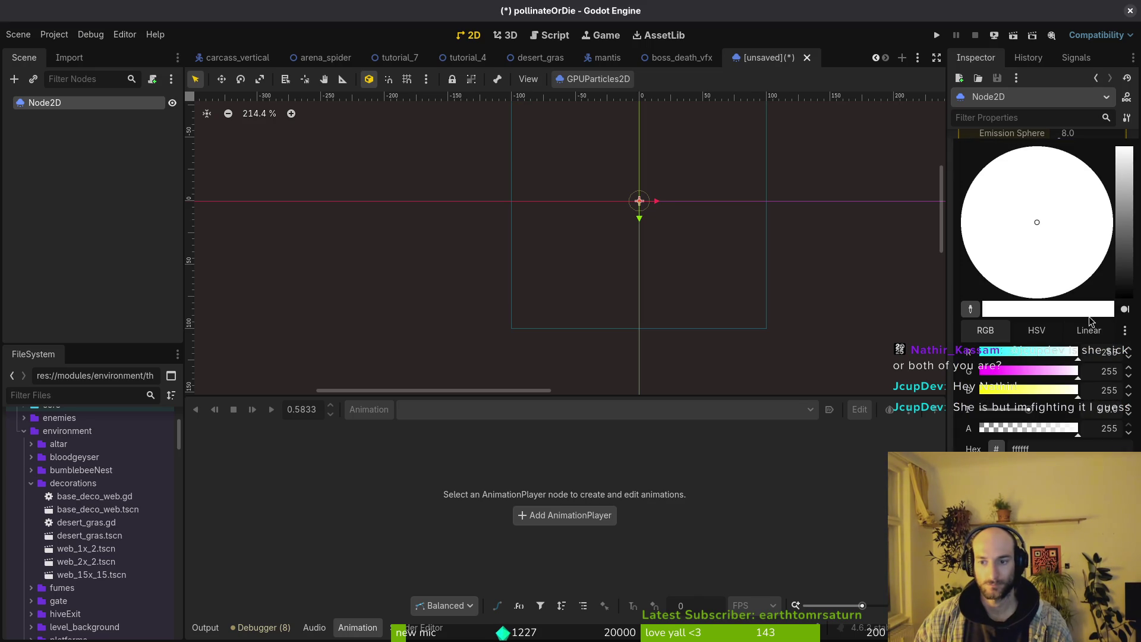
left_click(1058, 450)
key("ctrl+v")
key("Return")
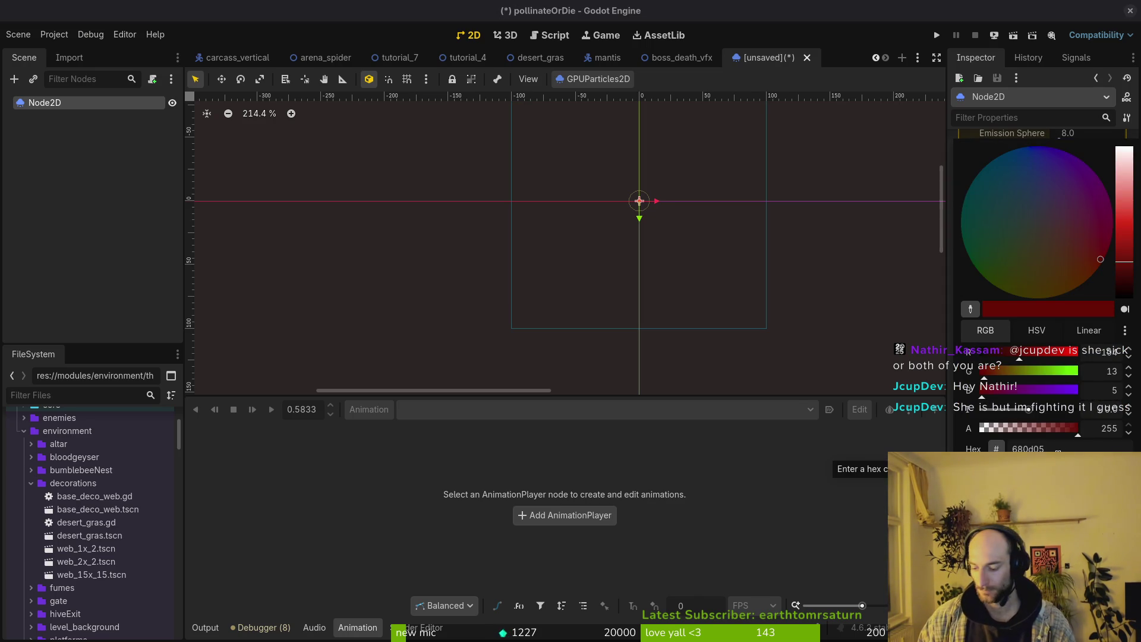
key("Escape")
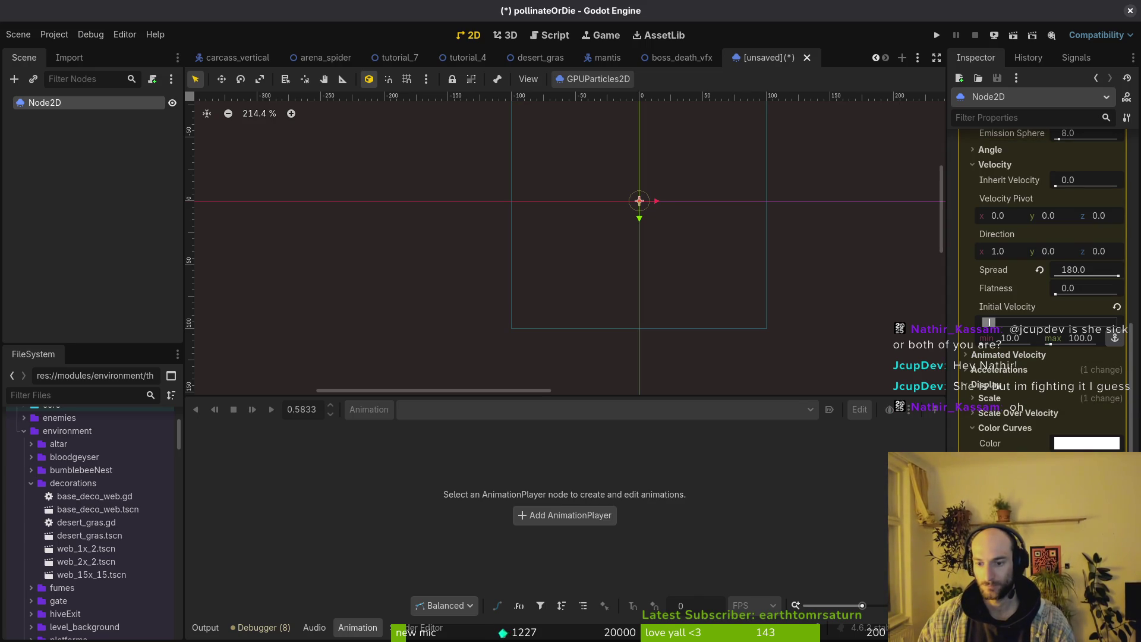
Select the orange-red af3a13 swatch in Aseprite's palette, then return to Godot.
key("alt+Tab")
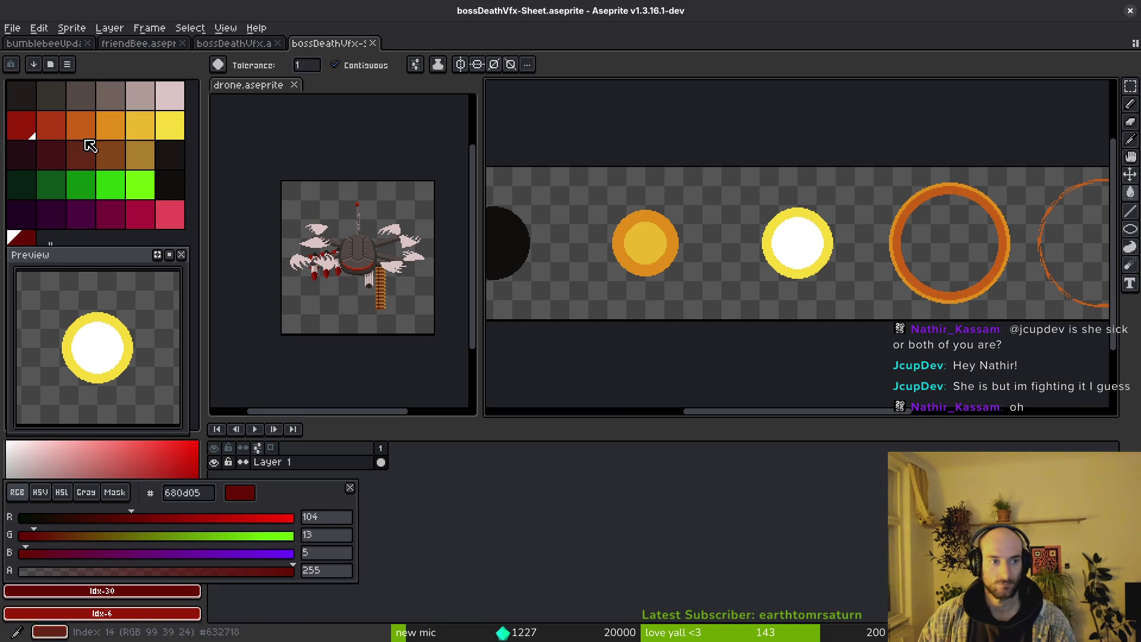
left_click(51, 125)
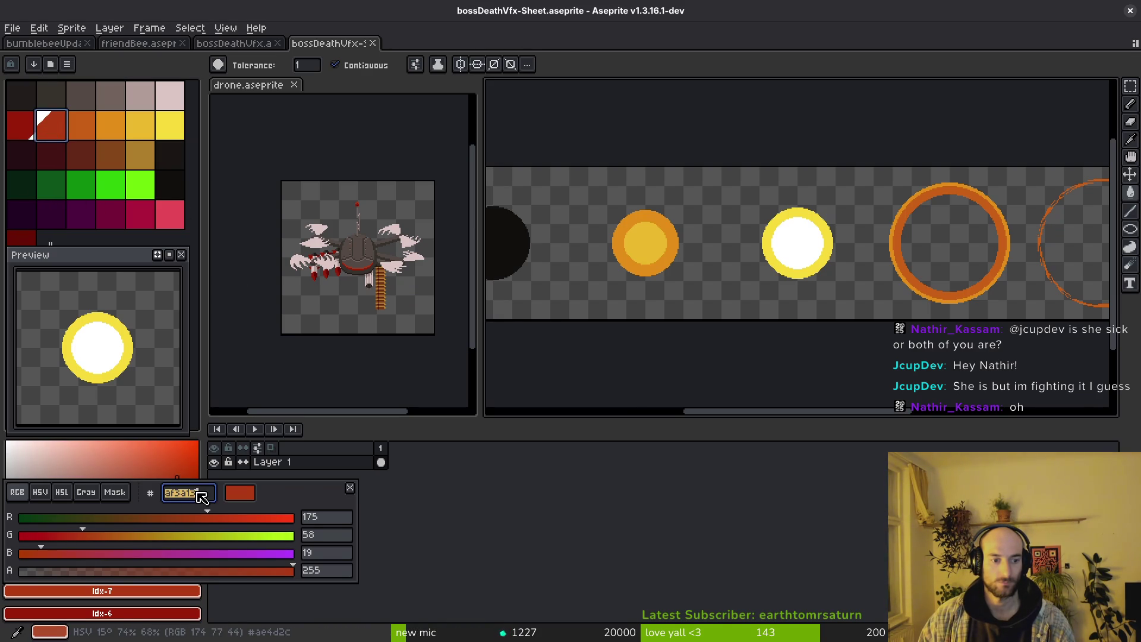
key("alt+Tab")
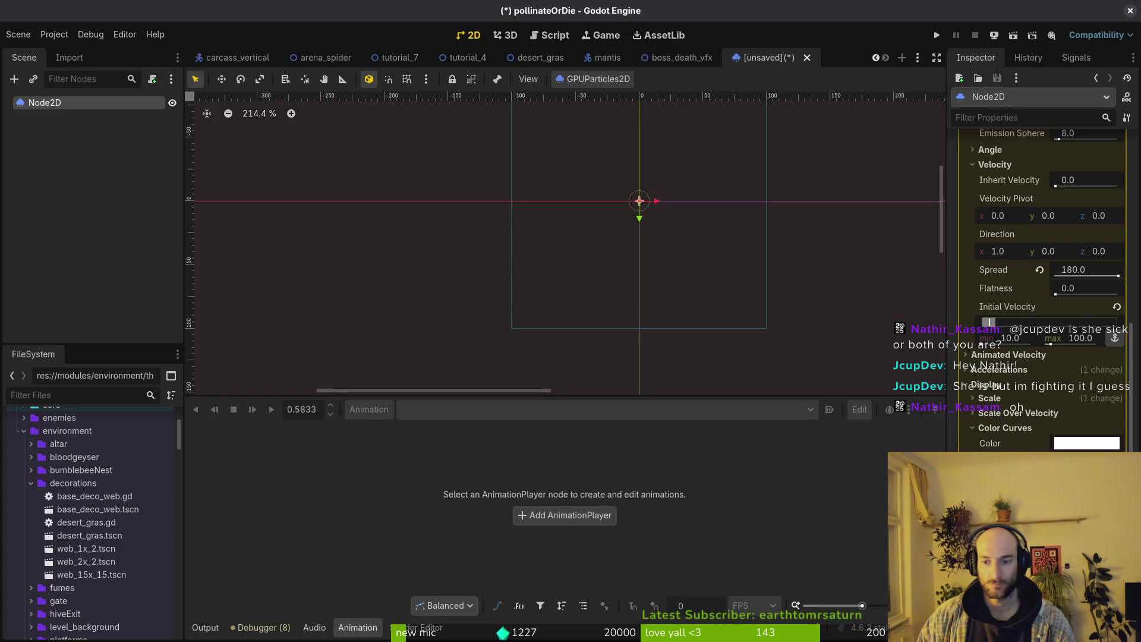
Set the particle Color to hex af3a13.
left_click(1087, 443)
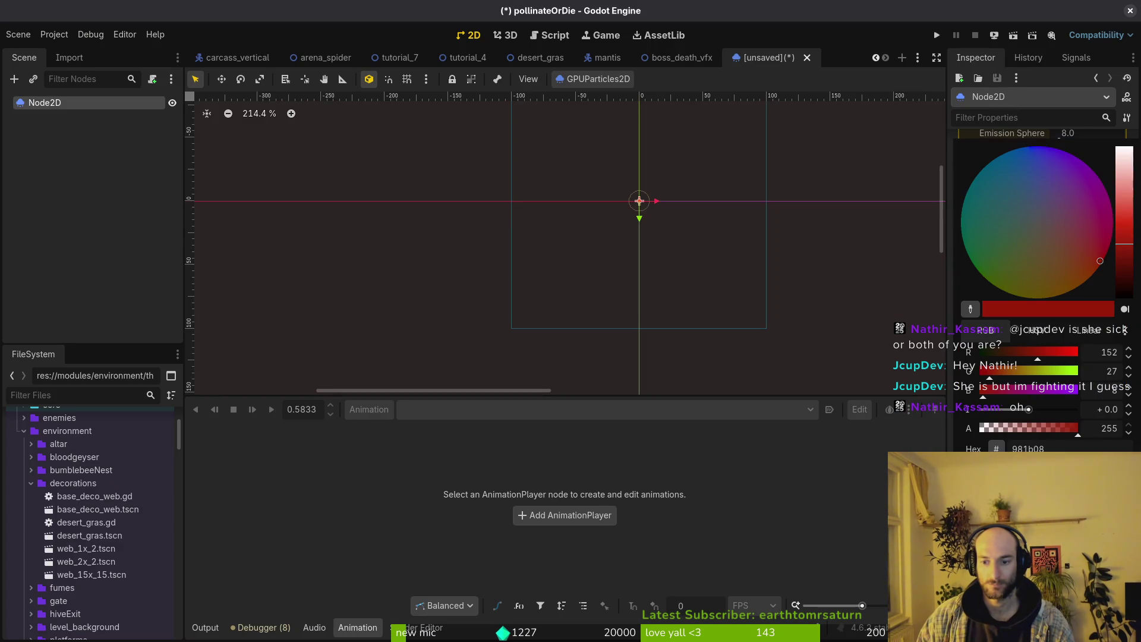
left_click(1076, 450)
type("af3a1")
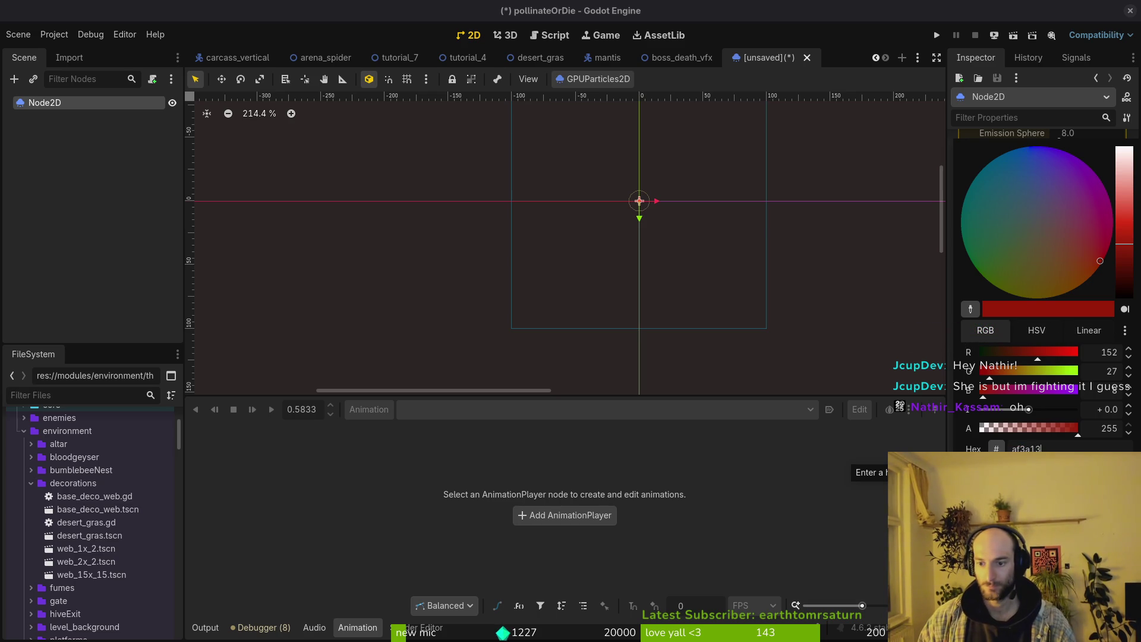
type("3")
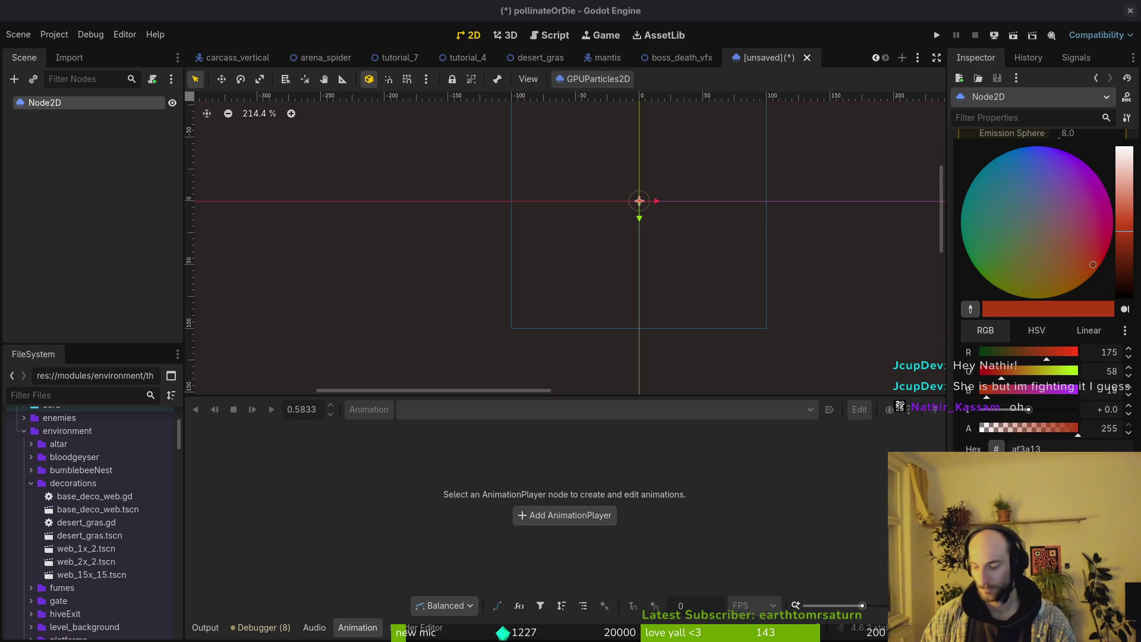
key("Escape")
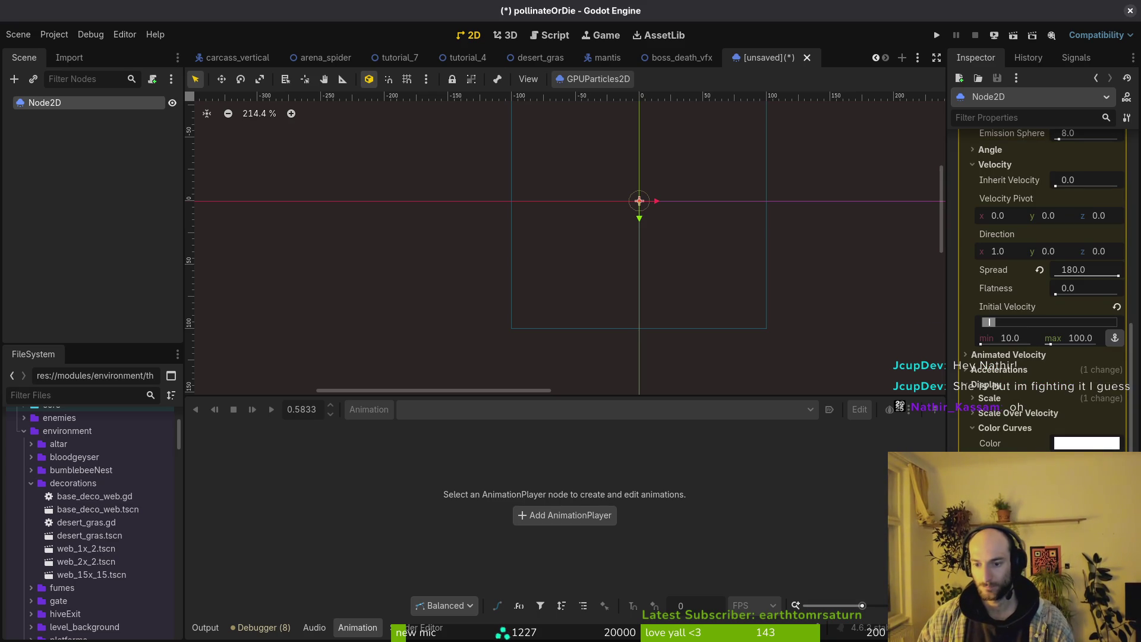
Turn Emitting back on to replay the red burst.
key("ctrl+s")
key("Escape")
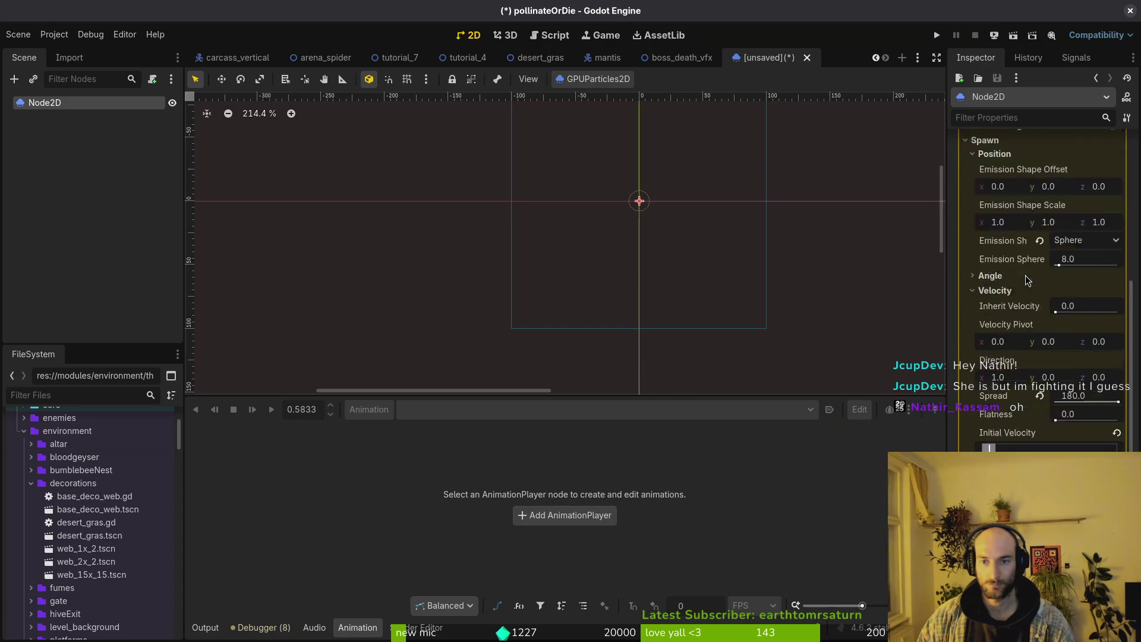
scroll(1046, 162, "up", 10)
left_click(1048, 163)
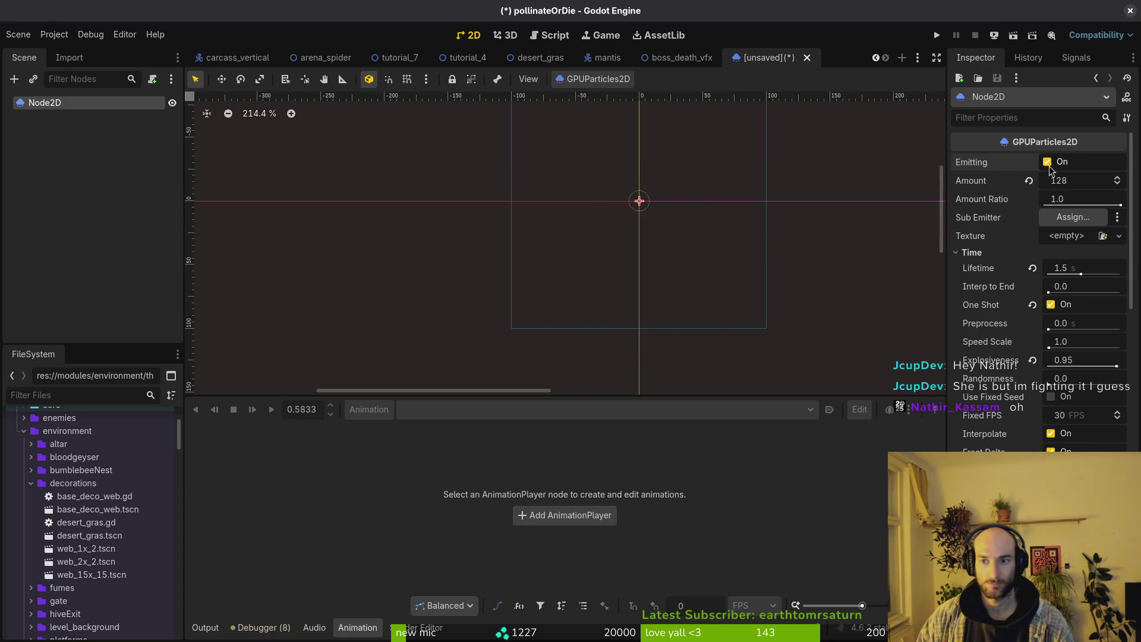
scroll(1015, 311, "down", 15)
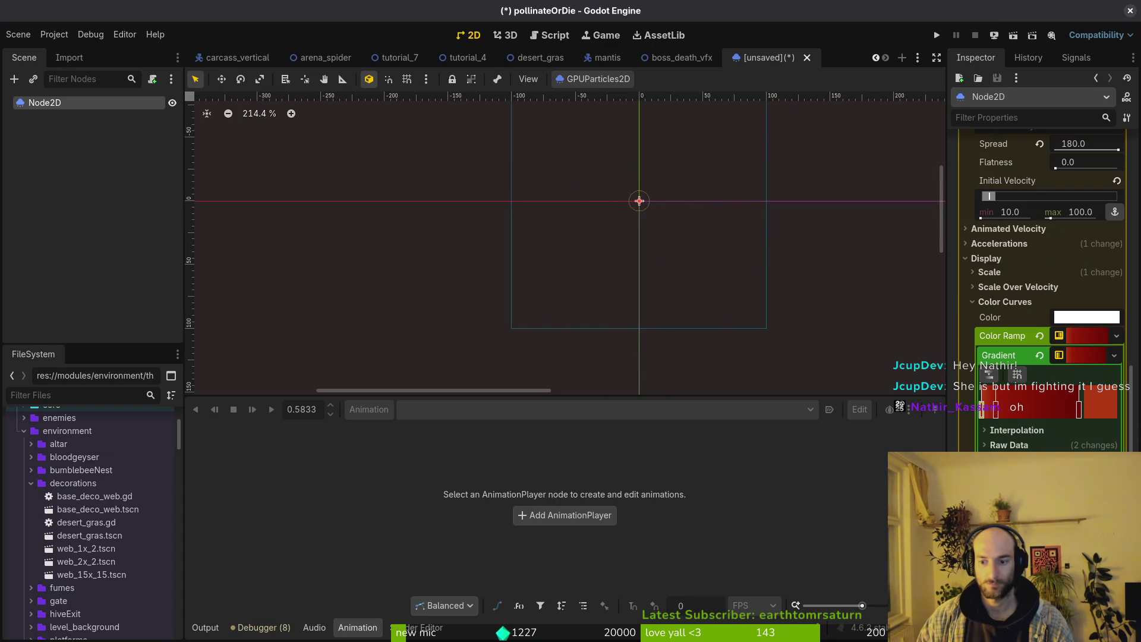
left_click_drag(1000, 415, 1032, 415)
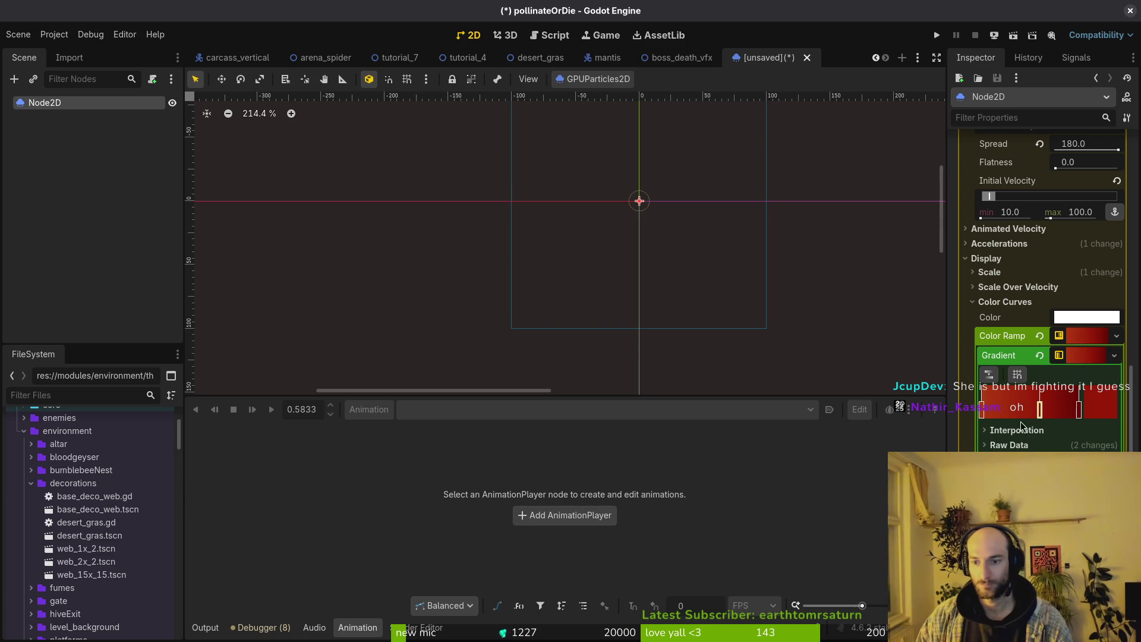
left_click(995, 412)
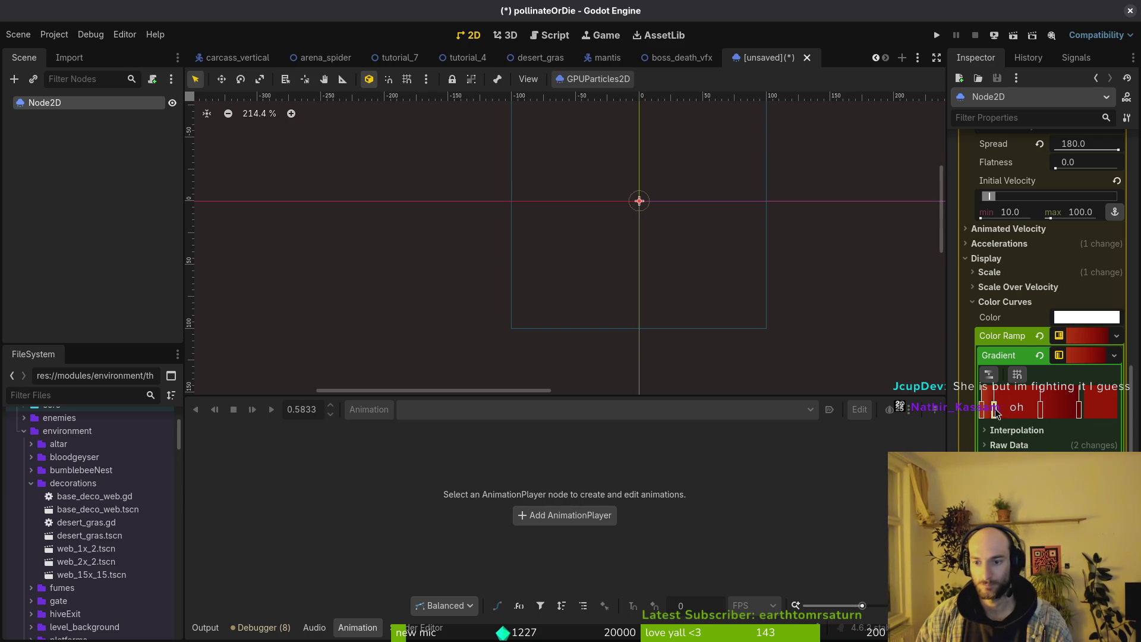
scroll(757, 298, "up", 4)
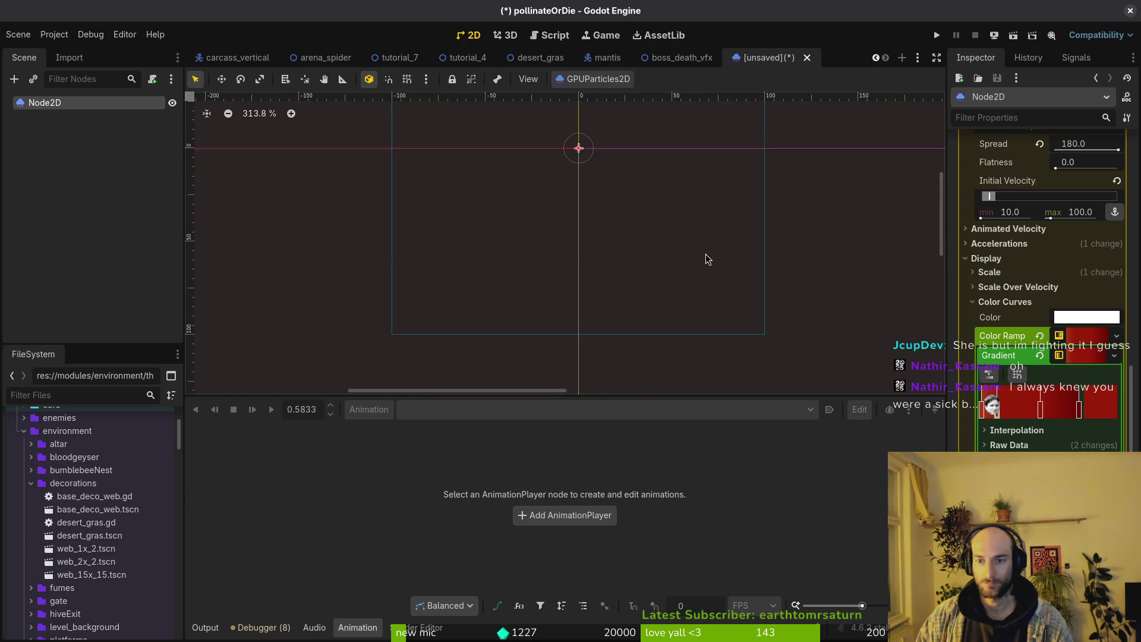
scroll(1046, 249, "up", 10)
left_click(1048, 163)
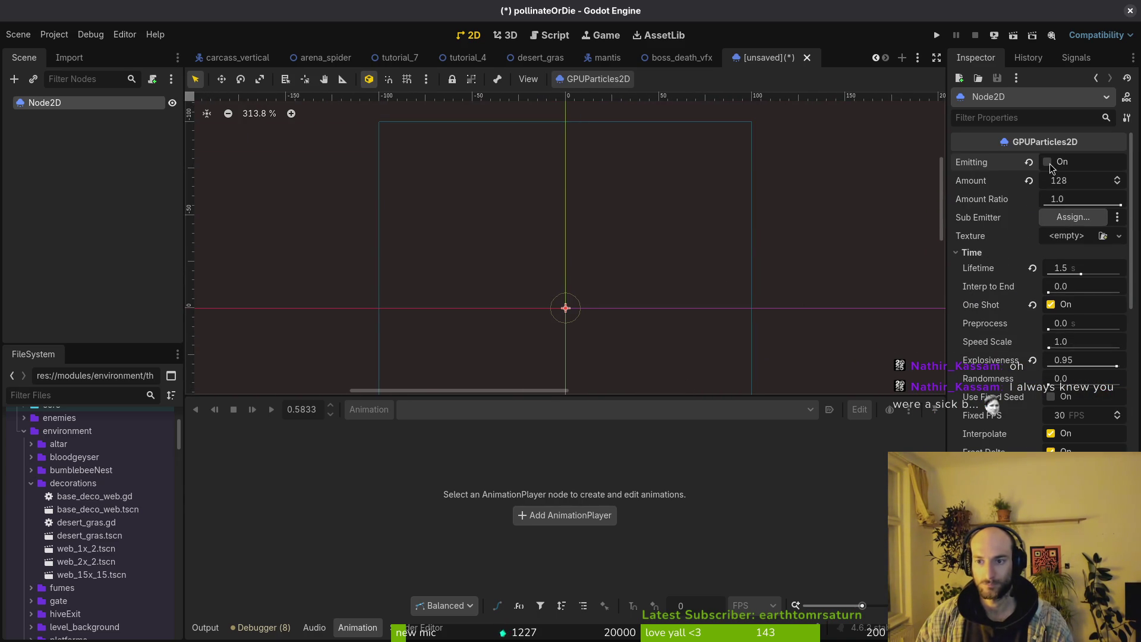
left_click_drag(675, 333, 733, 245)
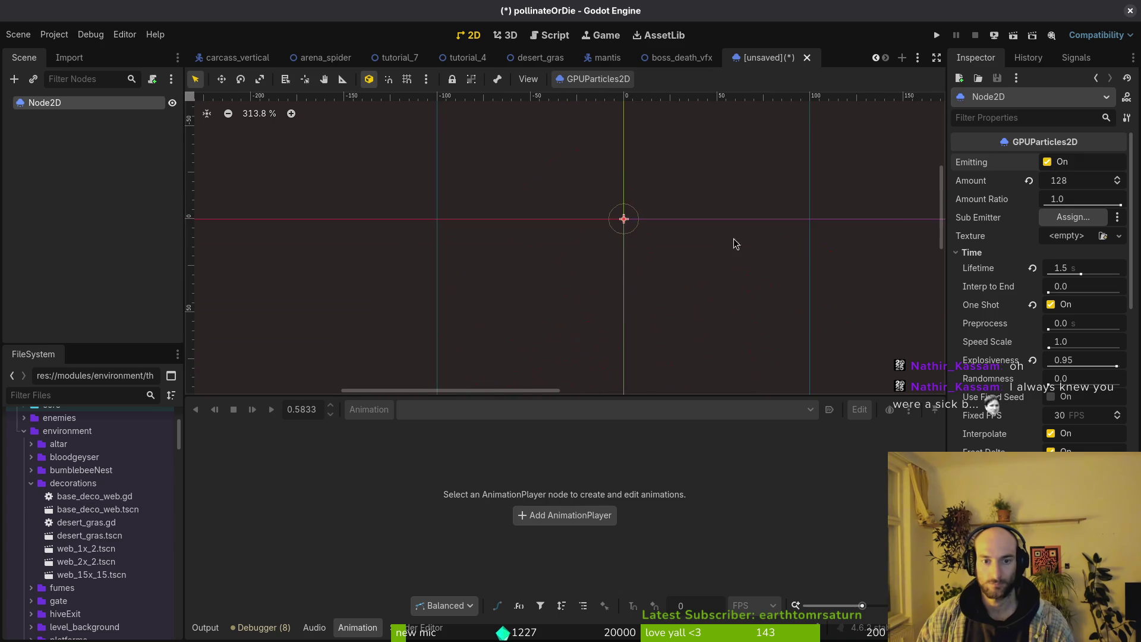
left_click(1048, 162)
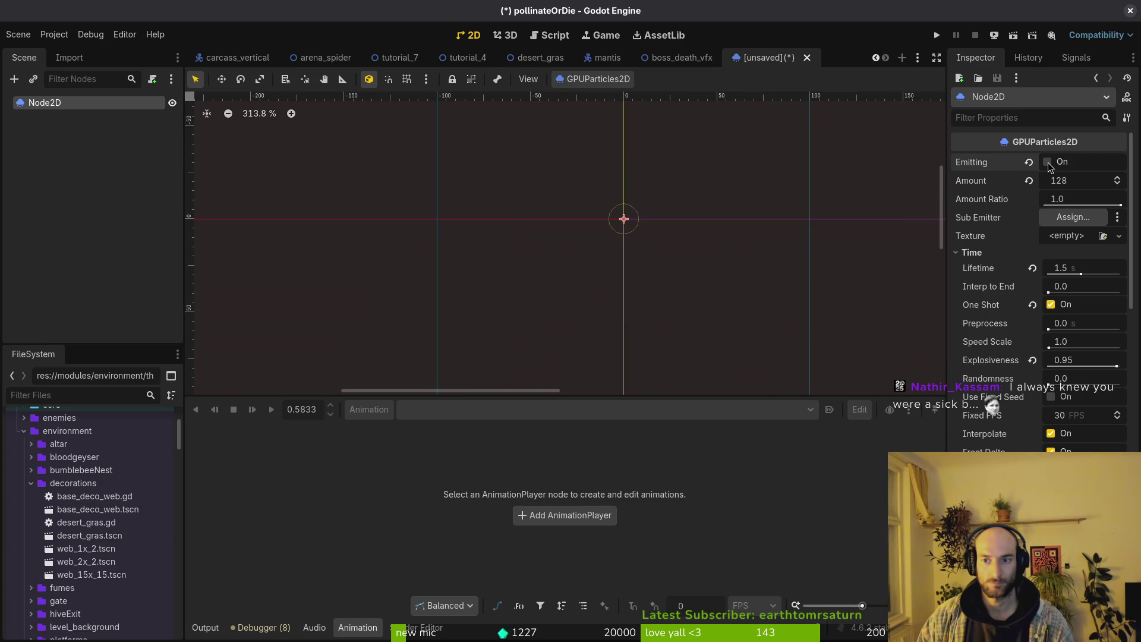
left_click(1048, 162)
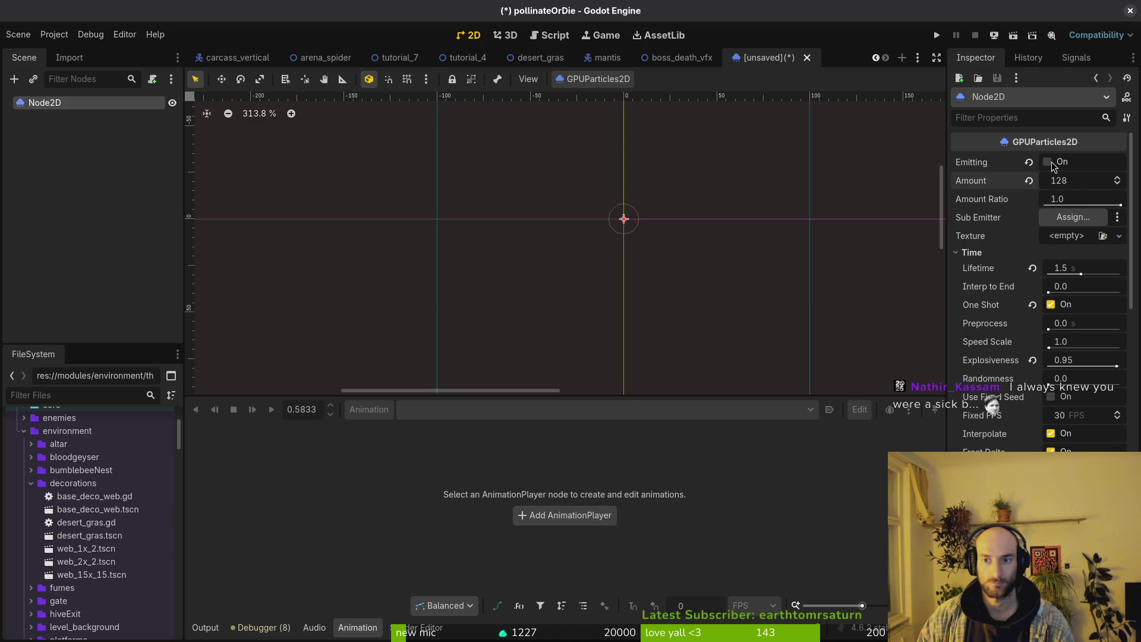
left_click(1048, 162)
scroll(687, 280, "down", 2)
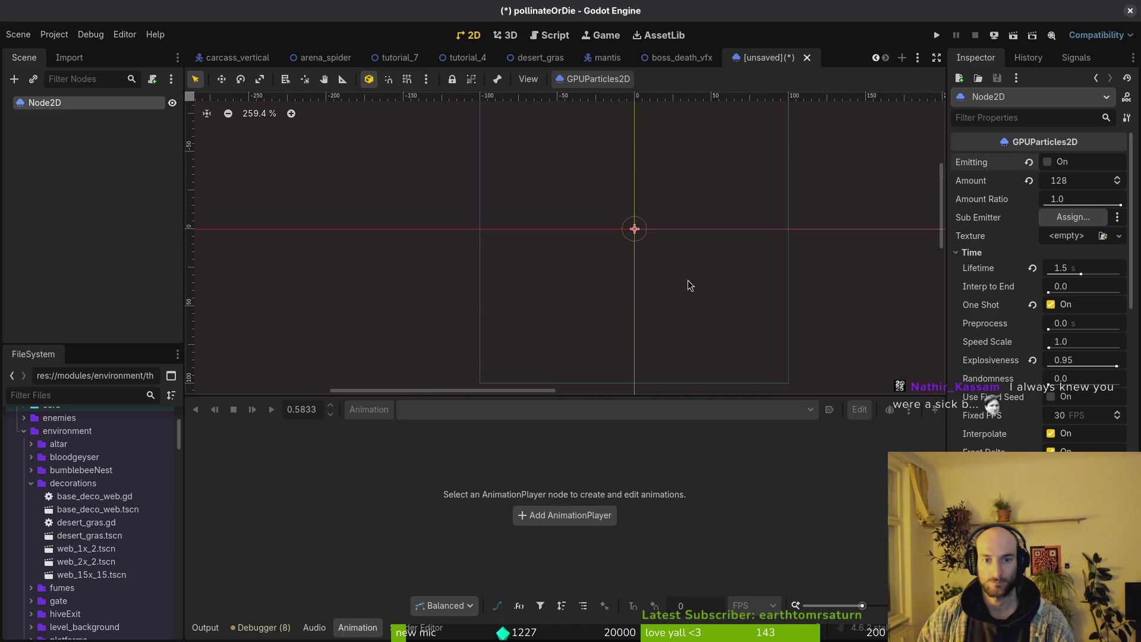
scroll(1040, 297, "down", 5)
scroll(1040, 285, "down", 10)
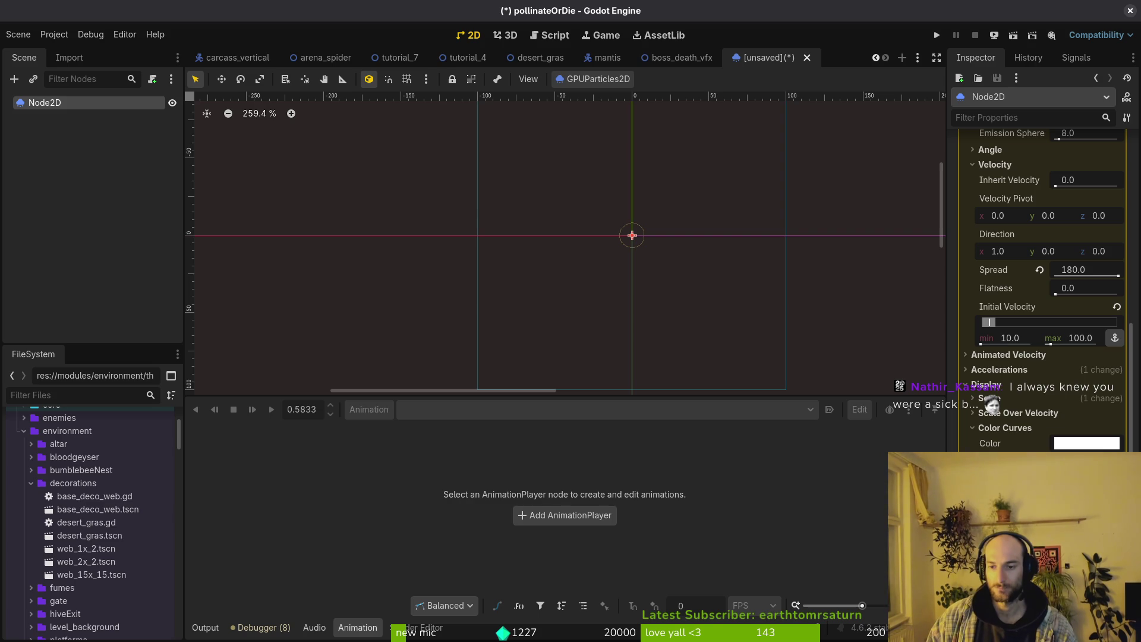
scroll(1042, 351, "up", 4)
scroll(1035, 326, "up", 10)
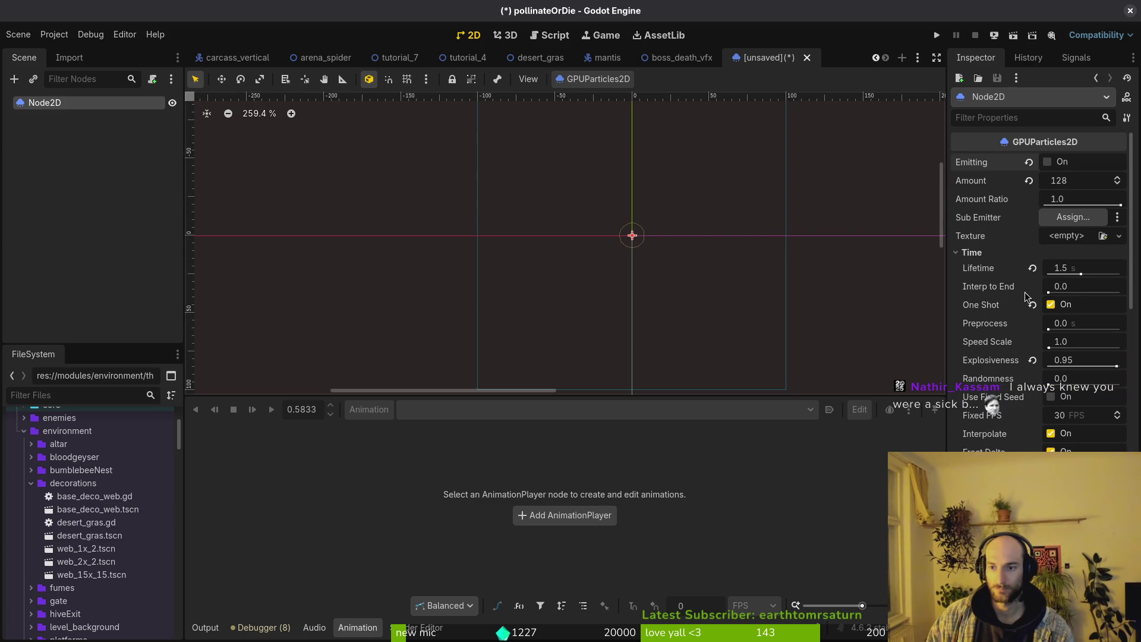
left_click(1051, 165)
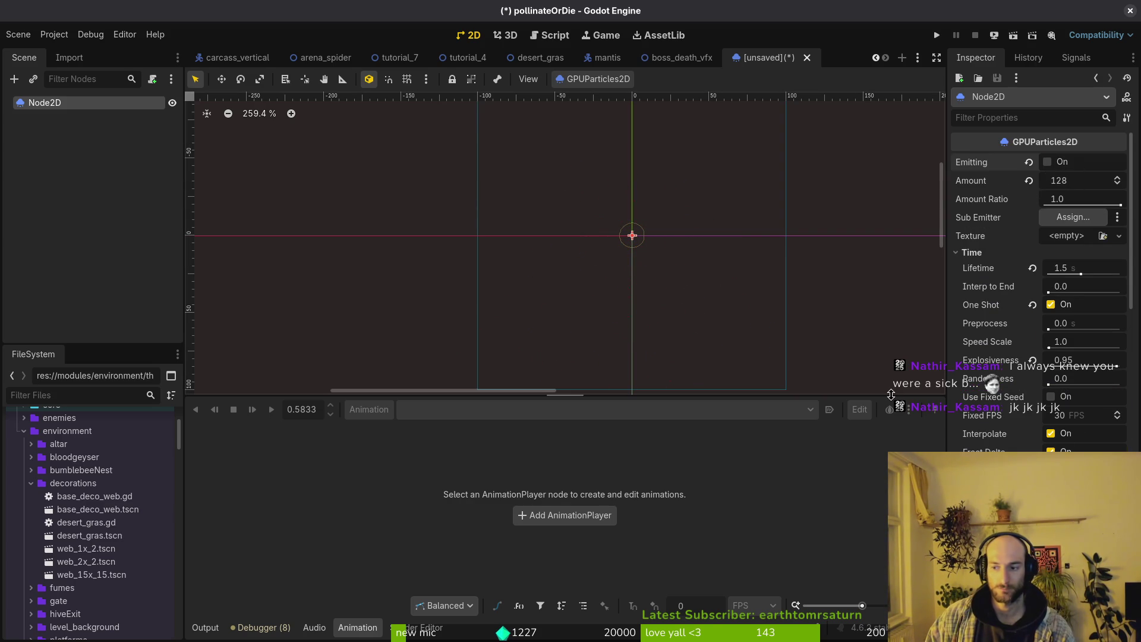
scroll(1040, 297, "down", 3)
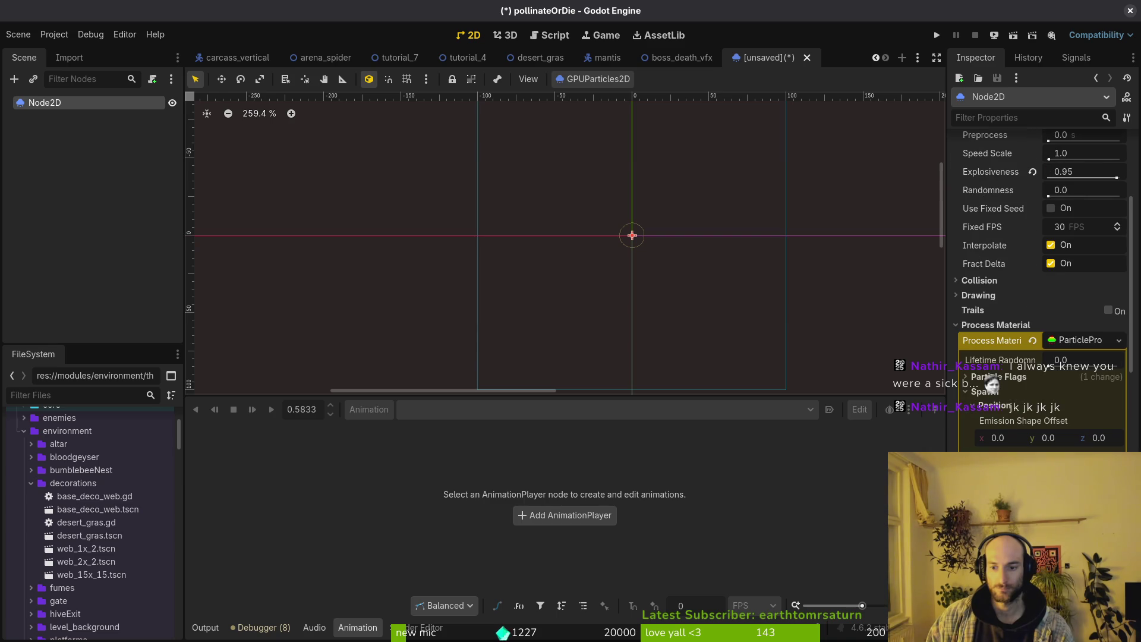
left_click(997, 406)
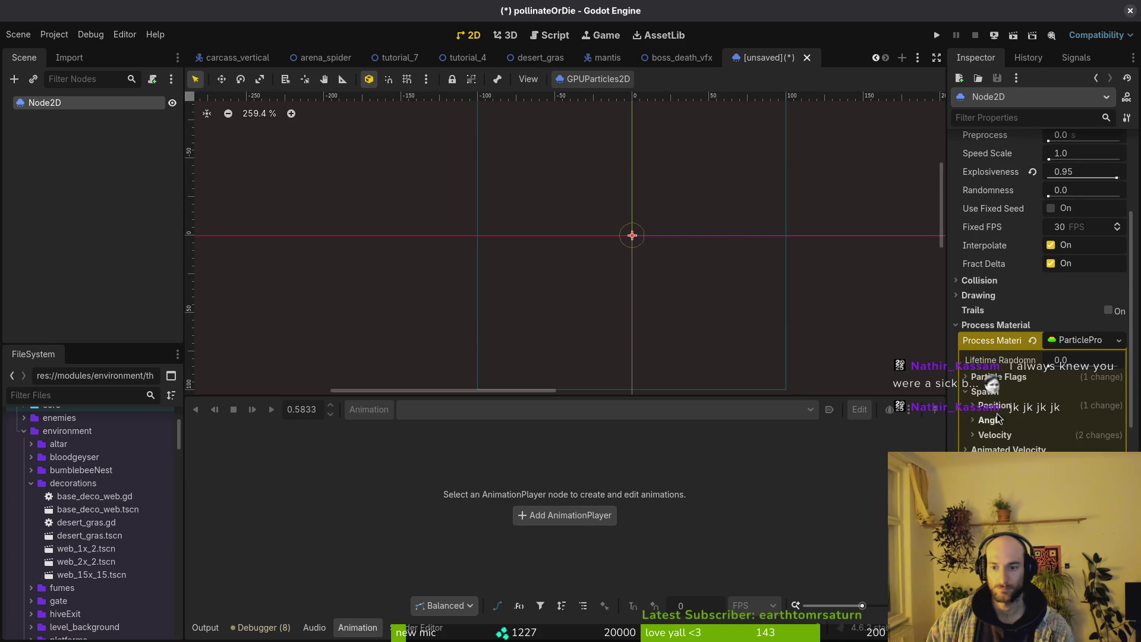
left_click(1000, 409)
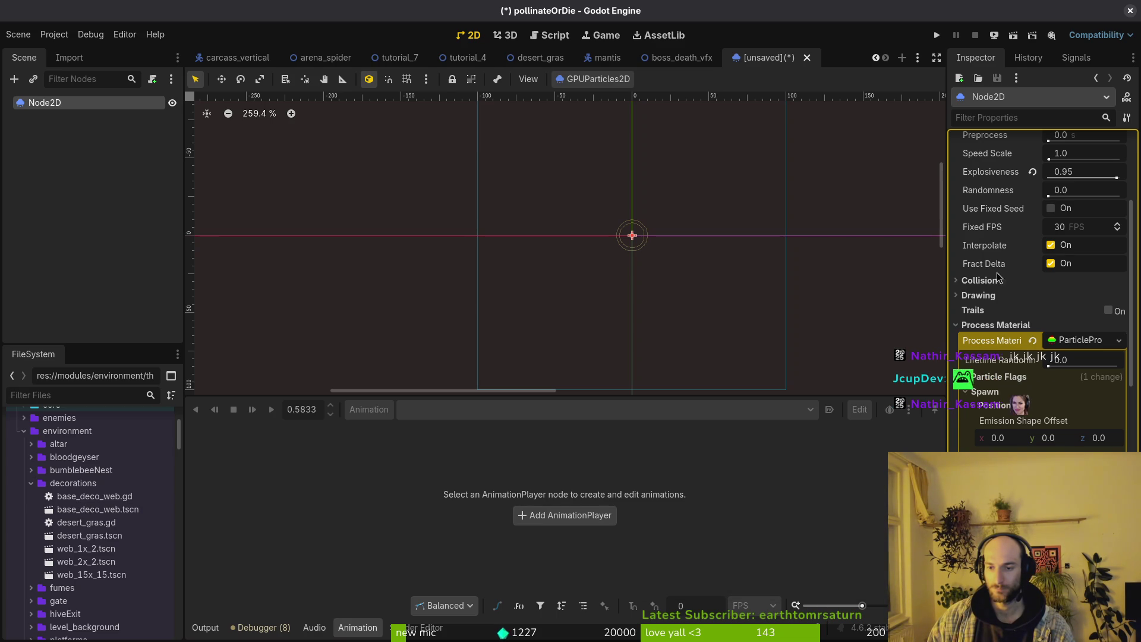
scroll(1049, 170, "up", 5)
left_click(1047, 162)
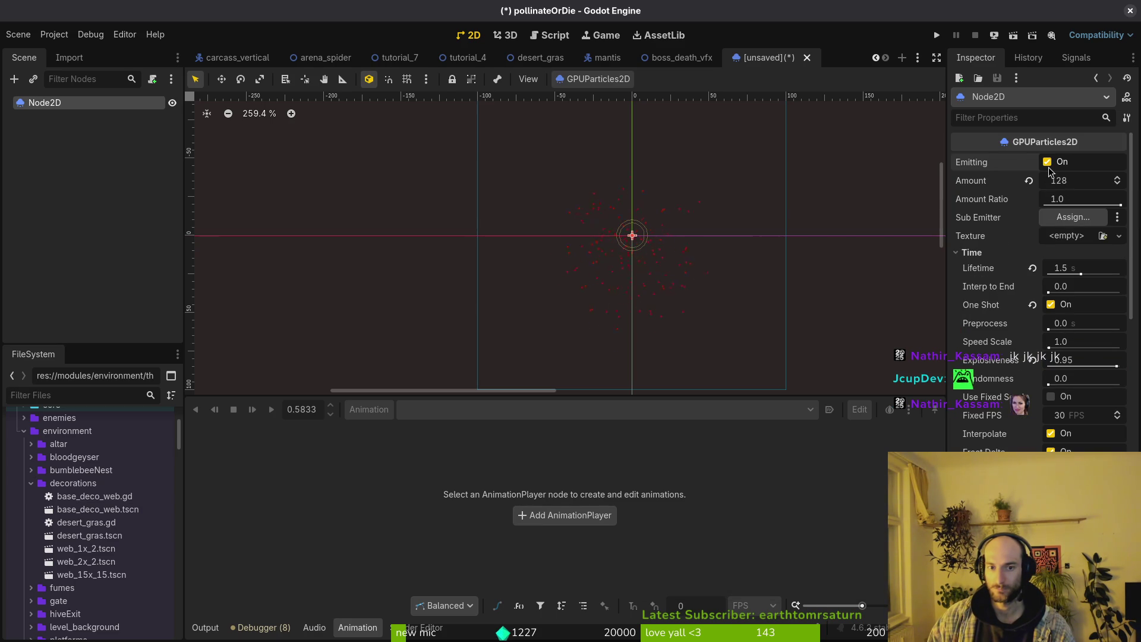
scroll(619, 230, "up", 5)
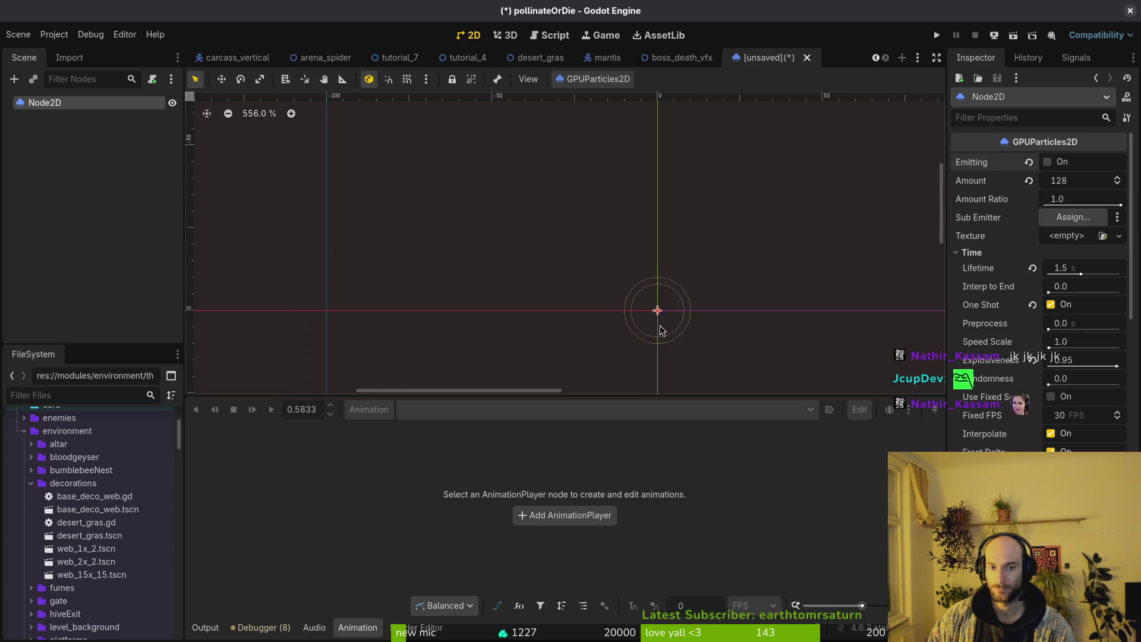
left_click(1047, 162)
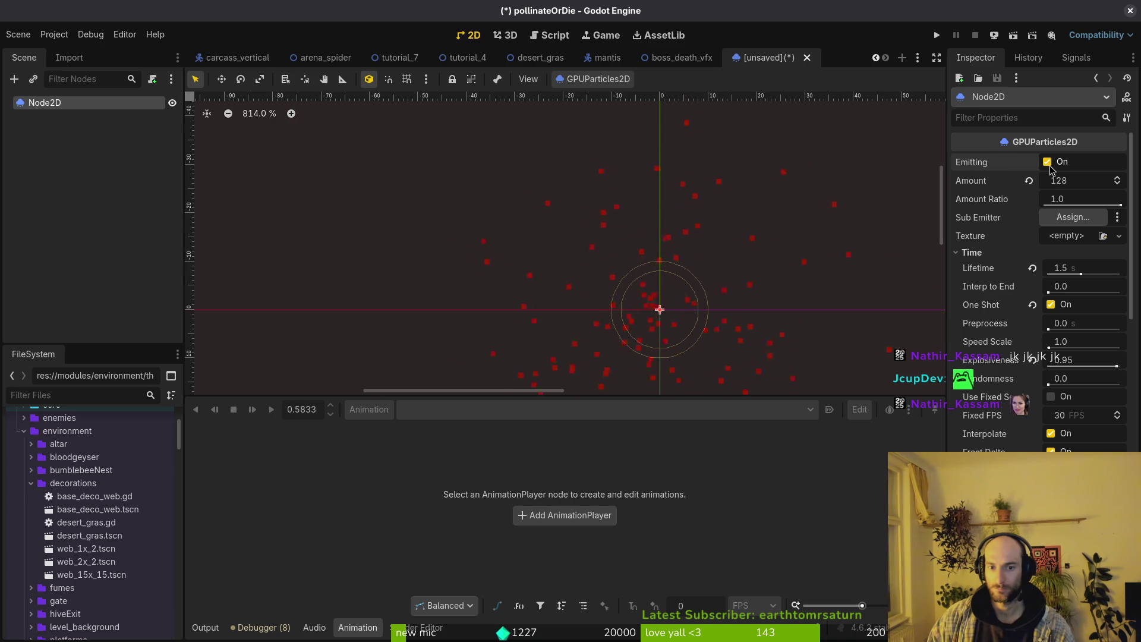
scroll(757, 294, "down", 2)
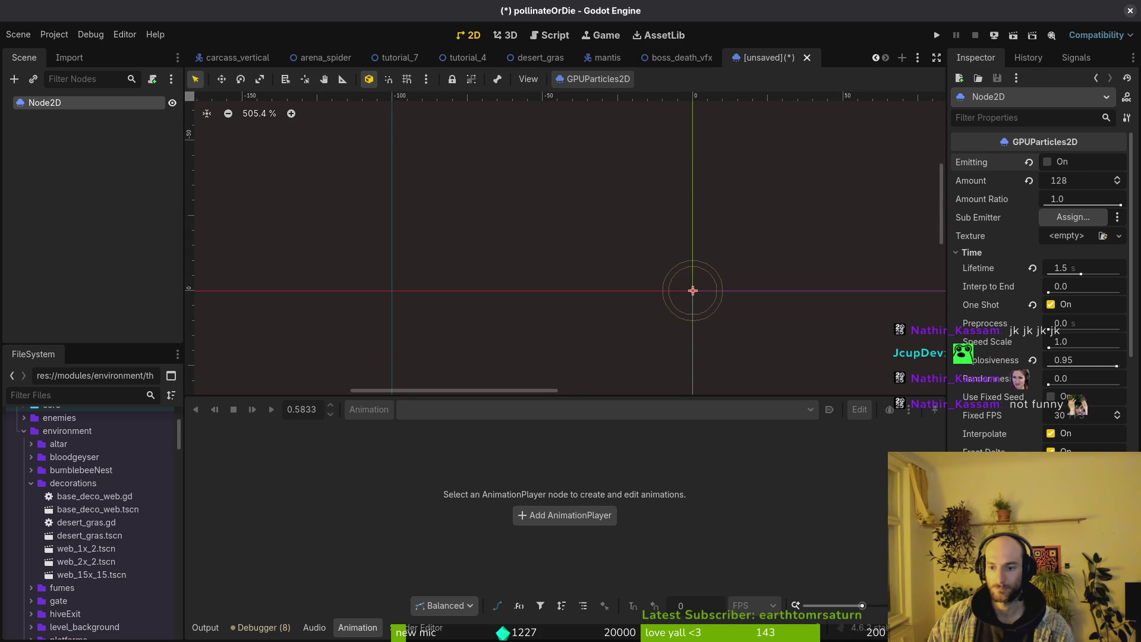
scroll(999, 333, "down", 4)
left_click(998, 331)
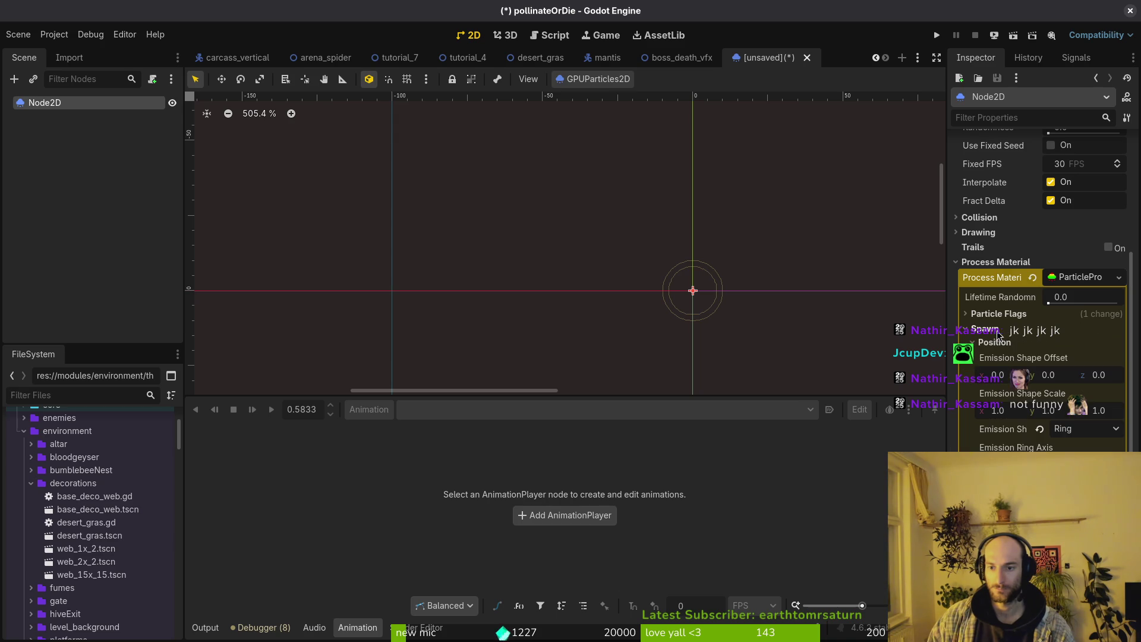
left_click(999, 343)
left_click(1010, 372)
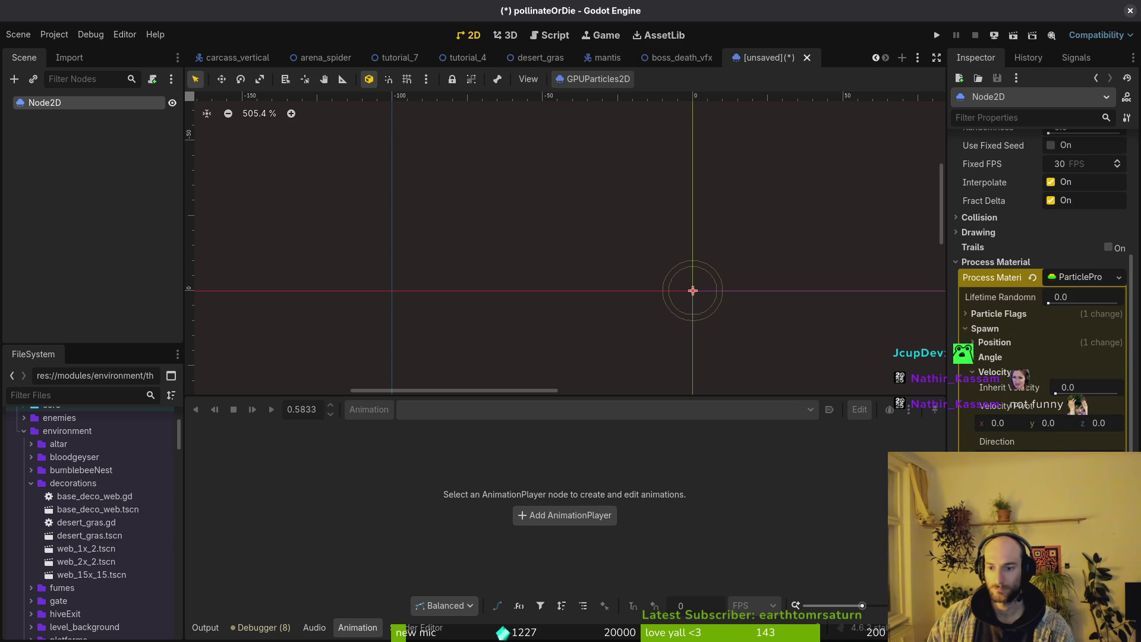
key("ctrl+s")
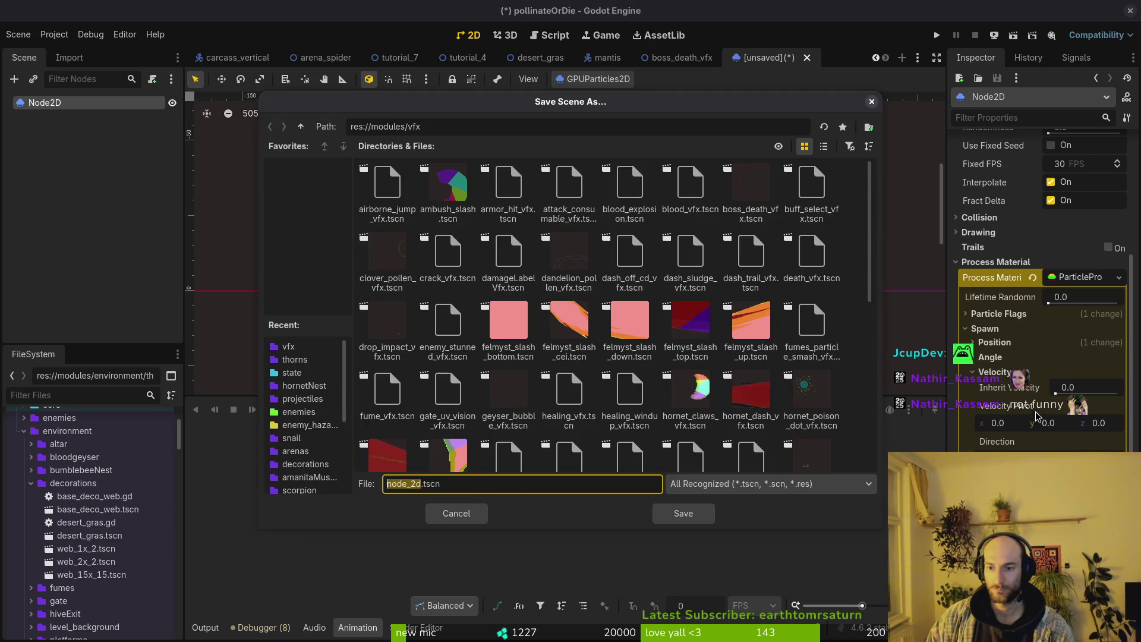
key("Escape")
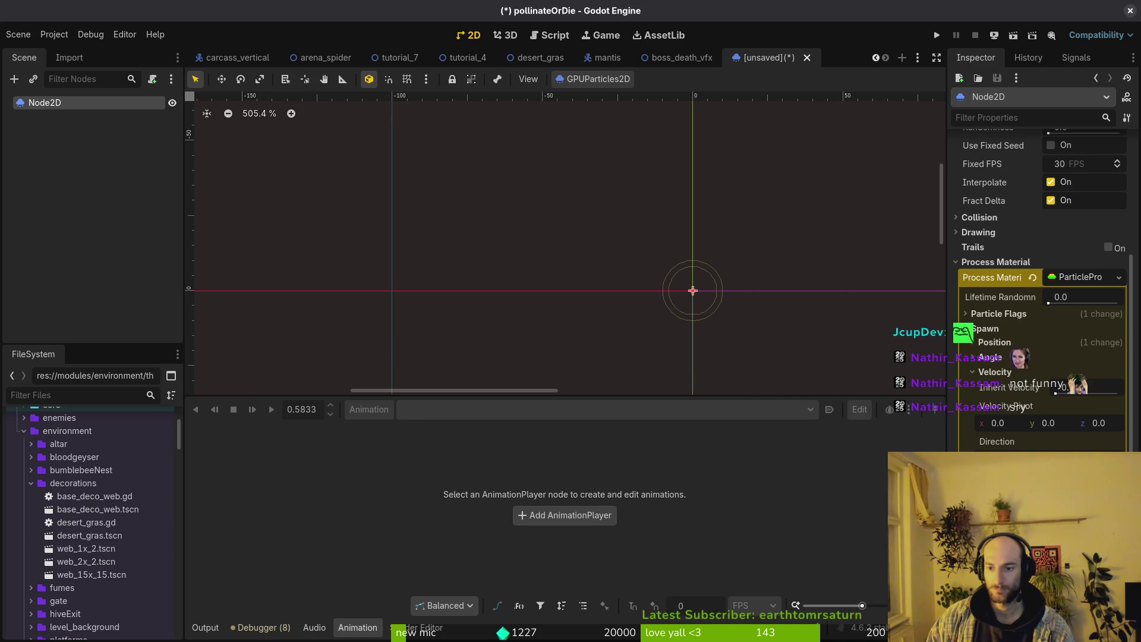
left_click(936, 35)
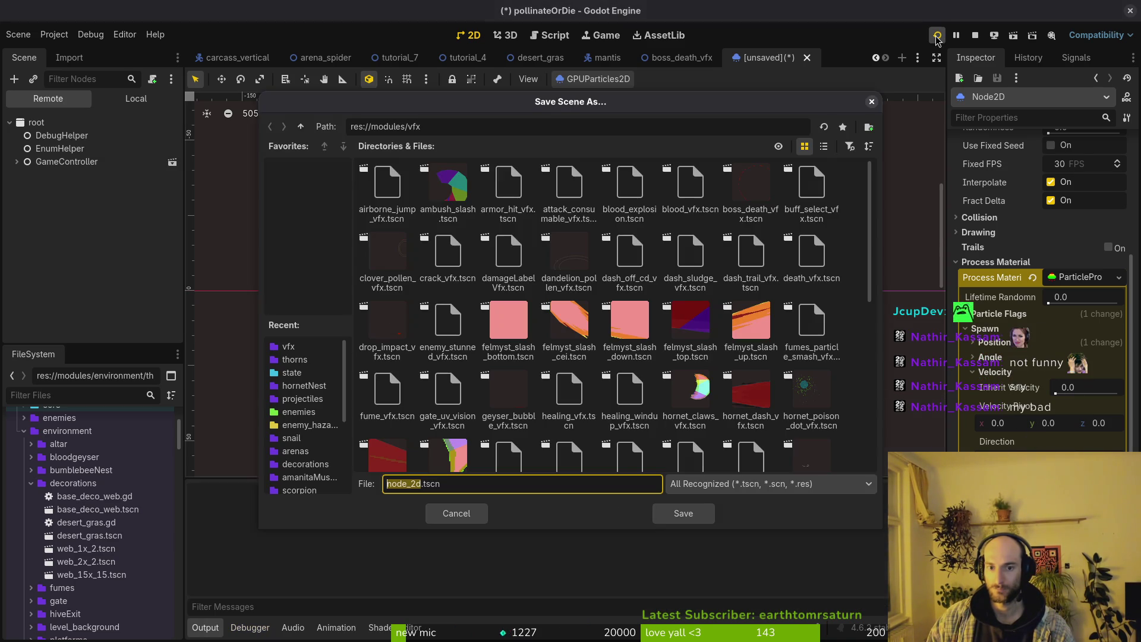
left_click(565, 10)
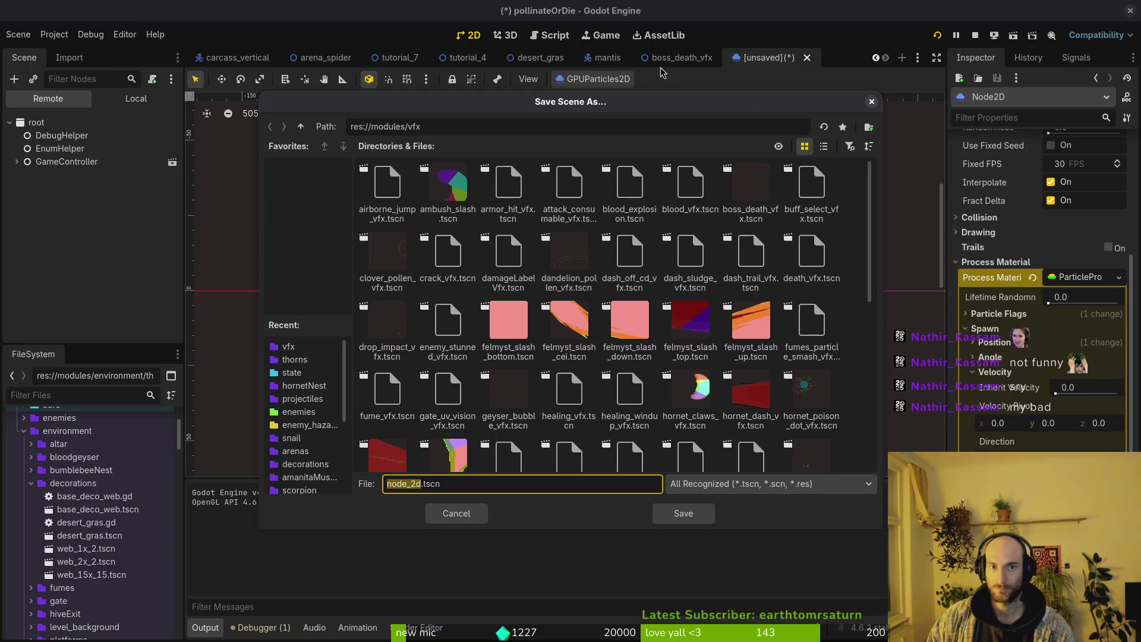
left_click(872, 102)
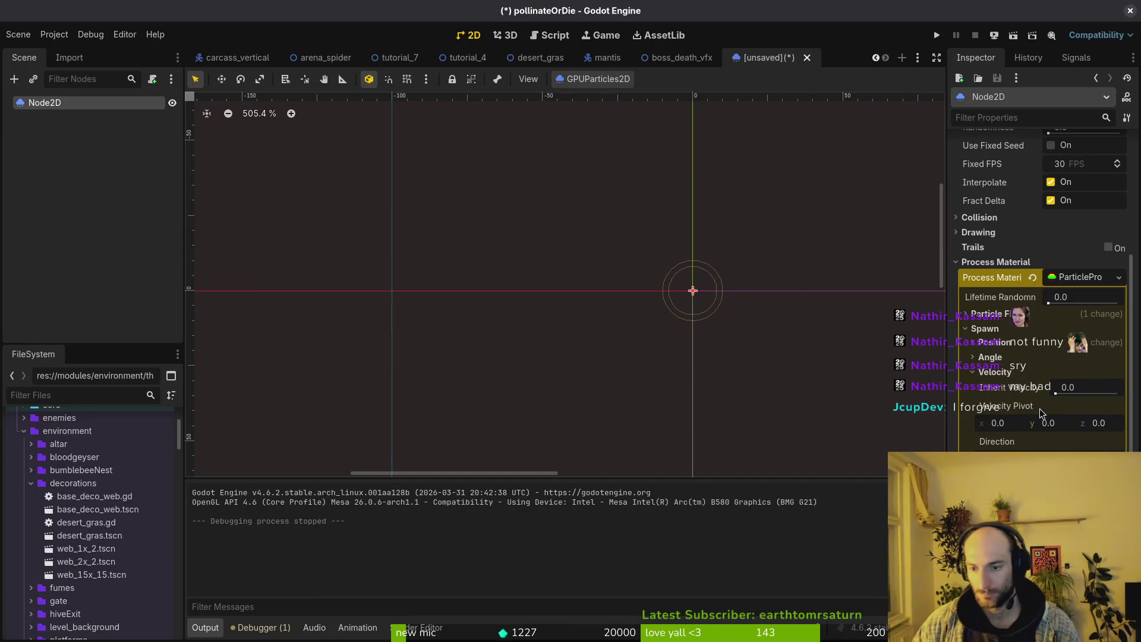
scroll(1010, 268, "up", 5)
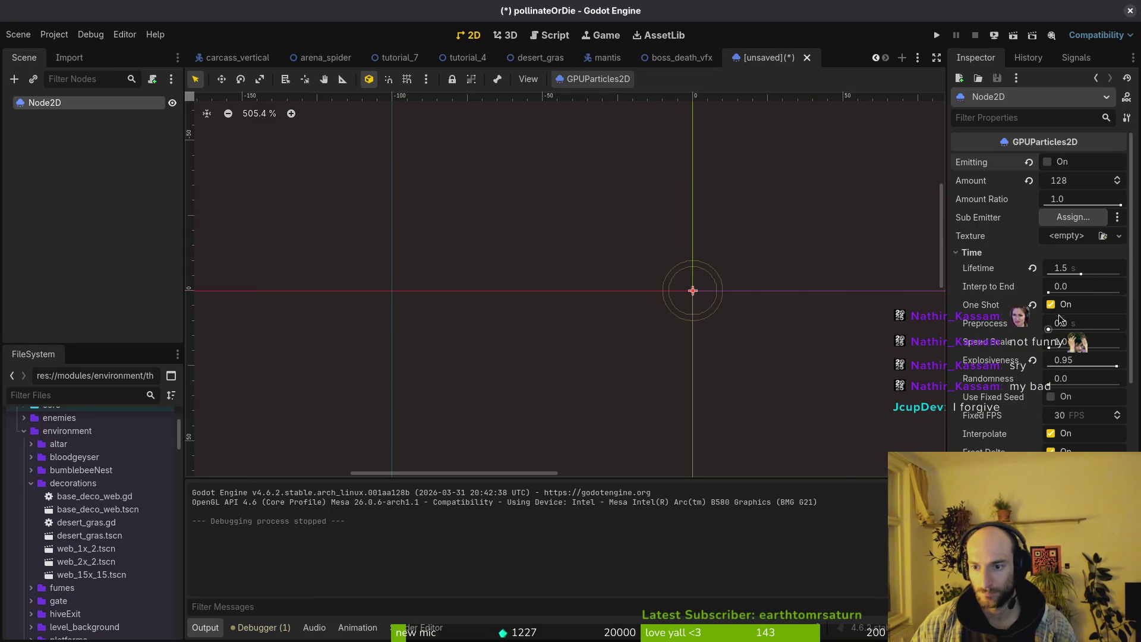
Turn off One Shot and enable Emitting for continuous particles.
left_click(1051, 305)
left_click(1048, 163)
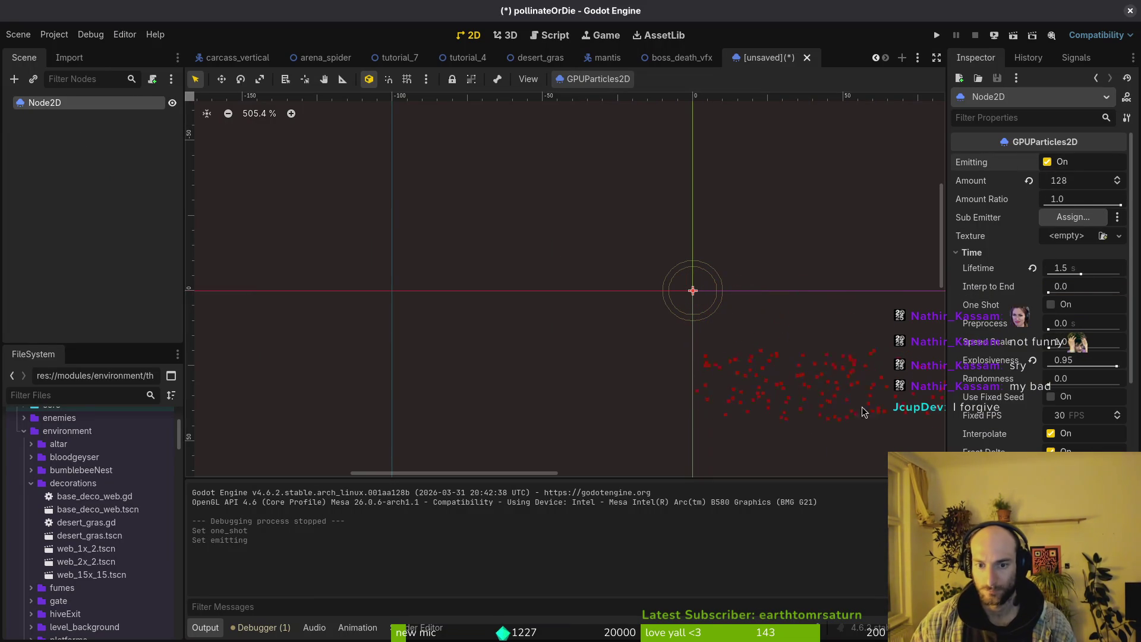
scroll(1052, 440, "down", 5)
scroll(1049, 437, "down", 3)
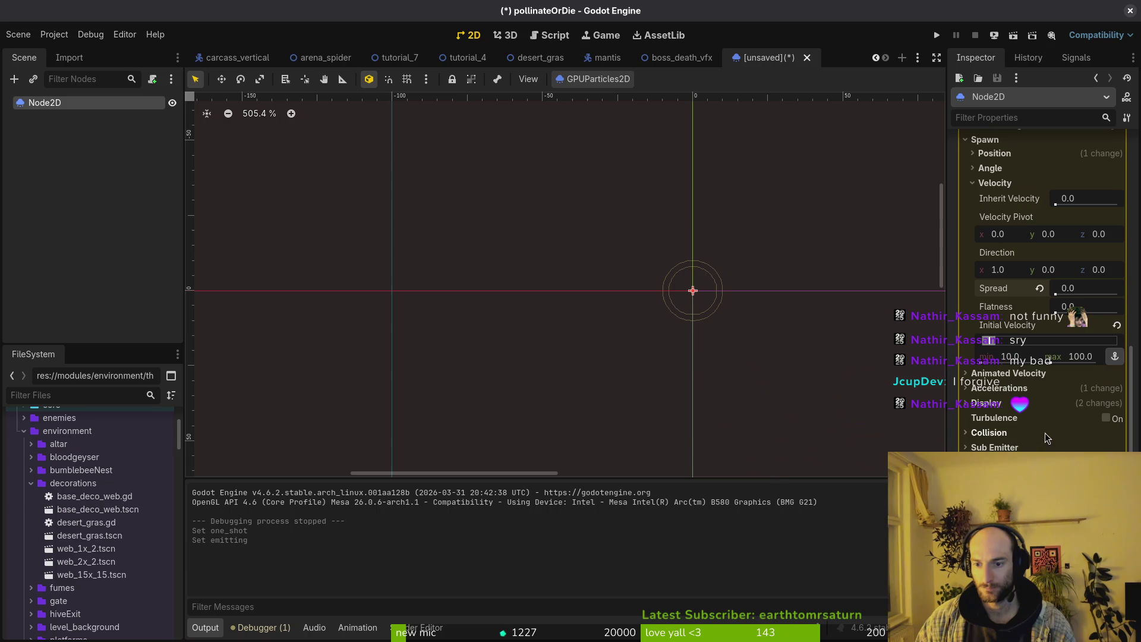
left_click(1011, 388)
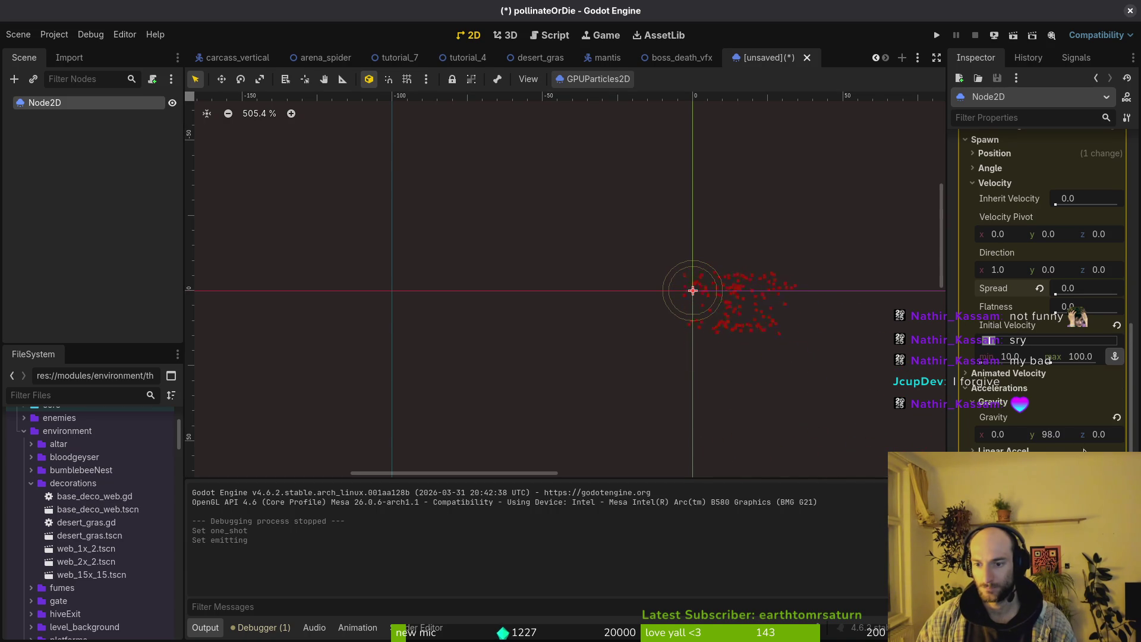
Set the particle Direction to 0, 0.
left_click(1022, 274)
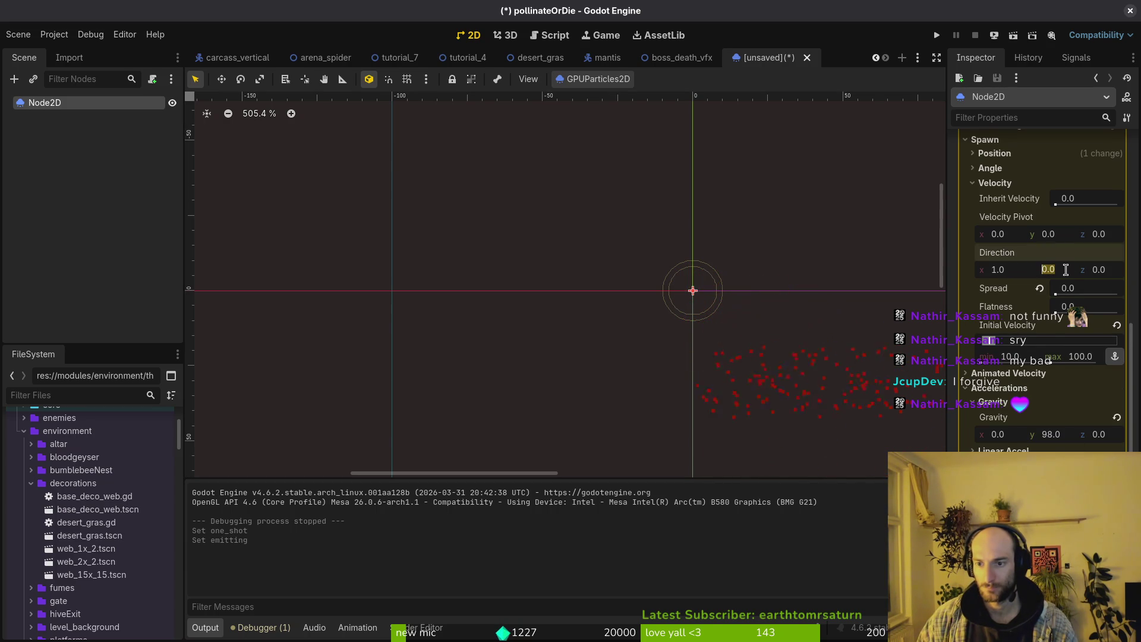
type("1")
key("Return")
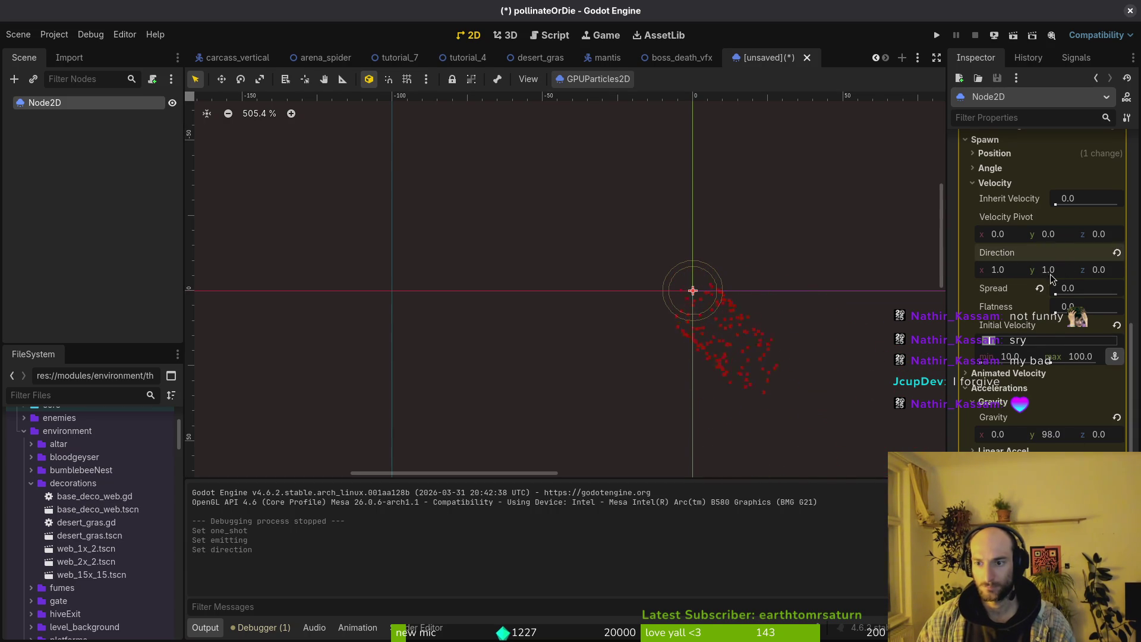
left_click(1010, 270)
type("0")
key("Tab")
type("0")
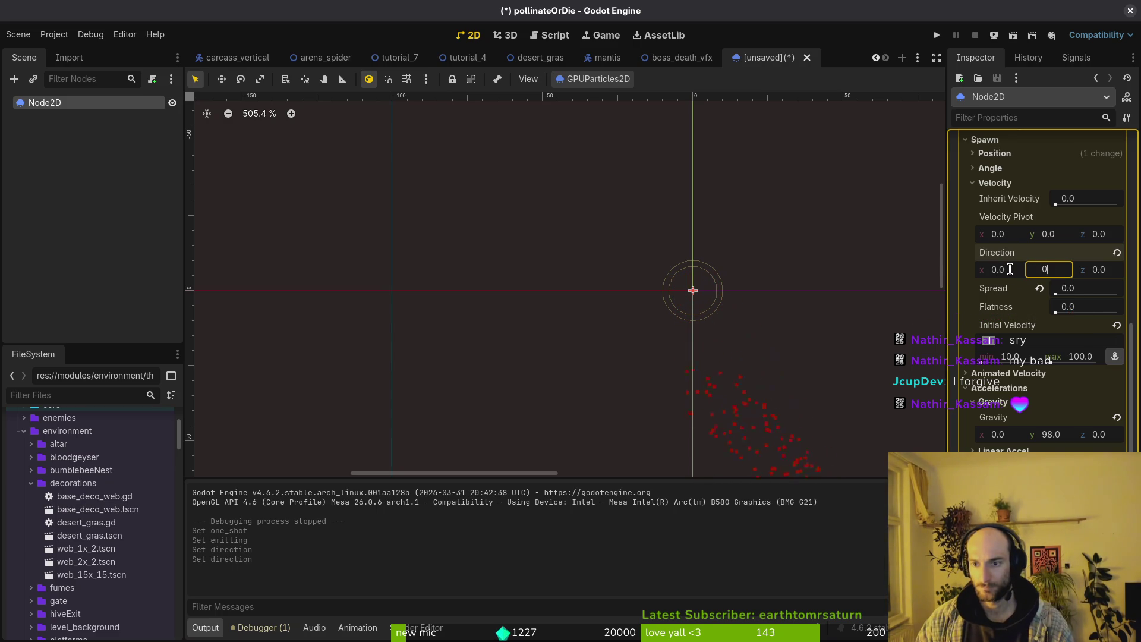
key("Return")
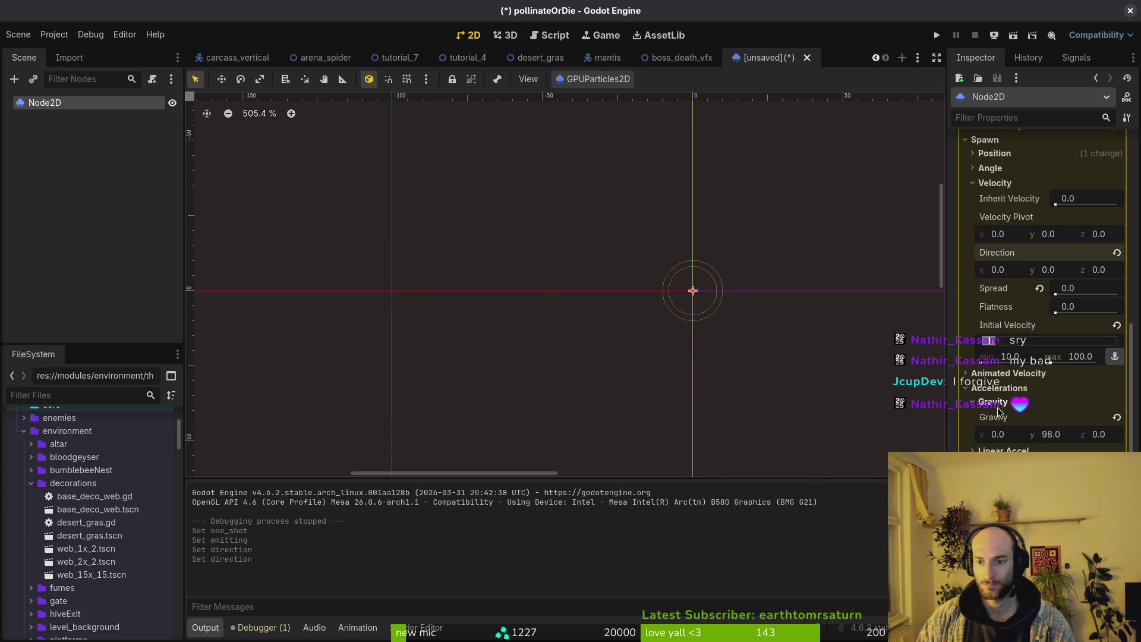
Set Gravity y to 0 and reset Initial Velocity to 0–0.
left_click(1118, 418)
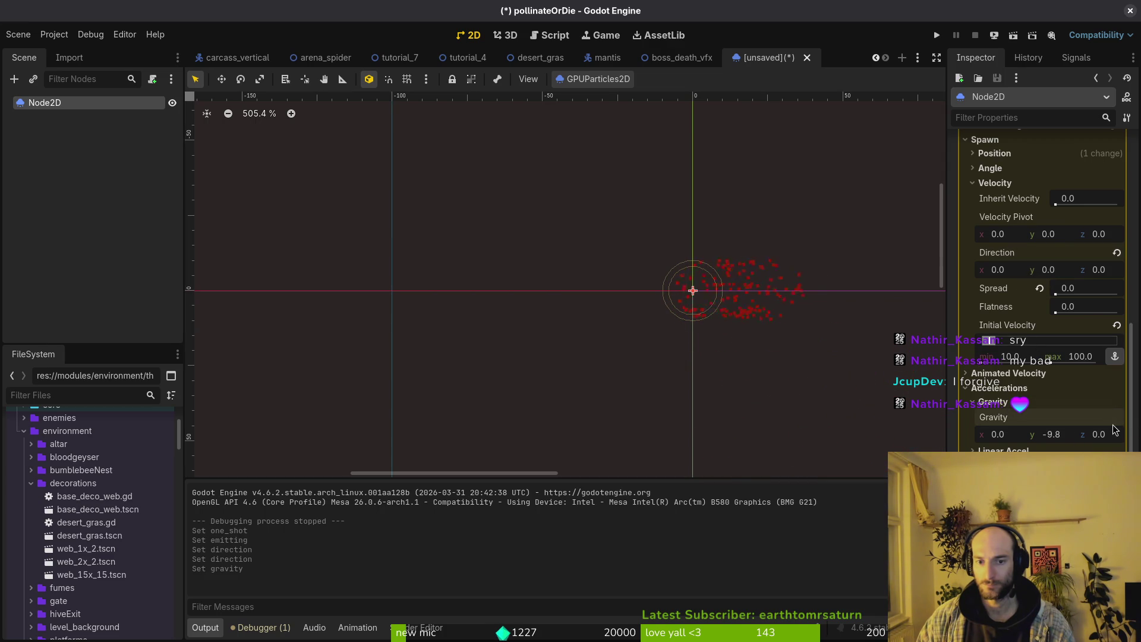
left_click(1068, 437)
type("0")
key("Return")
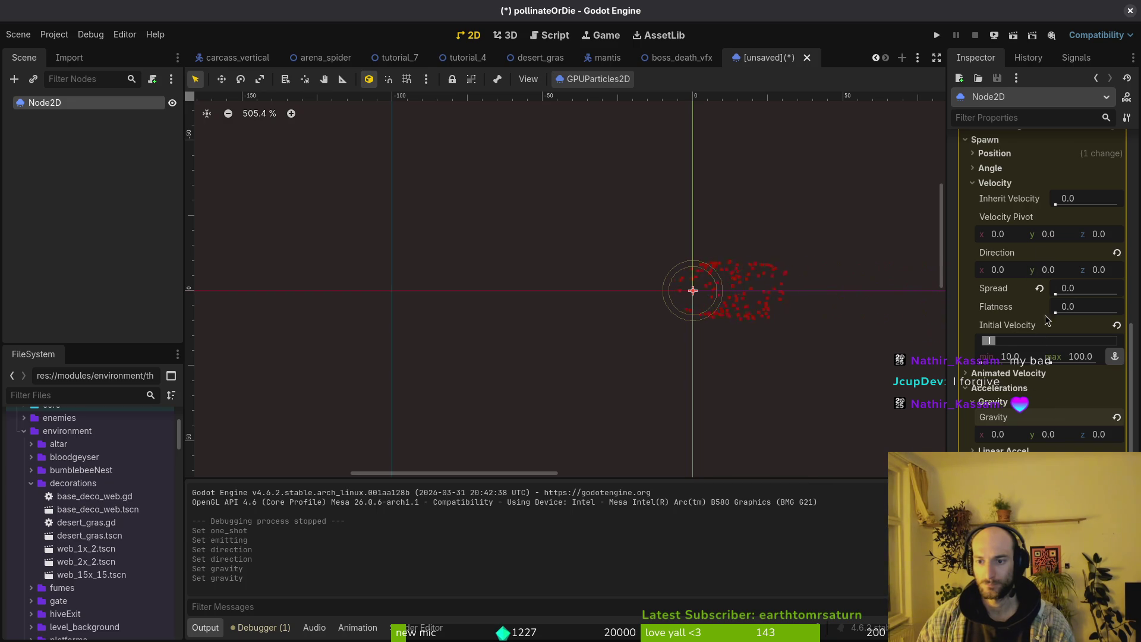
left_click(1116, 325)
key("ctrl+s")
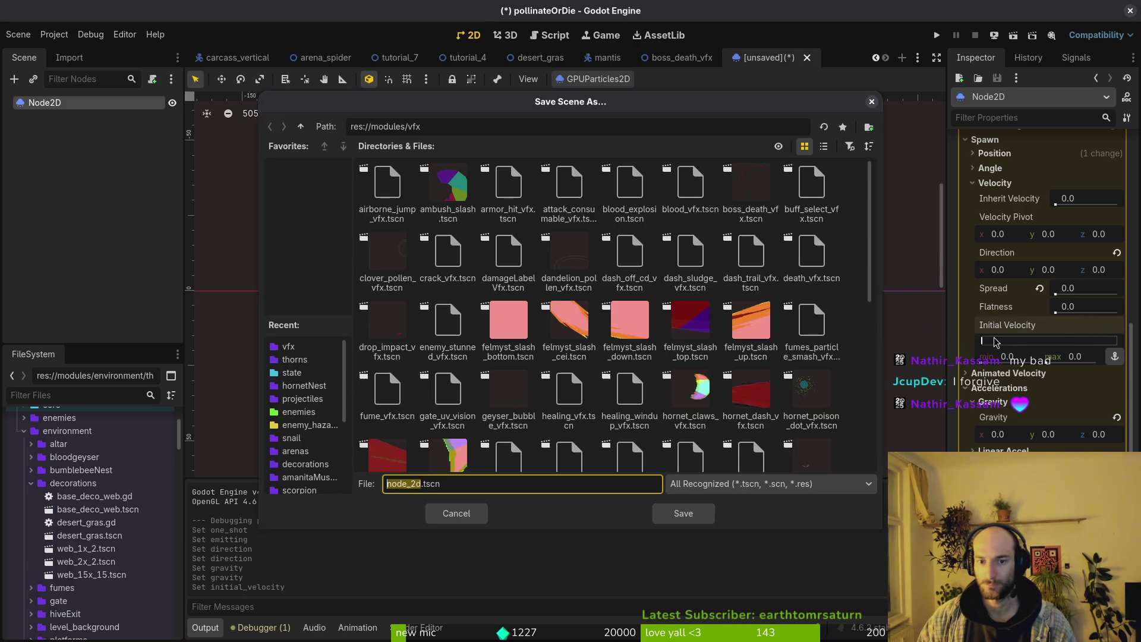
key("Escape")
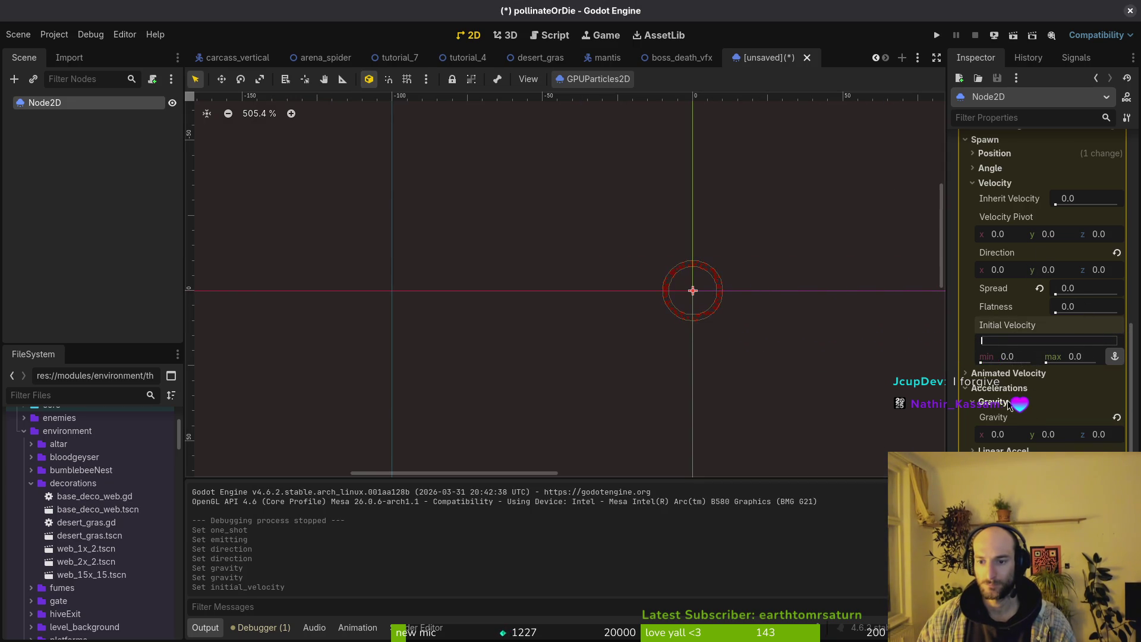
Raise Radial Velocity under Animated Velocity to 10 so particles spread outward.
left_click(1007, 401)
left_click(1008, 372)
left_click(1001, 431)
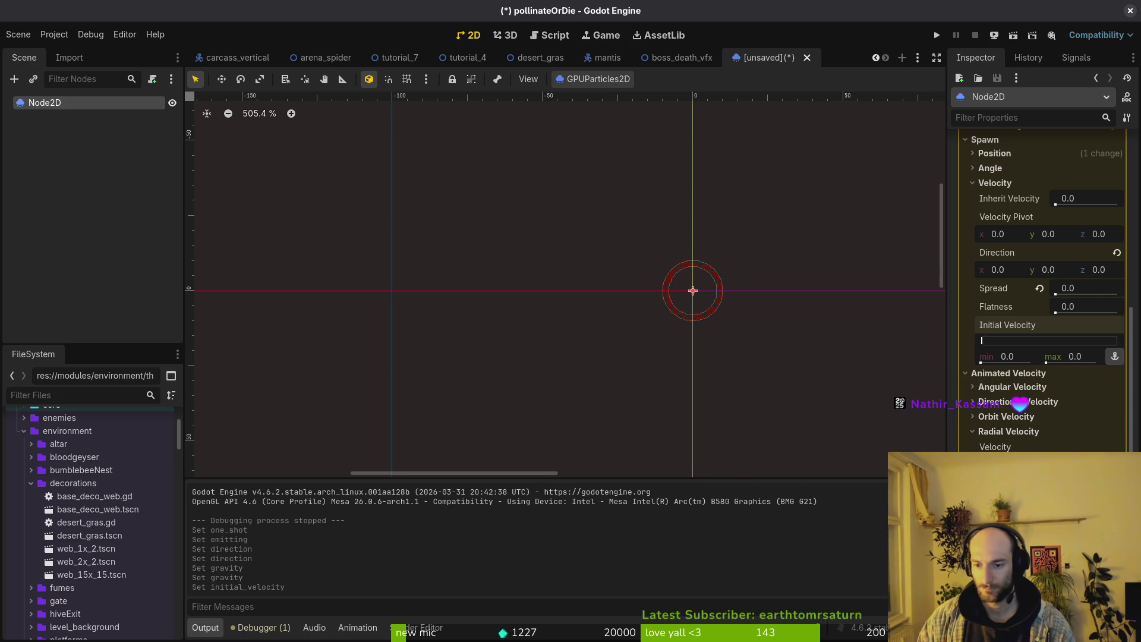
left_click_drag(1064, 465, 1088, 466)
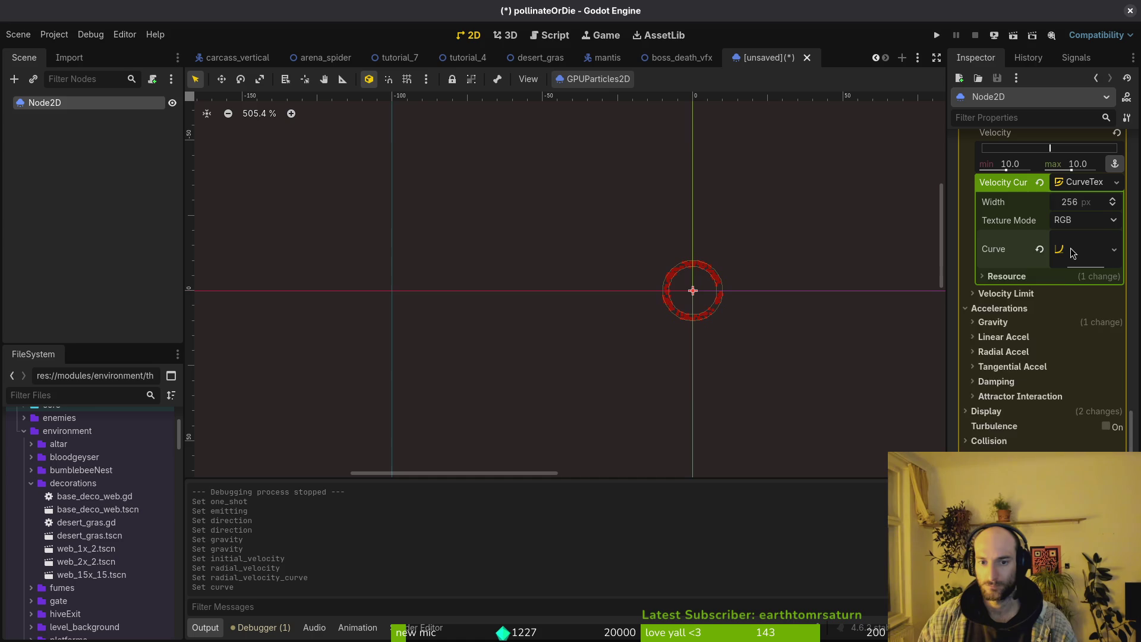
Shape the Radial Velocity curve to start near 1.0 and drop at the end.
left_click(1073, 253)
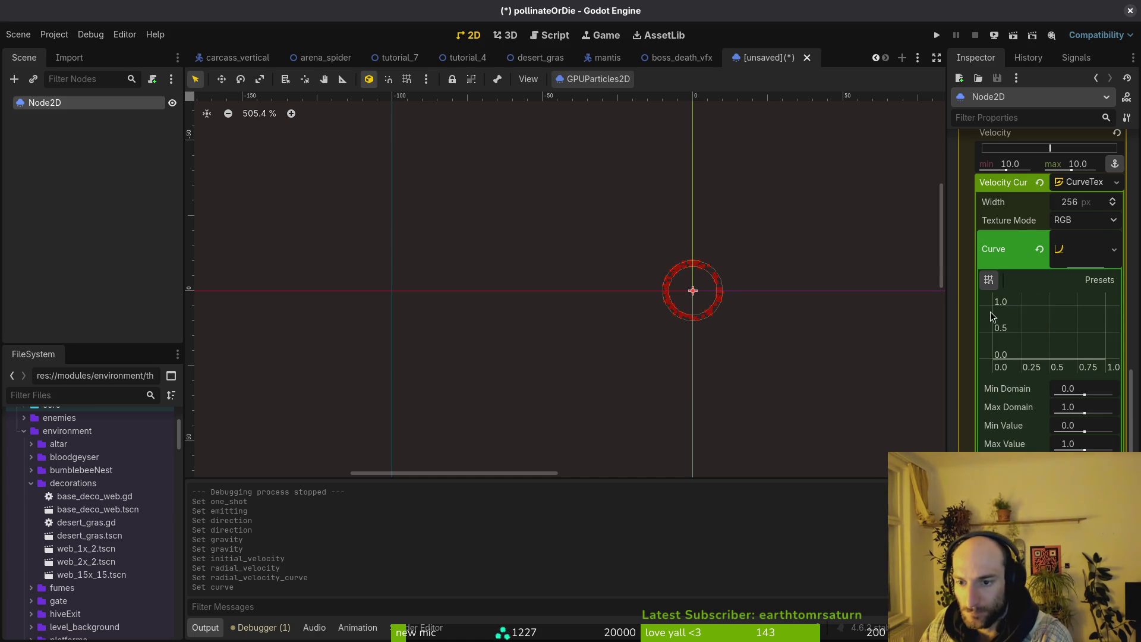
left_click_drag(991, 316, 993, 306)
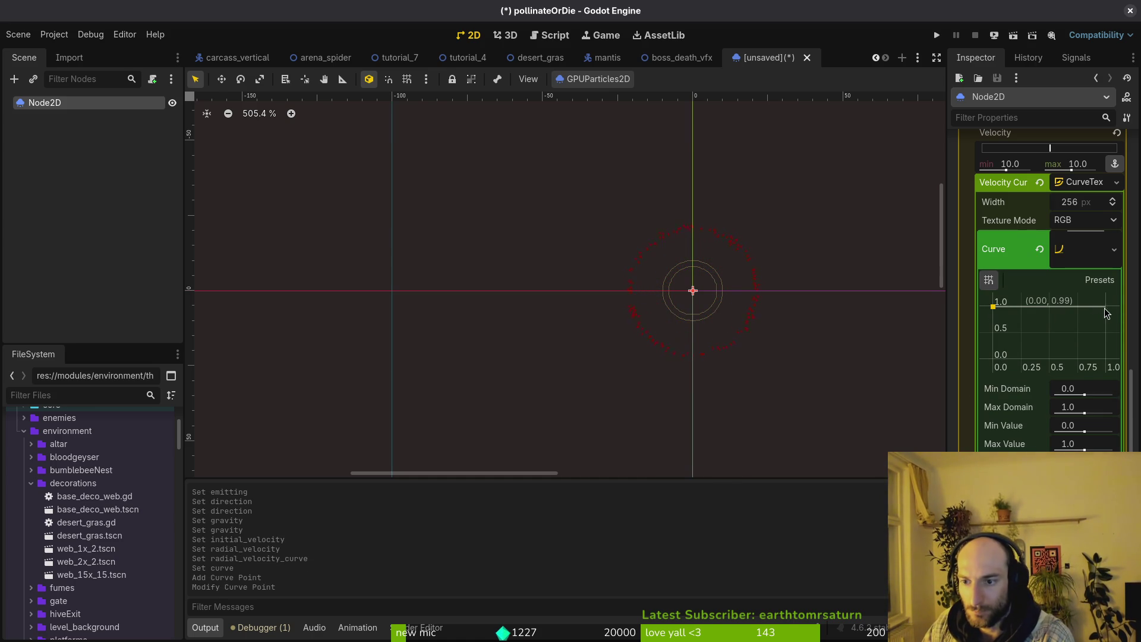
mouse_move(1106, 314)
left_mouse_down()
mouse_move(1107, 351)
mouse_move(1091, 340)
mouse_move(1106, 324)
left_mouse_up()
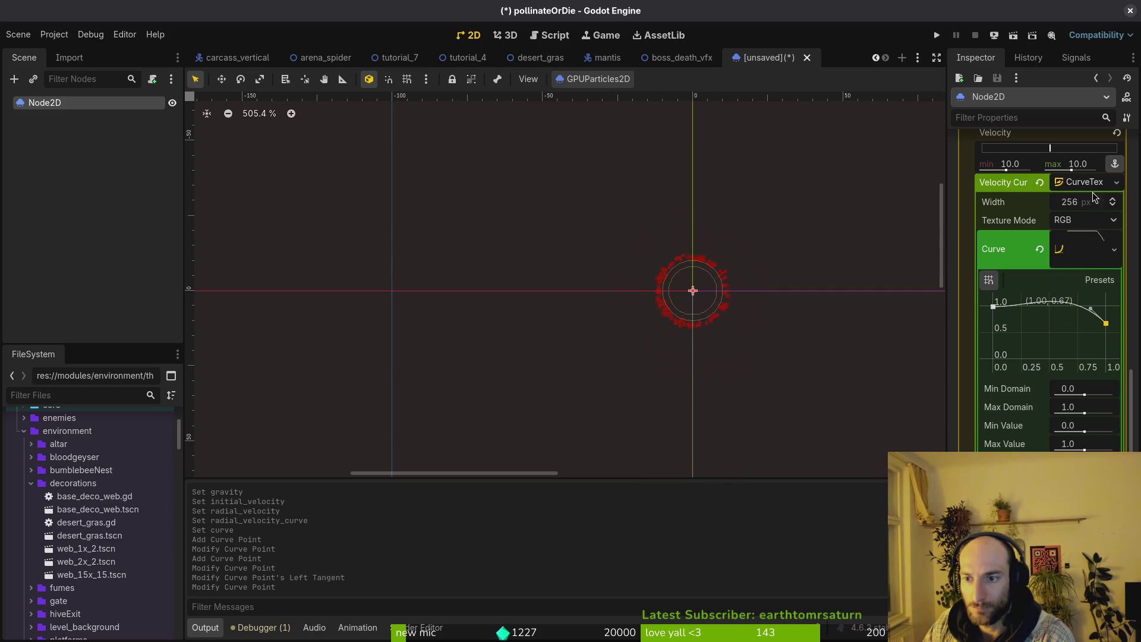
Set the Radial Velocity range to 10–40.
left_click(1032, 165)
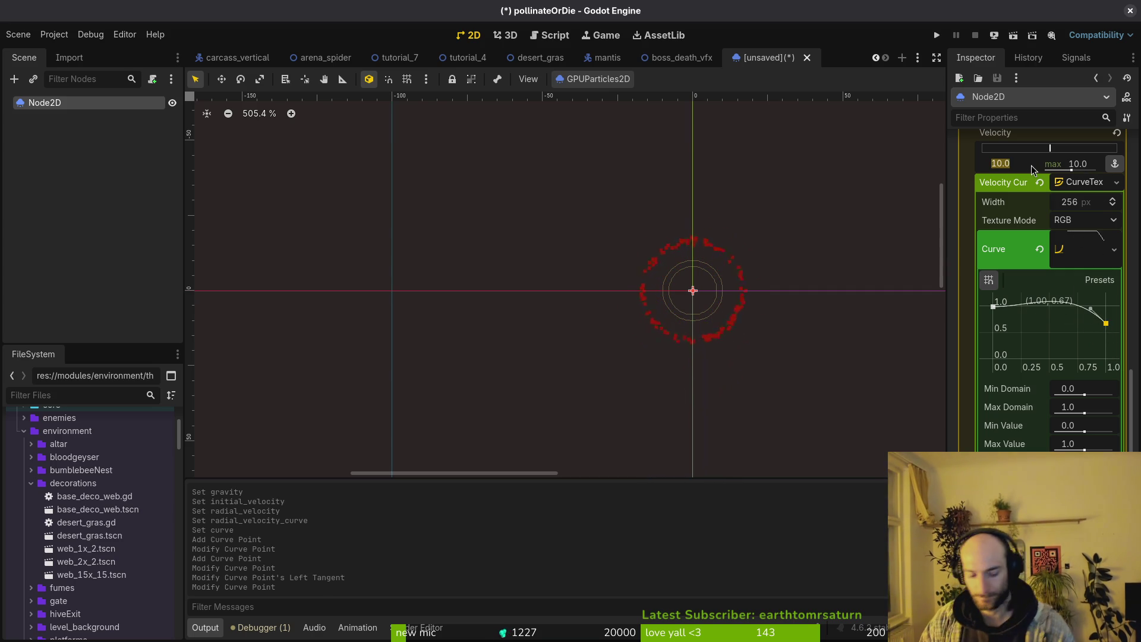
type("10")
key("Tab")
type("100")
key("Return")
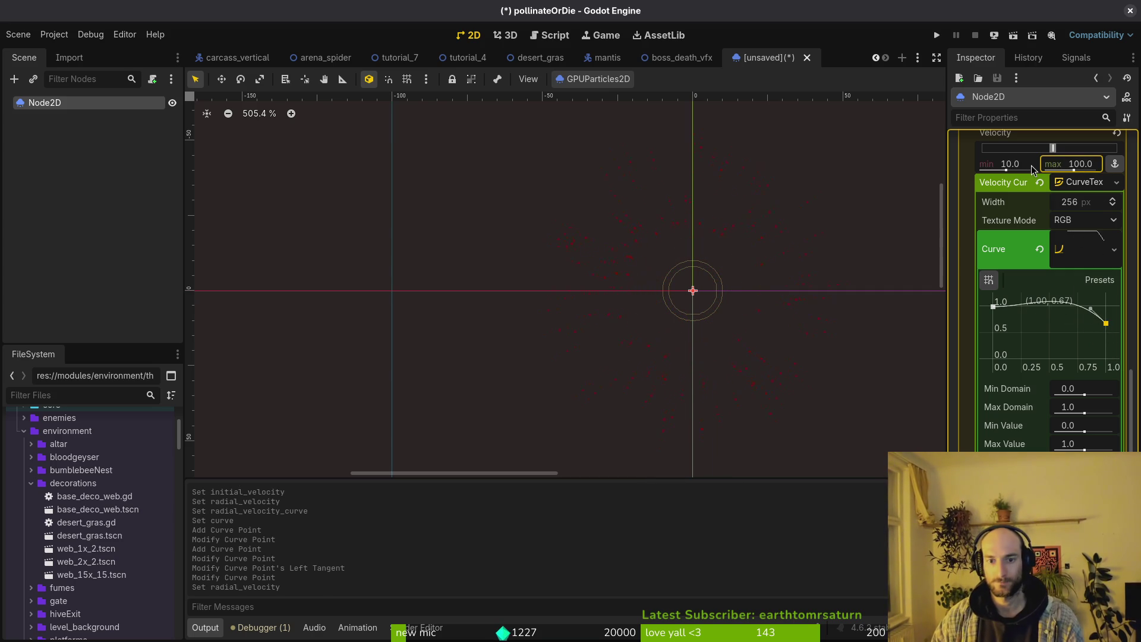
left_click(1087, 164)
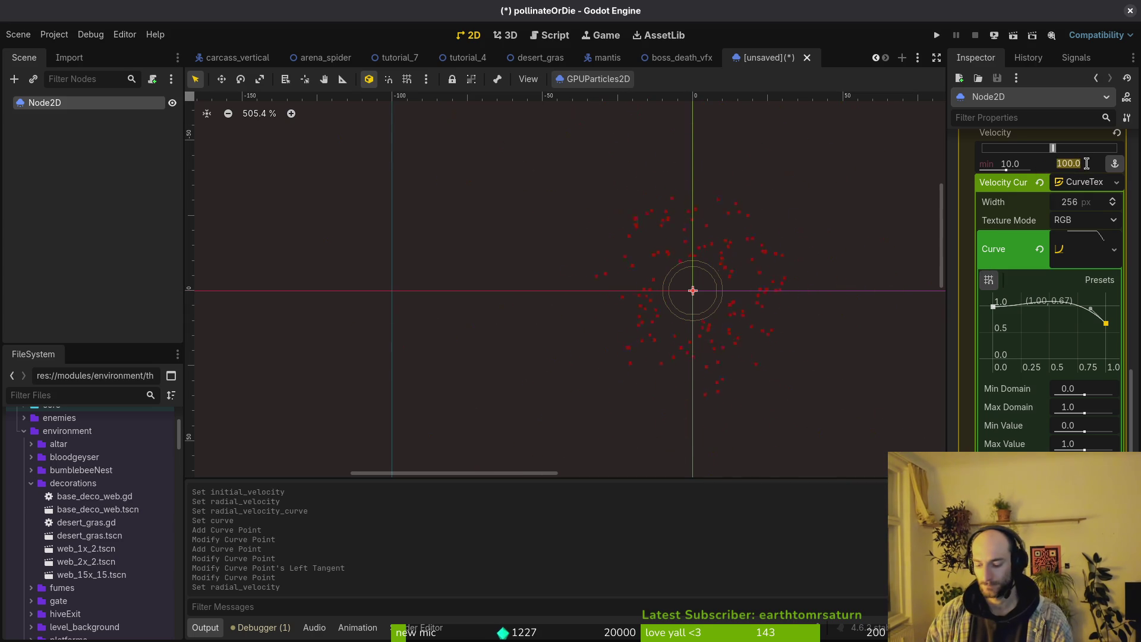
type("40")
key("Return")
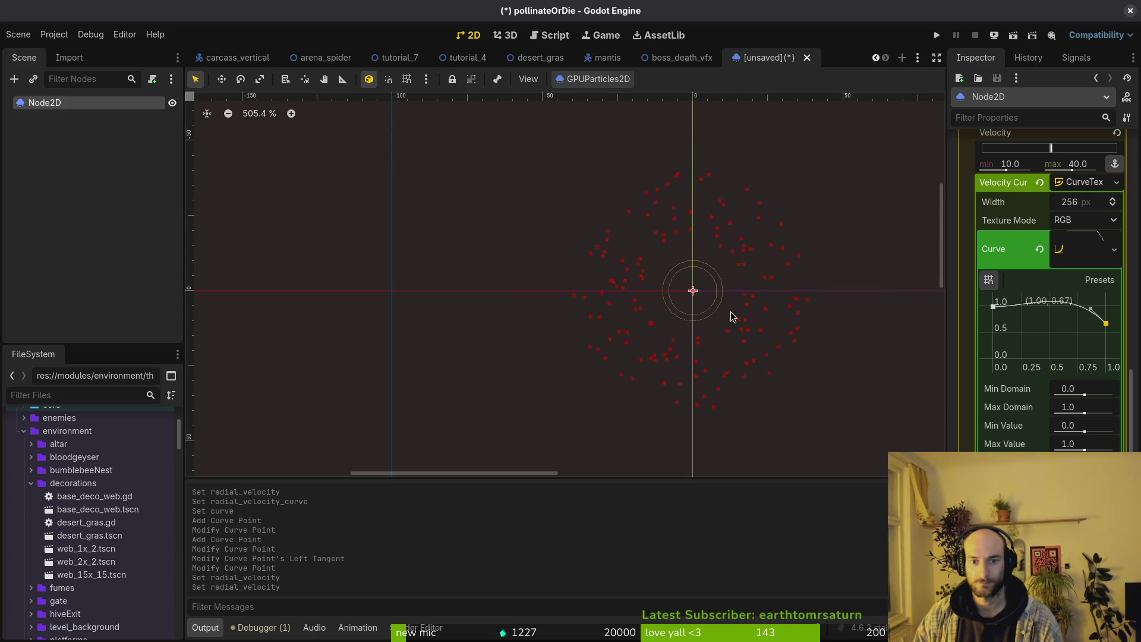
scroll(730, 311, "down", 2)
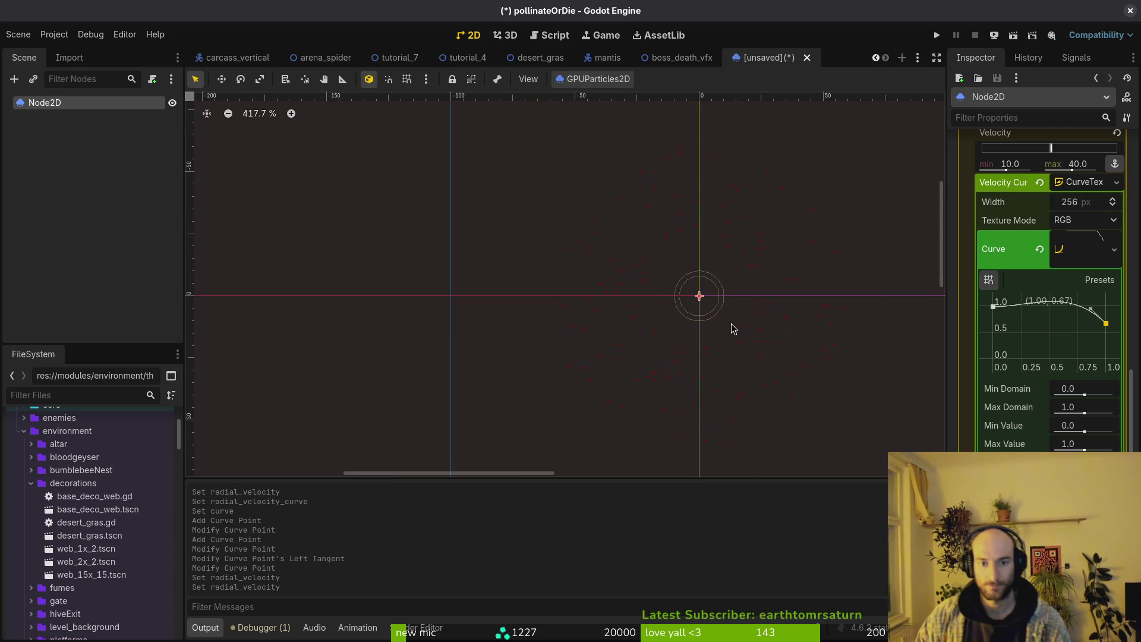
left_click(1085, 182)
scroll(1064, 166, "up", 10)
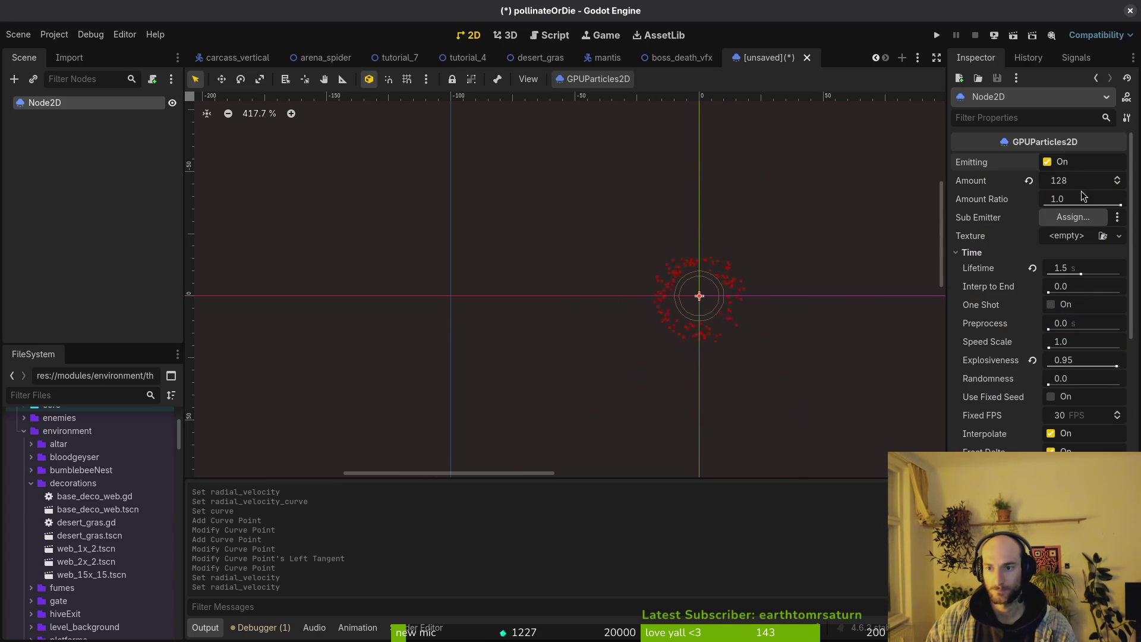
Set the particle Lifetime to 1.0 second.
type("1")
key("Return")
key("ctrl+s")
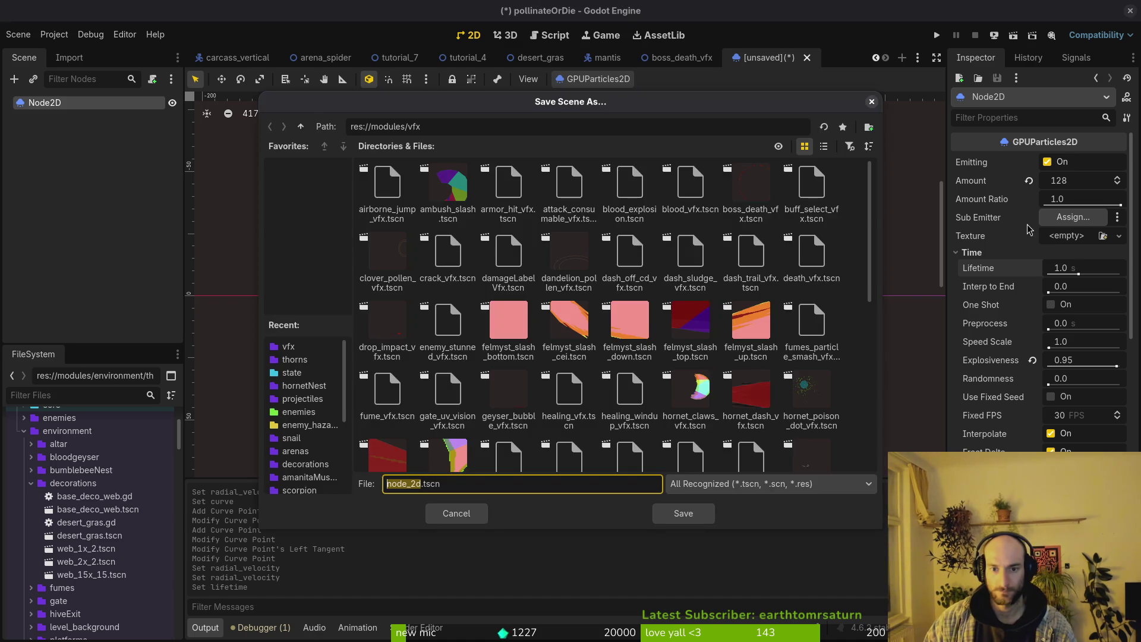
key("Escape")
Reopen the Radial Velocity settings and raise its maximum to 100.
scroll(1098, 389, "down", 5)
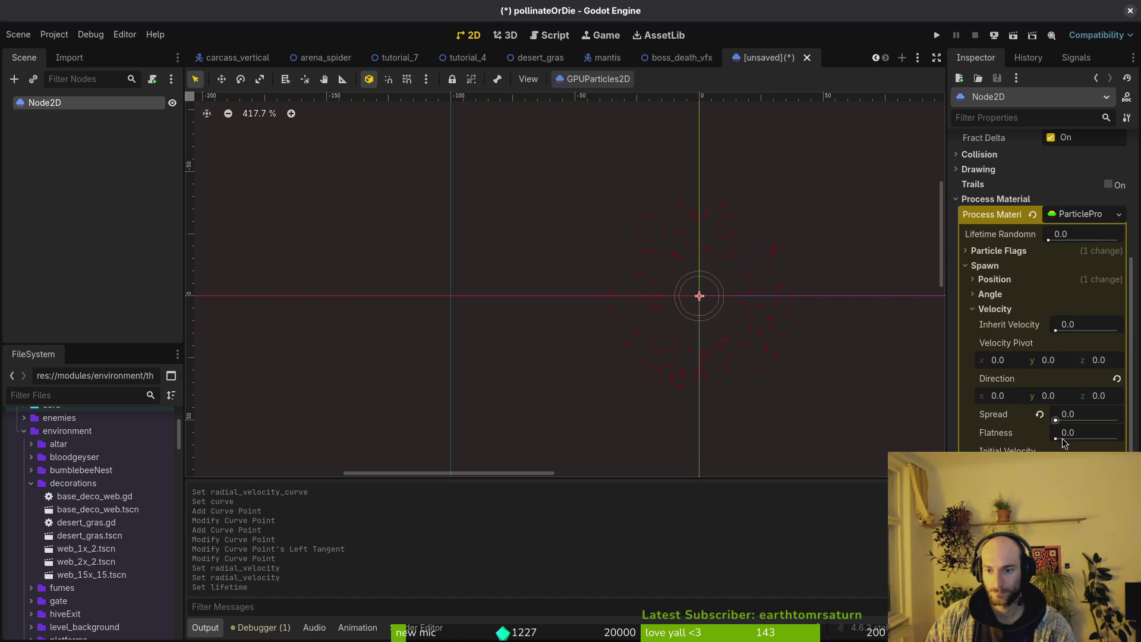
left_click(995, 309)
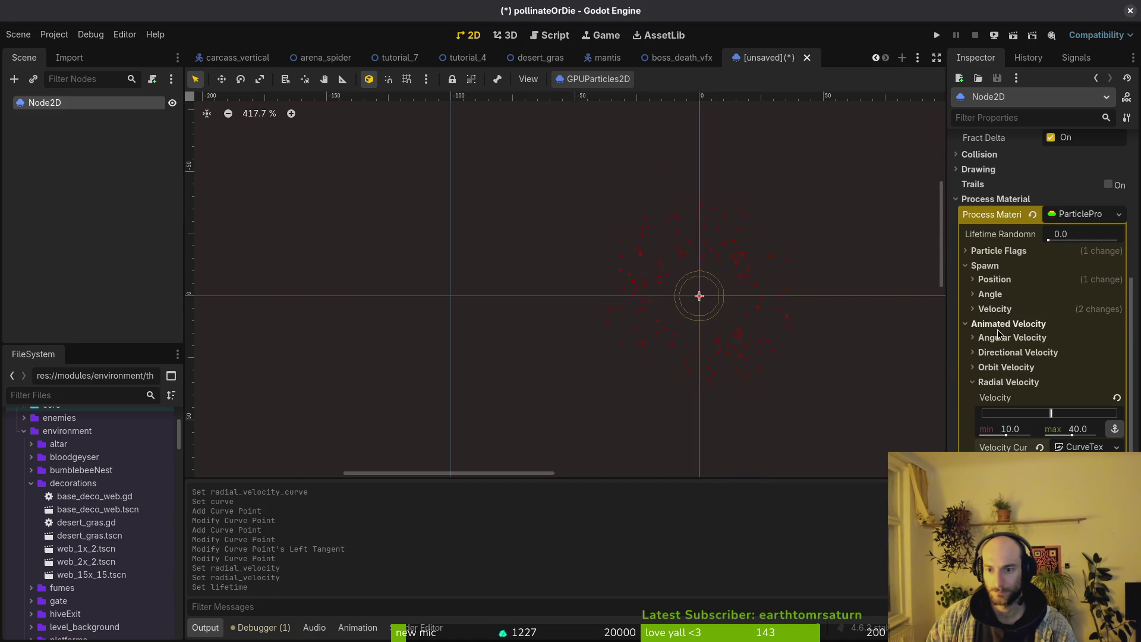
left_click(1009, 381)
left_click(1002, 426)
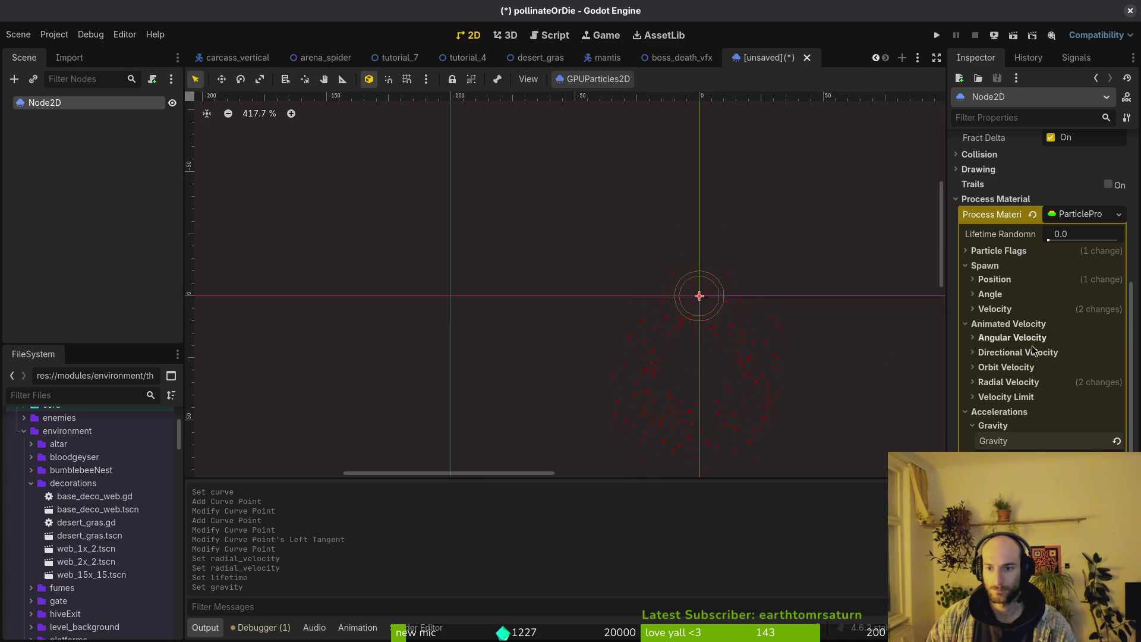
left_click(1001, 414)
left_click(1009, 326)
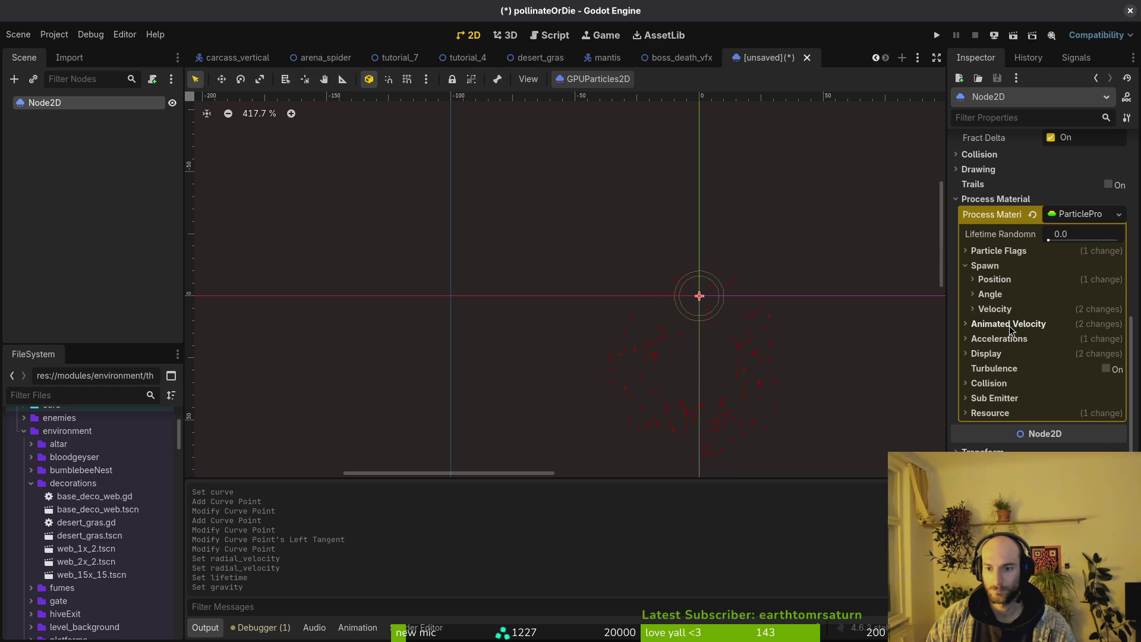
left_click(1010, 325)
left_click(1010, 382)
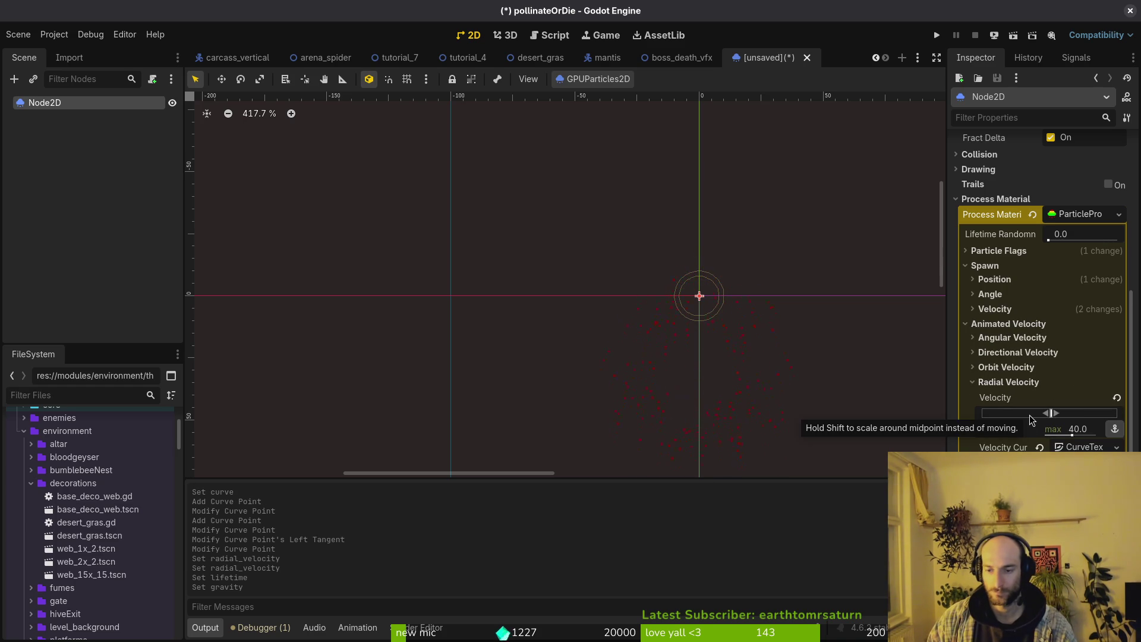
left_click(1078, 428)
type("100")
key("Return")
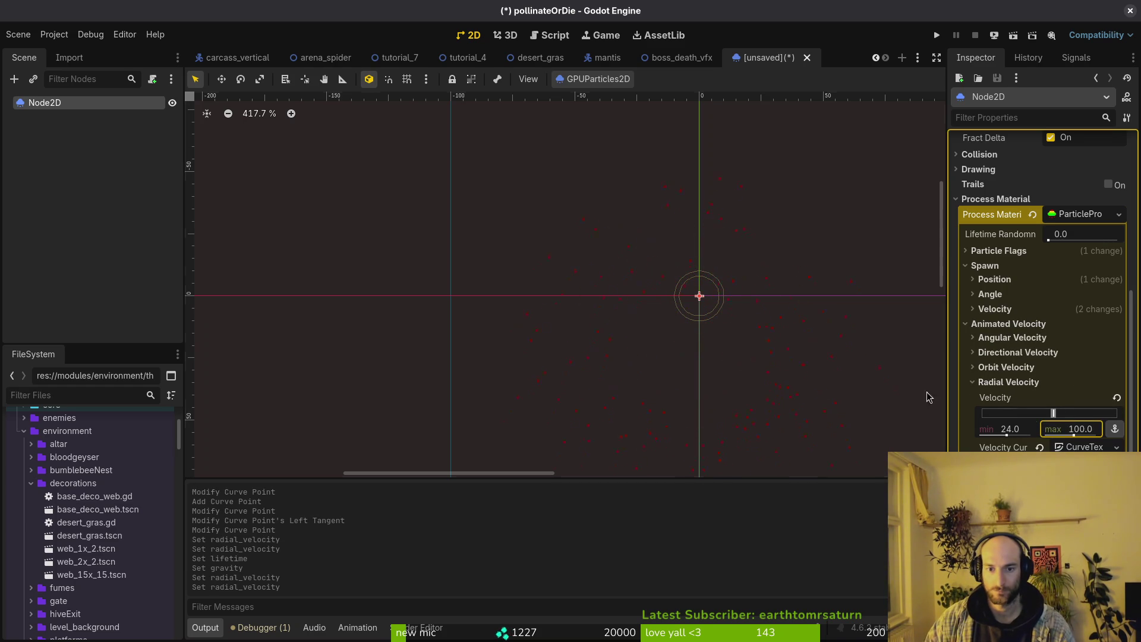
Lower Radial Velocity max to 69 (range 24–69) and drag Explosiveness down to 0.87.
scroll(729, 340, "down", 2)
left_click_drag(745, 364, 666, 324)
scroll(669, 323, "down", 1)
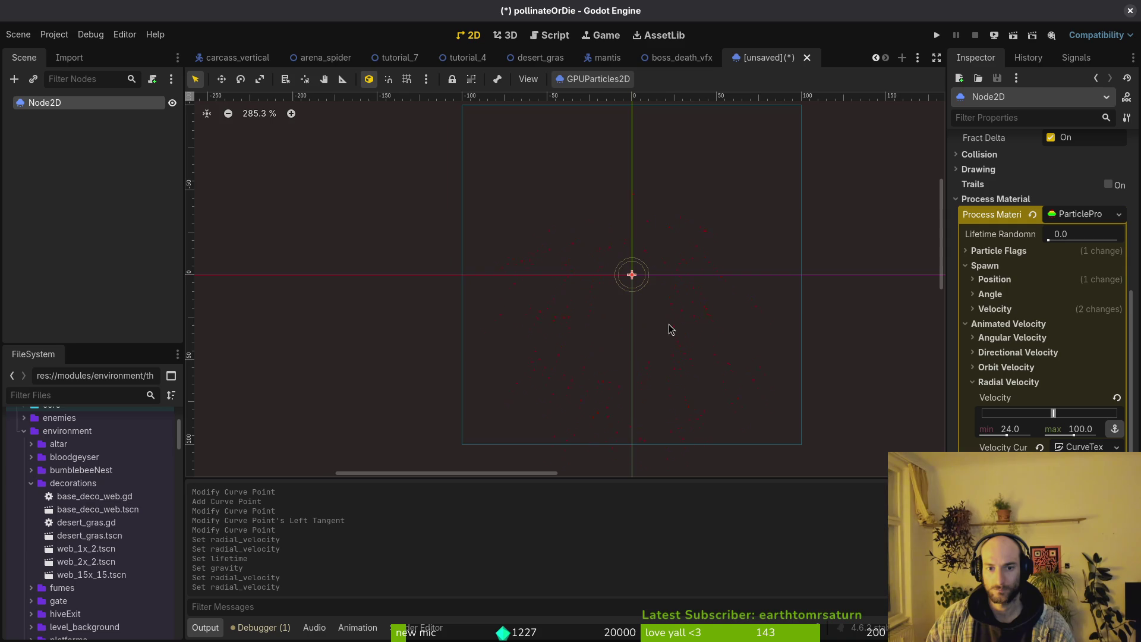
left_click(1077, 429)
type("69")
key("Return")
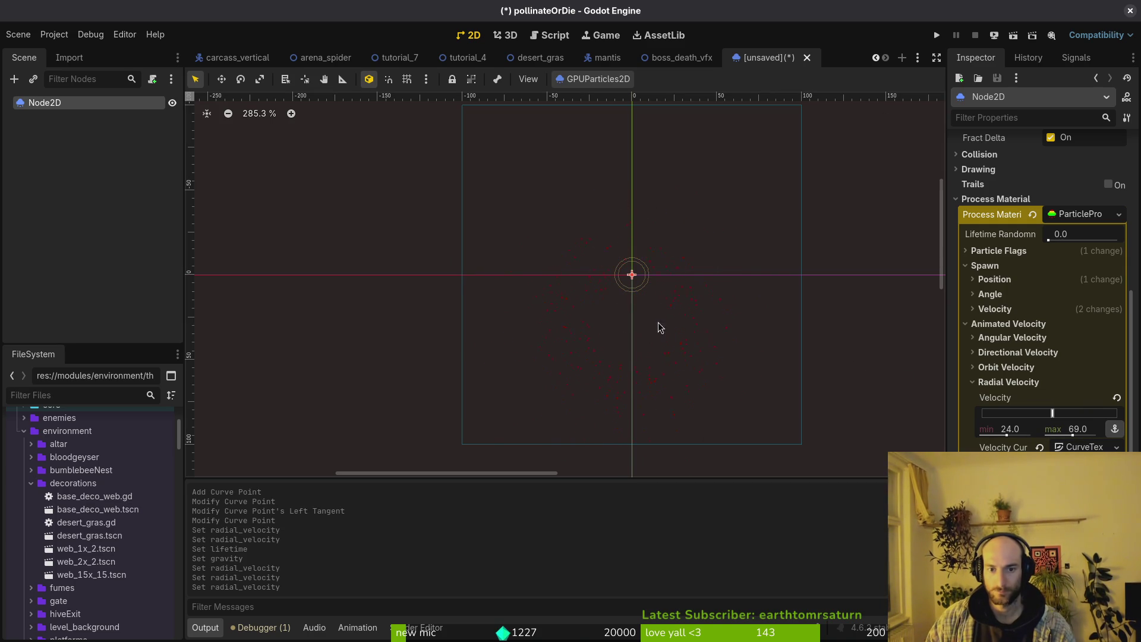
scroll(1057, 293, "up", 10)
left_click_drag(1049, 366, 1110, 370)
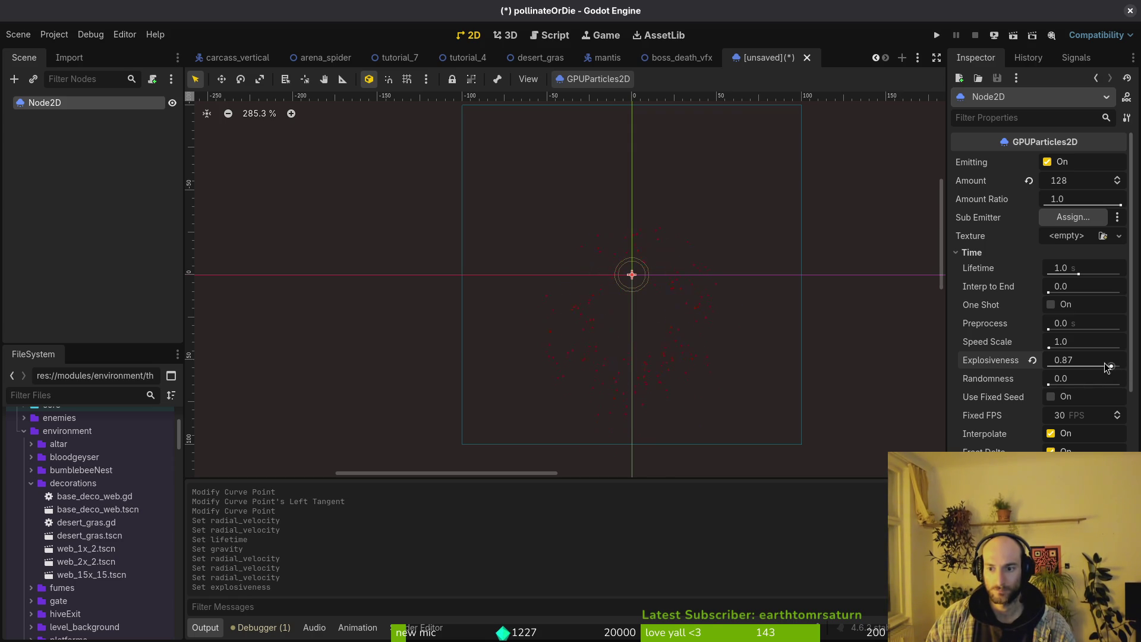
Set Explosiveness to 0.9.
left_click(1110, 364)
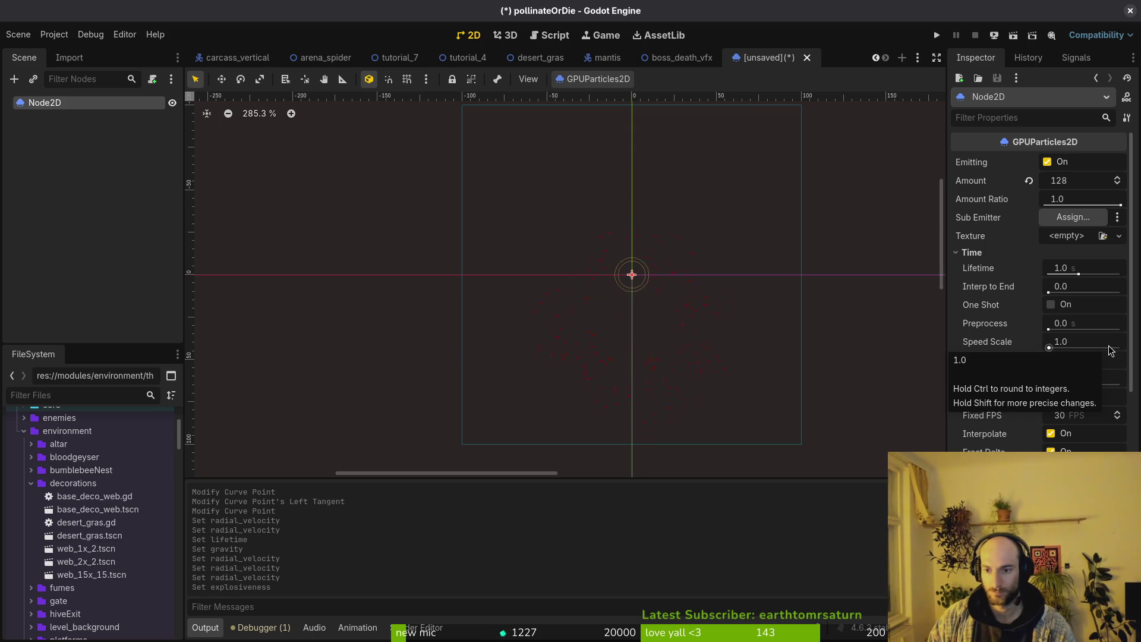
key("BackSpace")
type("0.9")
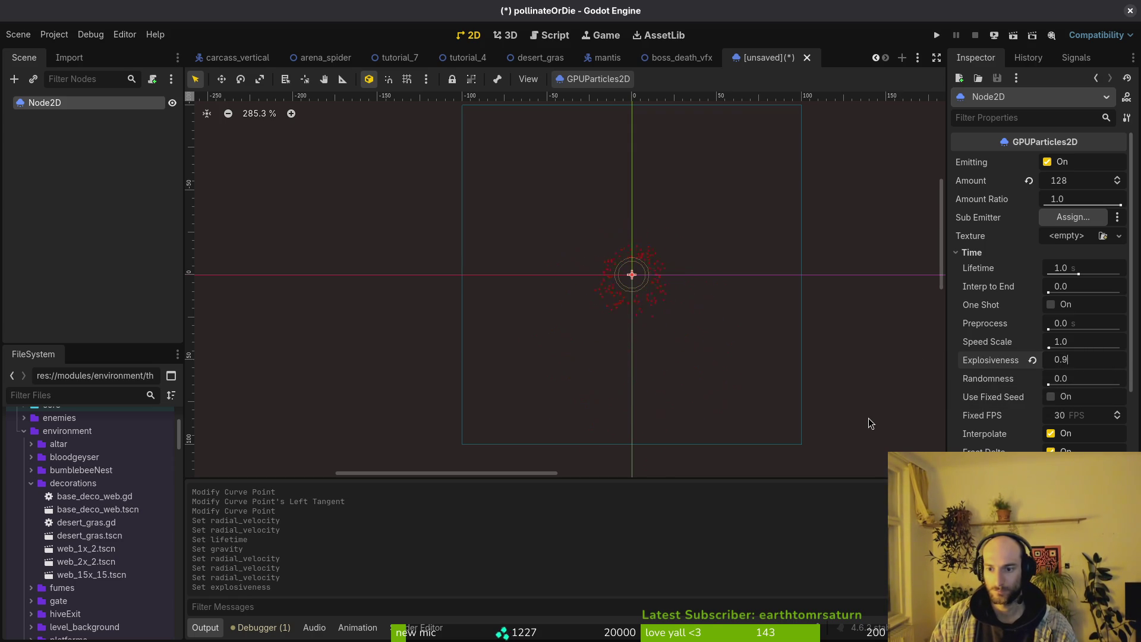
key("Return")
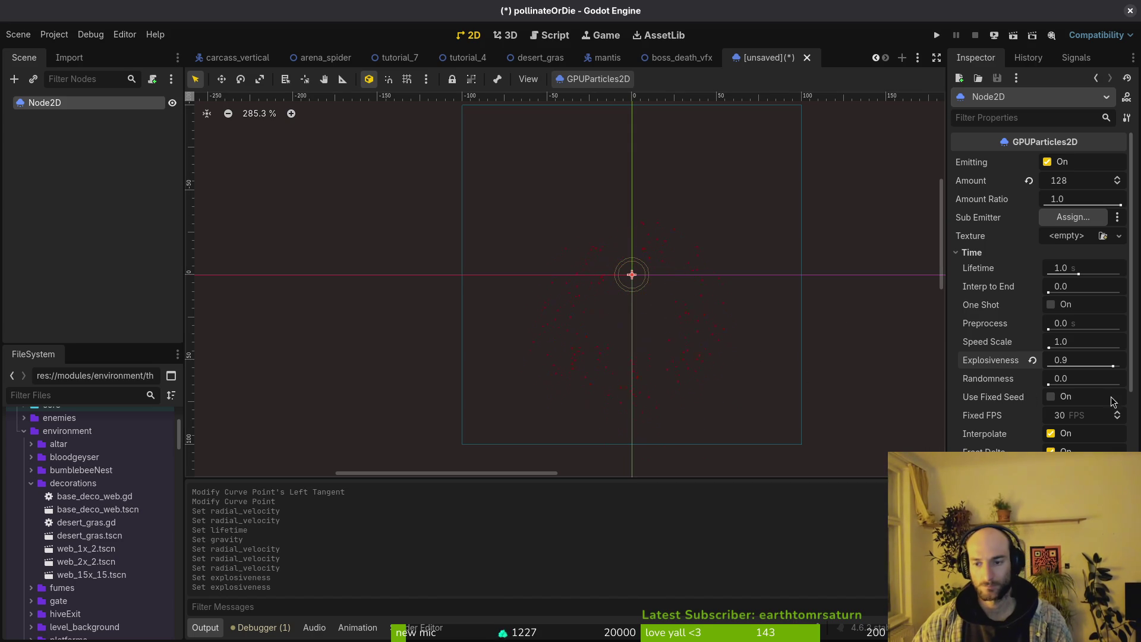
scroll(1016, 432, "down", 15)
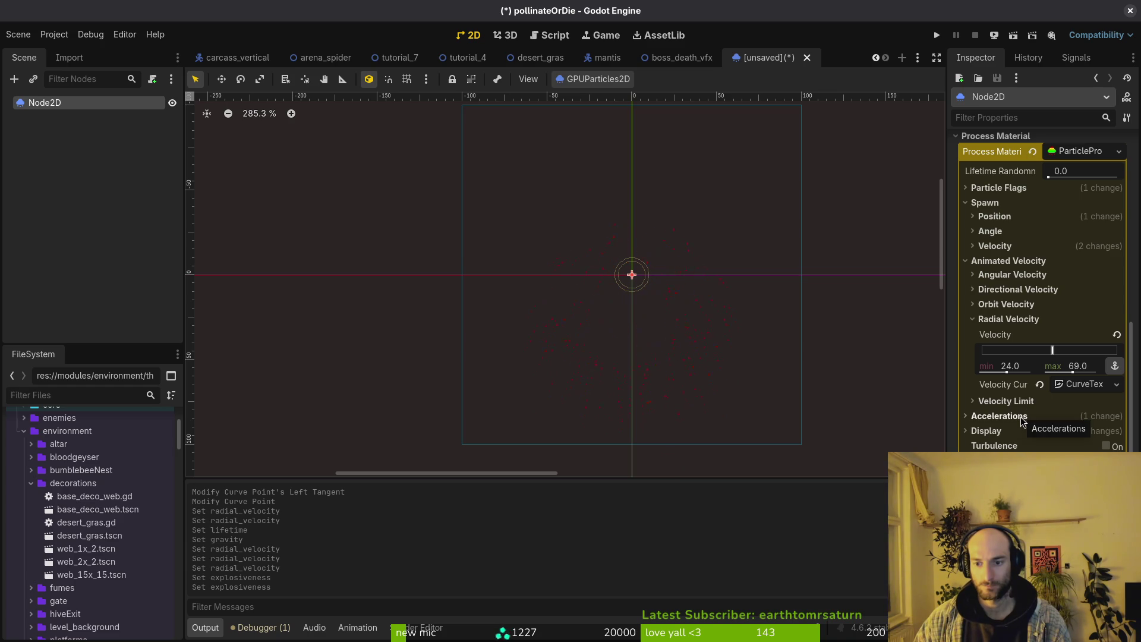
Drag the Color Ramp gradient point to the right end so particles stay red.
left_click(997, 319)
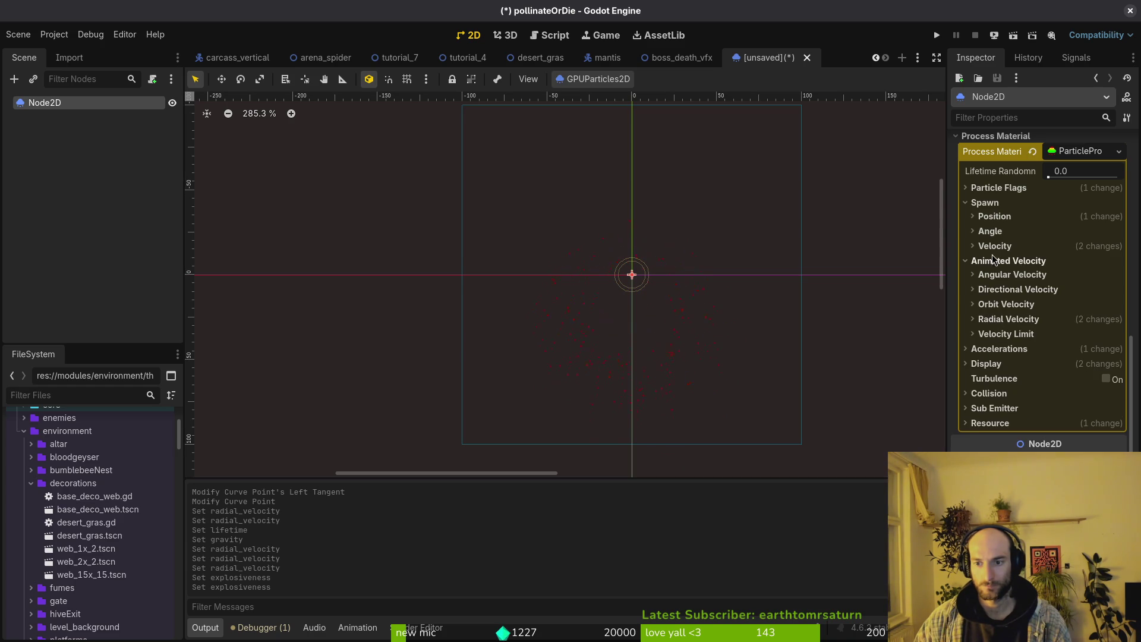
left_click(994, 261)
left_click(994, 322)
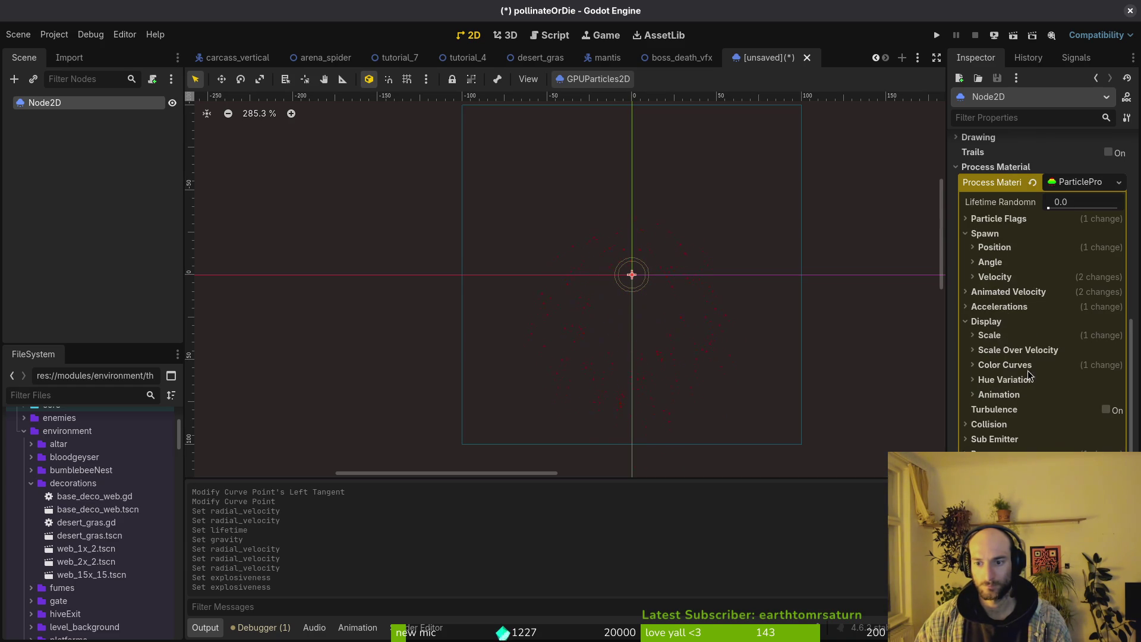
left_click(1007, 365)
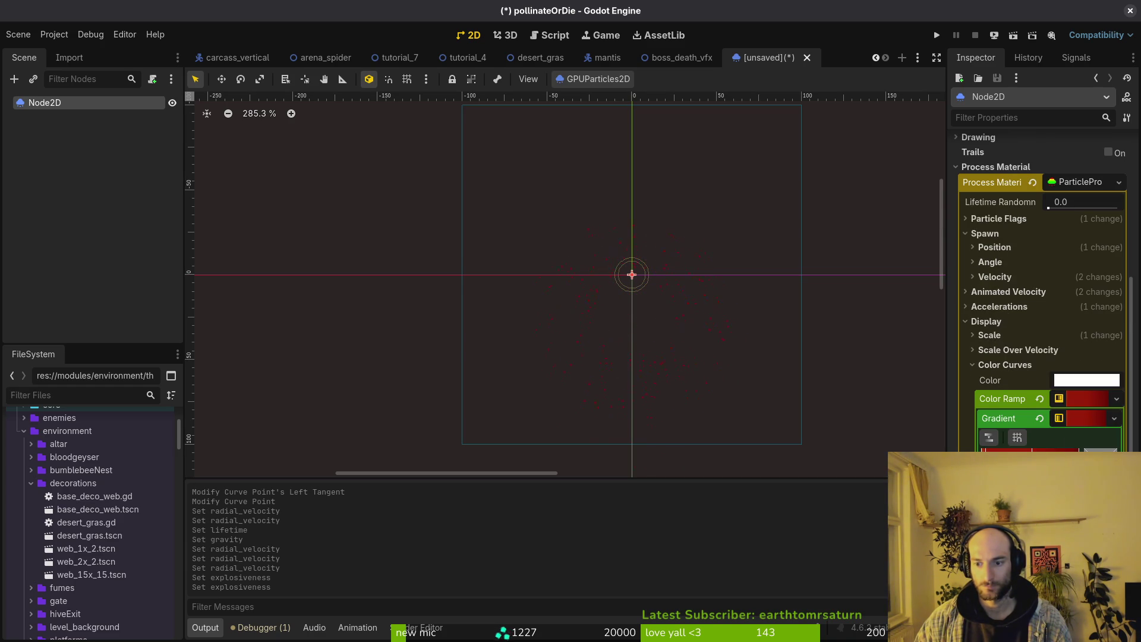
left_click_drag(1032, 457, 1058, 458)
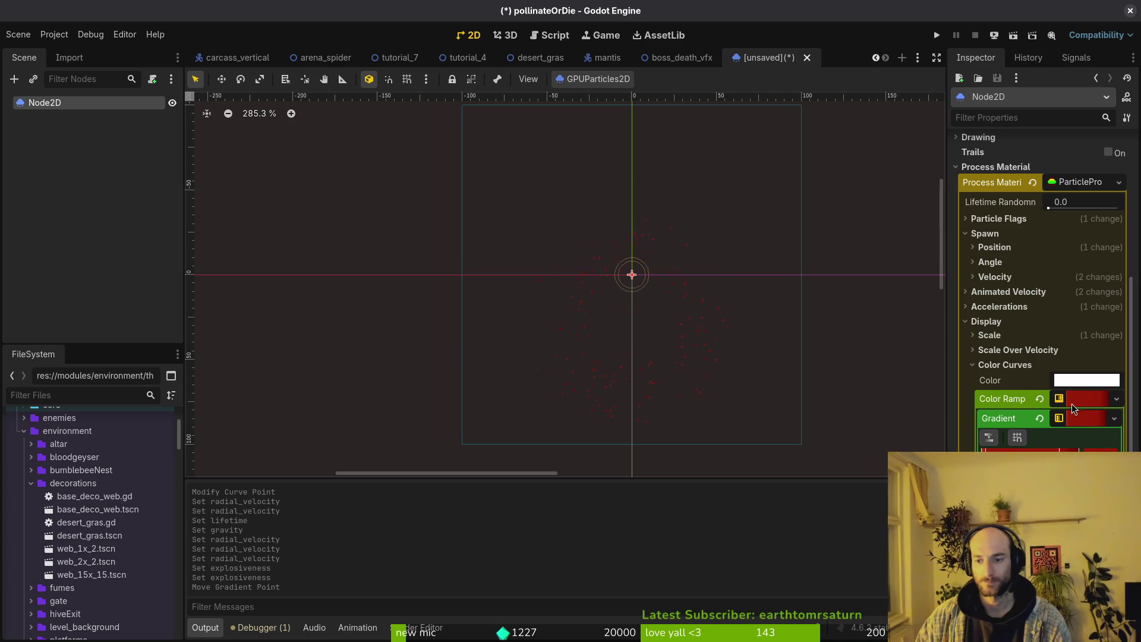
left_click(998, 365)
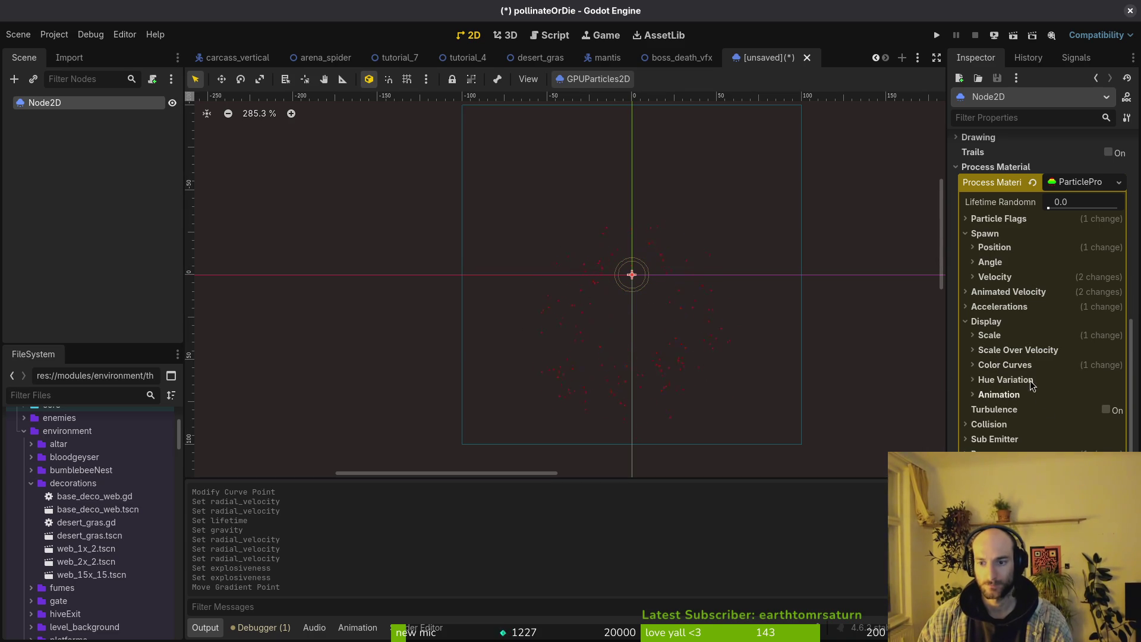
left_click(1008, 336)
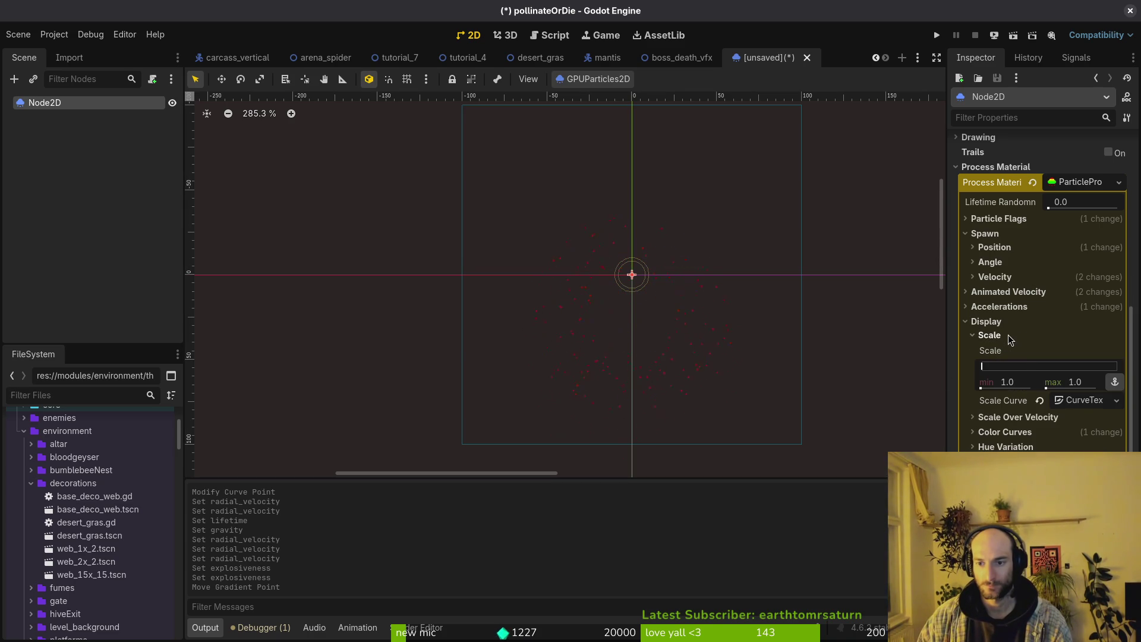
Set the particles' maximum scale to 1.5, then raise it to 2.0.
left_click(1017, 369)
type("1.")
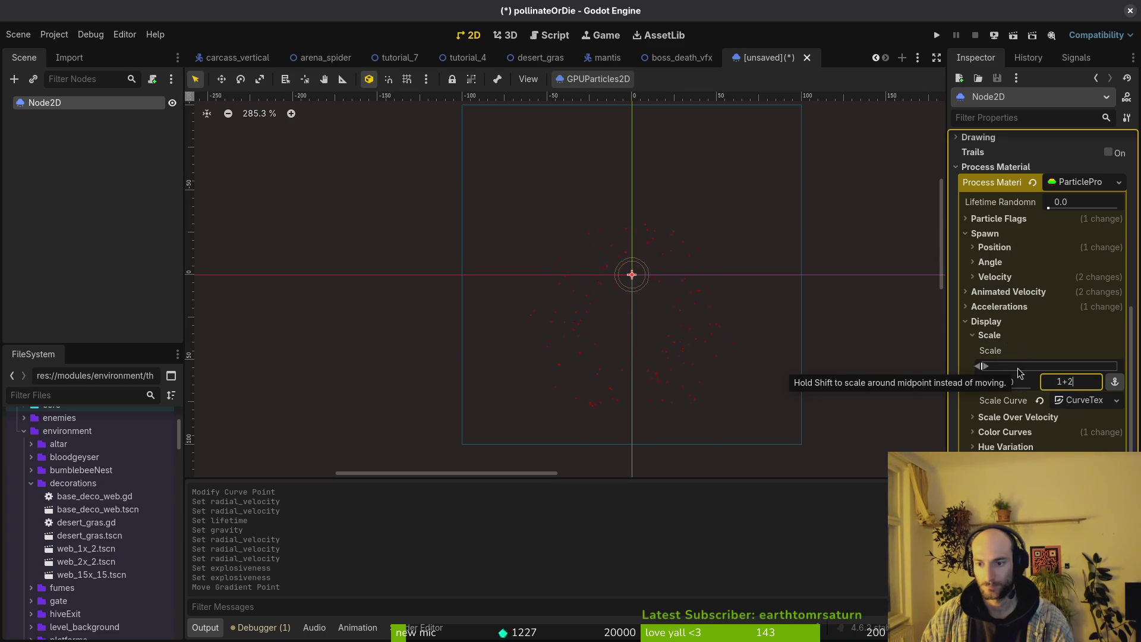
type("5")
key("Return")
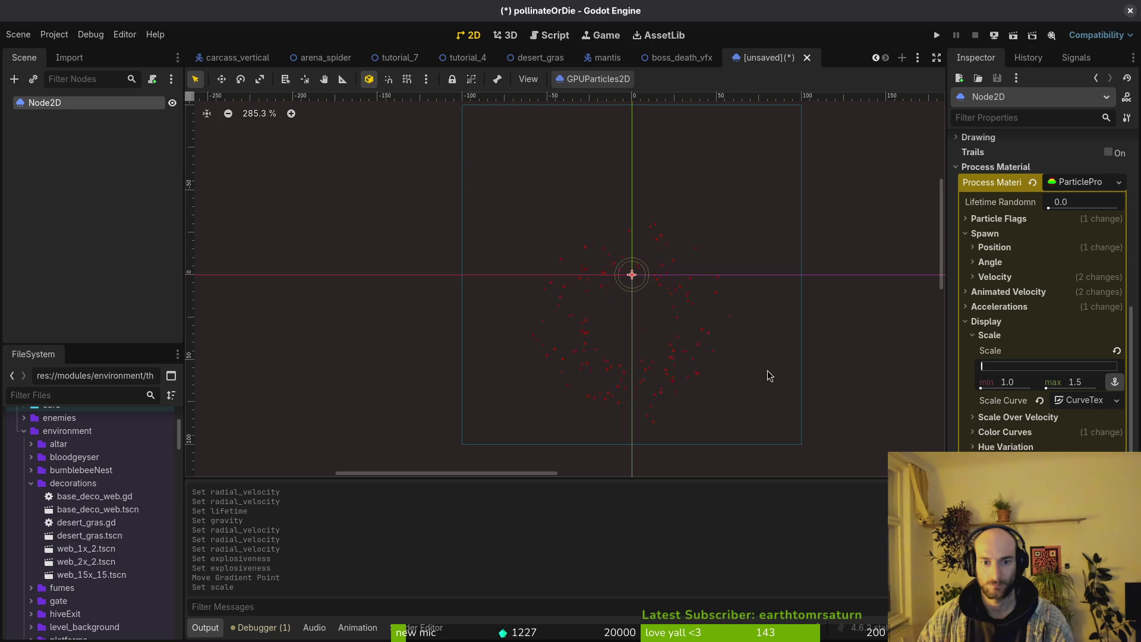
left_click(1086, 380)
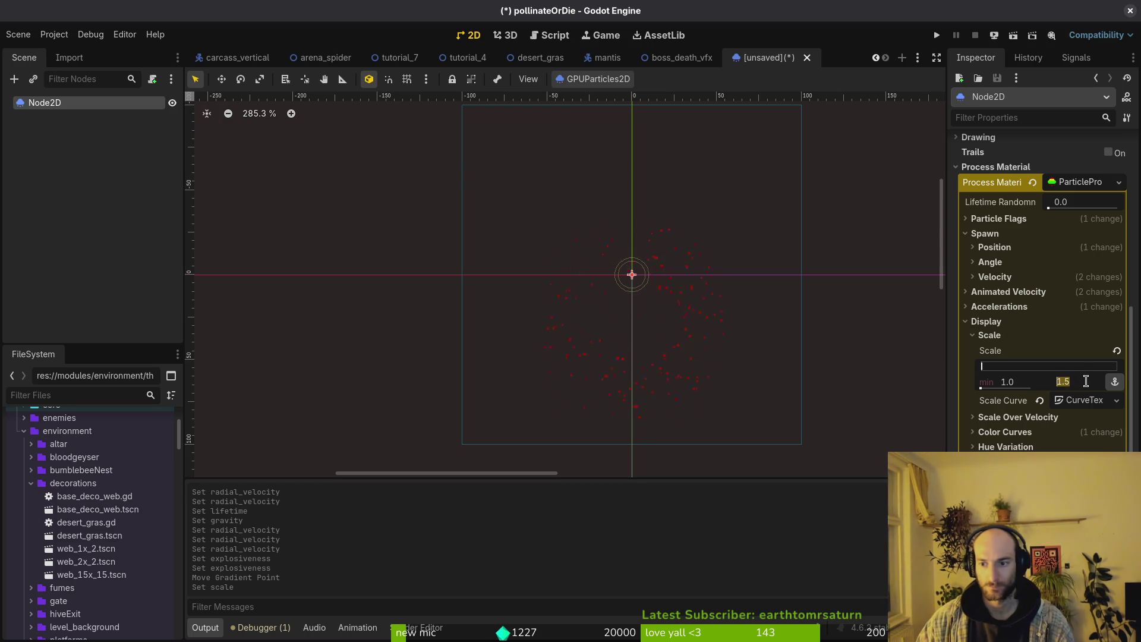
type("2")
key("Return")
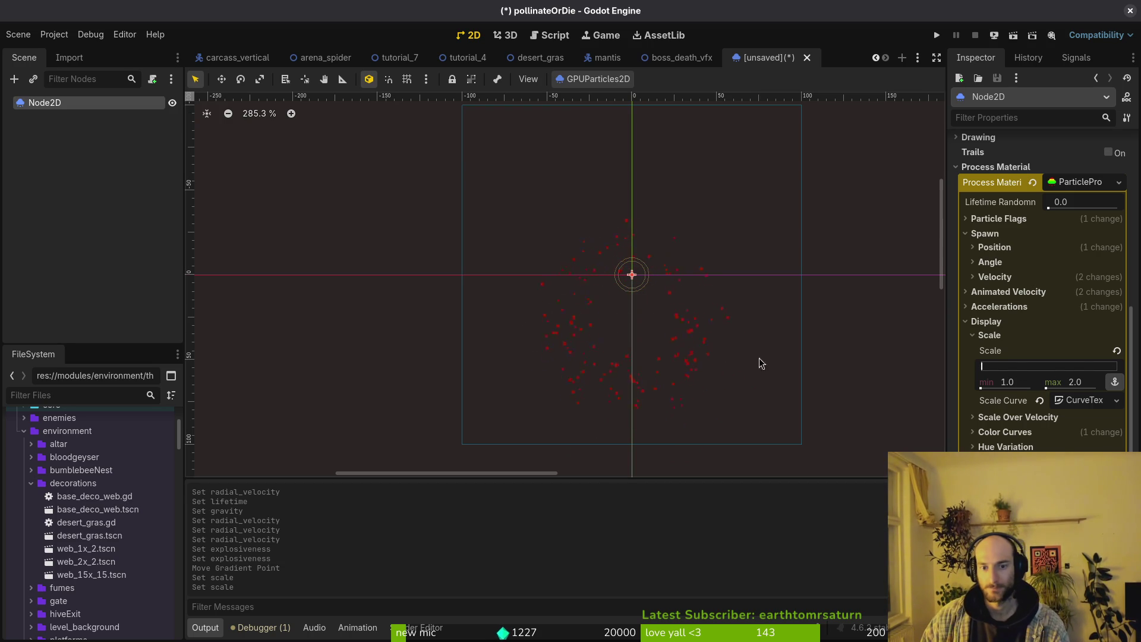
Drag a point on the scale-over-lifetime curve upward to reshape it.
left_click(1083, 400)
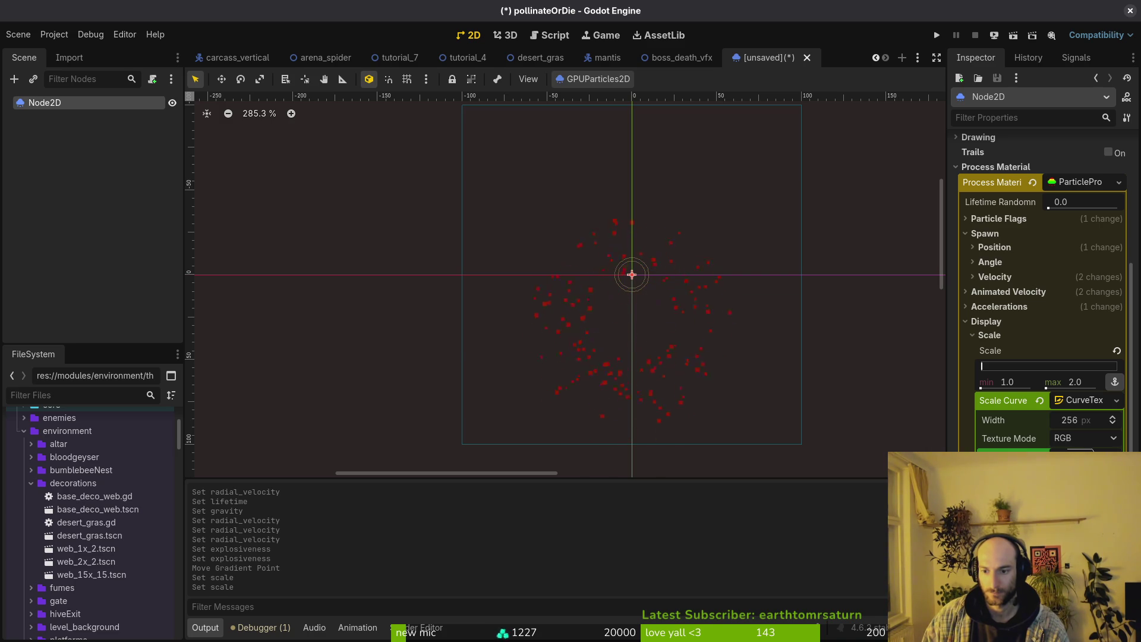
left_click_drag(1046, 494, 1046, 482)
scroll(724, 432, "right", 1)
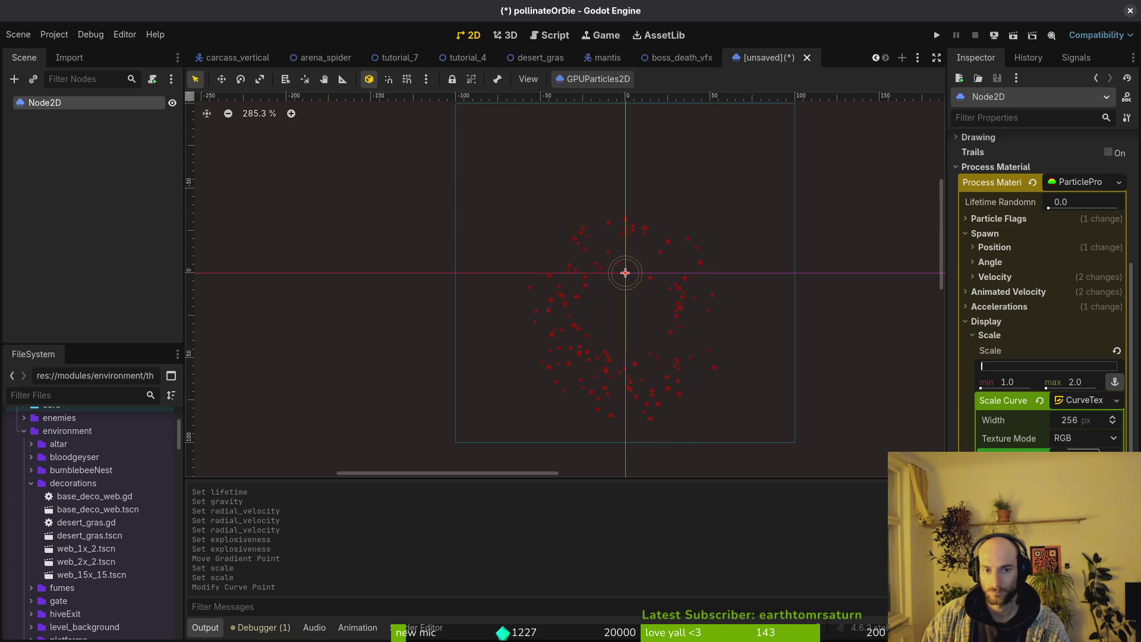
left_click(1061, 401)
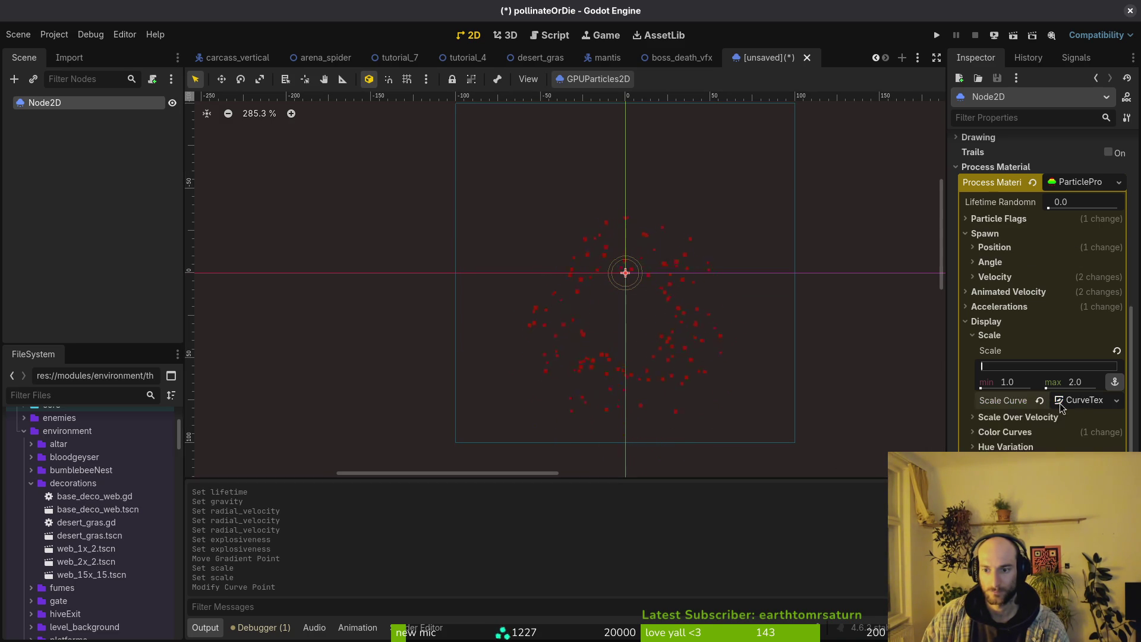
scroll(1055, 401, "up", 7)
scroll(1008, 413, "down", 6)
Lower the Animated Velocity radial velocity slightly with its slider.
left_click(1005, 369)
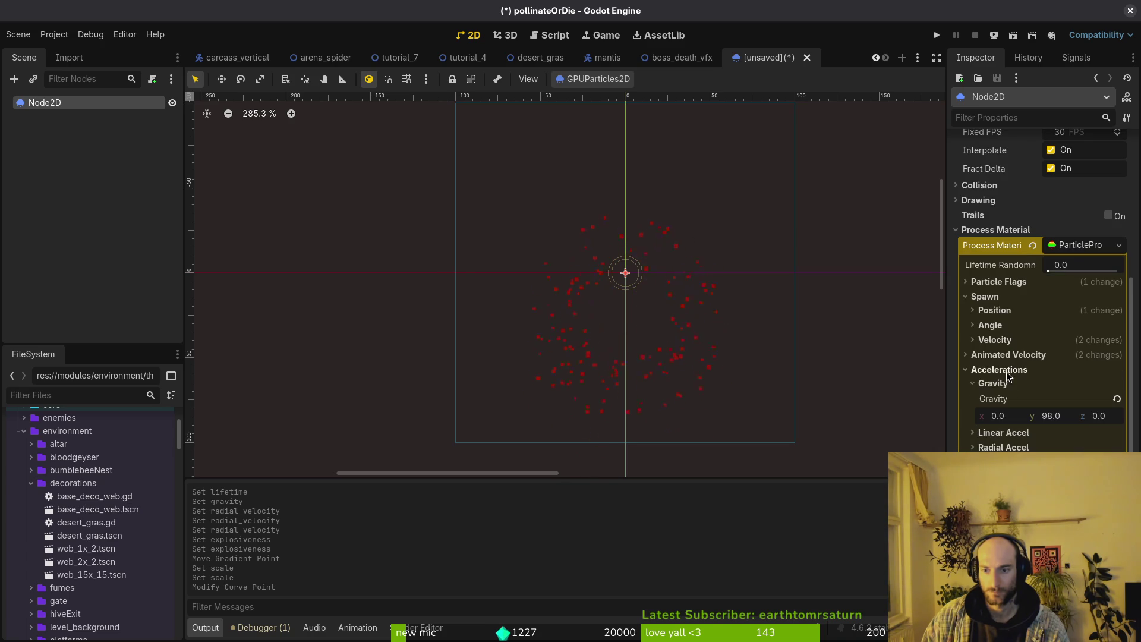
left_click(999, 383)
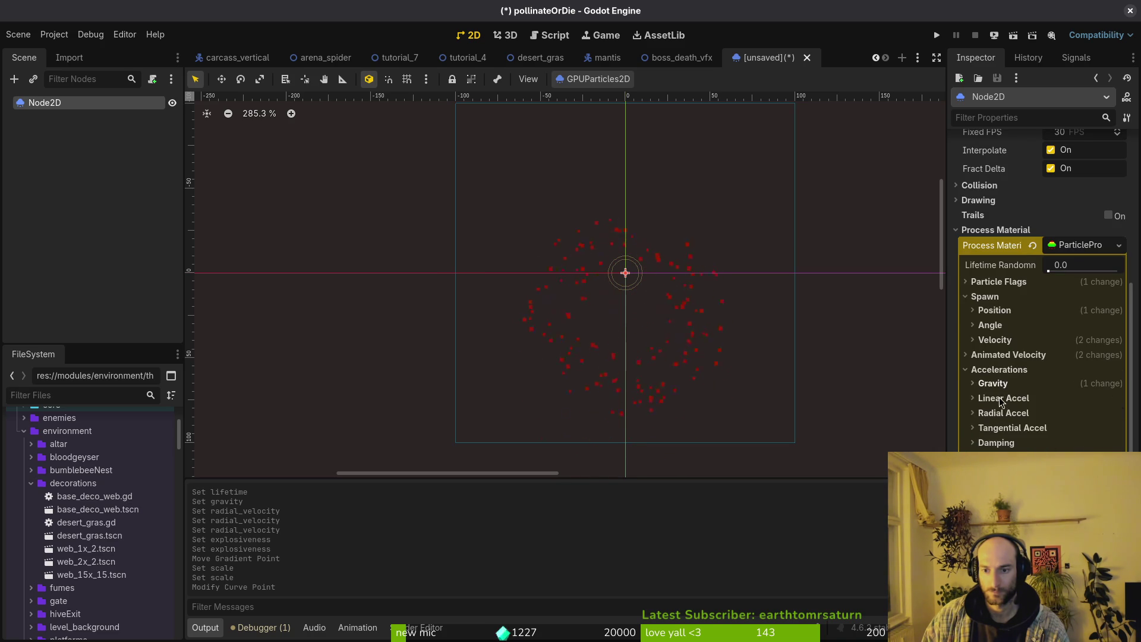
left_click(999, 369)
left_click(997, 356)
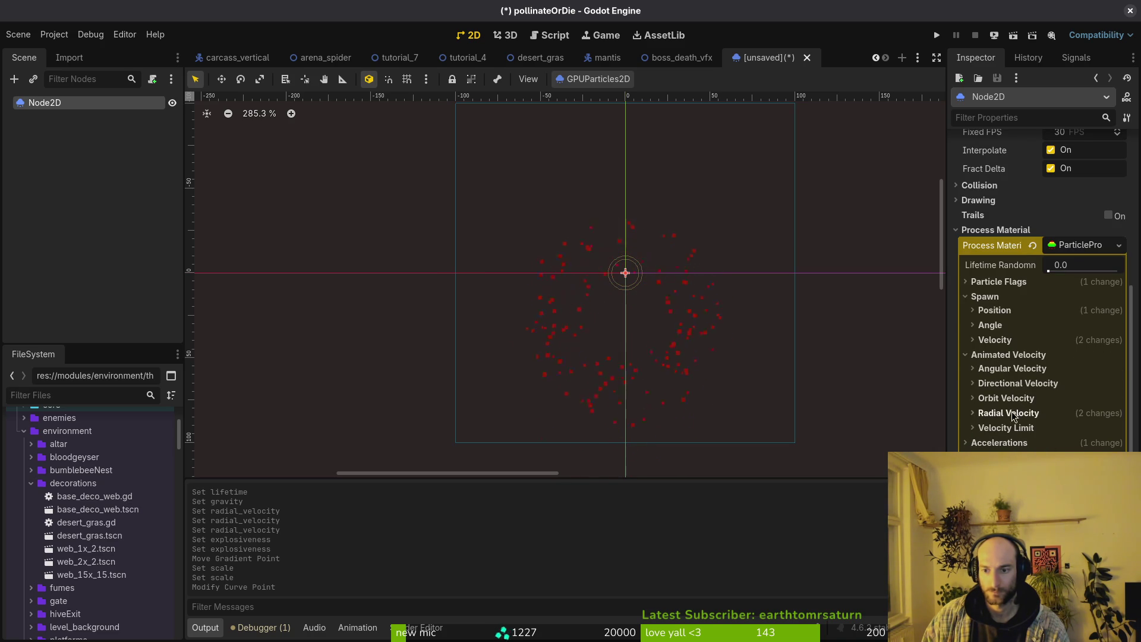
left_click(1012, 415)
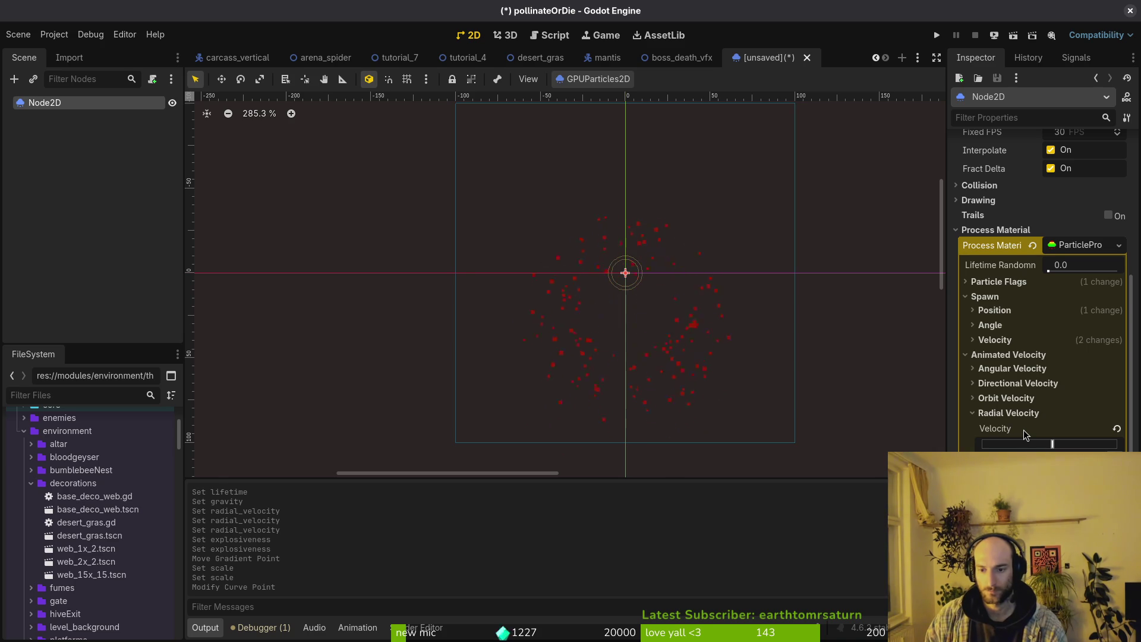
scroll(1023, 430, "up", 1)
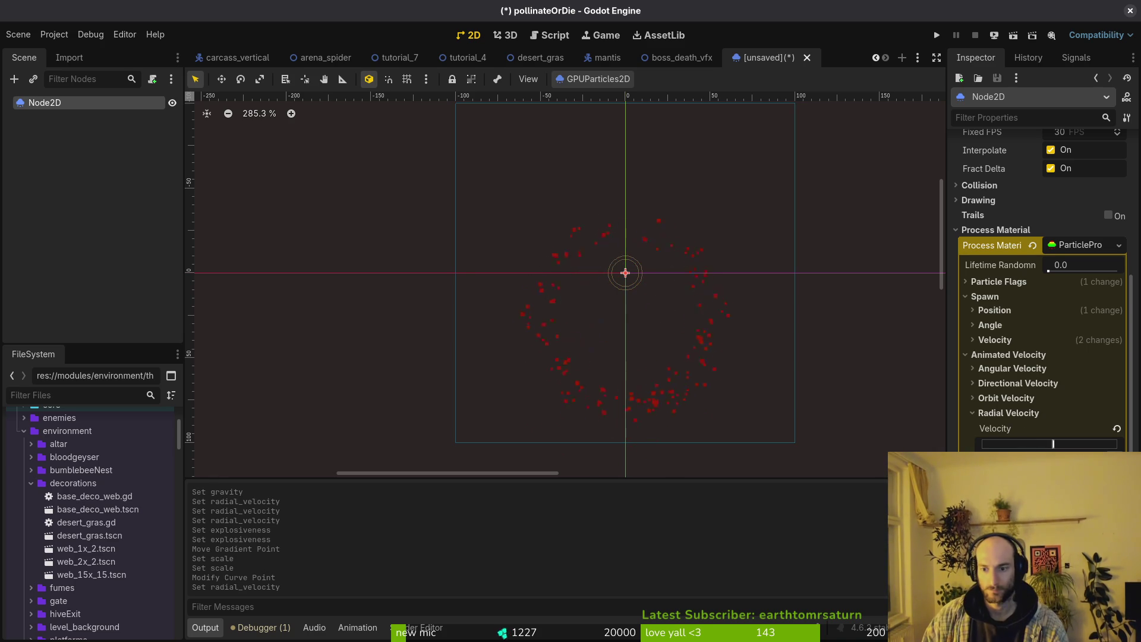
left_click_drag(1054, 444, 1052, 444)
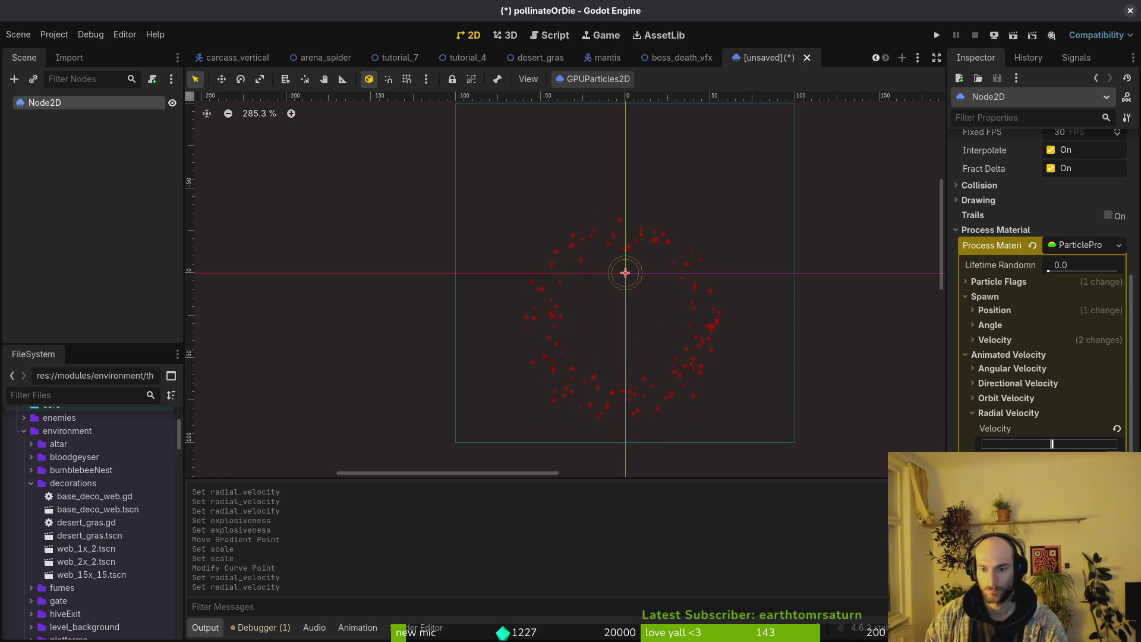
scroll(680, 324, "down", 2)
scroll(1064, 268, "up", 10)
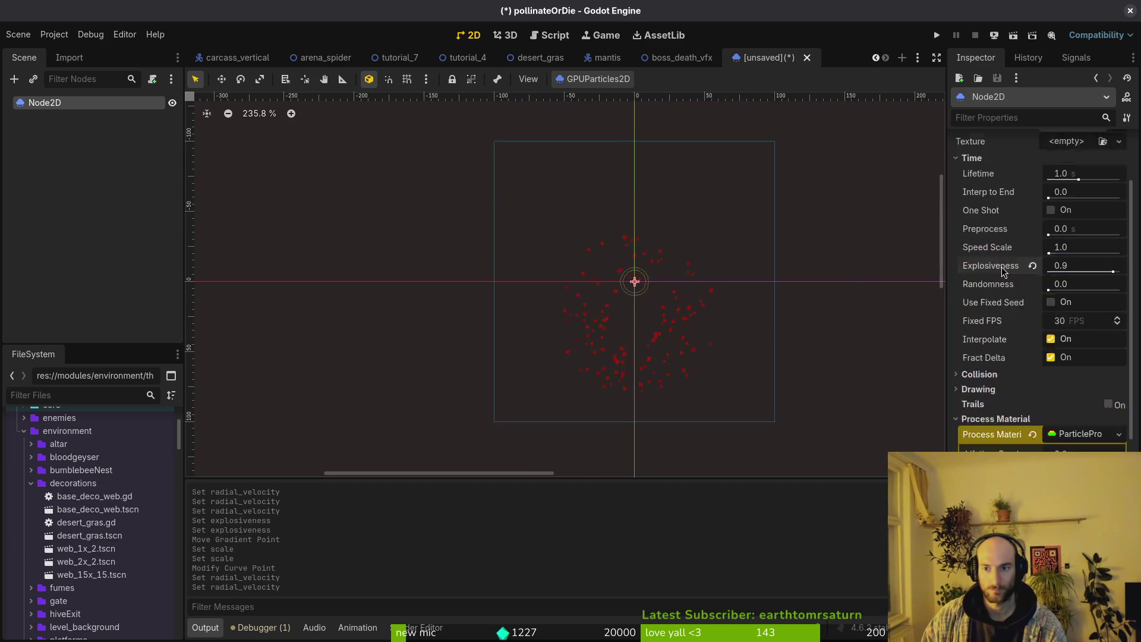
Set the particle Amount to 200, then change it to 256.
left_click(1070, 178)
type("200")
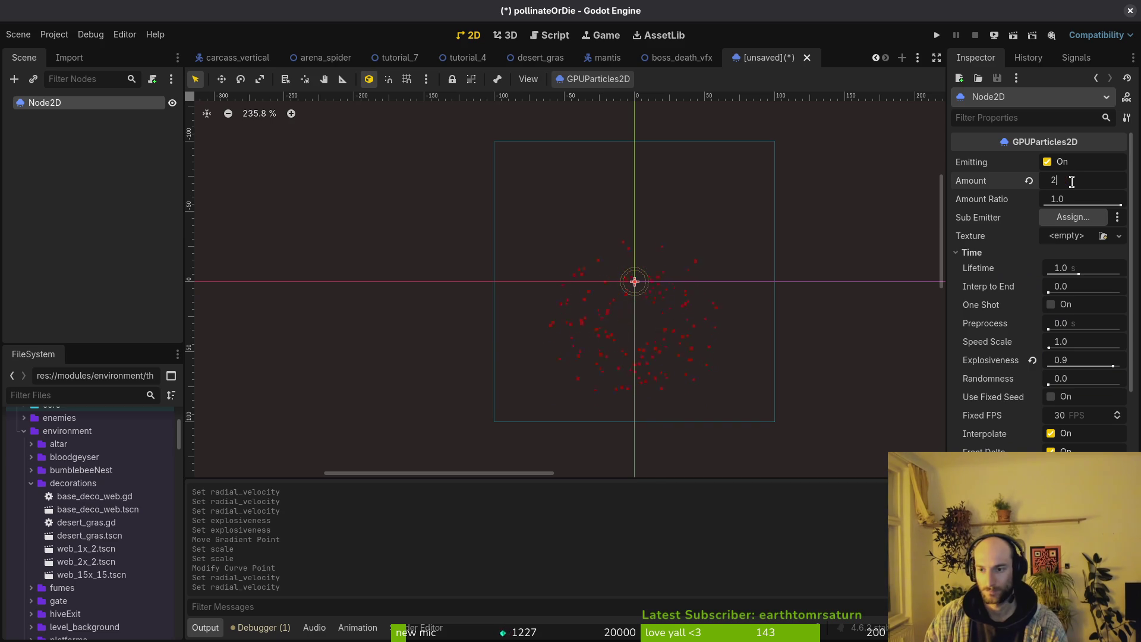
key("Return")
left_click(1092, 178)
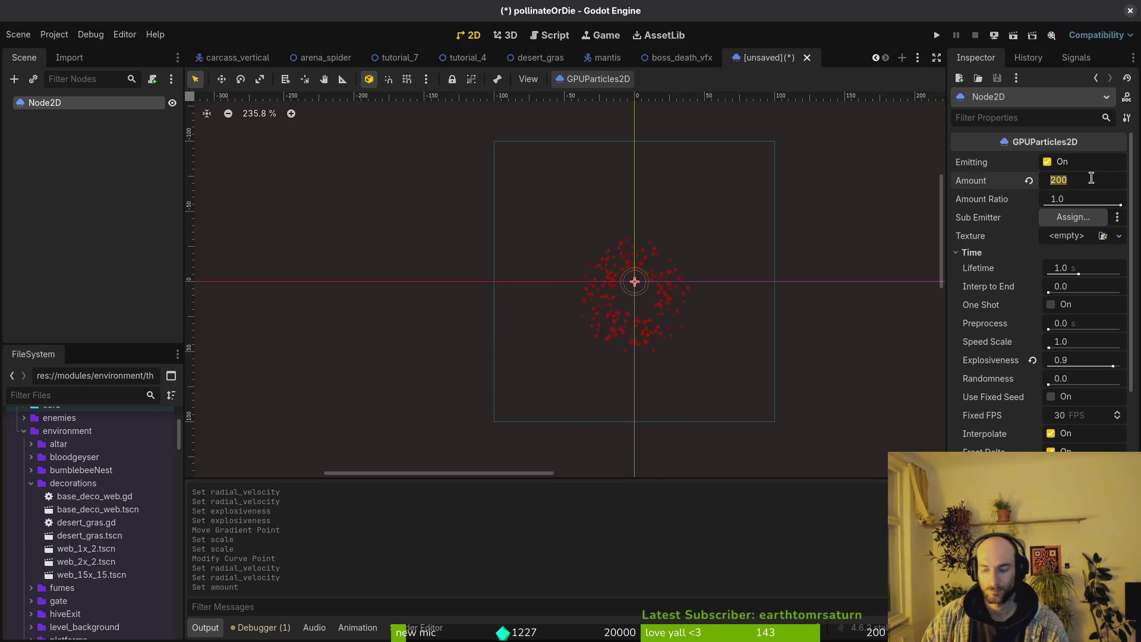
type("256")
key("Return")
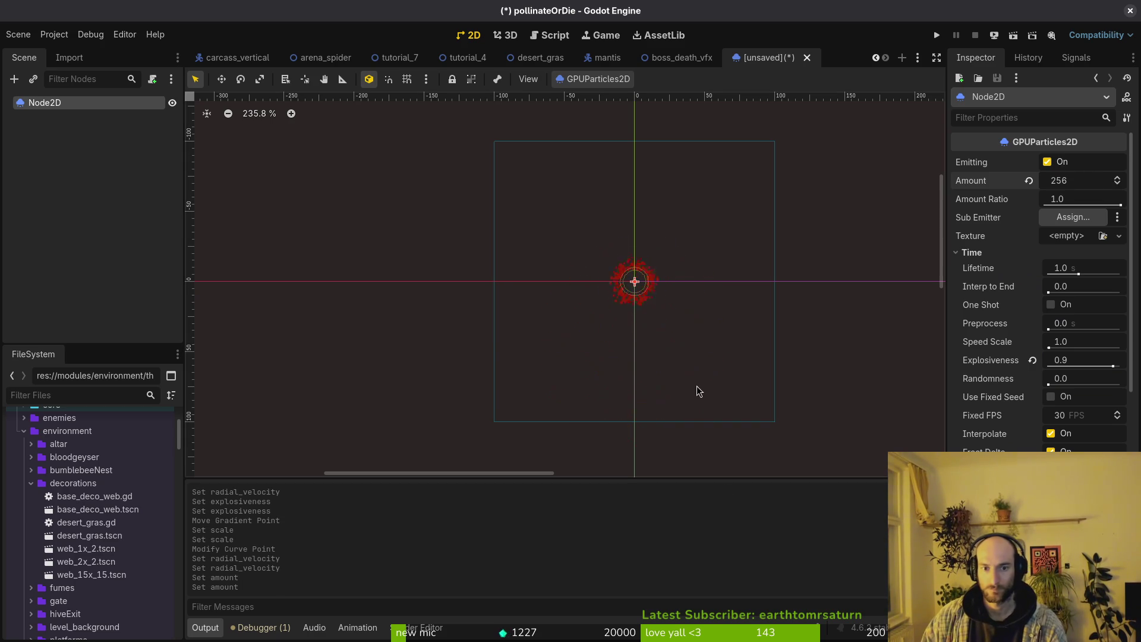
Collapse the radial velocity settings in the Inspector.
scroll(673, 344, "down", 5)
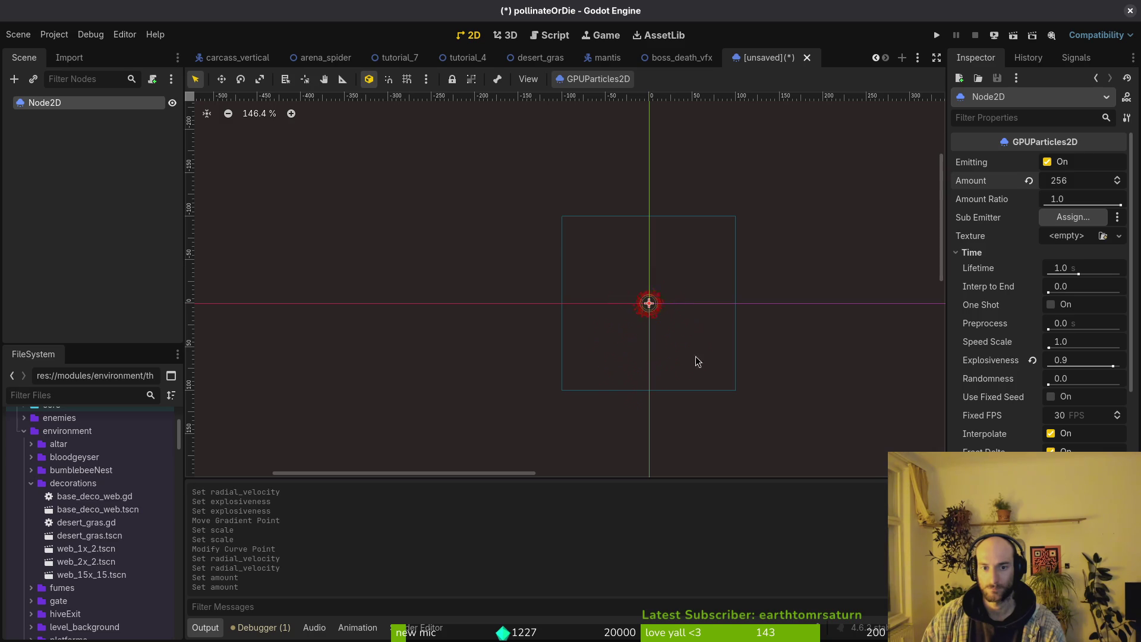
scroll(1040, 356, "down", 5)
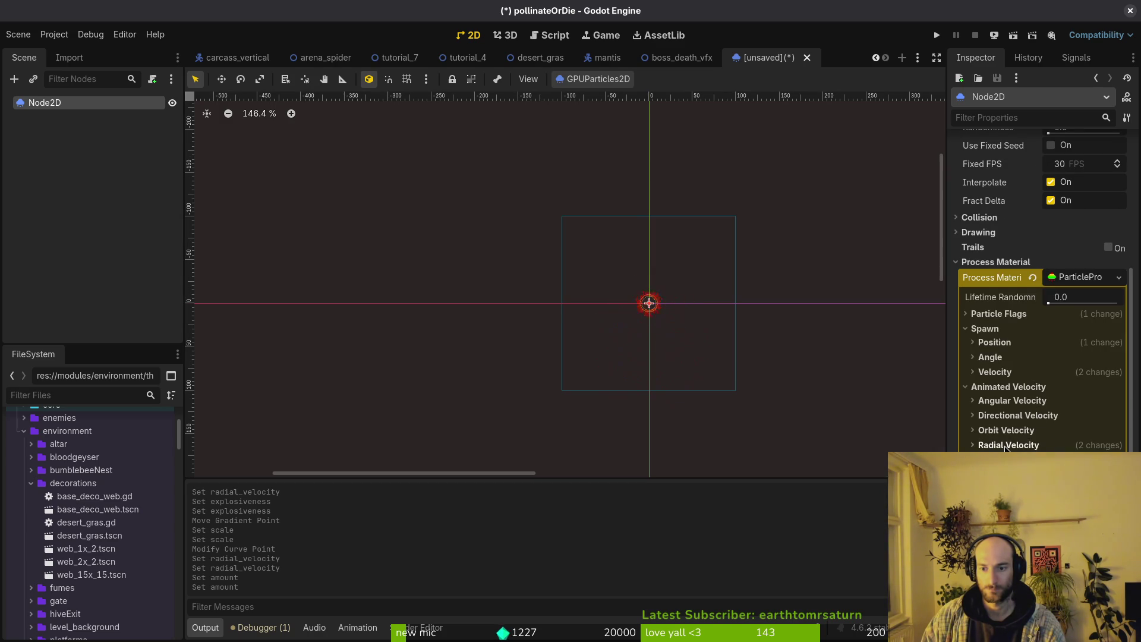
left_click(1005, 446)
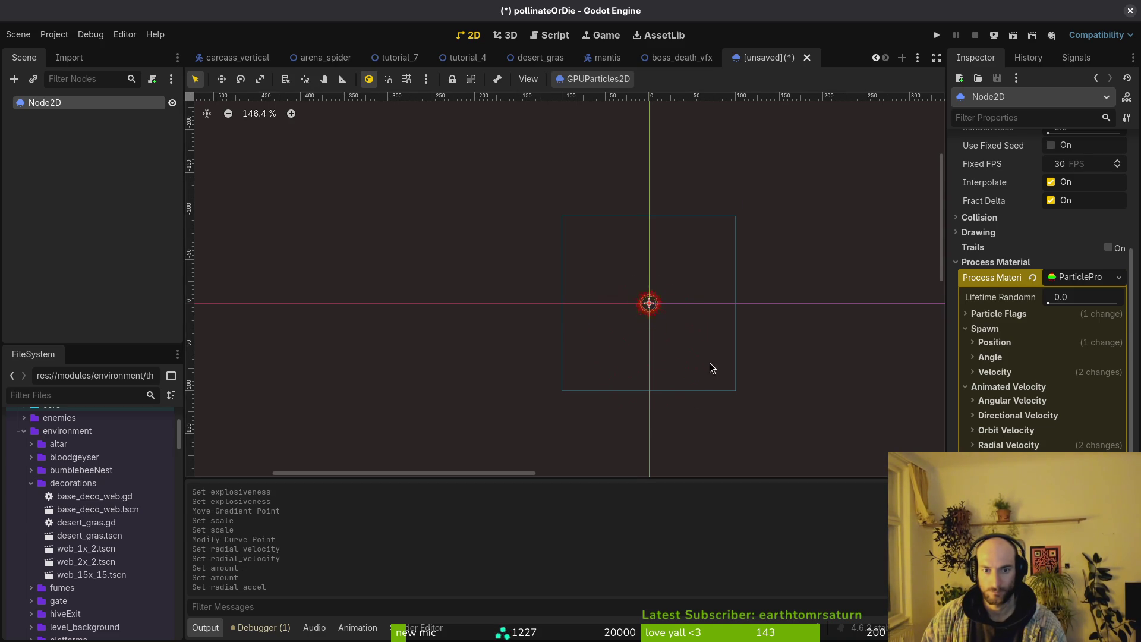
scroll(708, 360, "up", 2)
scroll(678, 321, "down", 3)
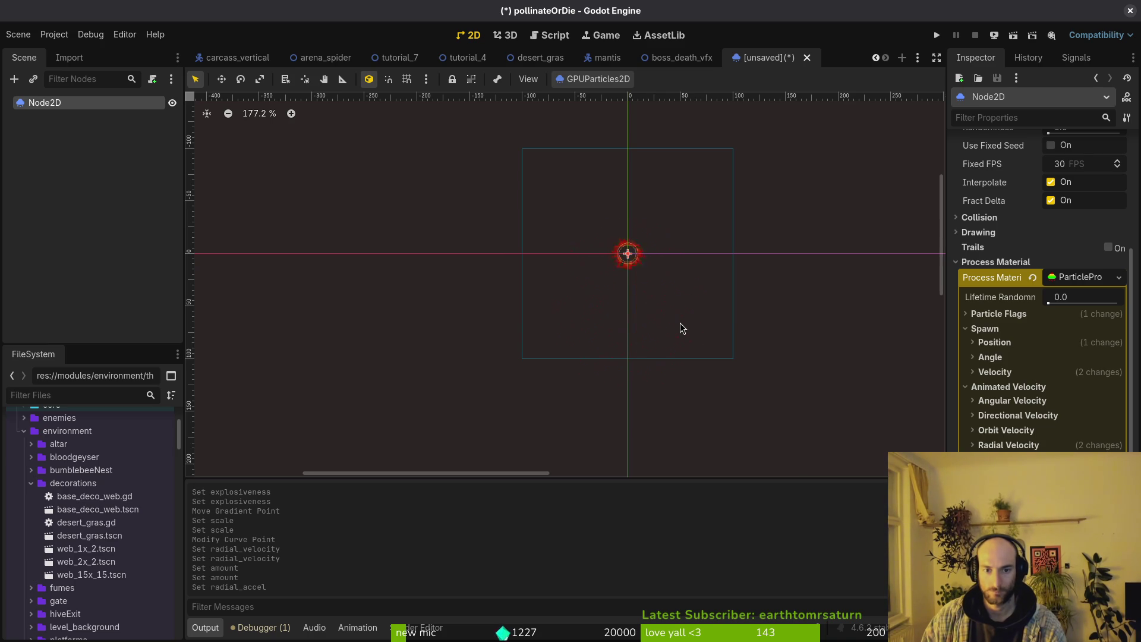
scroll(656, 297, "down", 4)
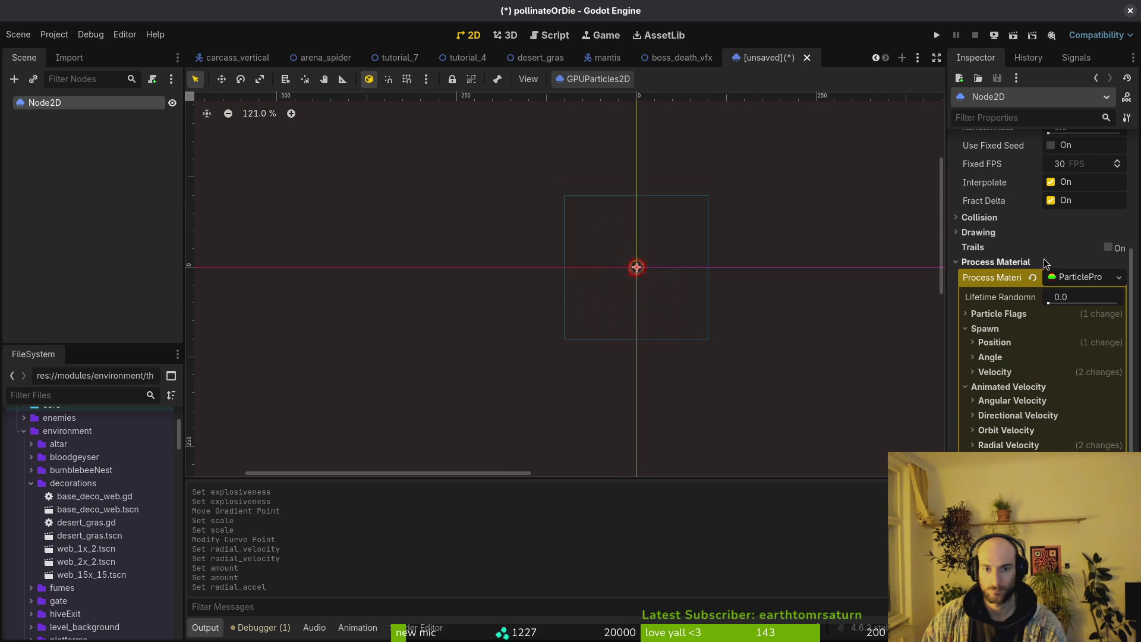
scroll(1046, 181, "up", 5)
left_click(1048, 163)
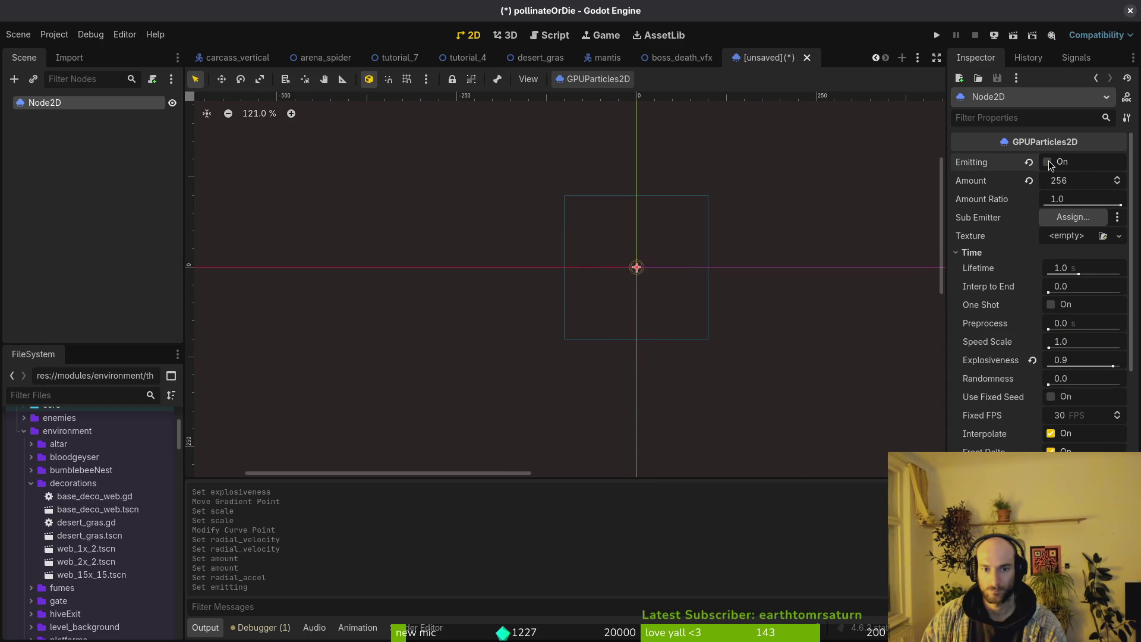
left_click(1048, 163)
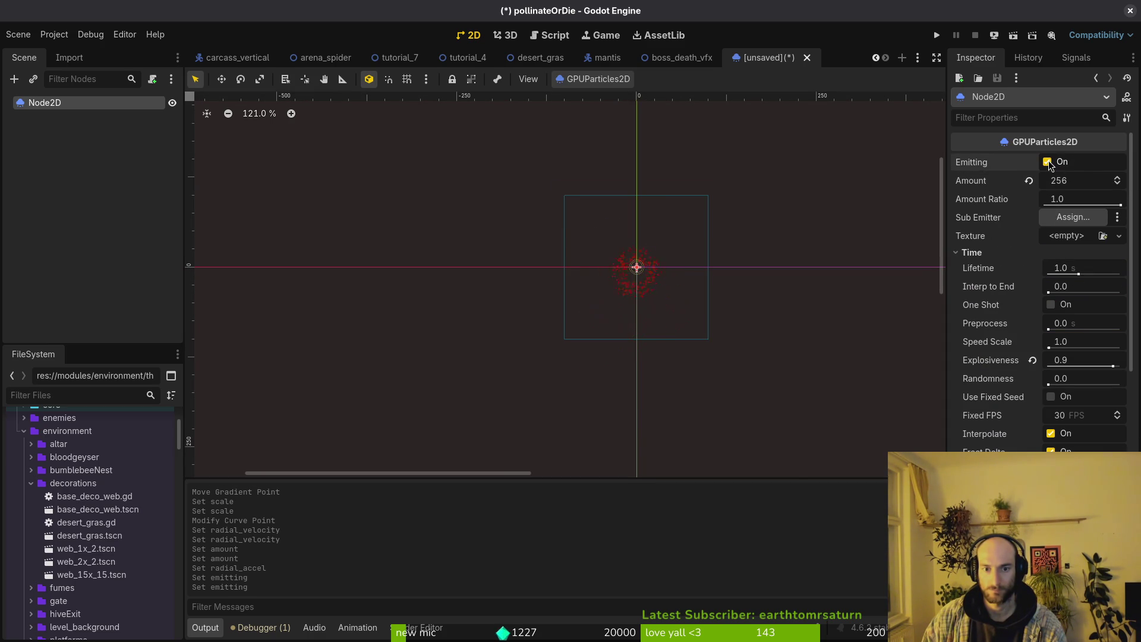
left_click(1048, 163)
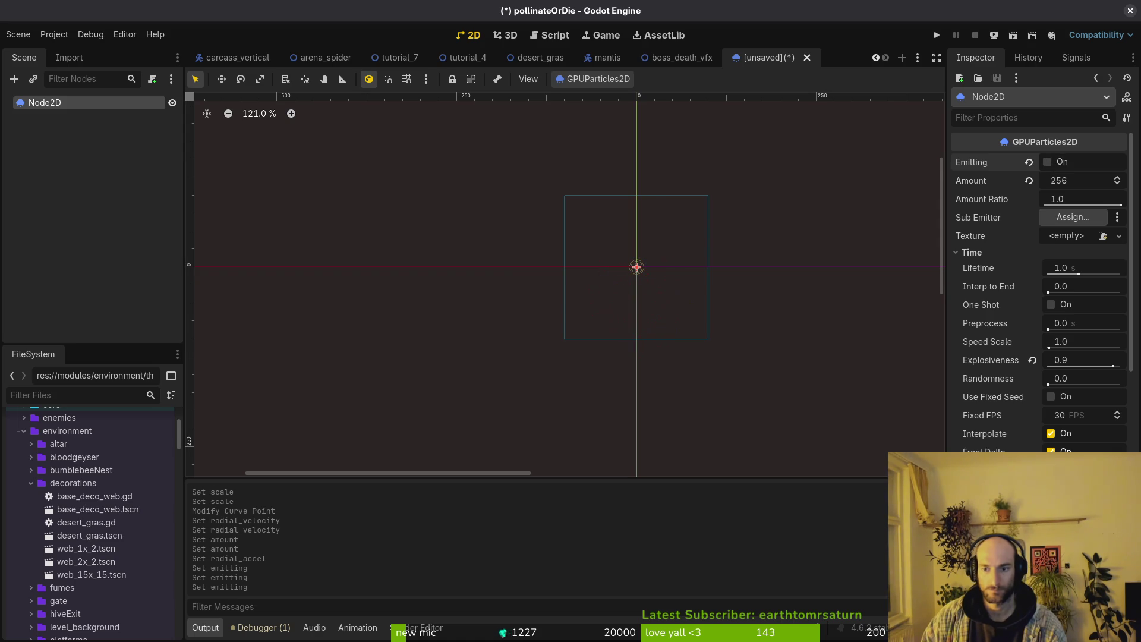
scroll(1057, 404, "down", 5)
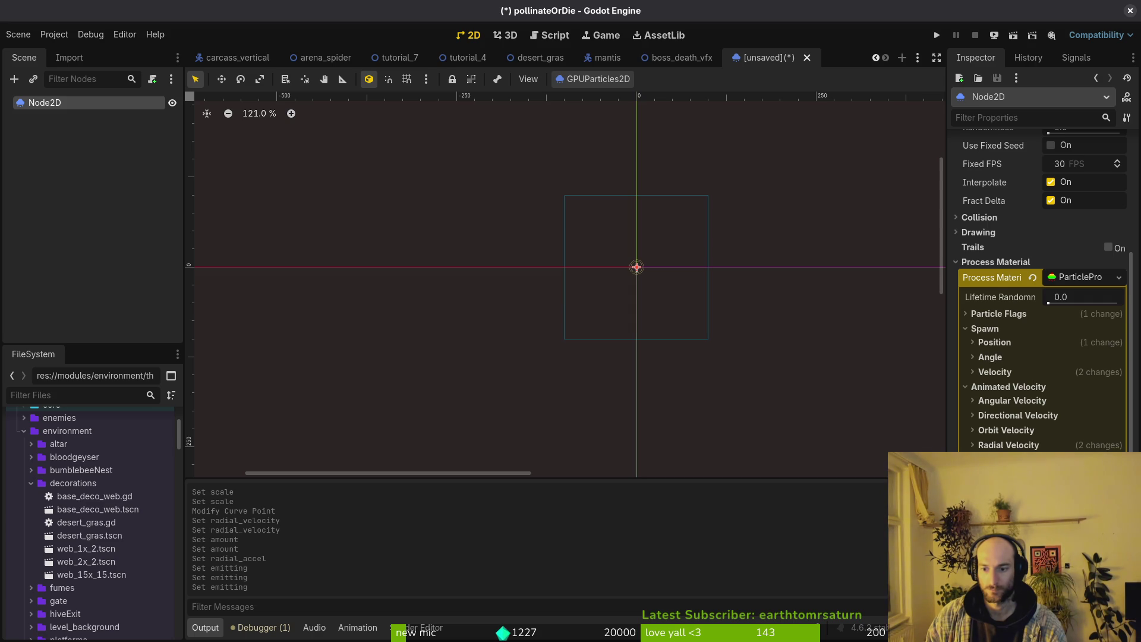
scroll(1040, 268, "up", 5)
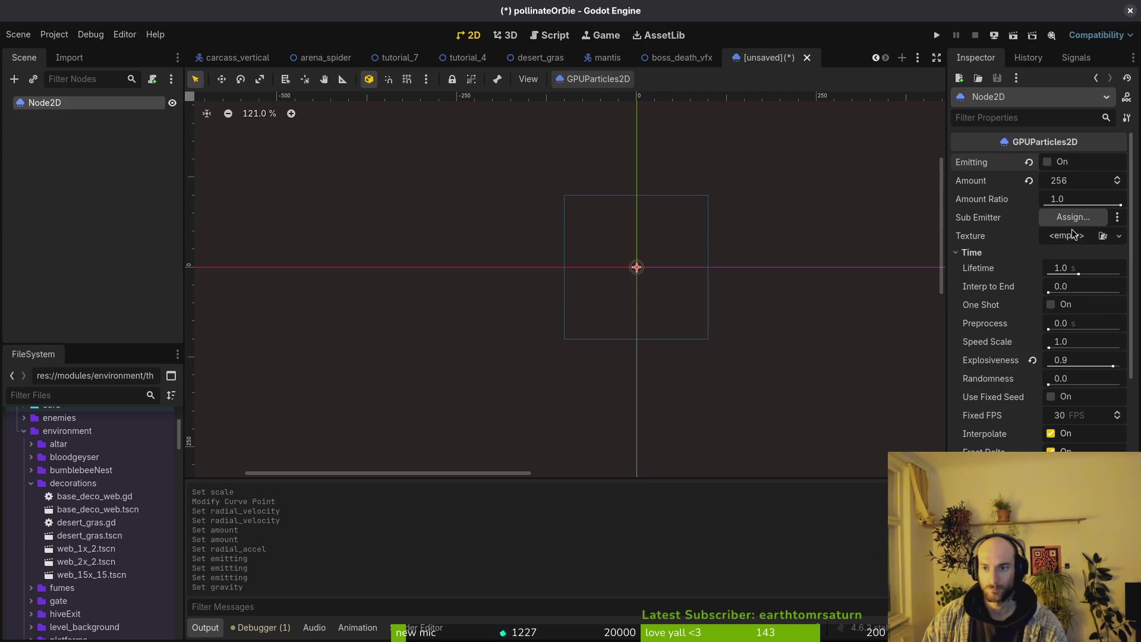
left_click(1047, 162)
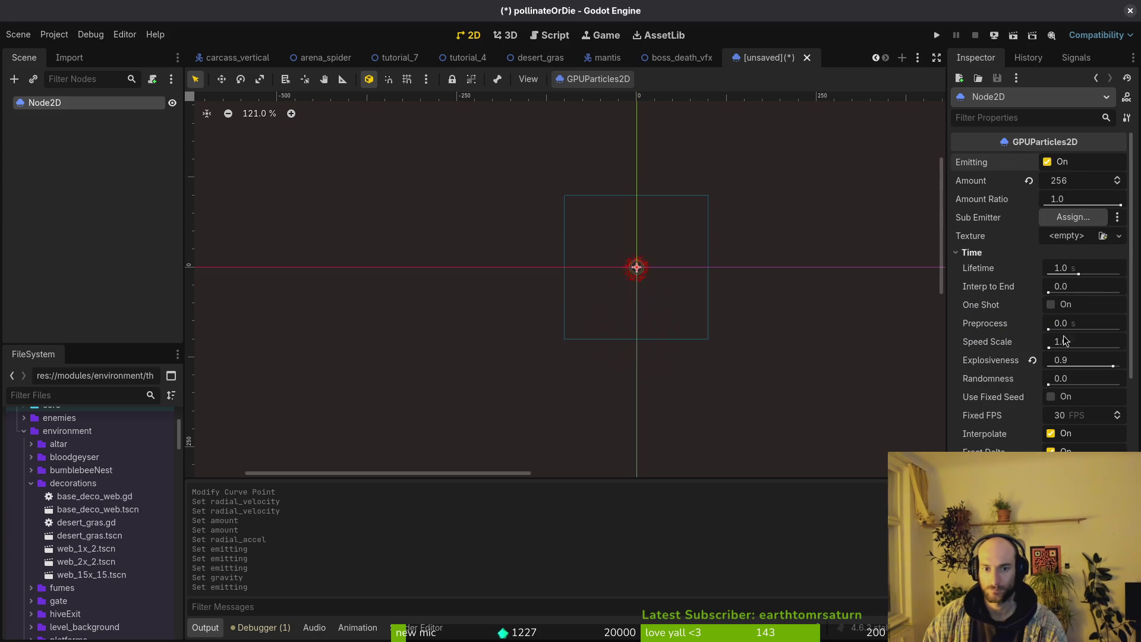
key("ctrl+z")
scroll(1073, 316, "down", 5)
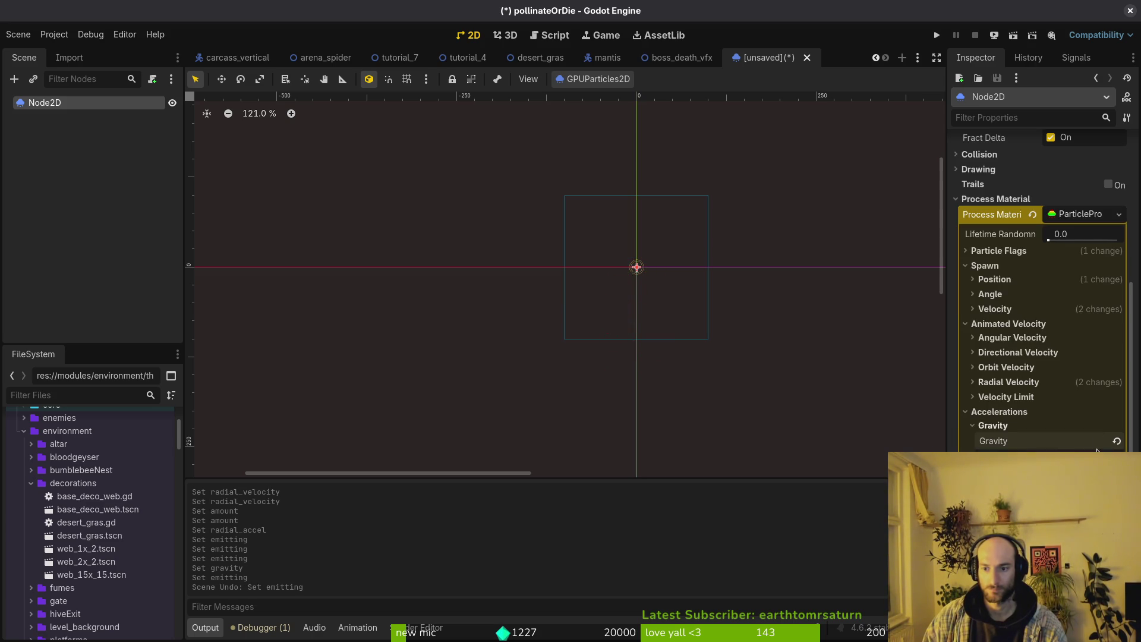
key("ctrl+z")
key("ctrl+s")
key("Escape")
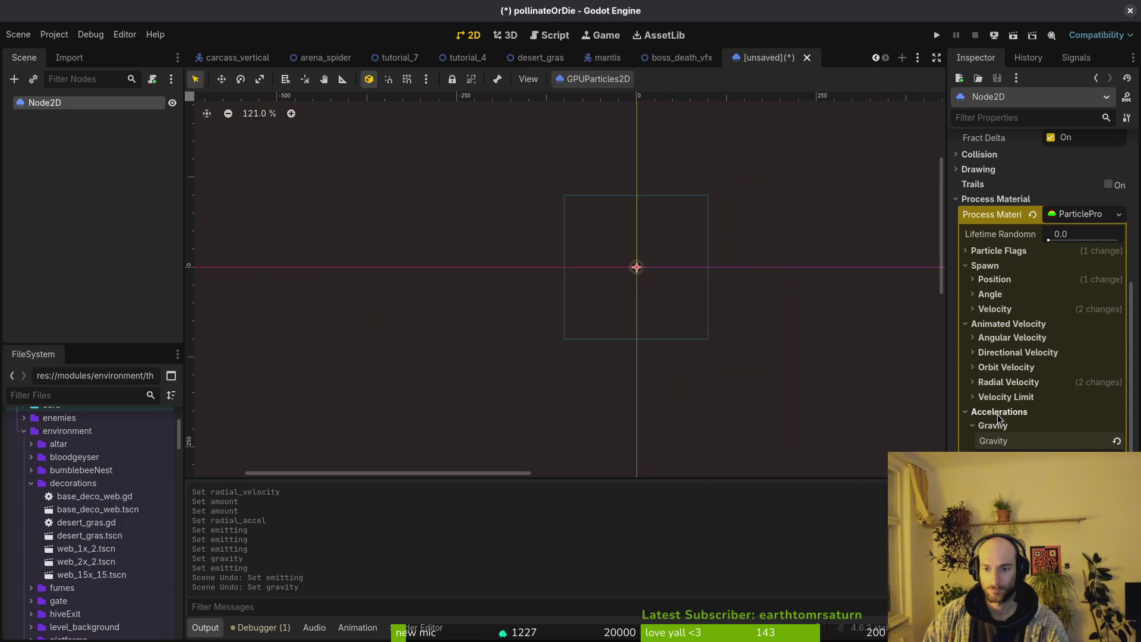
left_click(1000, 411)
scroll(997, 340, "up", 8)
left_click(1049, 163)
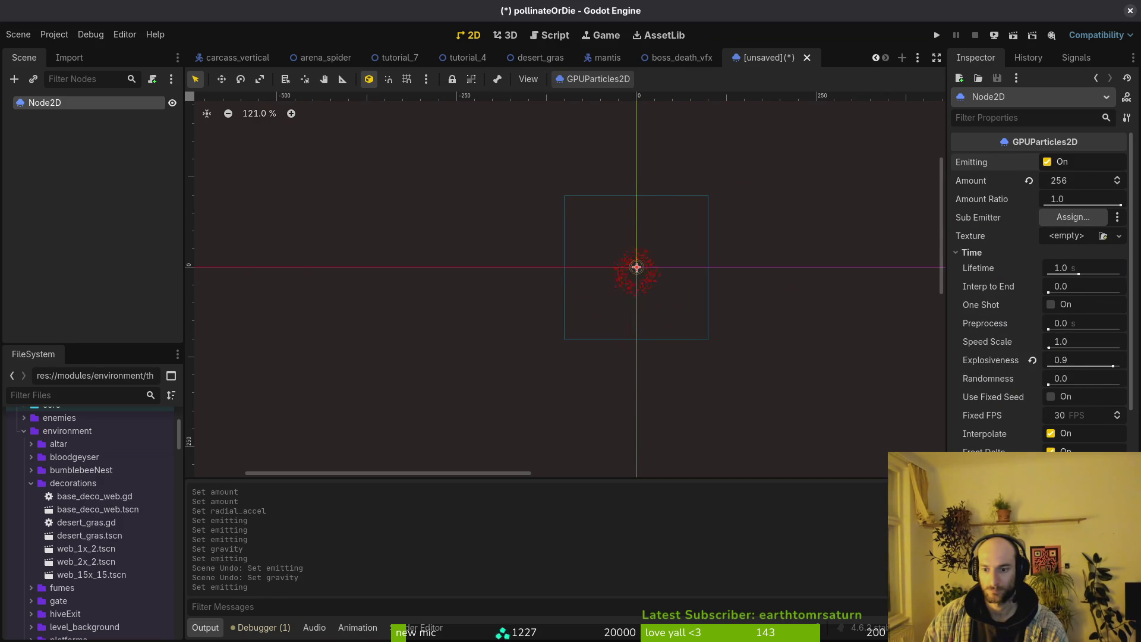
Change the spawn Emission Shape from Ring to Sphere.
scroll(1002, 345, "down", 5)
left_click(1003, 343)
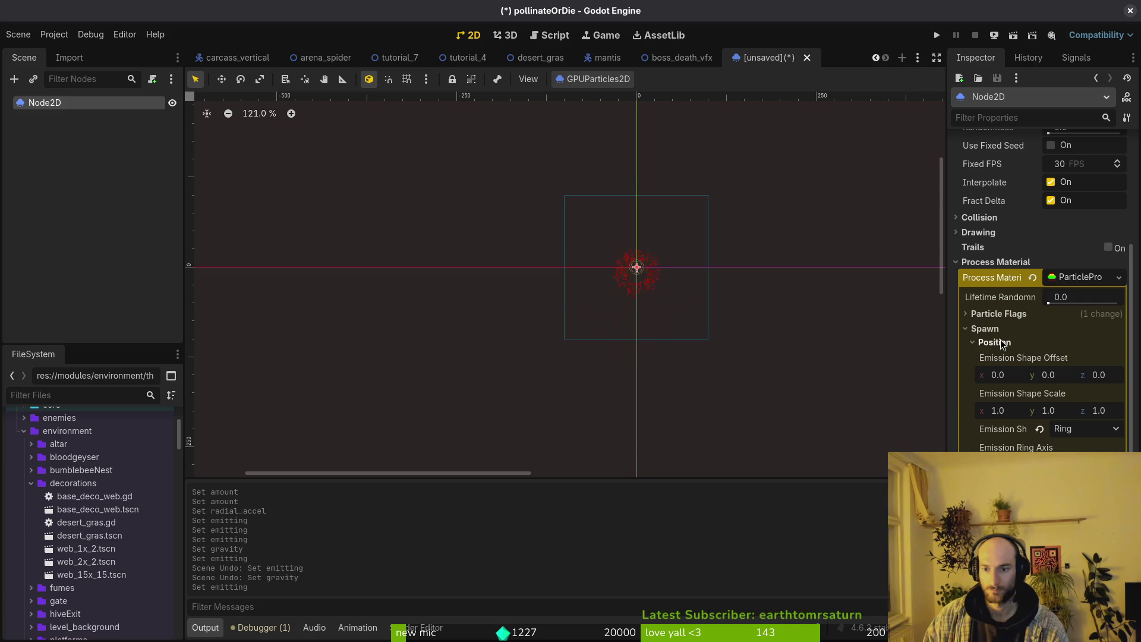
left_click(1003, 343)
left_click(1003, 343)
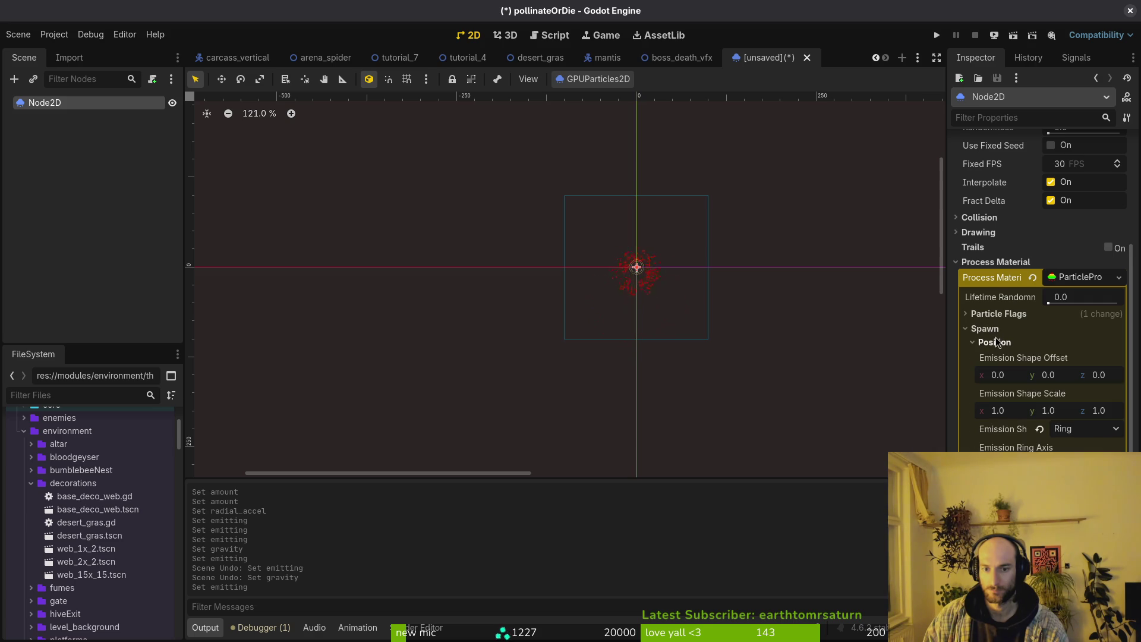
left_click(1071, 433)
left_click(1069, 468)
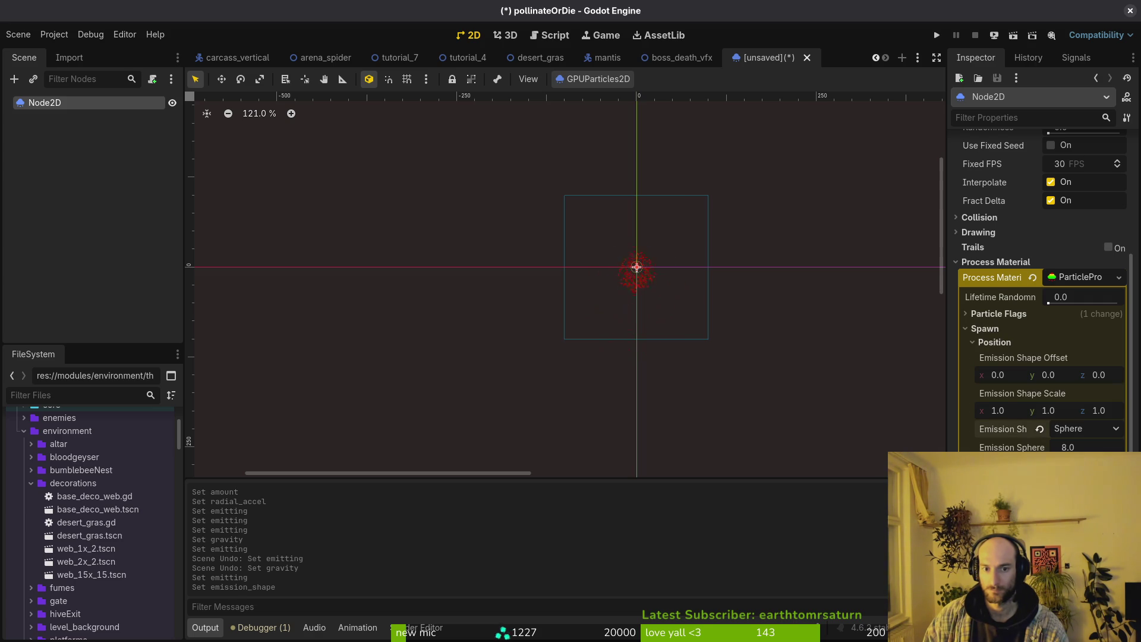
Set the Emission Sphere Radius to 16.
scroll(671, 310, "up", 5)
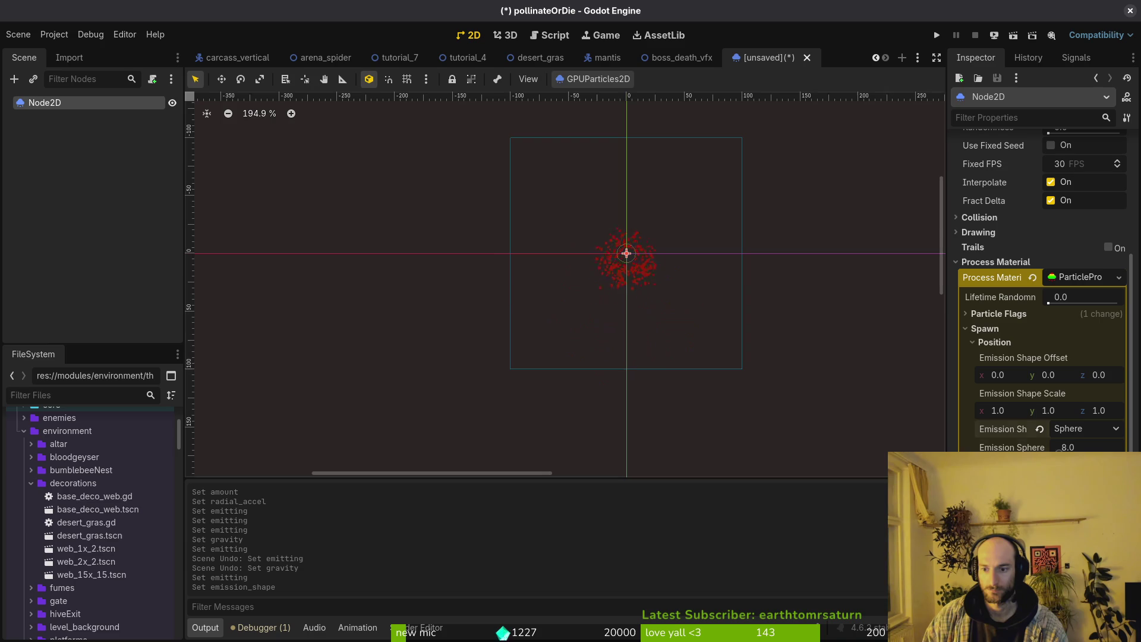
left_click(1088, 449)
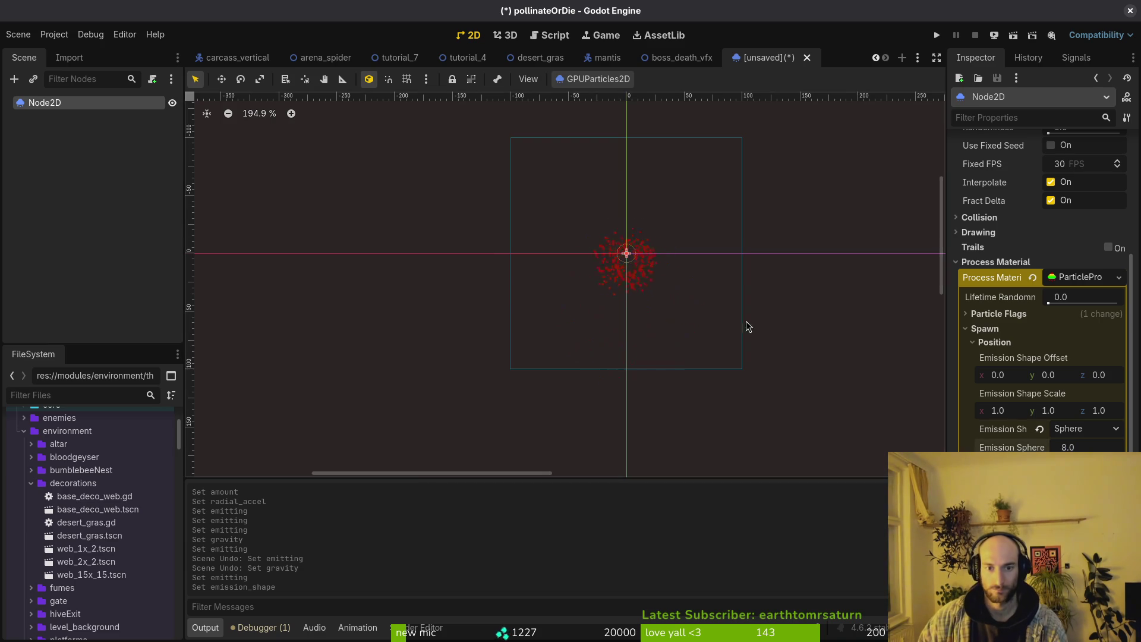
key("ctrl+s")
key("Escape")
left_click(1091, 449)
type("16")
key("Return")
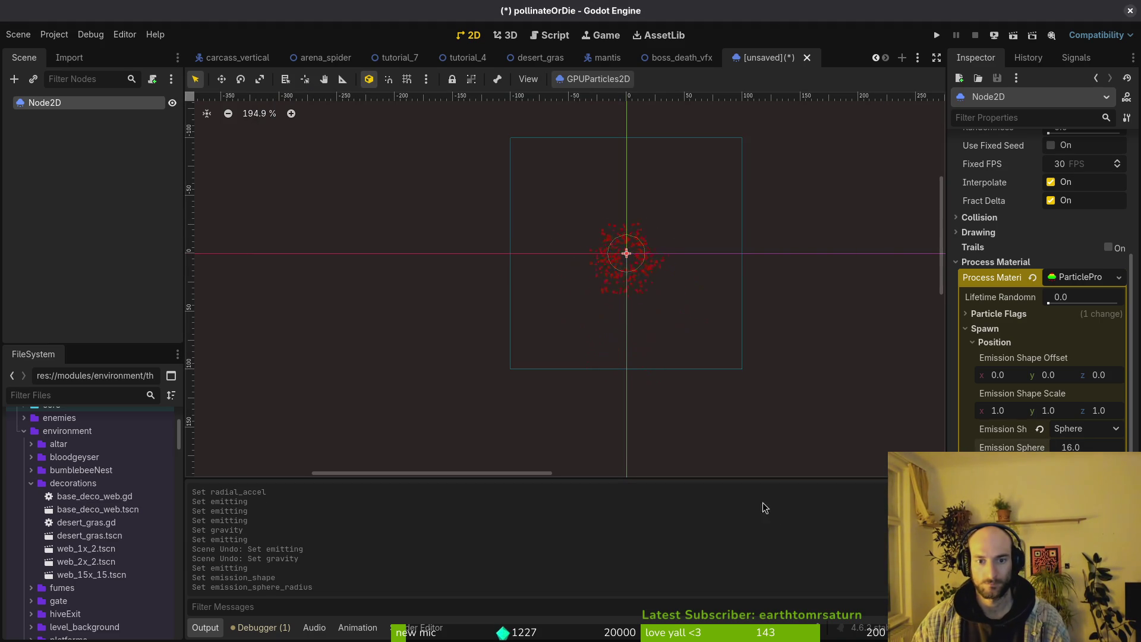
scroll(645, 298, "down", 2)
Save the scene as bossBloodVfx.tscn.
key("Escape")
key("ctrl+s")
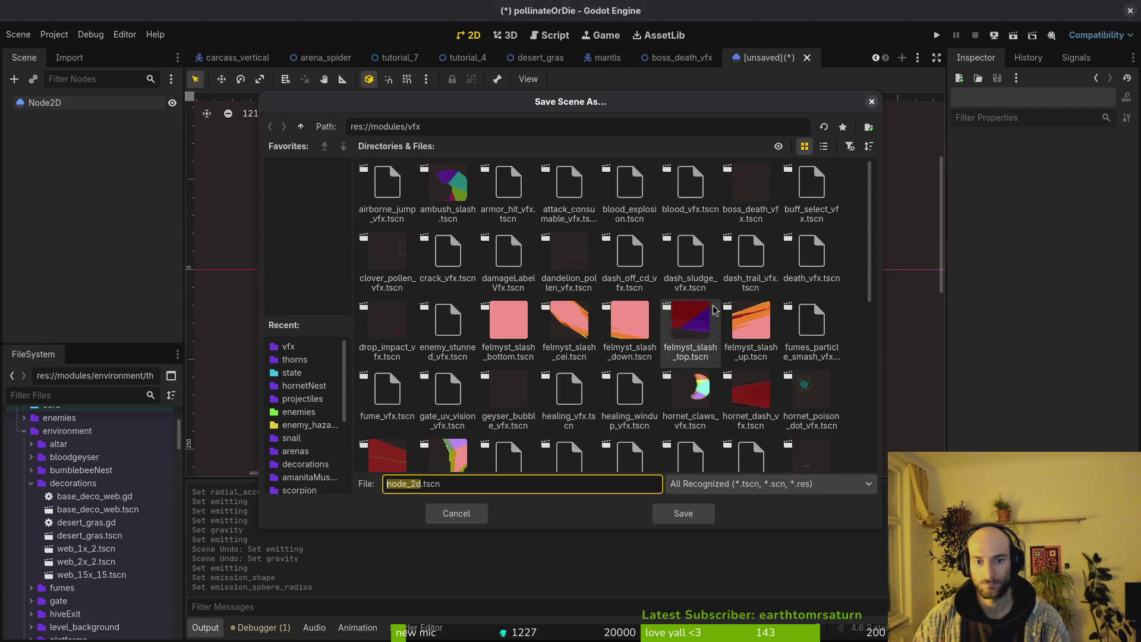
key("Escape")
scroll(657, 306, "down", 1)
left_click_drag(657, 306, 678, 339)
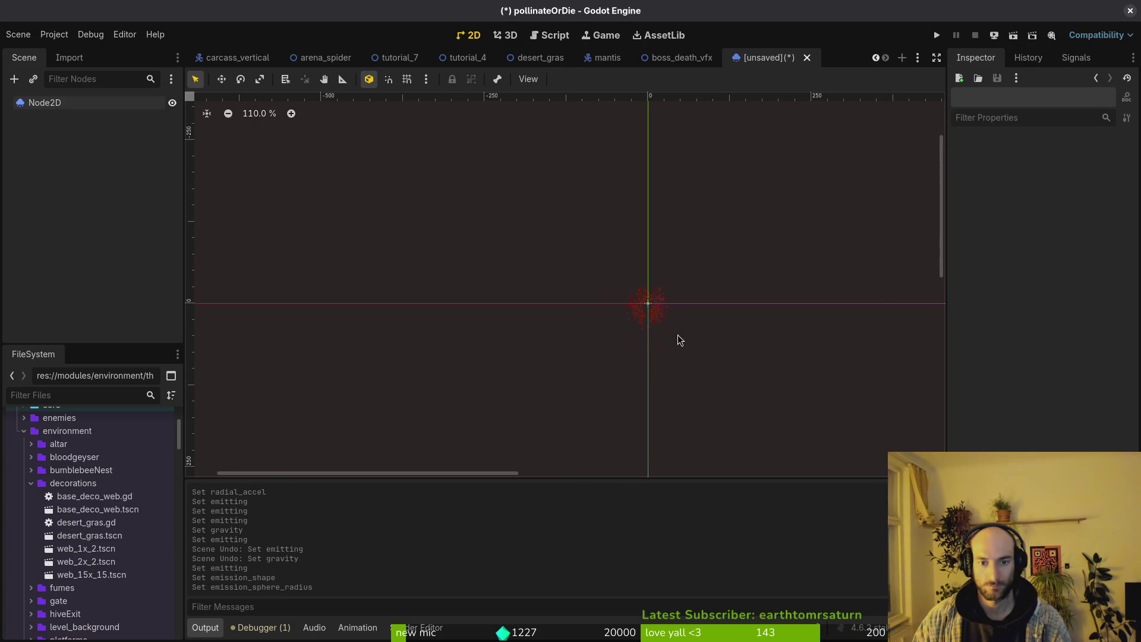
key("ctrl+s")
type("bossBloodVfx.tscn")
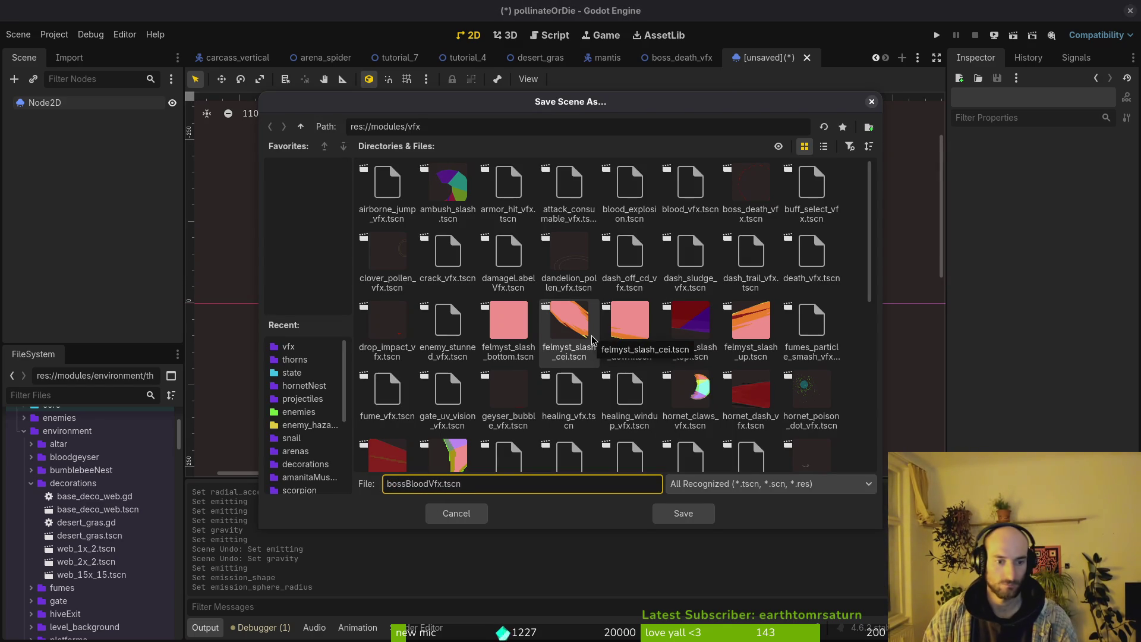
key("Return")
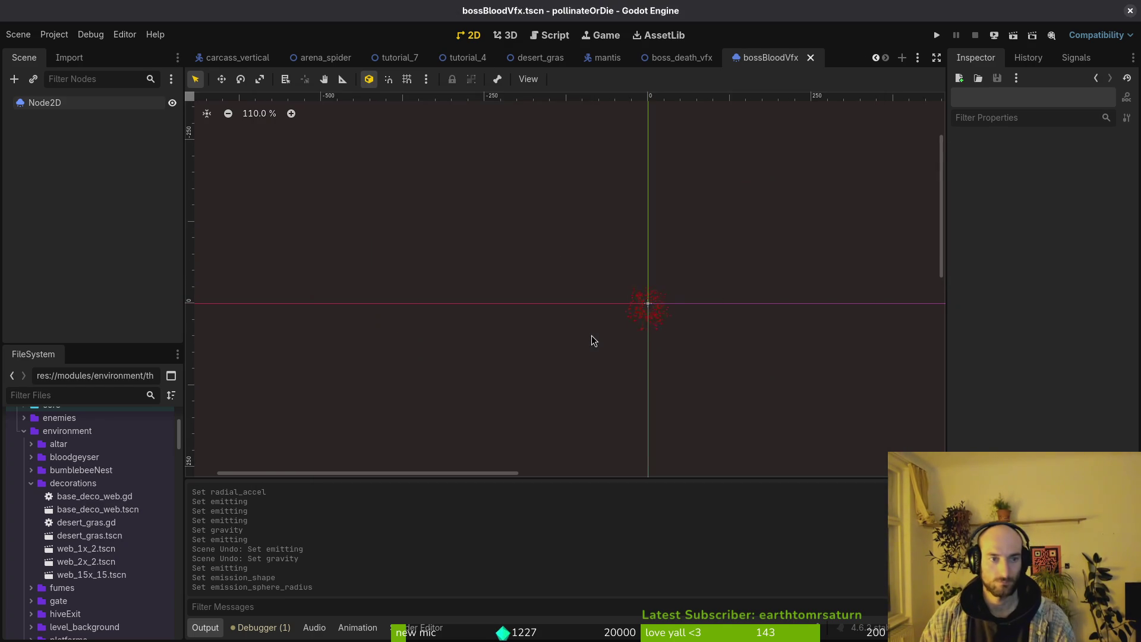
Rename the root node to bossBloodVfx and save the scene again.
left_click(68, 102)
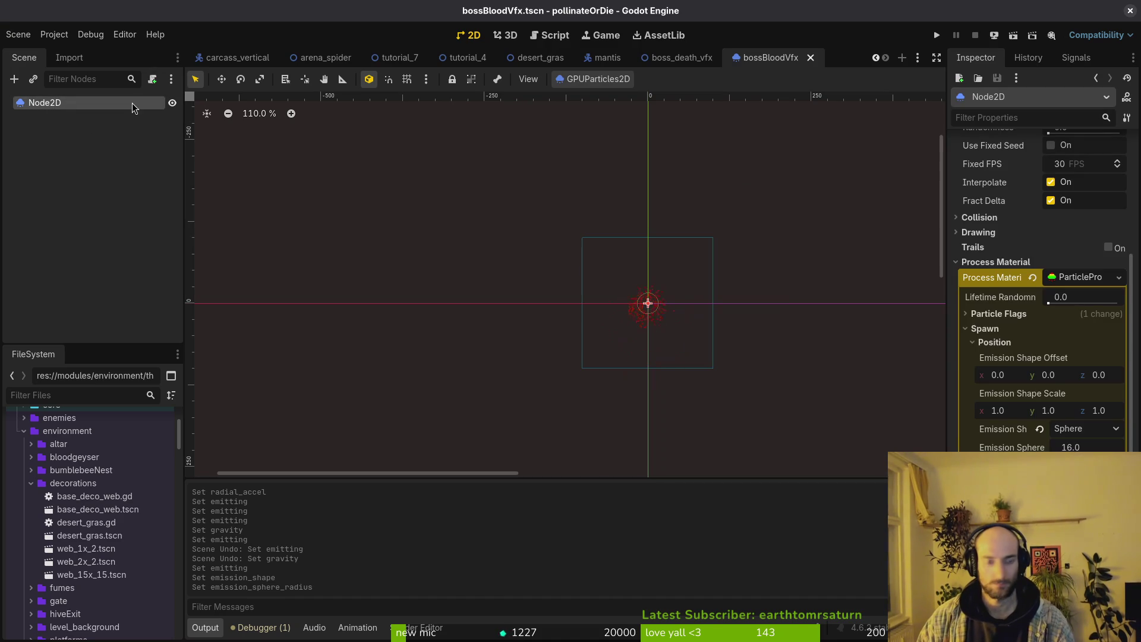
double_click(131, 102)
type("bossB")
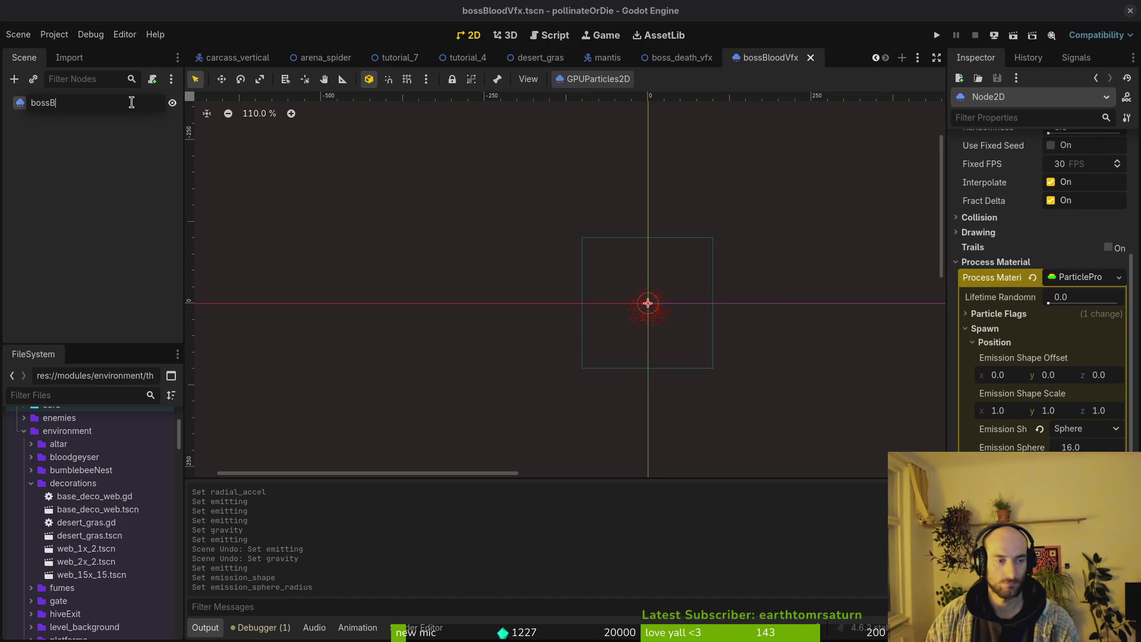
type("loodVfx")
key("Return")
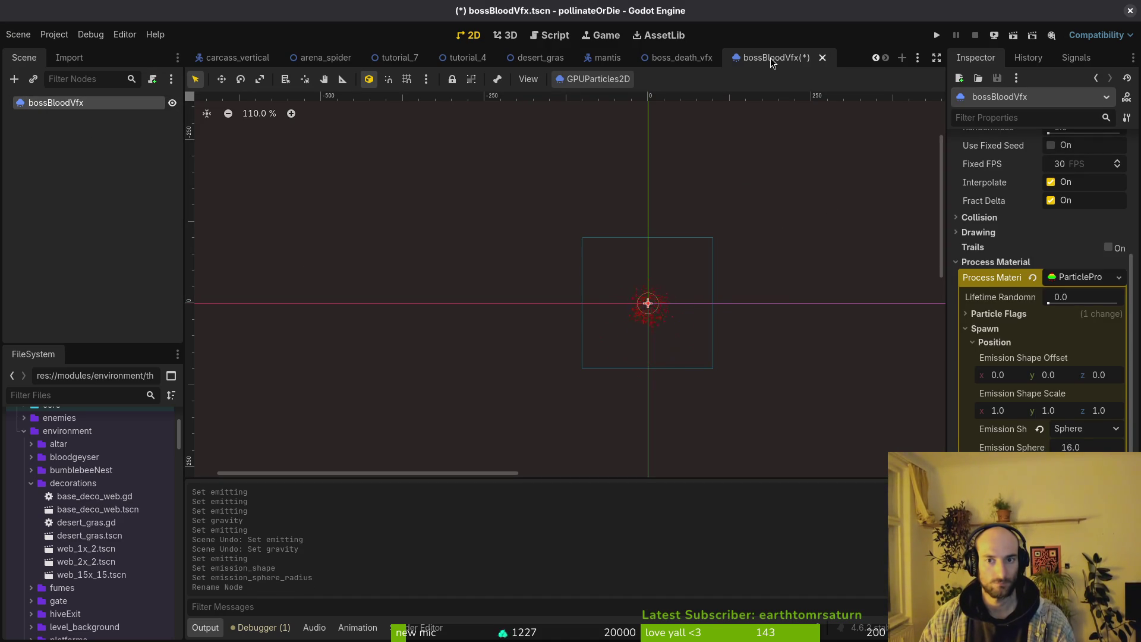
key("ctrl+s")
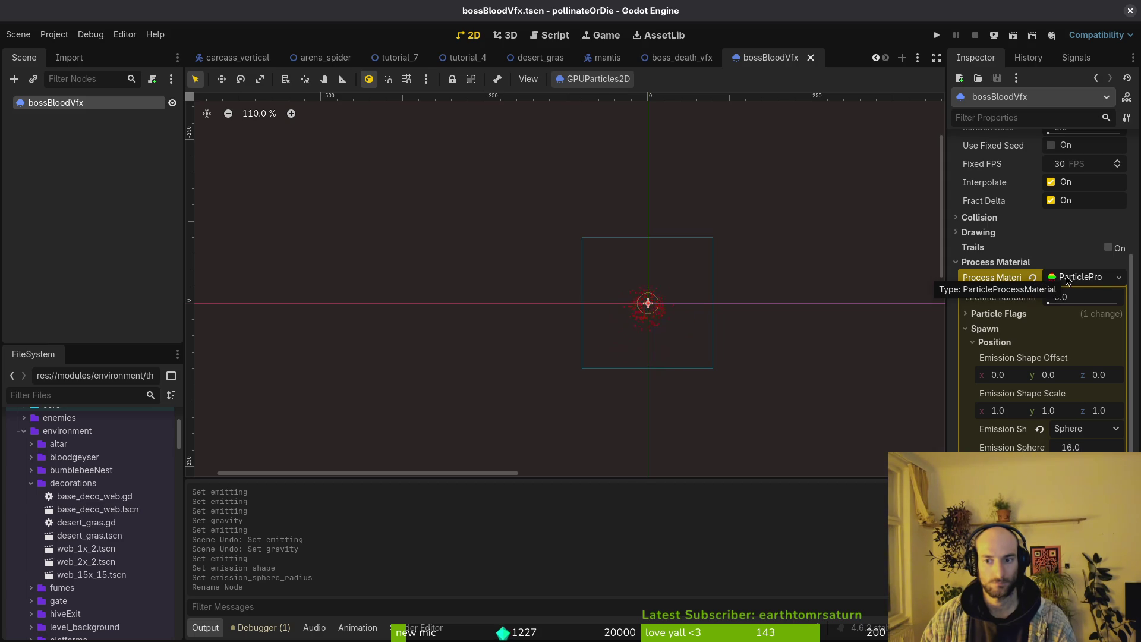
Start saving the process material to its own file, then cancel that first attempt.
scroll(1068, 279, "up", 3)
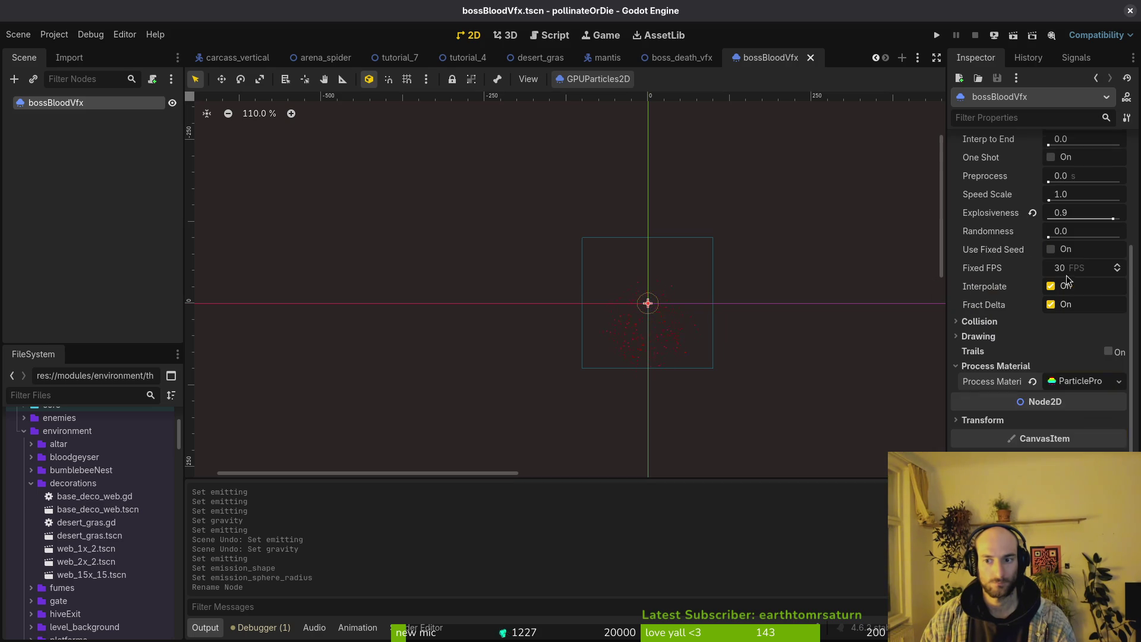
right_click(1076, 383)
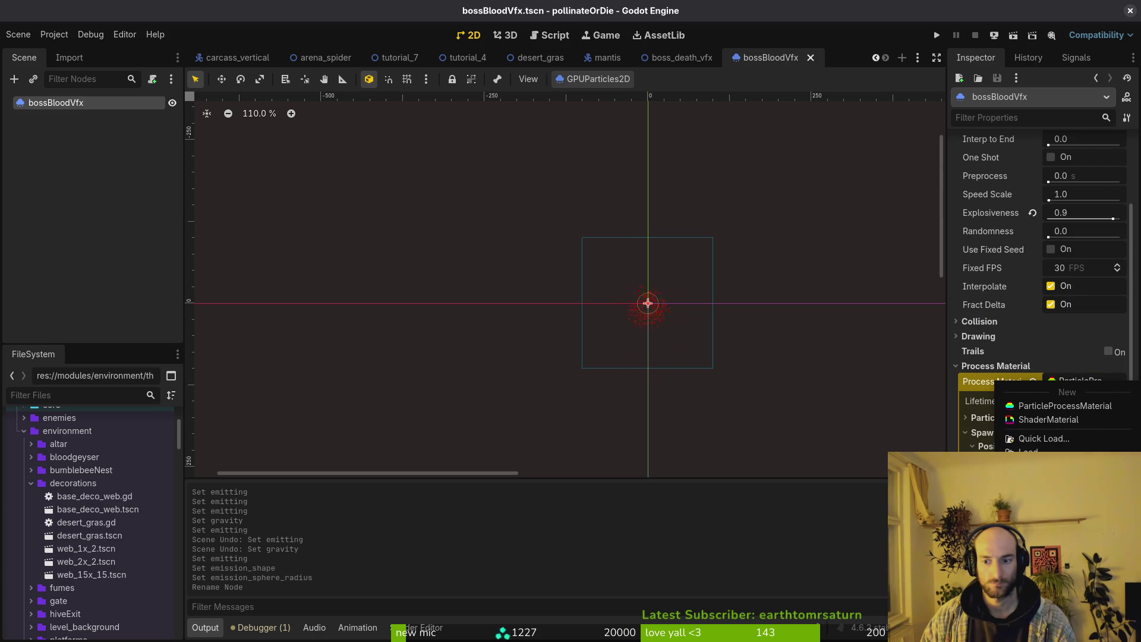
left_click(1052, 512)
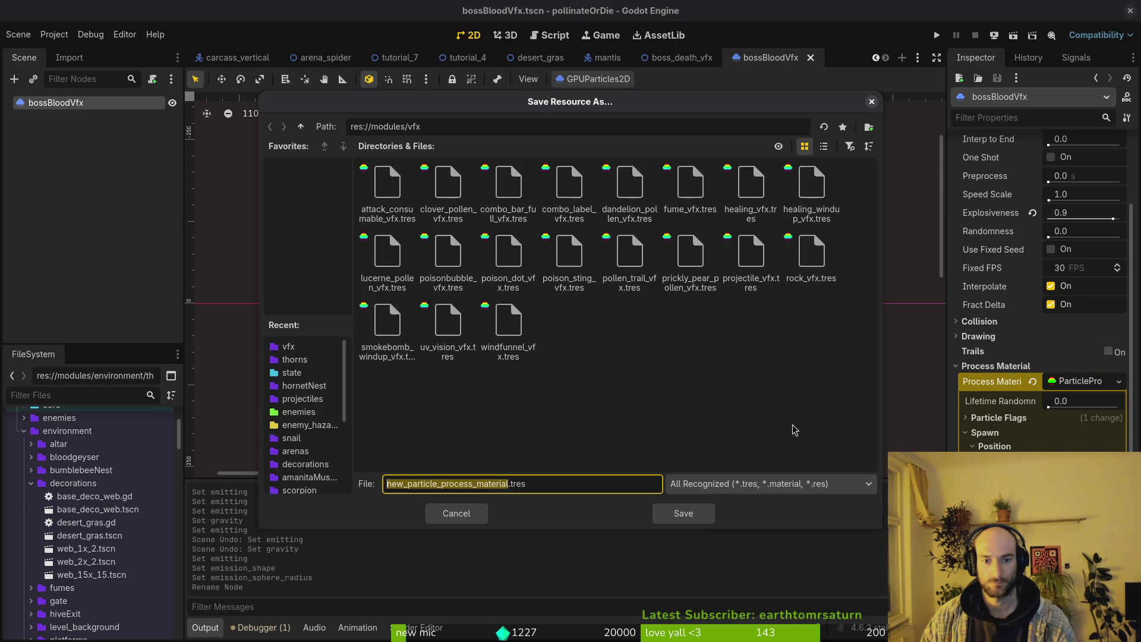
left_click(693, 448)
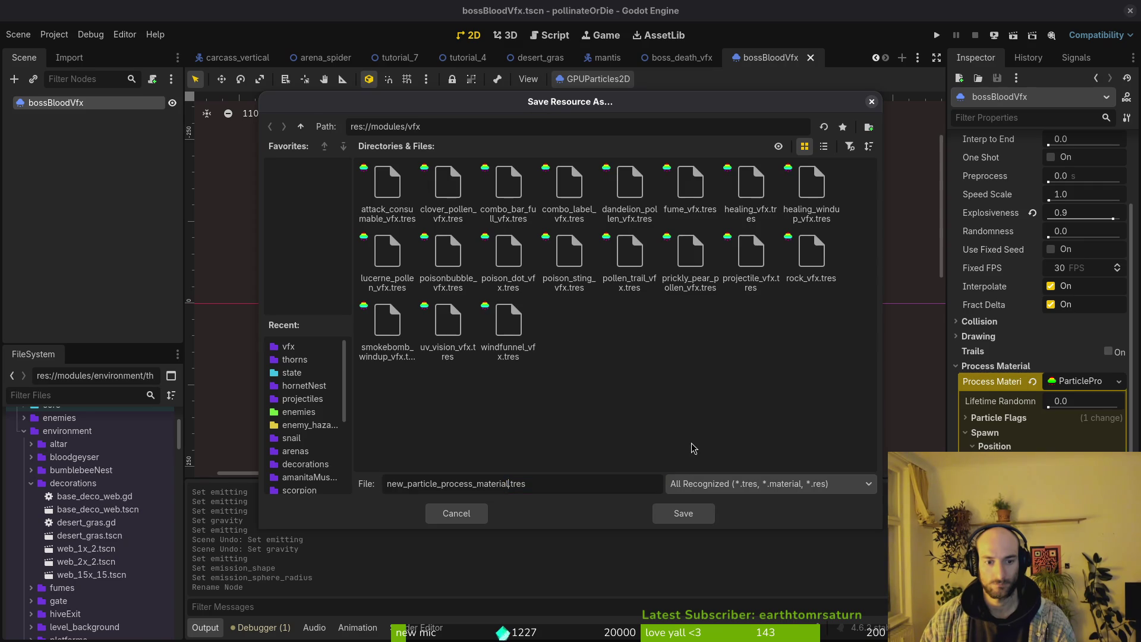
key("ctrl+a")
type("l")
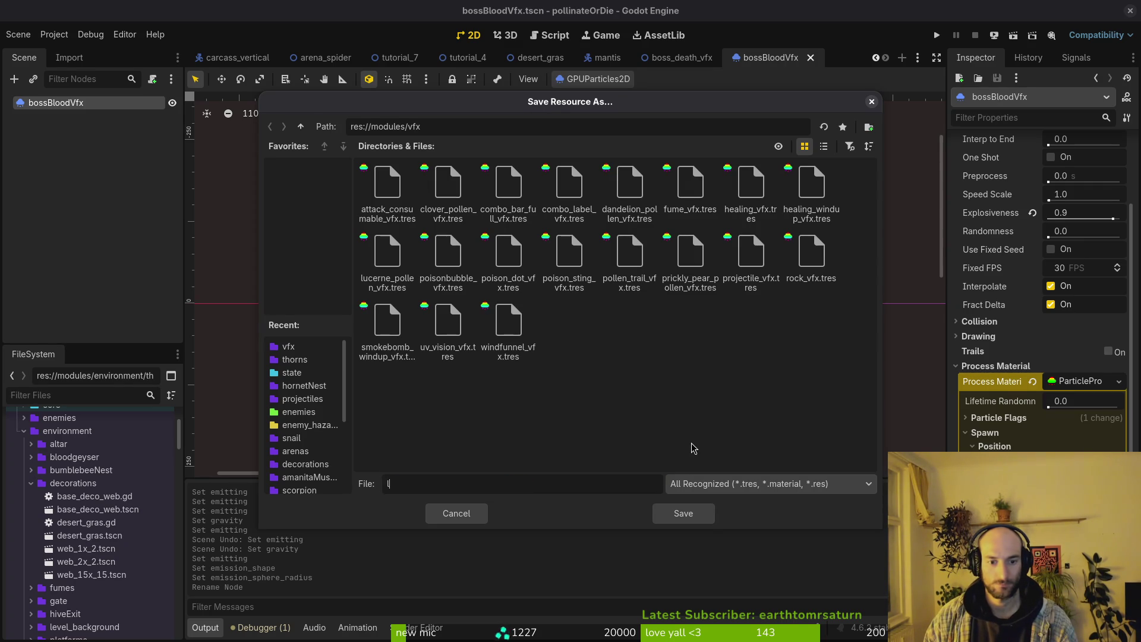
key("Escape")
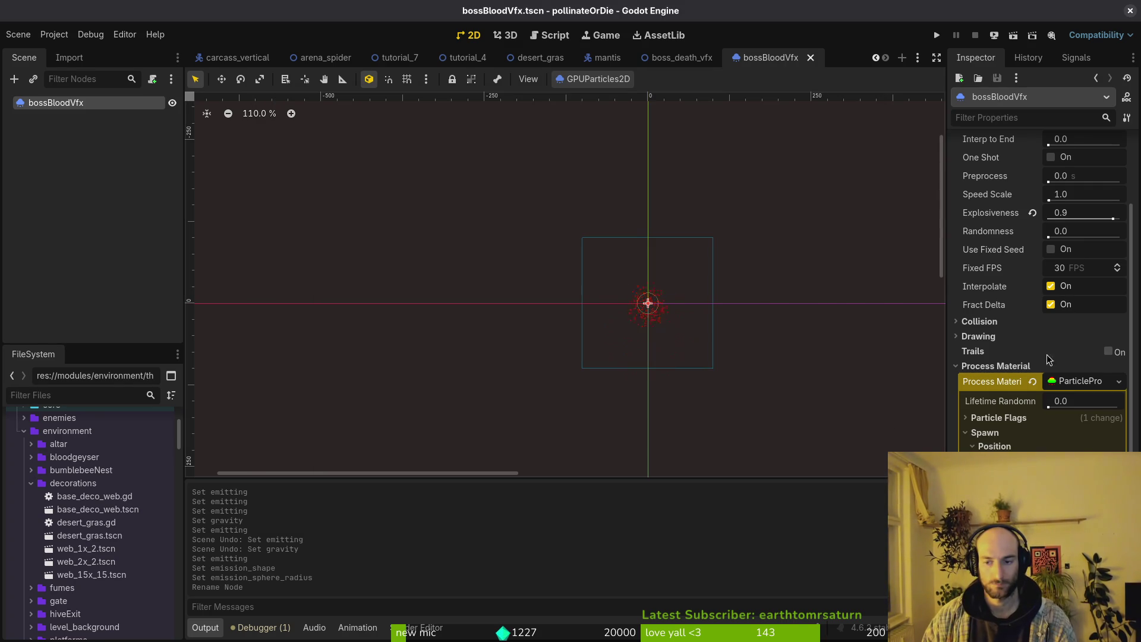
Save the process material as boss_blood_vfx.tres.
left_click(1119, 381)
left_click(1035, 534)
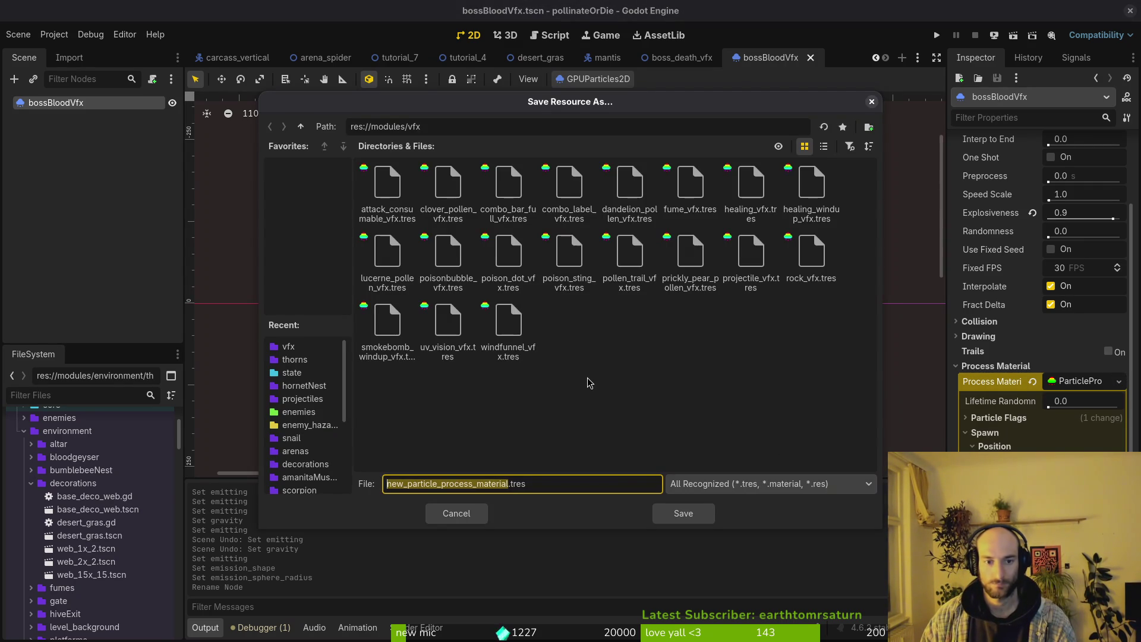
type("boss_")
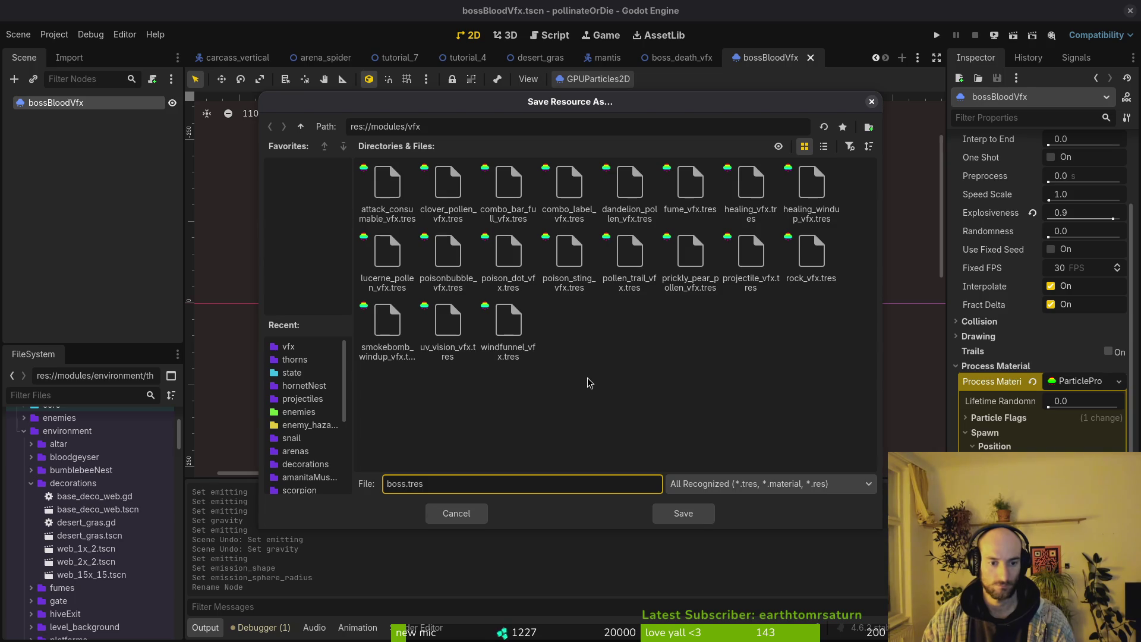
type("vloo")
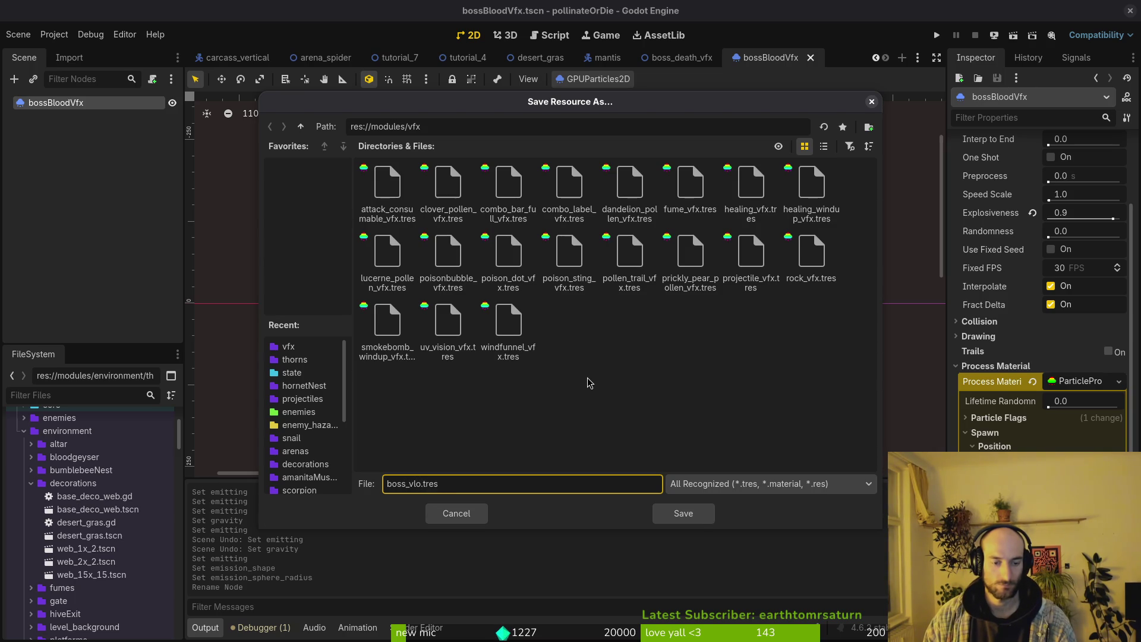
key("BackSpace")
key("BackSpace")
key("BackSpace")
type("blood_vfx")
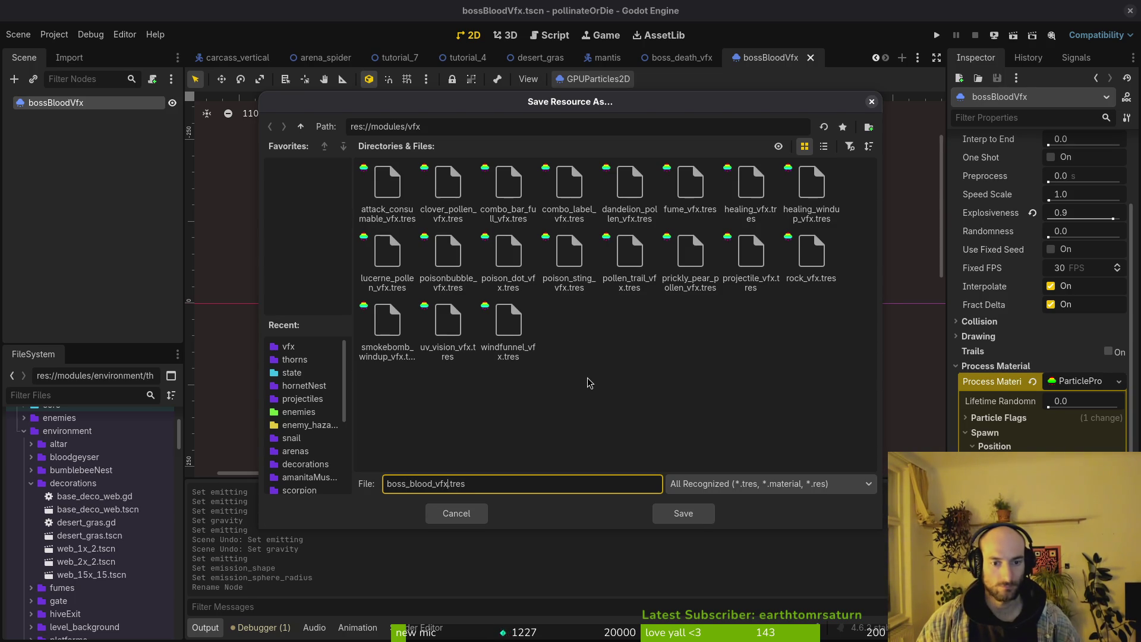
key("Return")
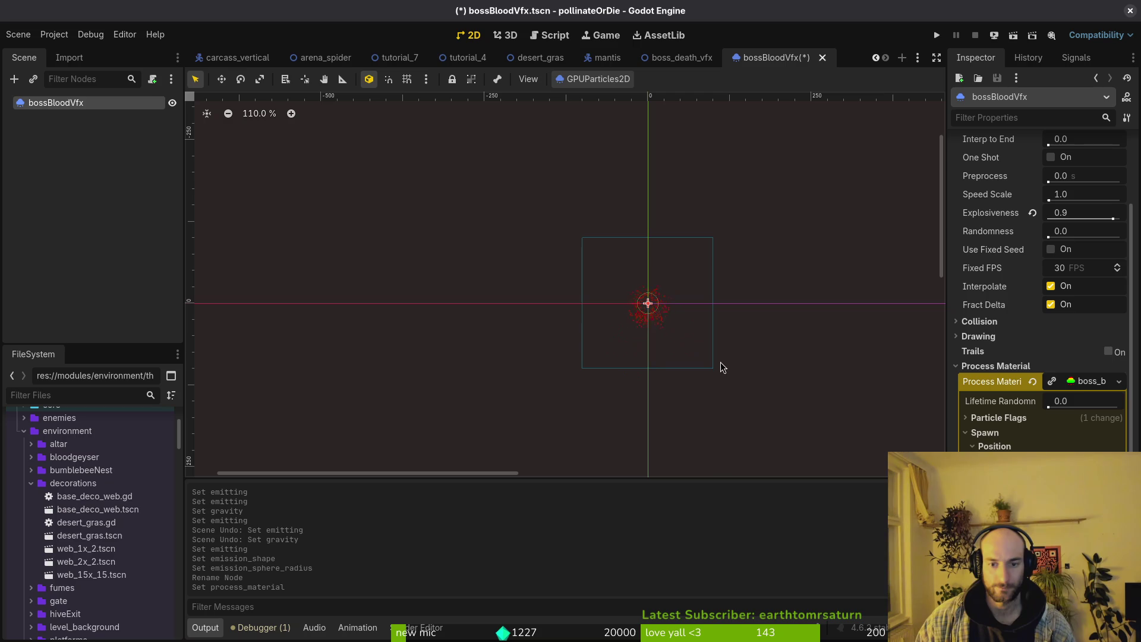
Collapse the Process Material and Time sections, save the scene, and deselect the emitter.
left_click(1088, 382)
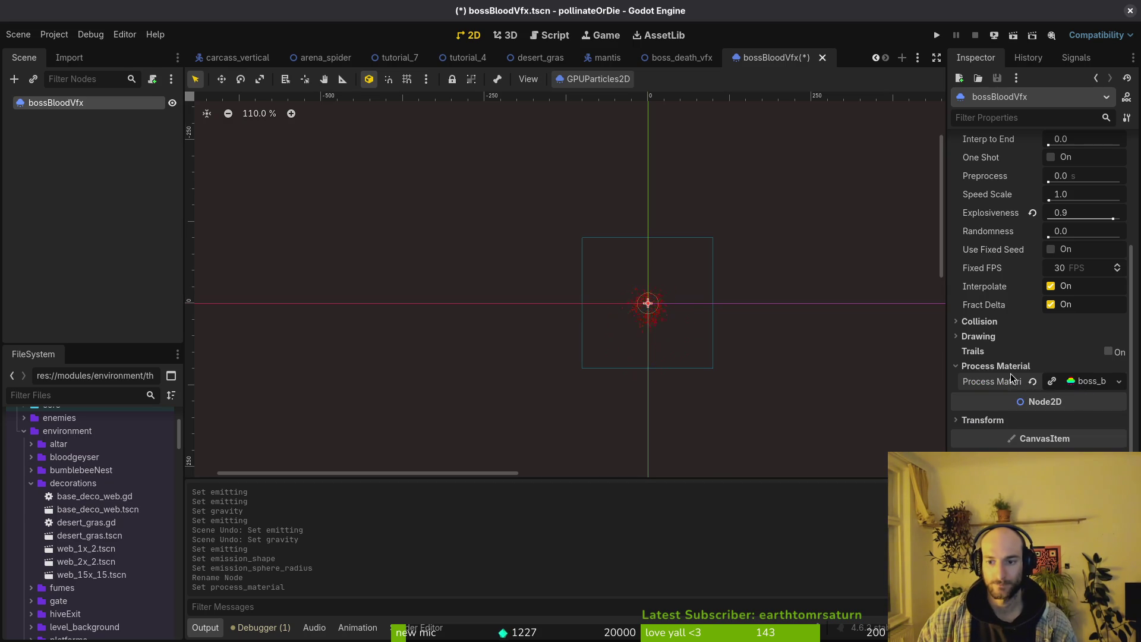
scroll(1010, 377, "up", 5)
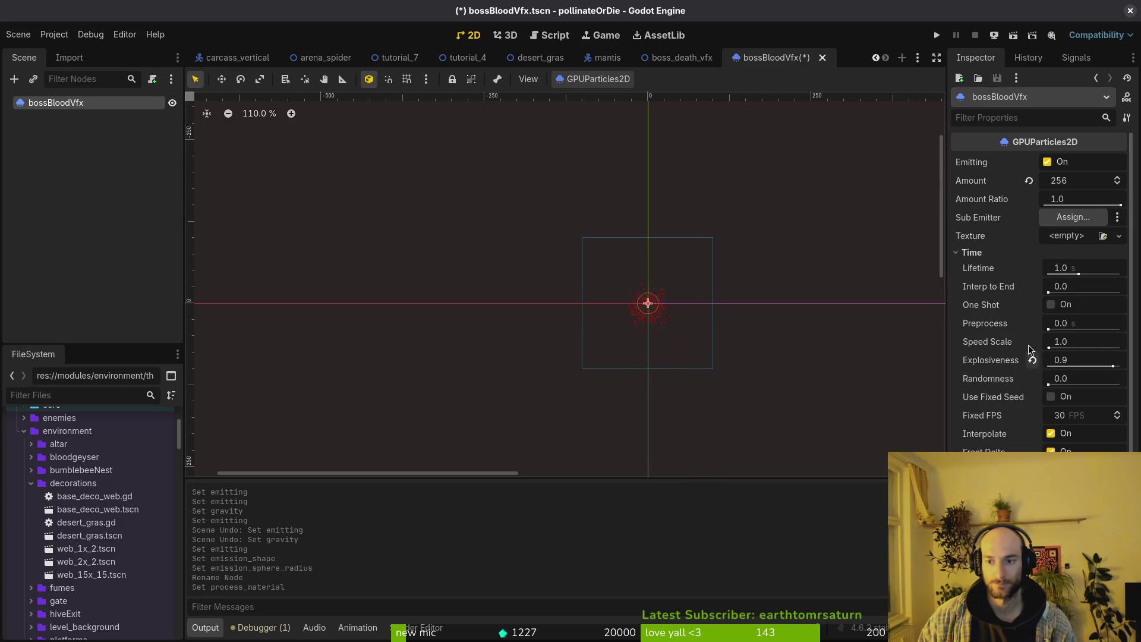
left_click(1017, 252)
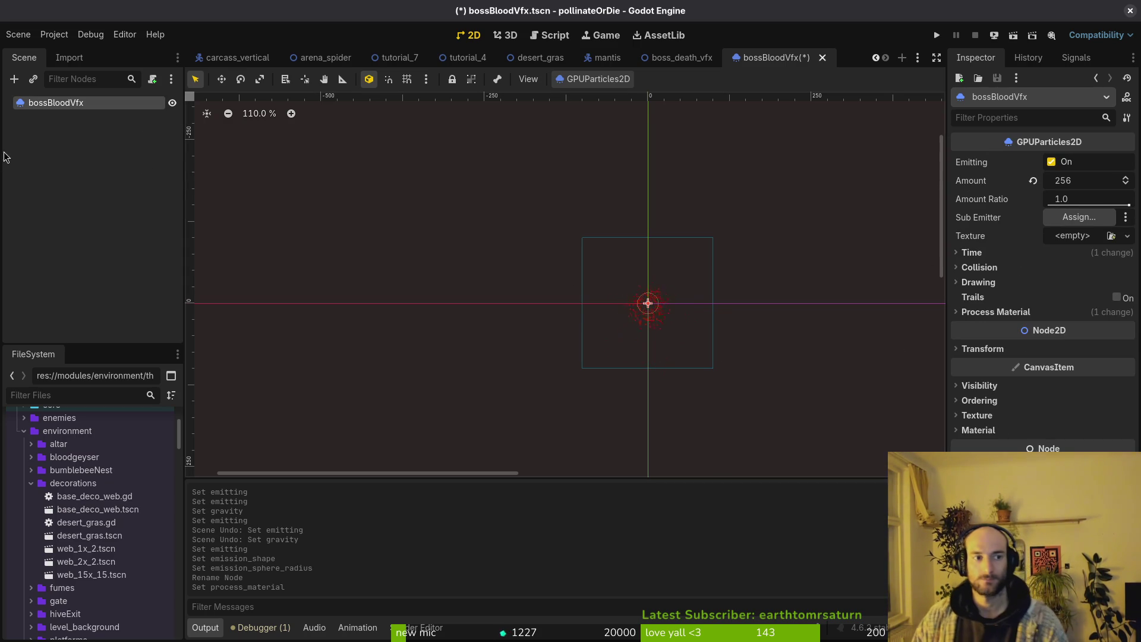
key("ctrl+s")
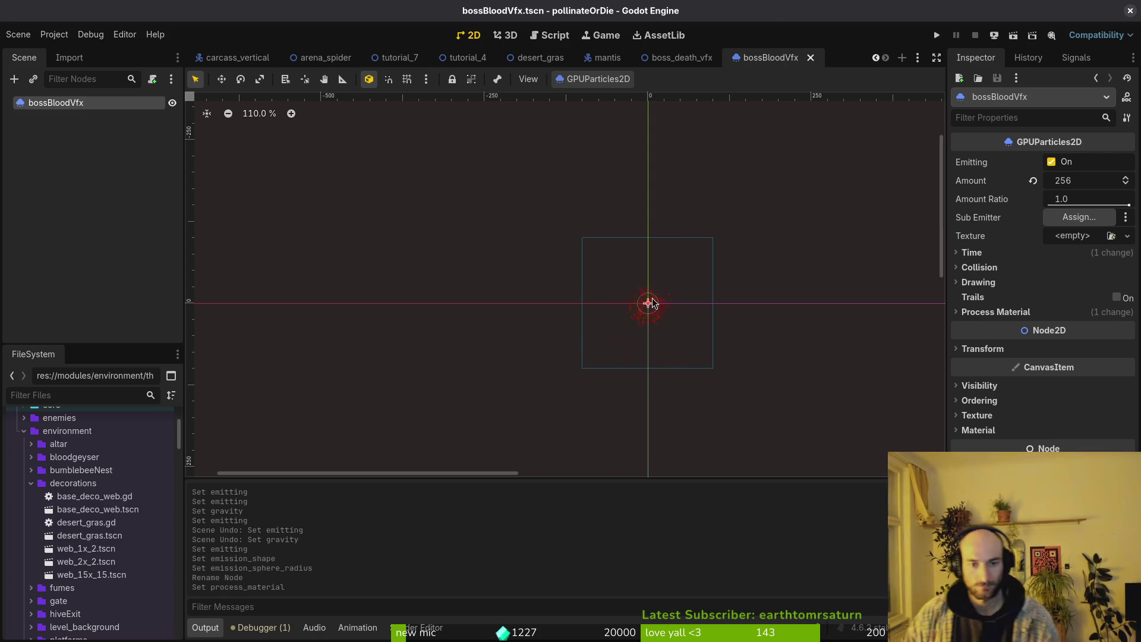
left_click(699, 282)
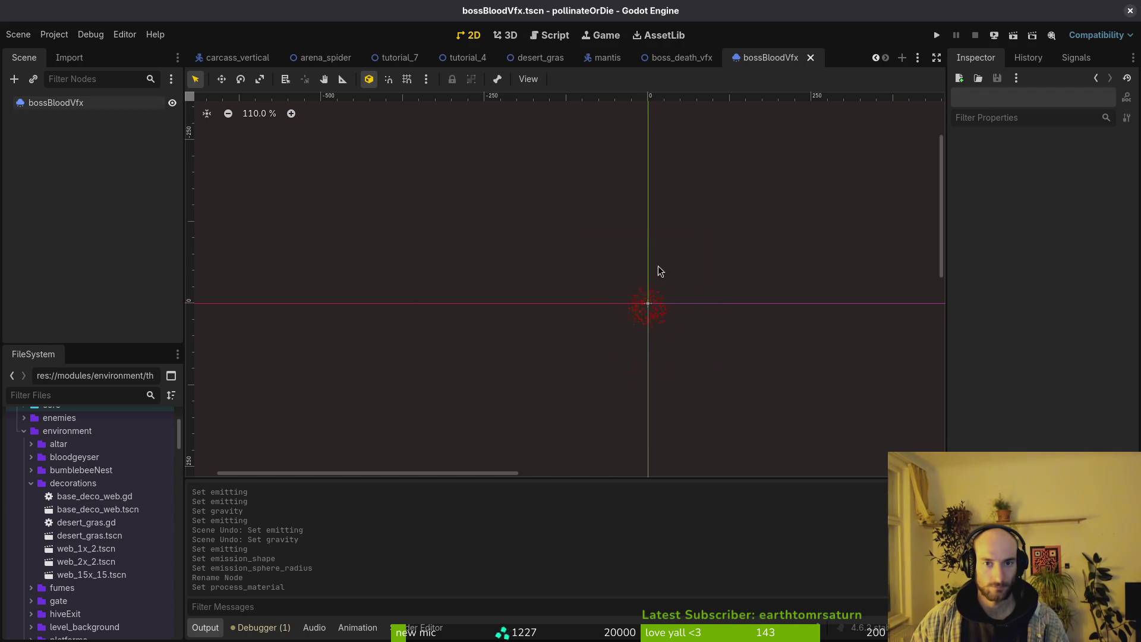
mouse_move(321, 59)
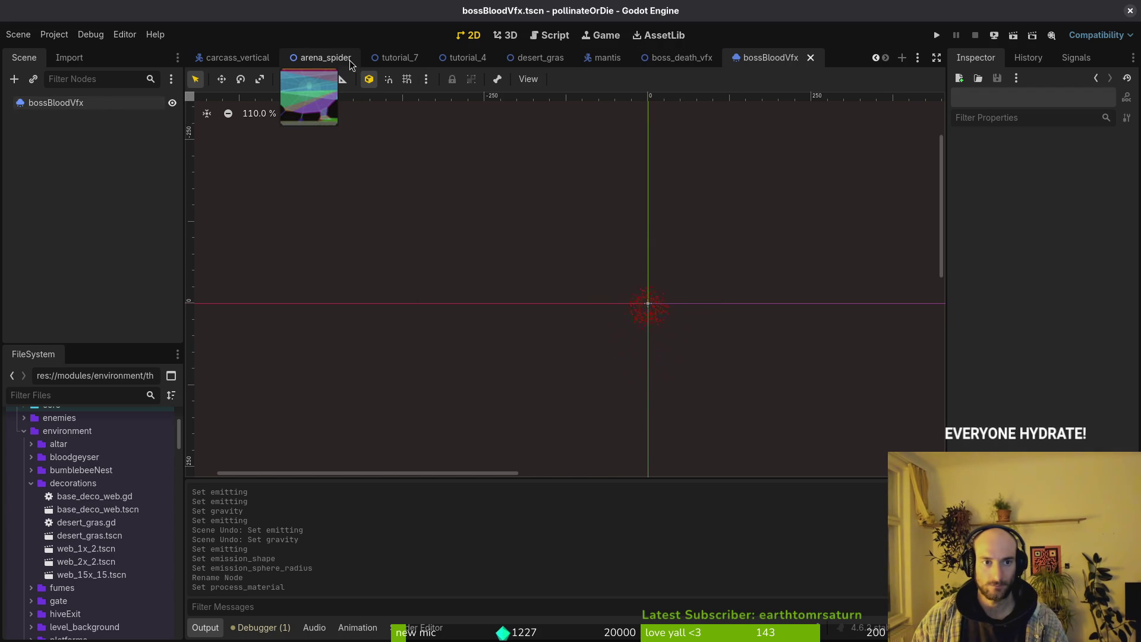
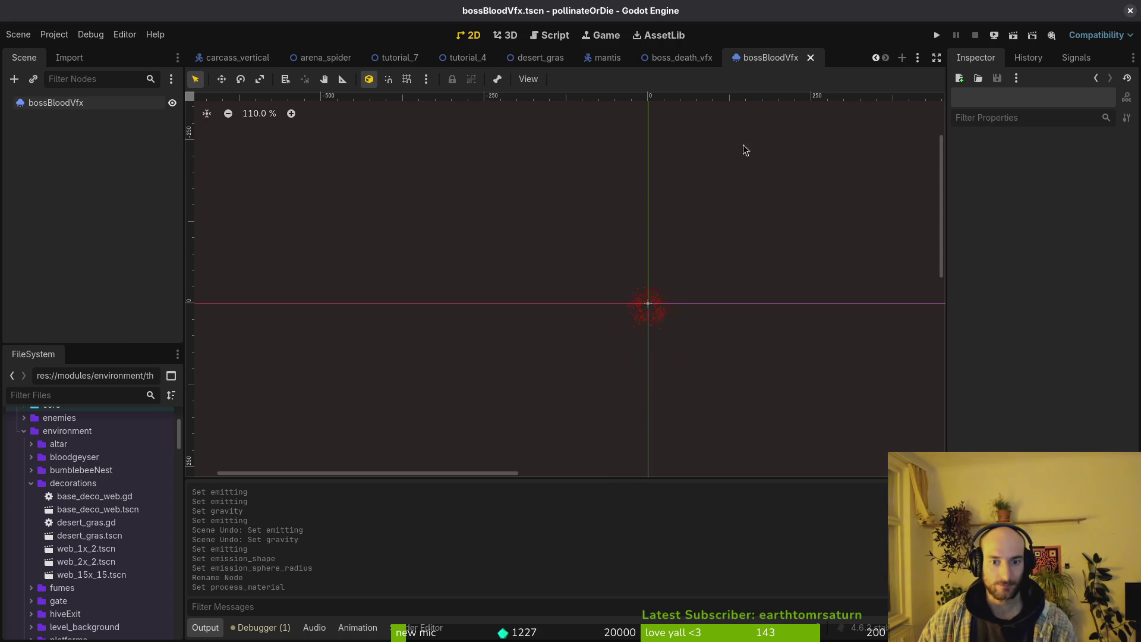
With bossBloodVfx selected, quick-open inject_poison_vfx.tscn by searching 'inject'.
left_click(136, 110)
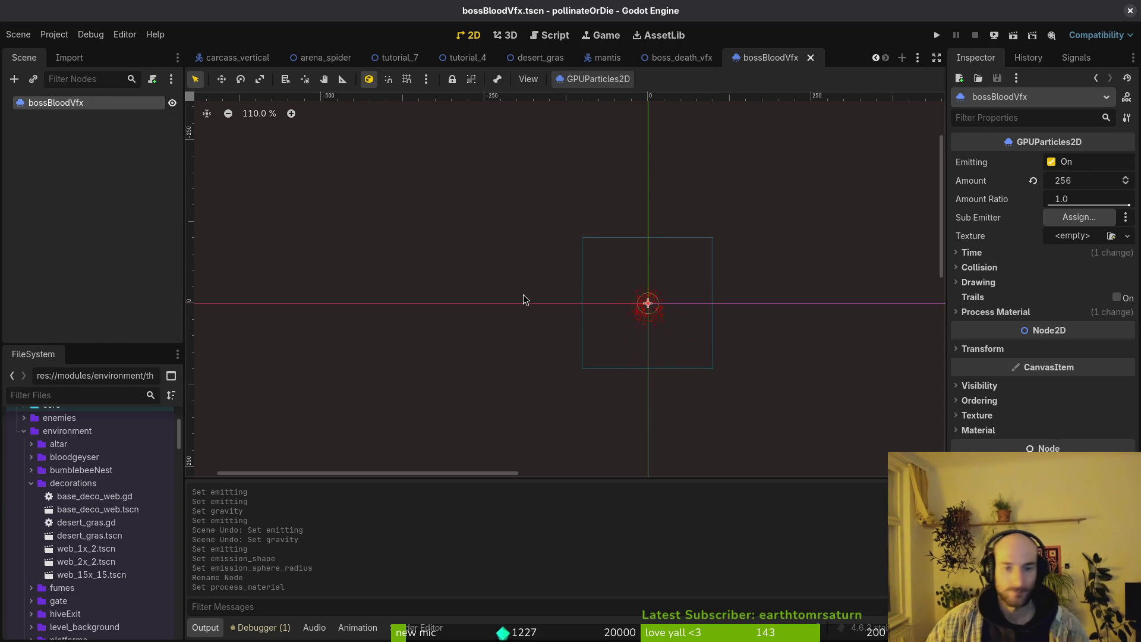
mouse_move(586, 69)
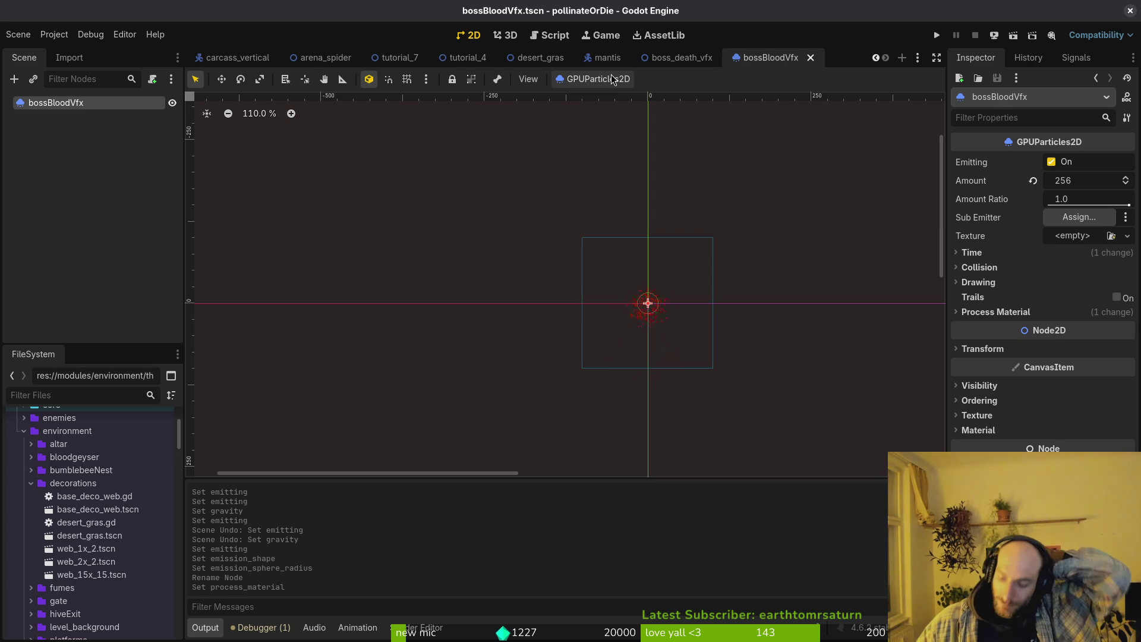
key("ctrl+shift+o")
type("vfxts")
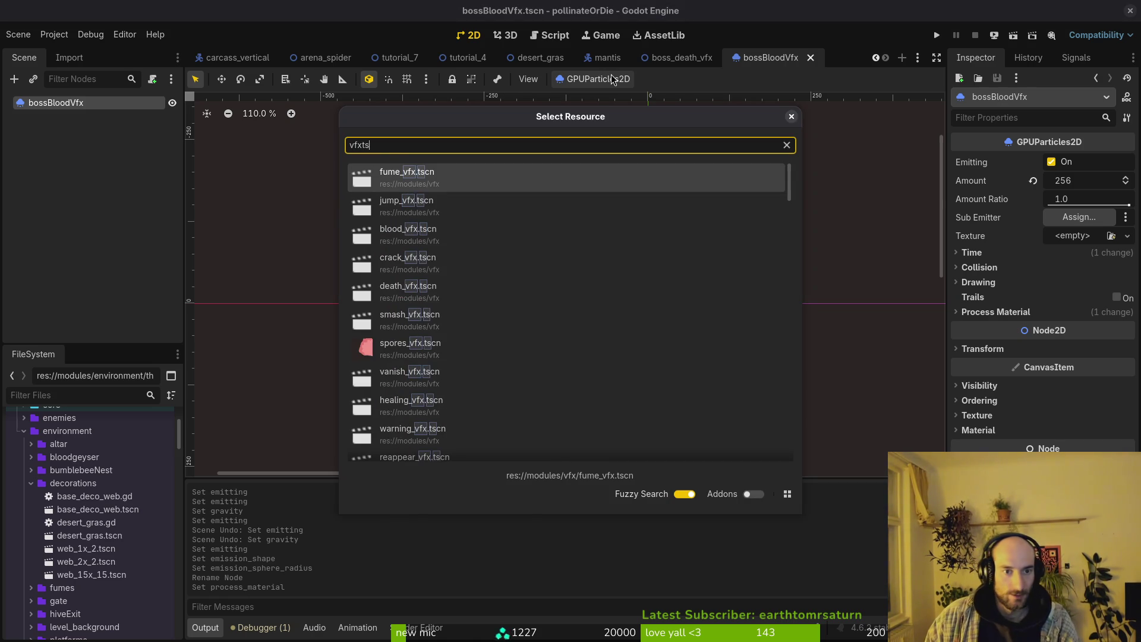
key("Down")
key("Down")
key("Down")
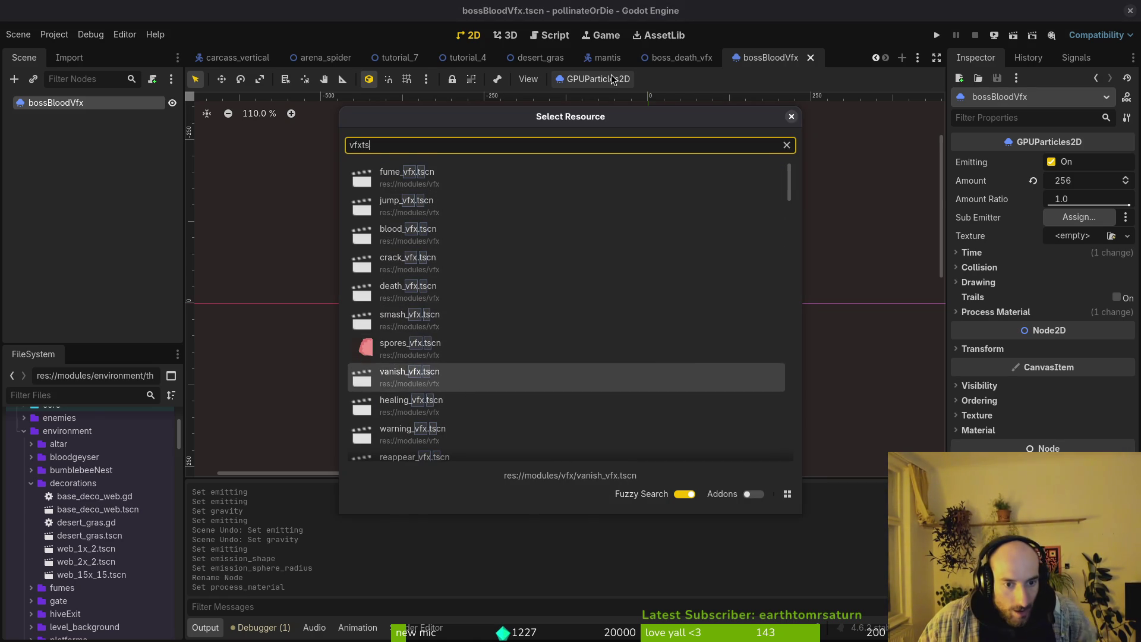
key("Down")
key("Down")
key("Down")
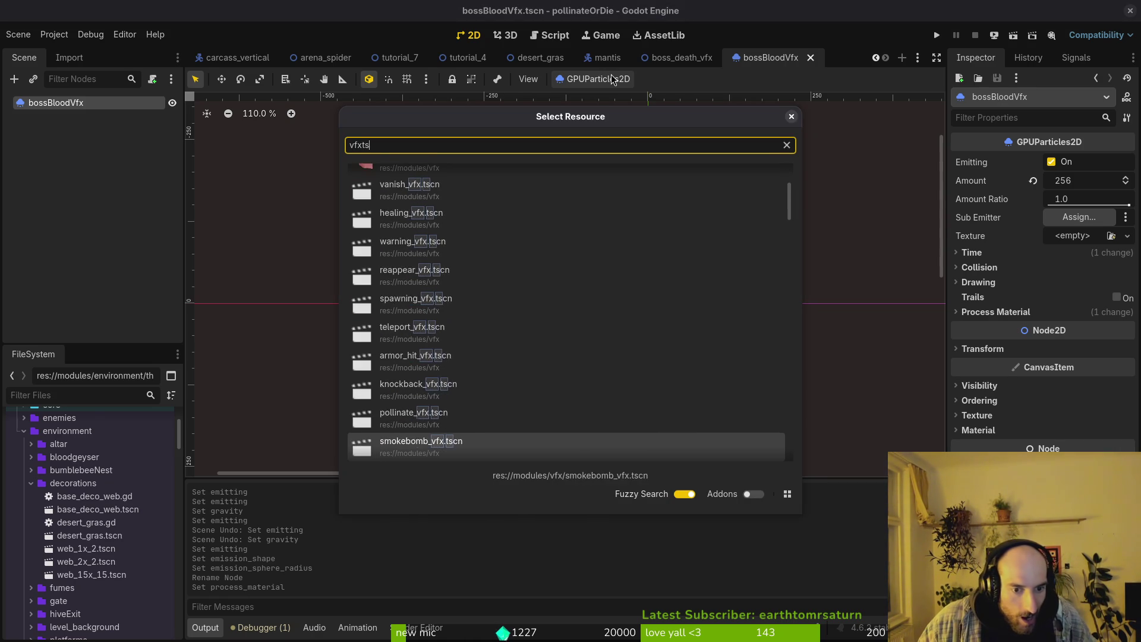
key("Down")
key("Down")
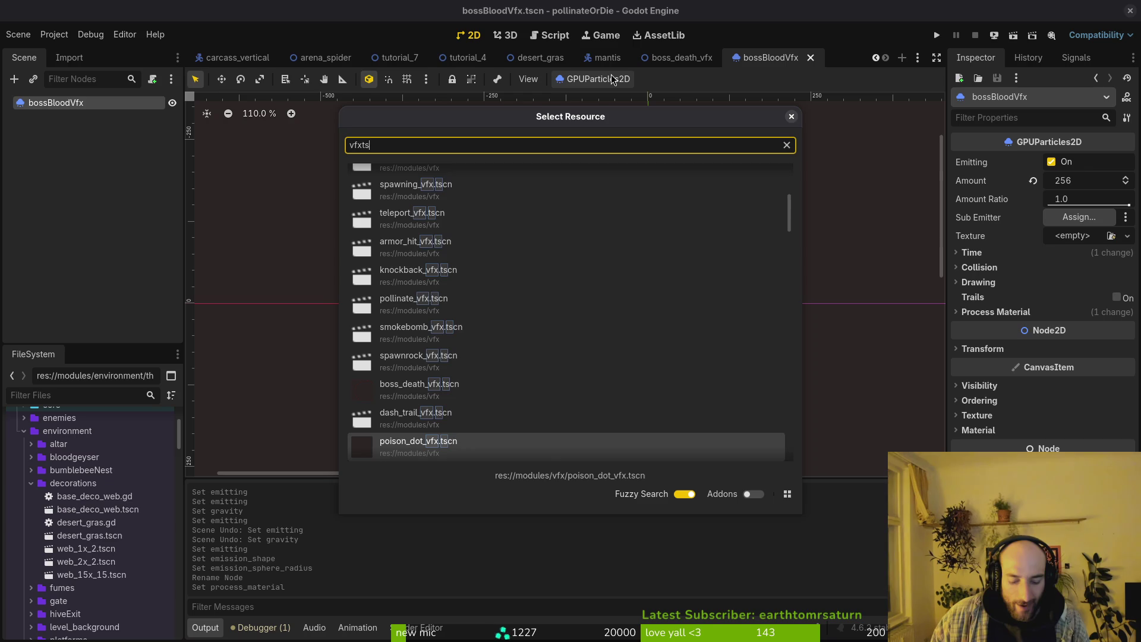
key("ctrl+BackSpace")
type("inject")
key("Return")
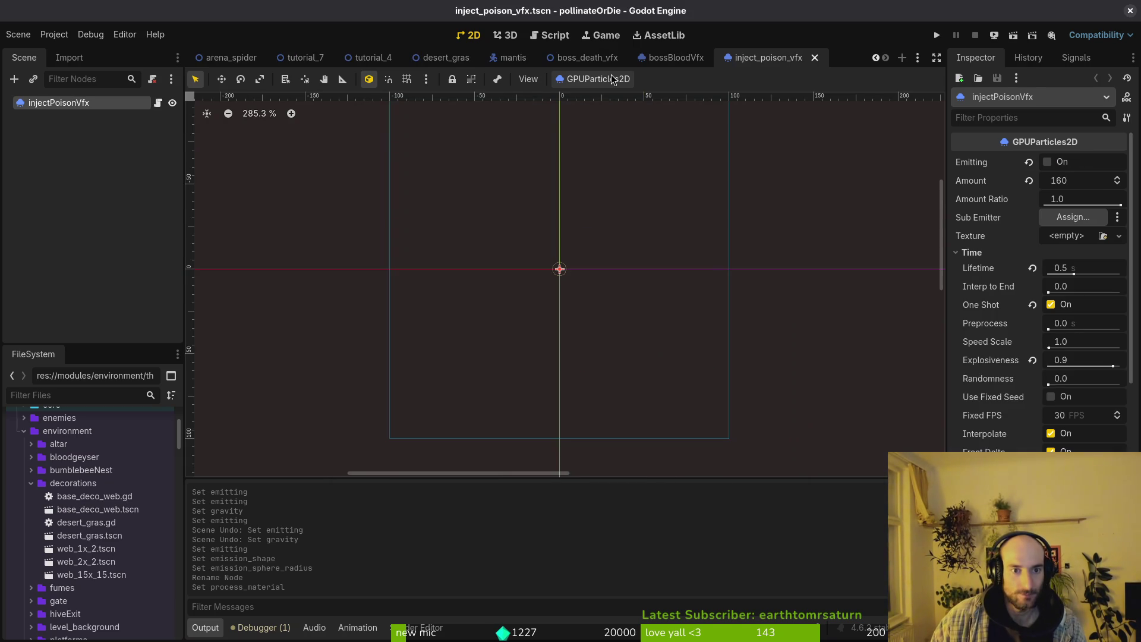
Preview the poison burst, then set the bossBloodVfx particles to One Shot and save.
left_click(1052, 166)
left_click(1048, 165)
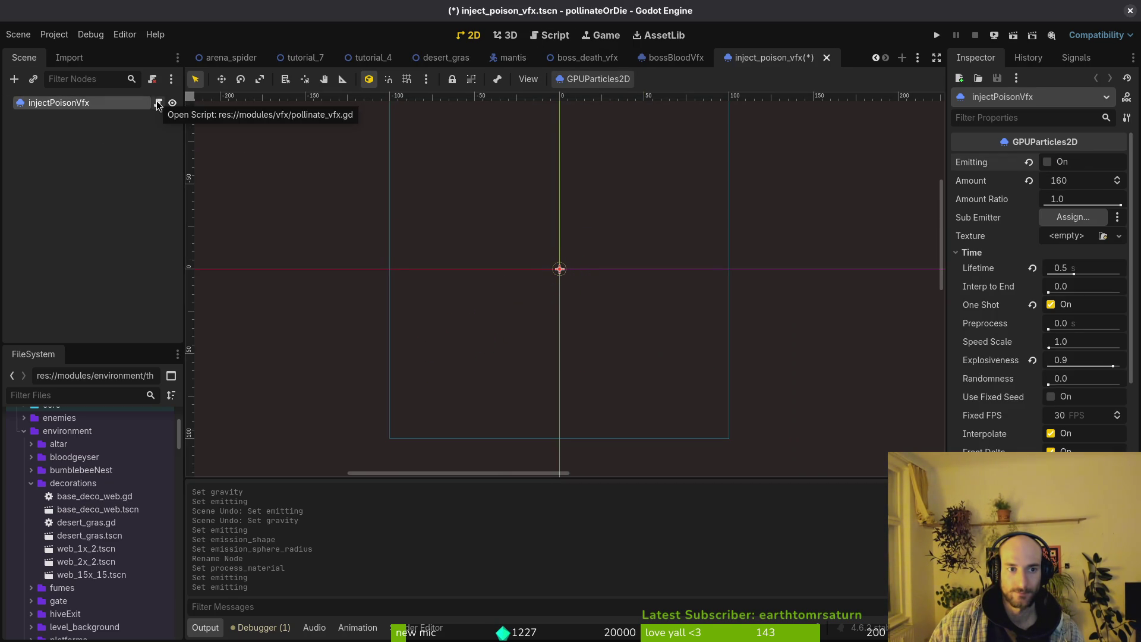
left_click(648, 59)
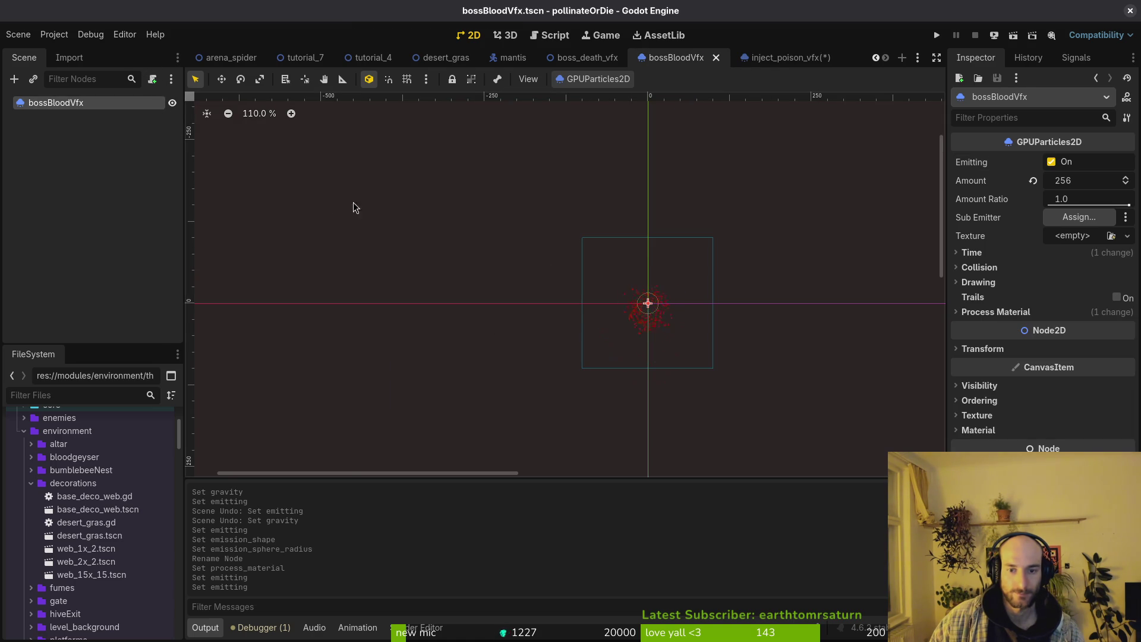
left_click(972, 252)
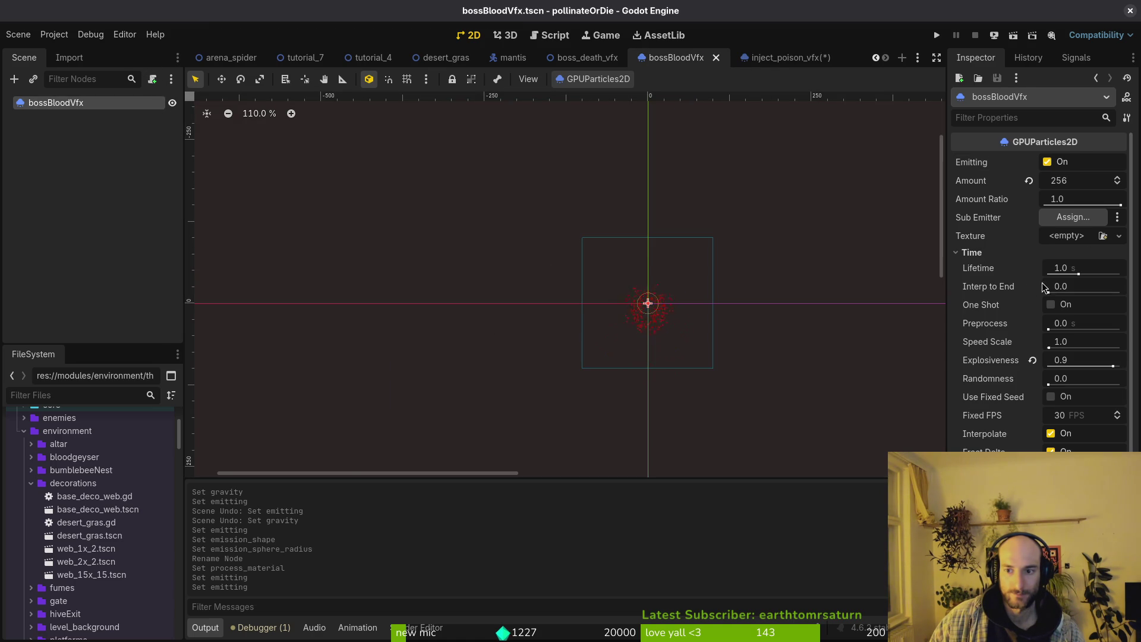
left_click(1059, 310)
key("ctrl+s")
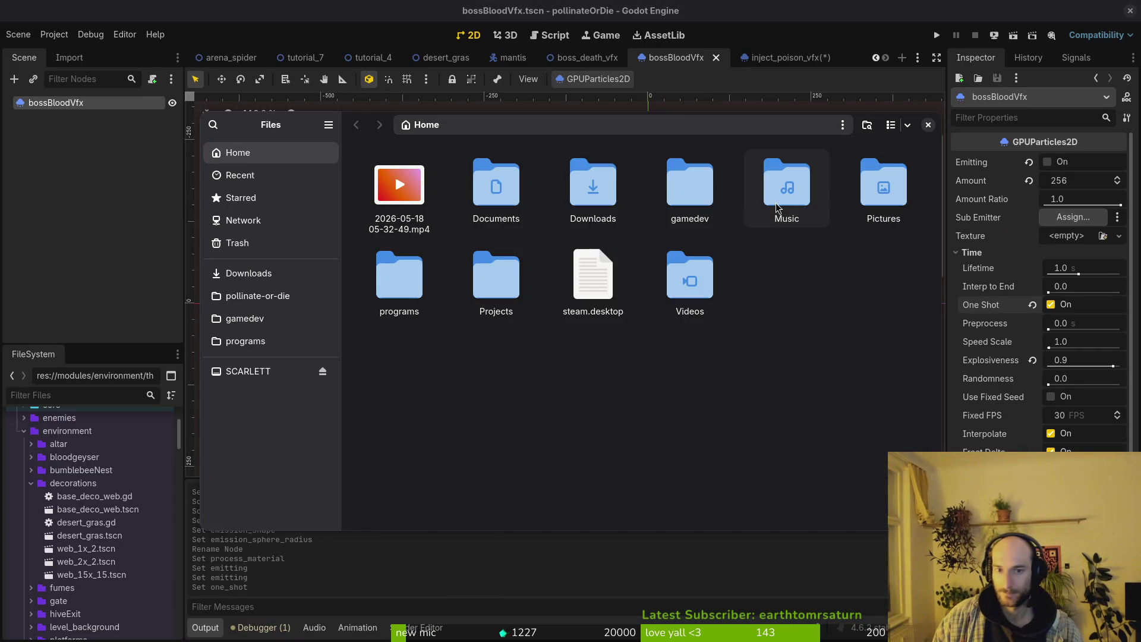
Open pollinate_vfx.gd in Neovim through the project file finder.
key("super")
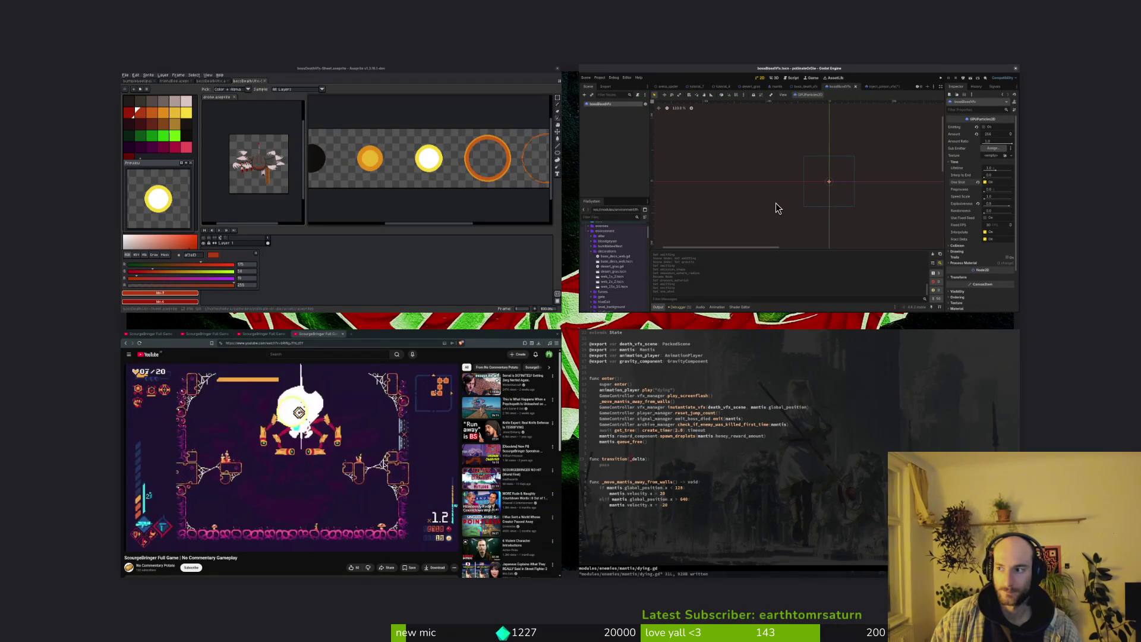
key("super")
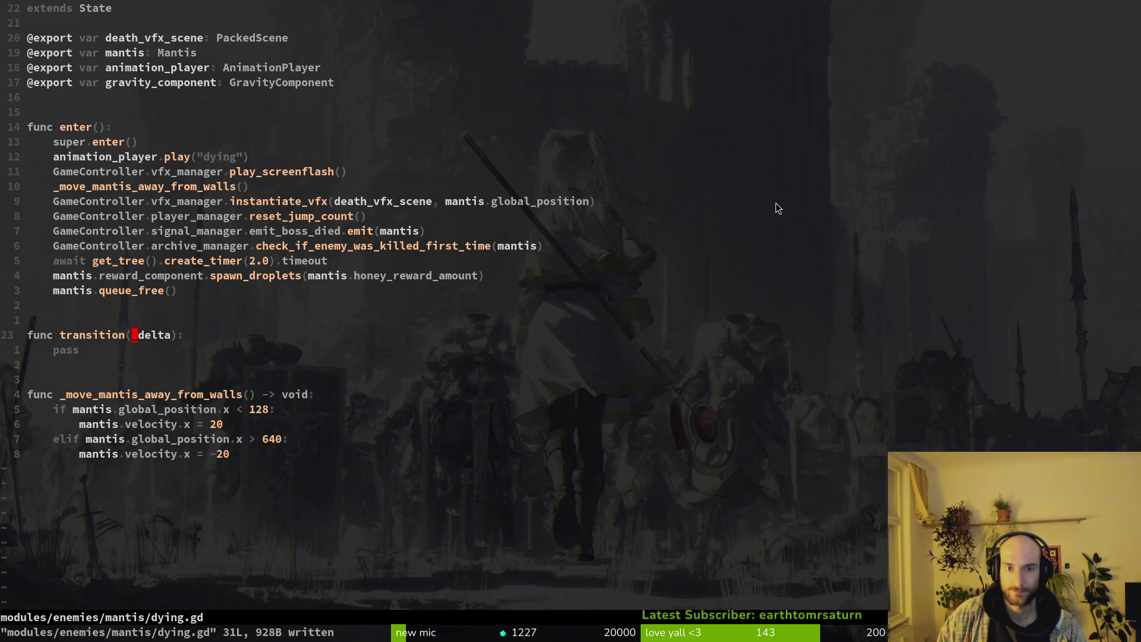
key("ctrl+p")
type("pollin")
key("Return")
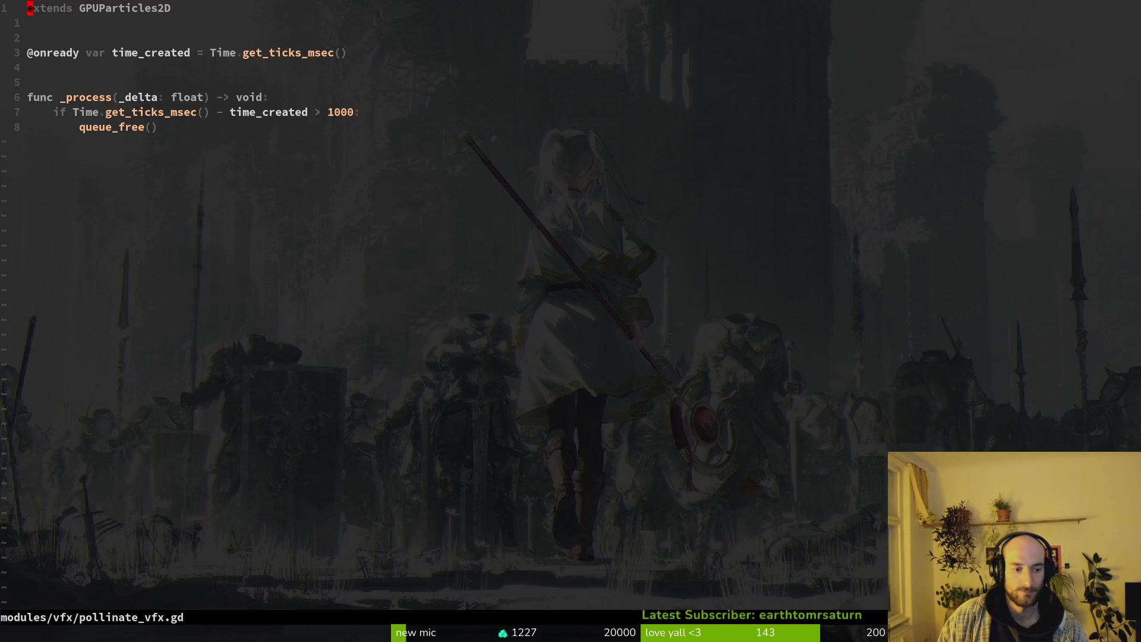
Browse the modules/vfx directory listing and open blood_explosion.gd.
key("space")
key("p")
key("v")
key("j")
key("j")
key("j")
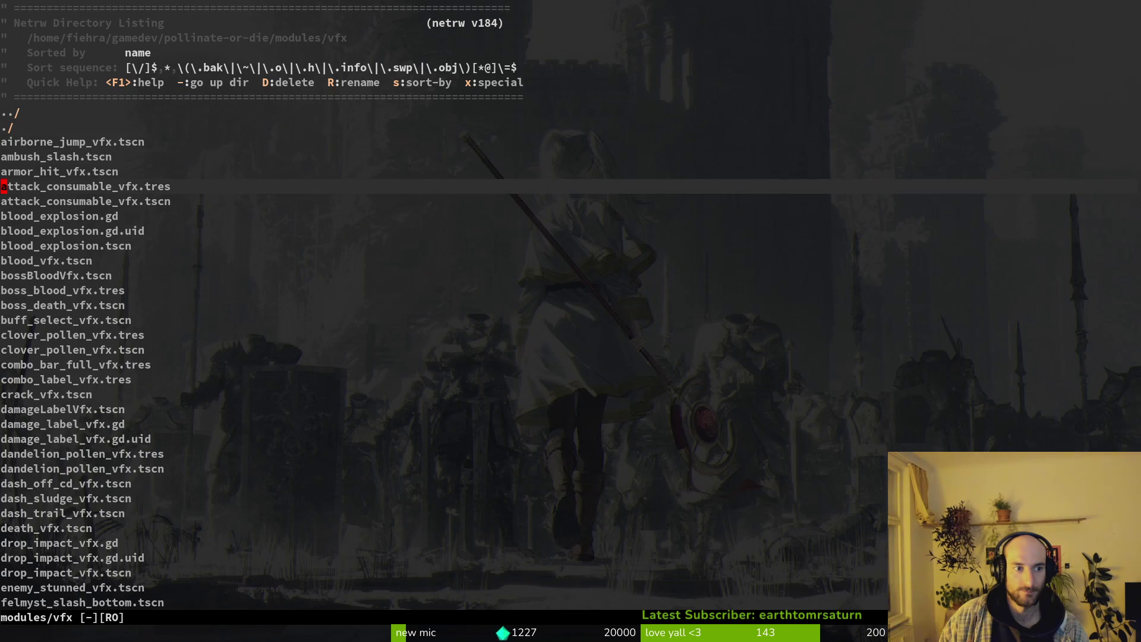
key("j")
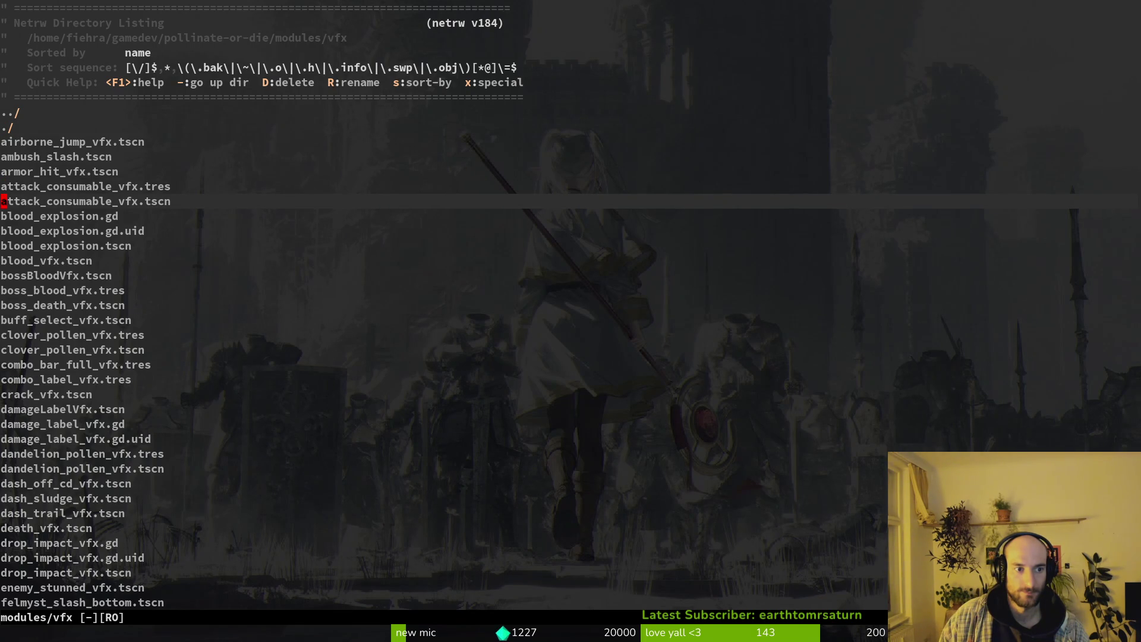
key("k")
key("k")
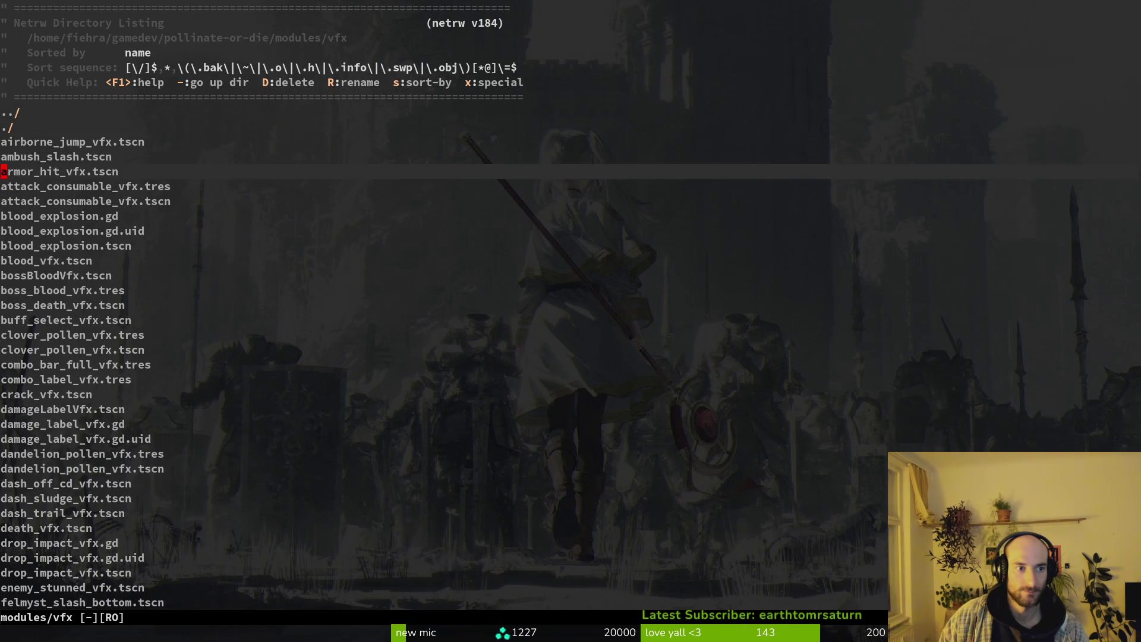
key("j")
key("j")
key("j")
key("Return")
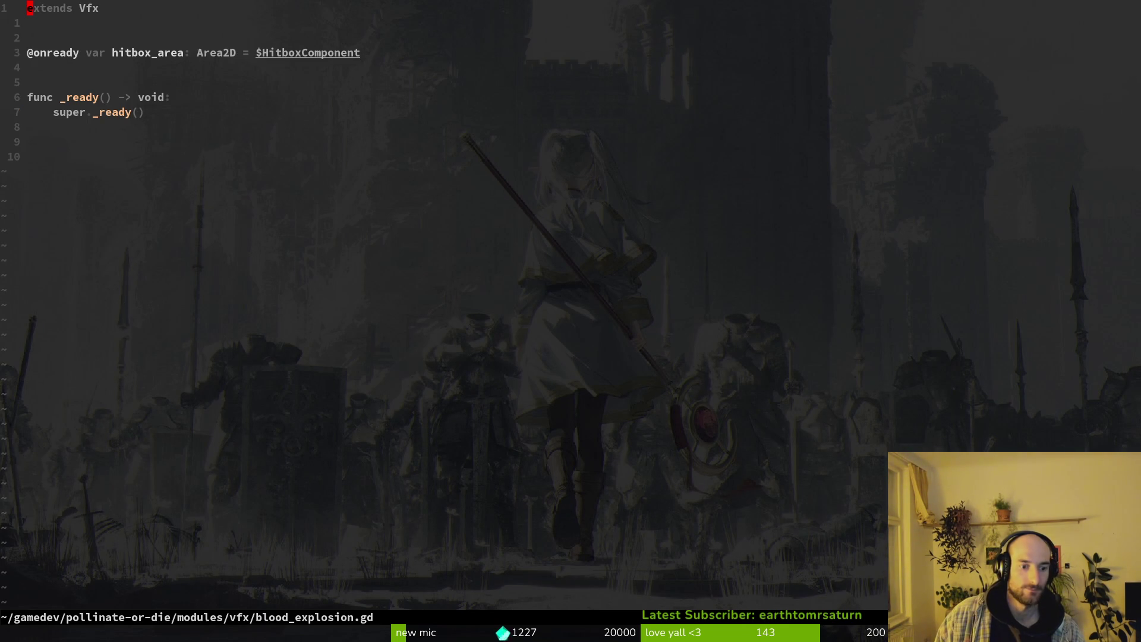
Search the project for blood_explosion.hit and dismiss the empty results.
key("j")
key("j")
key("j")
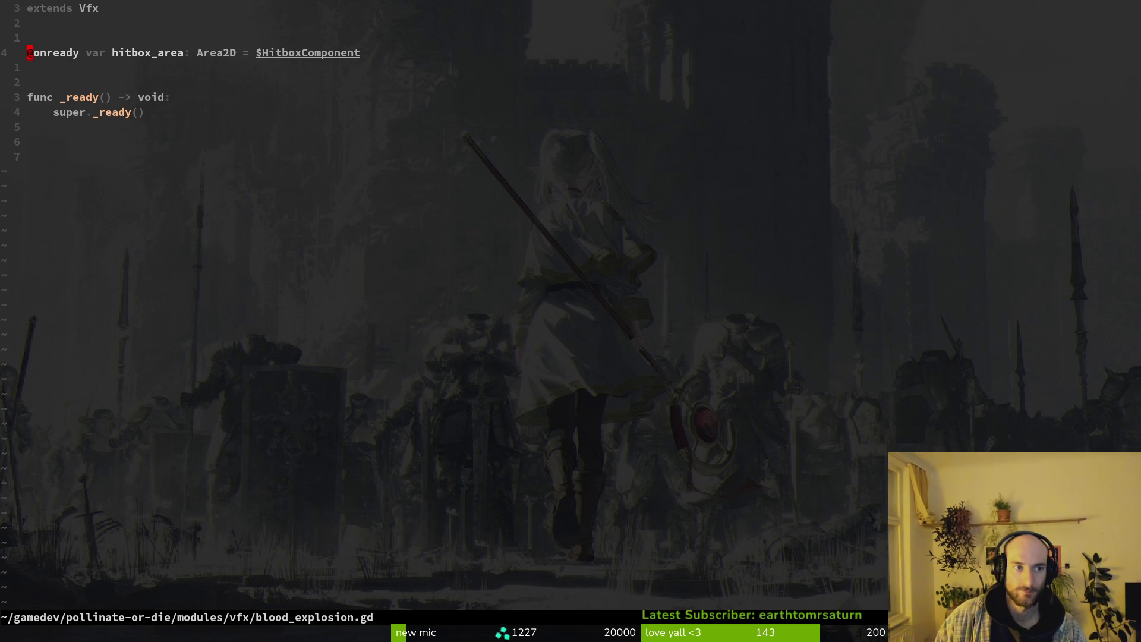
key("space")
type("gblood_e")
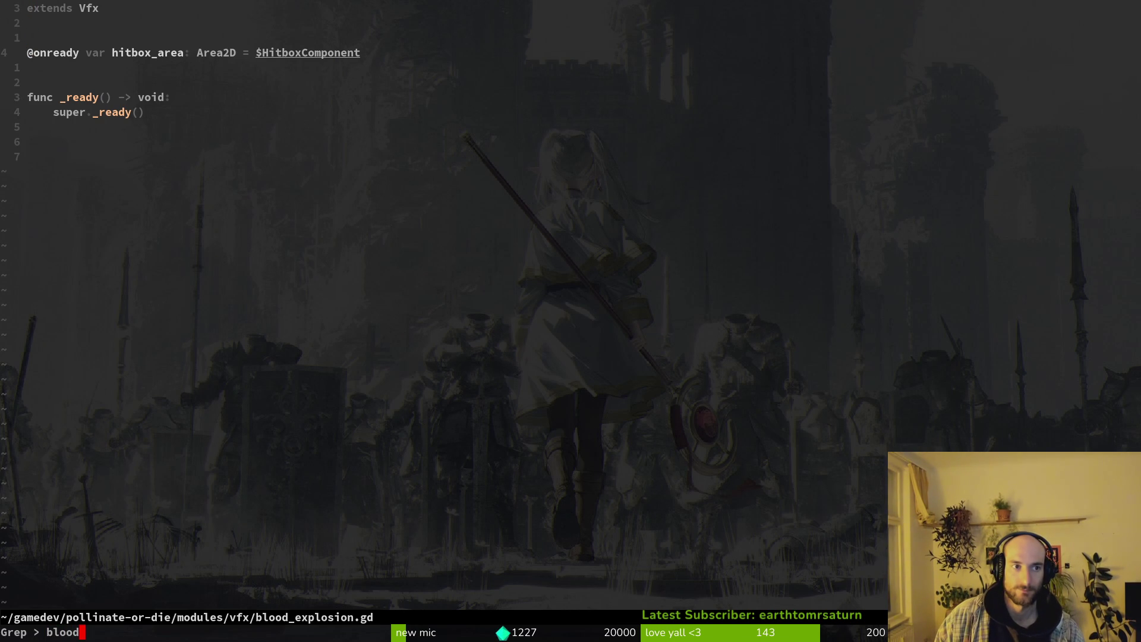
type("xploi")
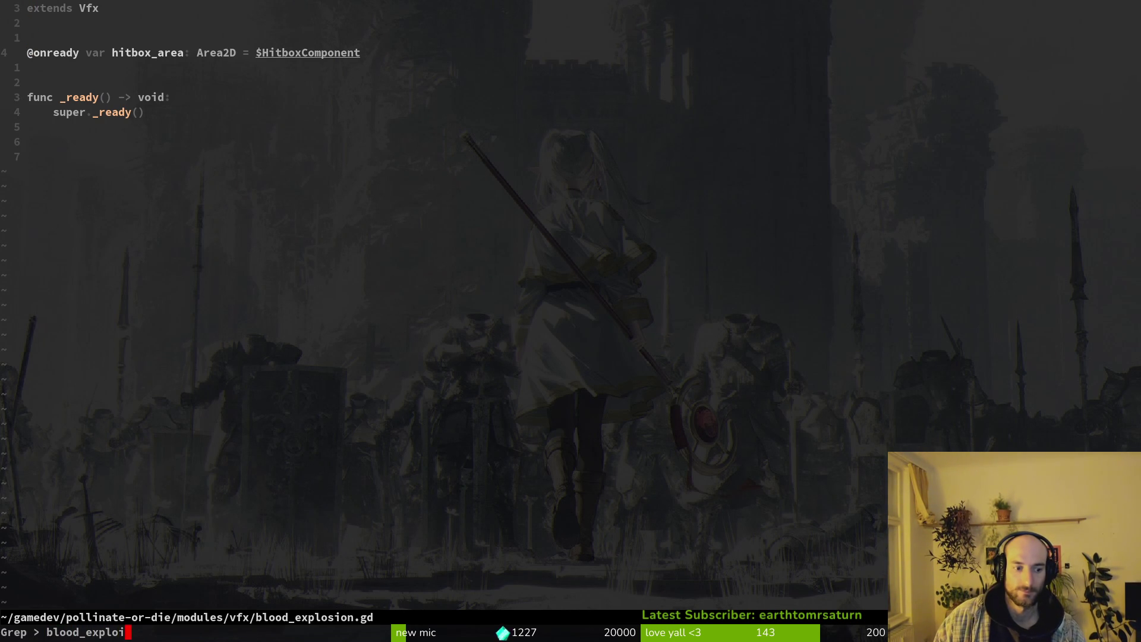
type("sion.hit")
key("Return")
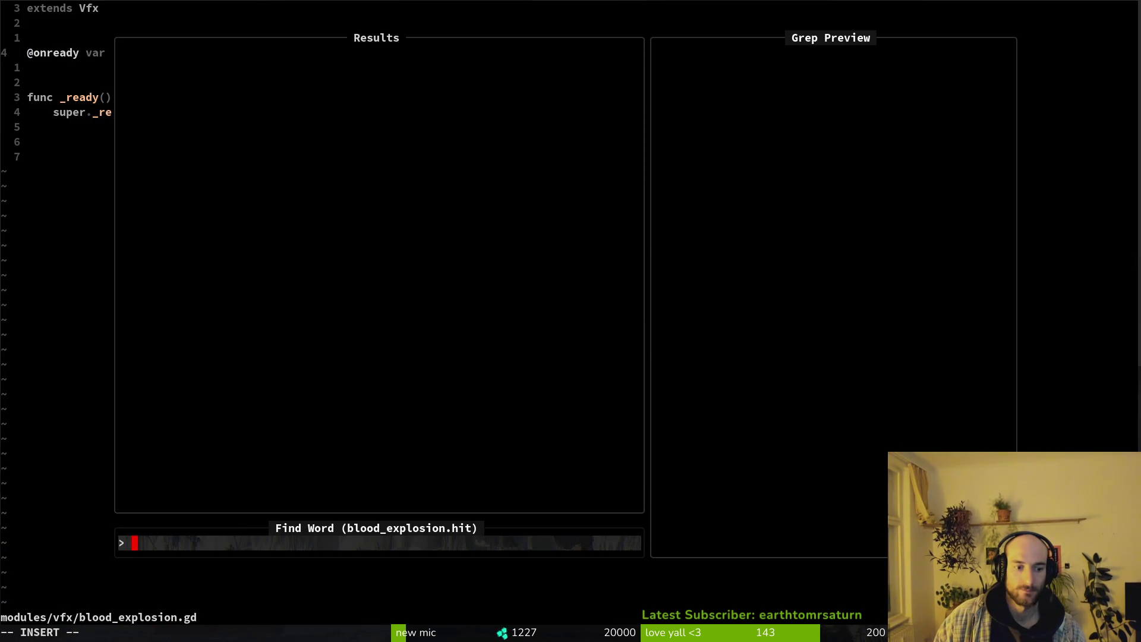
key("Escape")
key("Escape")
Glance at the modules/vfx listing, then jump back into blood_explosion.gd.
key("w")
key("w")
key("w")
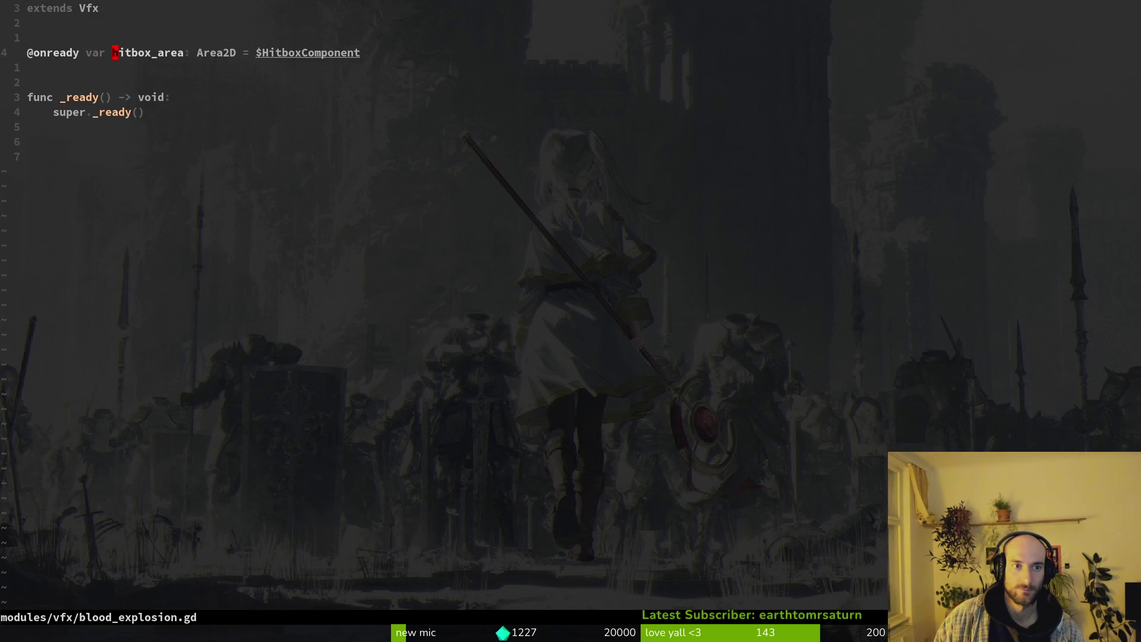
key("minus")
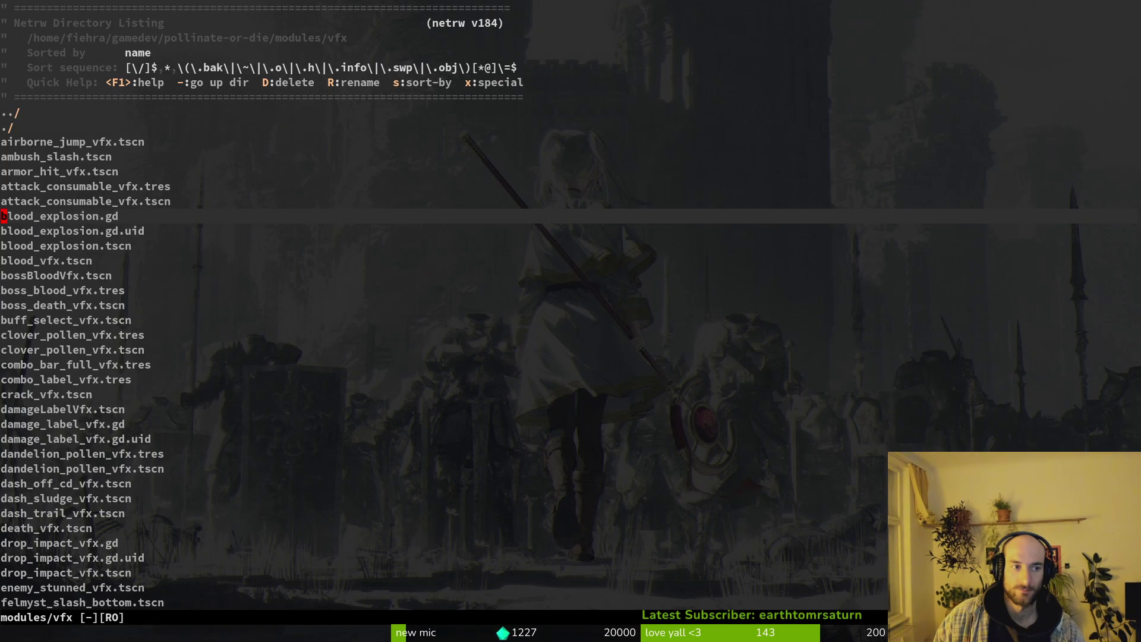
key("j")
key("j")
key("j")
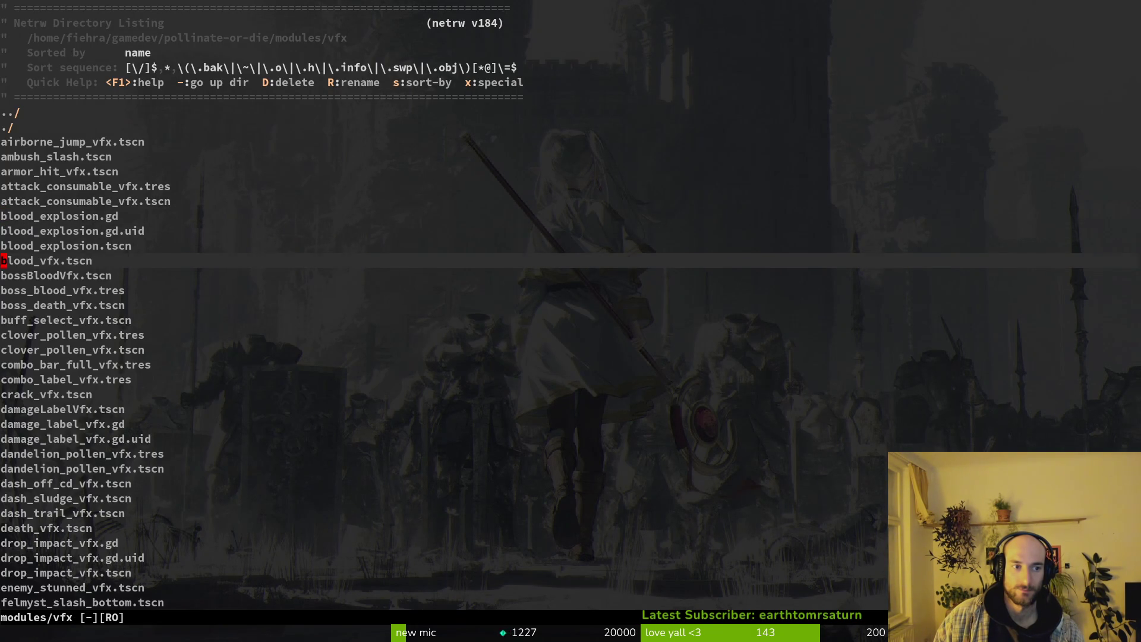
key("ctrl+o")
key("j")
key("j")
key("j")
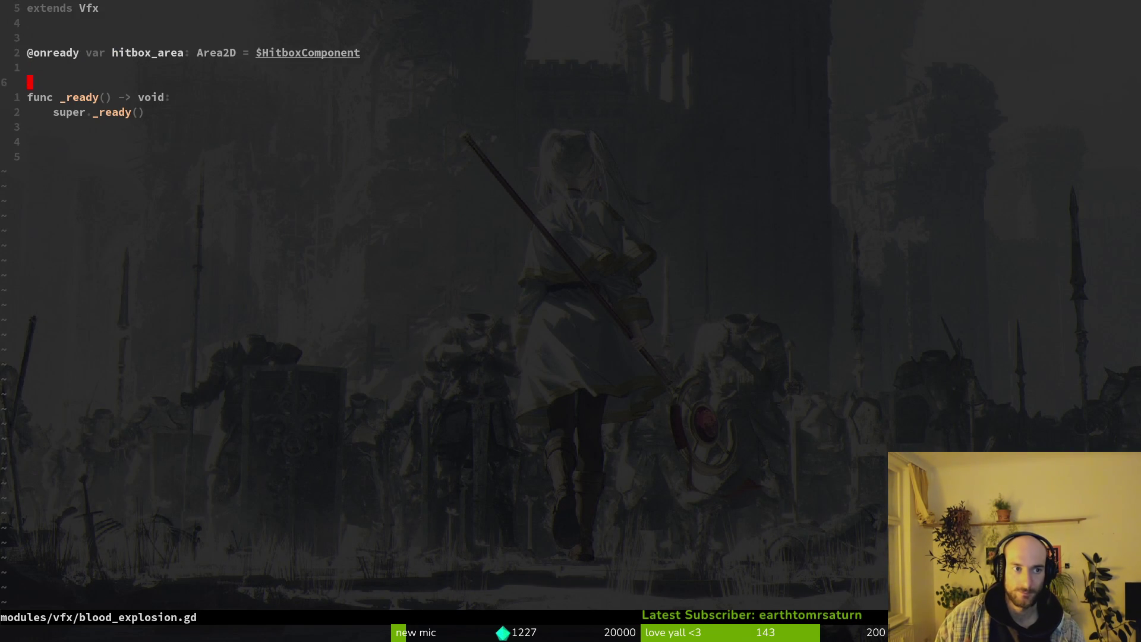
Save blood_explosion.gd with :w and go back to the modules/vfx listing.
type(":w")
key("Return")
key("minus")
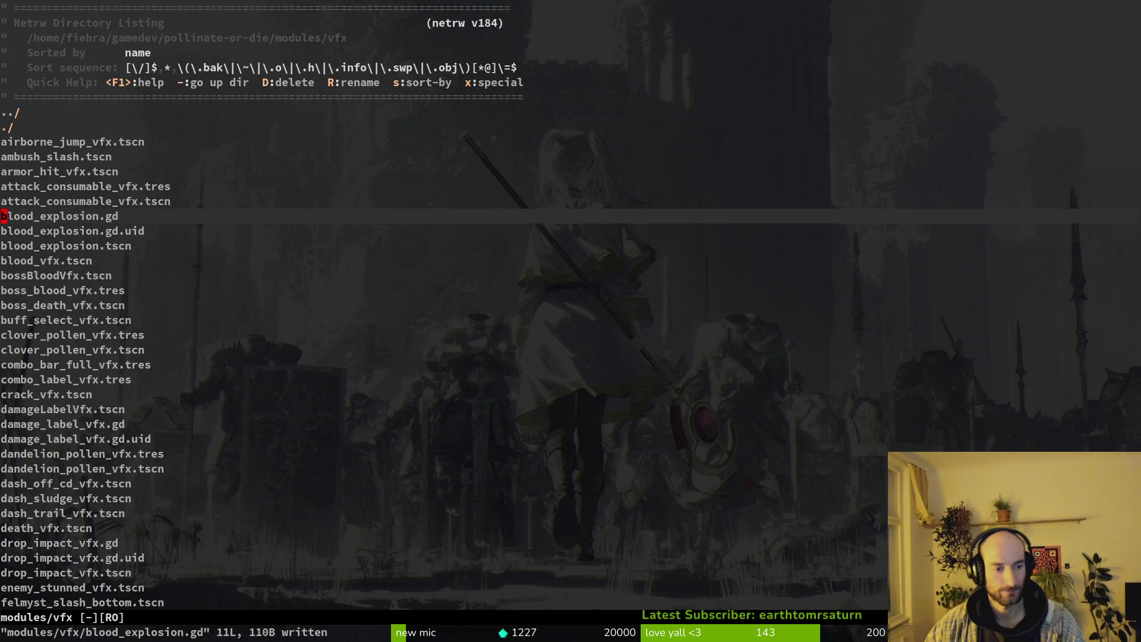
key("Return")
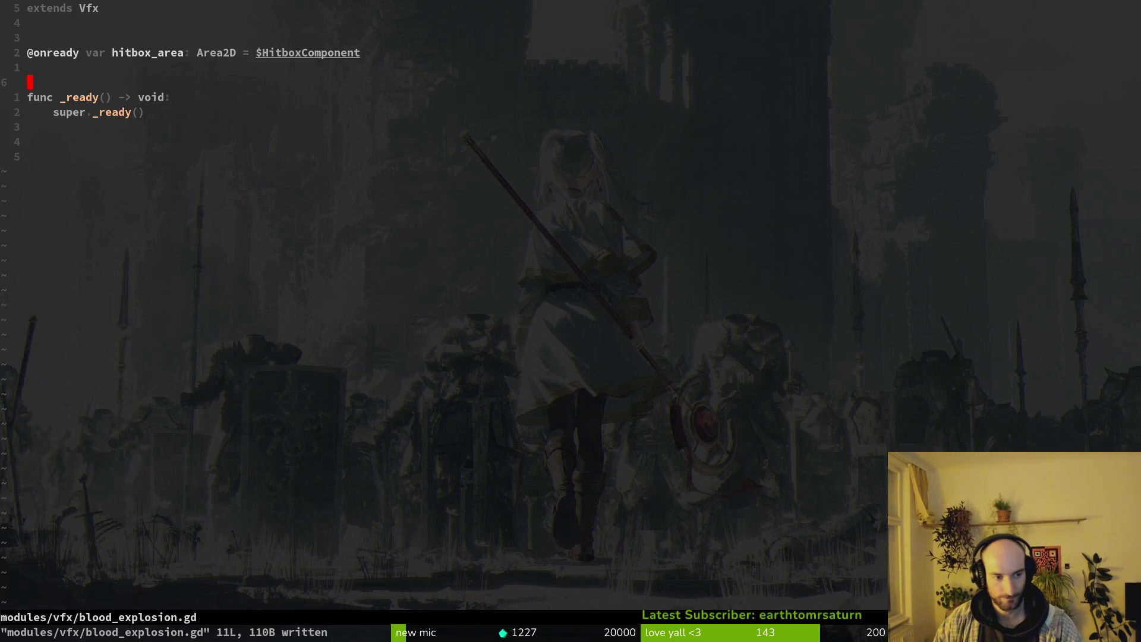
key("minus")
key("j")
key("j")
key("j")
key("j")
key("j")
key("j")
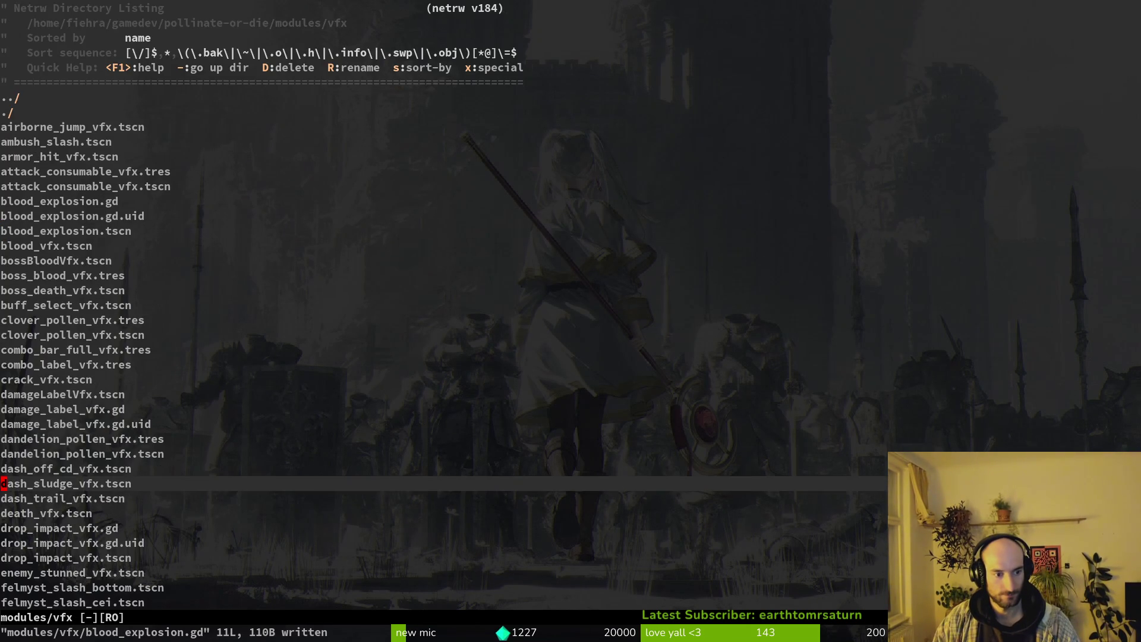
Open drop_impact_vfx.gd, then return to the modules/vfx listing.
key("Return")
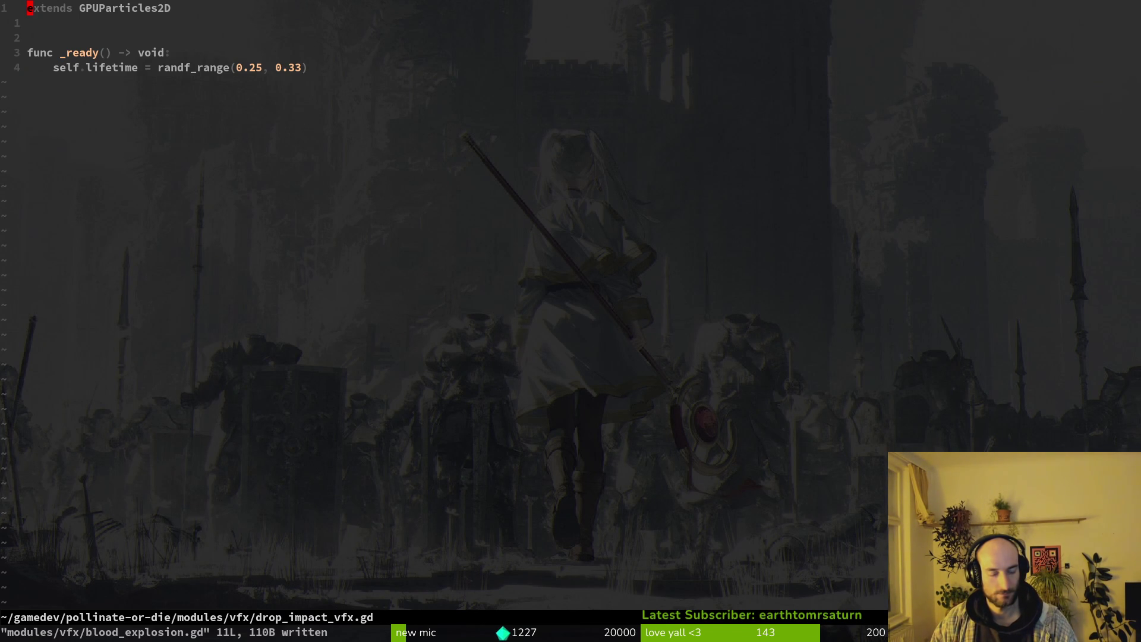
key("minus")
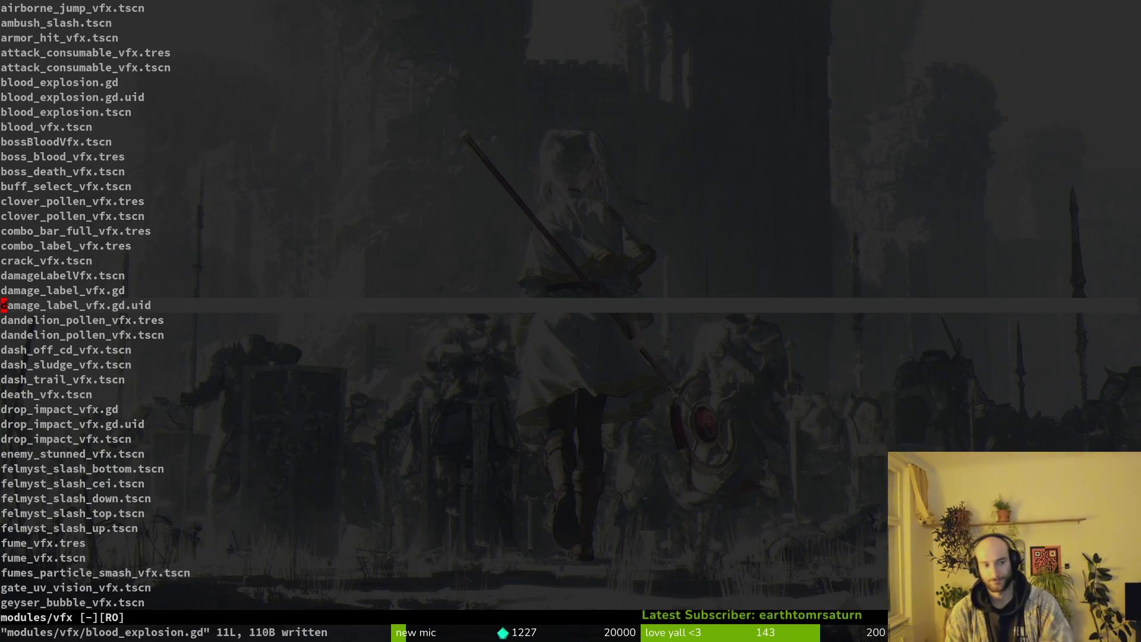
key("ctrl+c")
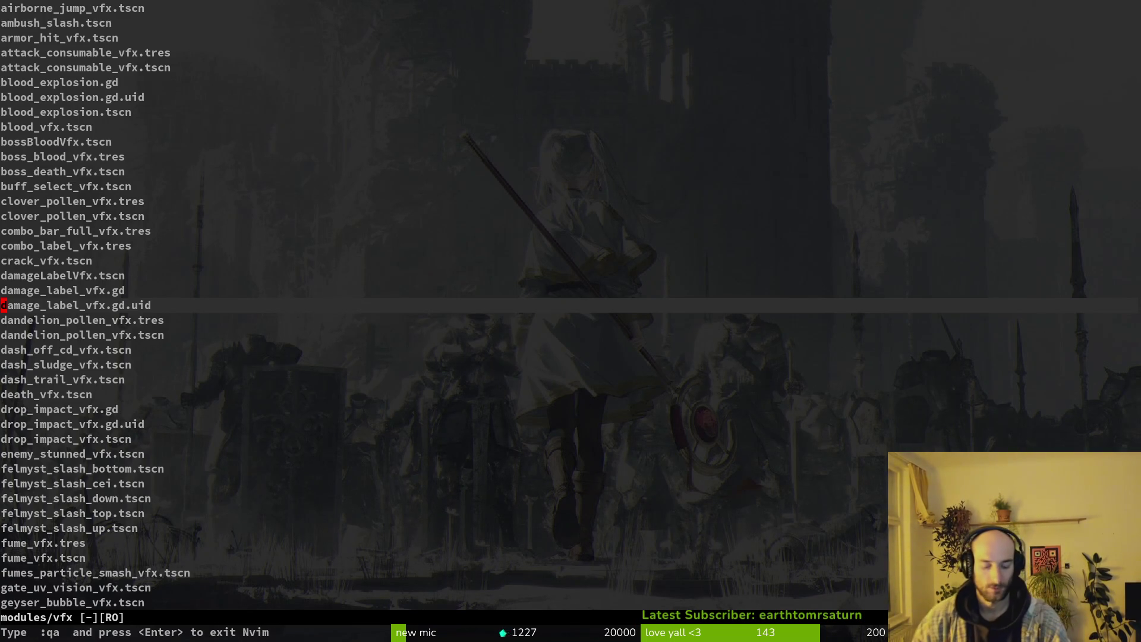
Try saving the read-only listing, quit Neovim with :q, and switch to Godot.
left_click(326, 127)
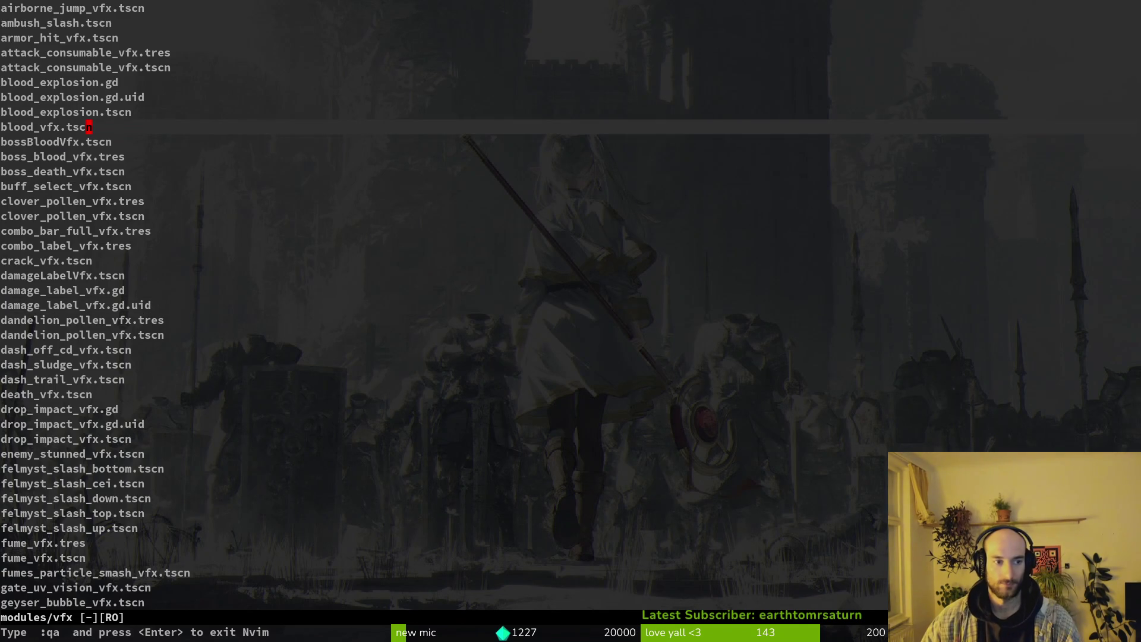
type(":w")
key("Return")
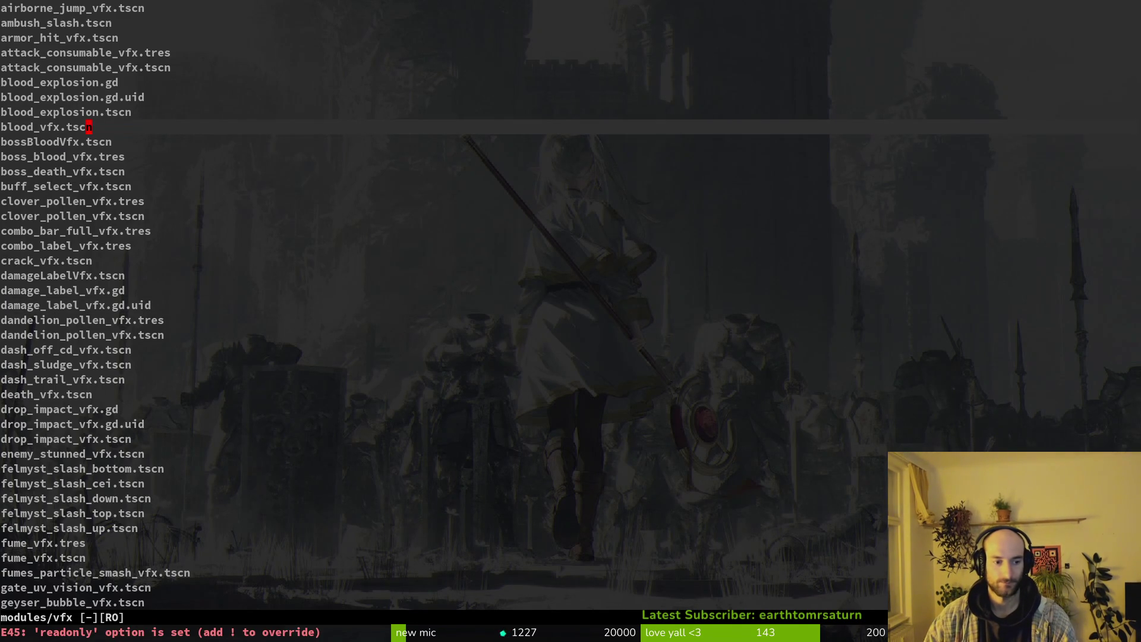
type(":q")
key("Return")
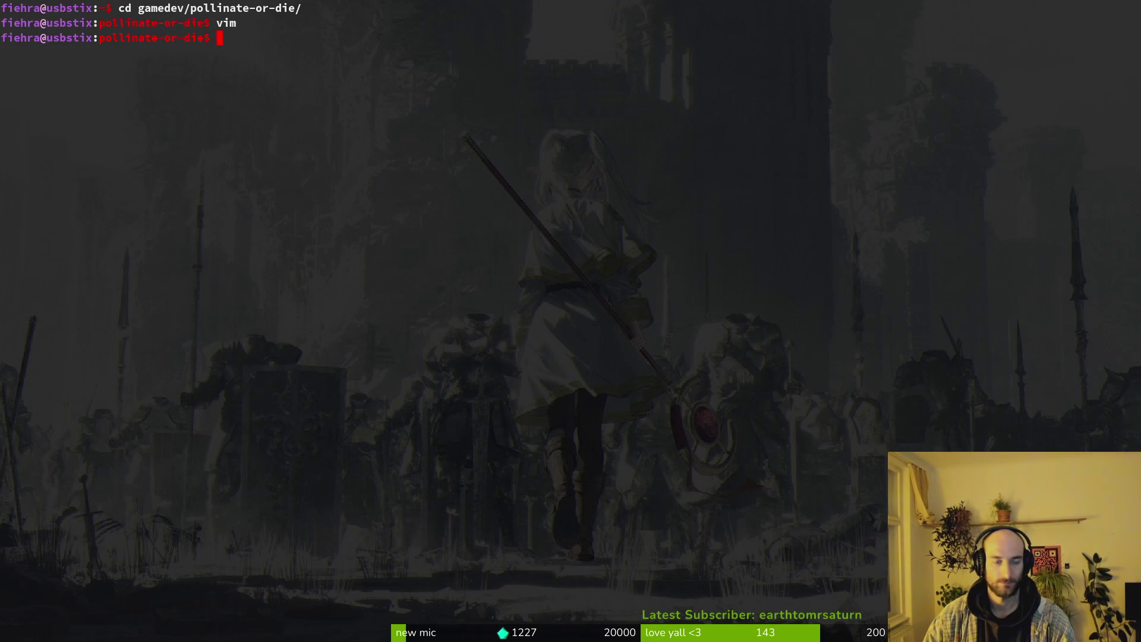
key("alt+Tab")
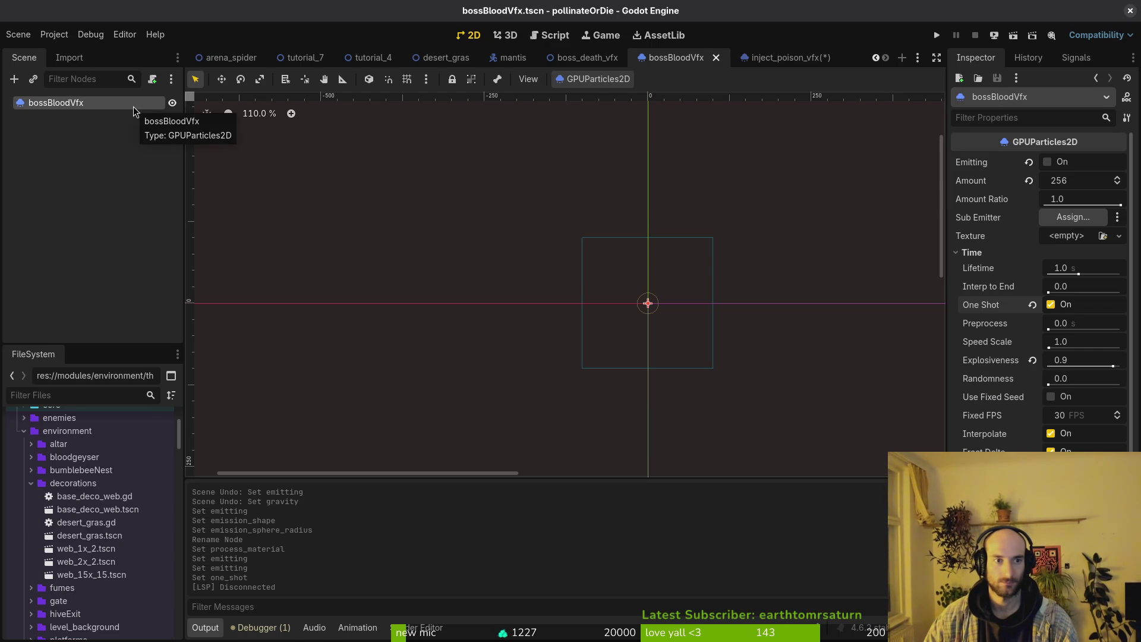
Attach the existing pollinate_vfx.gd script to the bossBloodVfx node and save the scene.
left_click(1048, 161)
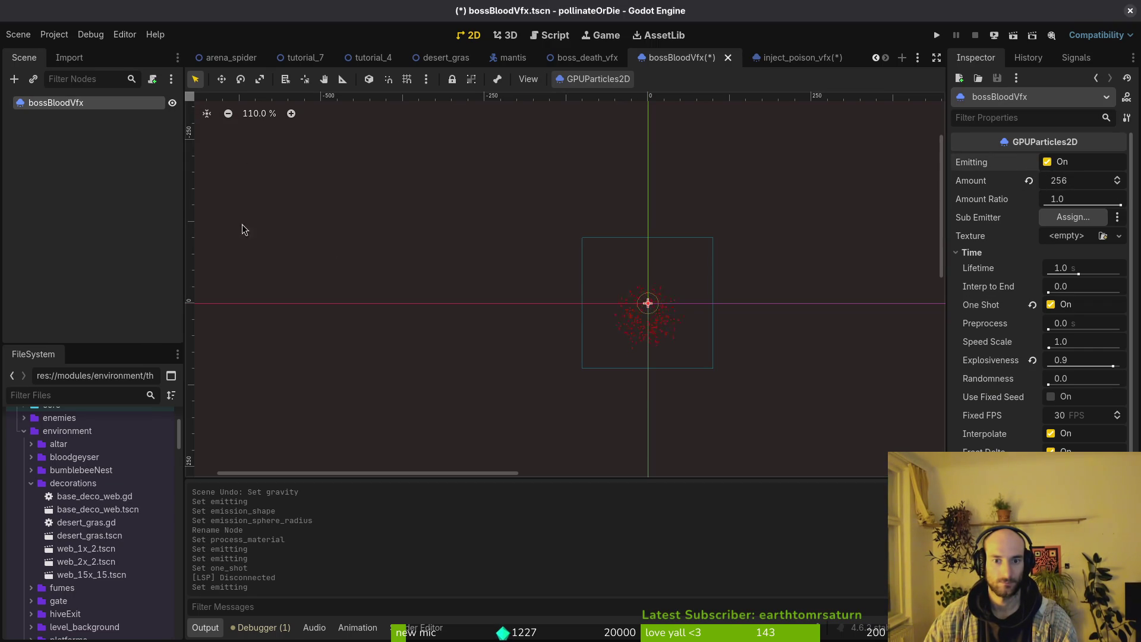
right_click(113, 103)
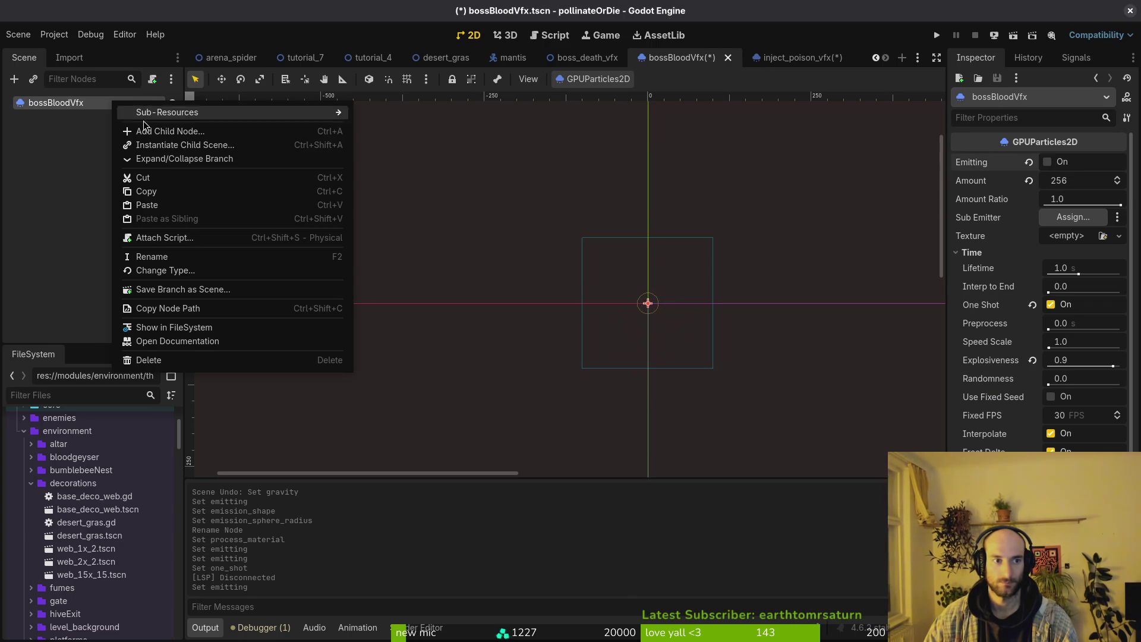
left_click(184, 238)
left_click(698, 305)
left_click(625, 264)
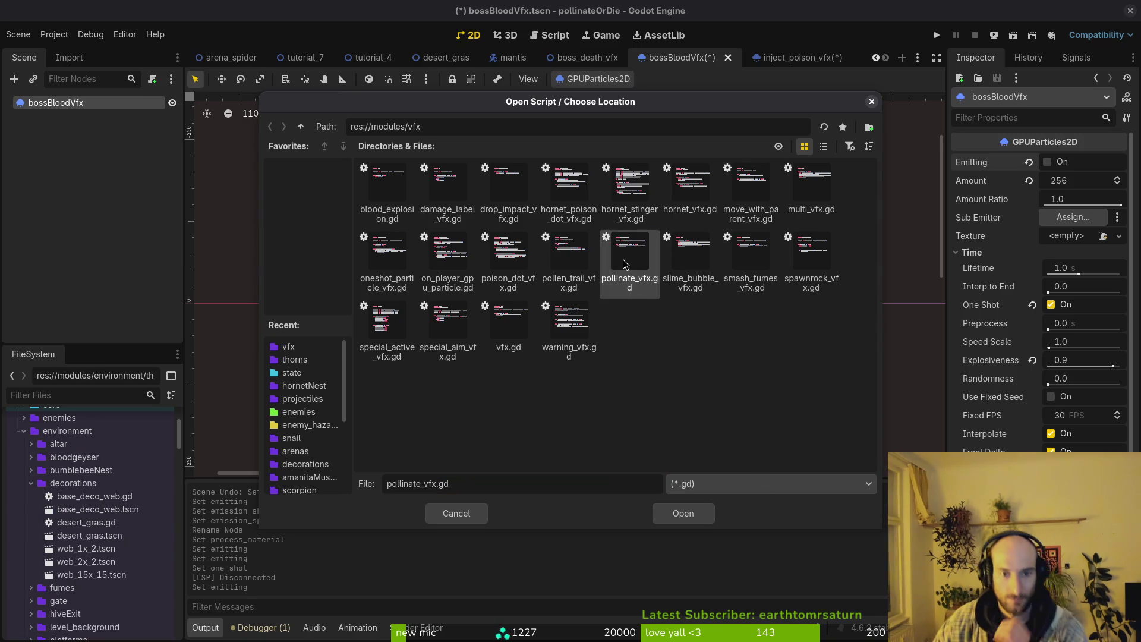
left_click(683, 514)
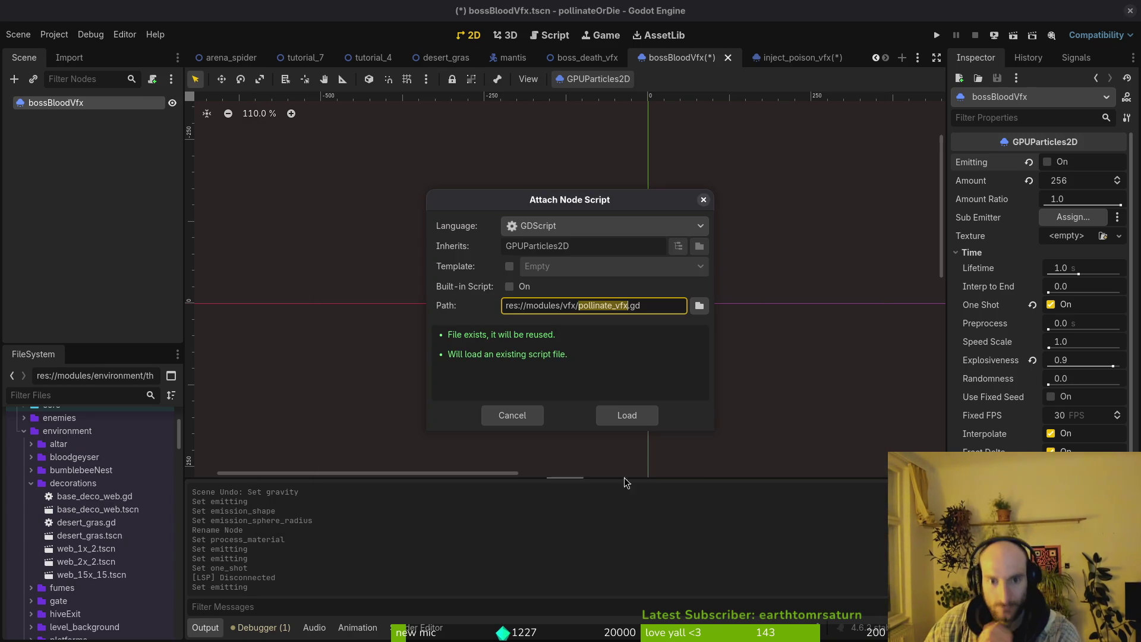
left_click(623, 416)
key("ctrl+s")
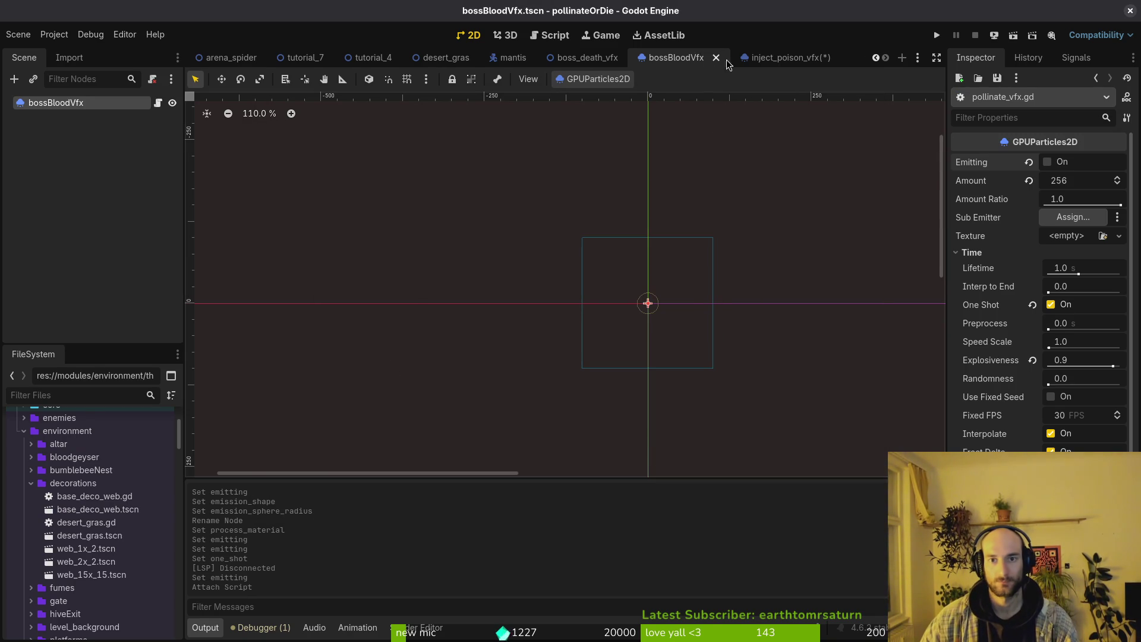
Undo the emitting change in inject_poison_vfx and close that scene tab.
left_click(773, 57)
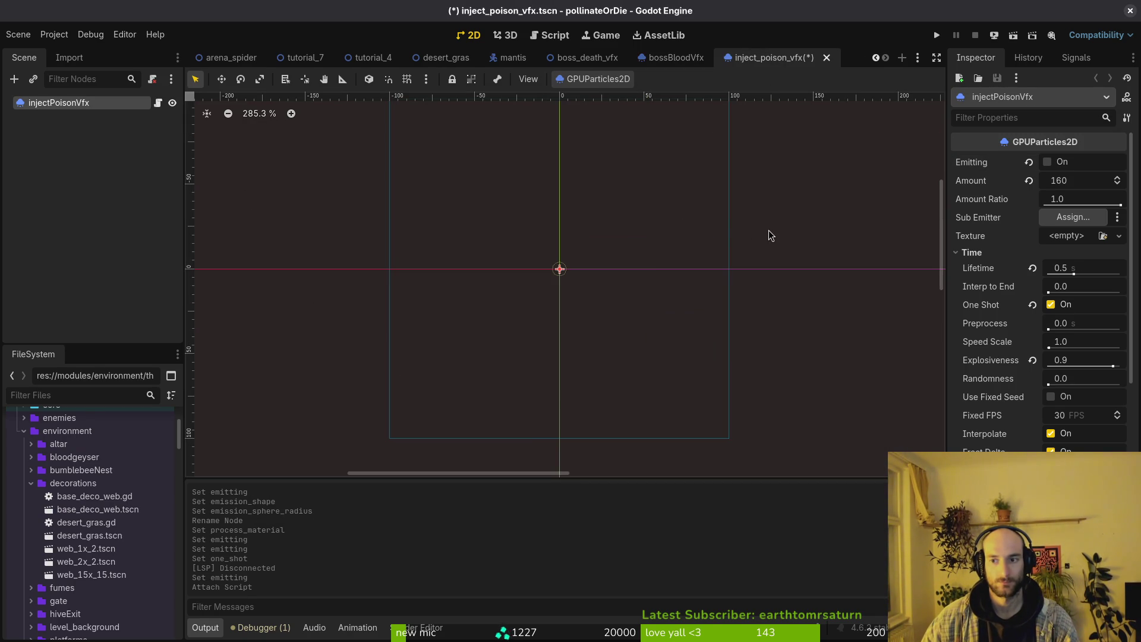
key("ctrl+z")
key("ctrl+z")
middle_click(775, 58)
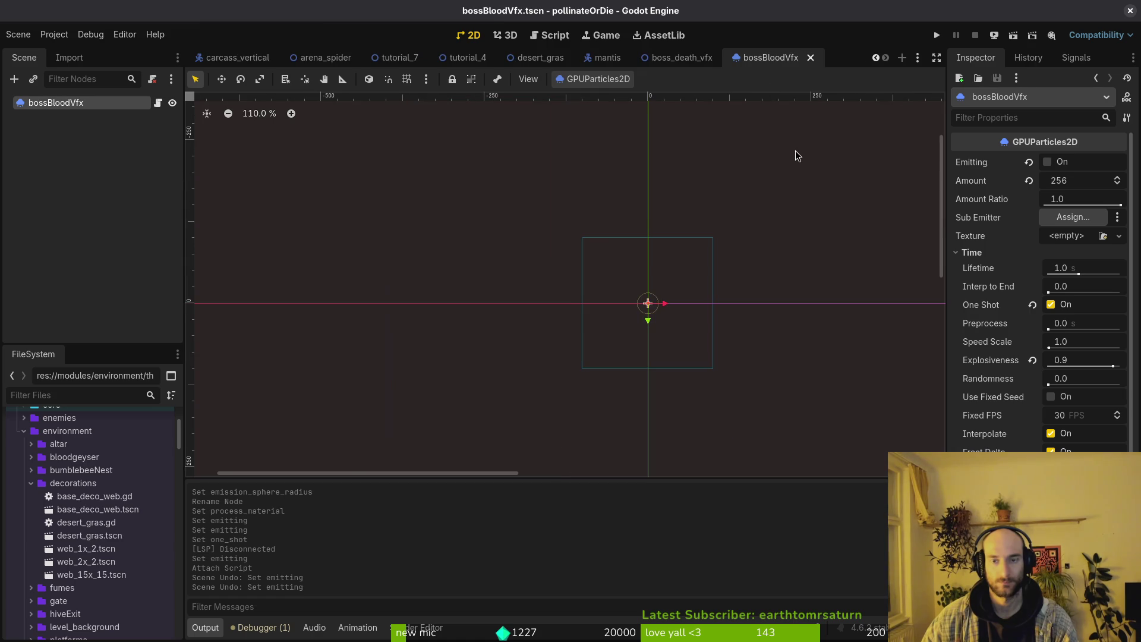
key("super+1")
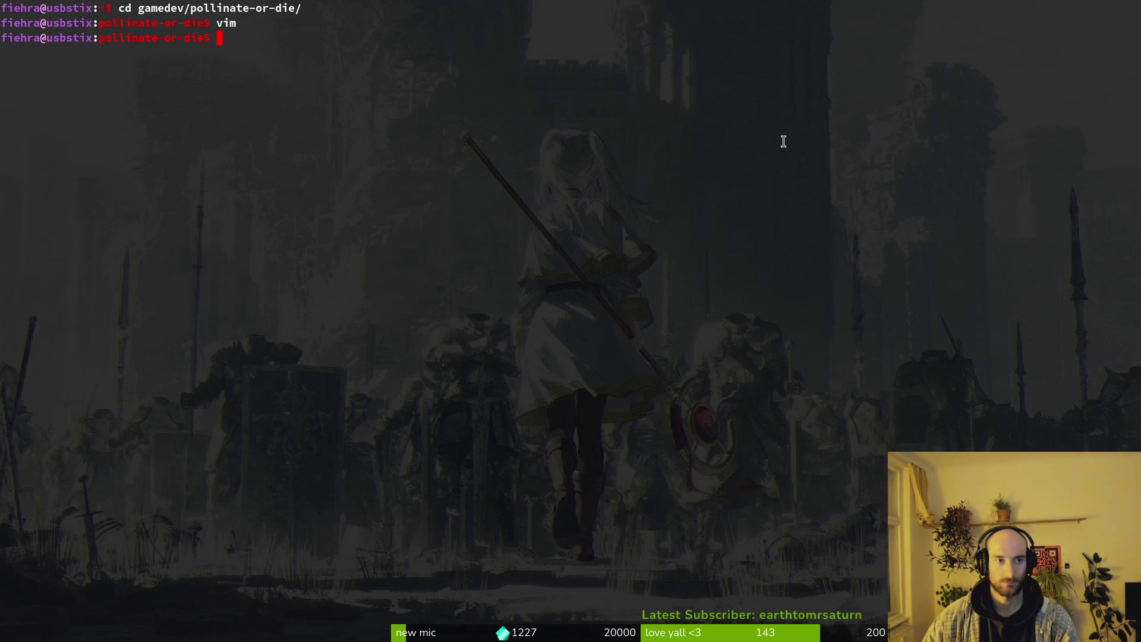
Open the boss_death_vfx scene, show it in FileSystem, and select pollinate_vfx.gd.
key("super+2")
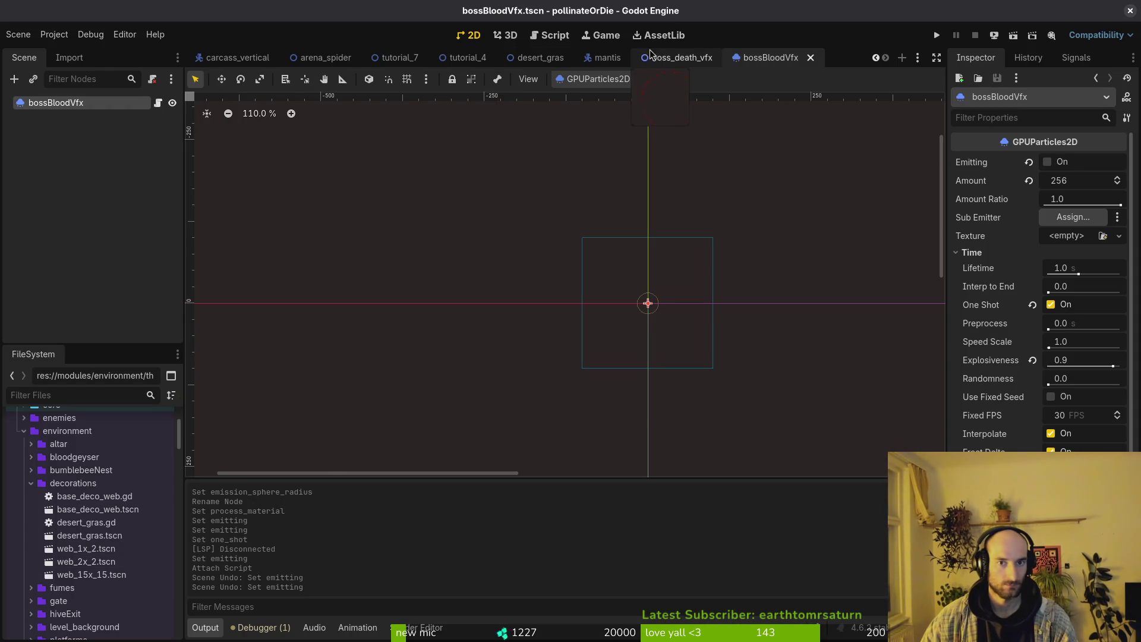
left_click(678, 58)
right_click(667, 59)
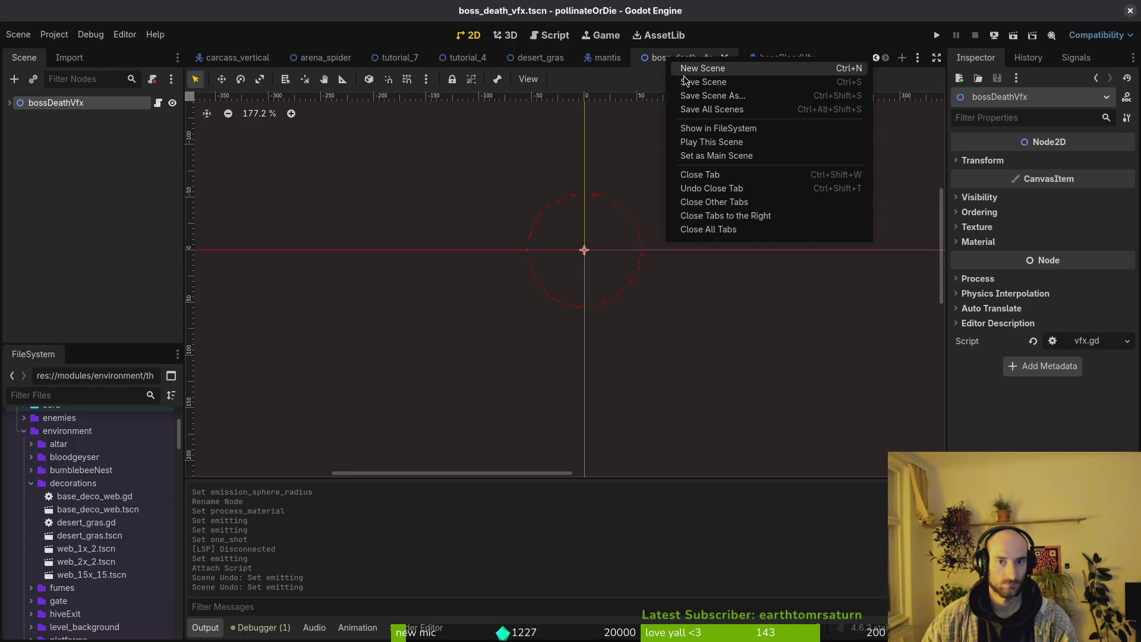
left_click(719, 128)
scroll(109, 506, "down", 10)
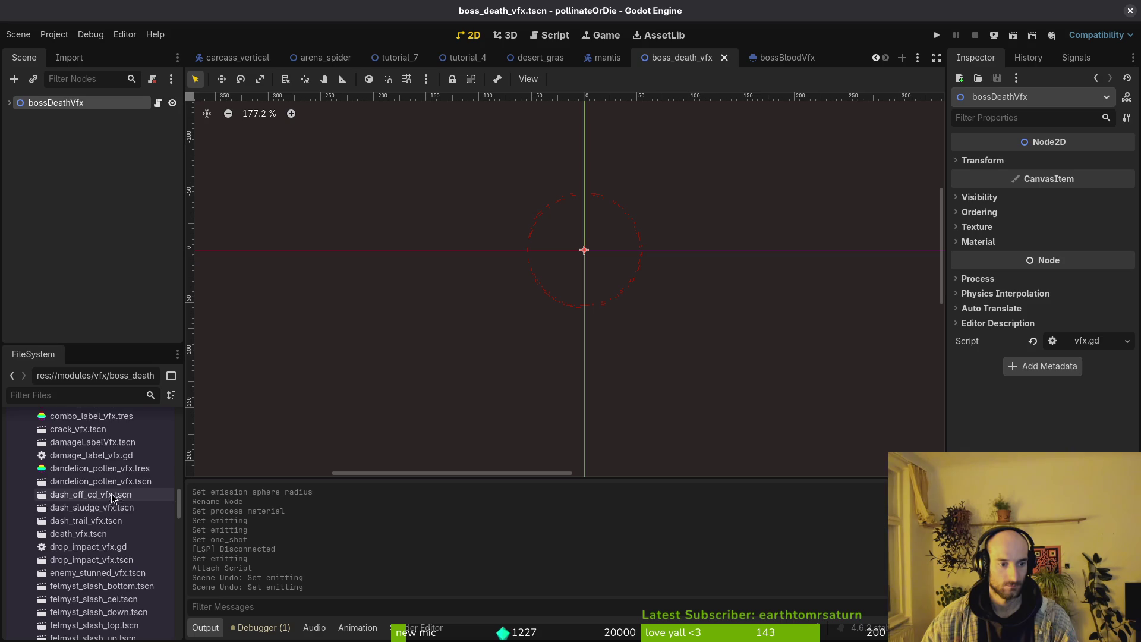
scroll(109, 506, "down", 8)
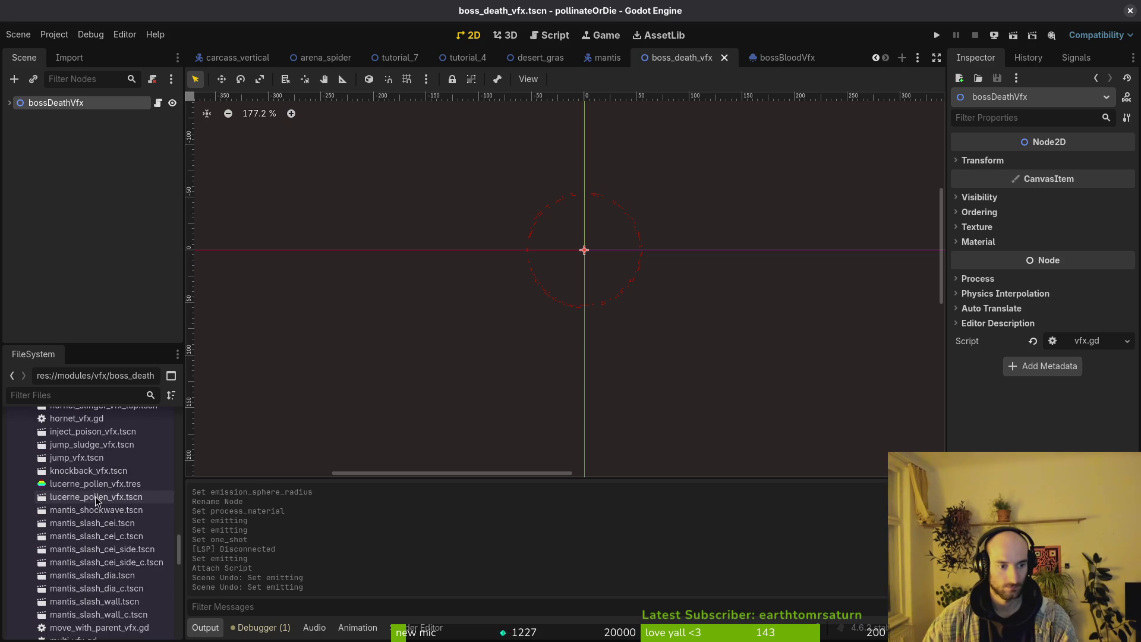
scroll(95, 489, "down", 5)
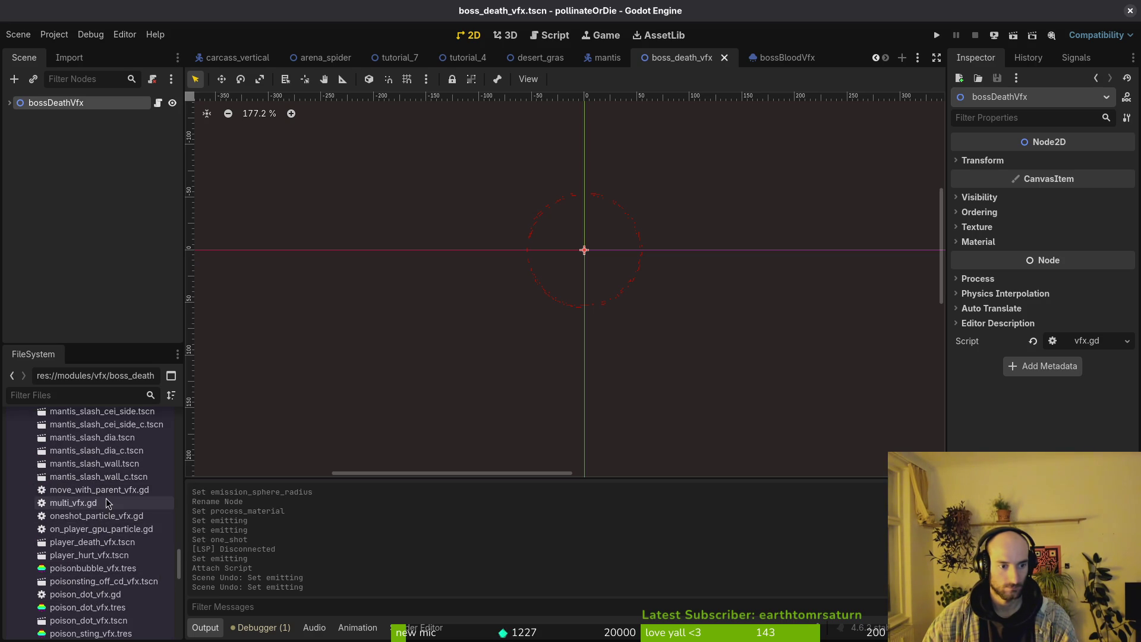
scroll(109, 504, "down", 4)
left_click(107, 575)
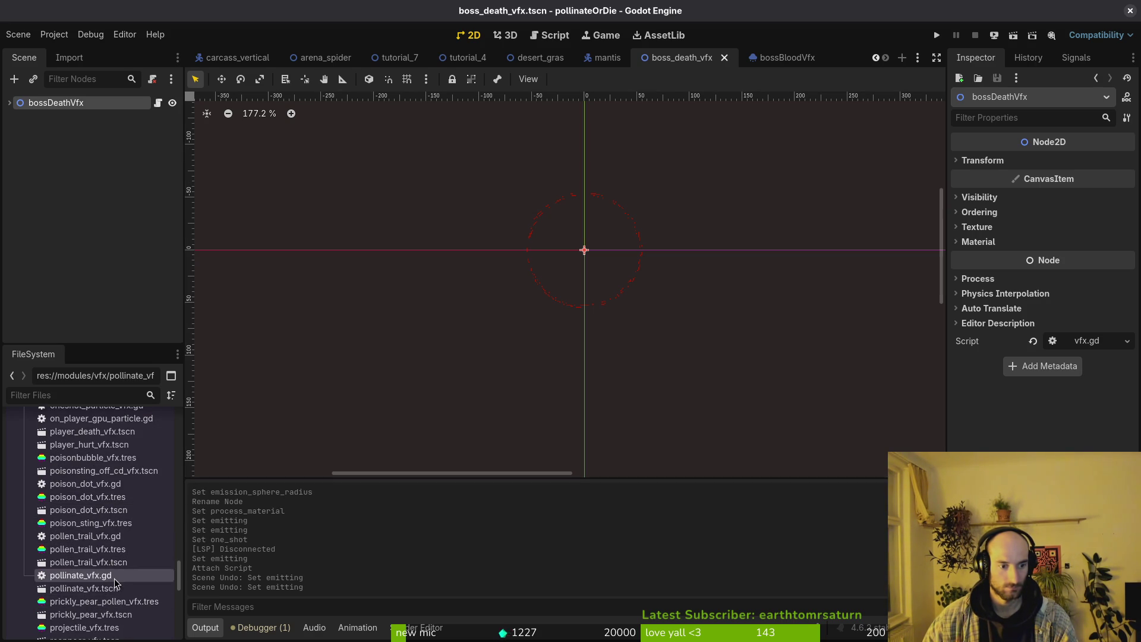
Rename pollinate_vfx.gd to automatic_release_vfx.gd, after abandoning a first mistyped attempt.
key("F2")
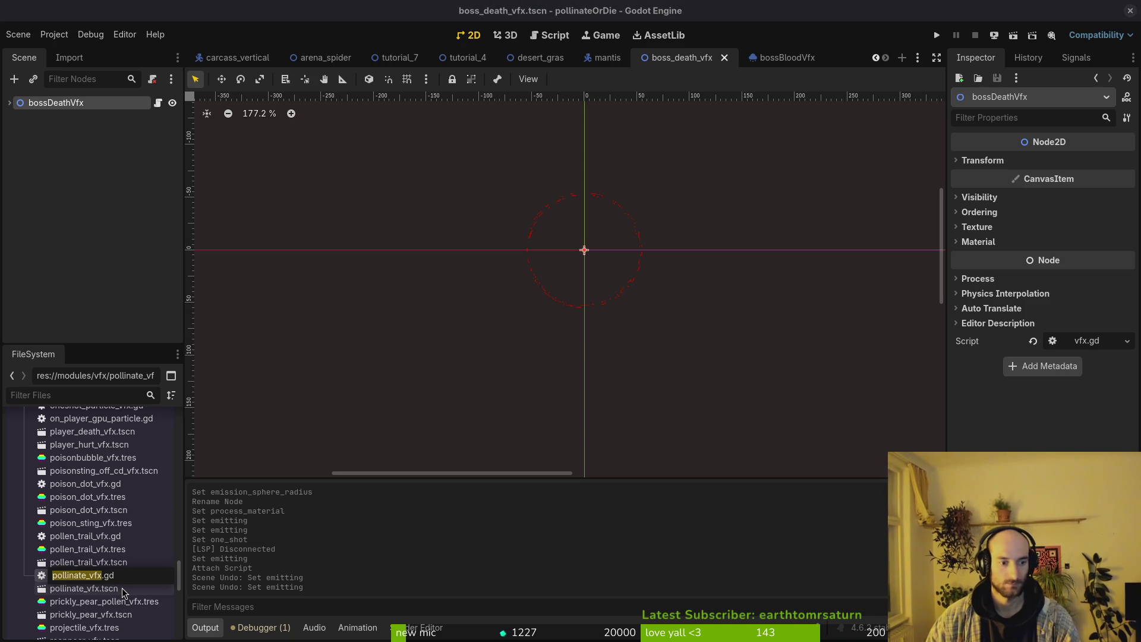
type("release")
key("BackSpace")
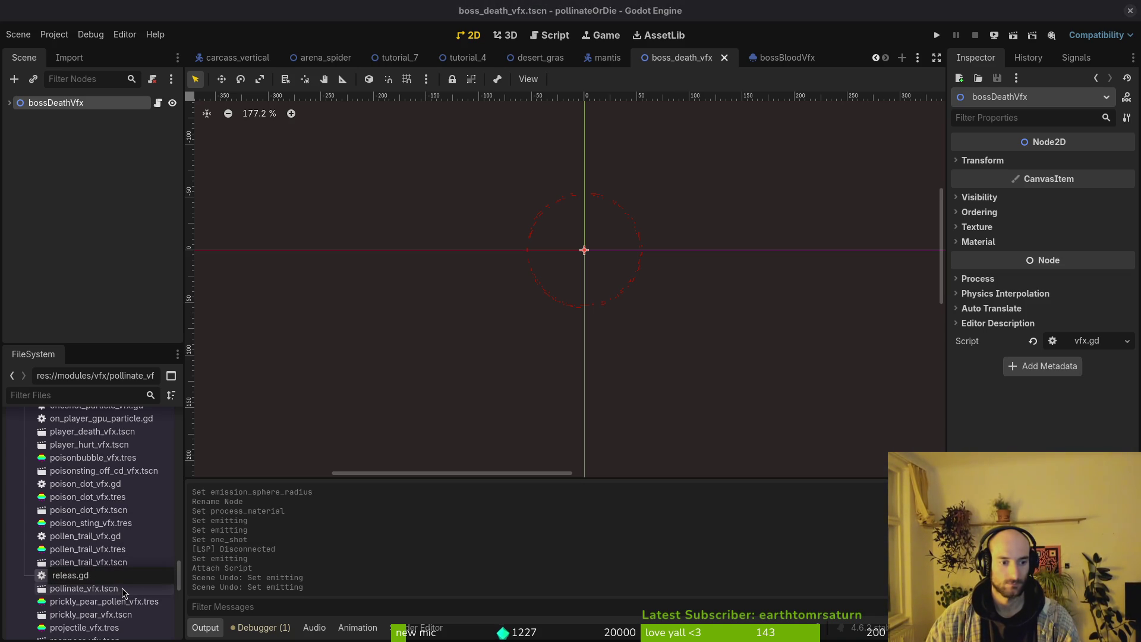
key("BackSpace")
key("BackSpace")
key("BackSpace")
type("release_v")
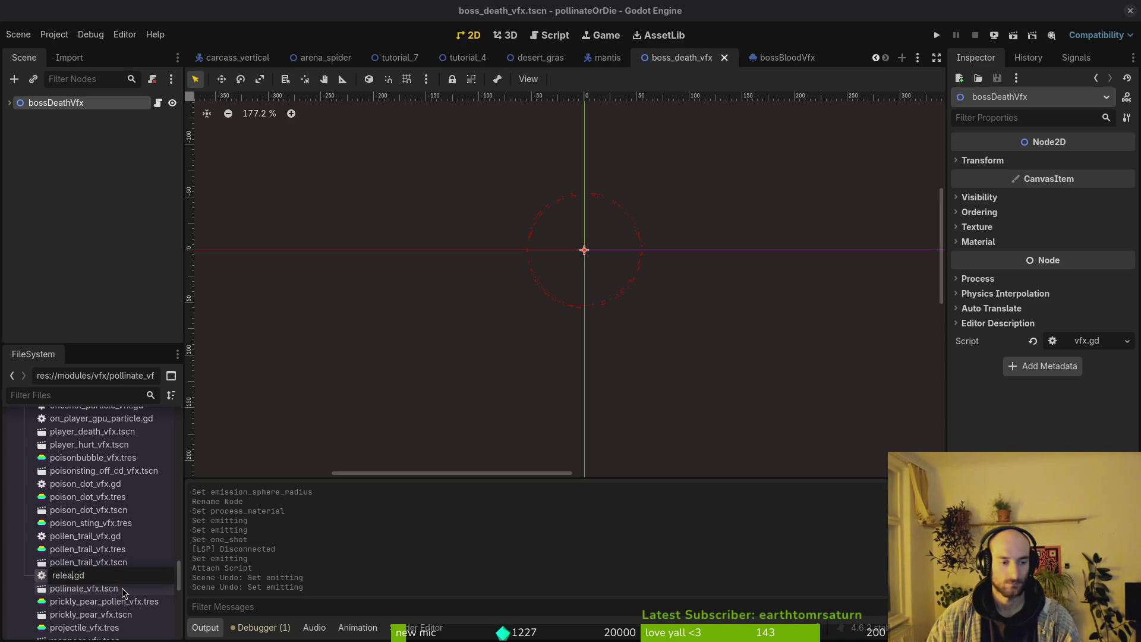
type("fx_after-del")
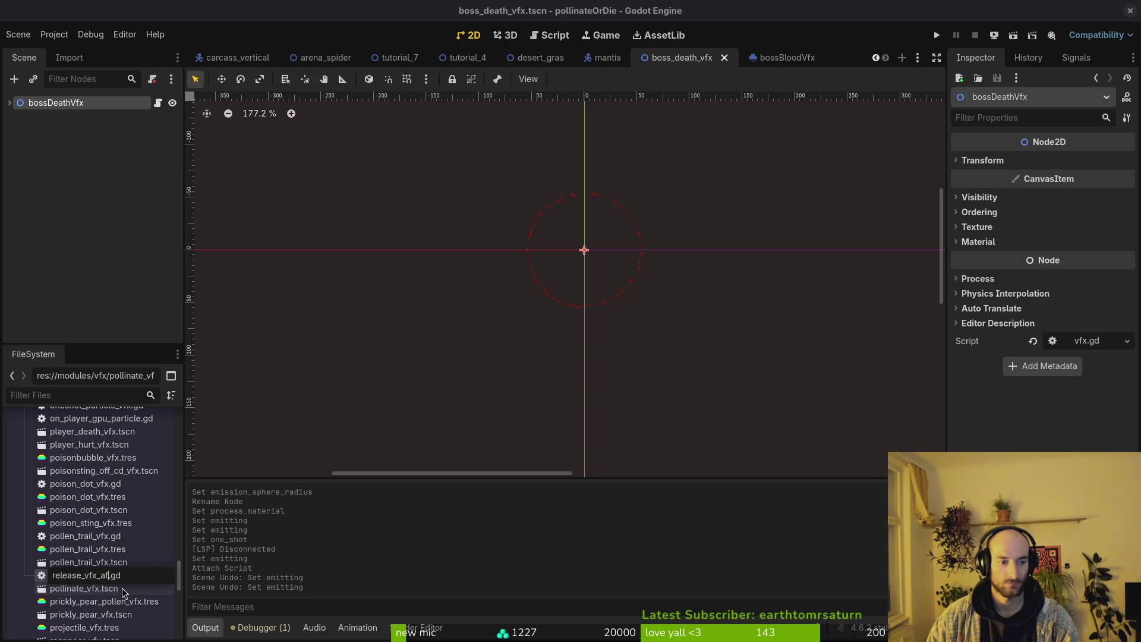
key("BackSpace")
key("BackSpace")
key("BackSpace")
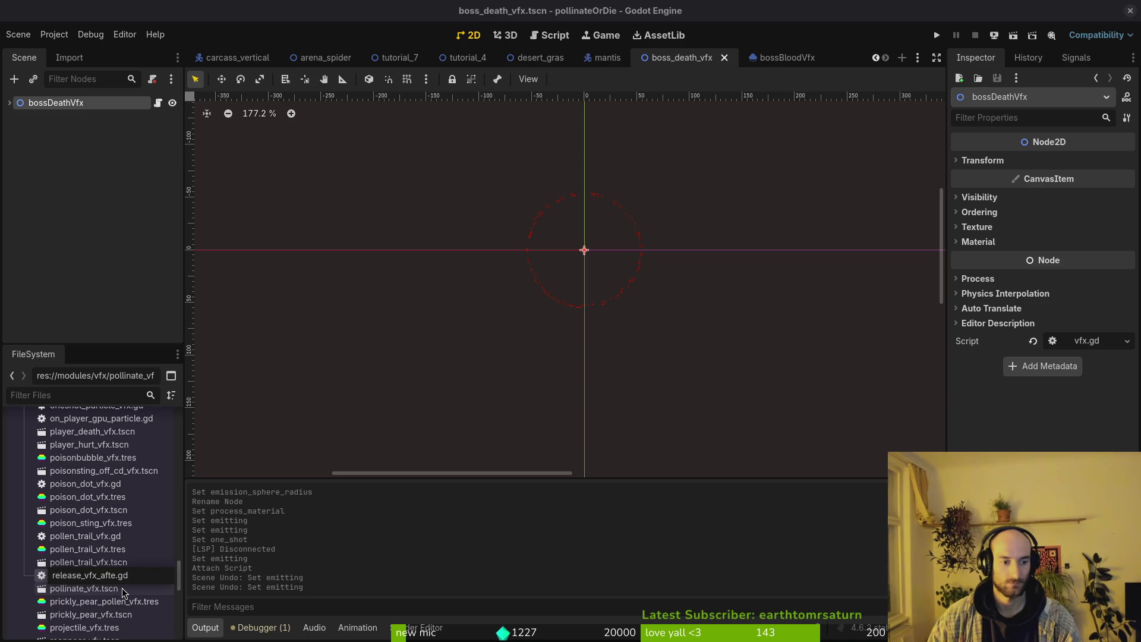
key("Escape")
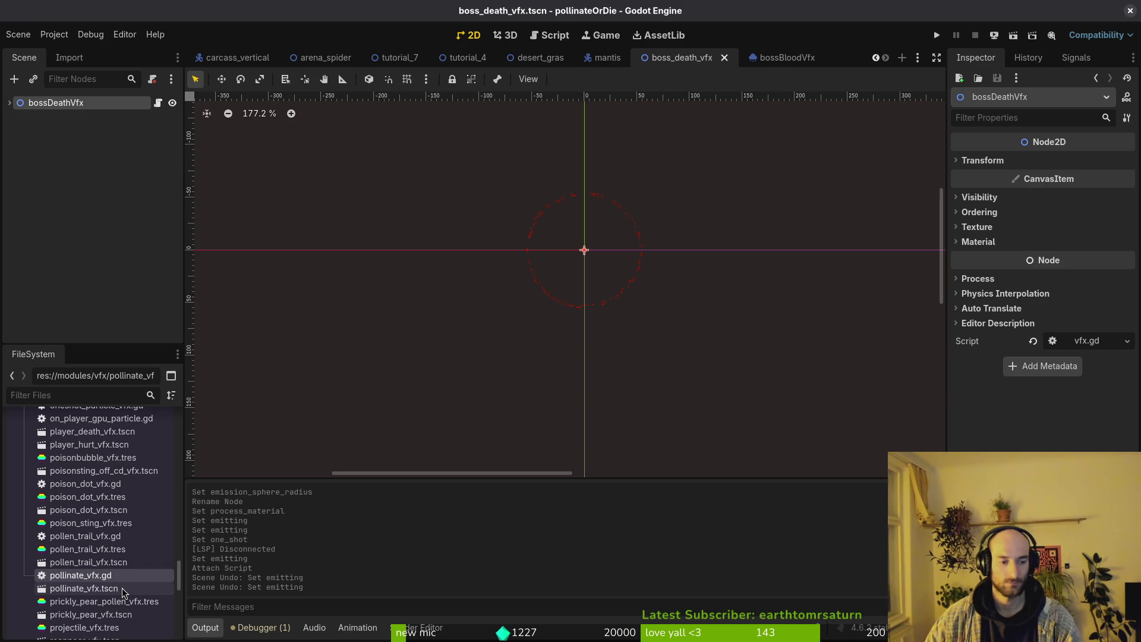
key("F2")
type("auto")
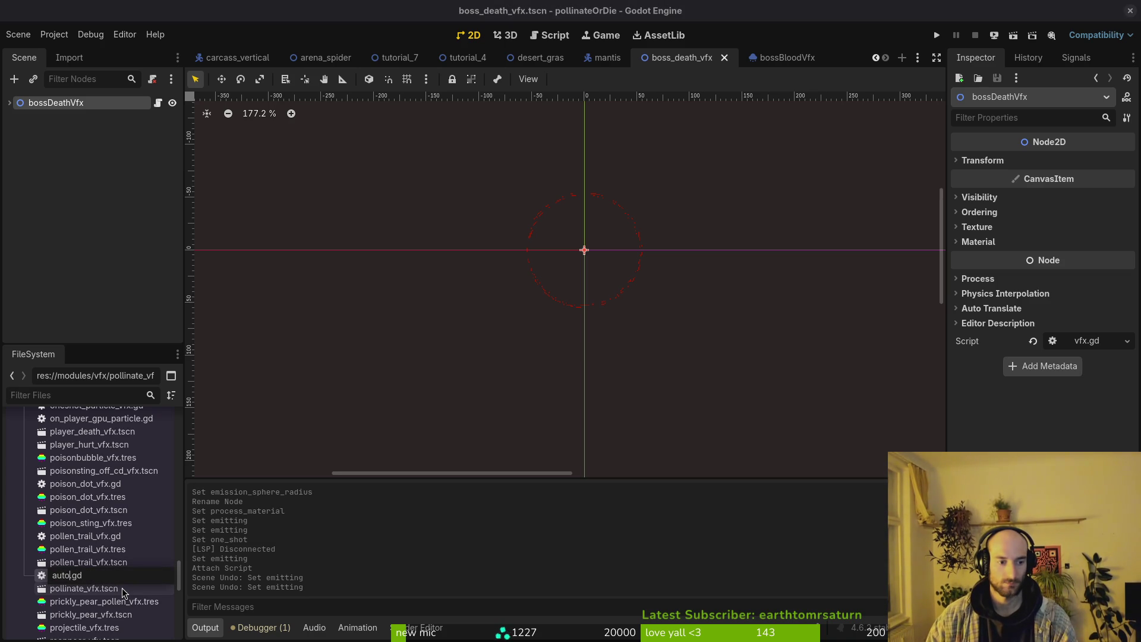
type("matic_real")
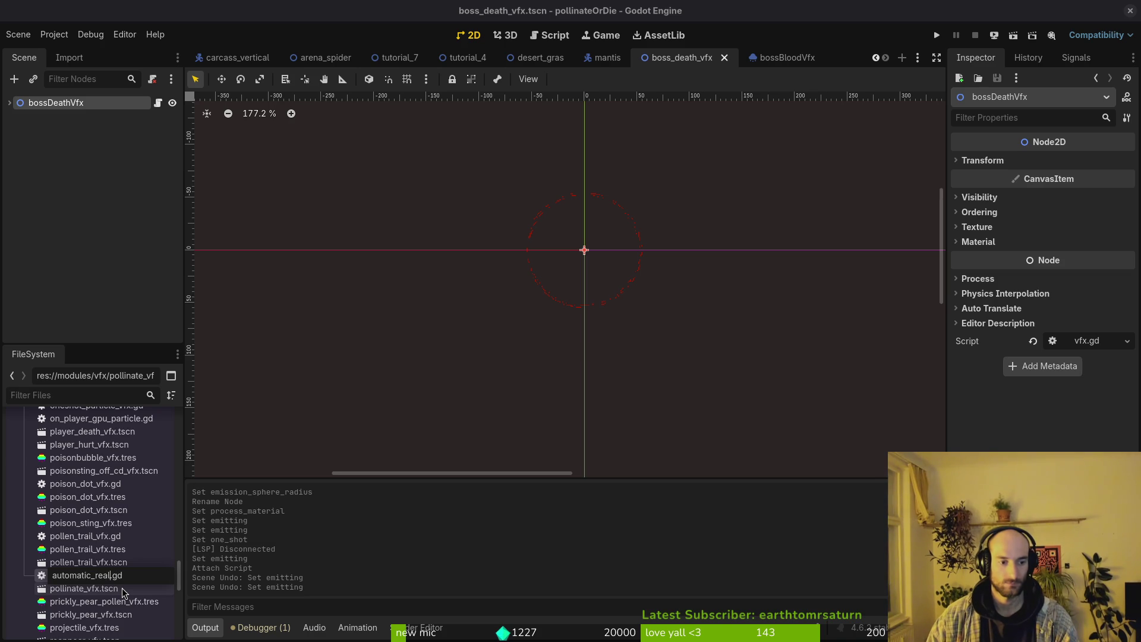
type("ease_vfx")
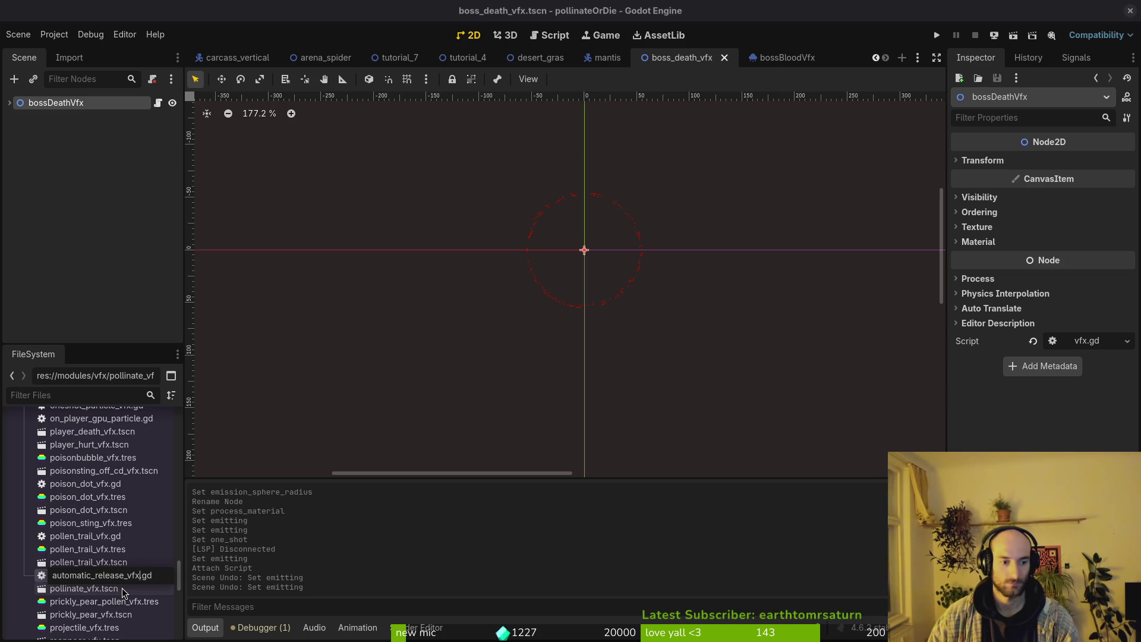
key("Return")
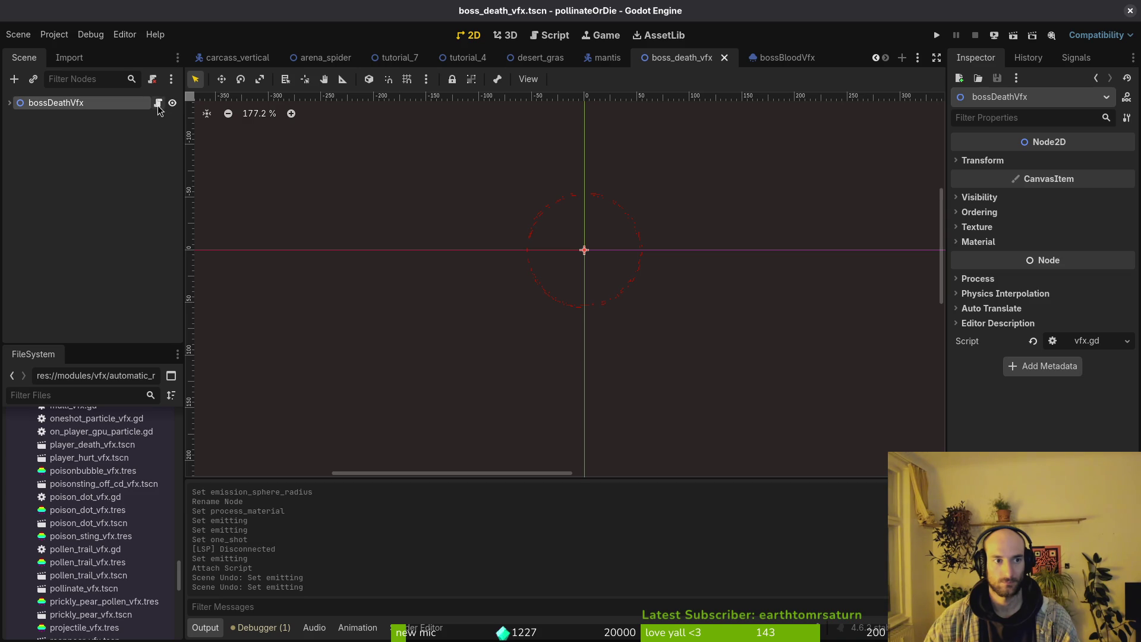
Expand bossDeathVfx, compare the boss_death_vfx and bossBloodVfx scenes, then open the mantis scene.
left_click(11, 103)
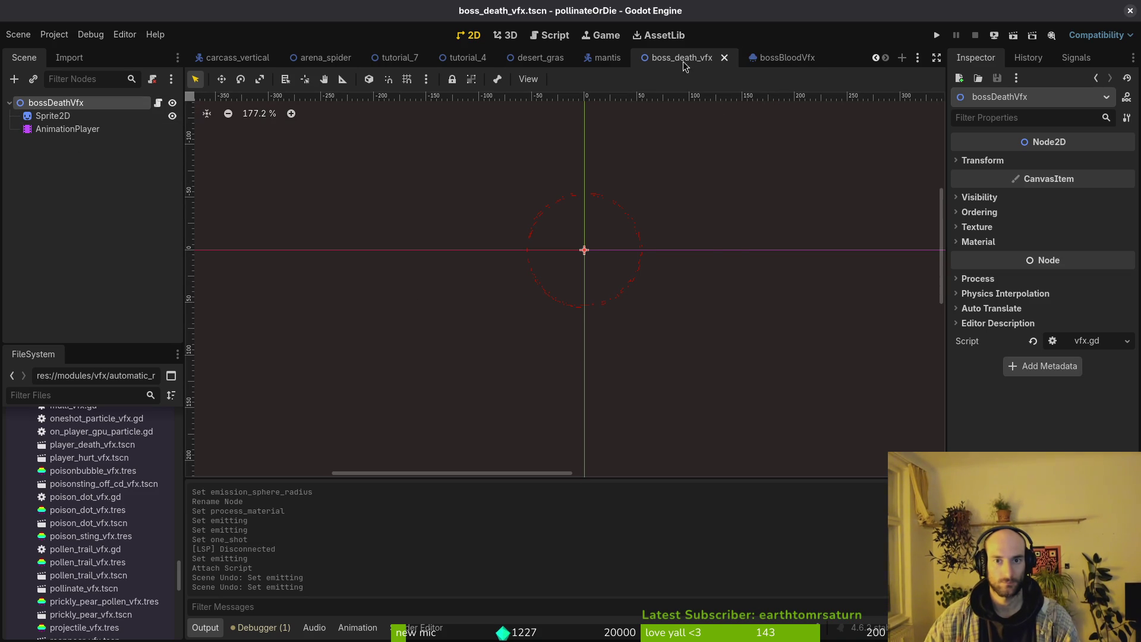
left_click(767, 57)
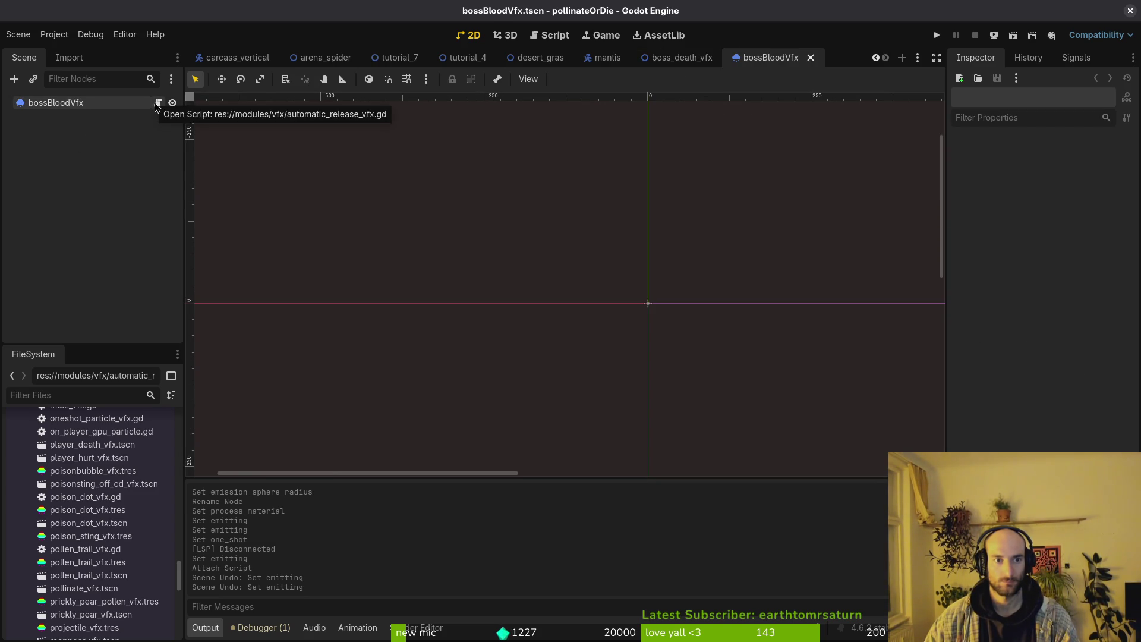
left_click(674, 57)
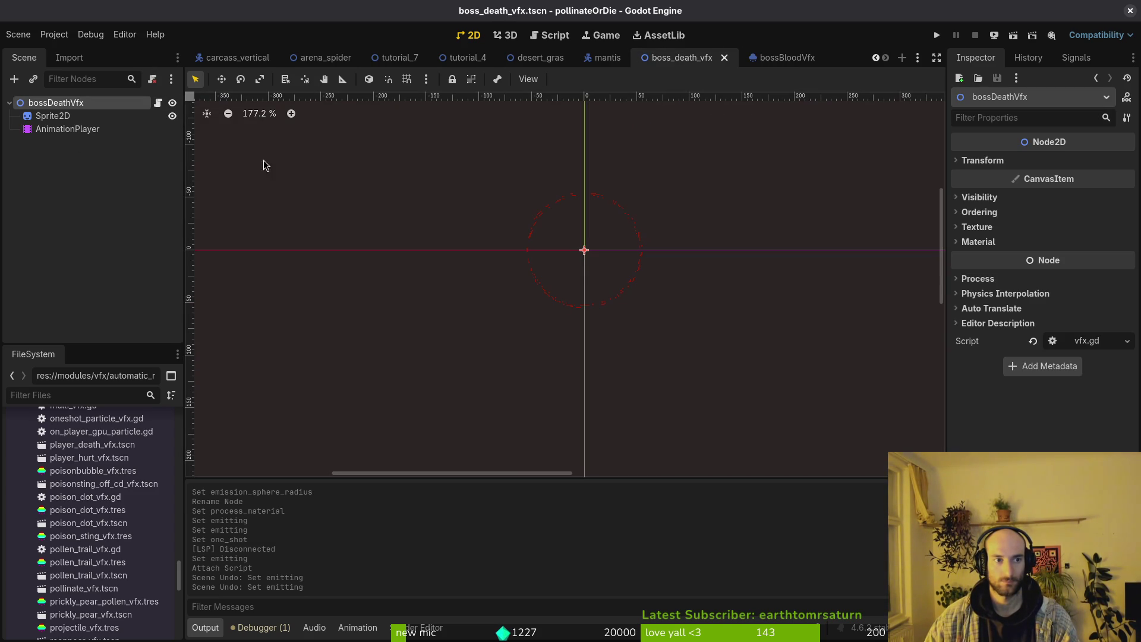
left_click(773, 60)
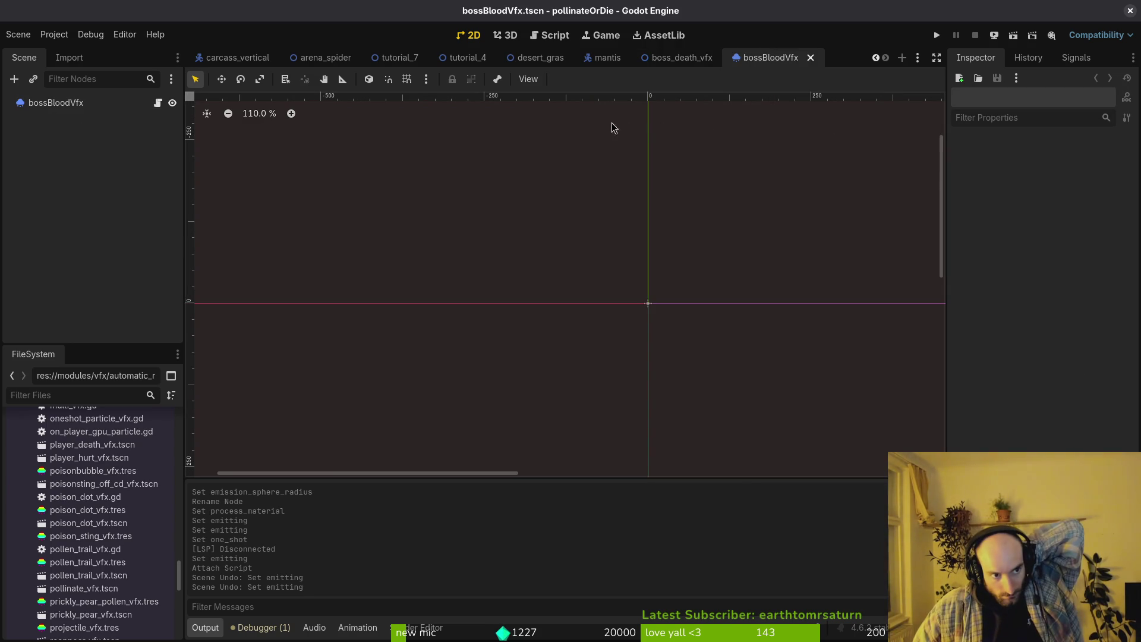
left_click(691, 57)
left_click(790, 58)
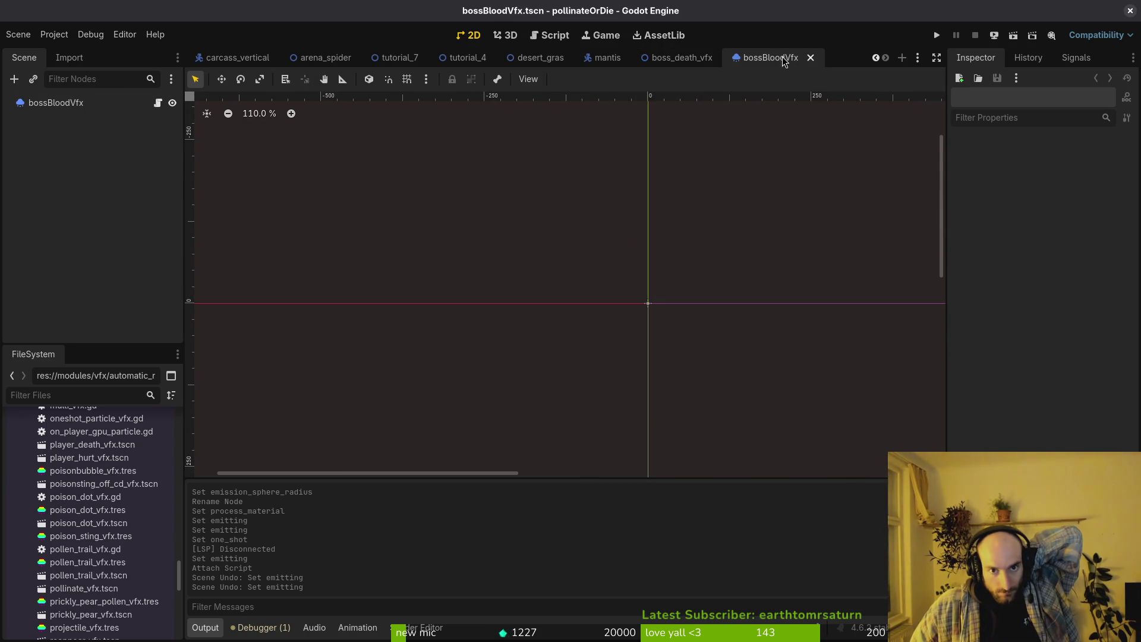
left_click(604, 59)
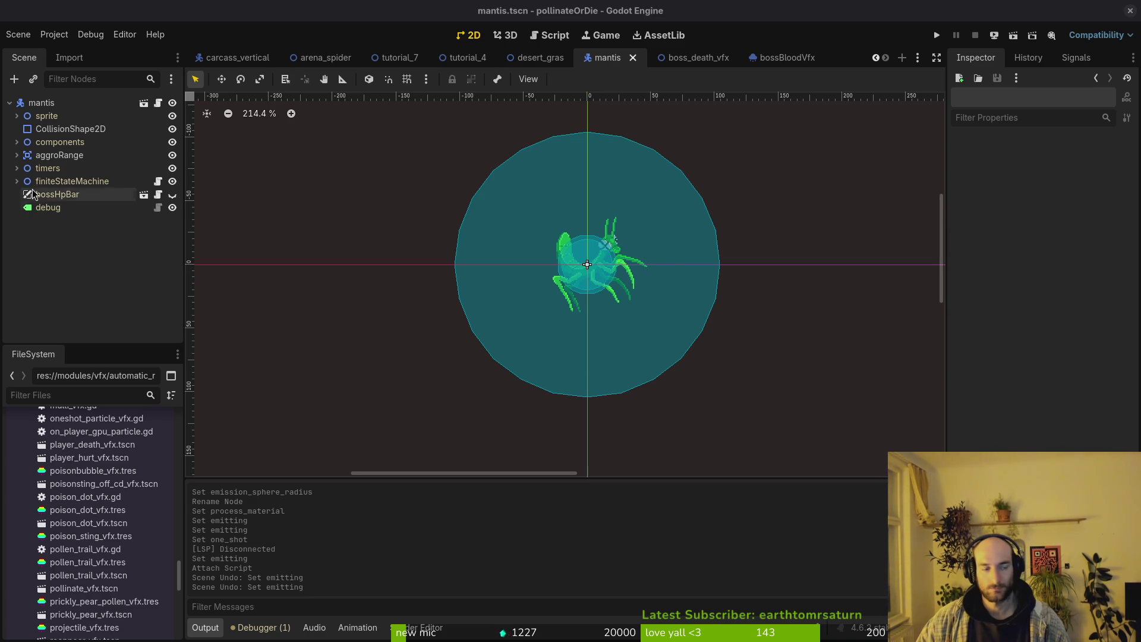
Zoom and pan around the mantis body and collision circle, then switch to Aseprite.
left_click(17, 142)
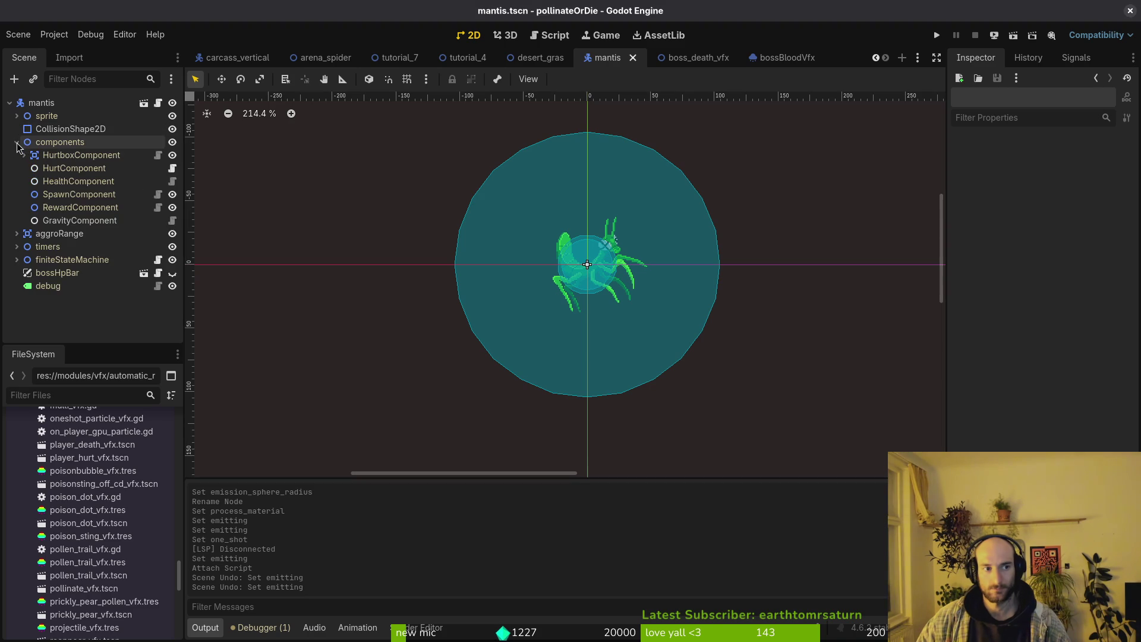
left_click(17, 142)
scroll(618, 286, "up", 4)
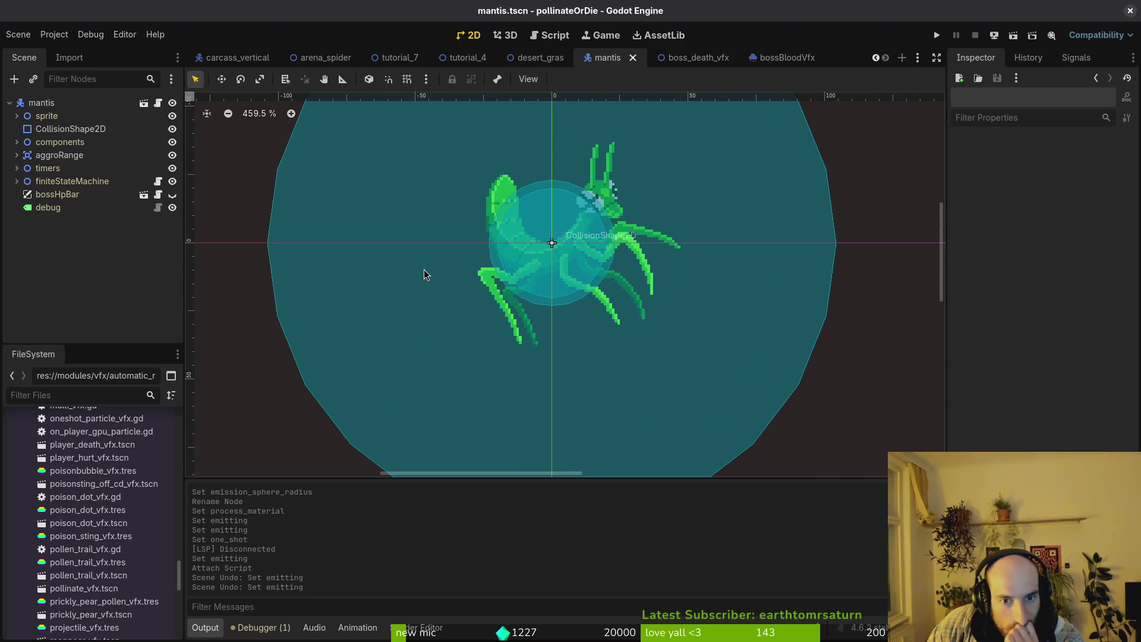
left_click_drag(571, 263, 615, 329)
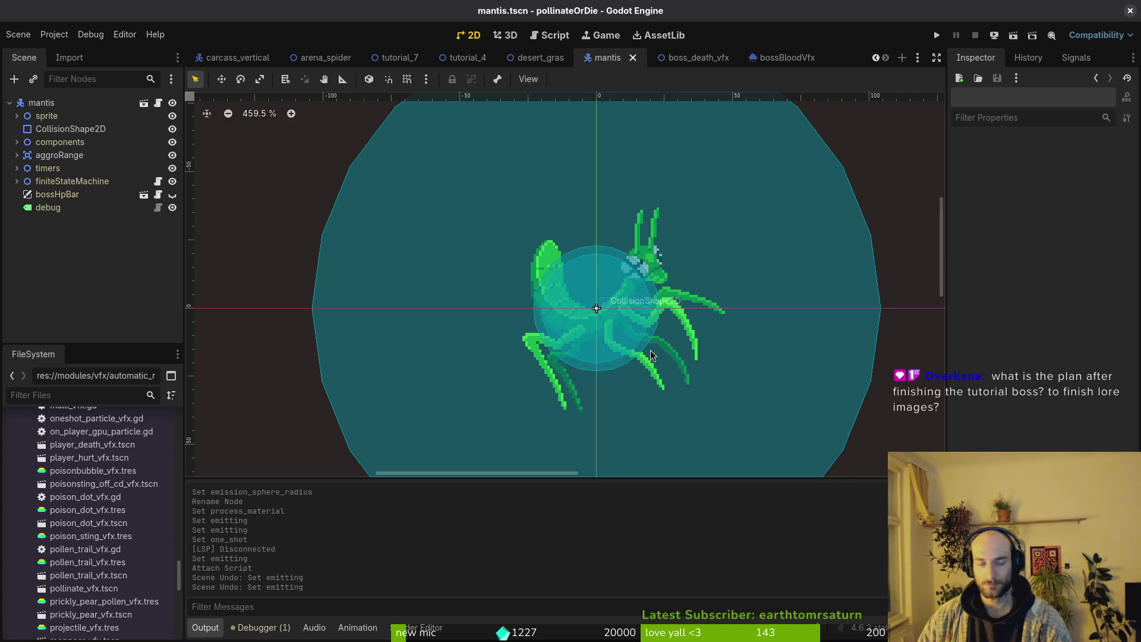
scroll(651, 356, "down", 4)
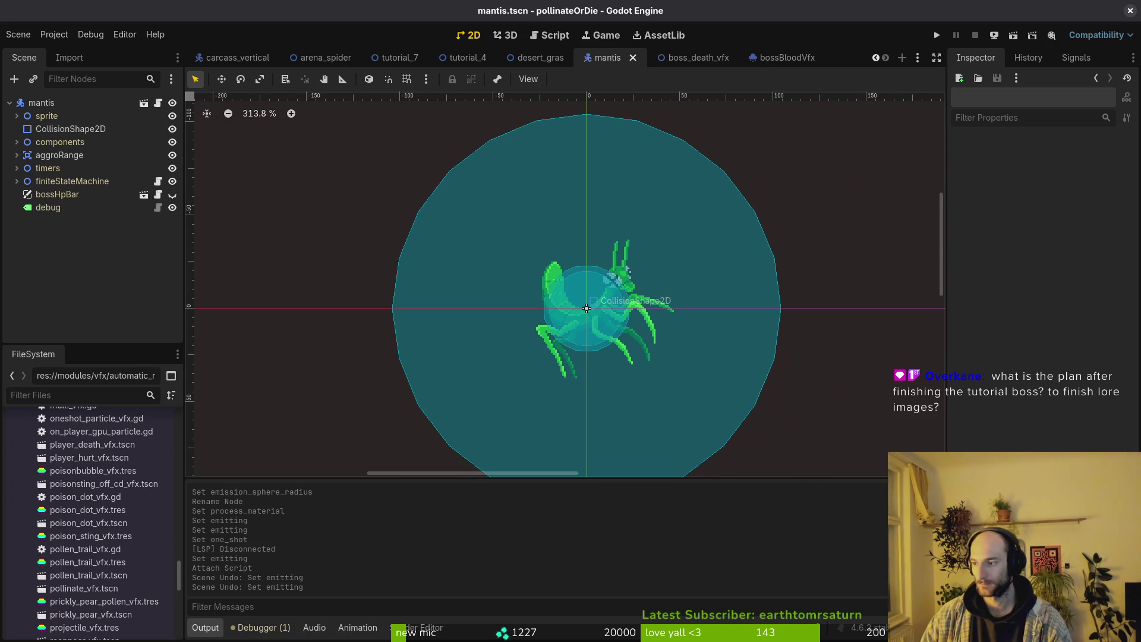
key("alt+Tab")
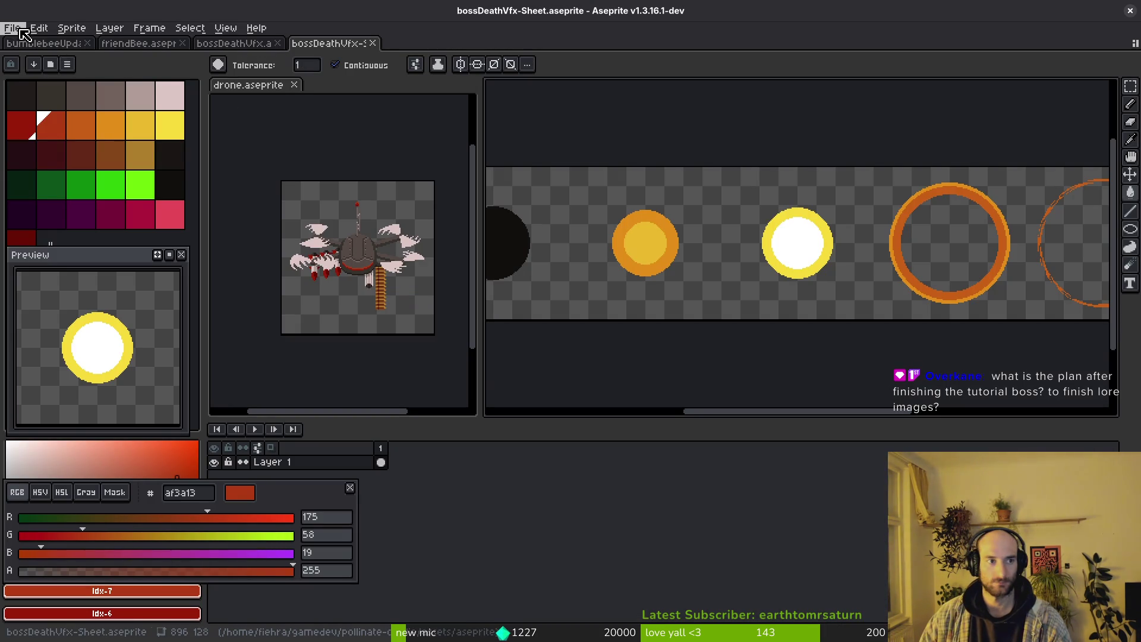
Open bloodorb.aseprite from the assets/aseprite folder.
left_click(12, 28)
left_click(24, 62)
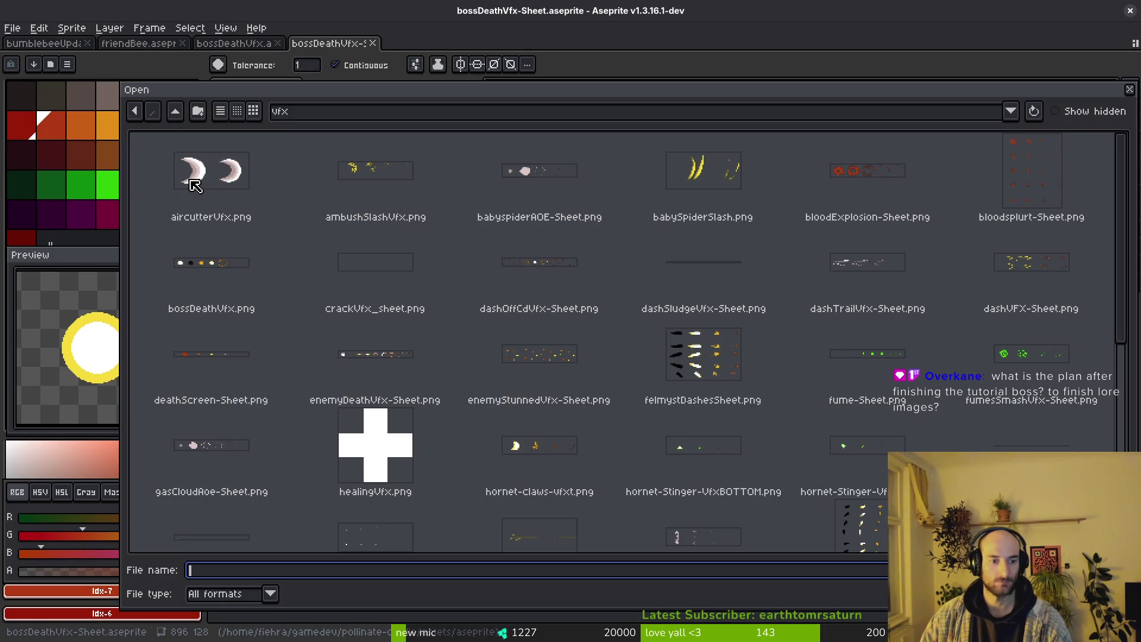
left_click(175, 111)
left_click(175, 111)
double_click(255, 196)
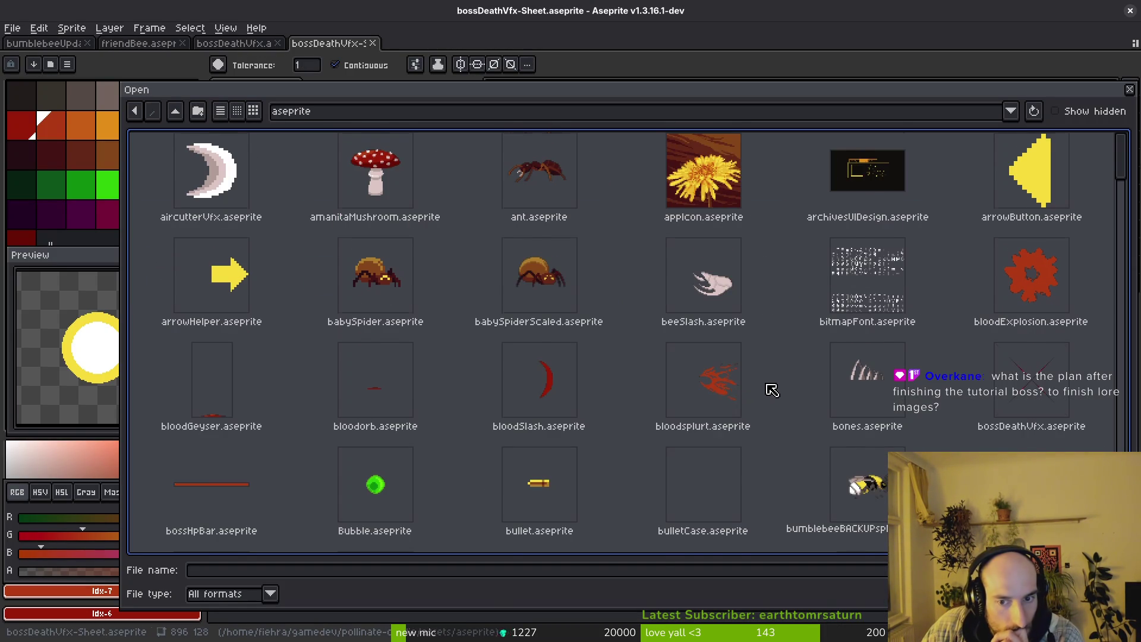
scroll(769, 387, "down", 2)
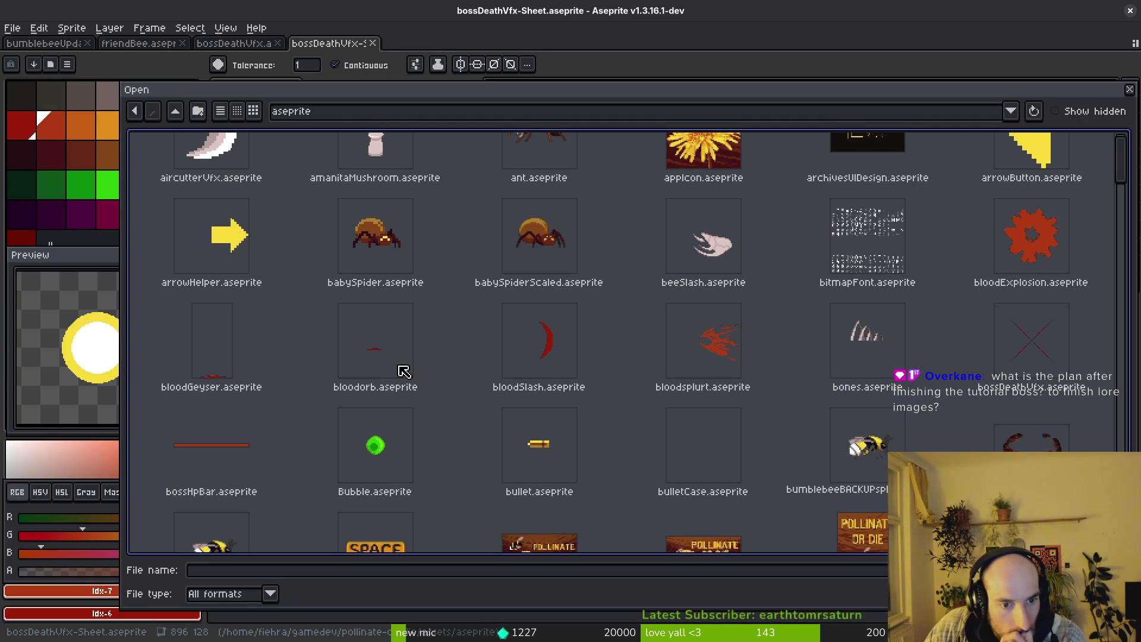
left_click(387, 349)
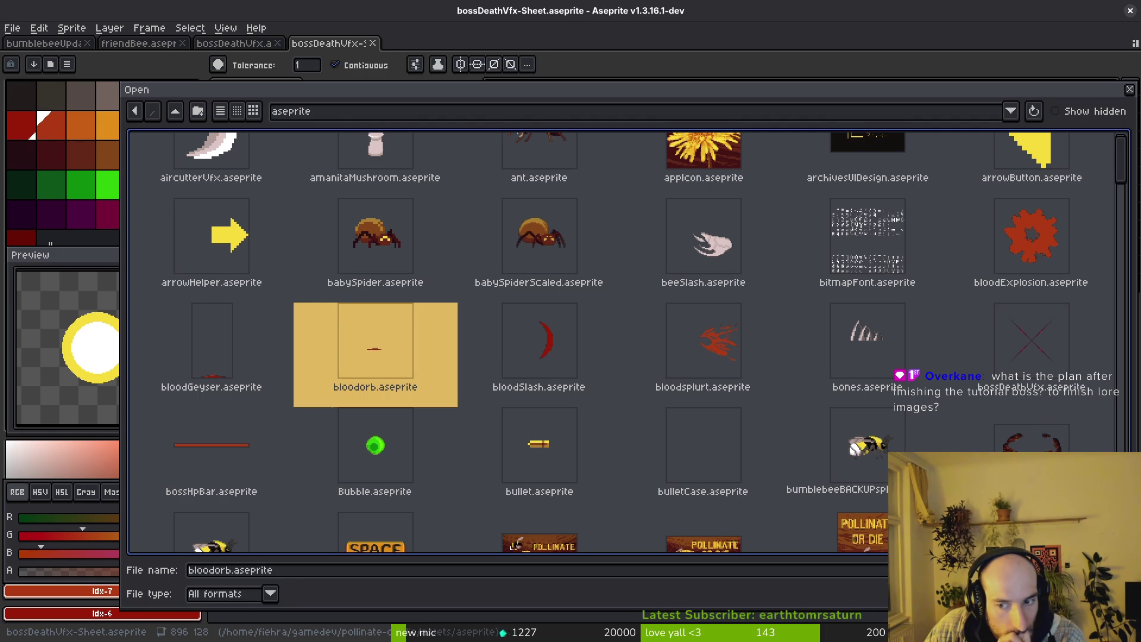
key("Return")
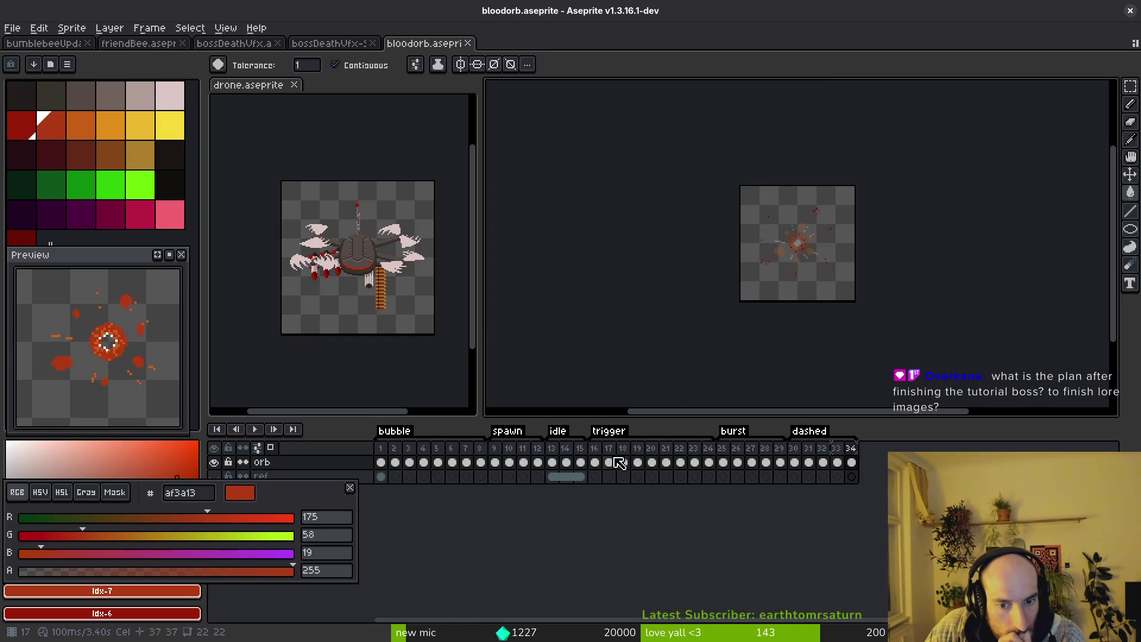
Select bloodorb frames 14–27 to review the burst, then return to the bossDeathVfx sheet and Godot.
left_click_drag(566, 449, 734, 457)
mouse_move(726, 462)
left_mouse_down()
mouse_move(841, 462)
mouse_move(722, 463)
mouse_move(776, 453)
mouse_move(725, 458)
mouse_move(767, 457)
left_mouse_up()
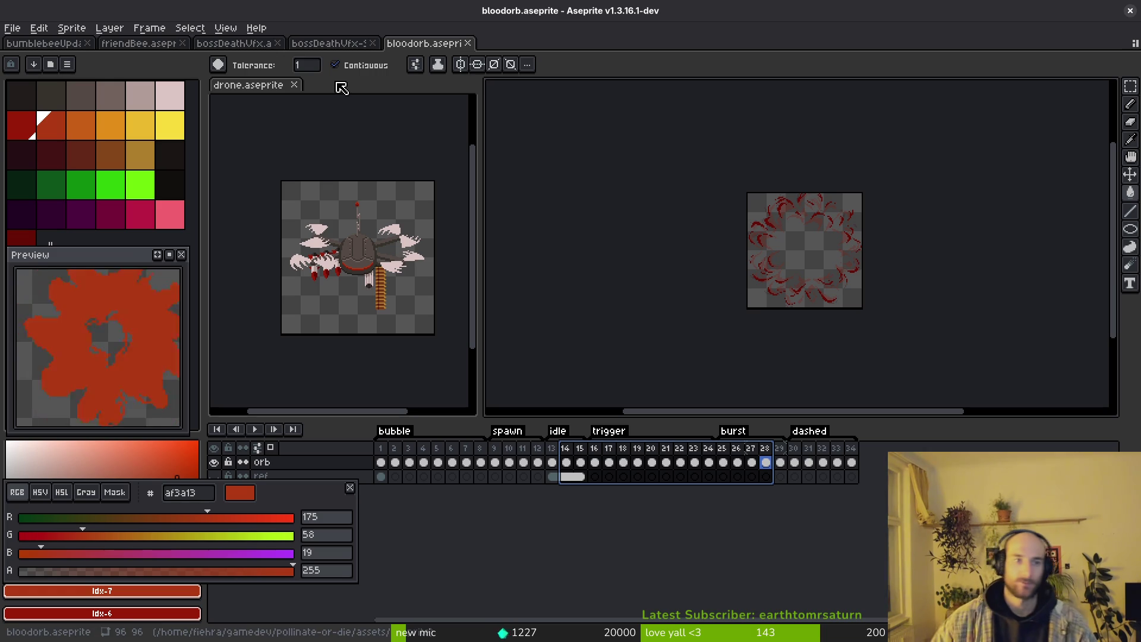
left_click(342, 45)
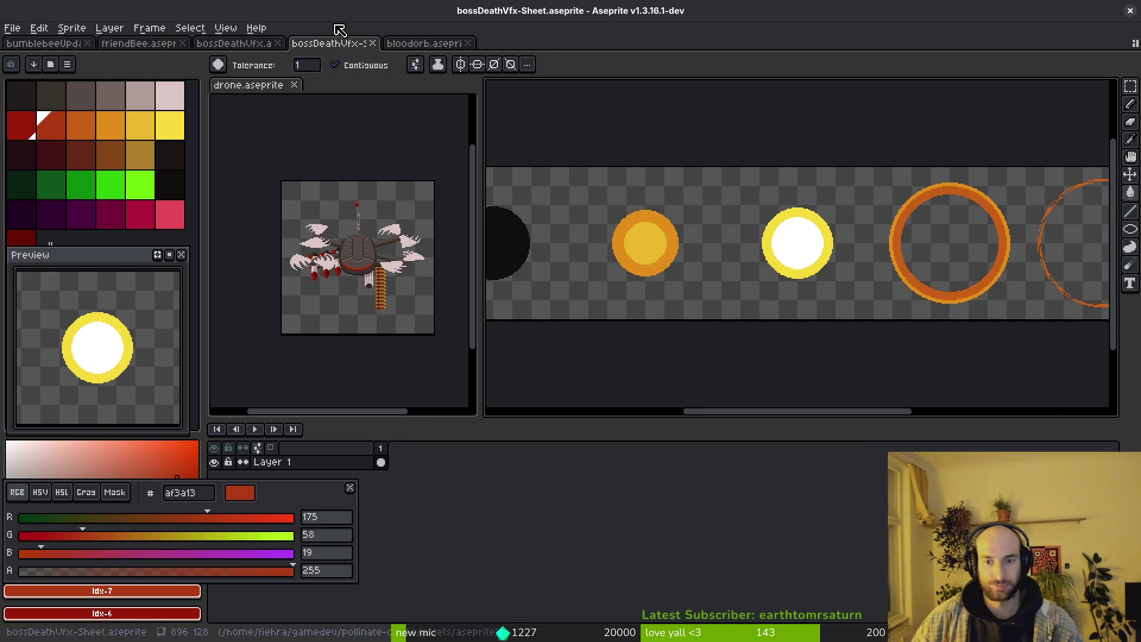
key("i")
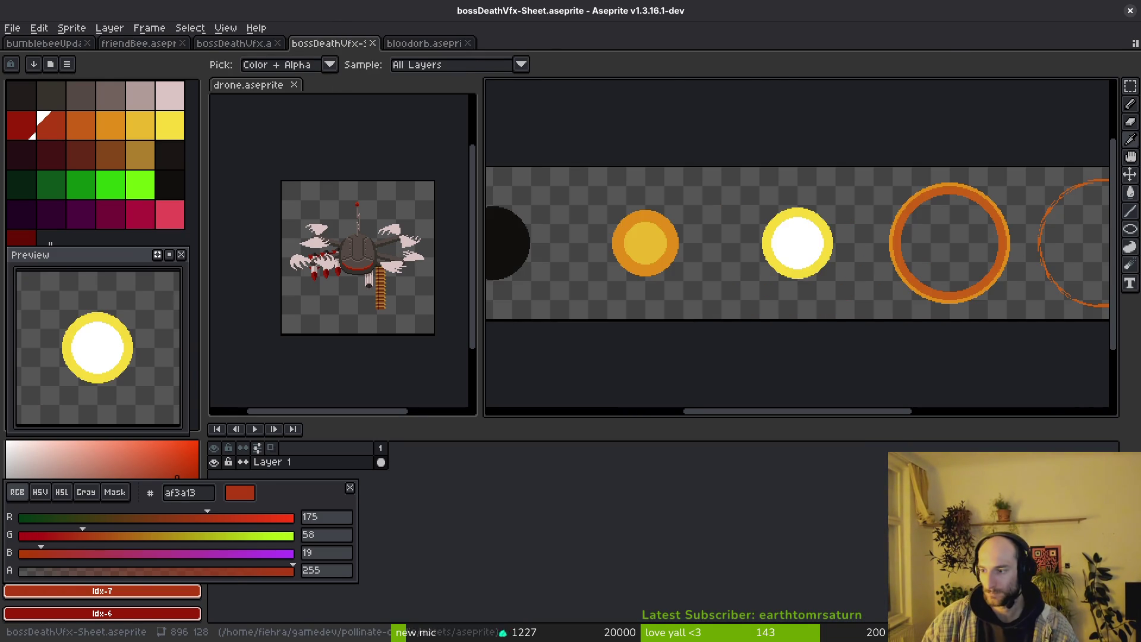
key("alt+Tab")
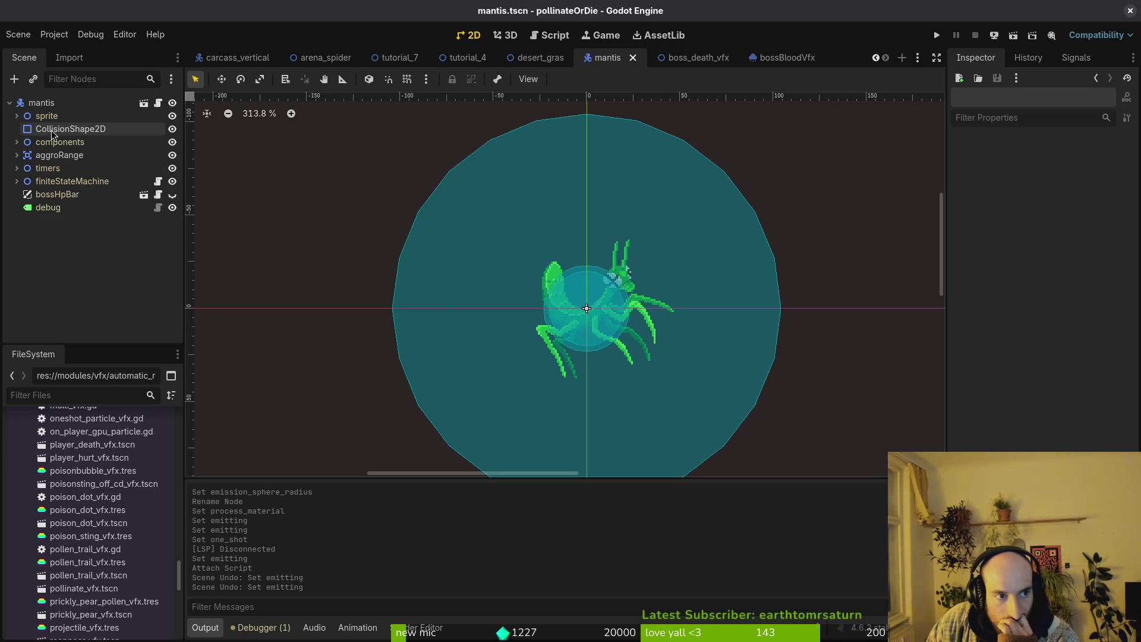
Inspect the mantis Sprite2D frames and the 20 px CollisionShape2D circle in the viewport.
left_click(17, 116)
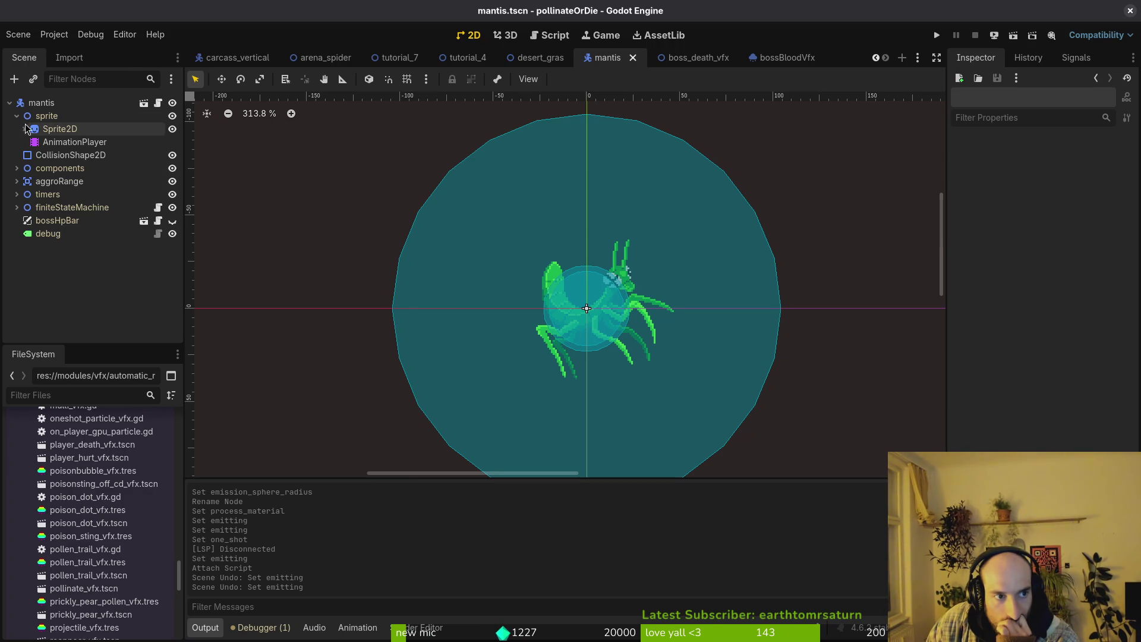
left_click(27, 128)
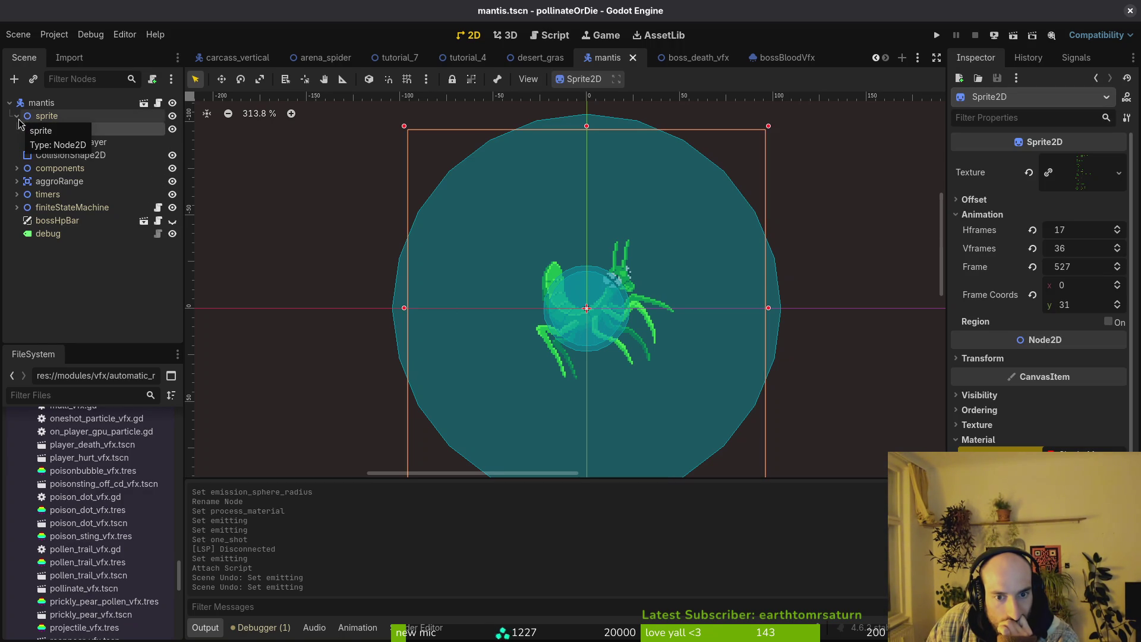
left_click(16, 116)
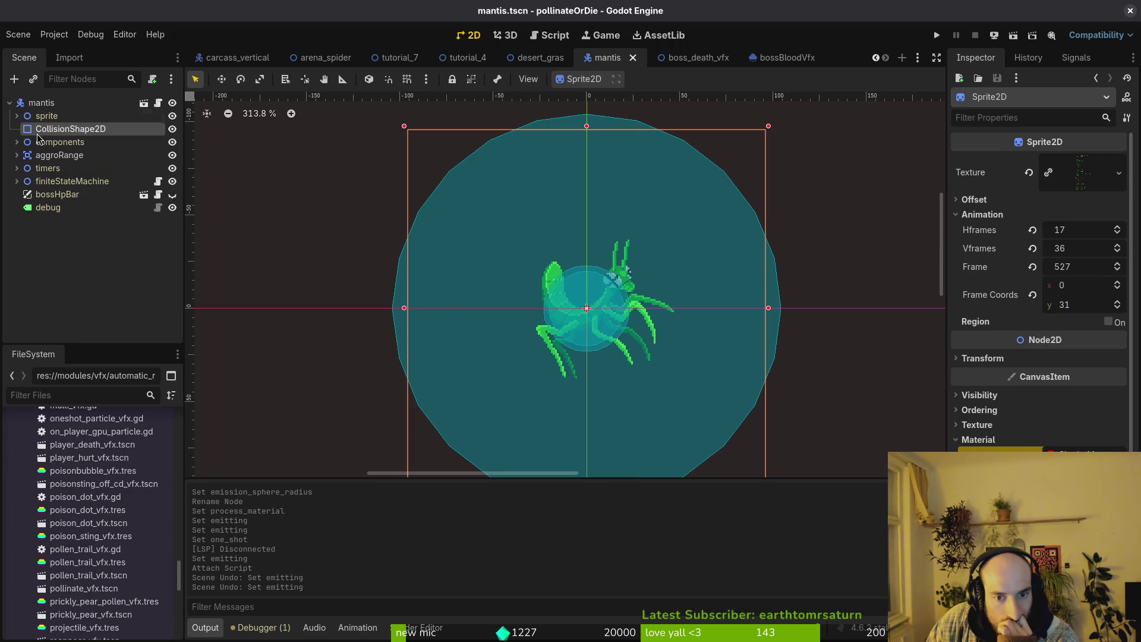
left_click(37, 133)
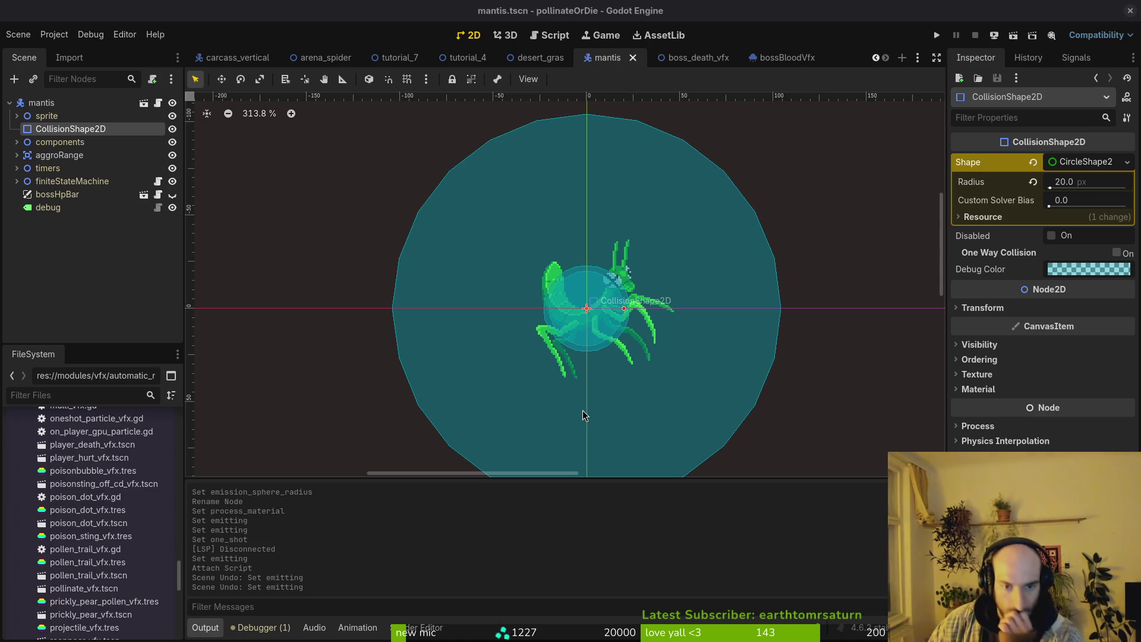
scroll(592, 326, "up", 3)
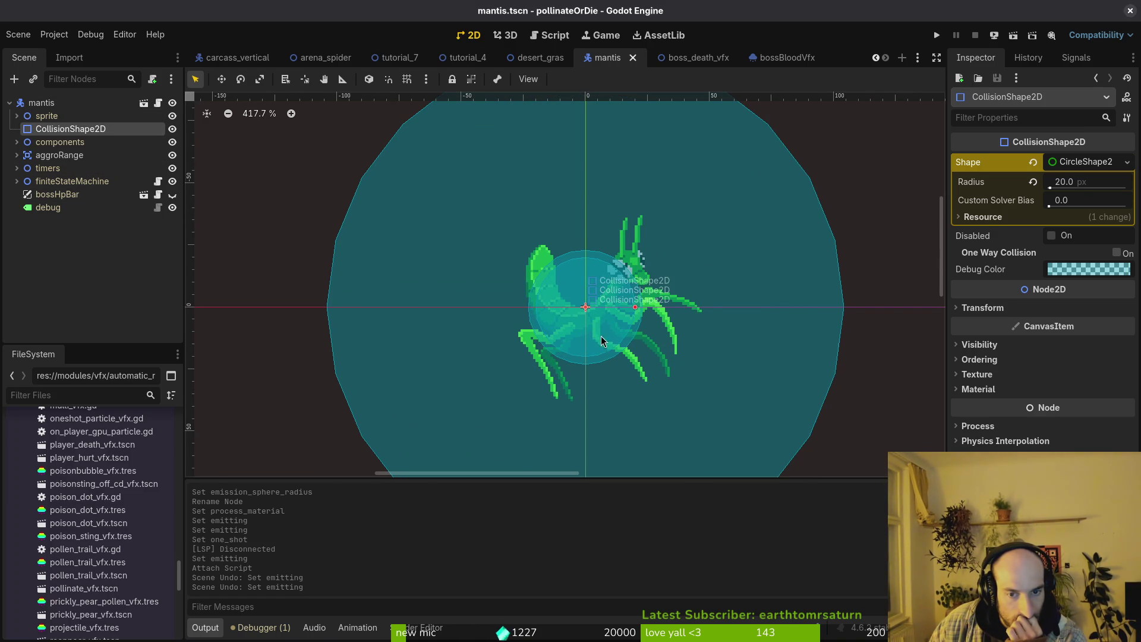
scroll(598, 331, "down", 4)
scroll(598, 331, "down", 1)
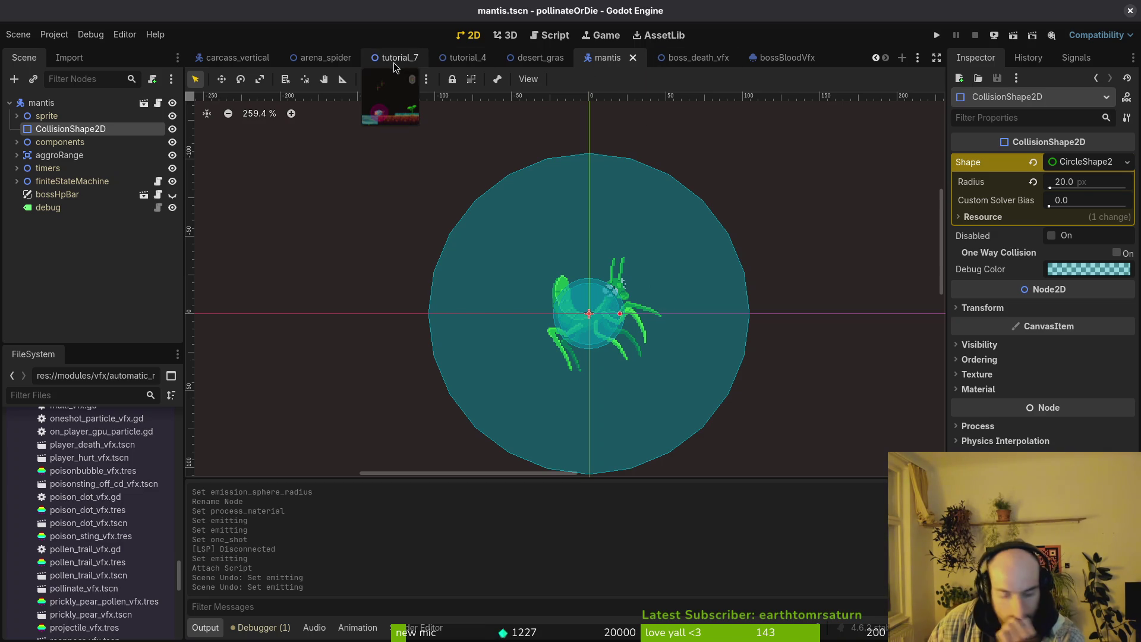
Open slash.tscn through a quick-open search for 'slash'.
key("ctrl+shift+o")
type("slash")
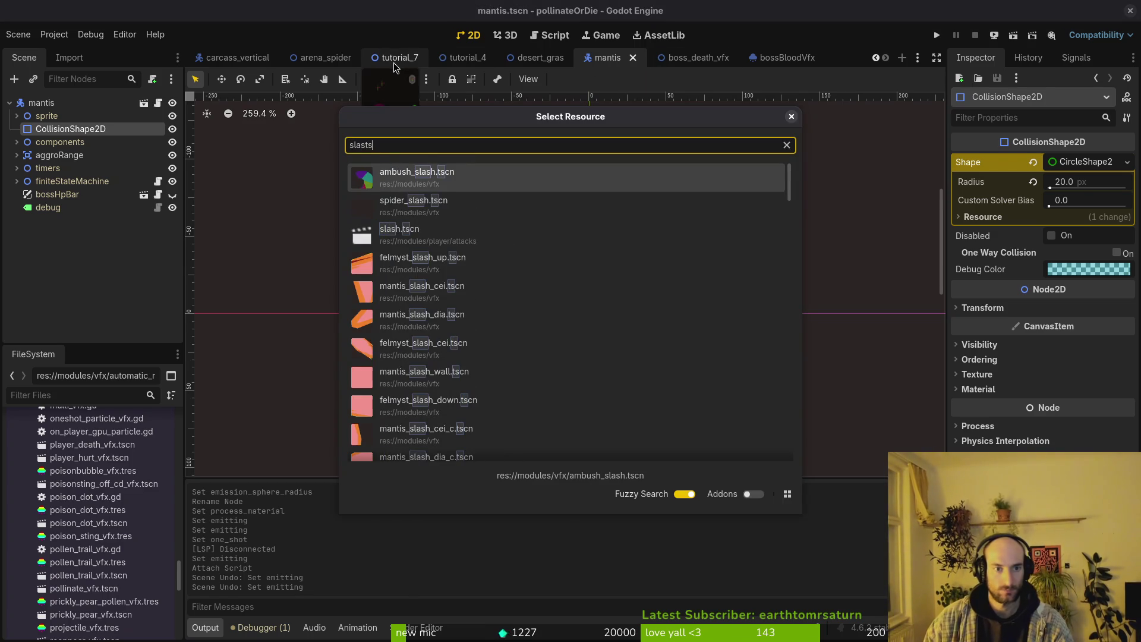
key("Down")
key("Down")
key("Return")
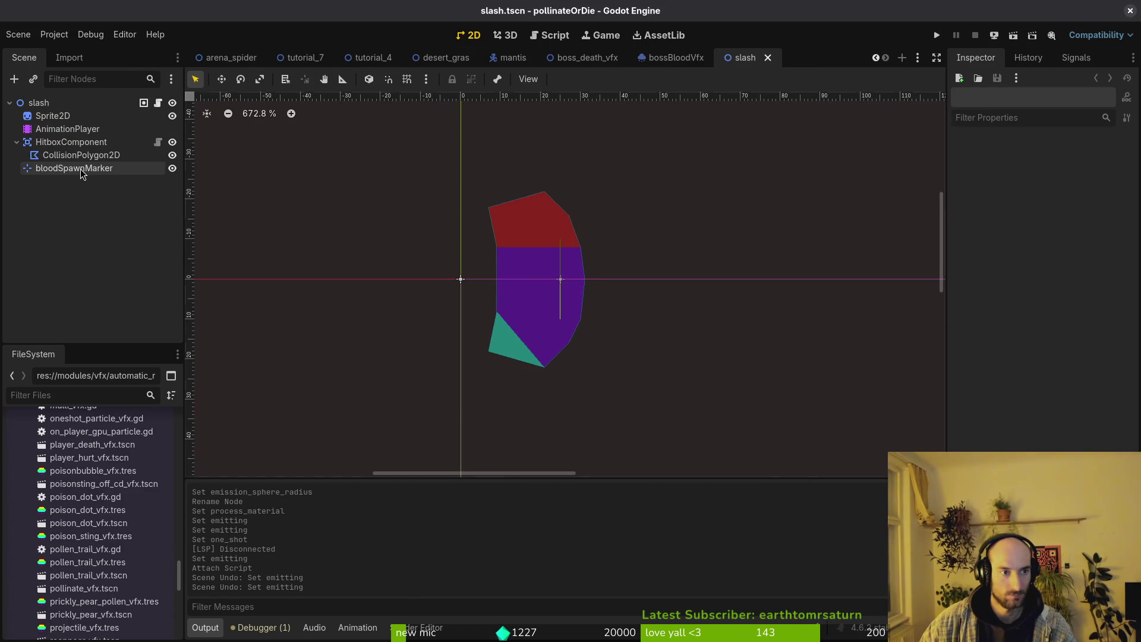
Check the slash scene's bloodSpawnMarker position, then go back to the mantis scene tab.
left_click(157, 169)
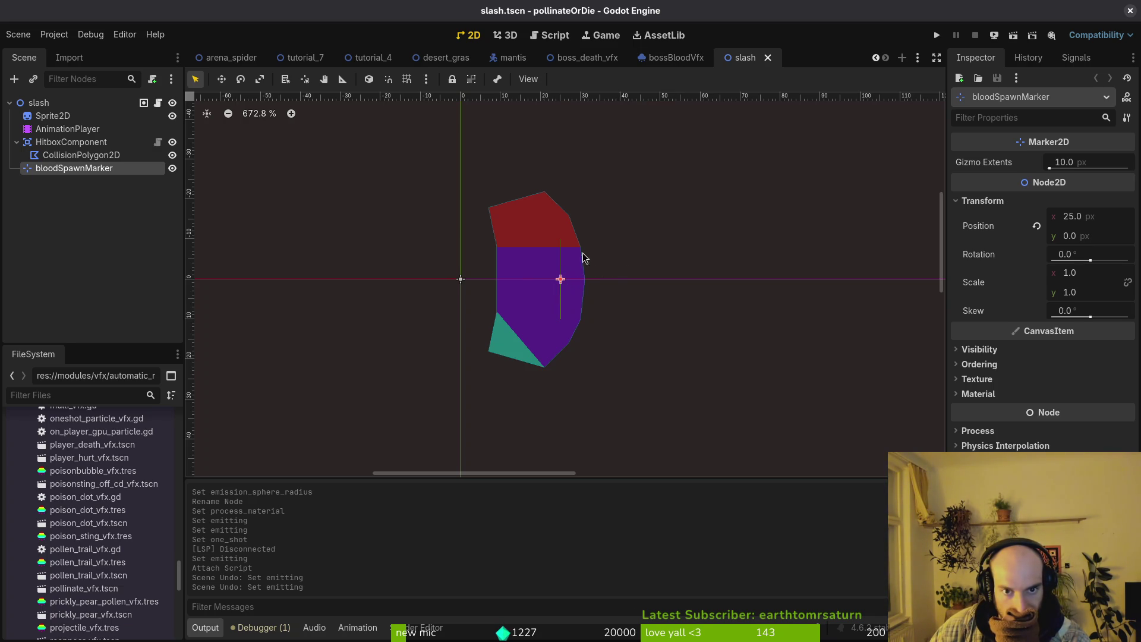
left_click(511, 58)
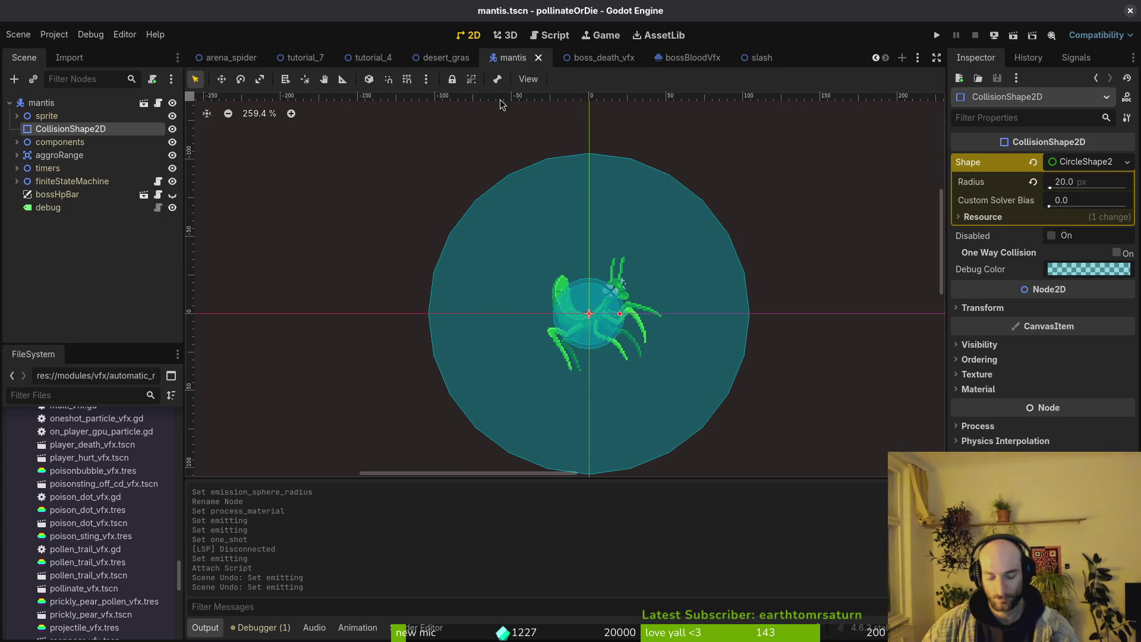
key("alt+Tab")
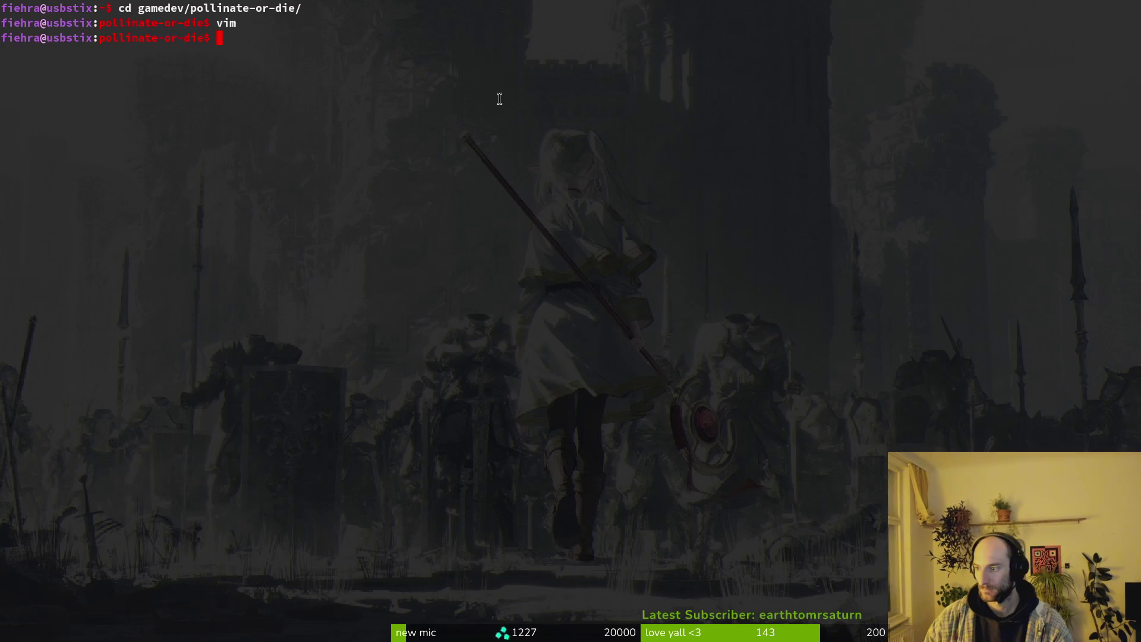
type("vim")
key("Return")
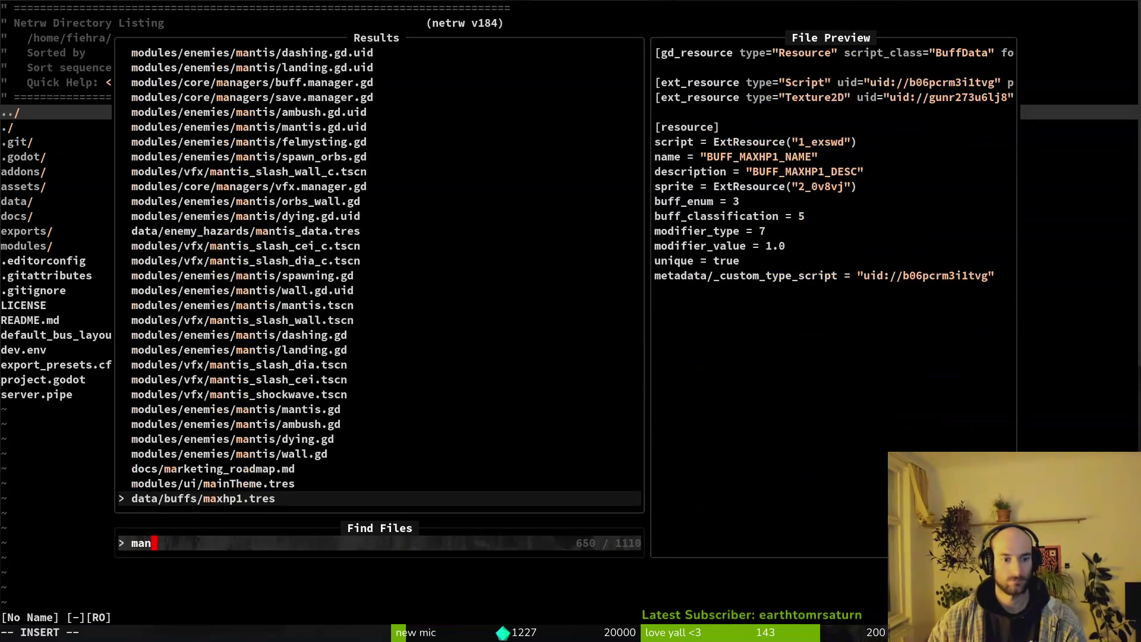
type("mandy")
key("Return")
key("j")
key("j")
key("j")
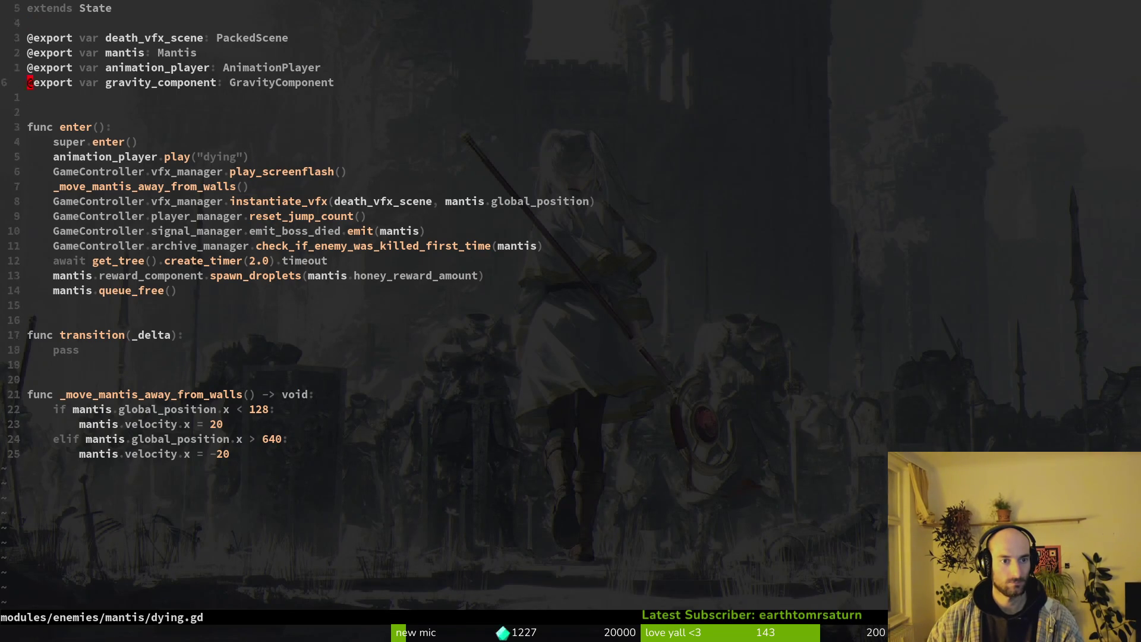
key("k")
key("k")
key("k")
key("k")
key("j")
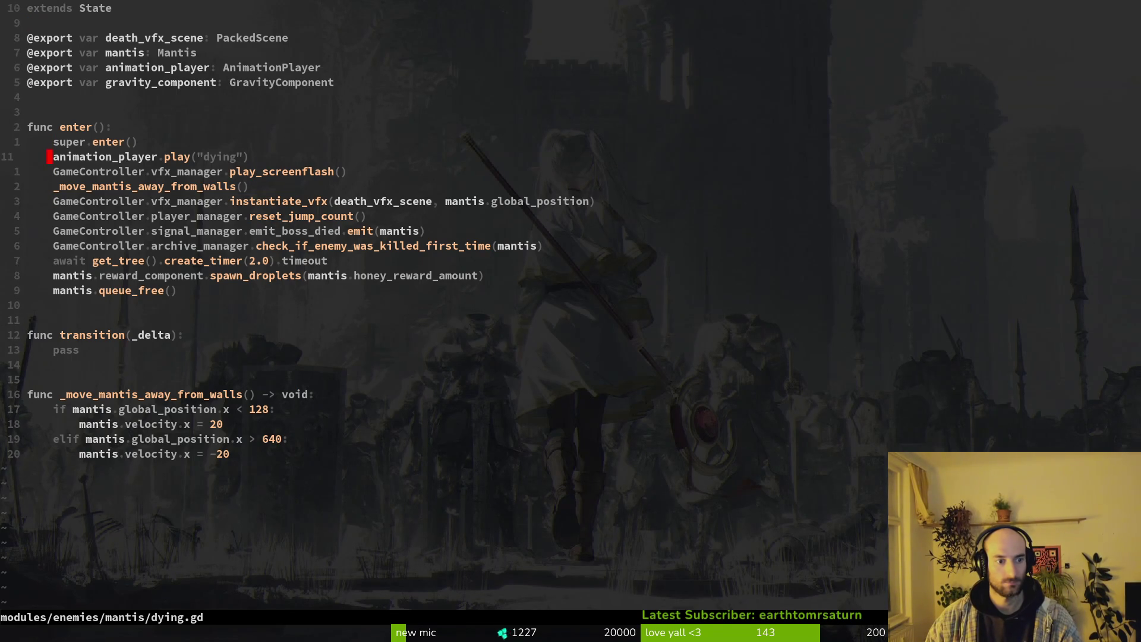
key("k")
key("j")
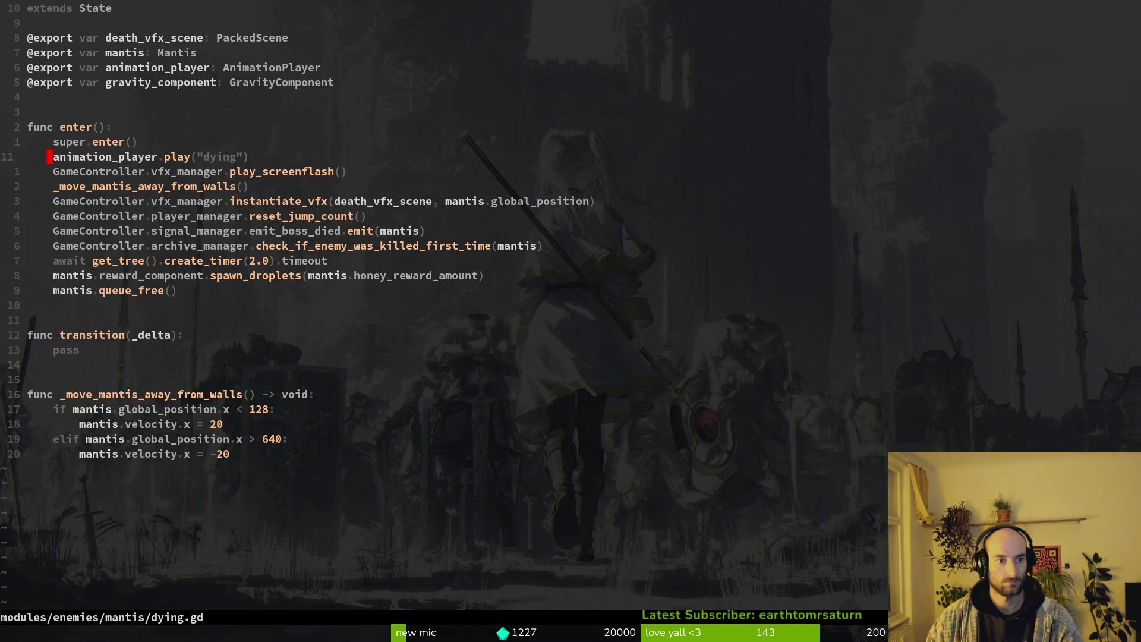
key("space")
key("f")
key("f")
type("healthcom")
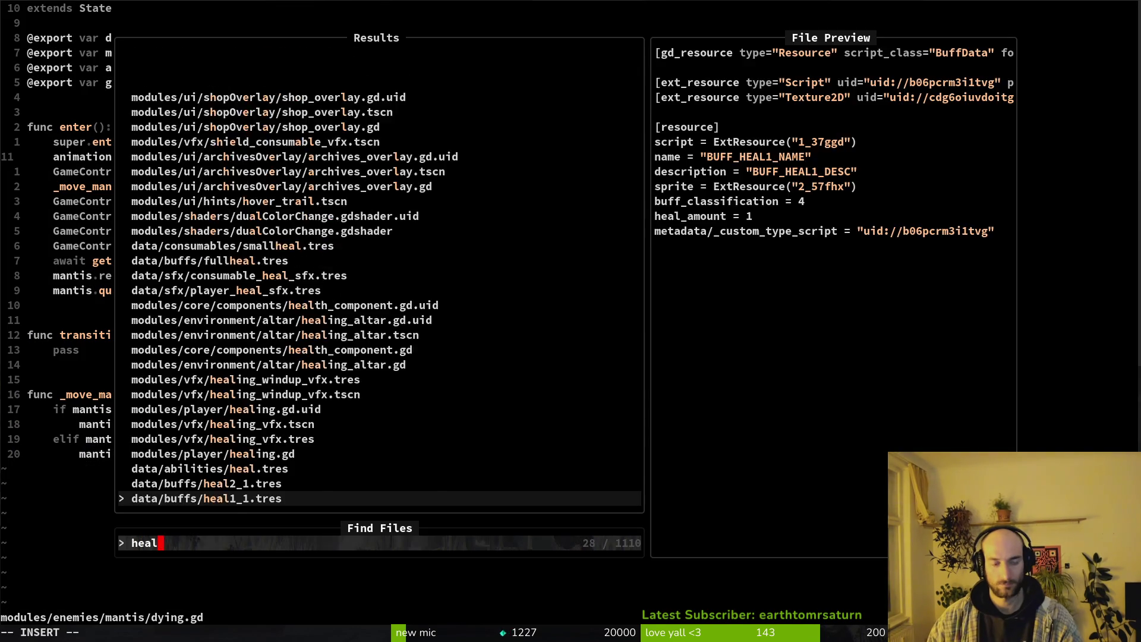
key("Return")
key("2")
key("0")
key("j")
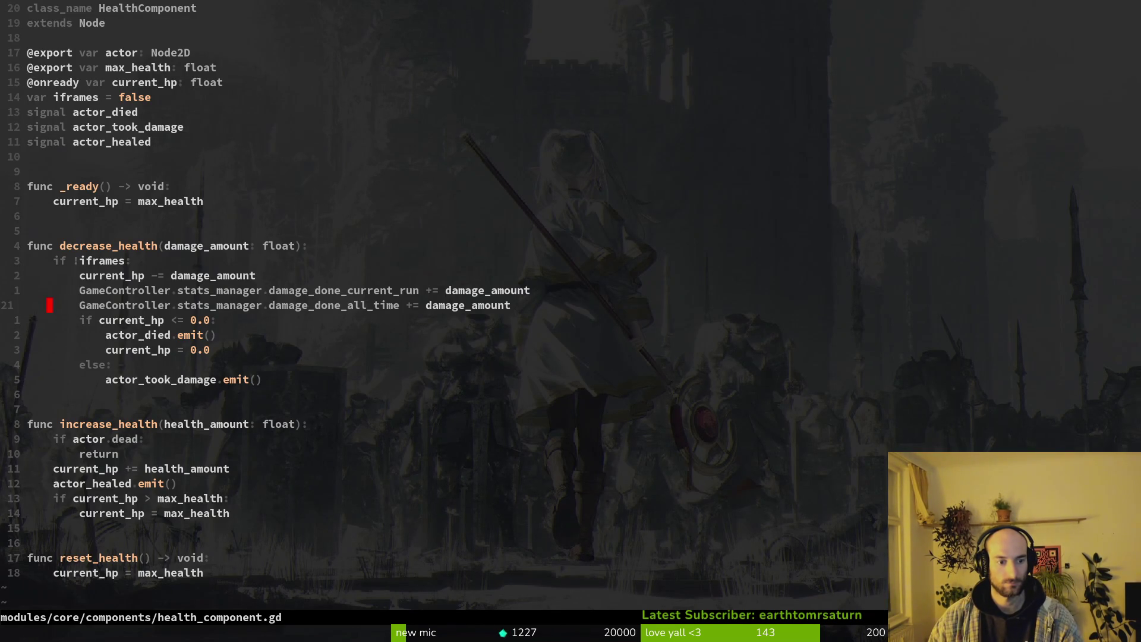
key("j")
key("j")
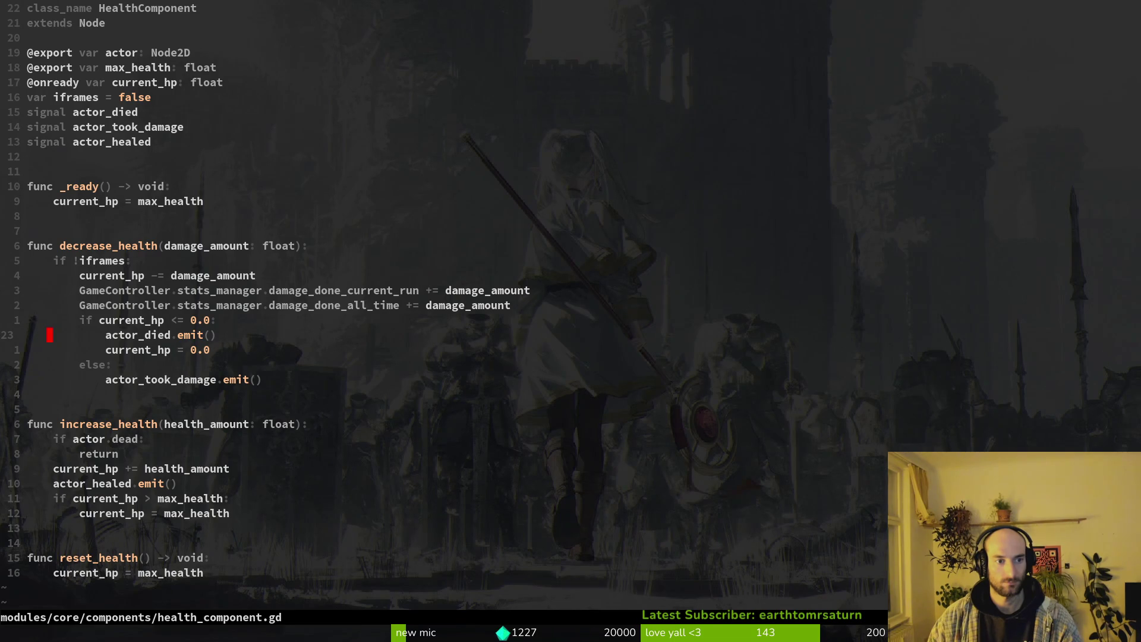
key("ctrl+o")
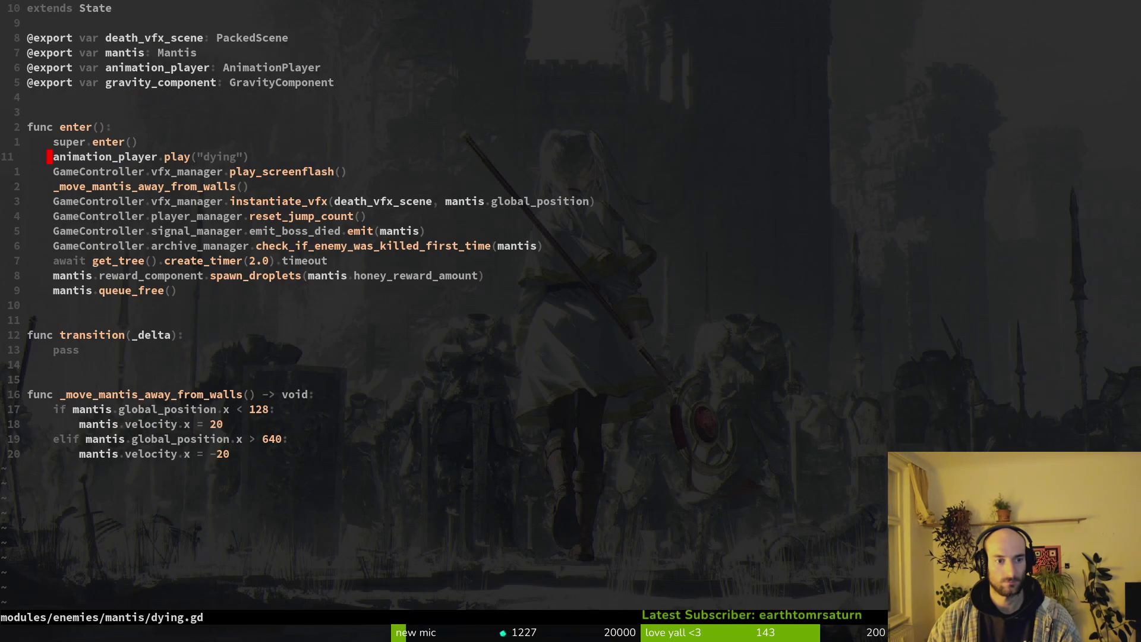
key("alt+Tab")
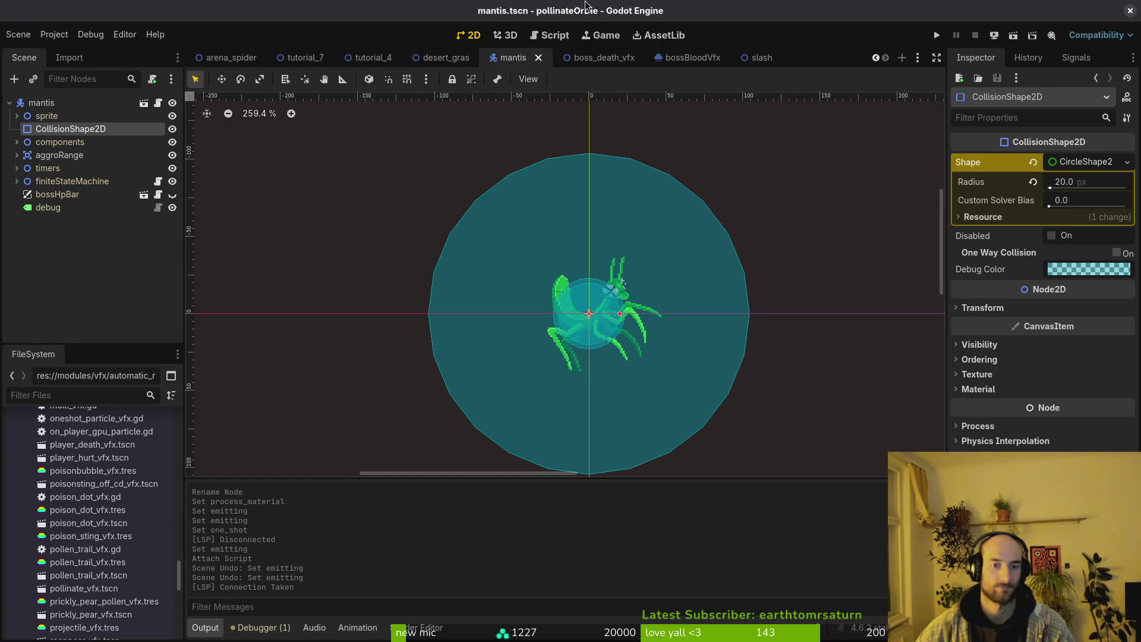
key("alt+Tab")
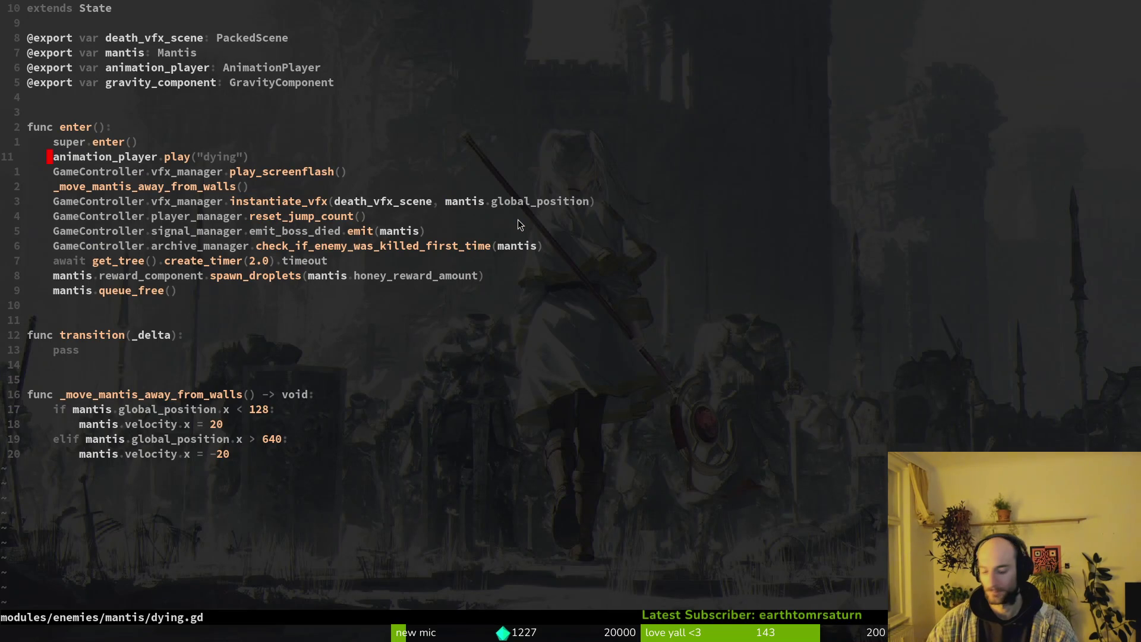
Append an empty 'func _instantiate_death_vfx() -> void:' at the end of dying.gd.
key("k")
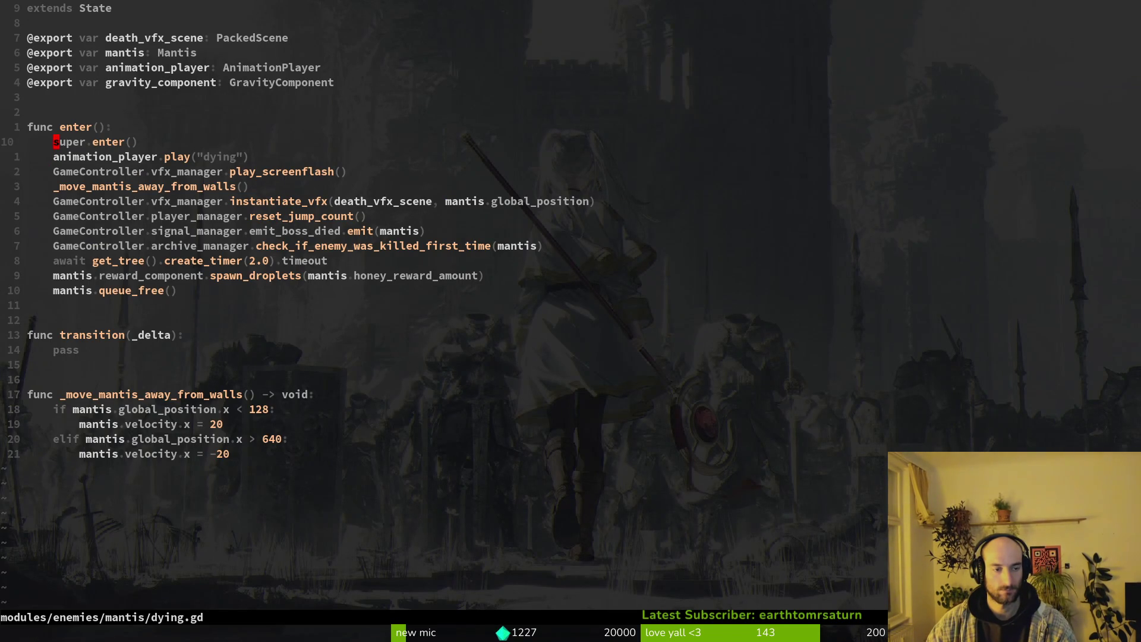
key("shift+g")
key("o")
key("Return")
key("Return")
key("BackSpace")
key("BackSpace")
type("f")
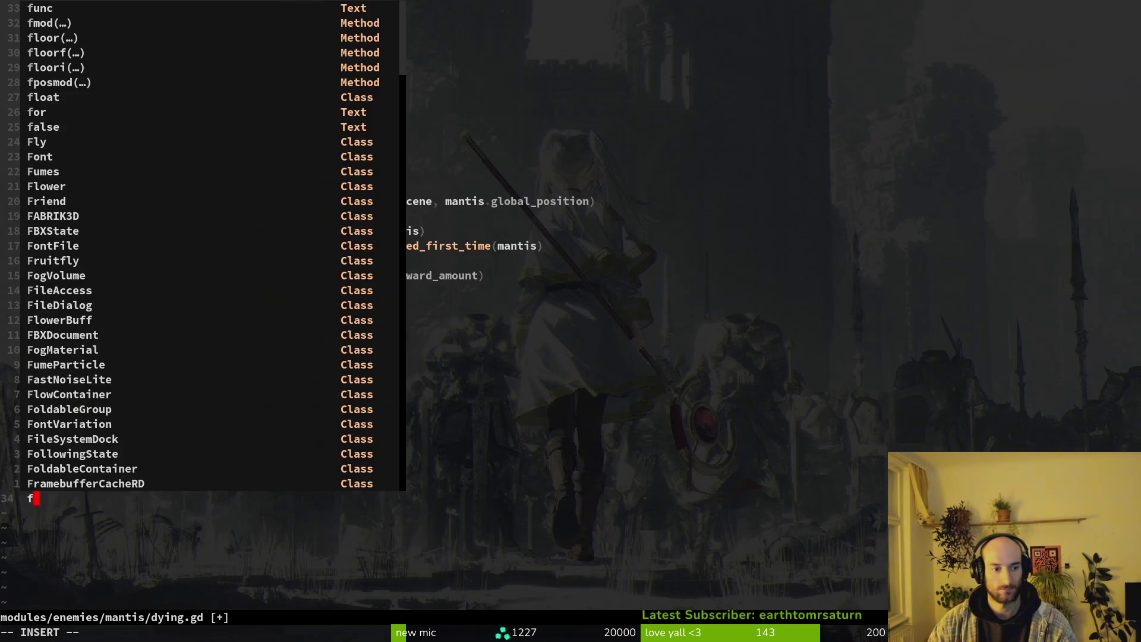
type("unc _instan")
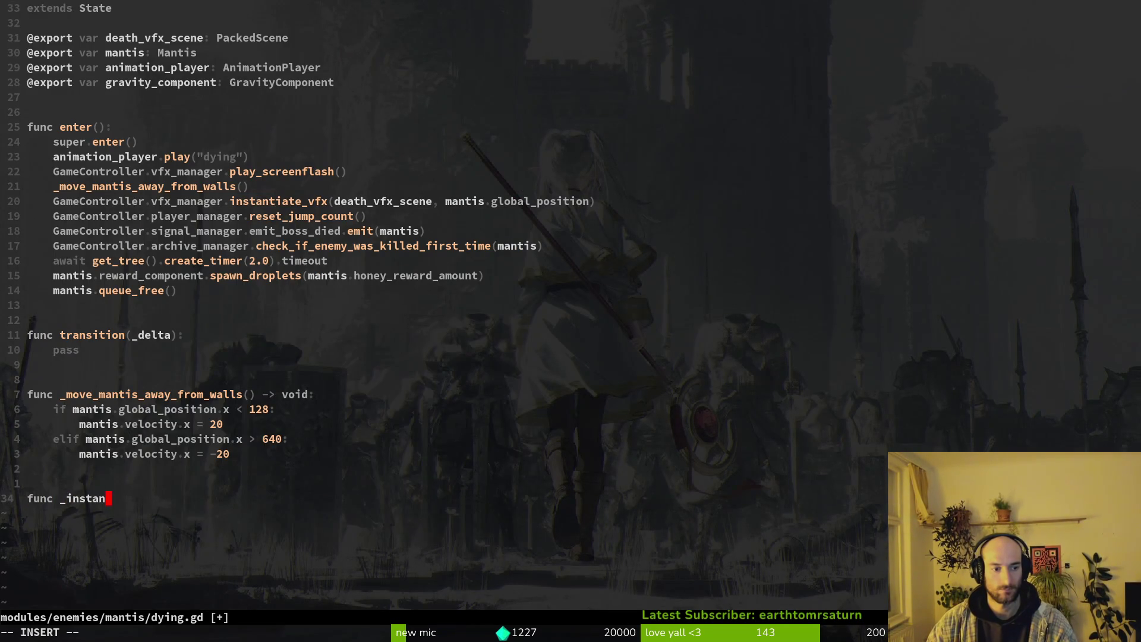
type("tiate_death_")
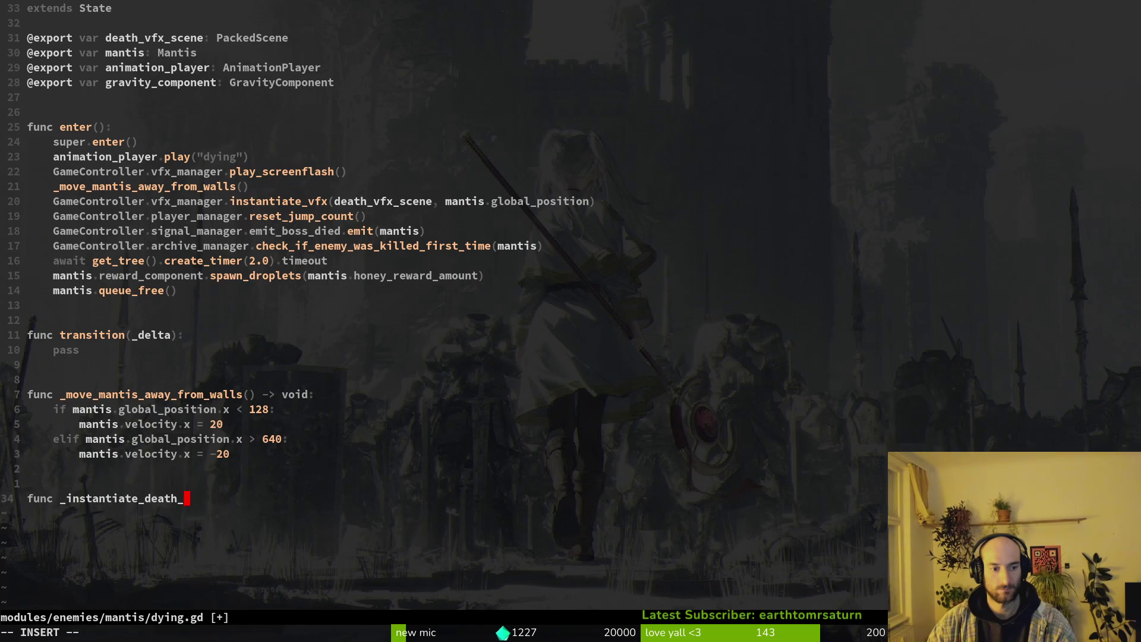
type("vfx() -> ")
type("void:")
key("Return")
key("Tab")
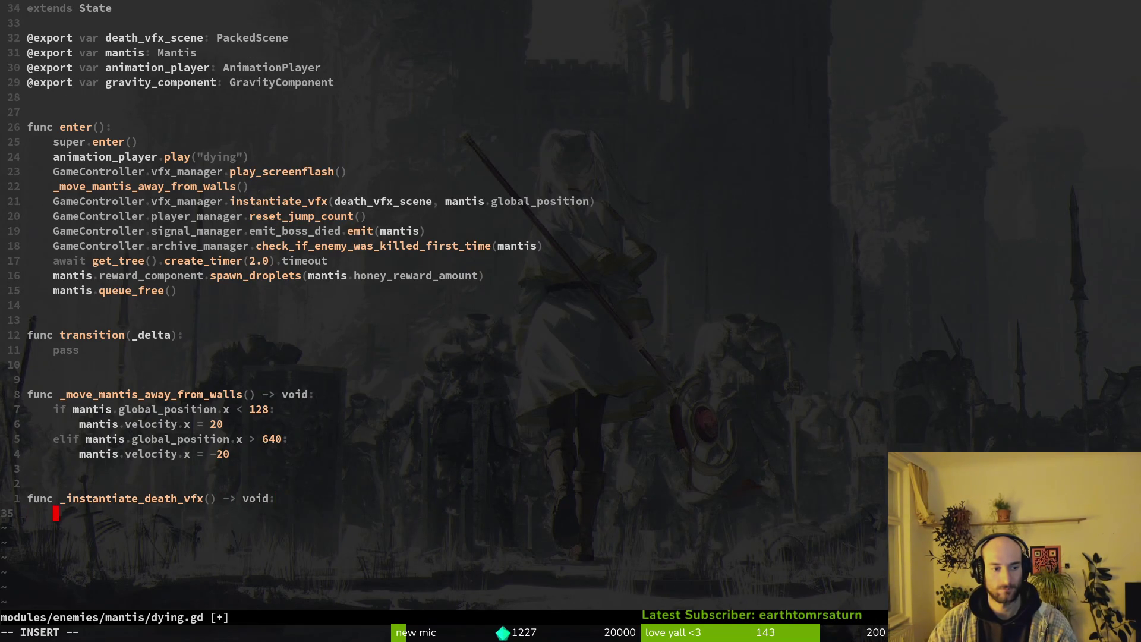
key("Escape")
Bring up the bossBloodVfx scene tab in Godot.
key("ctrl+p")
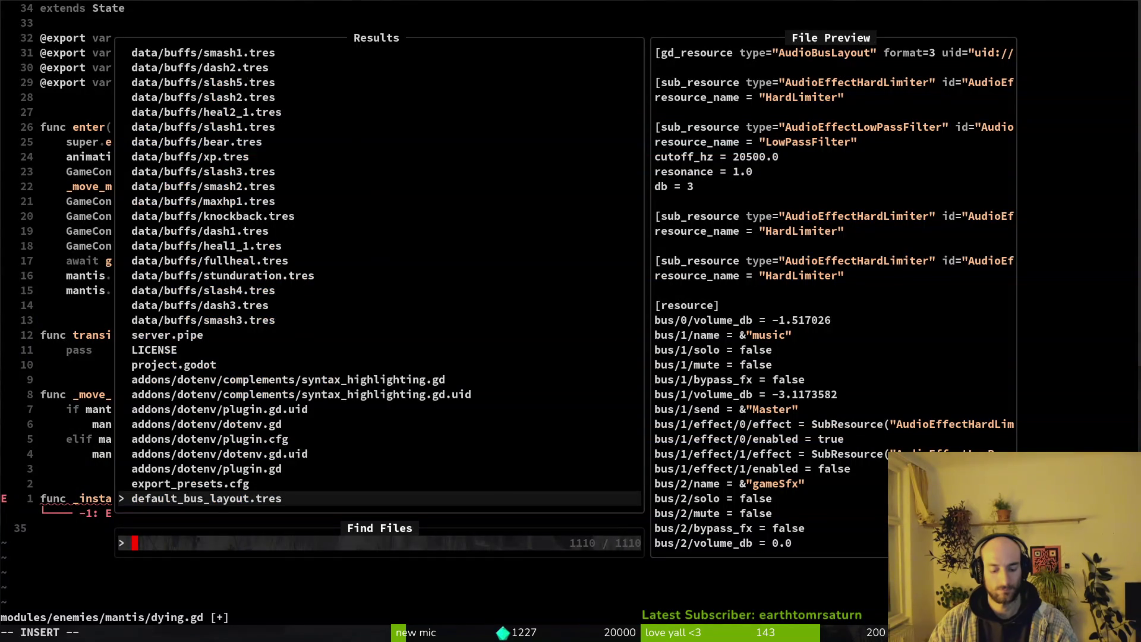
key("Escape")
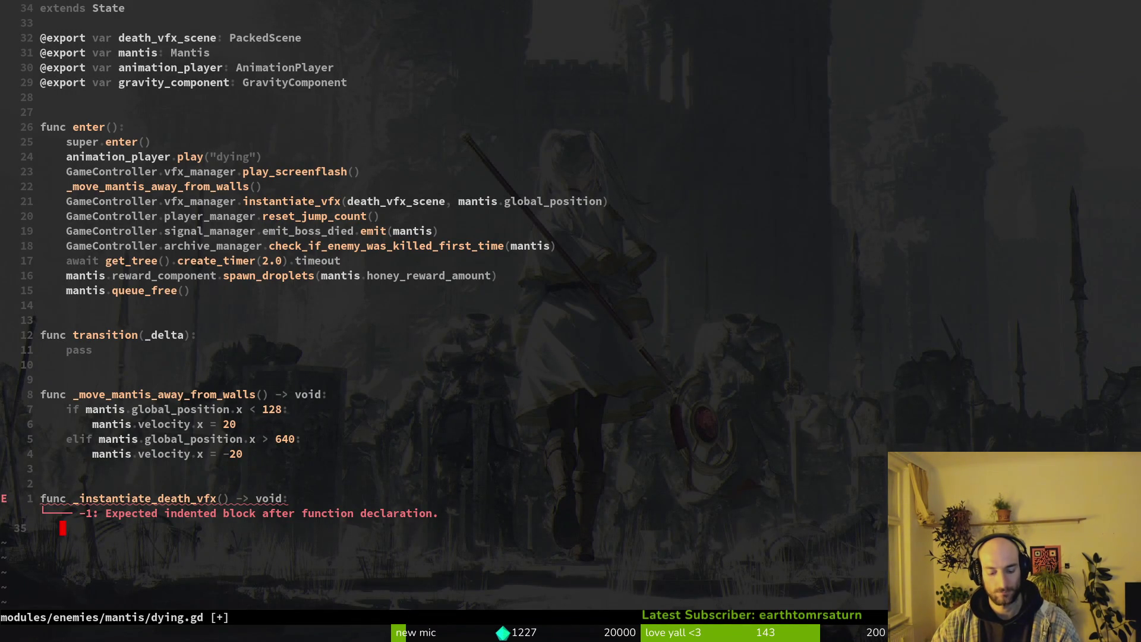
key("ctrl+p")
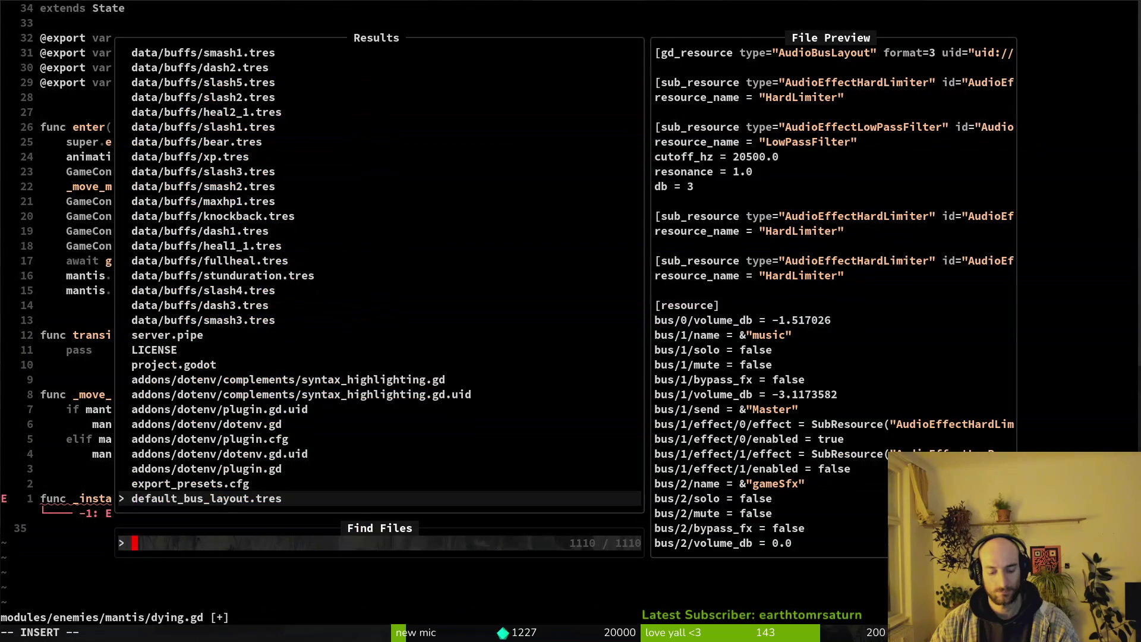
key("Escape")
key("alt+Tab")
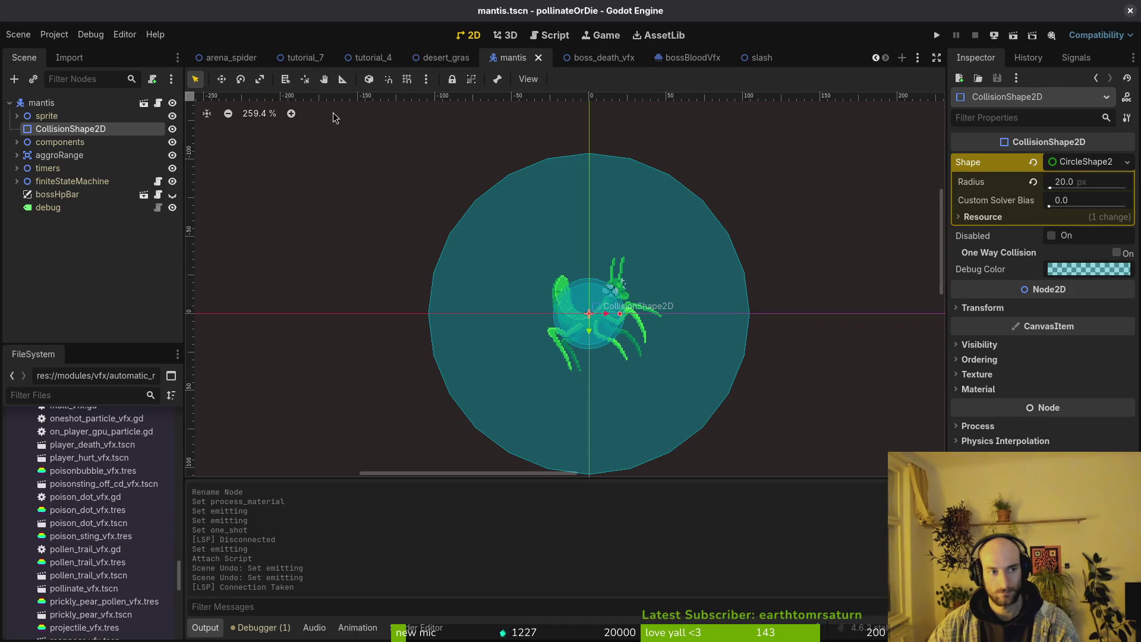
left_click(658, 59)
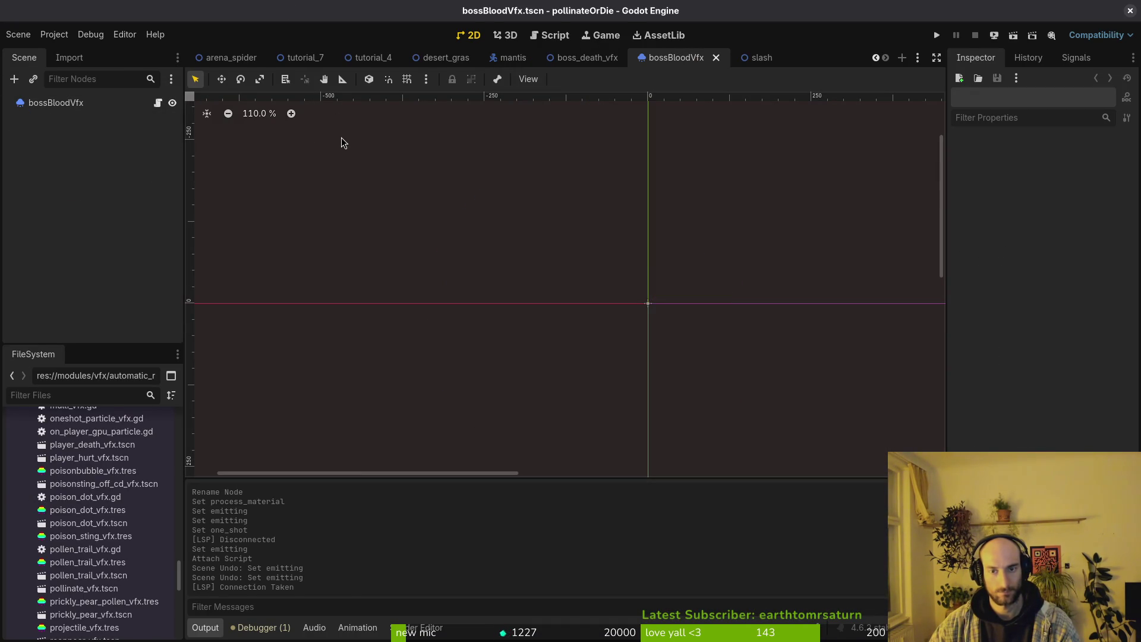
Search the project files for 'pollin' and 'automa', then return to Godot.
key("alt+Tab")
key("ctrl+p")
type("pollin")
key("Up")
key("Up")
key("Up")
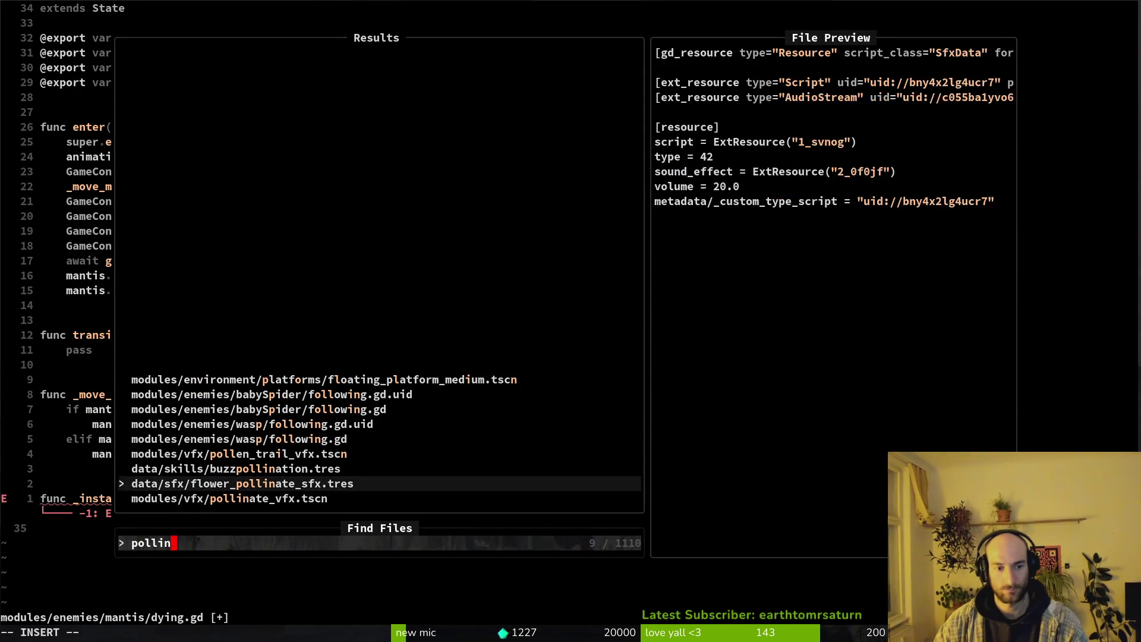
key("Down")
key("Down")
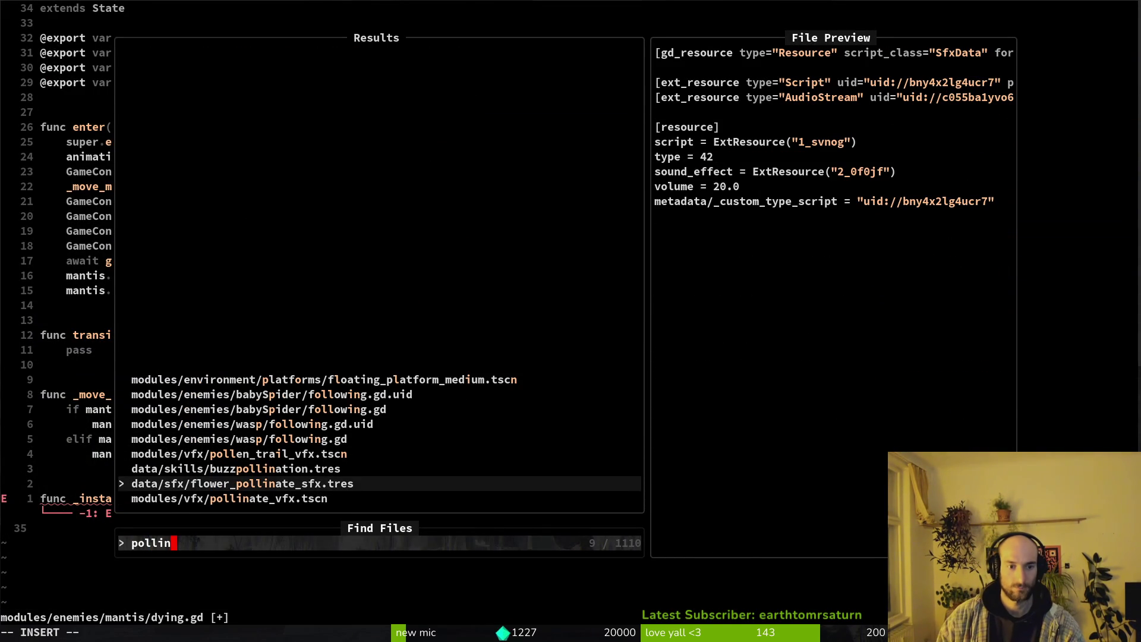
key("BackSpace")
key("BackSpace")
key("BackSpace")
type("automa")
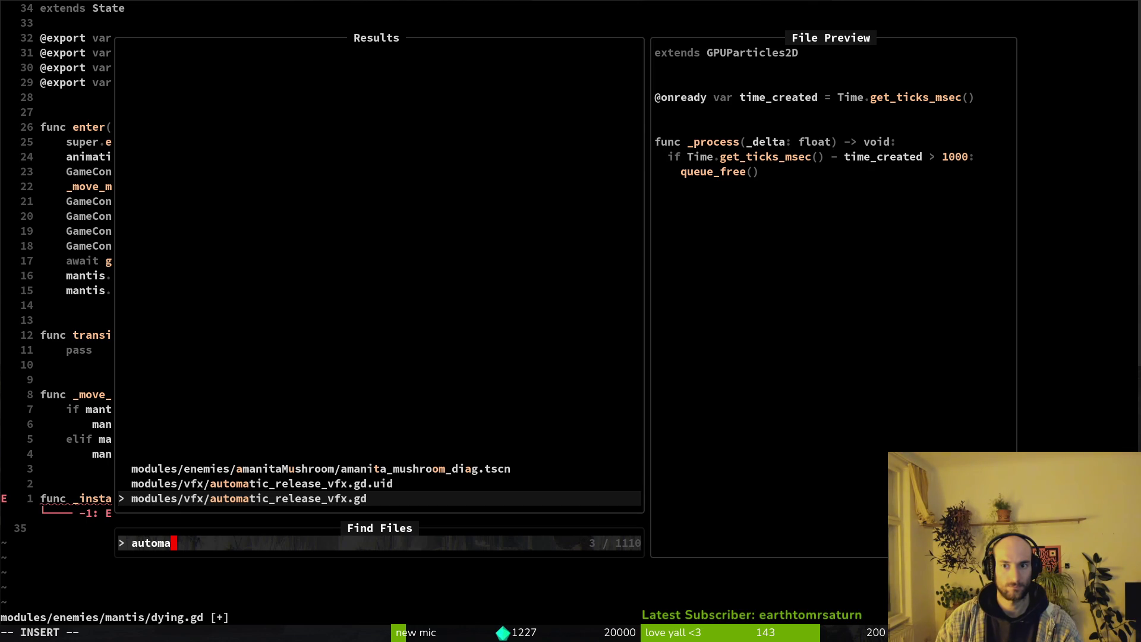
key("Return")
key("alt+Tab")
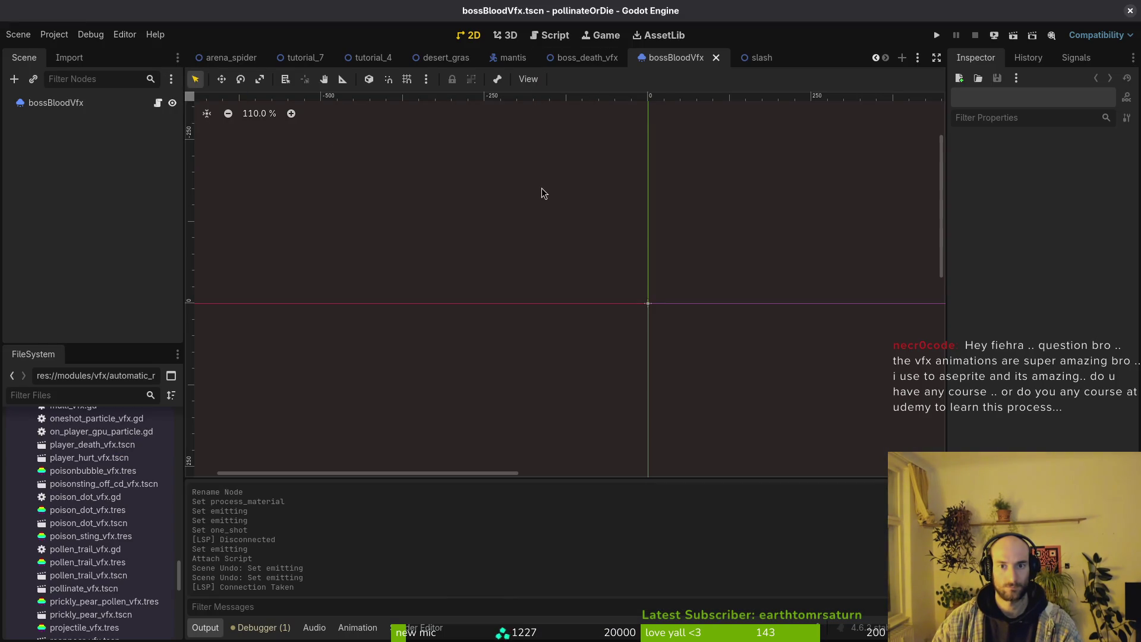
Open inject_poison_vfx.tscn via a quick resource search for 'injecpoi'.
key("shift+alt+o")
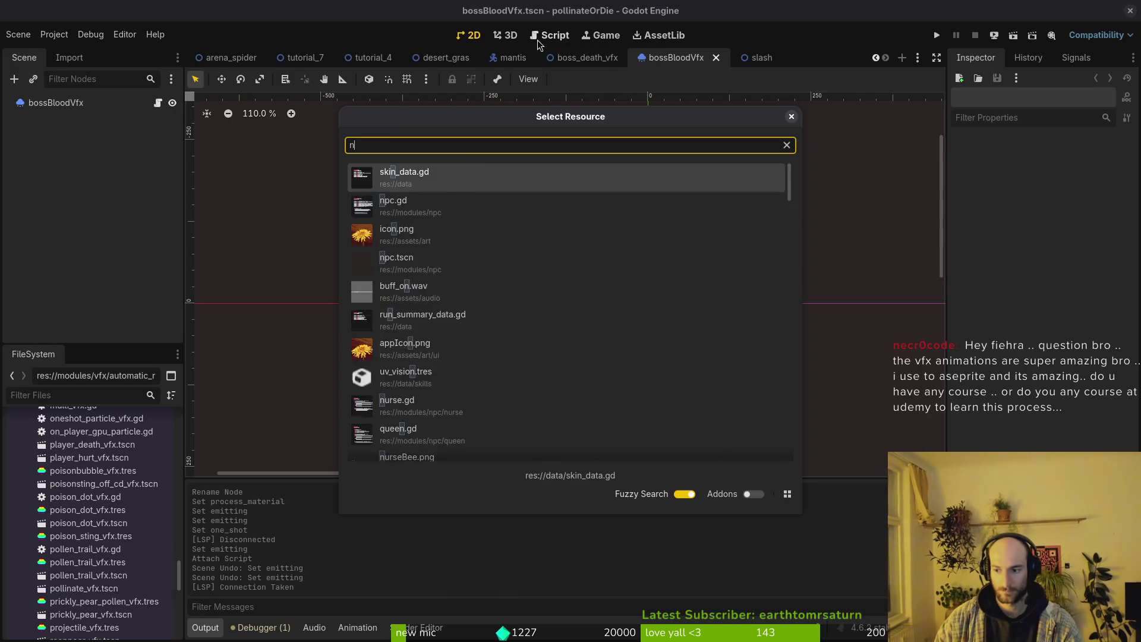
type("nj")
key("BackSpace")
key("BackSpace")
type("injecpoi")
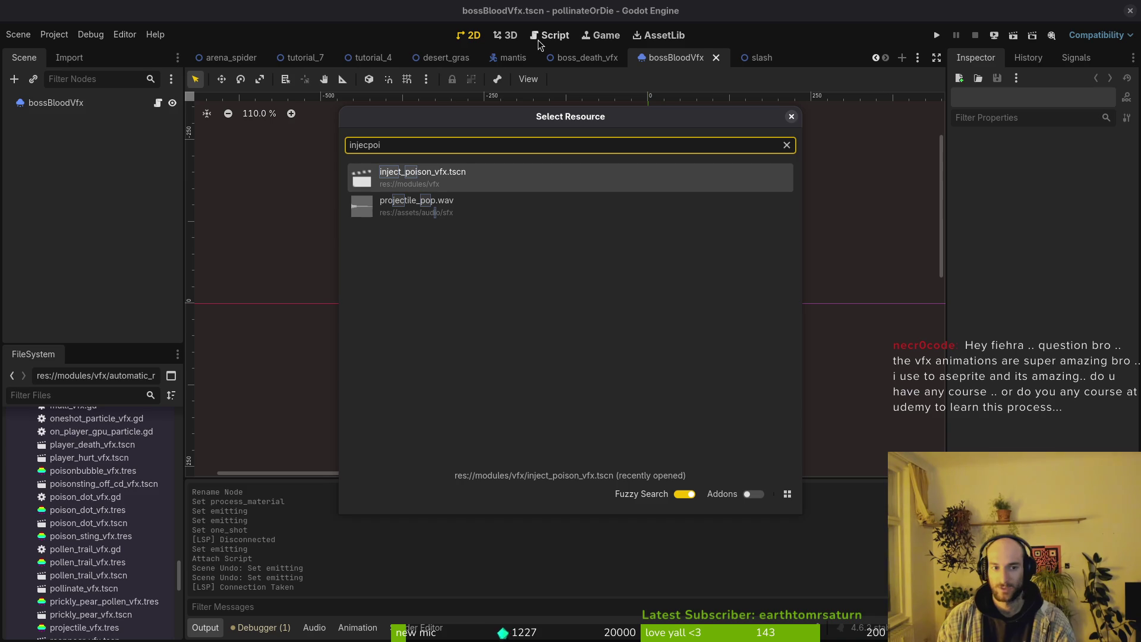
key("Return")
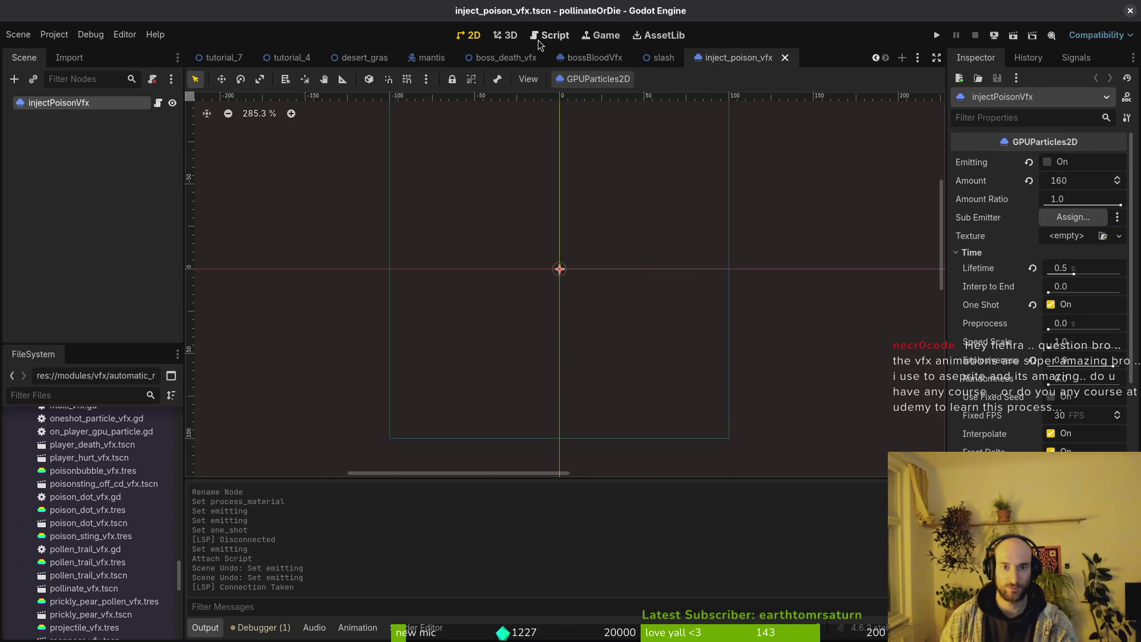
Preview the one-shot particle burst twice with Emitting, then save the scene.
scroll(522, 311, "down", 3)
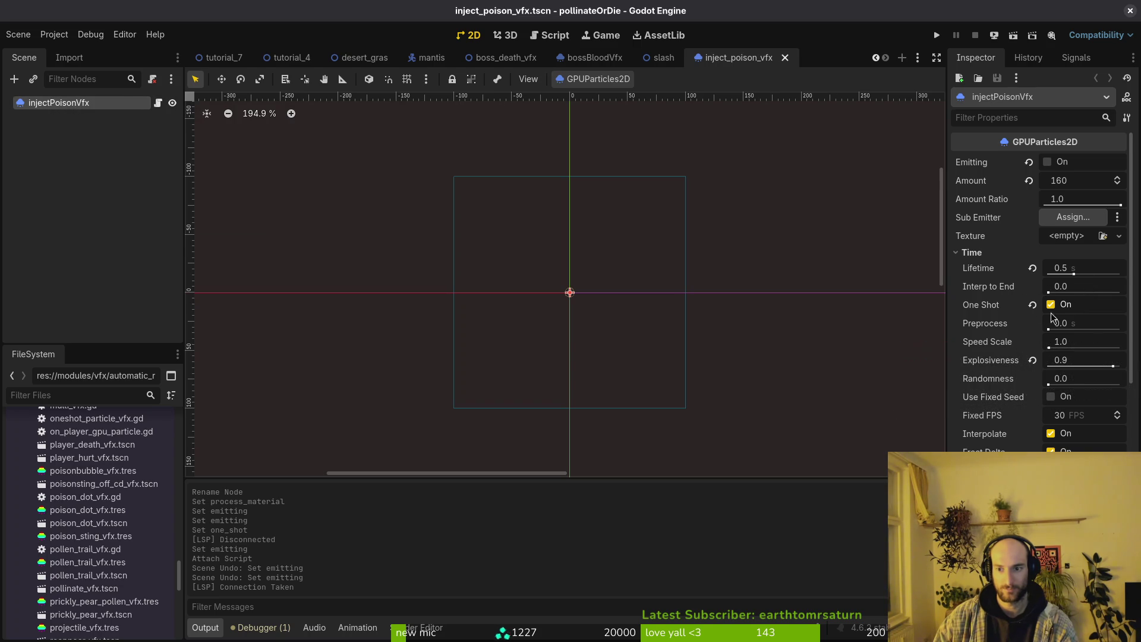
left_click(1048, 164)
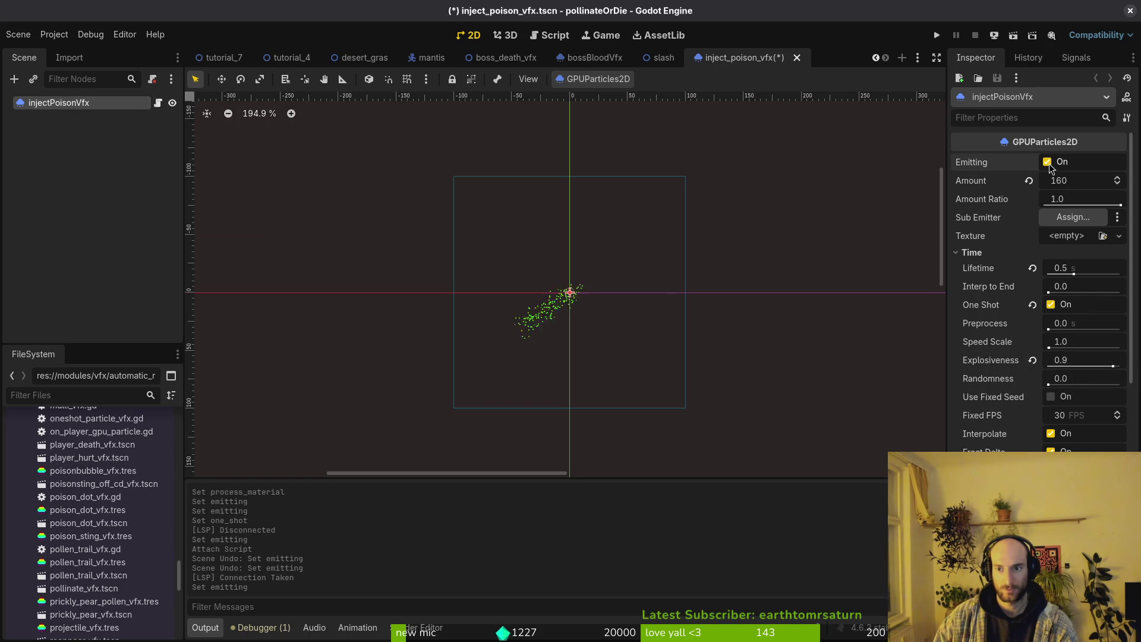
left_click(1049, 165)
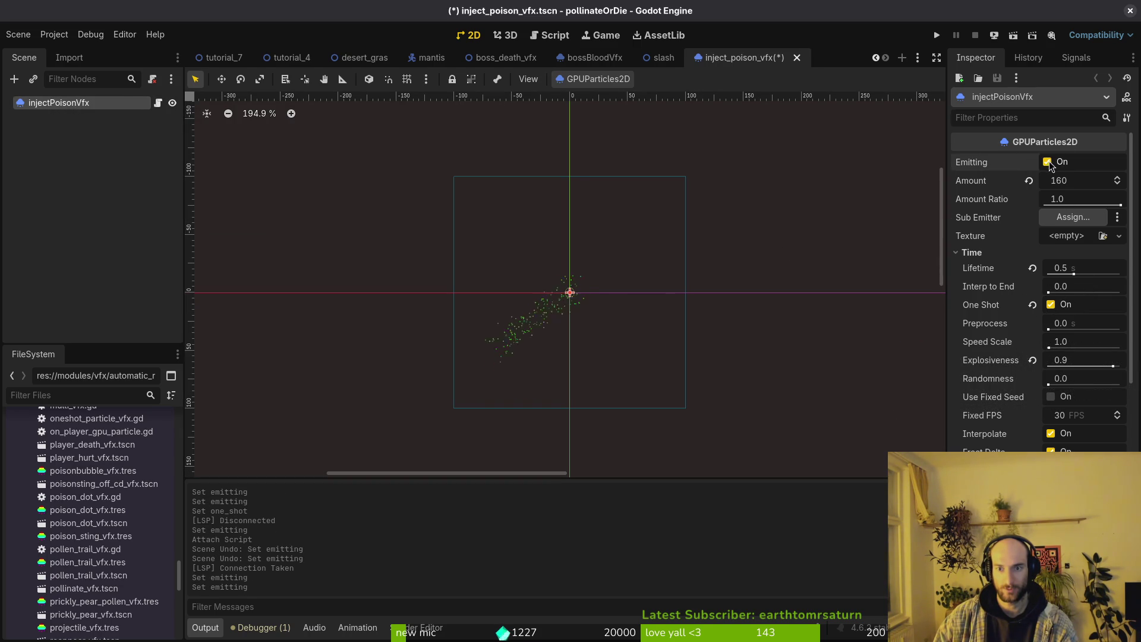
left_click(680, 313)
key("ctrl+s")
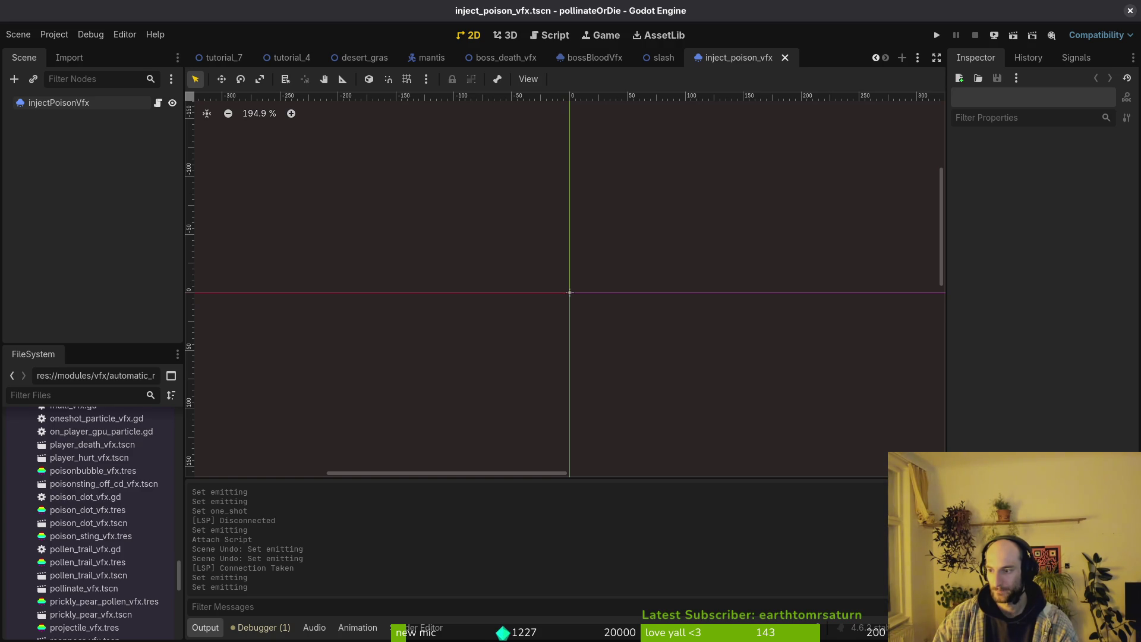
key("alt+Tab")
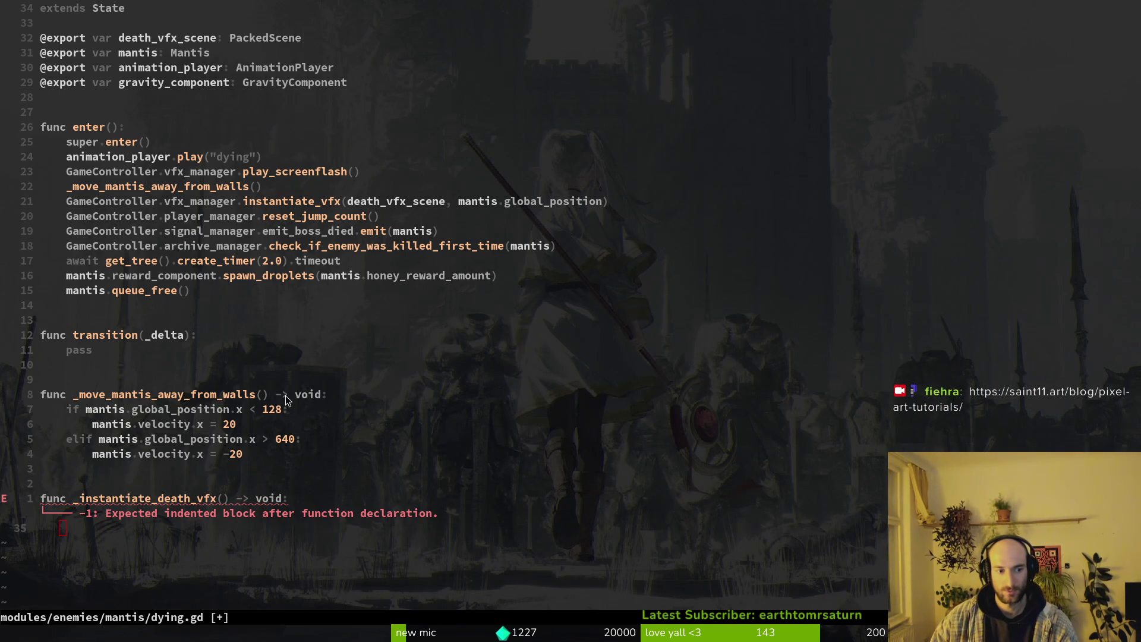
Duplicate the gravity_component export line near the top of dying.gd.
key("k")
key("w")
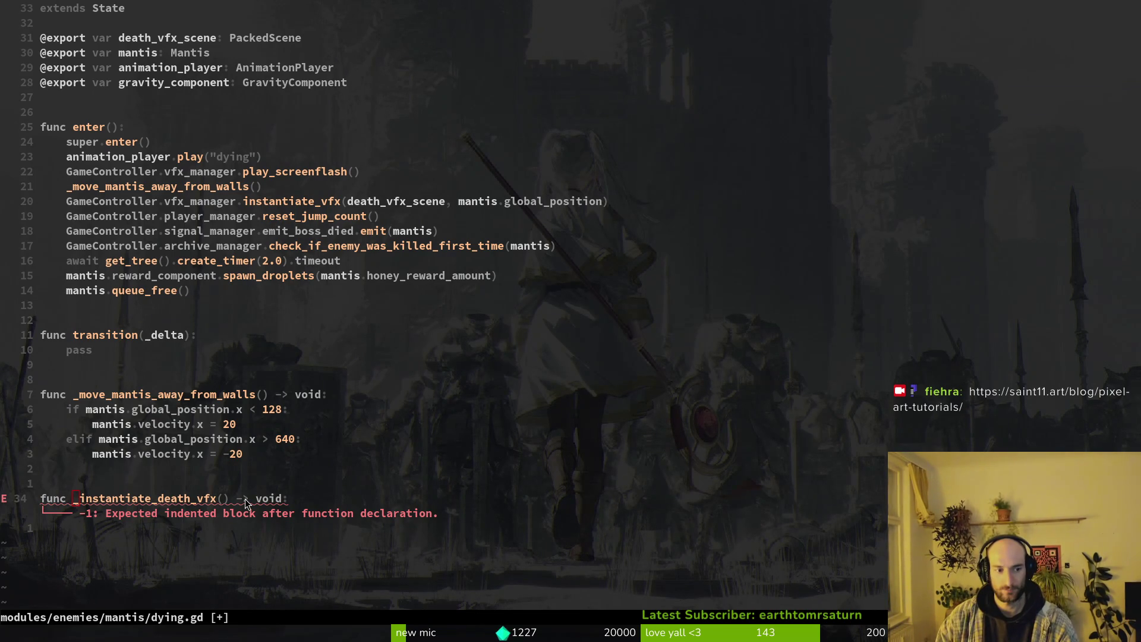
key("g")
key("g")
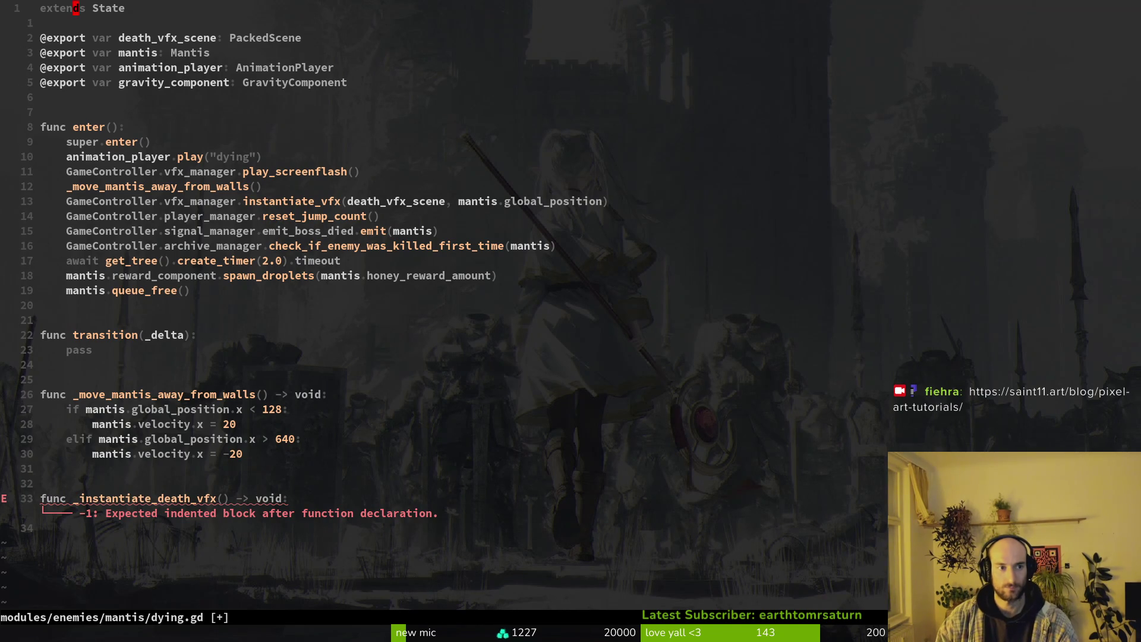
key("j")
key("j")
key("j")
key("y")
key("y")
key("p")
key("p")
key("k")
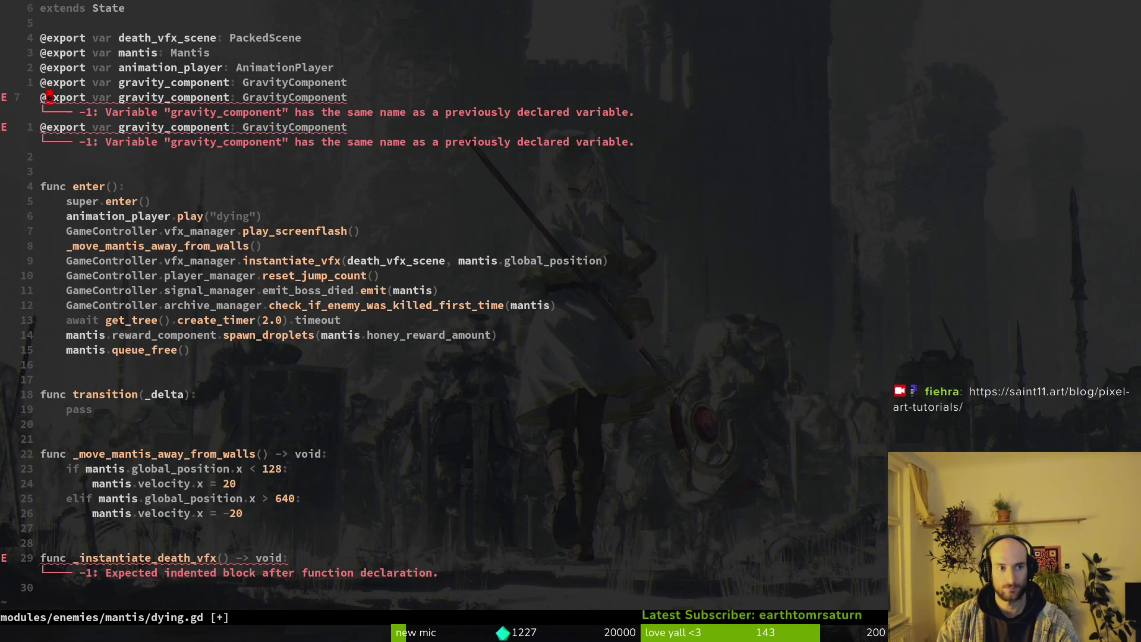
Make line 7 'boss_blood_vfx_scene: PackedScene' and copy the PackedScene type onto line 8.
key("w")
key("w")
type("cwblood")
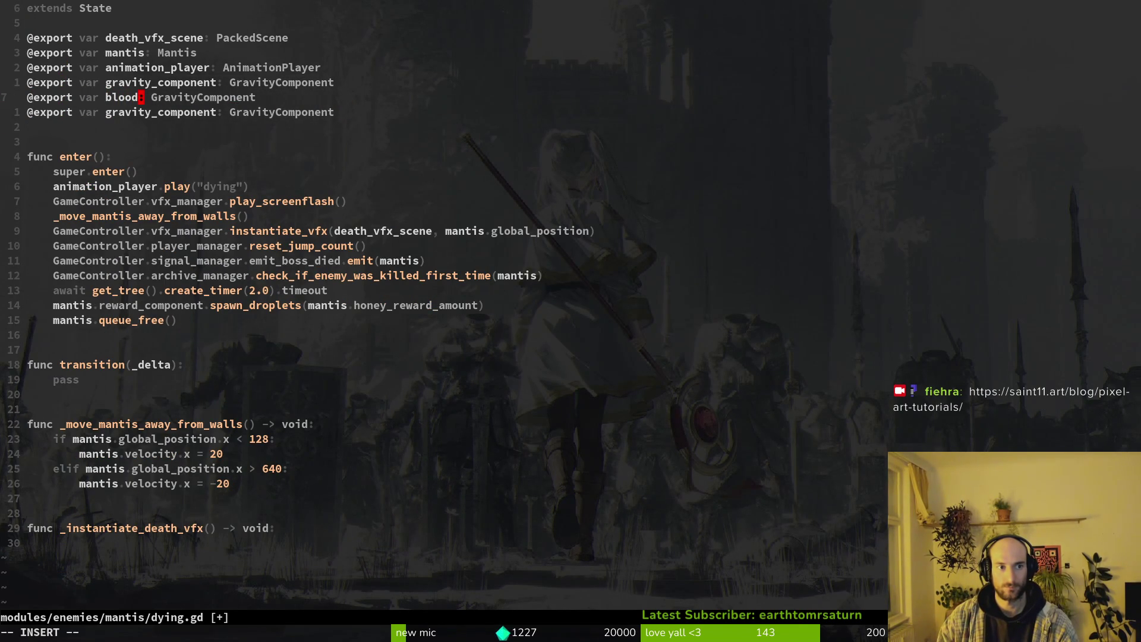
key("BackSpace")
key("BackSpace")
key("BackSpace")
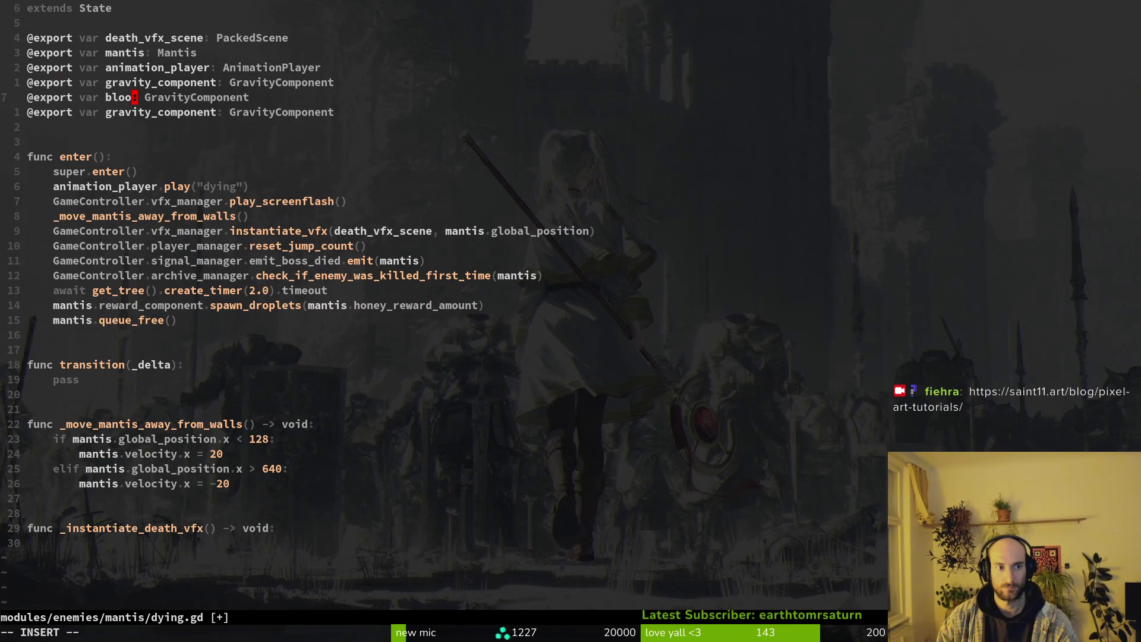
type("oss_")
type("blood_vfx")
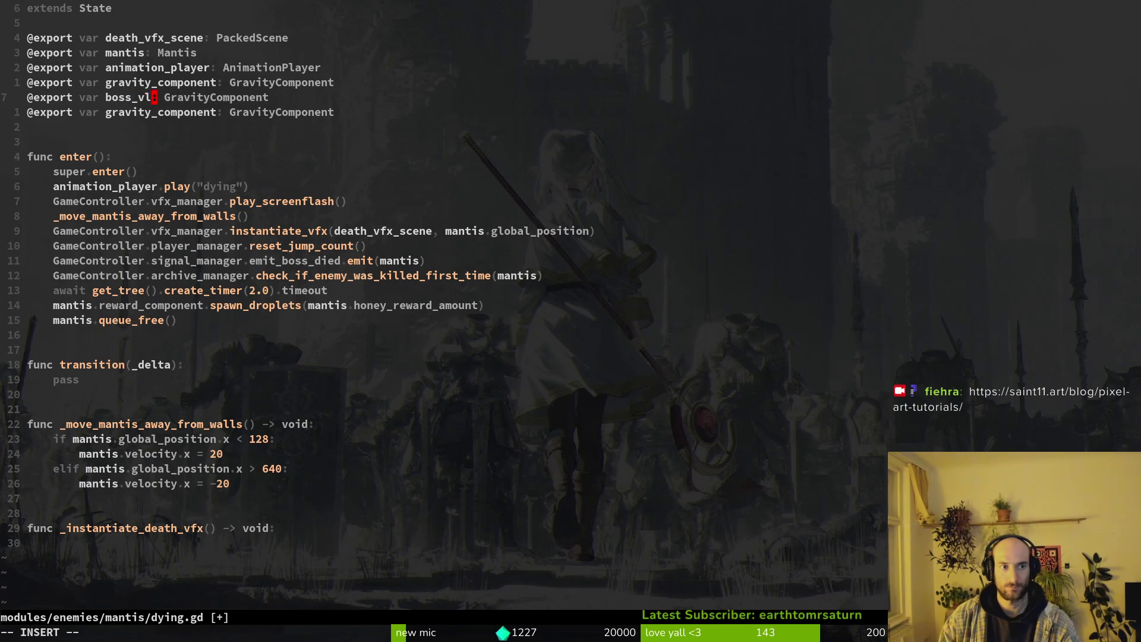
type("_scene")
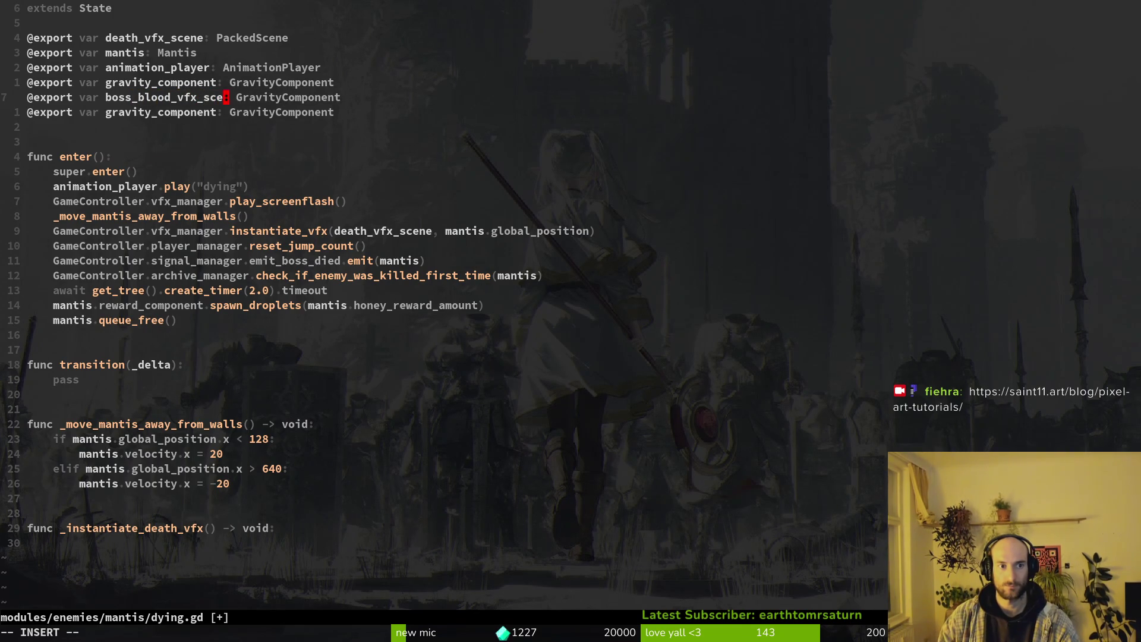
key("Escape")
key("w")
key("w")
type("C")
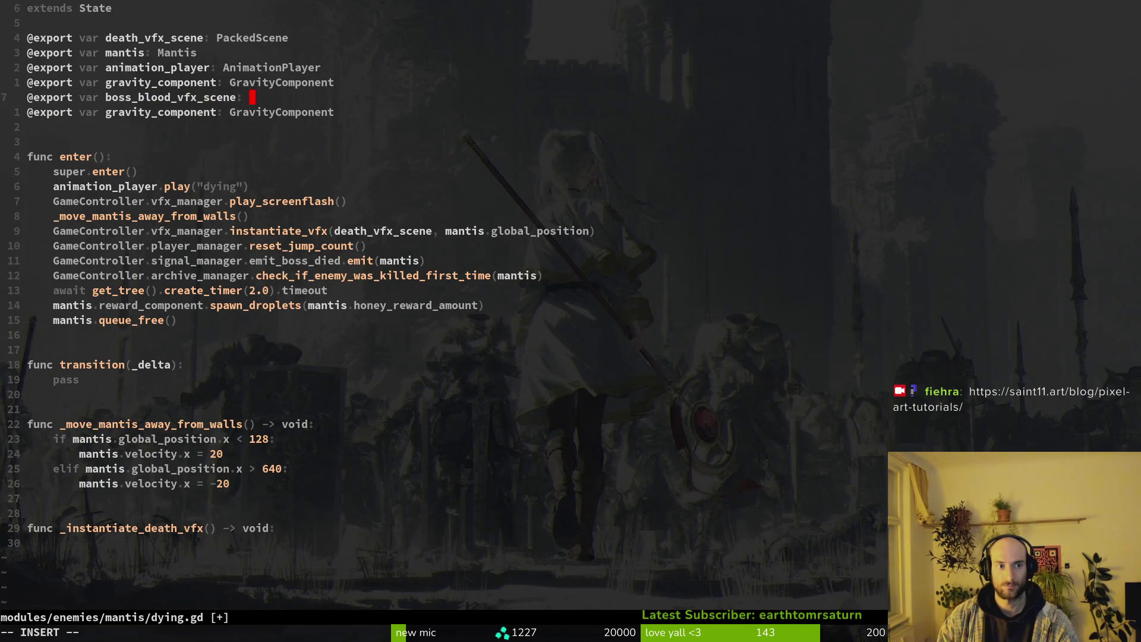
type("Pack")
key("Return")
key("Escape")
type("v")
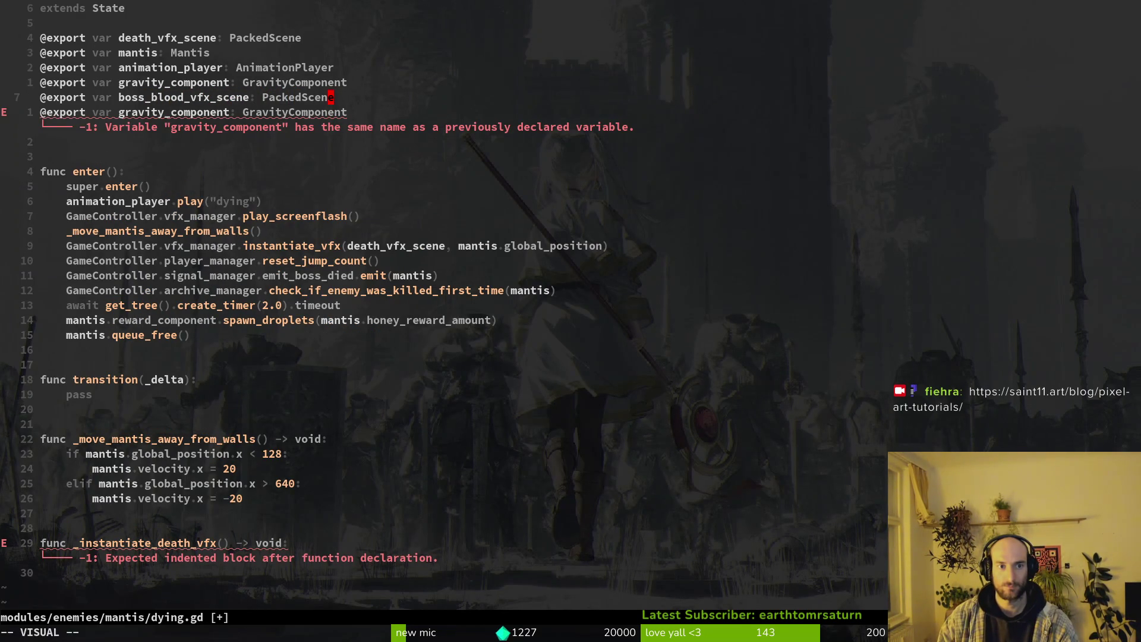
type("byjbv$p:w")
key("Return")
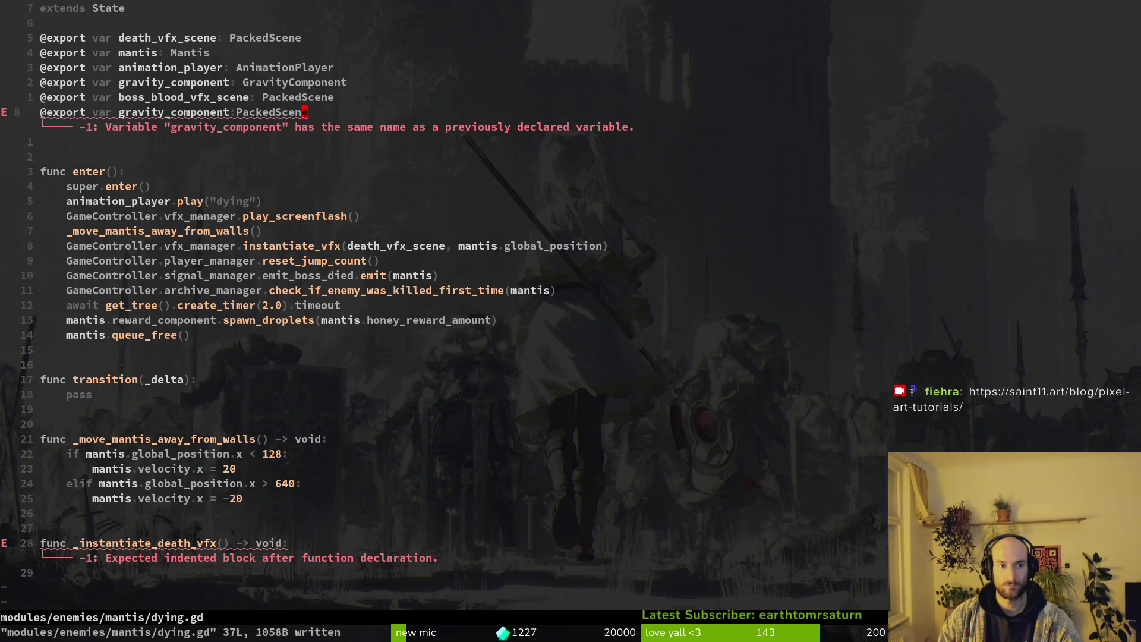
Add the missing colon on line 8 and save dying.gd.
key("F")
key("space")
type("id:")
key("Escape")
type(":w")
key("Return")
Rename line 8's variable to boss_death_vfx_scene, save, and begin the boss_blood line.
key("b")
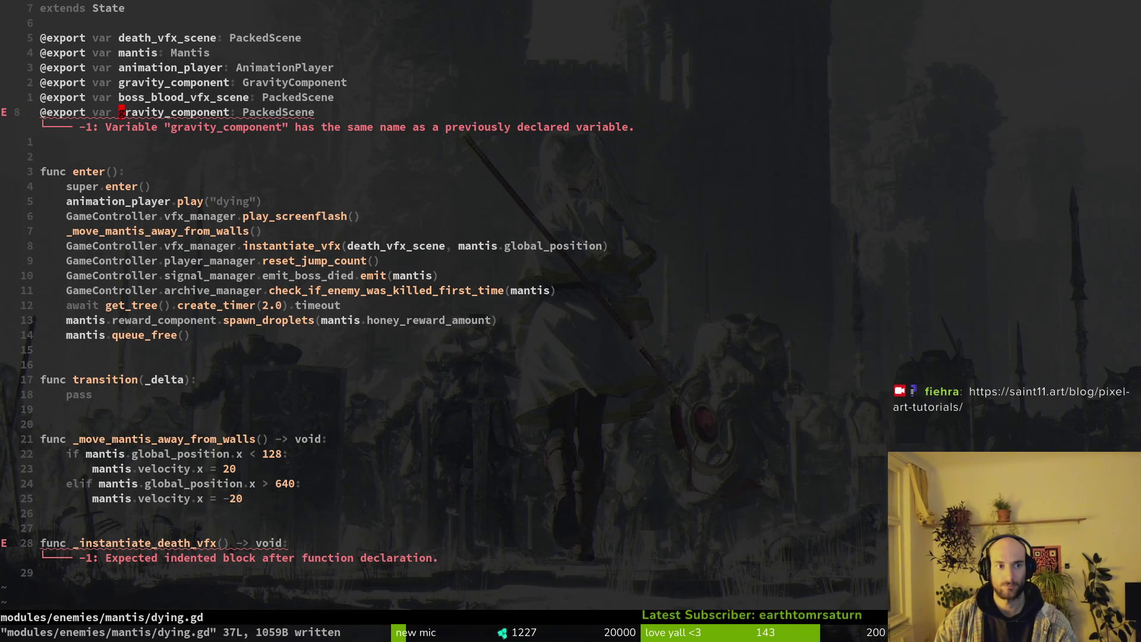
key("c")
key("i")
key("w")
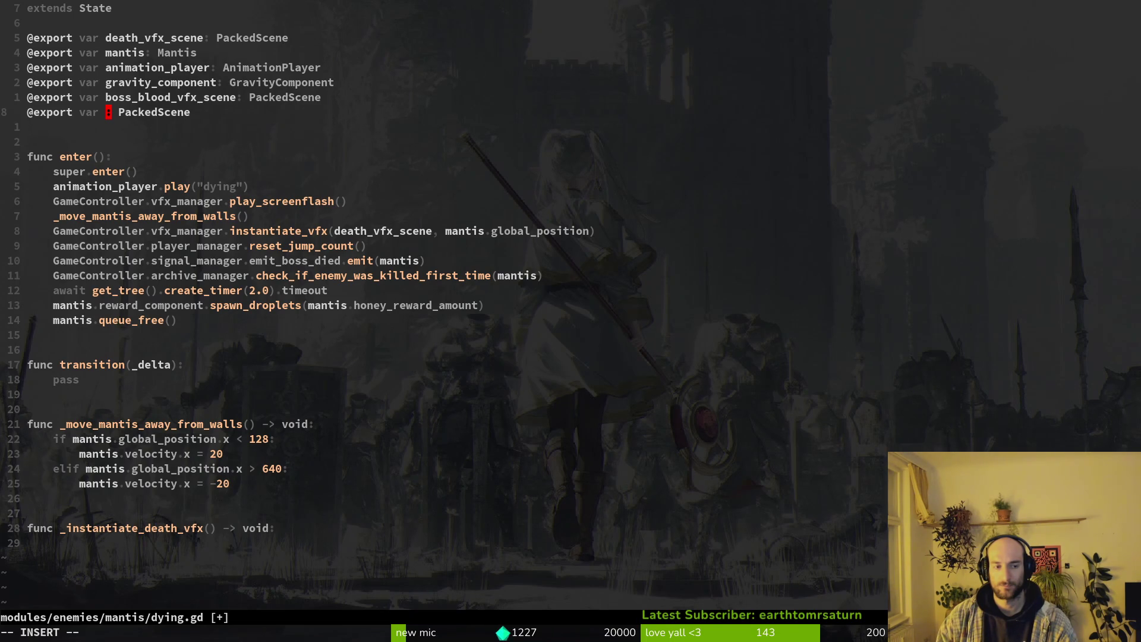
type("boss_death_vfx")
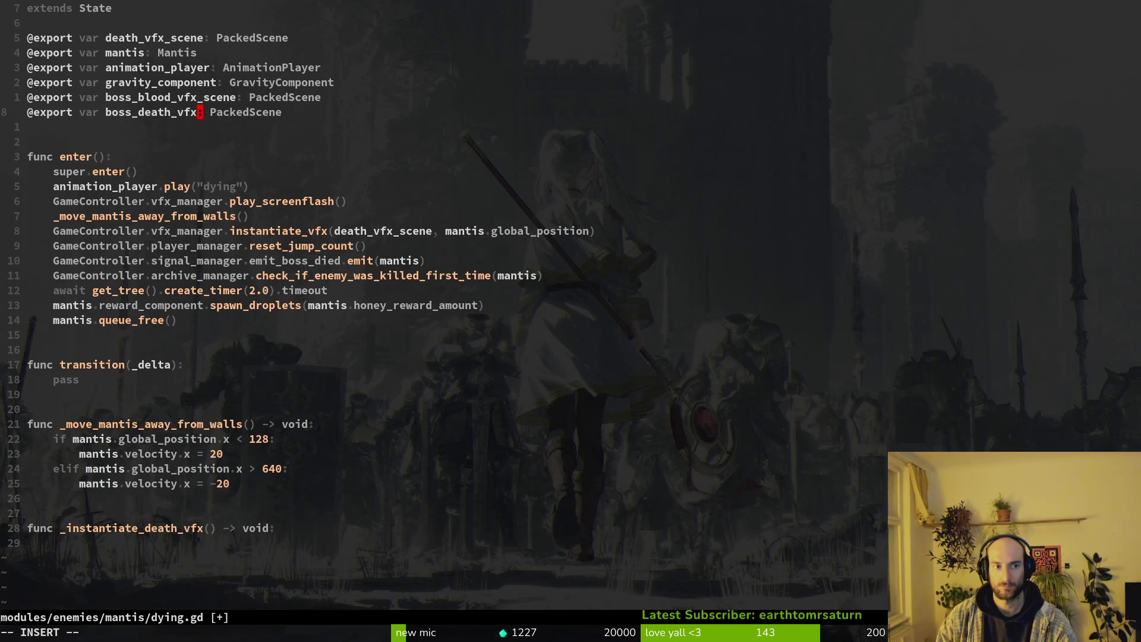
type("_scene")
key("Escape")
type(":w")
key("Return")
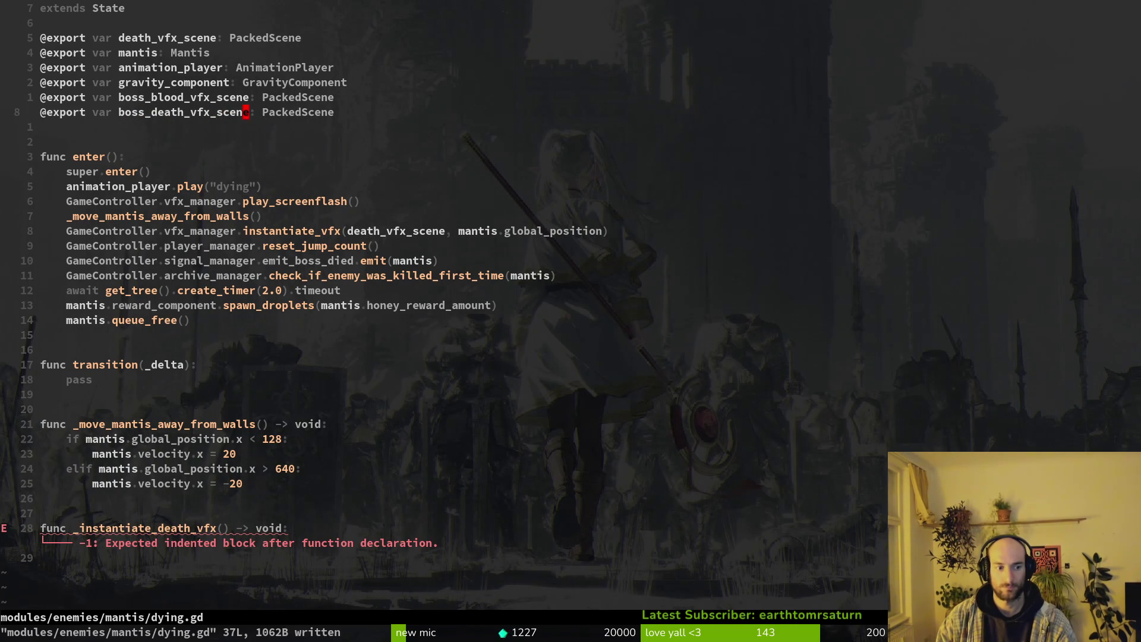
type("28jobos")
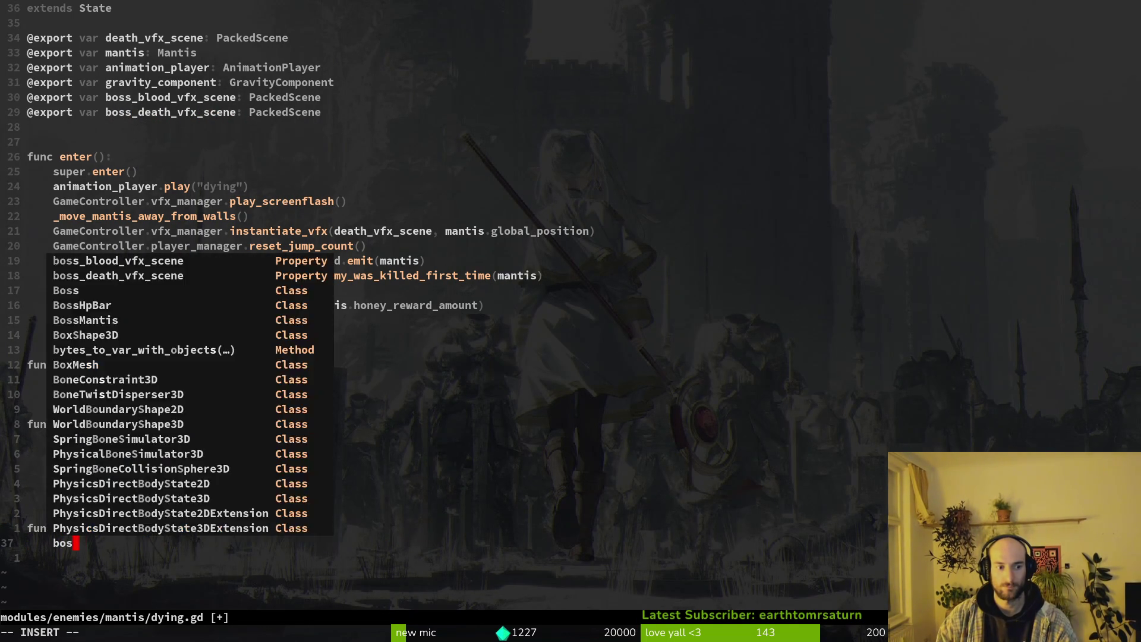
type("s_blood")
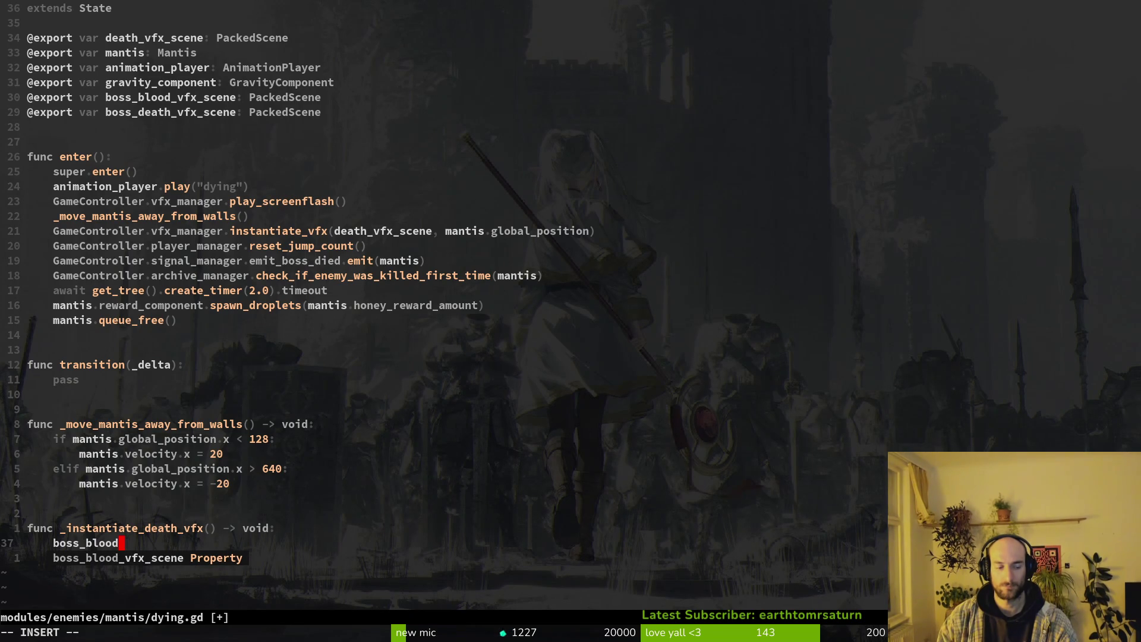
type(" = bosblo")
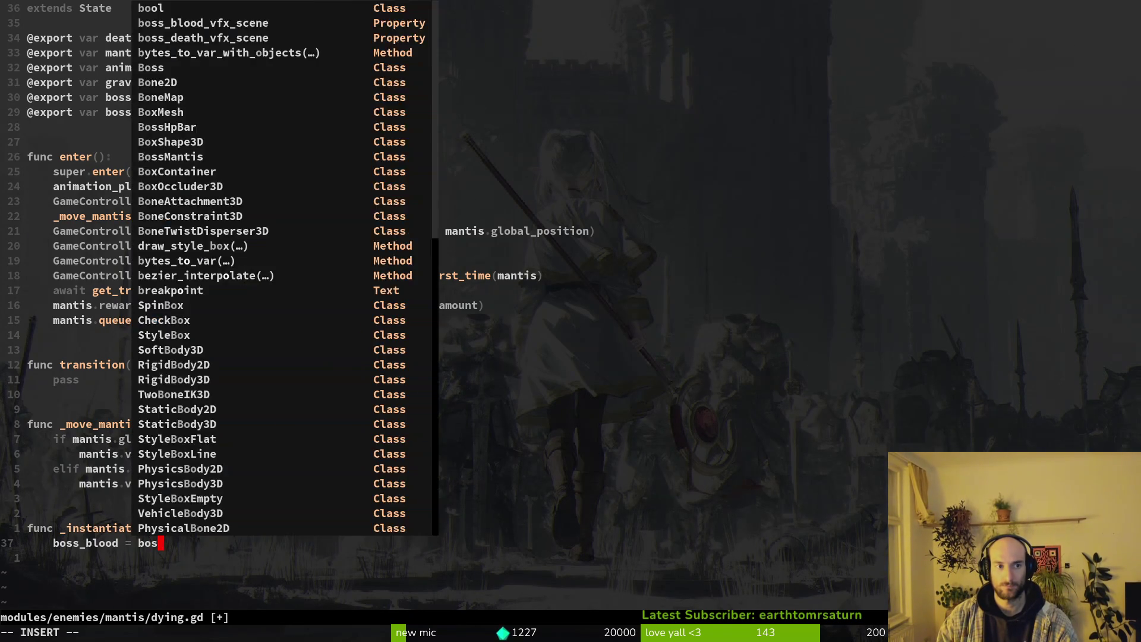
Complete 'var boss_blood = boss_blood_vfx_scene.instantiate()' in _instantiate_death_vfx and save.
key("Tab")
type(".ins")
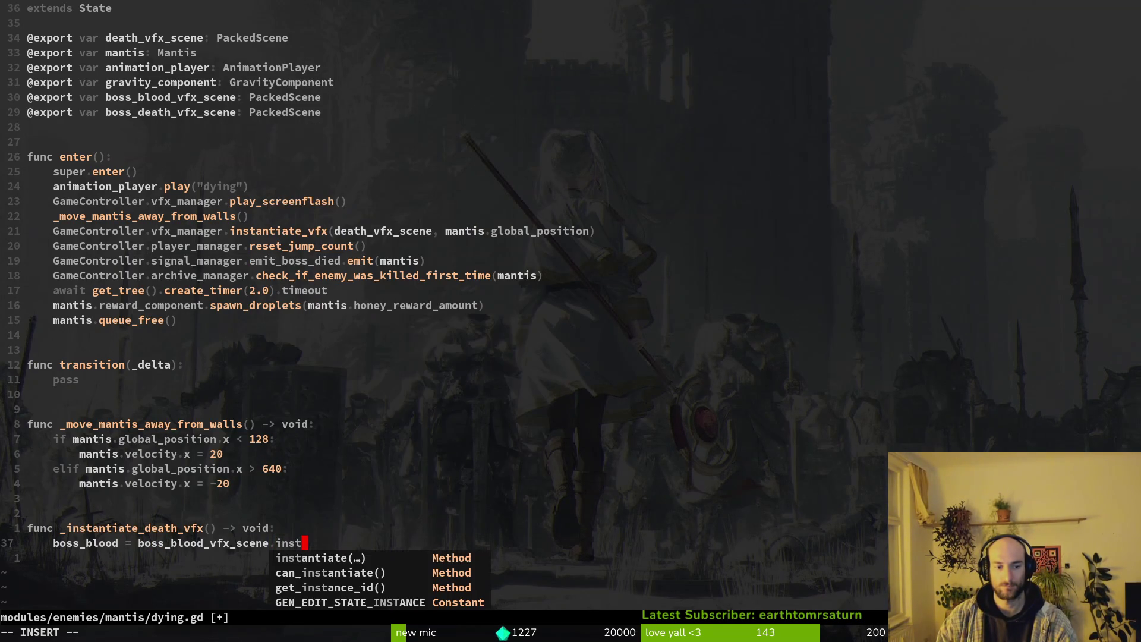
key("Tab")
type("(")
key("ctrl+s")
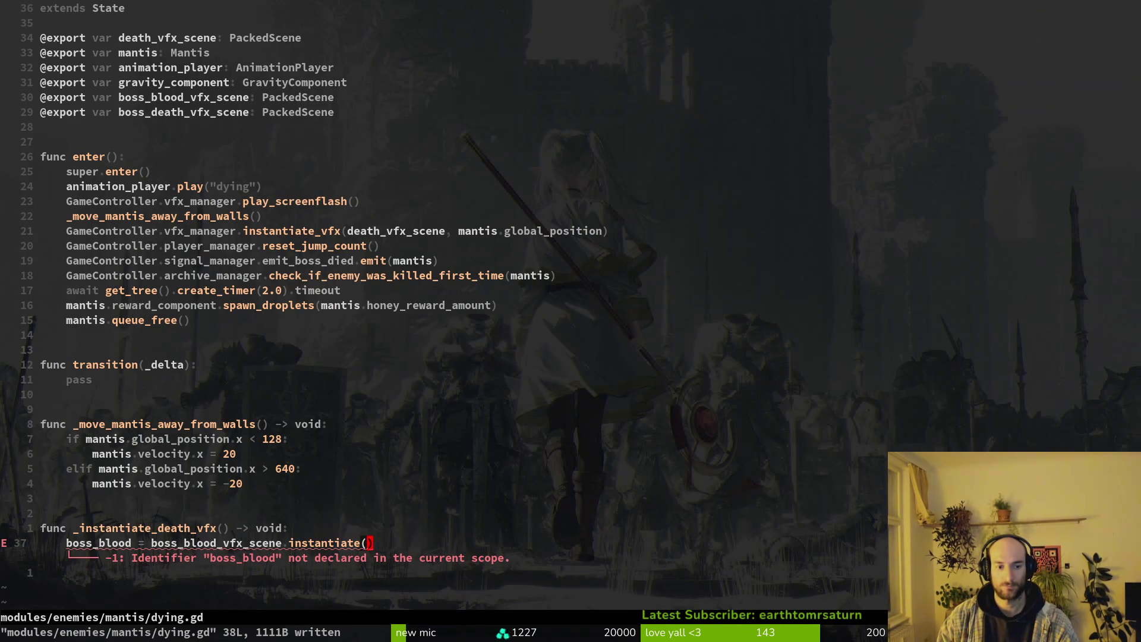
key("b")
key("b")
key("b")
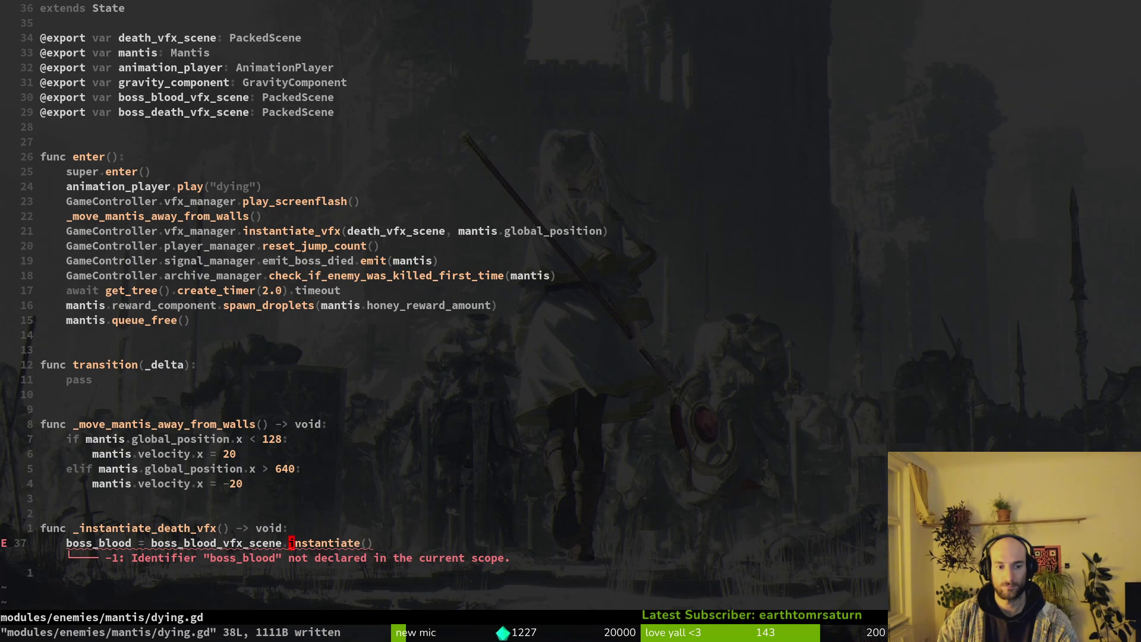
type("ivar")
key("ctrl+s")
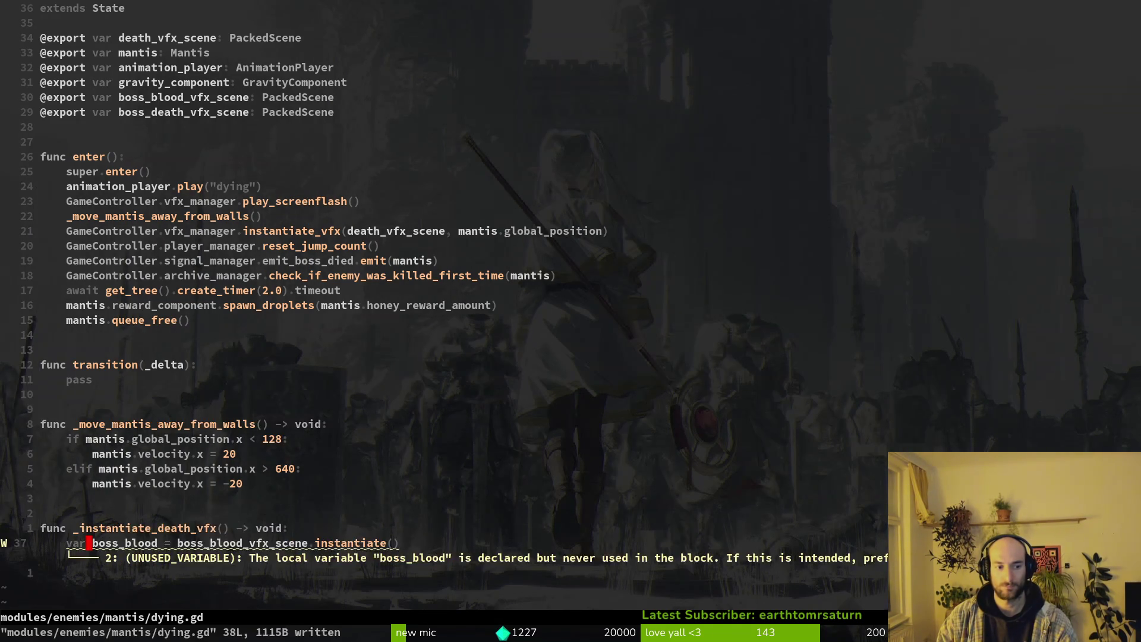
Open stinger.gd in a vertical split beside dying.gd.
key("ctrl+p")
type("stinger")
key("ctrl+v")
Copy the _instantiate_stinger body into dying.gd below boss_blood and close stinger.gd.
key("6")
key("6")
key("j")
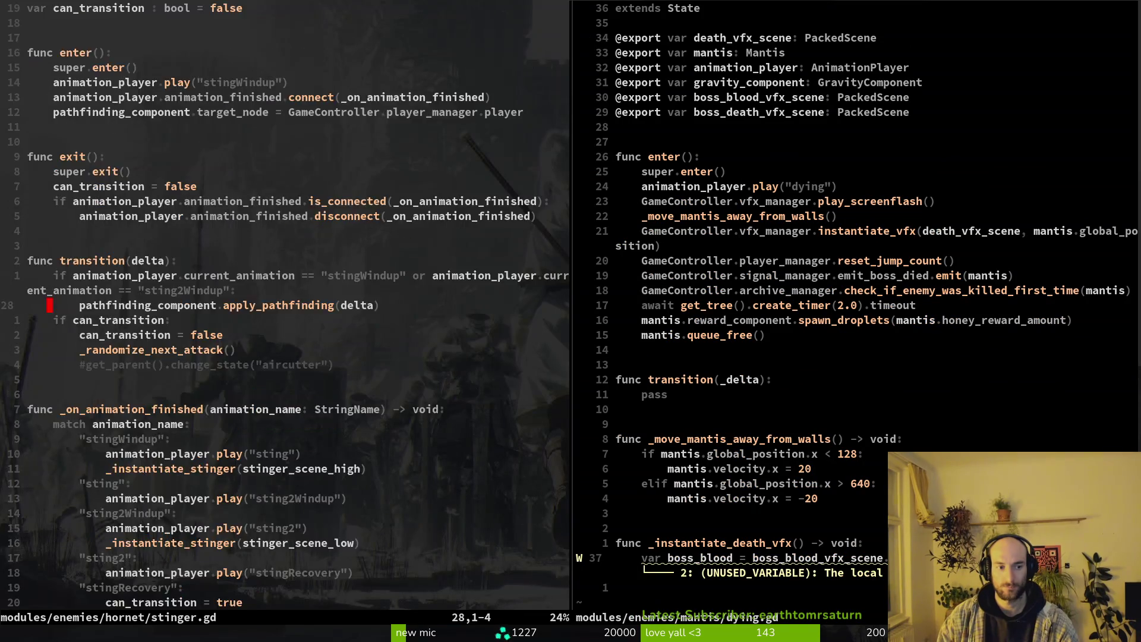
key("k")
key("o")
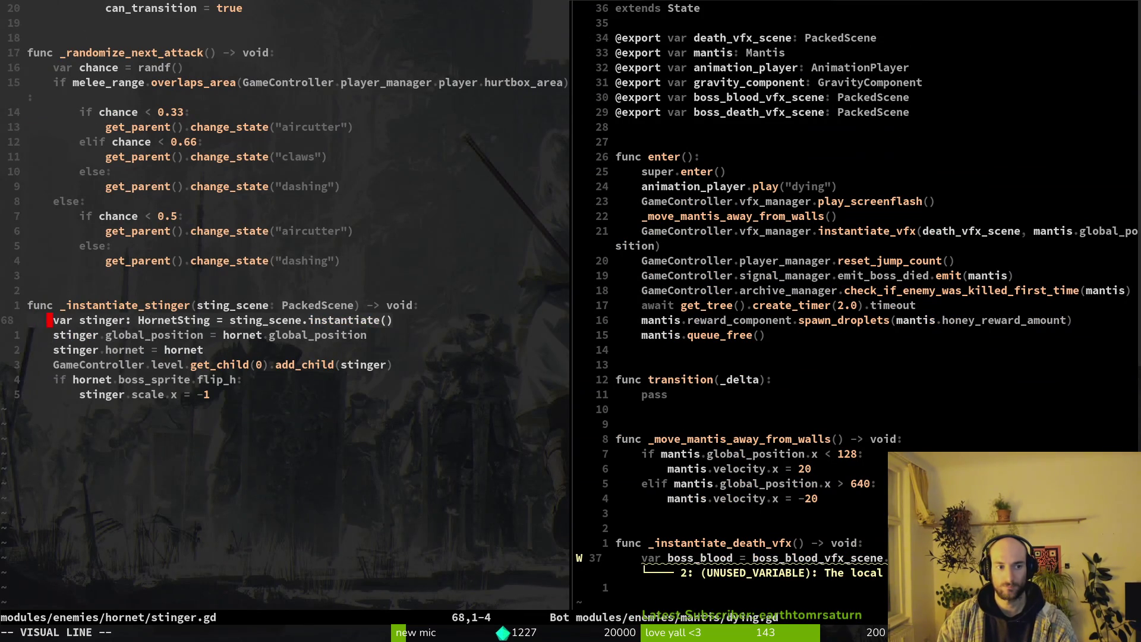
key("j")
key("j")
key("j")
type("y:w")
key("Return")
key("ctrl+w")
key("l")
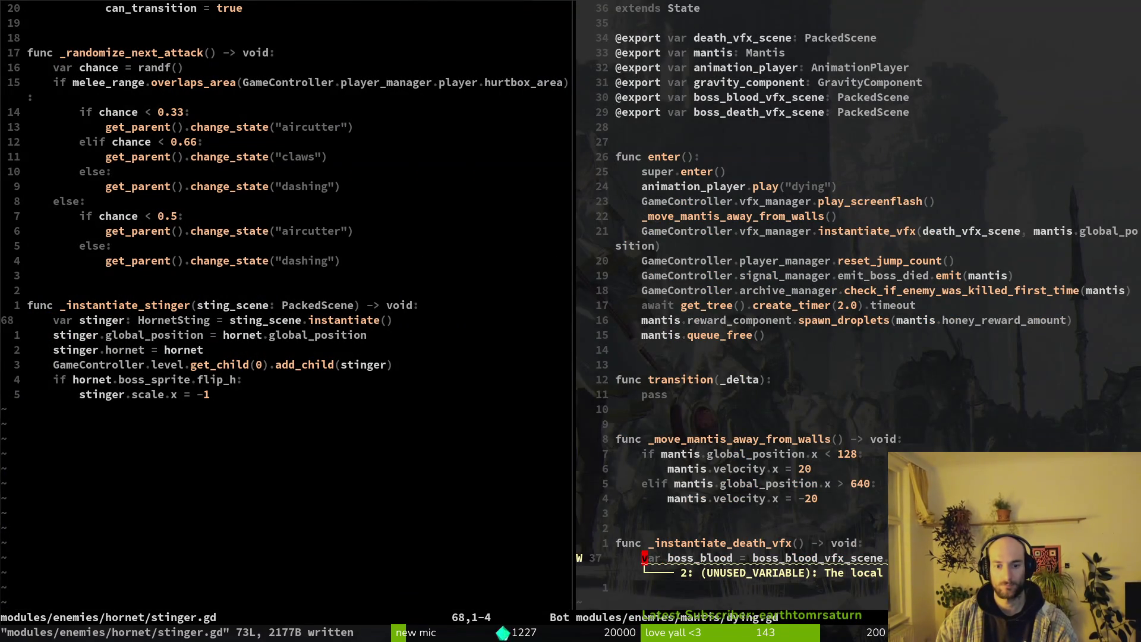
key("p")
key("ctrl+w")
type("h:wq")
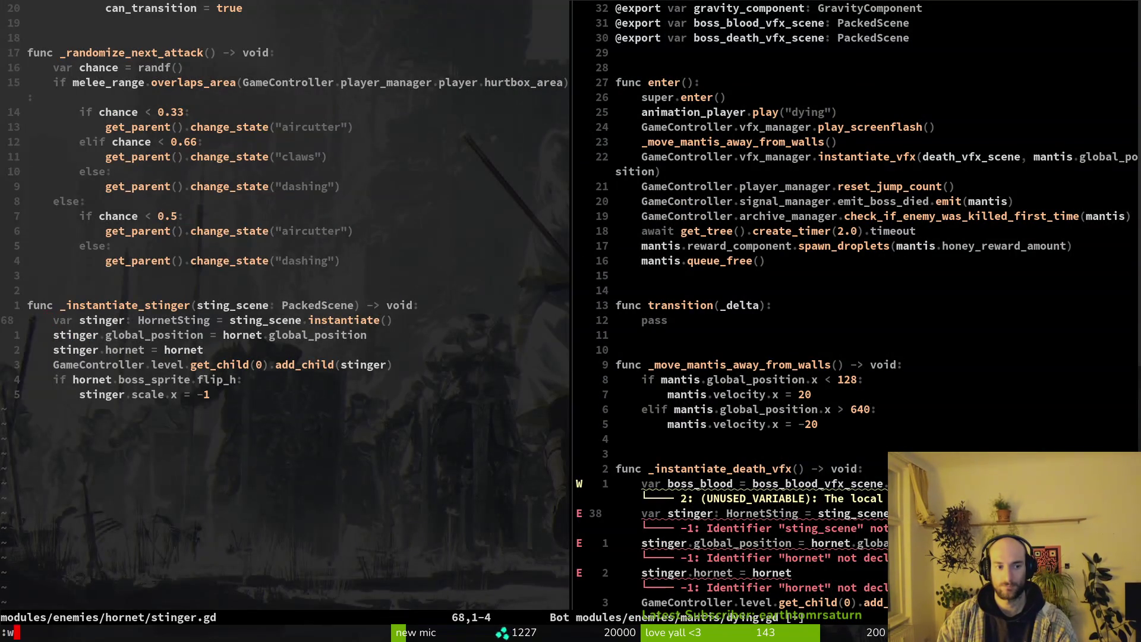
key("Return")
Drop the stinger declaration and rename stinger to boss_blood and hornet to mantis.
key("d")
key("d")
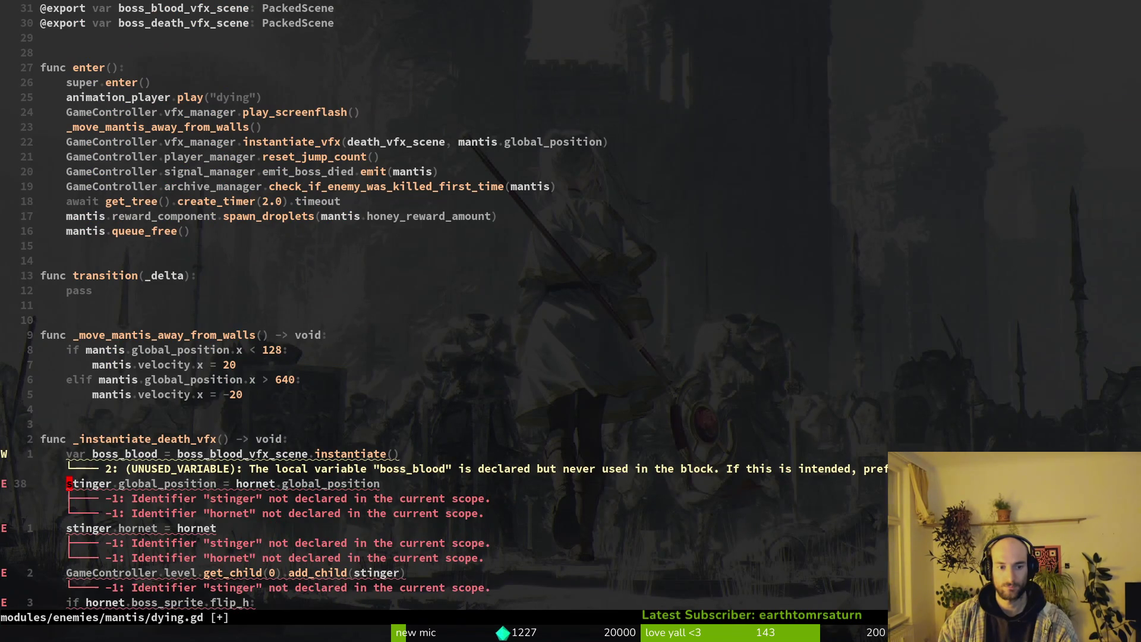
type(":w")
key("Return")
type("cwboss_blood")
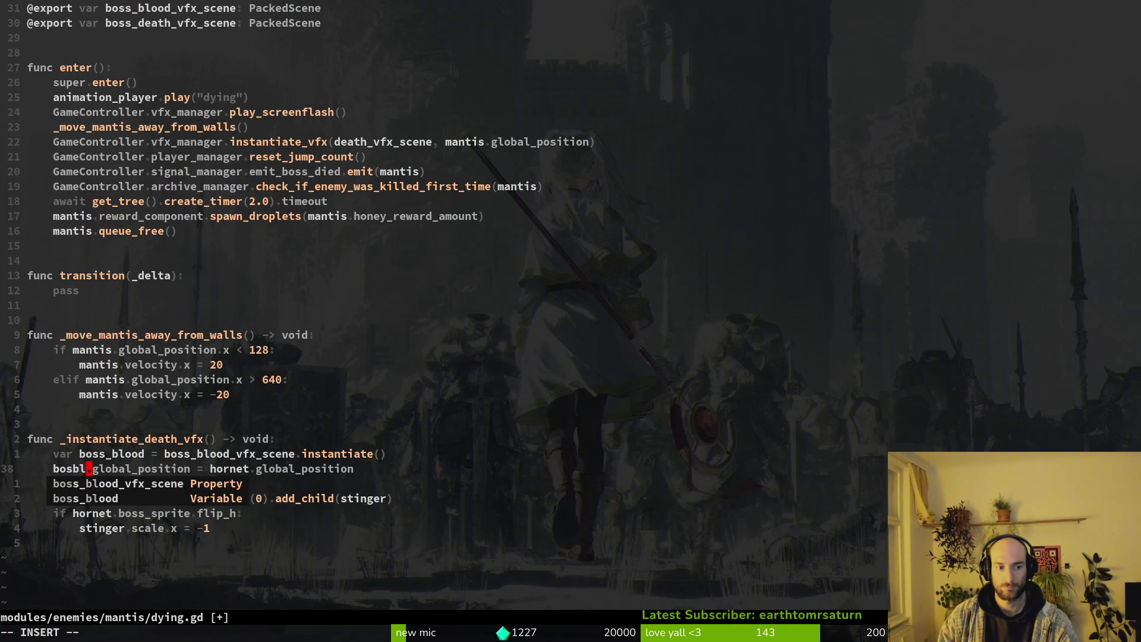
key("Escape")
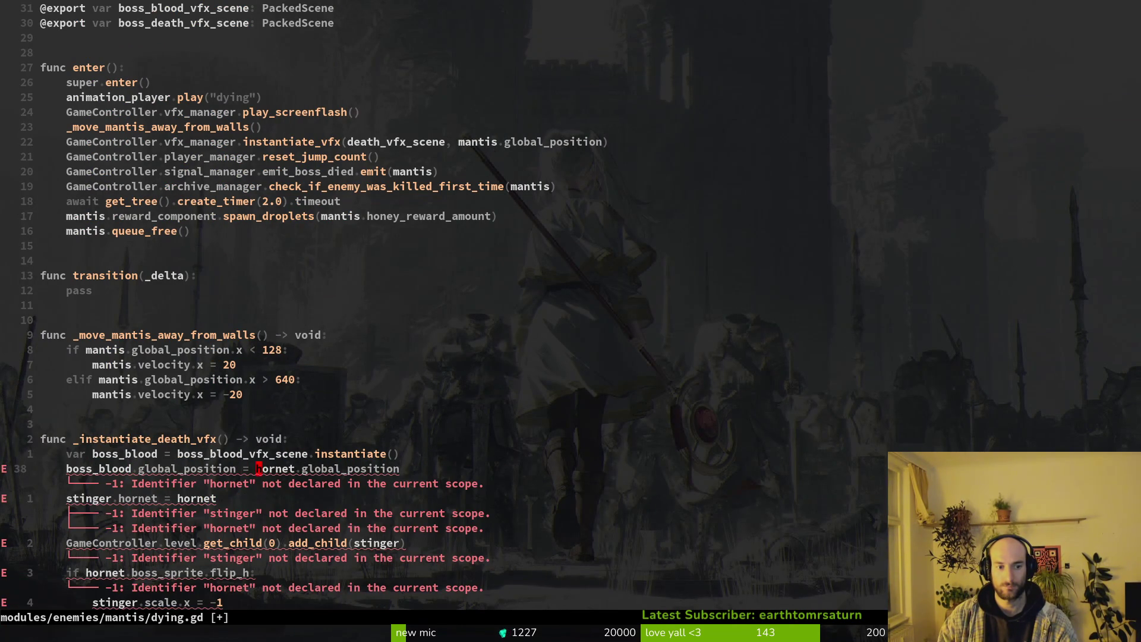
type("cwmantis")
key("Escape")
type(":w")
key("Return")
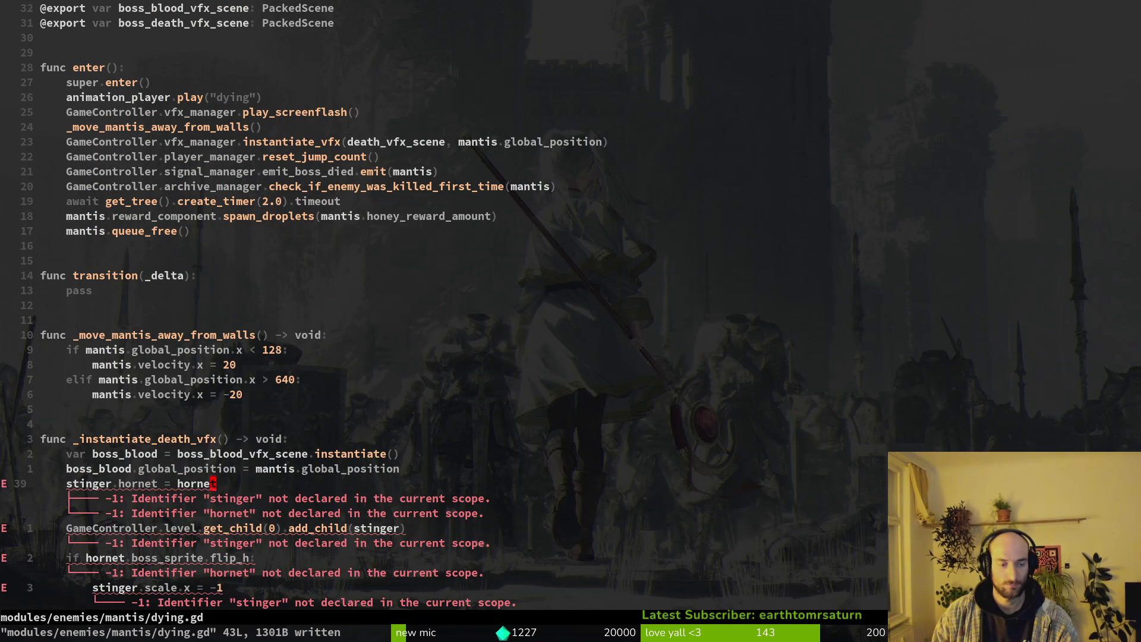
Remove the stinger.hornet and sprite-flip lines, pass boss_blood to add_child, and save.
key("d")
key("d")
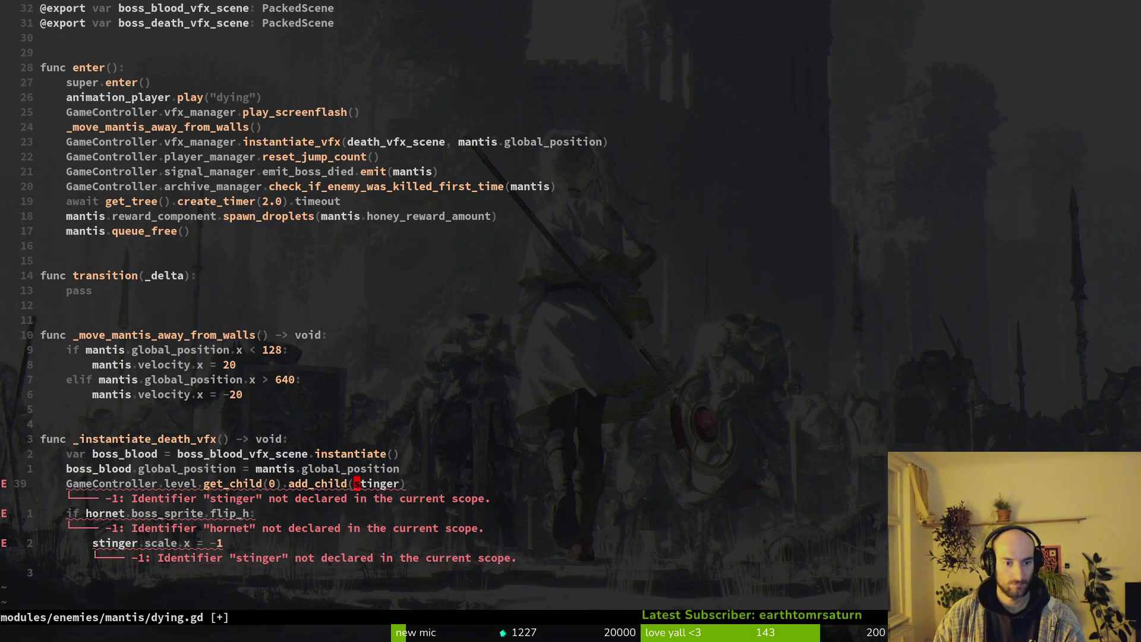
type("cwblo")
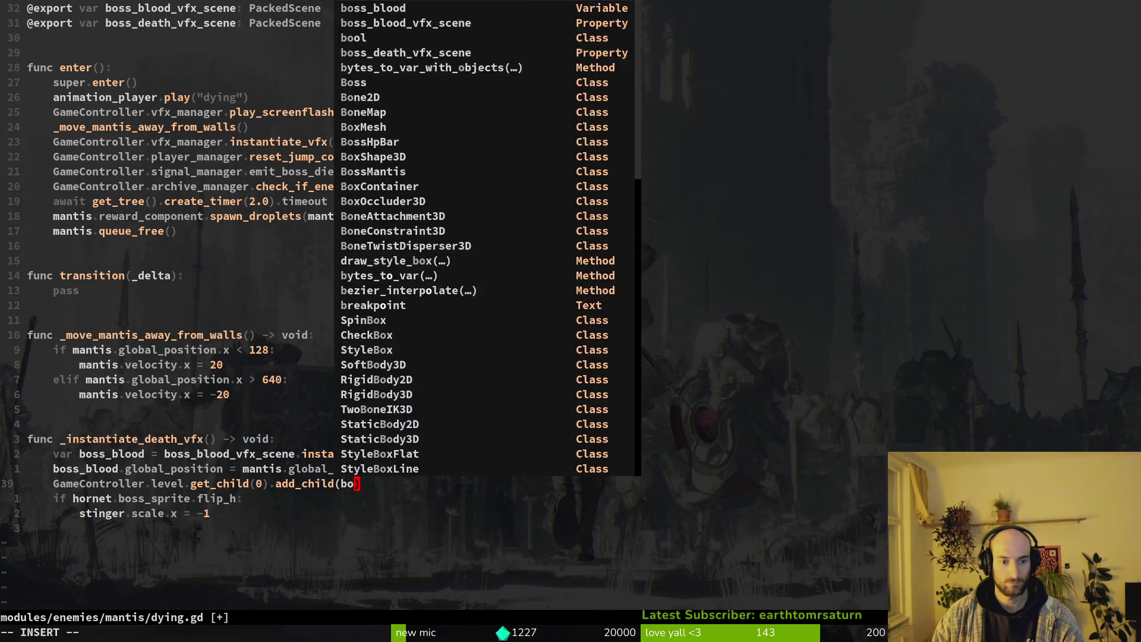
key("Tab")
key("Escape")
type(":w")
key("Return")
key("j")
key("shift+v")
type("j")
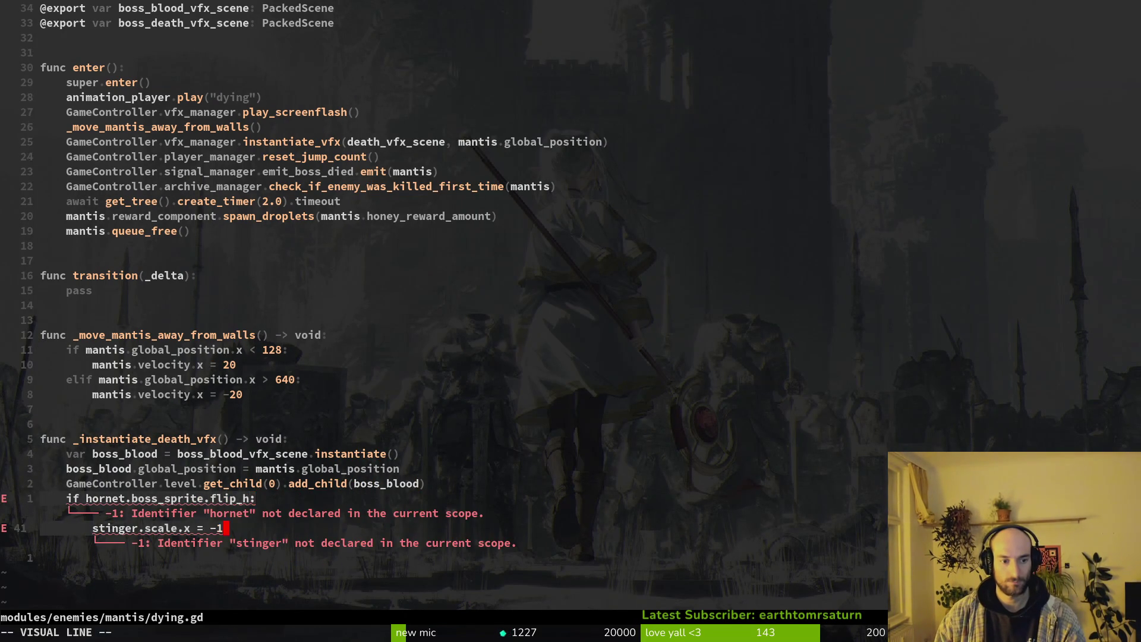
type("d:w")
key("Return")
key("k")
key("shift+v")
Duplicate the three spawn lines into a second block below, separated by a blank line.
key("j")
key("j")
key("y")
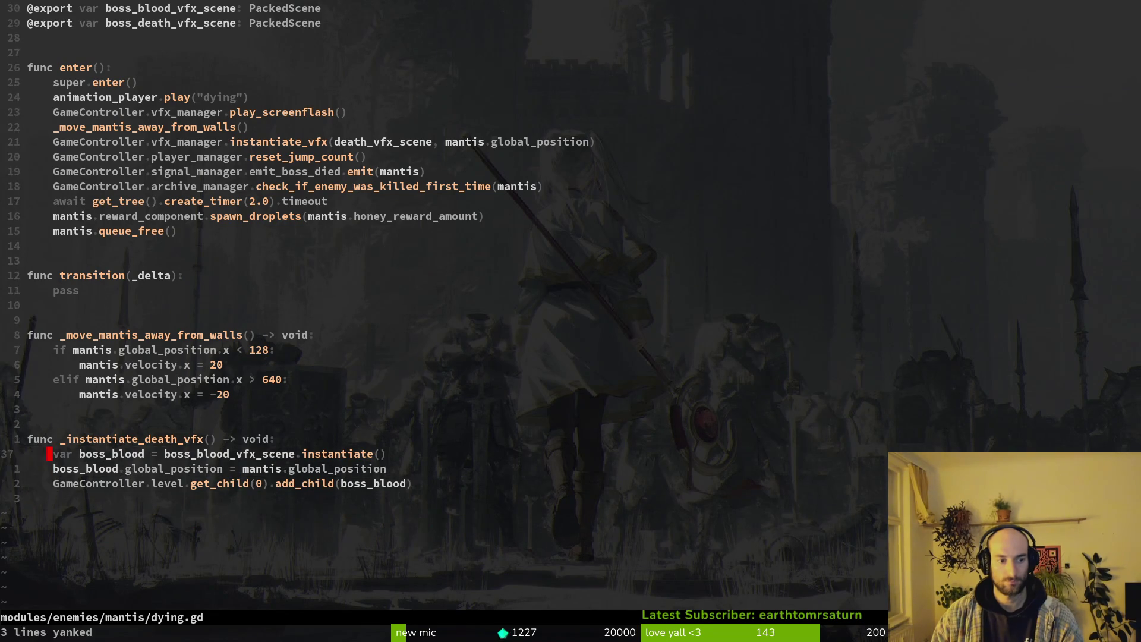
key("j")
key("j")
key("p")
key("k")
key("o")
key("Escape")
type(":w")
key("Return")
Rename the duplicated block's variable to boss_death_vfx.
key("j")
key("w")
key("w")
key("w")
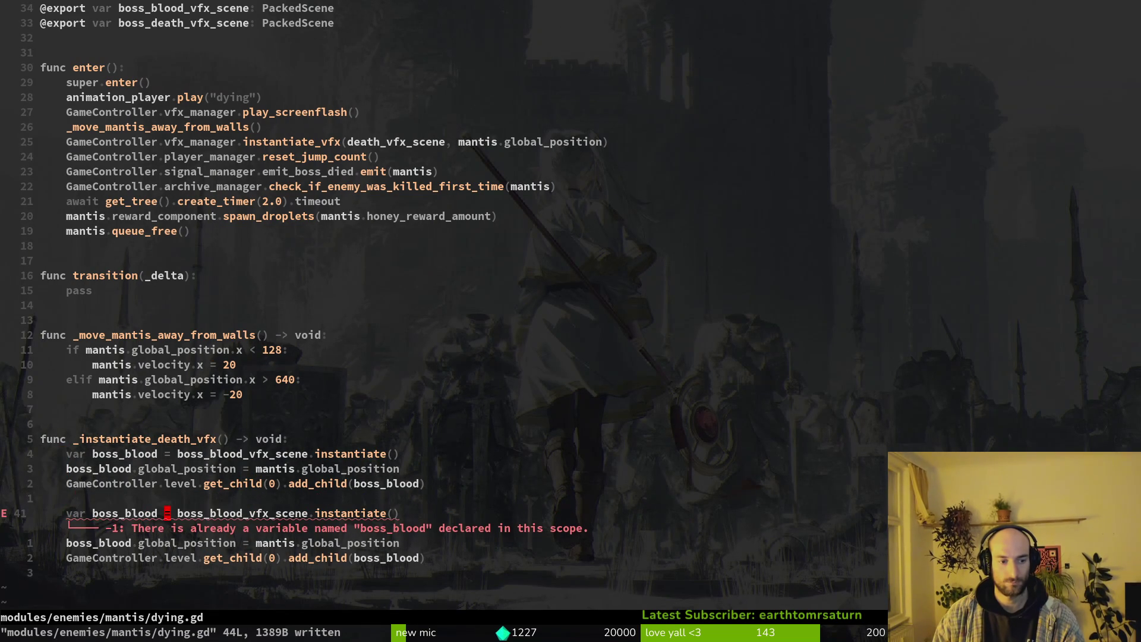
type("ciwboss")
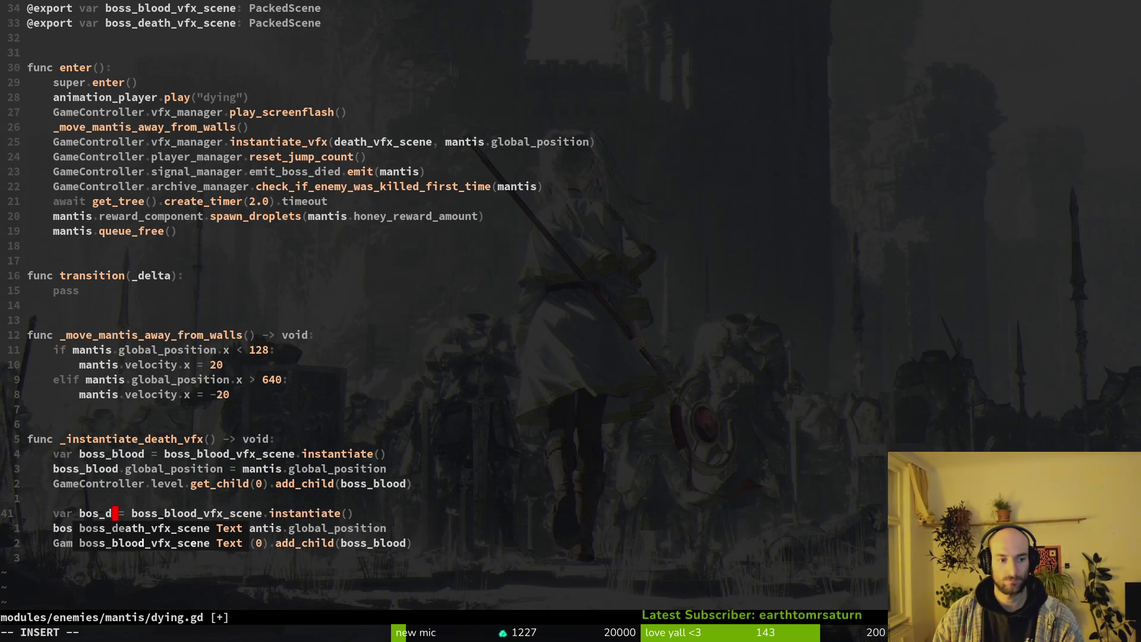
type("_death_vfx")
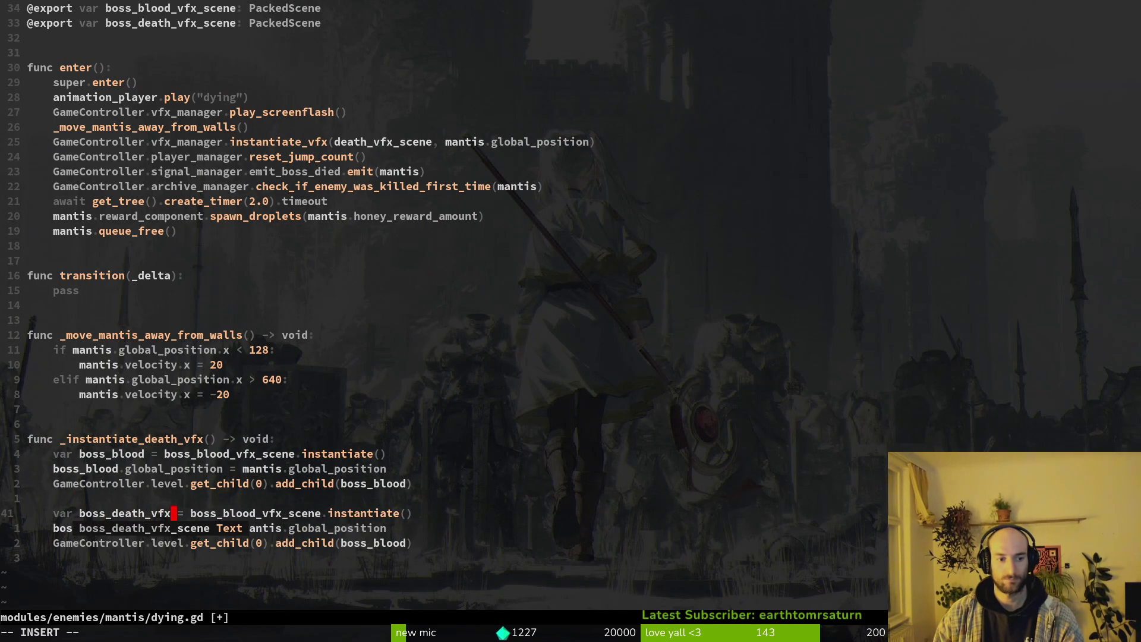
key("Escape")
Rename the first block's boss_blood references to boss_blood_vfx and save the script.
key("k")
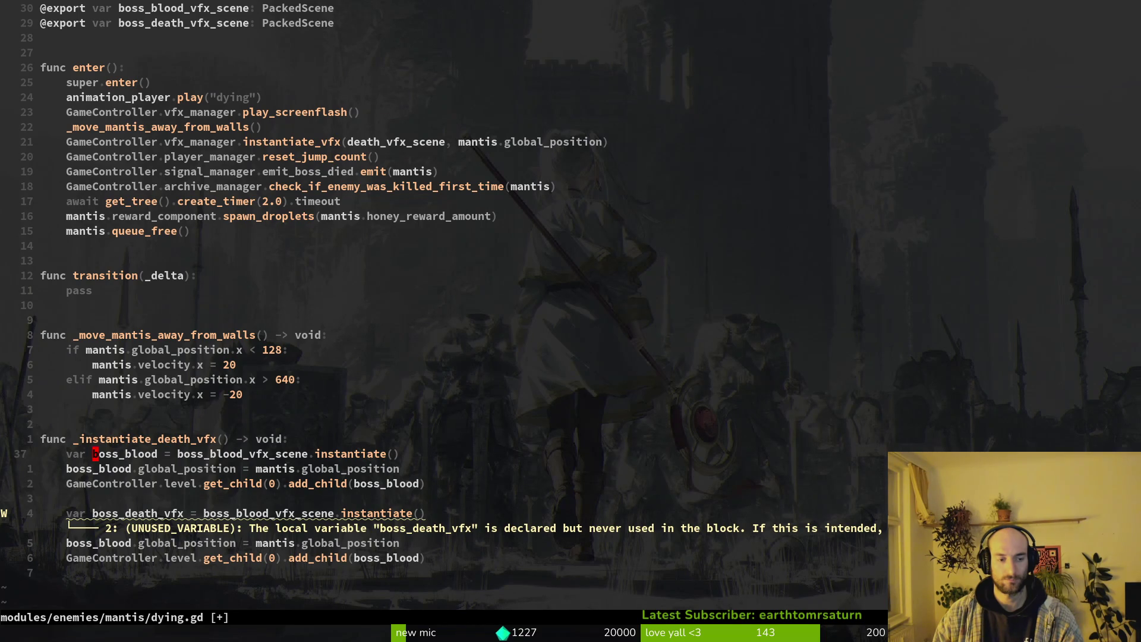
type("_vfx")
key("Escape")
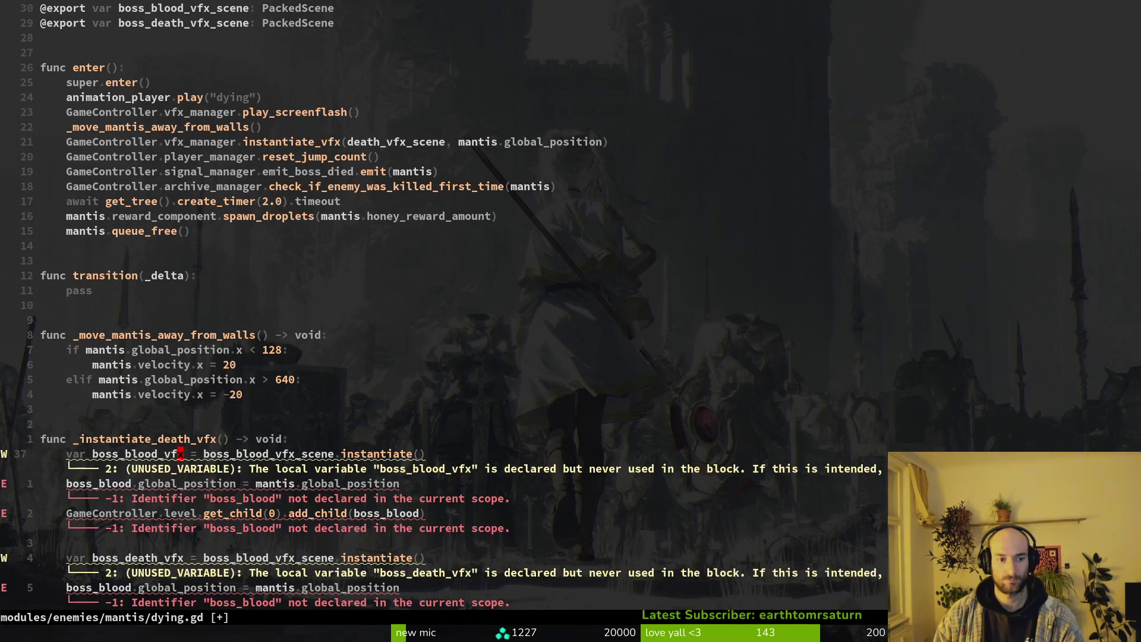
type("i_vfx")
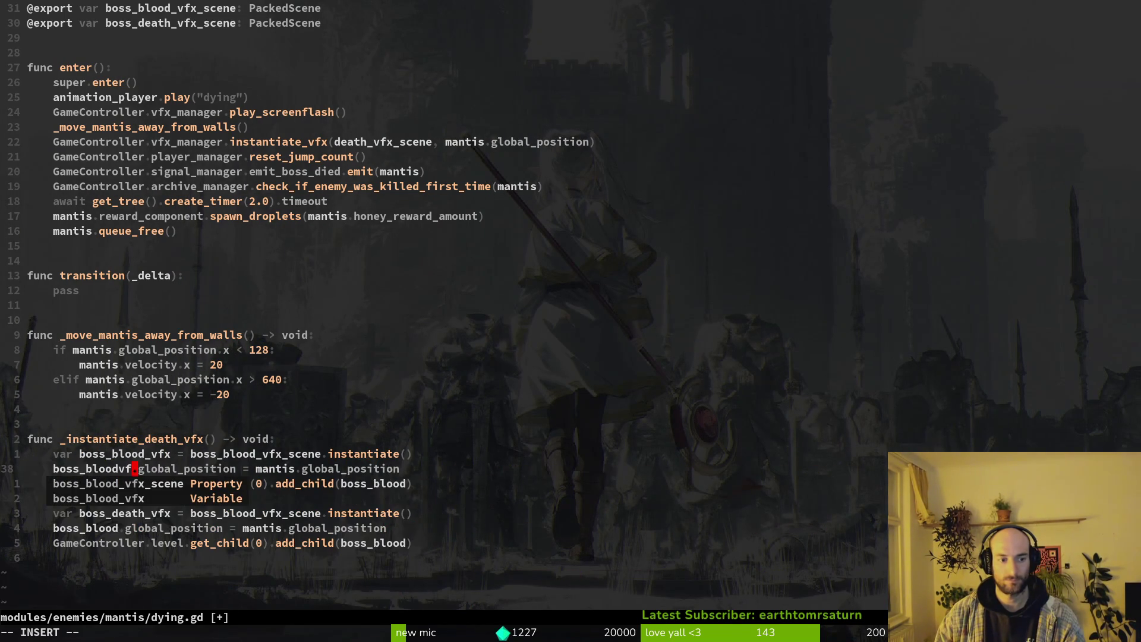
key("Escape")
key("dollar")
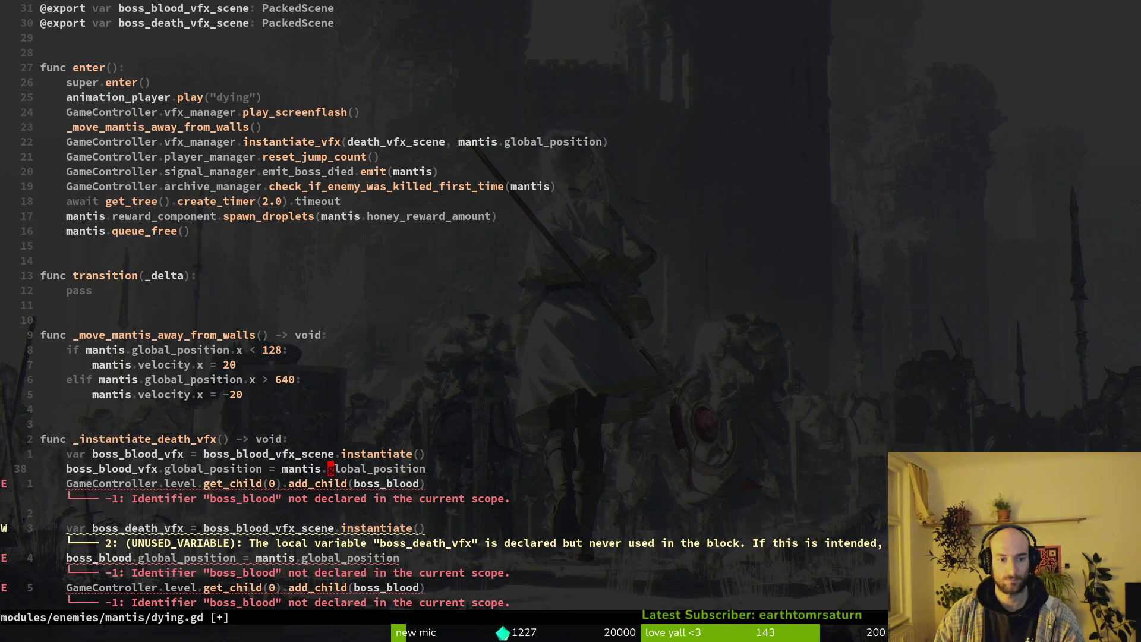
type("i_vfx")
key("Escape")
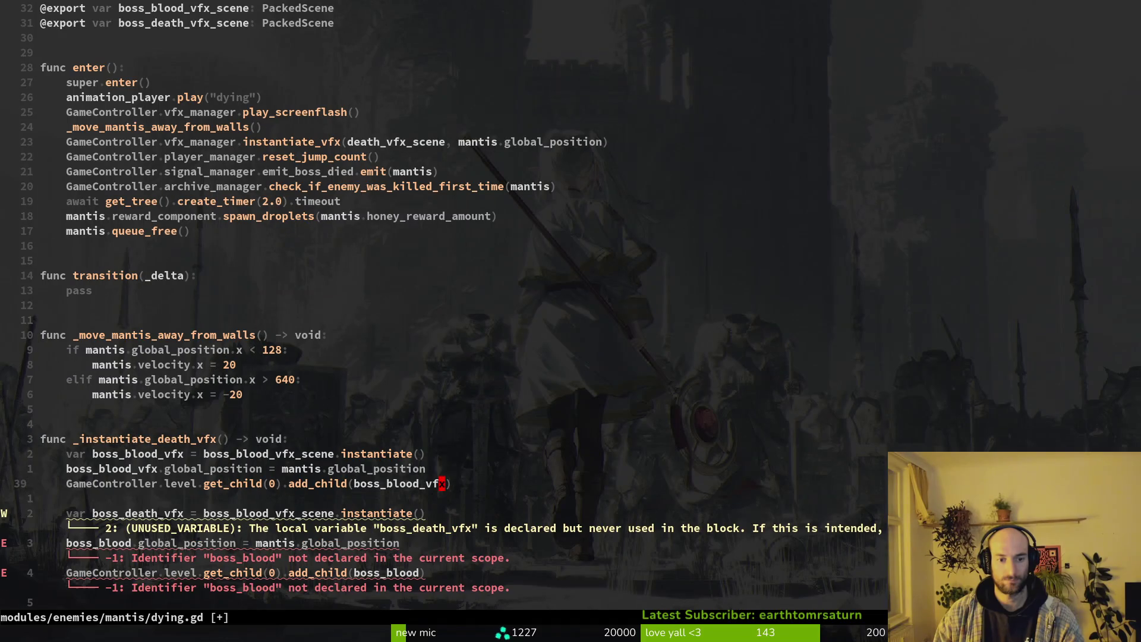
type(":w")
key("Return")
key("j")
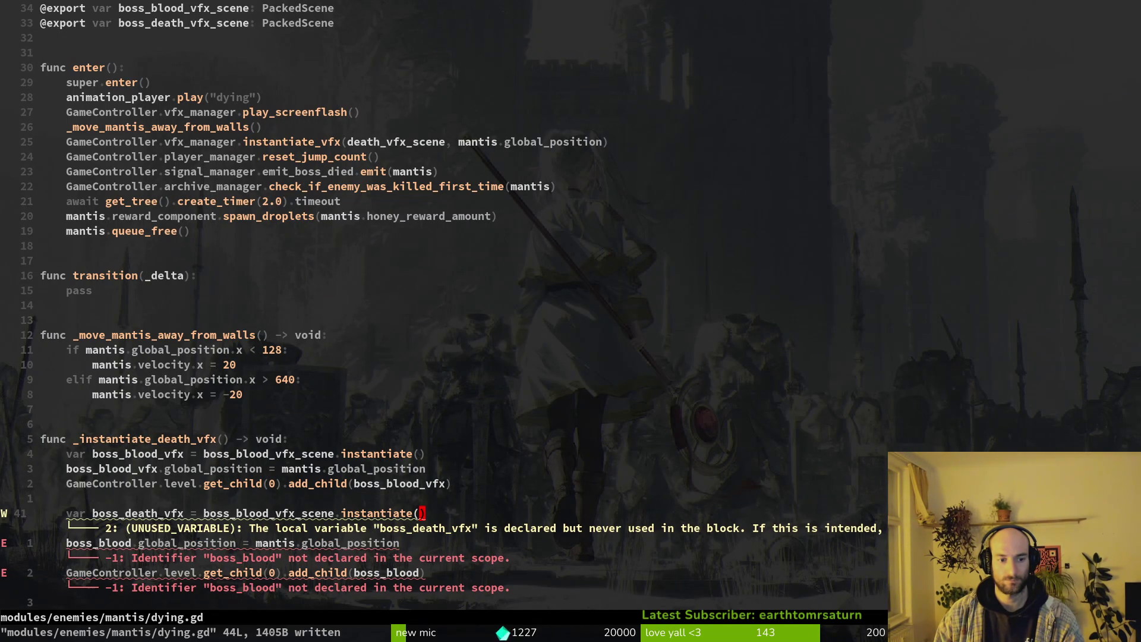
Point the second block at boss_death_vfx_scene, delete the blank separator line, and save.
type("cbbosdea")
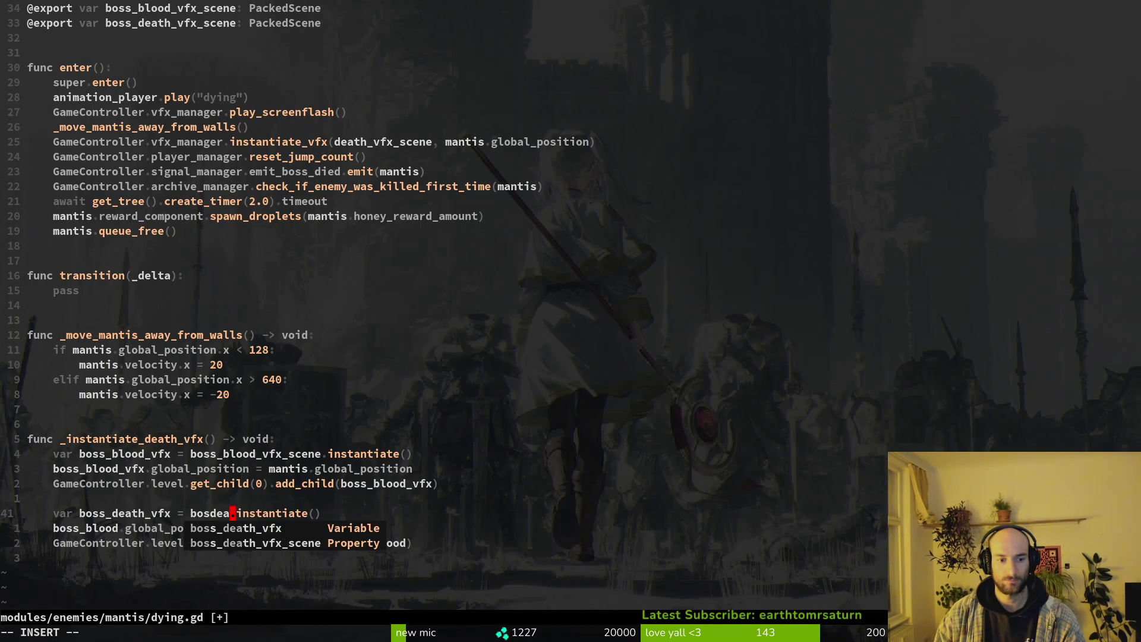
key("Tab")
key("Escape")
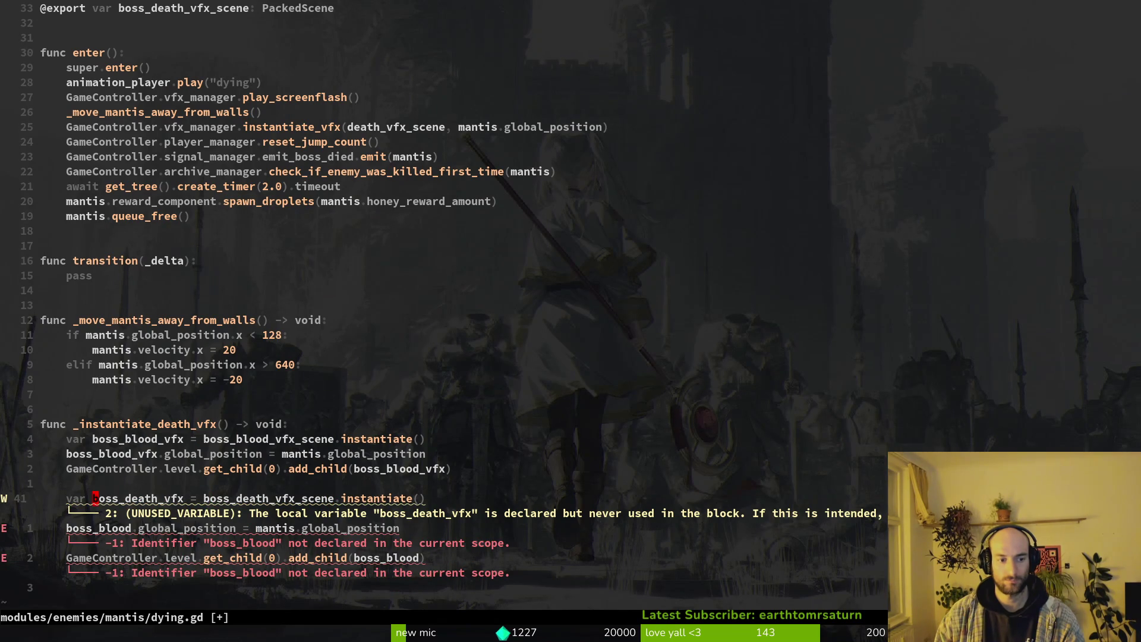
key("p")
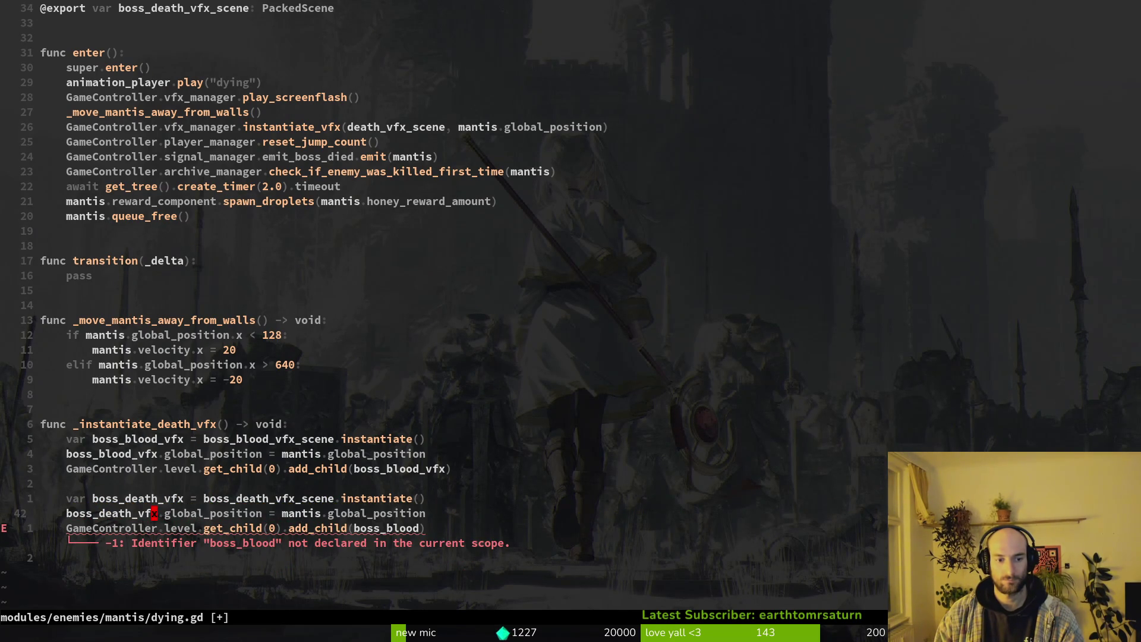
type(":w")
key("Return")
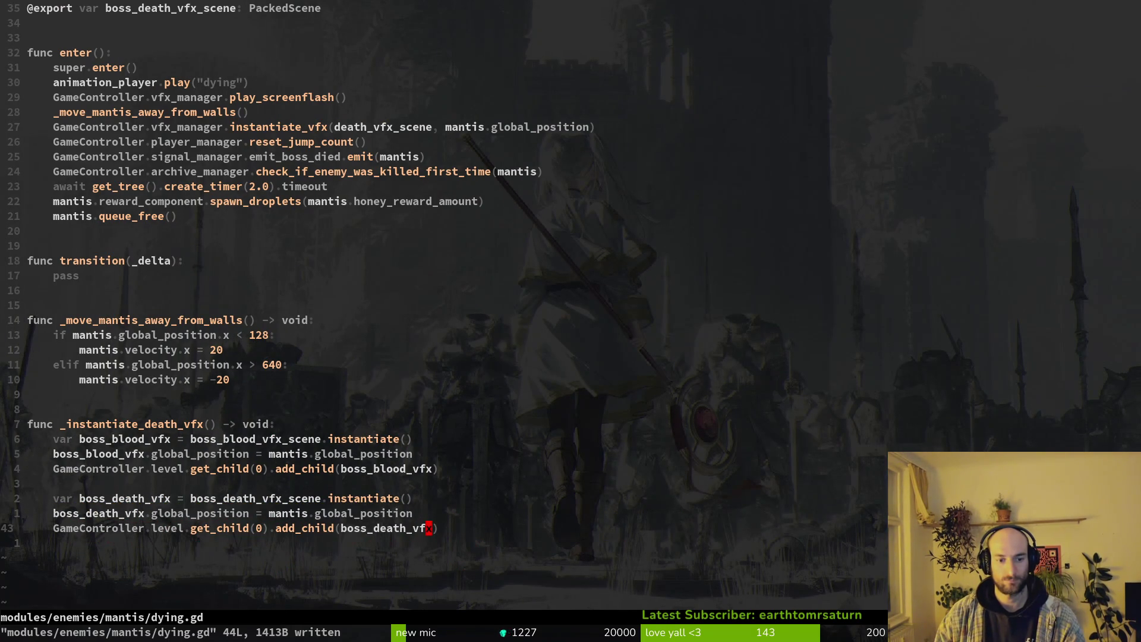
key("j")
key("d")
key("d")
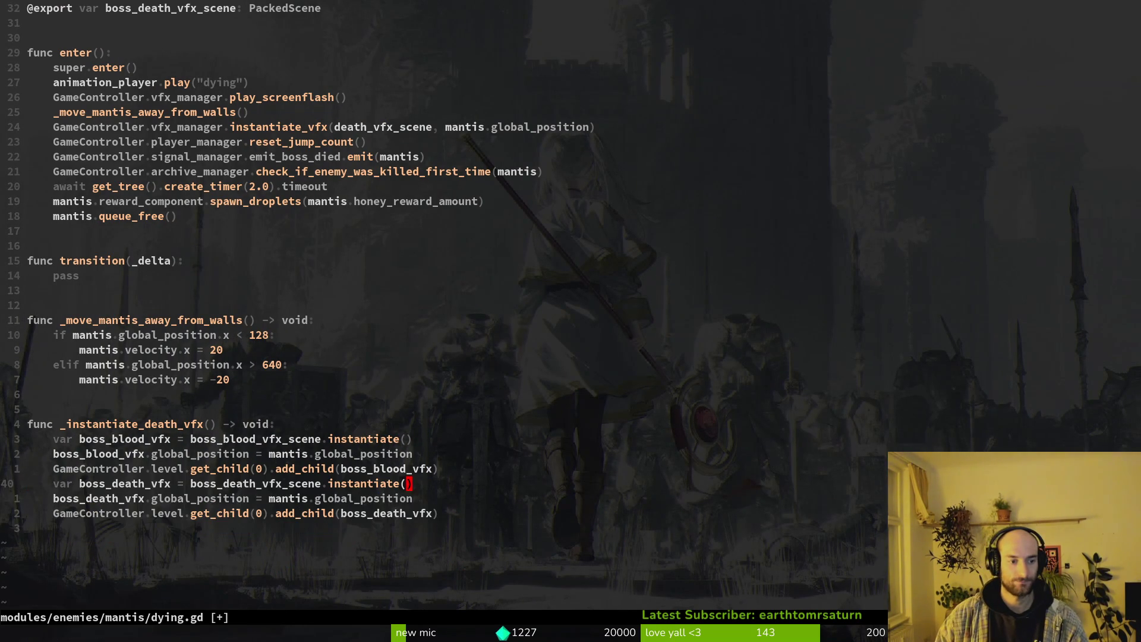
type(":w")
key("Return")
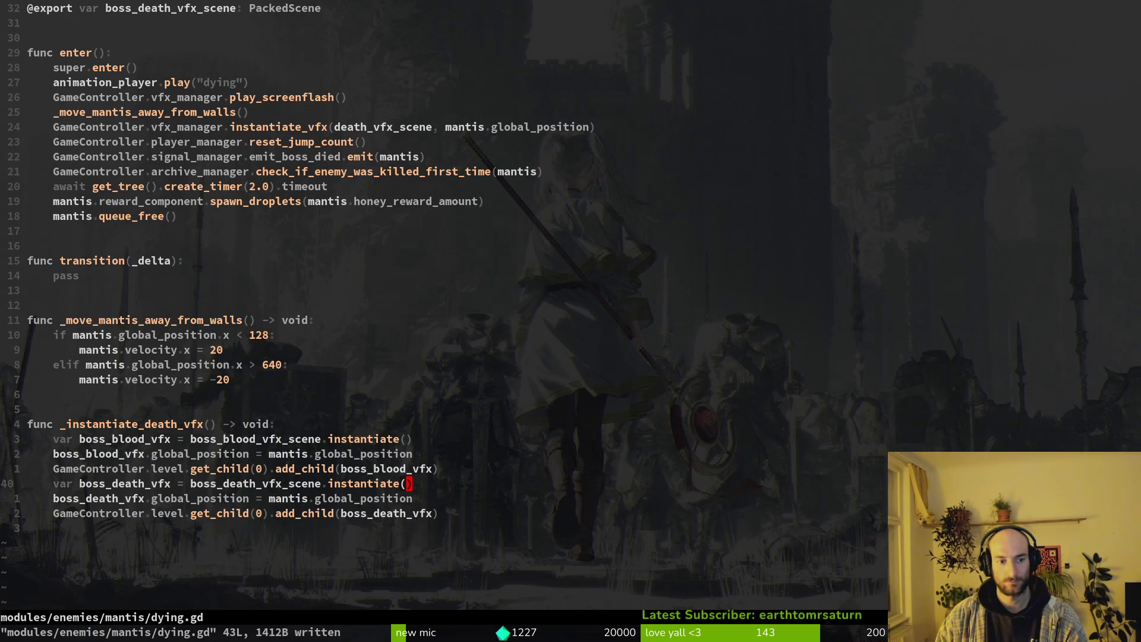
Back in Godot, look over the bossBloodVfx and mantis scenes and collapse the mantis tree.
left_click(401, 307)
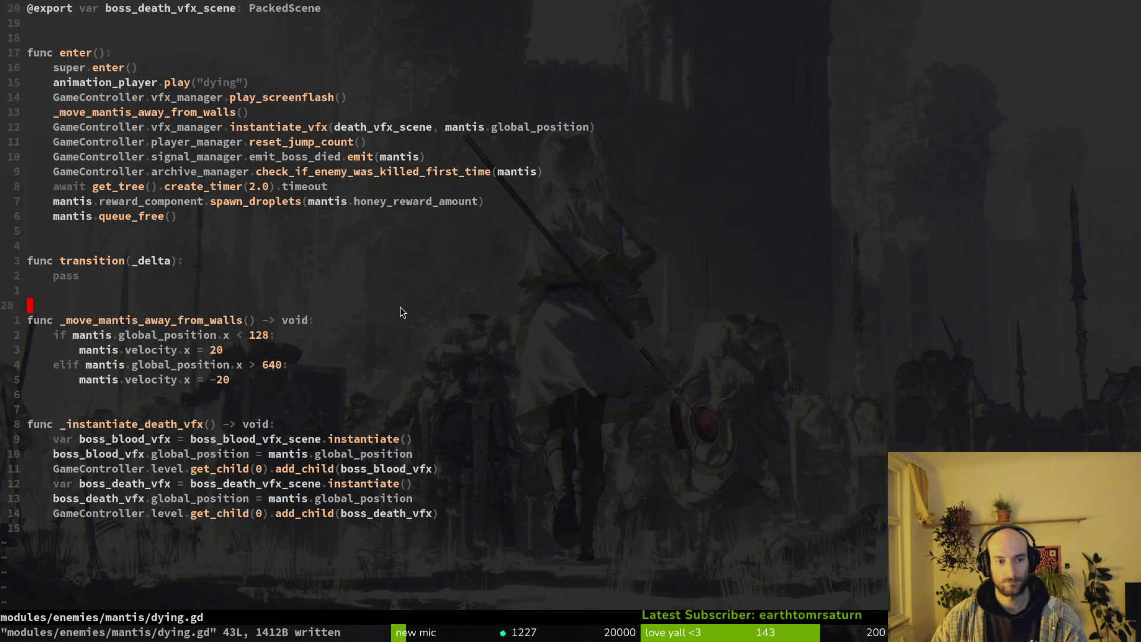
key("alt+Tab")
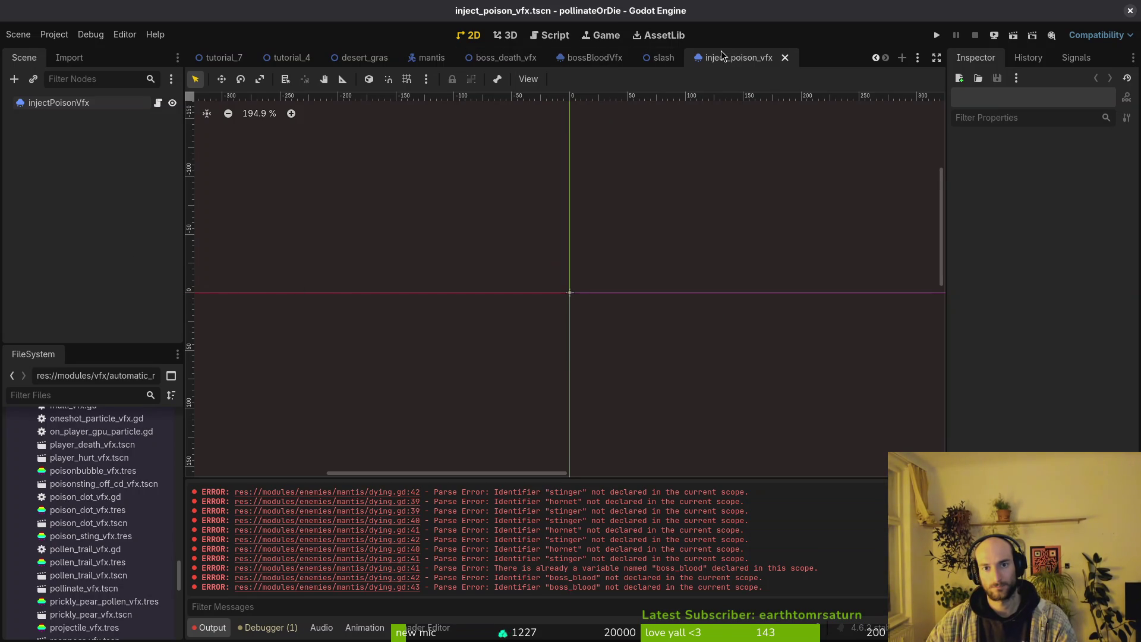
left_click(592, 67)
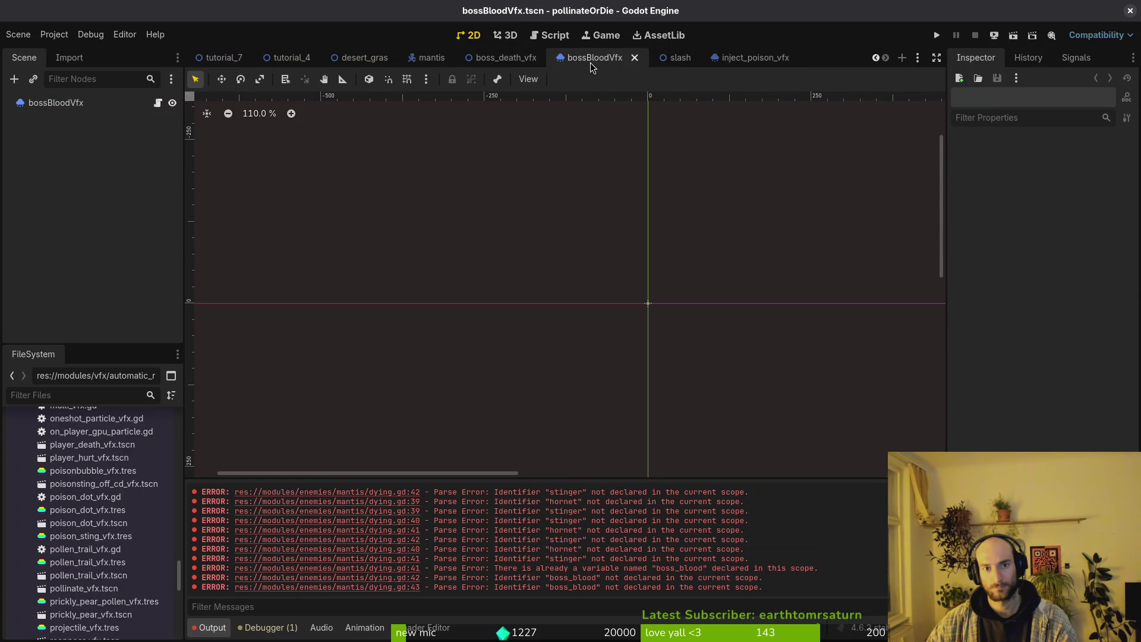
left_click(430, 57)
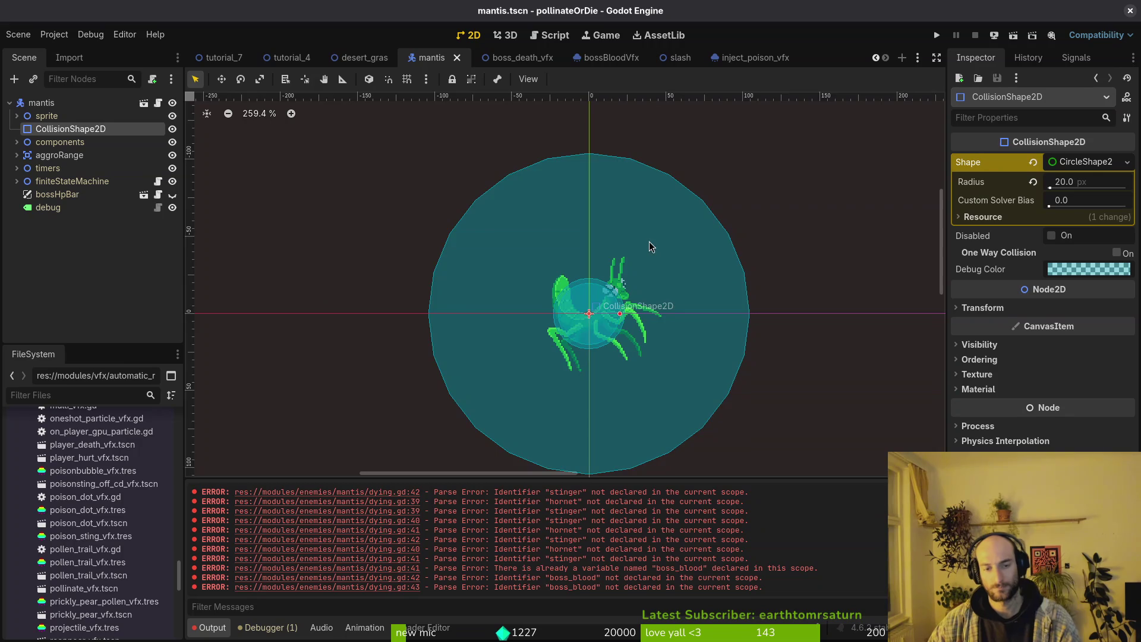
scroll(650, 247, "down", 2)
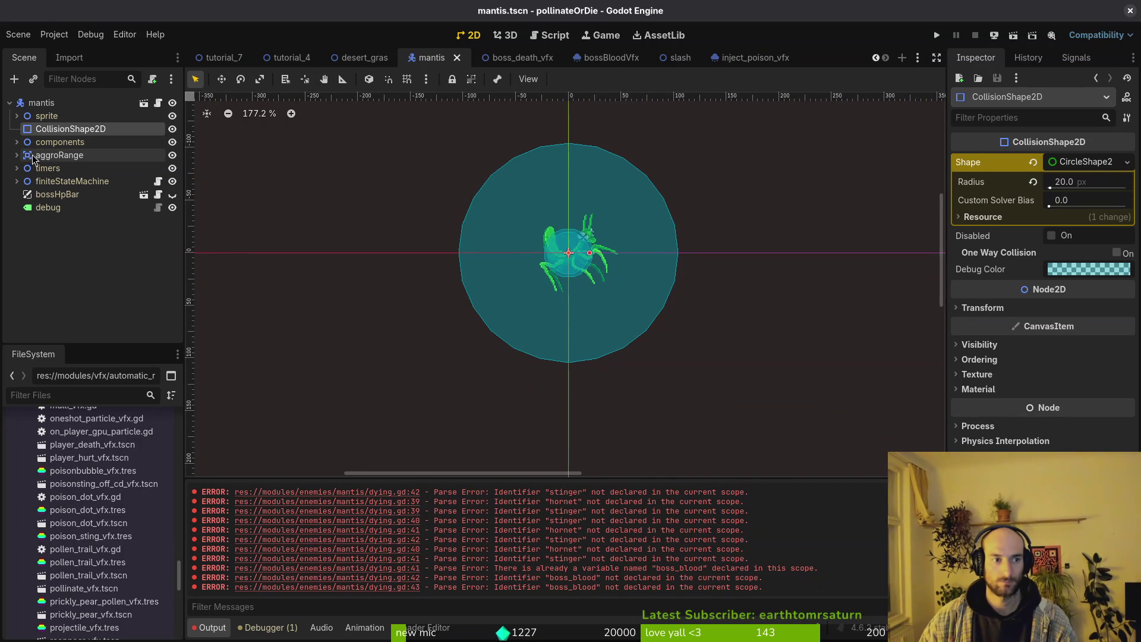
left_click(9, 103)
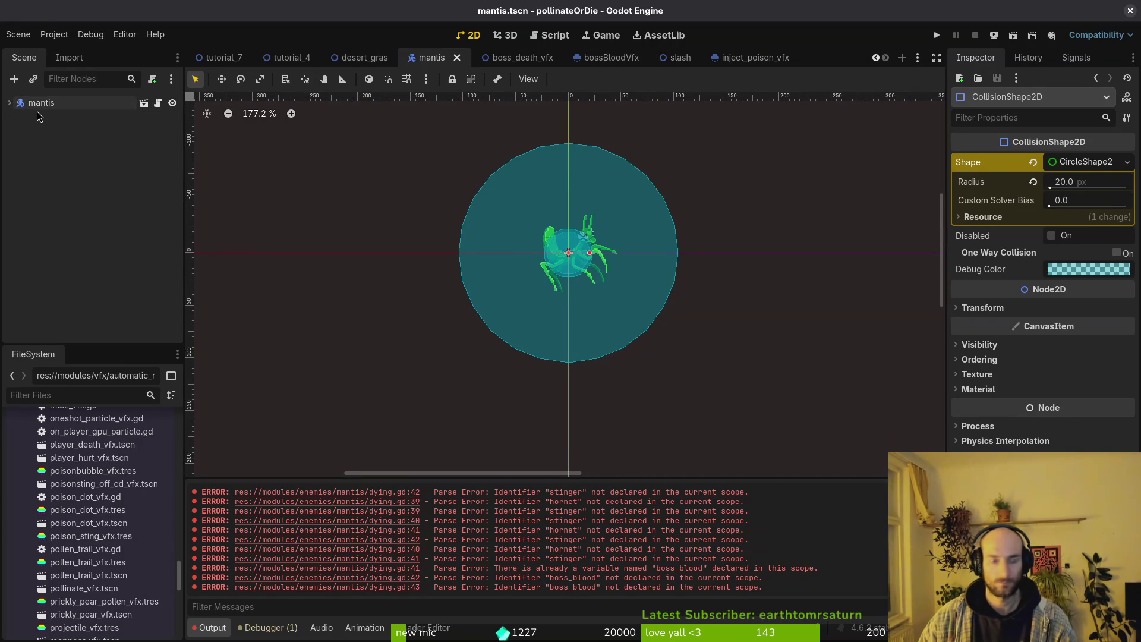
Quick-open boss.tscn by searching for 'boss'.
key("ctrl+shift+o")
type("bossts")
key("Return")
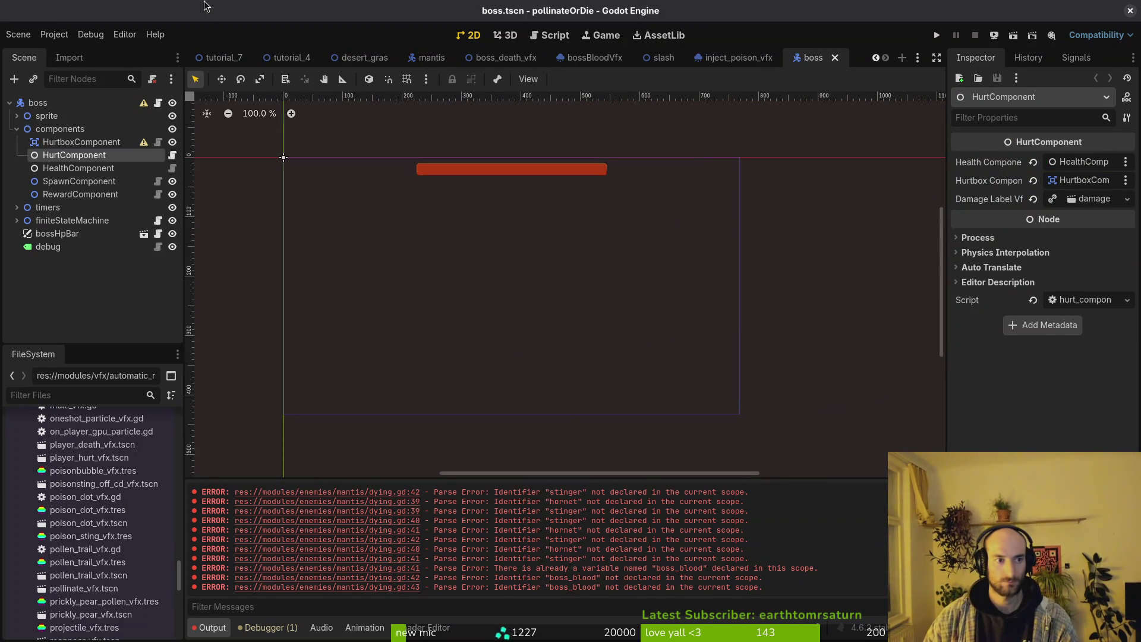
Add a Node2D named vfxSpawnPositions under the boss root and save the scene.
left_click(17, 129)
left_click(37, 103)
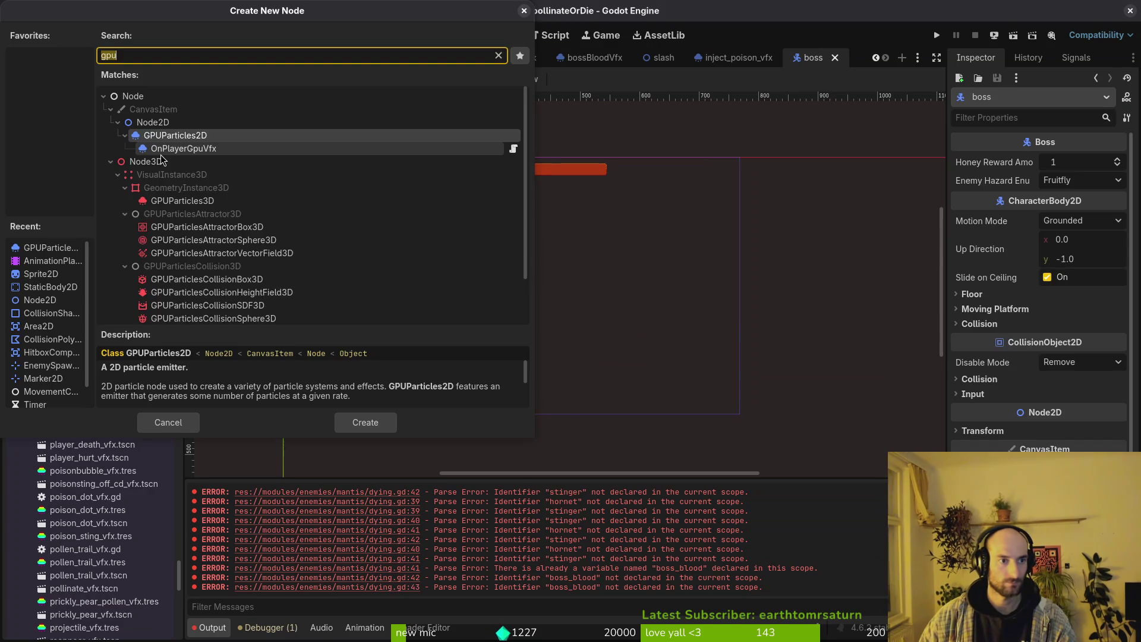
key("ctrl+a")
type("gpuvfx")
key("BackSpace")
key("BackSpace")
key("BackSpace")
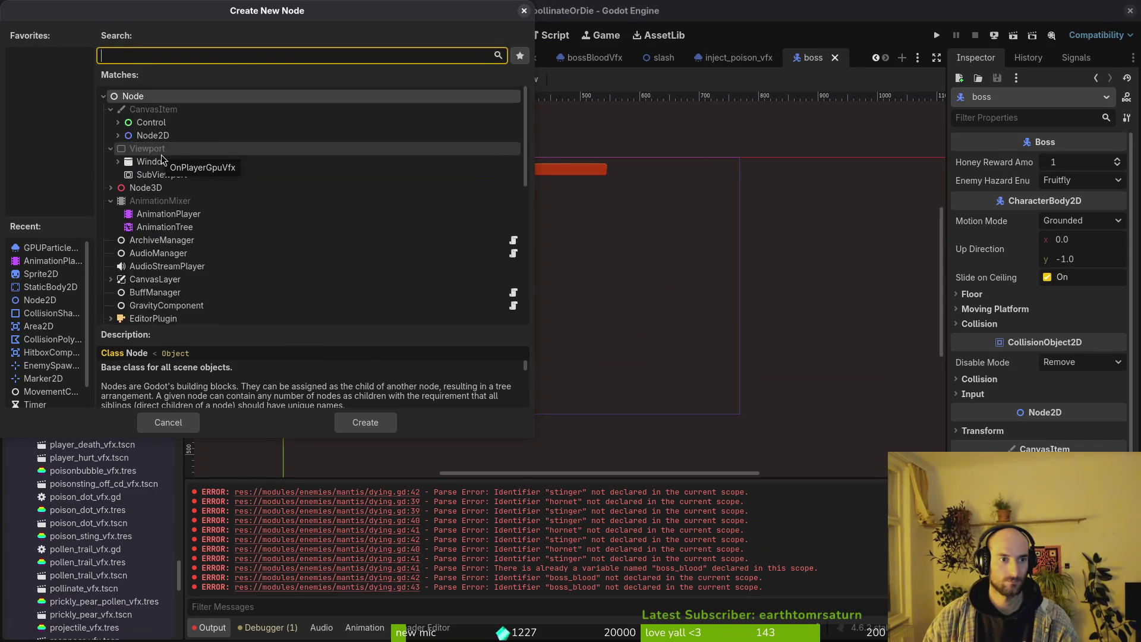
type("node2d")
key("Return")
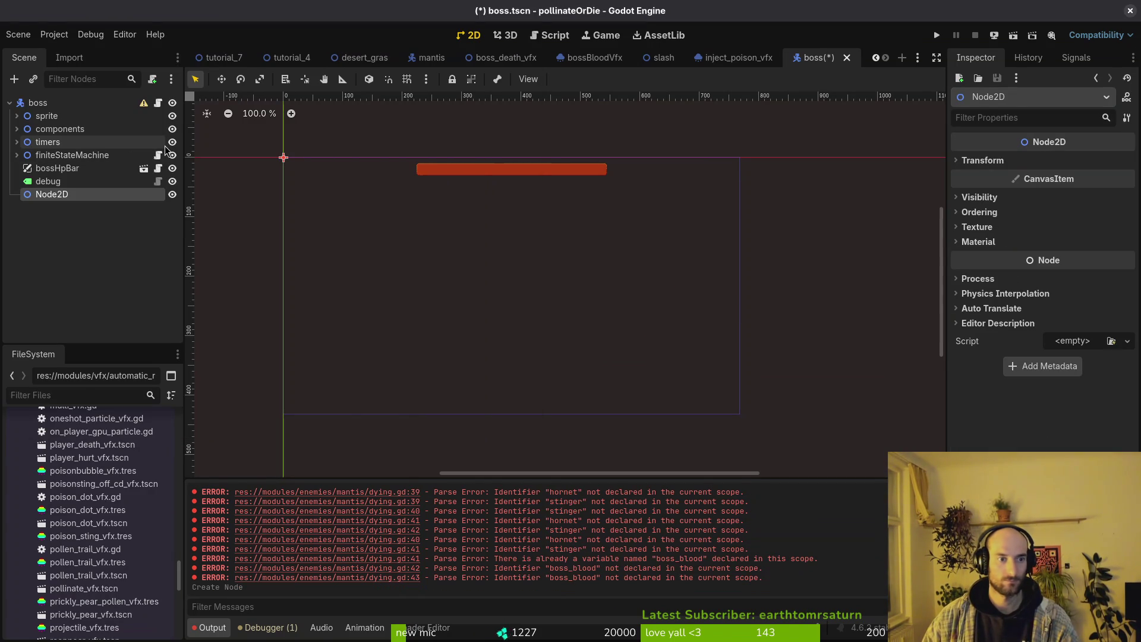
key("F2")
type("vfxSpawnPositions")
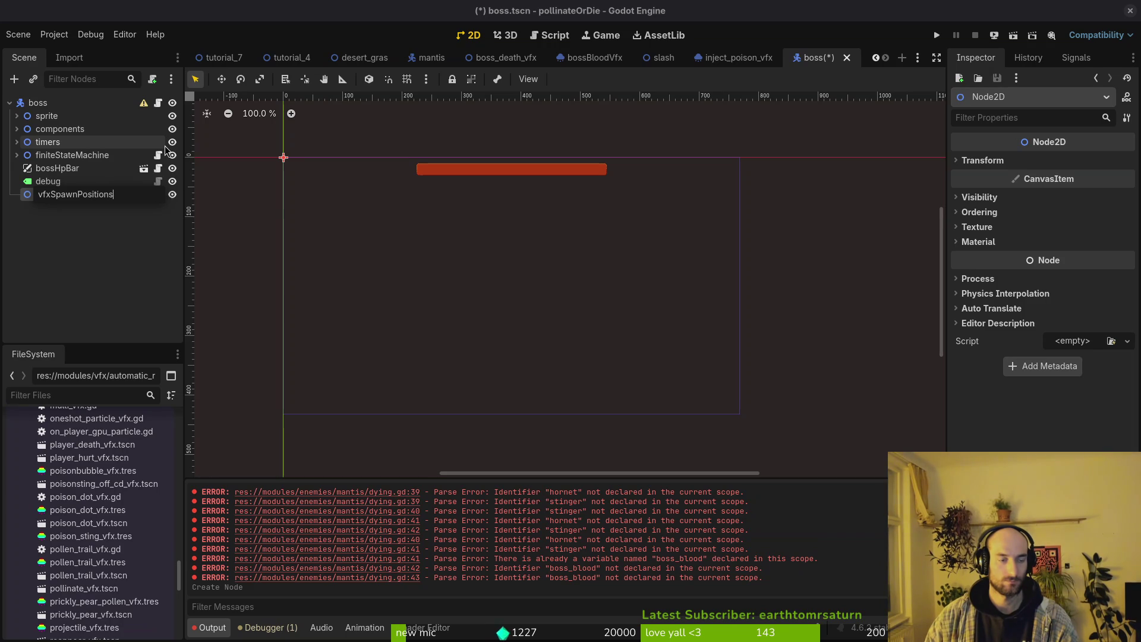
key("Return")
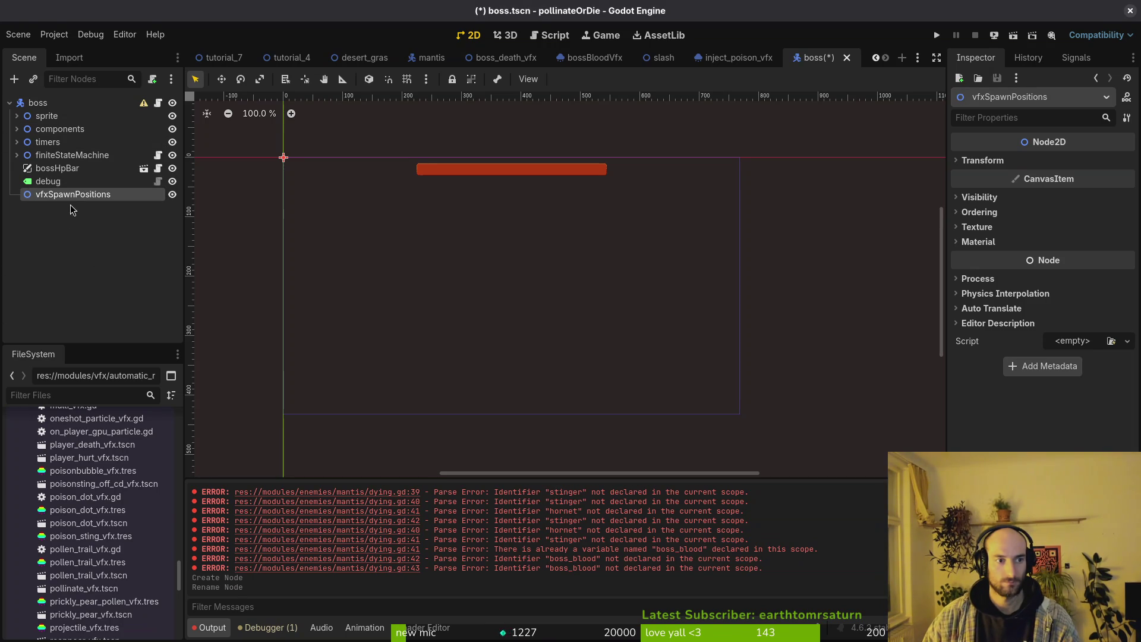
key("ctrl+s")
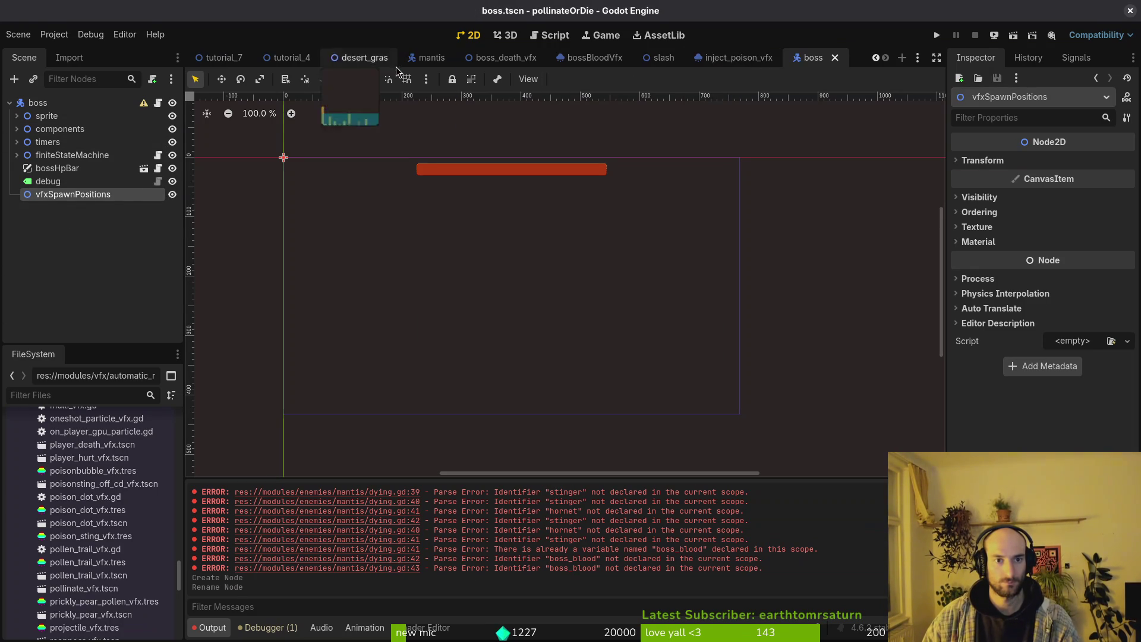
Check the mantis tree's layout, then move vfxSpawnPositions above finiteStateMachine and save.
left_click(427, 57)
left_click(66, 220)
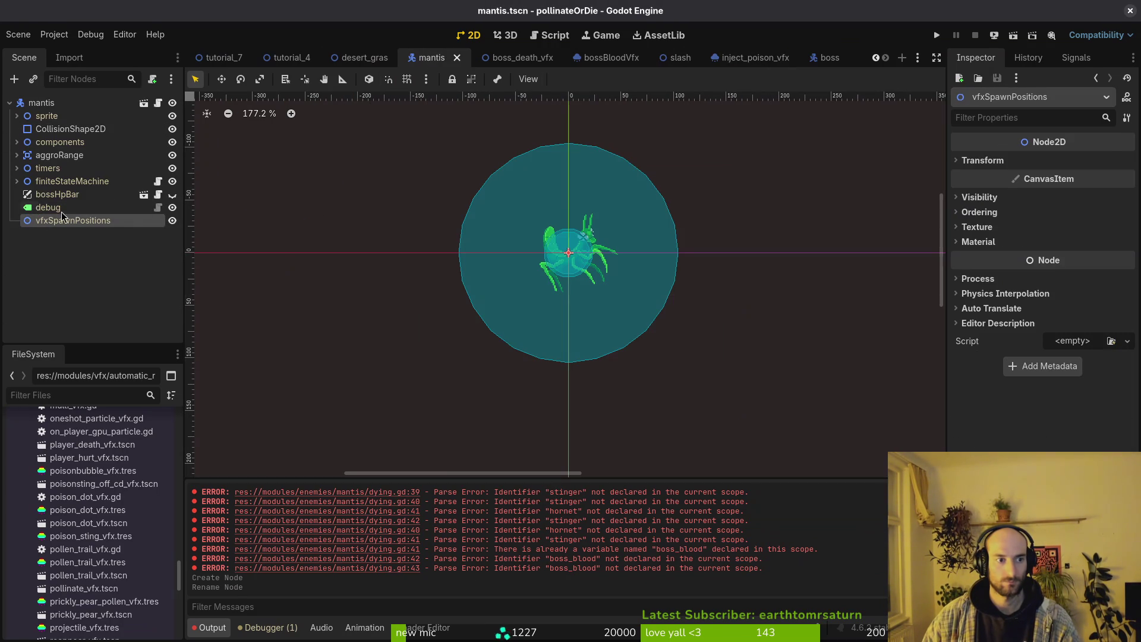
left_click(849, 64)
left_click_drag(38, 194, 72, 151)
key("ctrl+s")
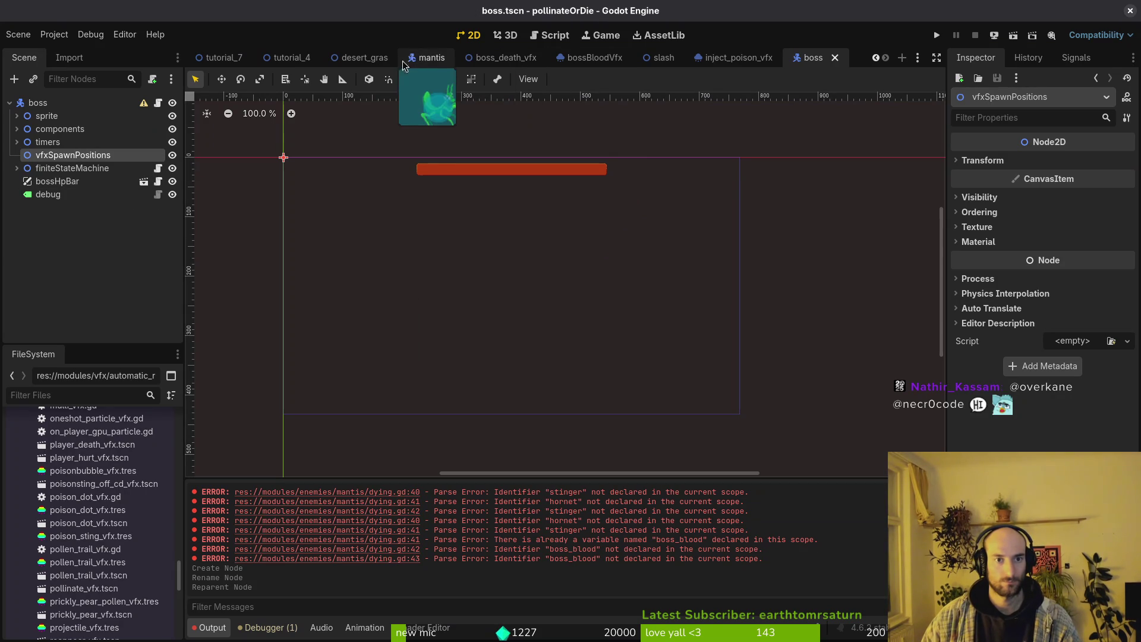
In the mantis scene, add a Marker2D under vfxSpawnPositions and copy it.
left_click(425, 57)
key("ctrl+a")
type("mar")
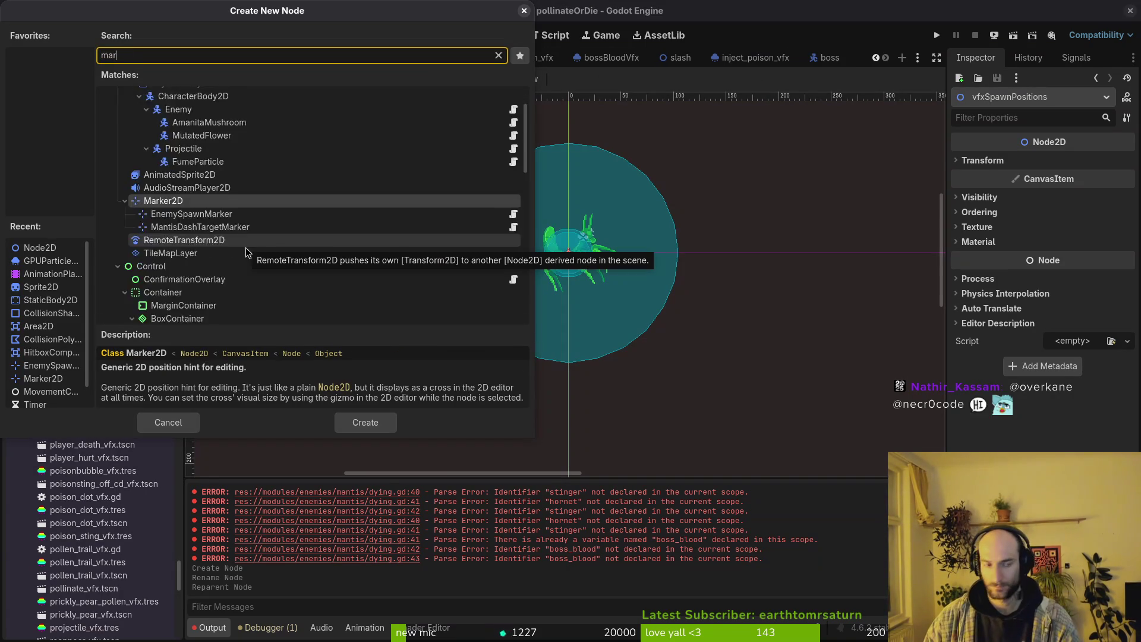
type("ker")
key("Return")
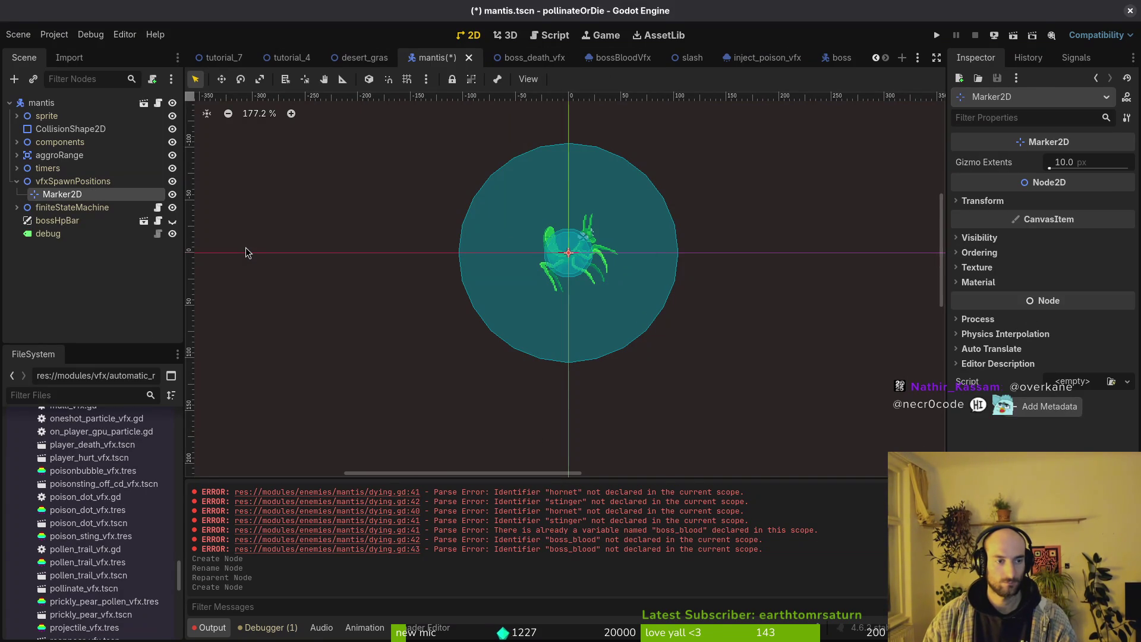
key("ctrl+x")
key("ctrl+z")
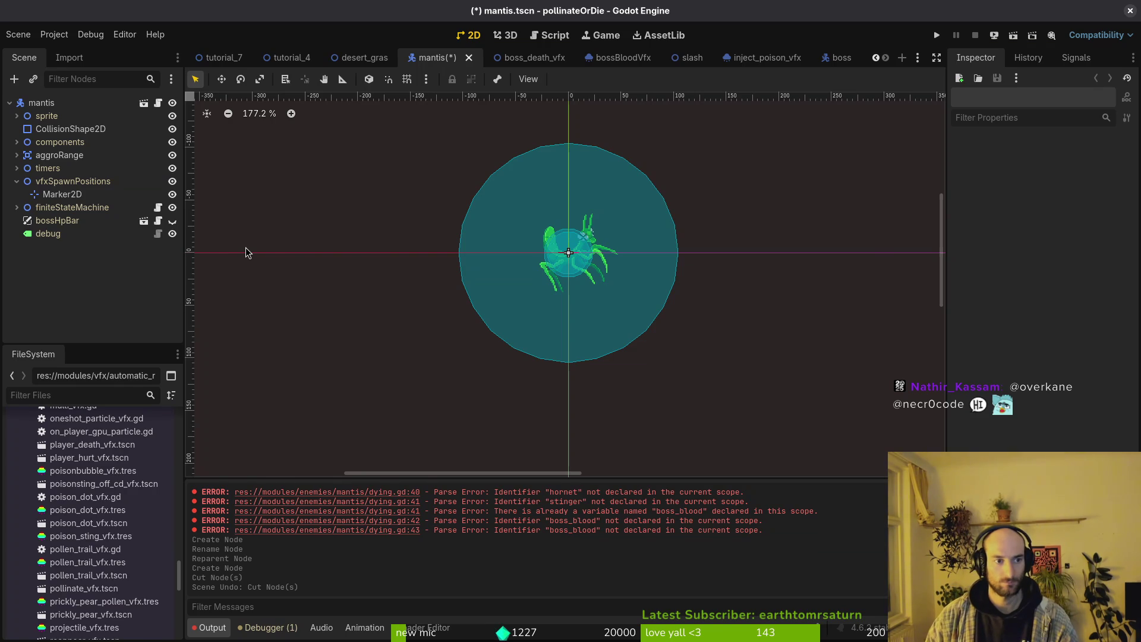
key("alt+Tab")
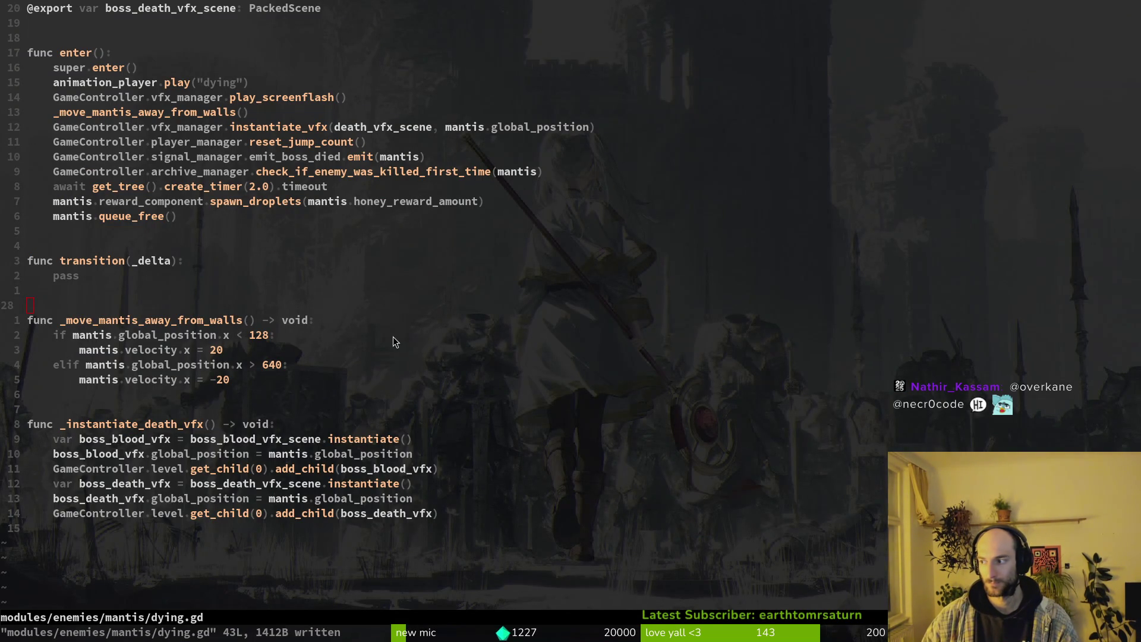
key("alt+Tab")
Paste four Marker2D copies under vfxSpawnPositions, dragging the nested copy up as a direct child.
left_click(87, 182)
key("ctrl+v")
left_click(87, 182)
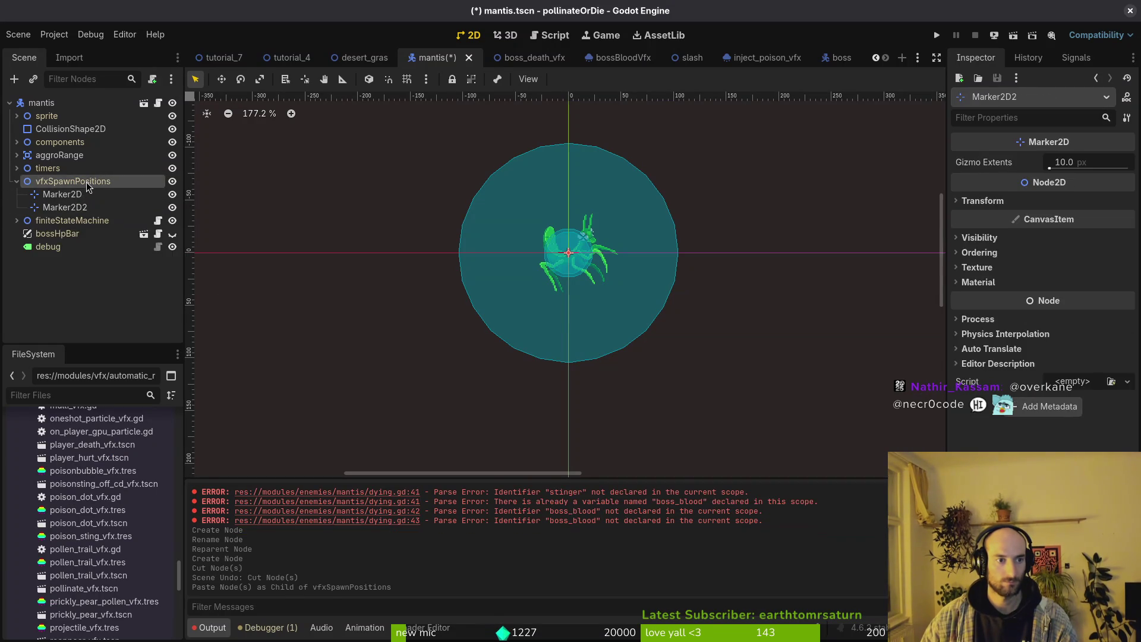
key("ctrl+v")
left_click(87, 182)
key("ctrl+v")
key("ctrl+v")
left_click(87, 187)
key("ctrl+v")
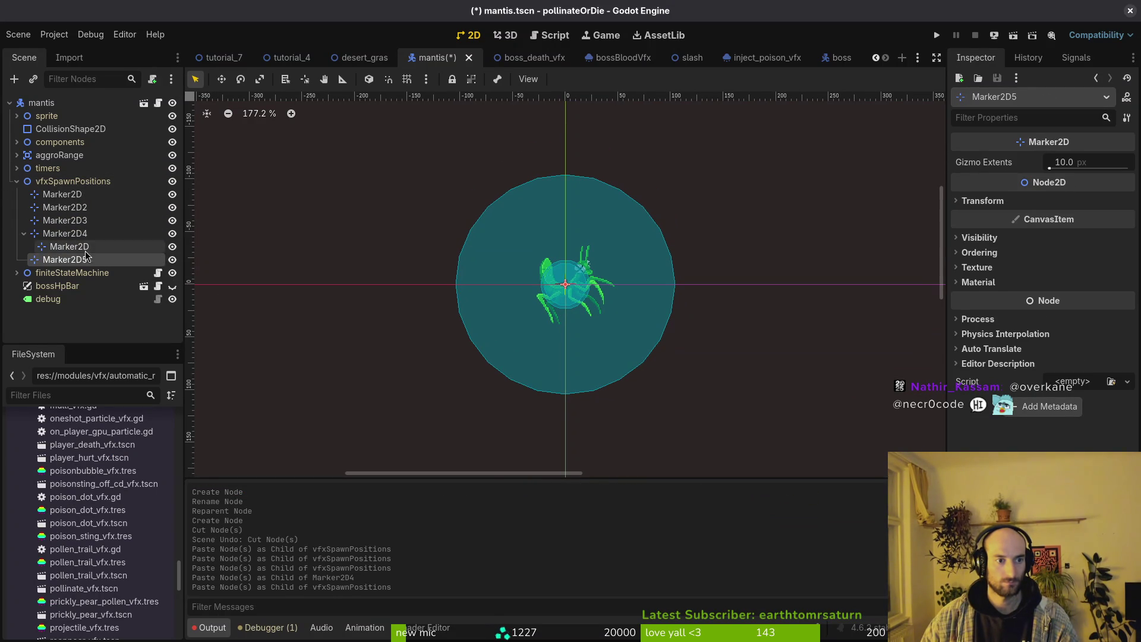
mouse_move(70, 250)
left_mouse_down()
mouse_move(89, 196)
mouse_move(92, 267)
left_mouse_up()
Paste two more markers to reach Marker2D8 and save the mantis scene.
left_click(71, 194)
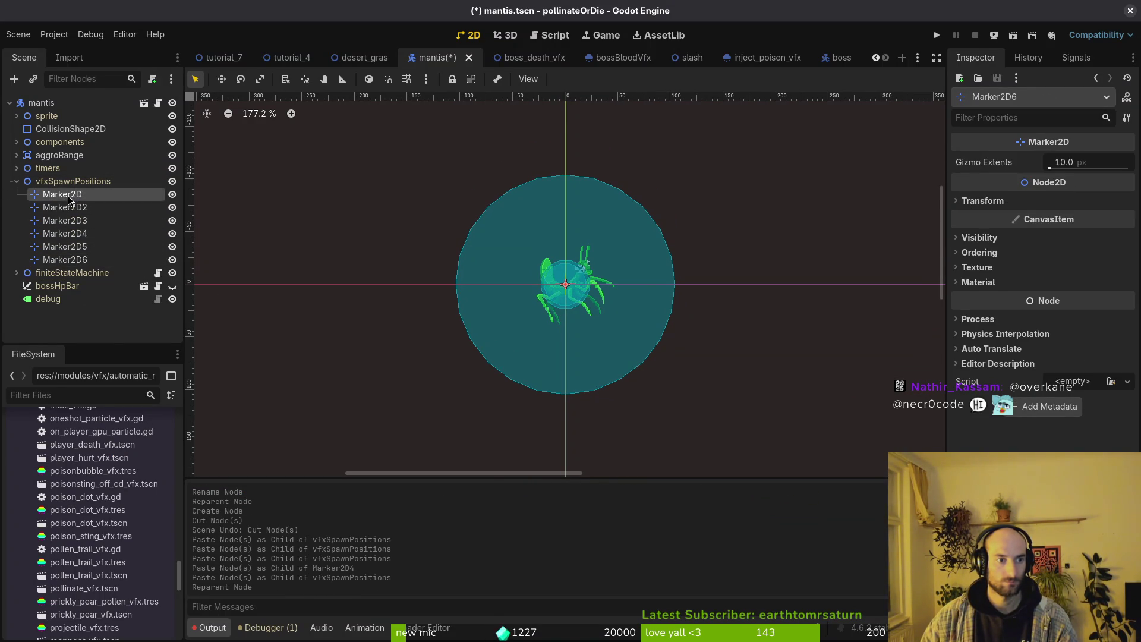
left_click(91, 183)
key("ctrl+v")
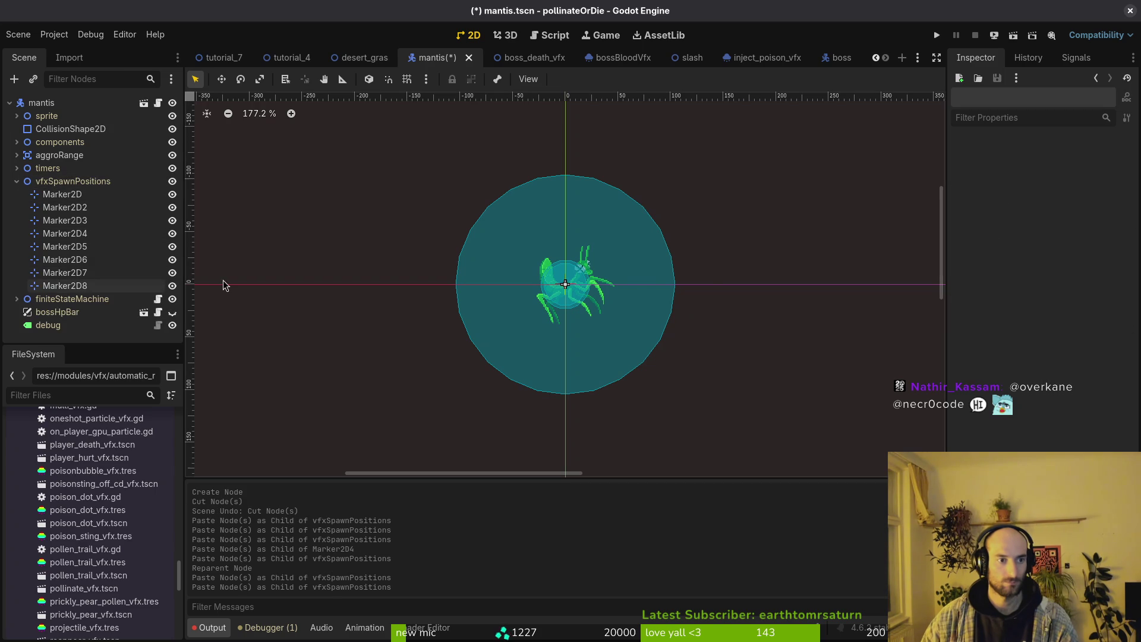
key("ctrl+v")
key("ctrl+s")
left_click(71, 195)
Move Marker2D left of the mantis centre and shift Marker2D2–Marker2D8 together off centre.
scroll(483, 283, "up", 4)
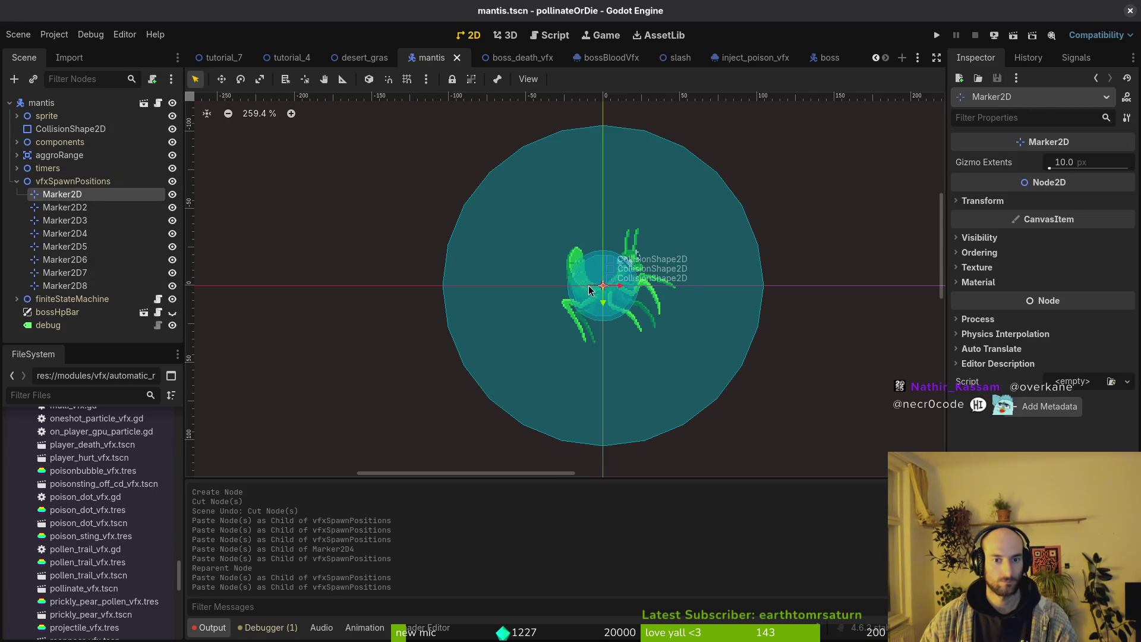
left_click_drag(603, 289, 572, 287)
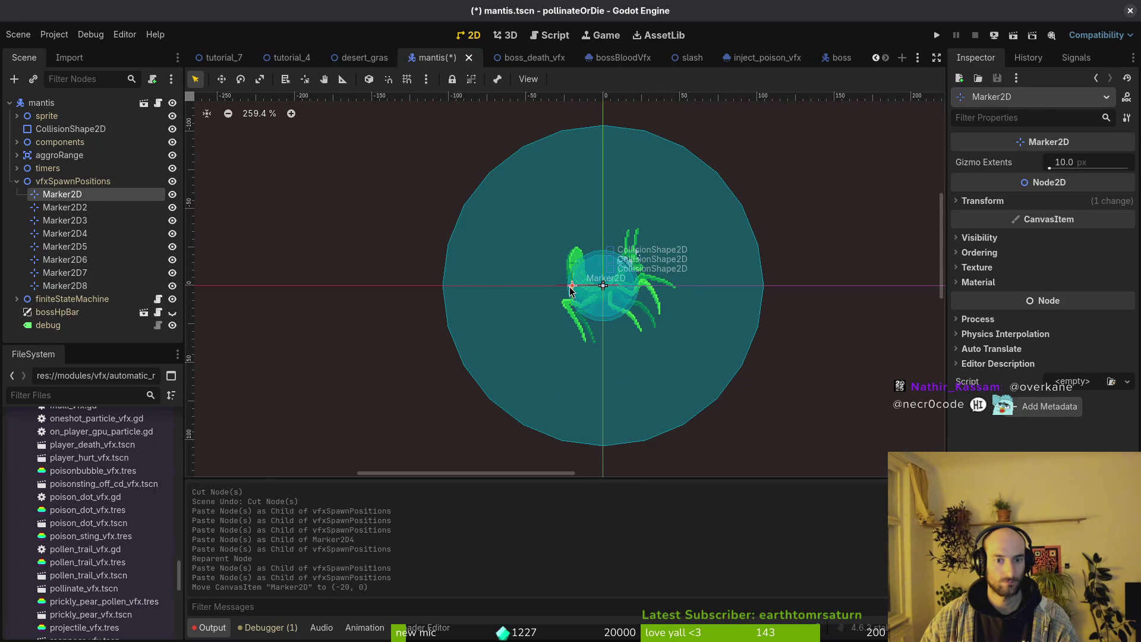
left_click(603, 285)
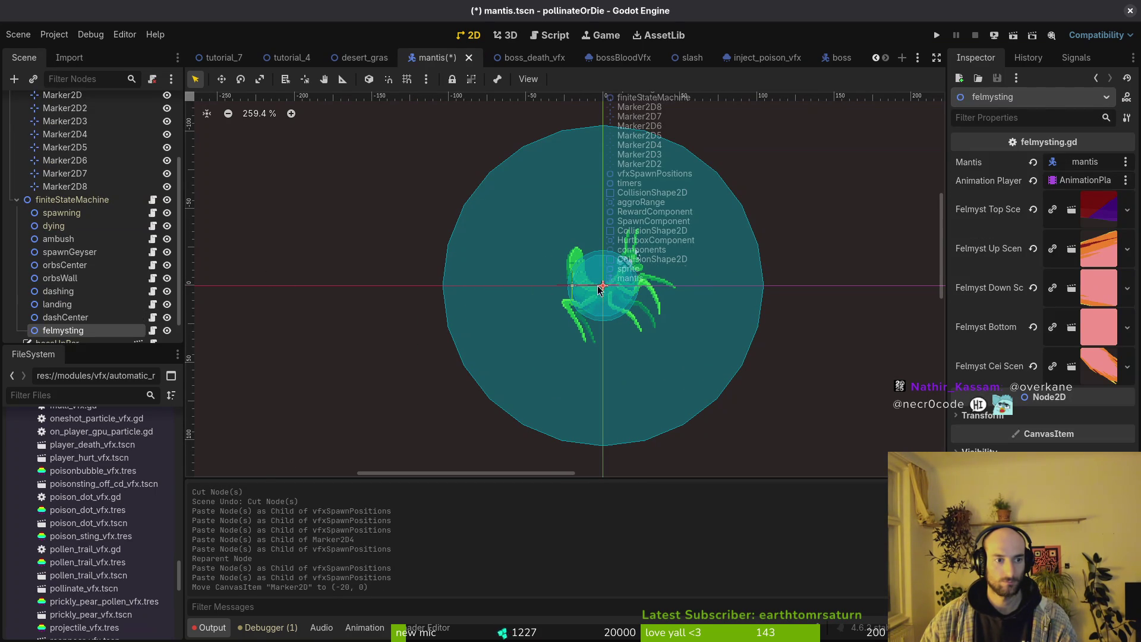
scroll(91, 205, "up", 3)
left_click(65, 208)
left_click(65, 286, "shift")
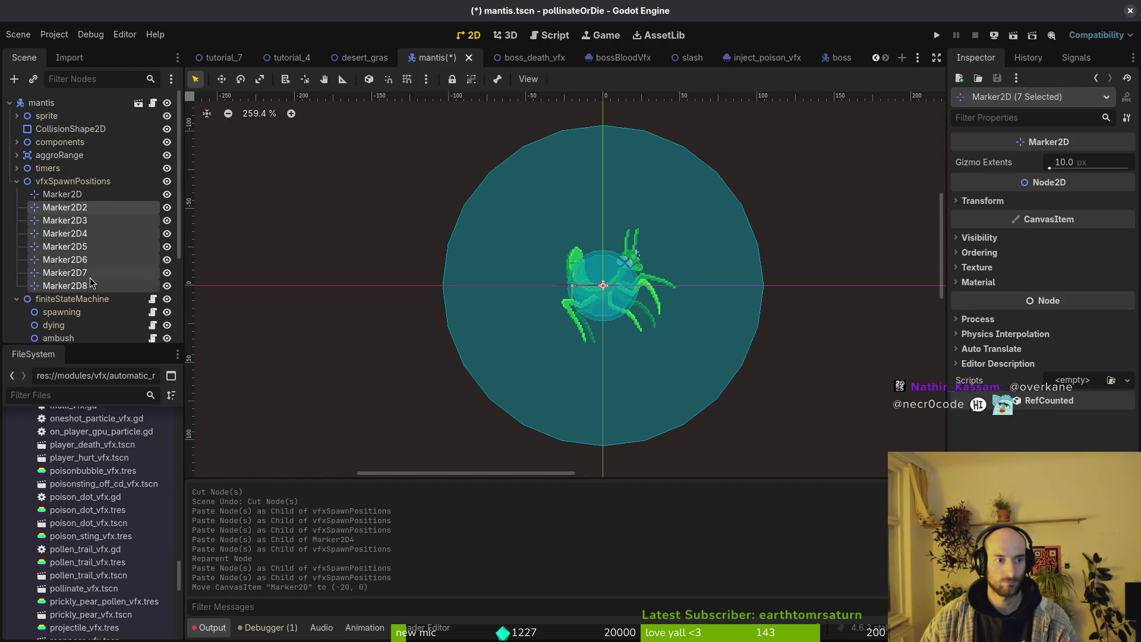
mouse_move(596, 276)
left_mouse_down()
mouse_move(570, 227)
mouse_move(575, 244)
mouse_move(626, 247)
mouse_move(594, 245)
mouse_move(656, 284)
left_mouse_up()
Place Marker2D4 on the mantis's lower right and Marker2D2 on its lower left.
scroll(586, 263, "up", 3)
mouse_move(572, 240)
left_mouse_down()
mouse_move(638, 332)
mouse_move(594, 334)
left_mouse_up()
left_click_drag(572, 240, 572, 318)
scroll(612, 300, "up", 3)
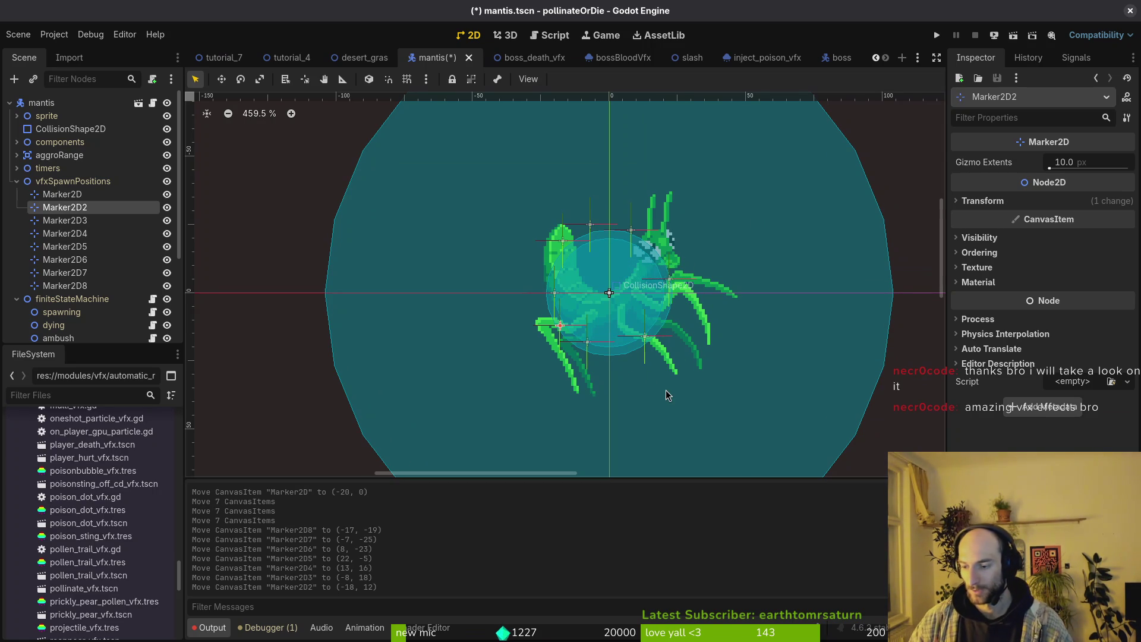
Position Marker2D5 right, Marker2D left, Marker2D7 top, Marker2D8 upper left, Marker2D6 upper right; undo a stray label move.
scroll(663, 285, "up", 10)
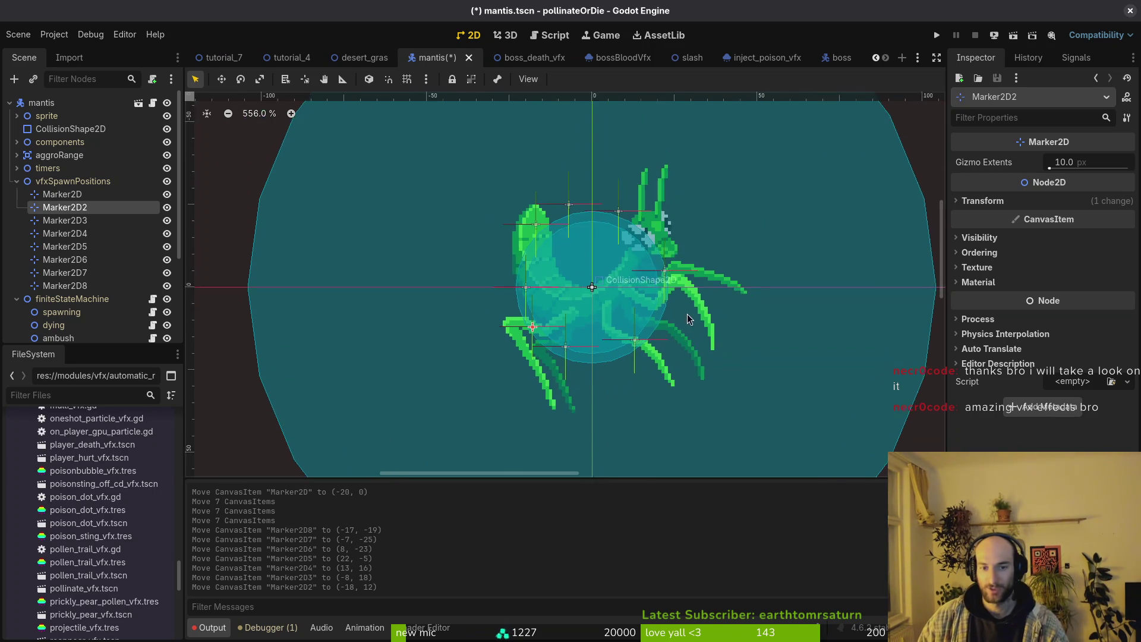
scroll(696, 282, "left", 1)
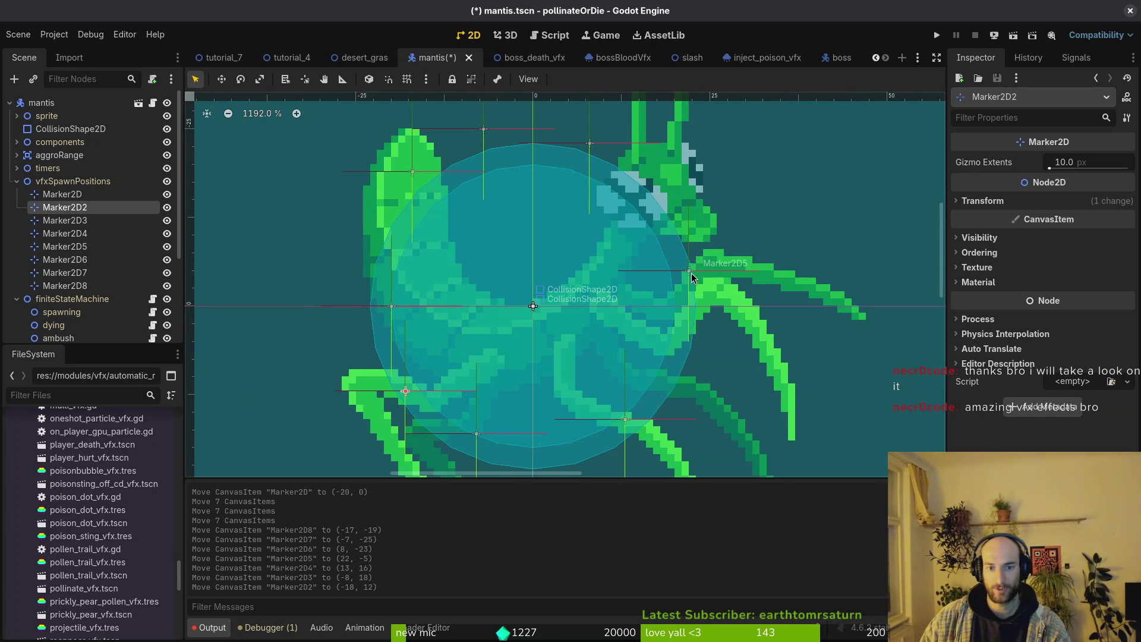
left_click_drag(692, 278, 700, 314)
left_click_drag(392, 310, 370, 310)
scroll(517, 275, "up", 3)
left_click_drag(490, 198, 662, 257)
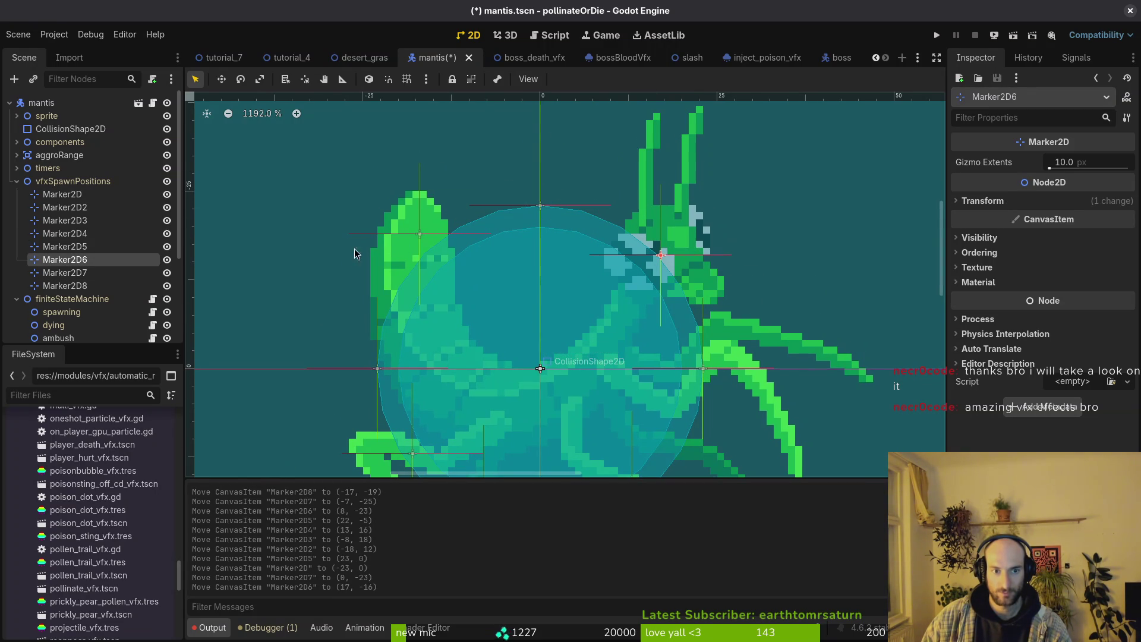
left_click_drag(420, 239, 402, 286)
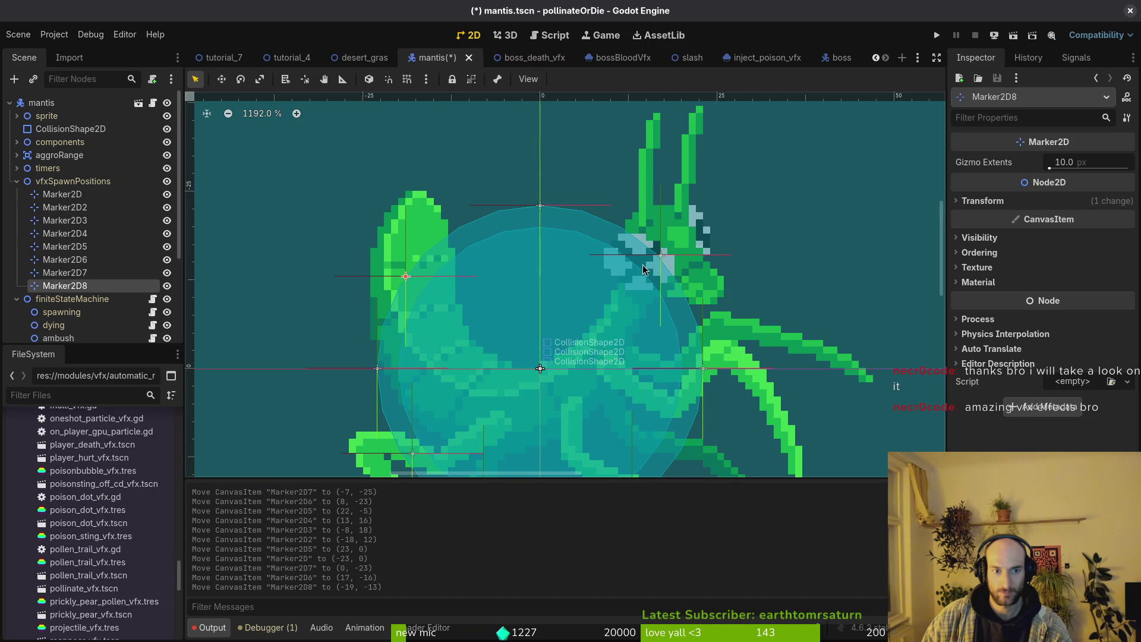
left_click_drag(662, 256, 676, 281)
scroll(683, 250, "down", 2)
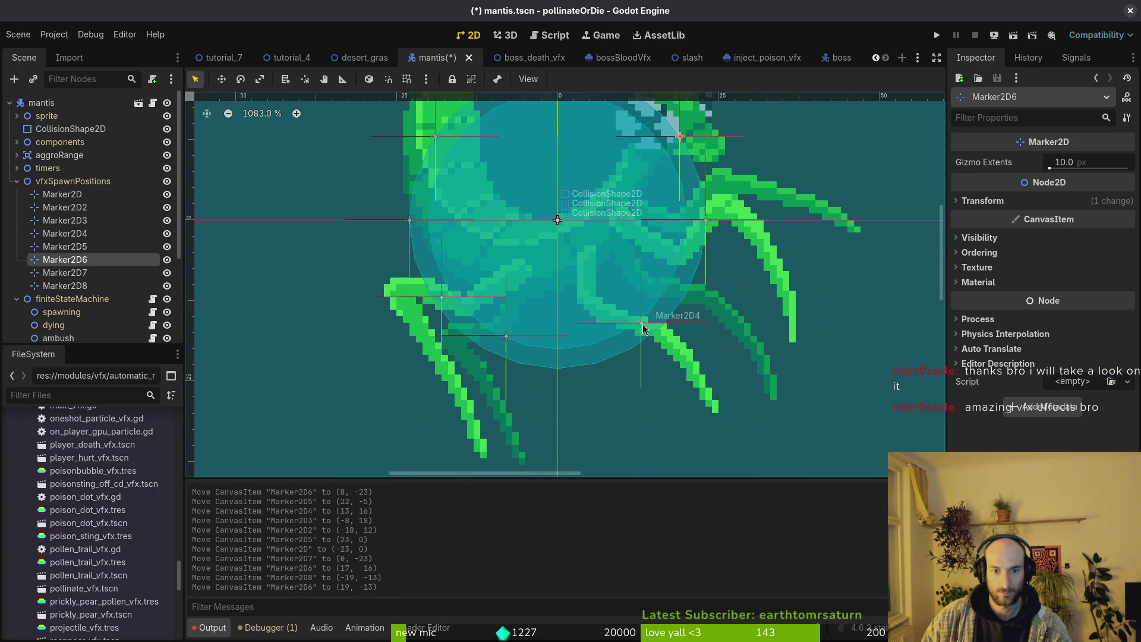
left_click_drag(646, 326, 664, 332)
key("ctrl+z")
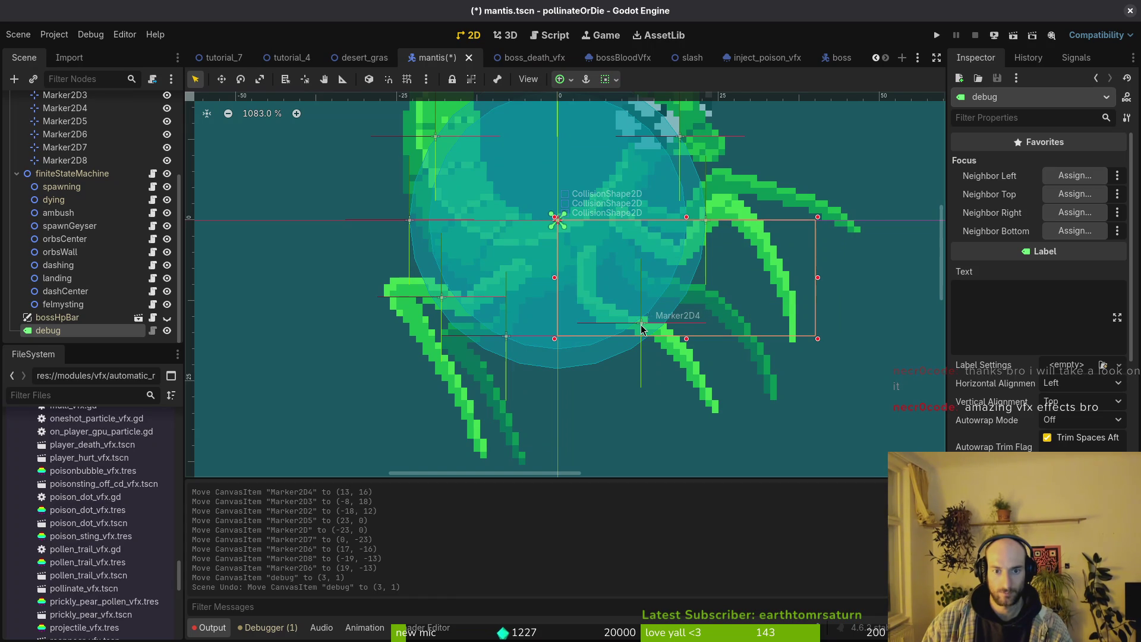
Put Marker2D3 at the bottom, nudge Marker2D2 and Marker2D4 to (17, 15), and save.
left_click(66, 148)
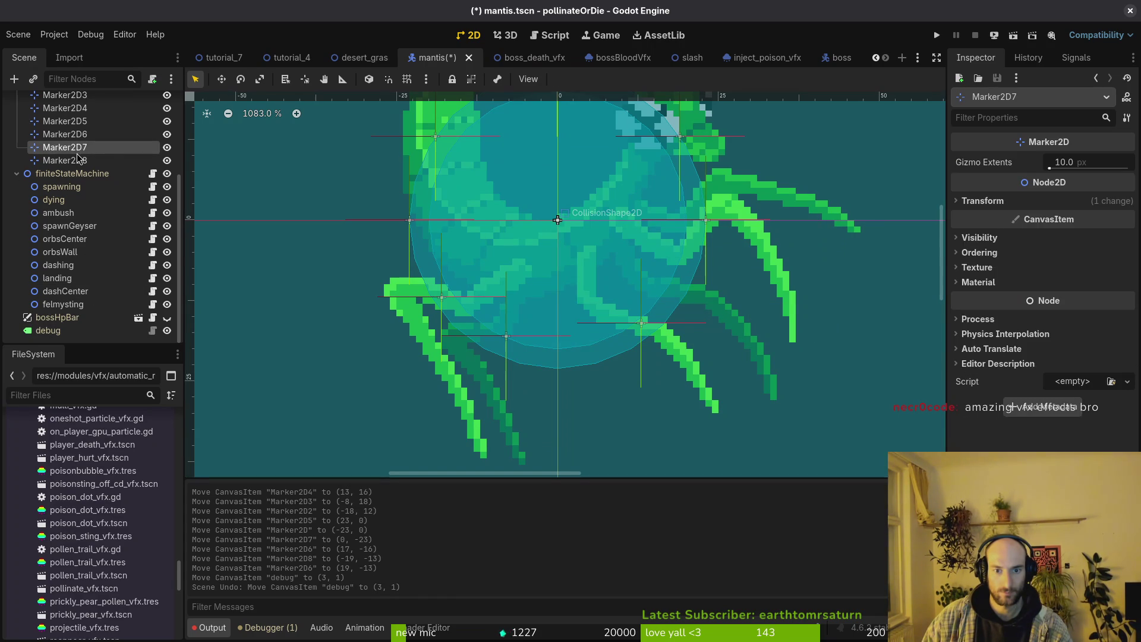
left_click(65, 161)
scroll(81, 215, "up", 4)
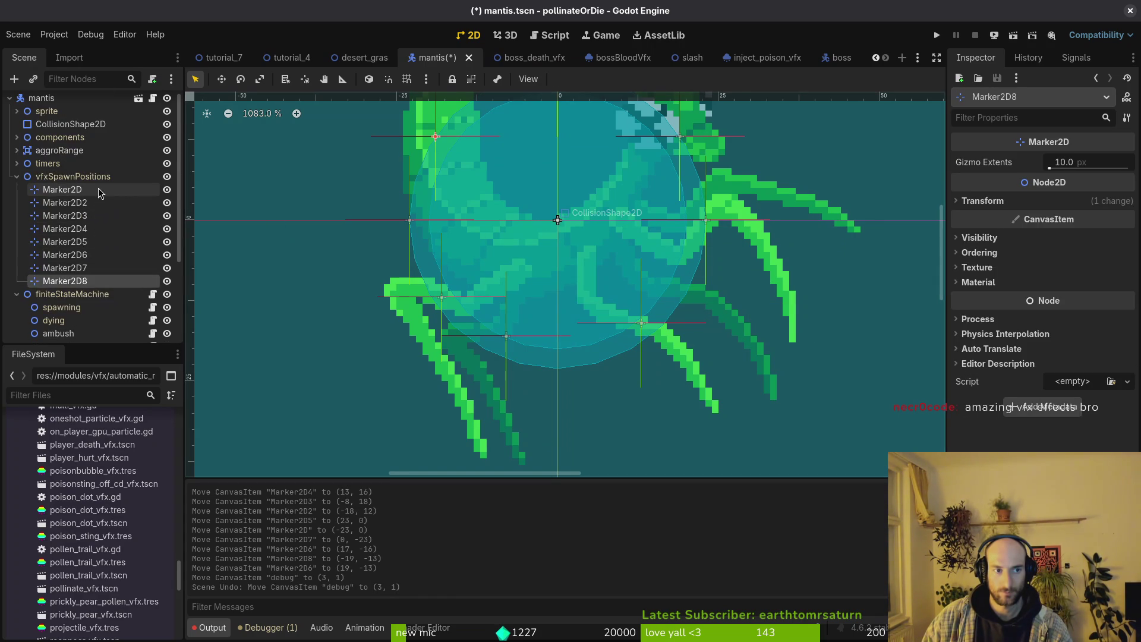
left_click(80, 215)
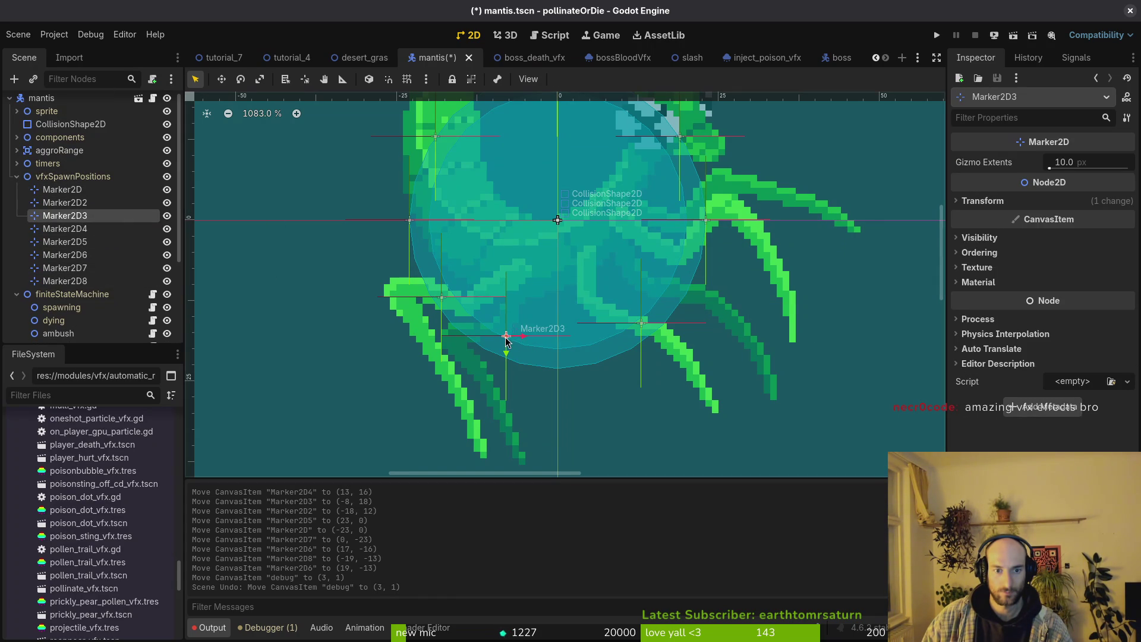
mouse_move(506, 337)
left_mouse_down()
mouse_move(460, 331)
mouse_move(522, 376)
mouse_move(557, 377)
left_mouse_up()
left_click_drag(444, 304, 453, 331)
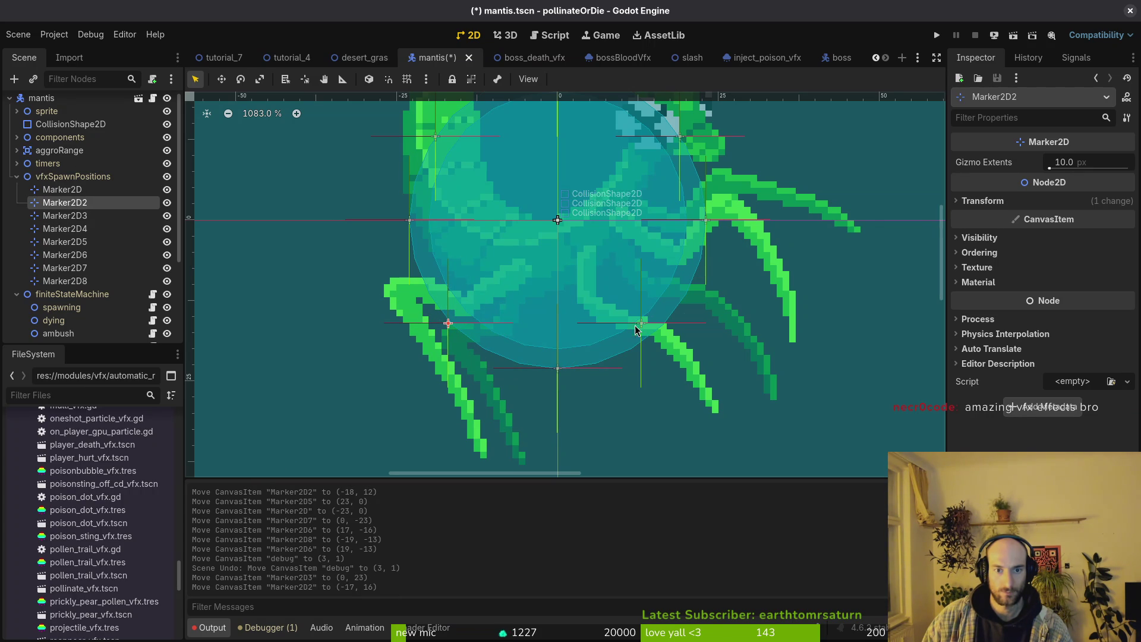
key("Down")
key("Down")
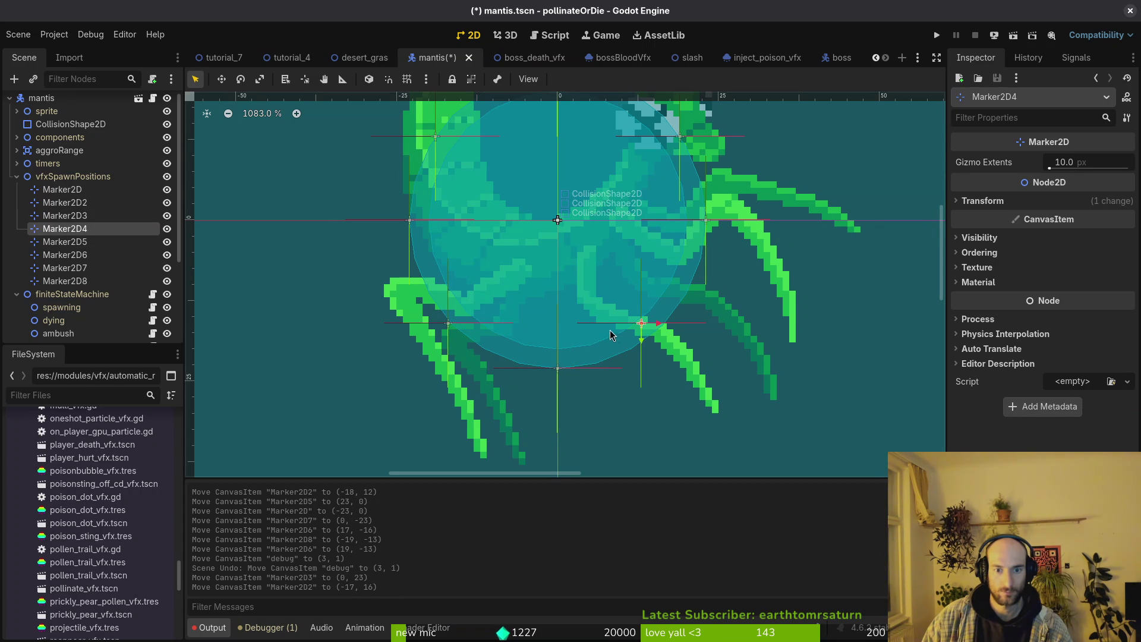
left_click_drag(642, 329, 668, 322)
scroll(672, 297, "down", 3)
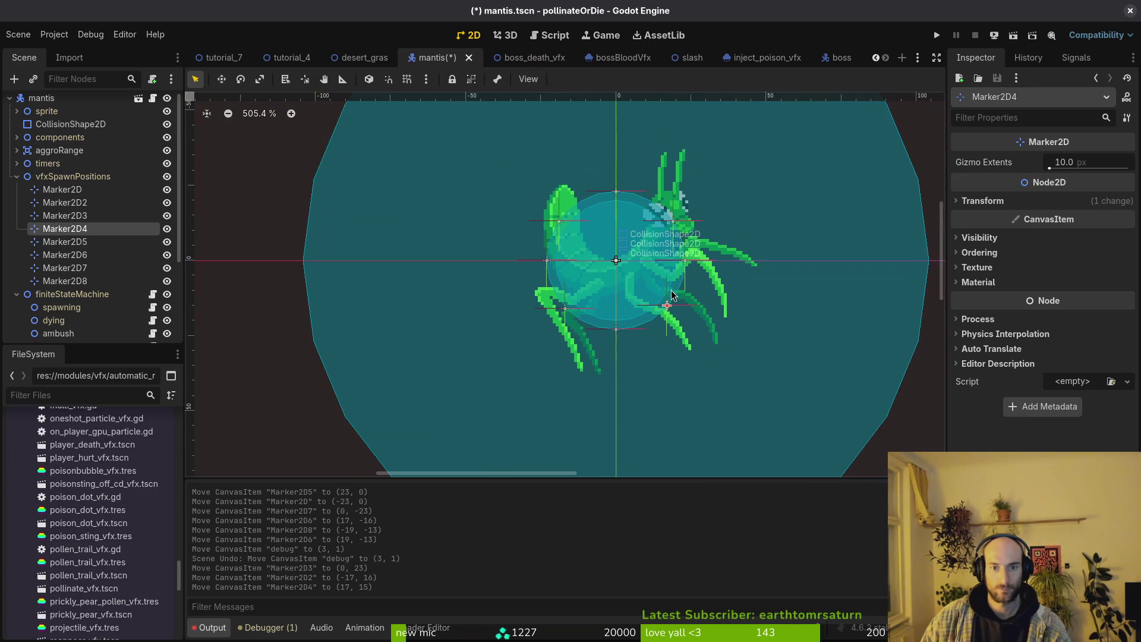
key("ctrl+s")
Collapse the vfxSpawnPositions and state machine children in the scene tree.
scroll(623, 297, "down", 4)
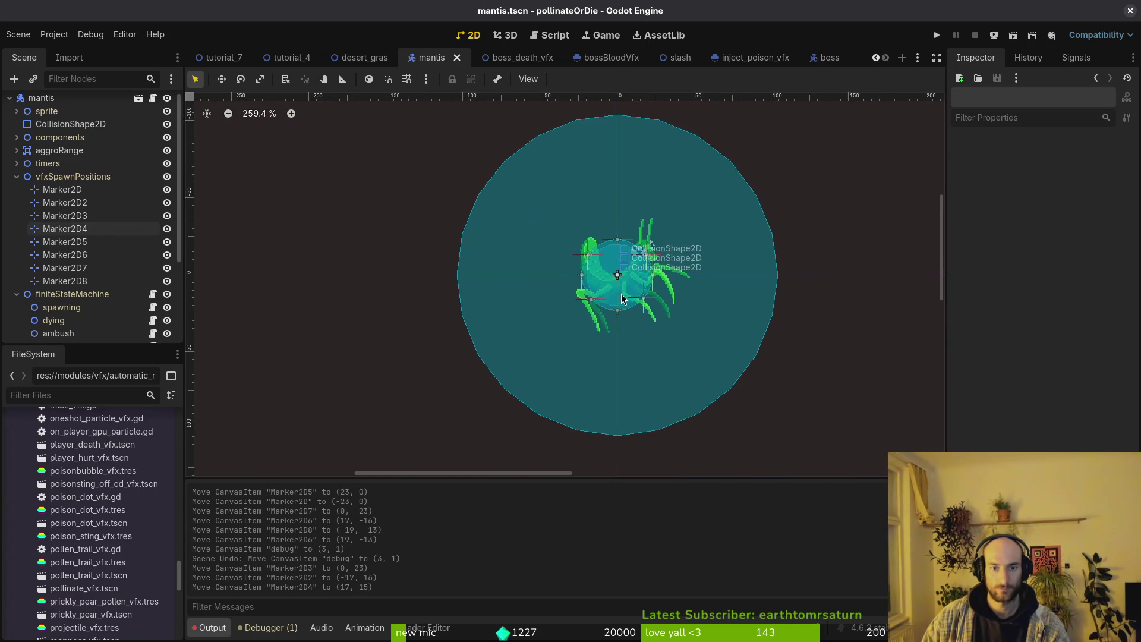
scroll(622, 298, "up", 1)
left_click(16, 176)
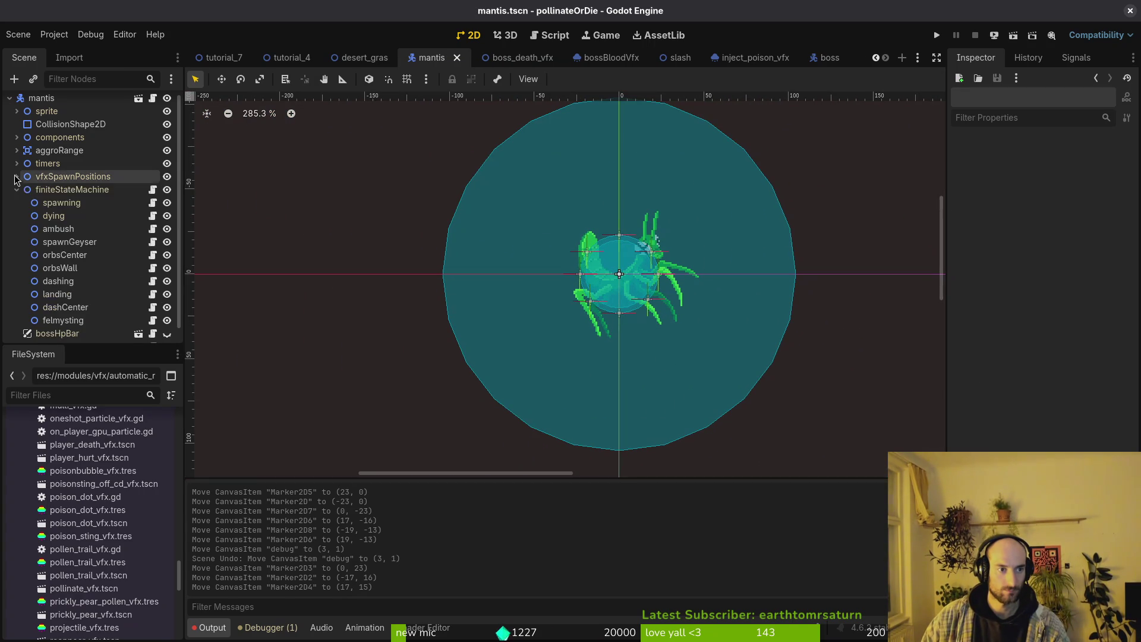
left_click(16, 189)
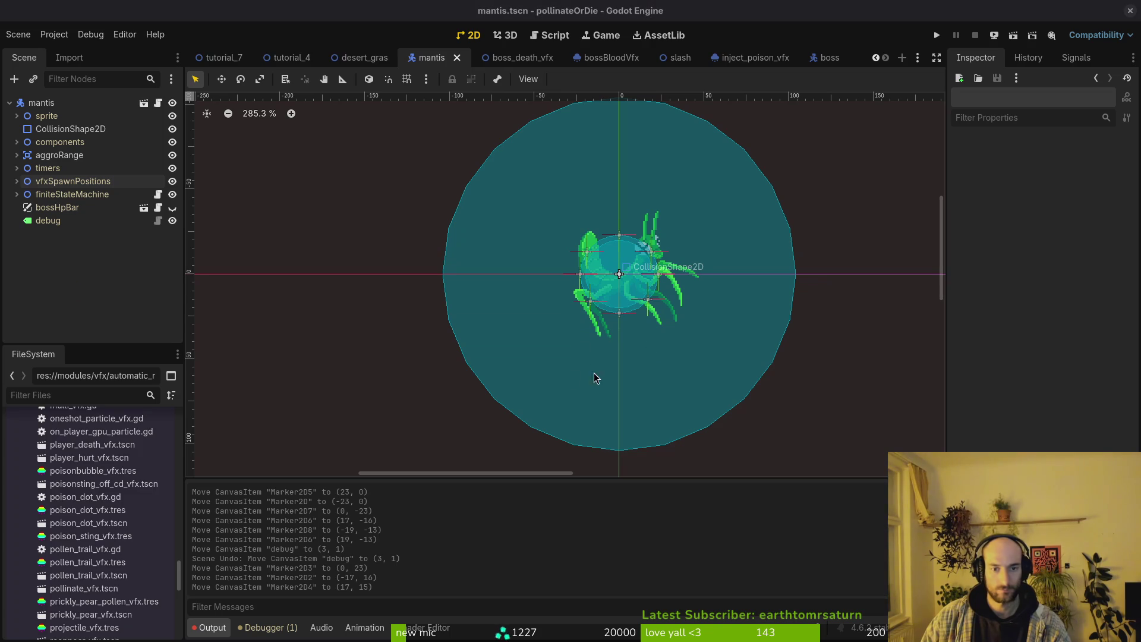
In Neovim, start a new func line above _instantiate_death_vfx in dying.gd.
key("alt+Tab")
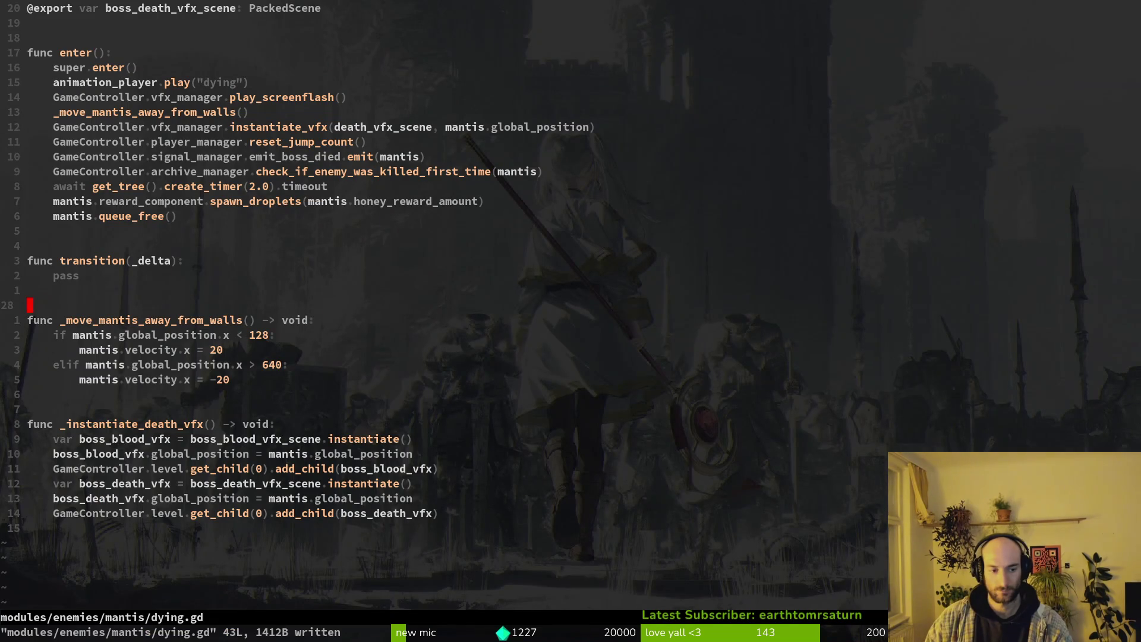
key("j")
key("j")
key("j")
key("j")
type("kO")
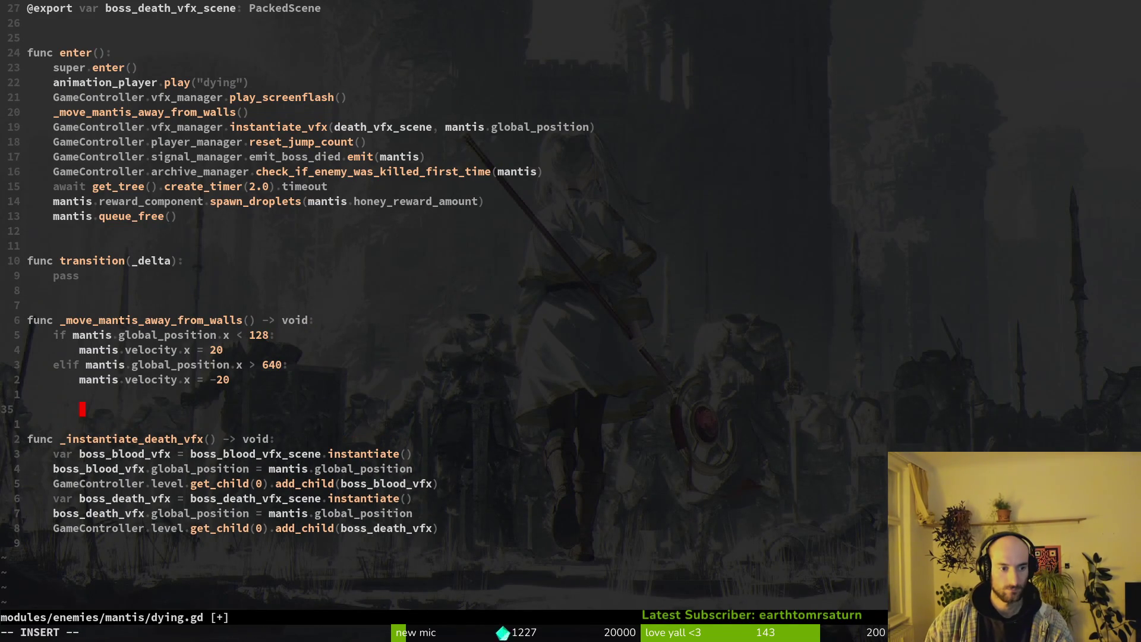
type("func")
key("Escape")
key("g")
key("g")
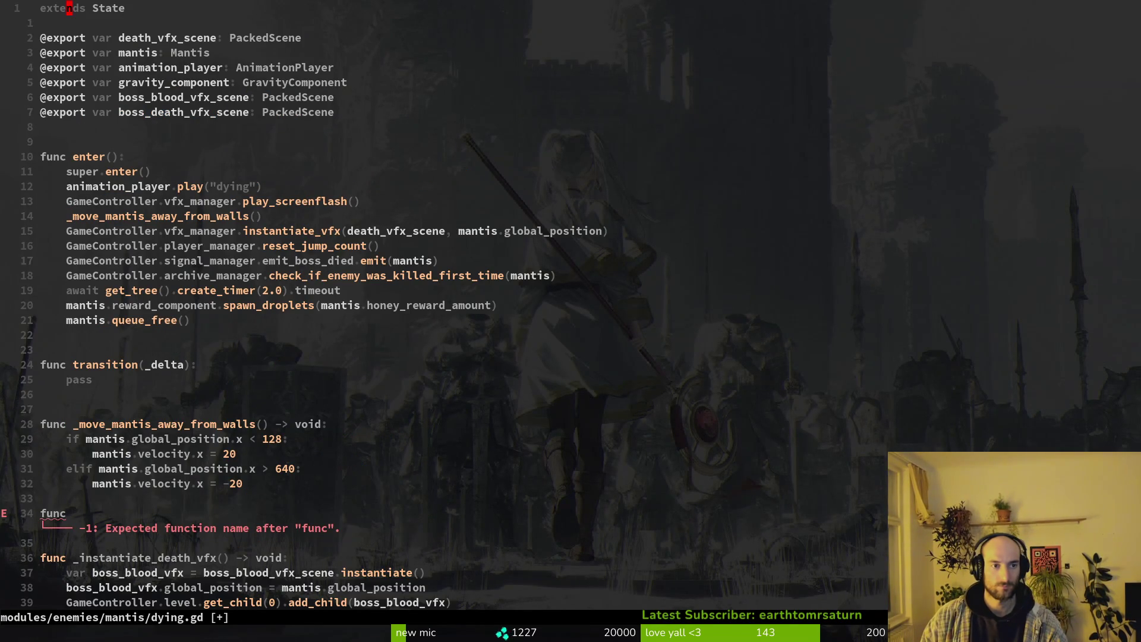